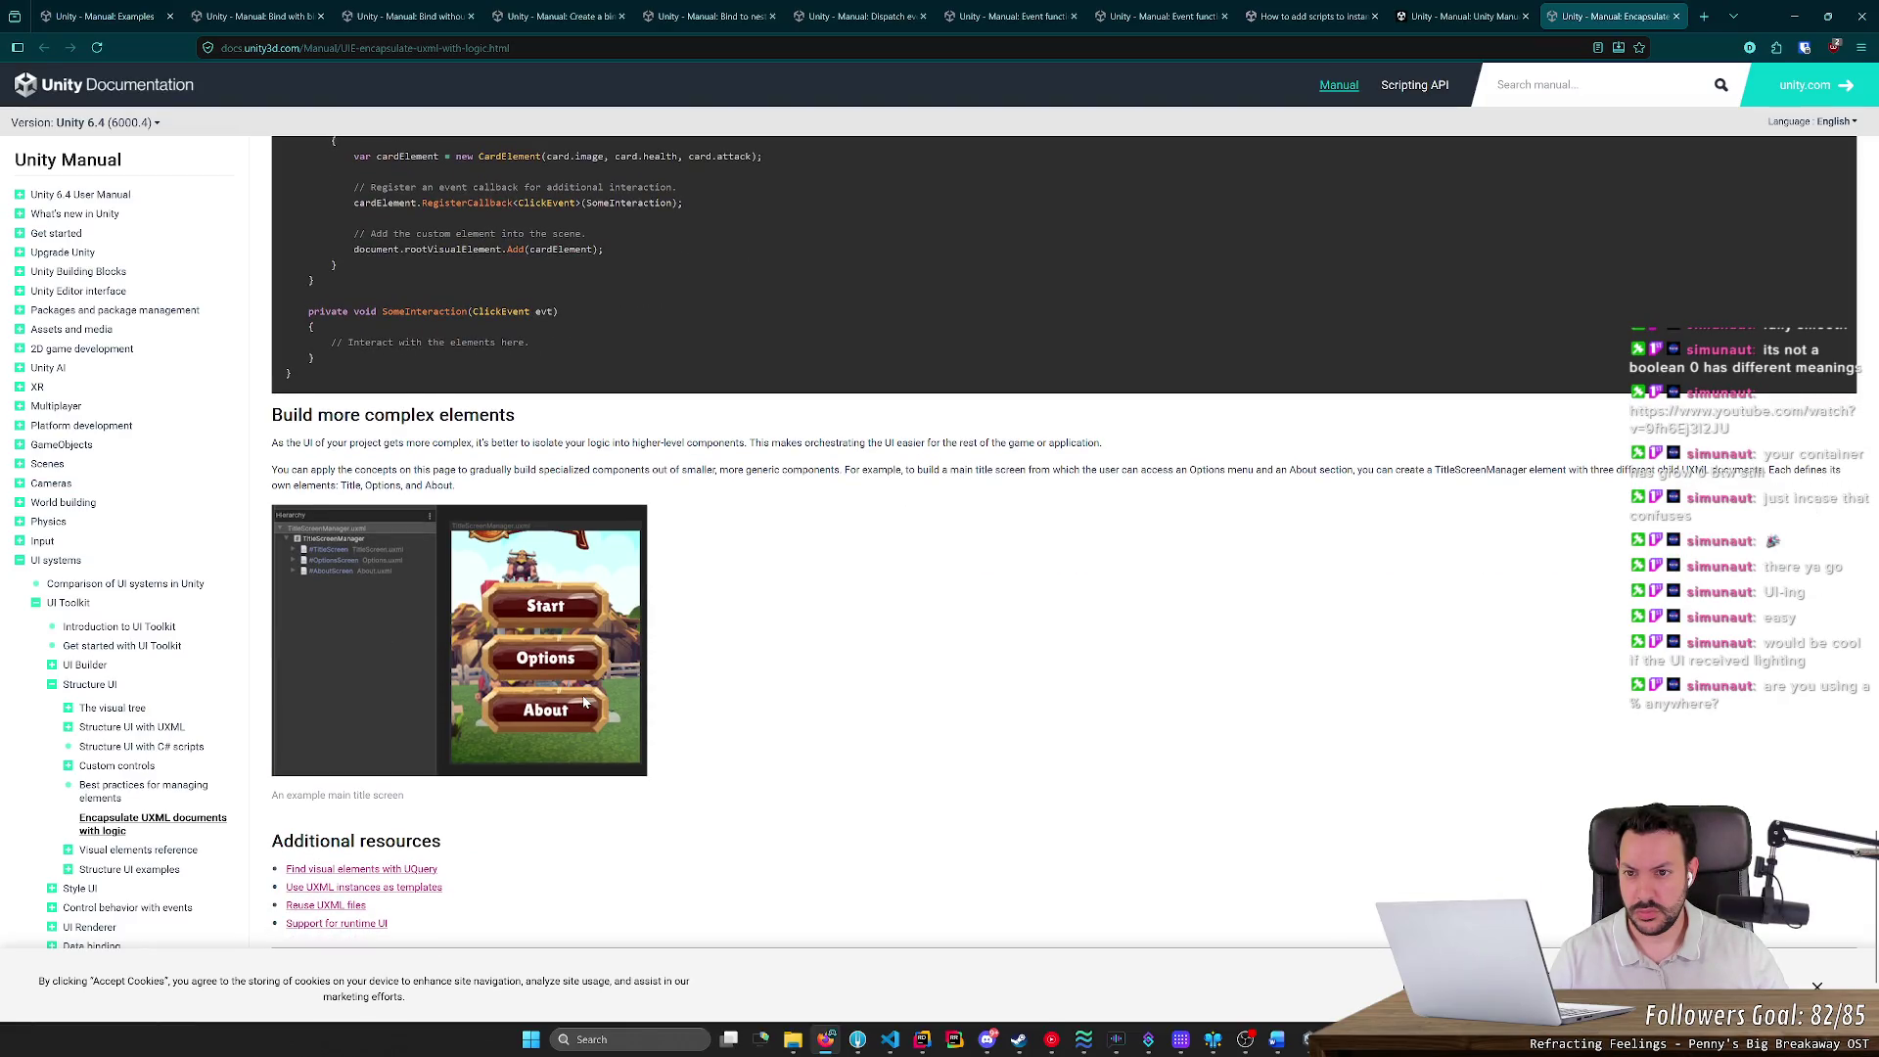
Move from the Encapsulate UXML manual page to the 'How to add scripts to instantiated template.uxml files?' thread
scroll(584, 702, up, 1)
scroll(584, 701, down, 2)
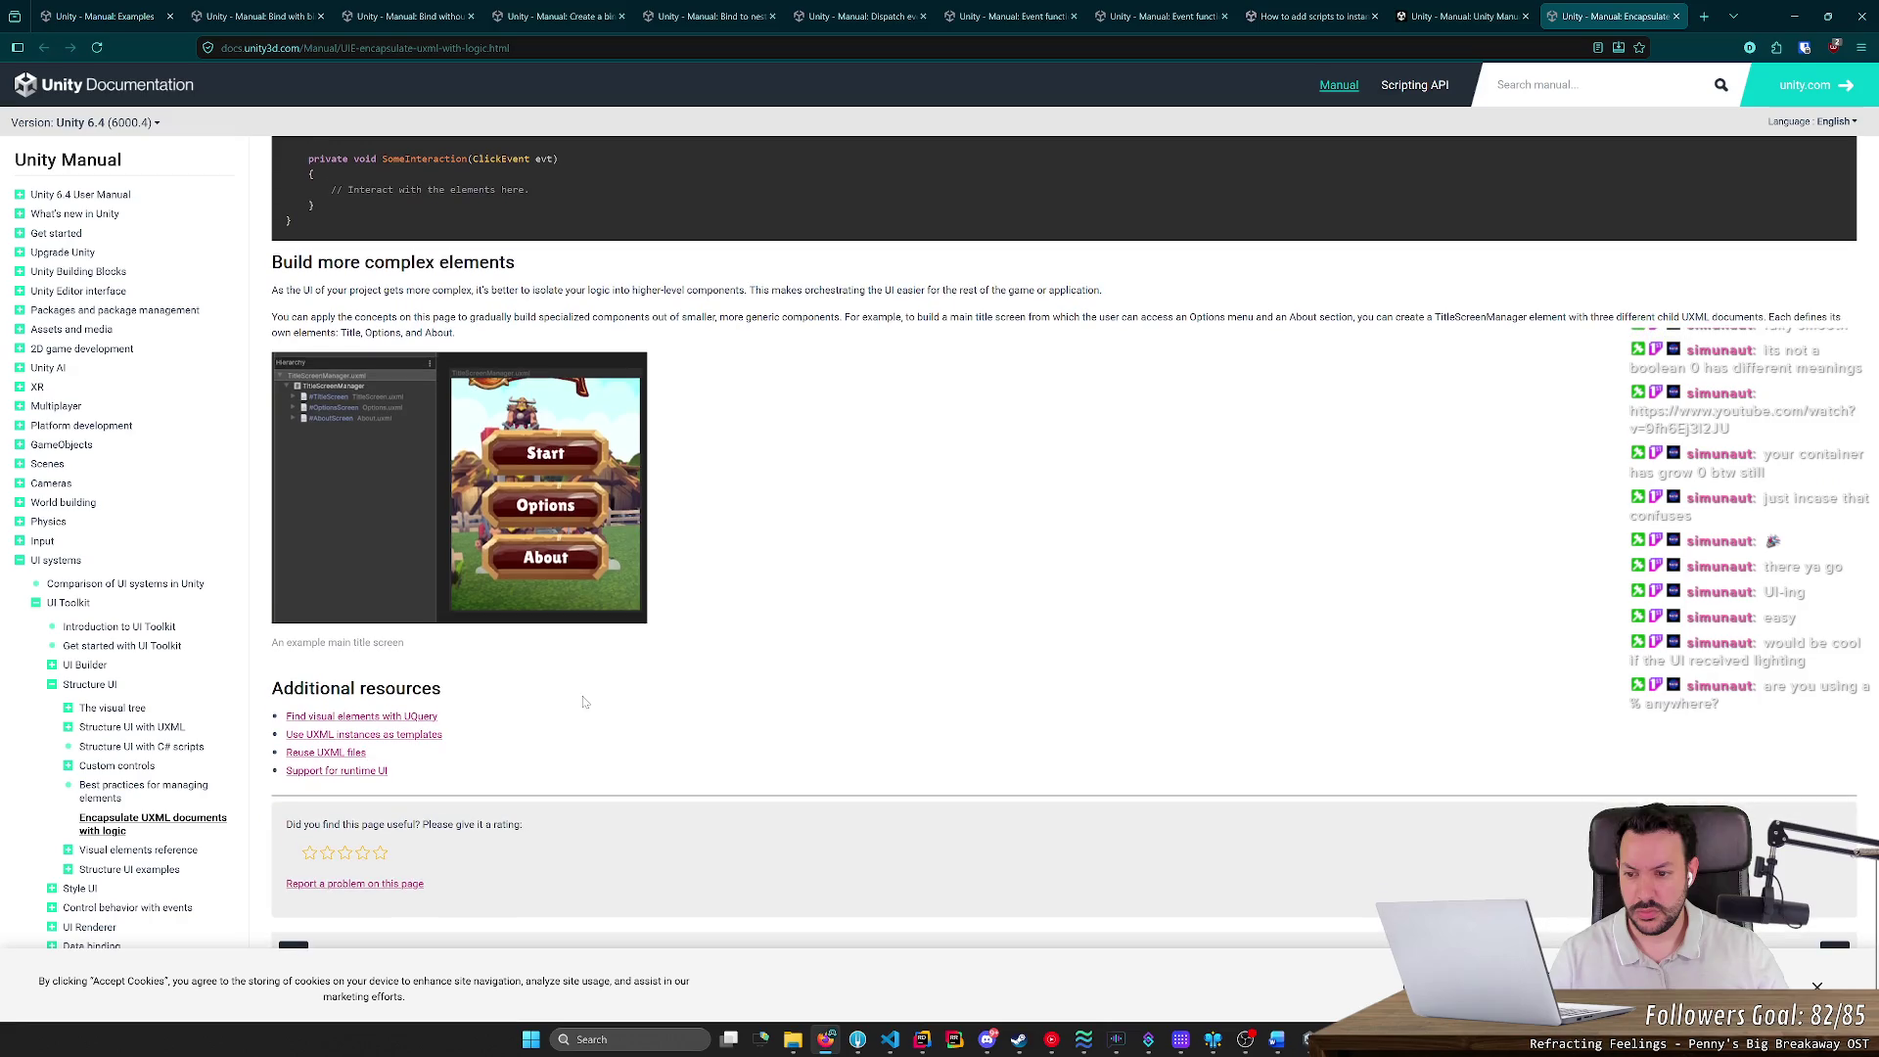
click(1467, 15)
click(1311, 15)
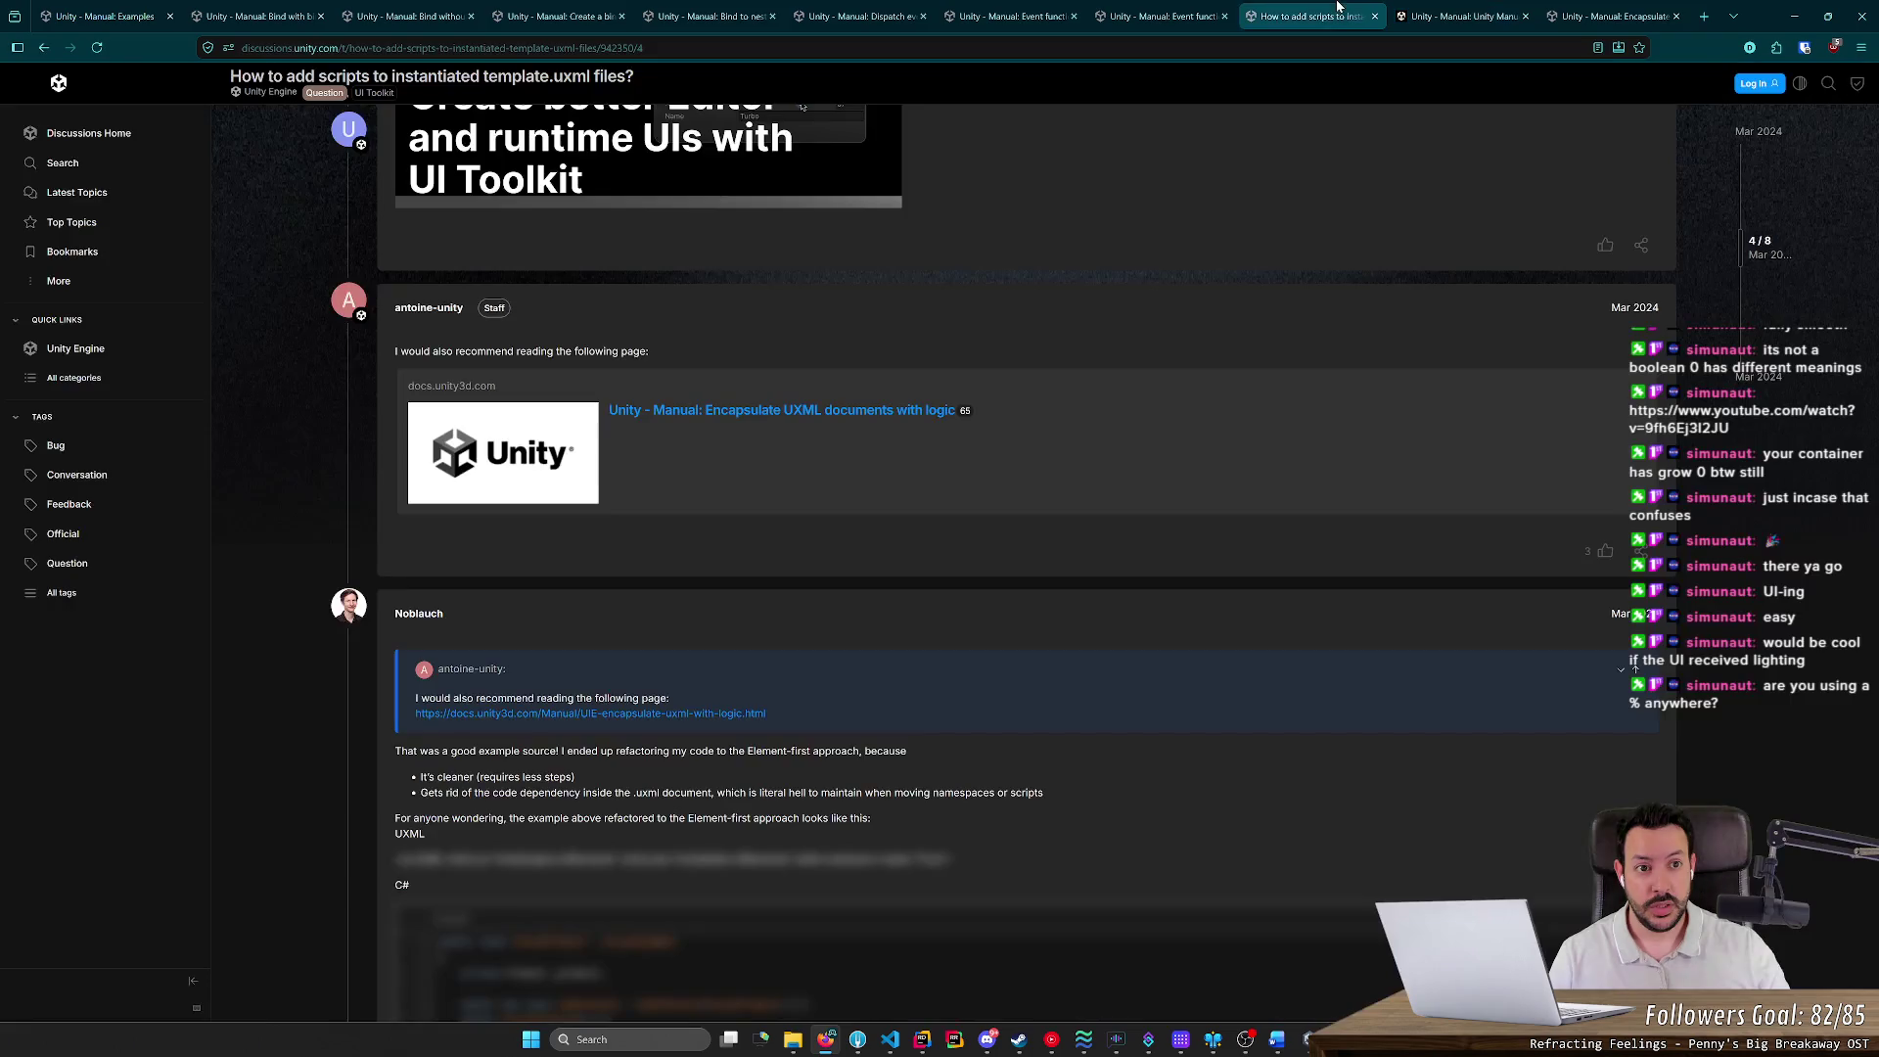
scroll(810, 443, down, 2)
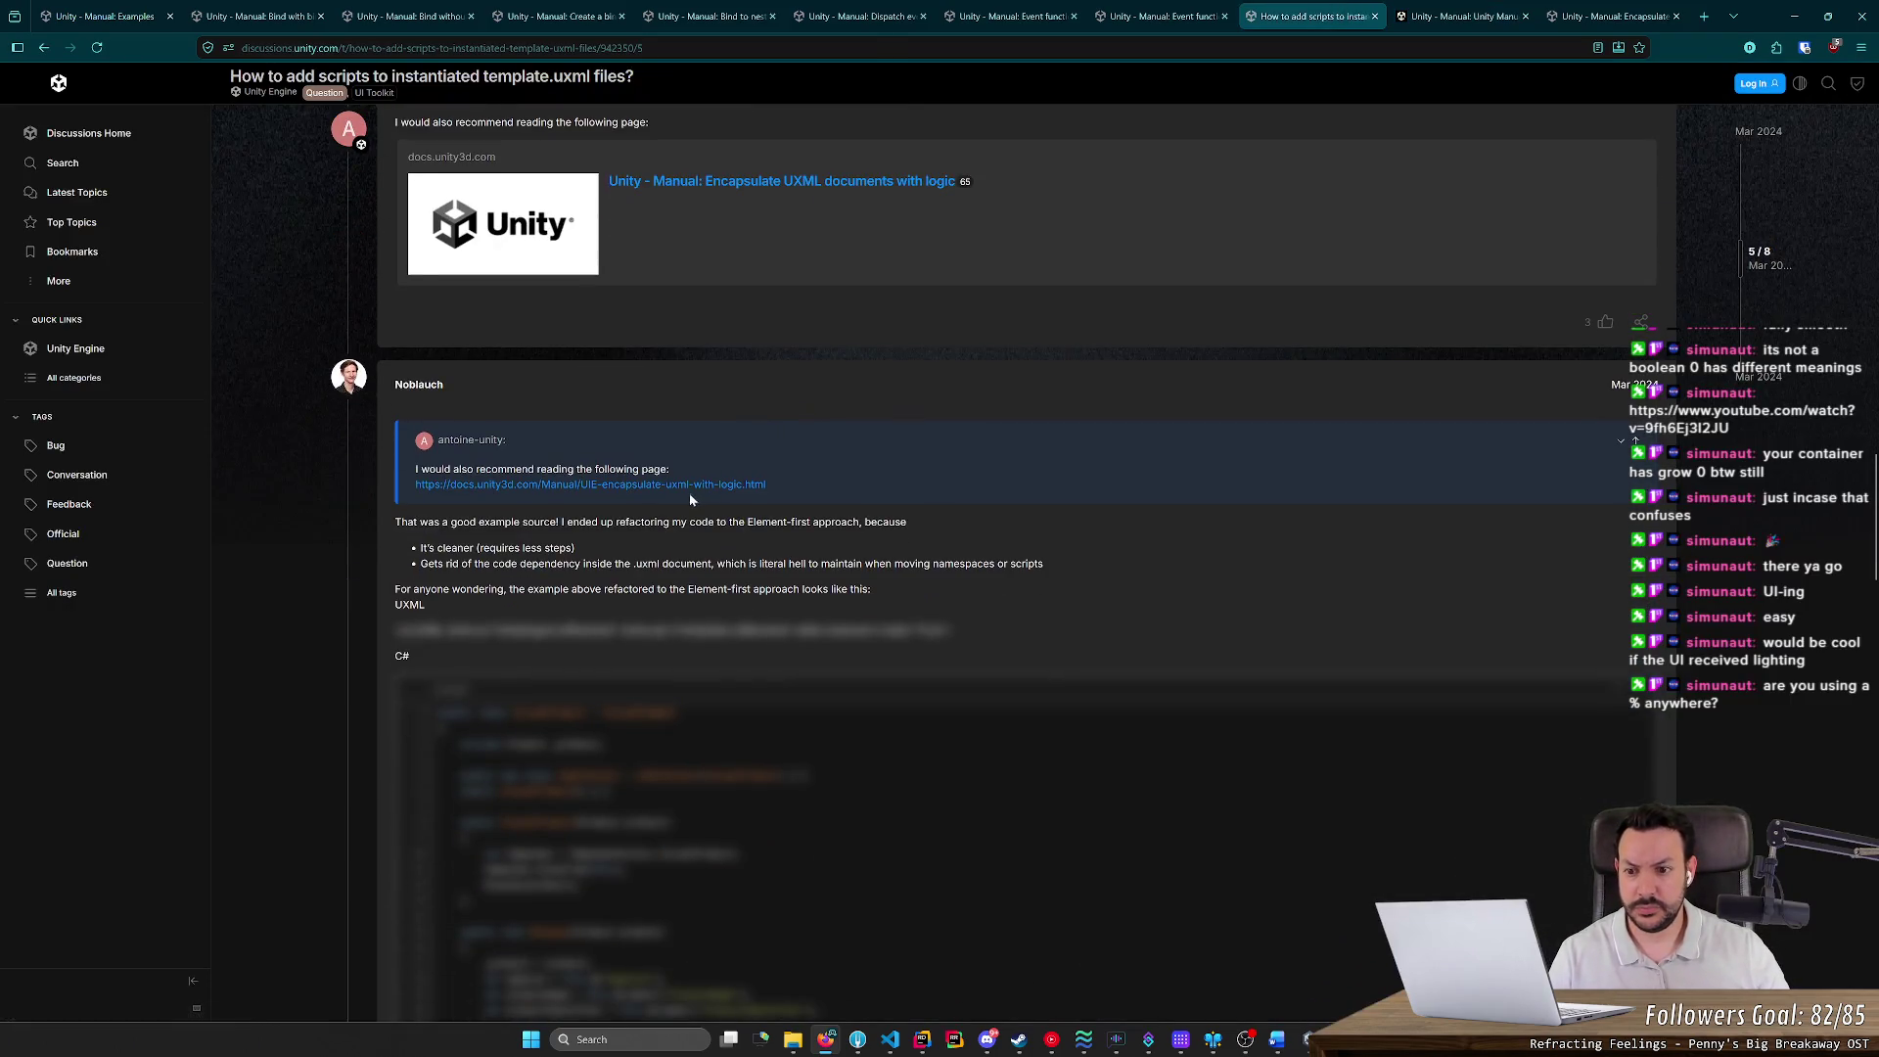
drag(482, 576, 886, 565)
click(729, 540)
click(768, 546)
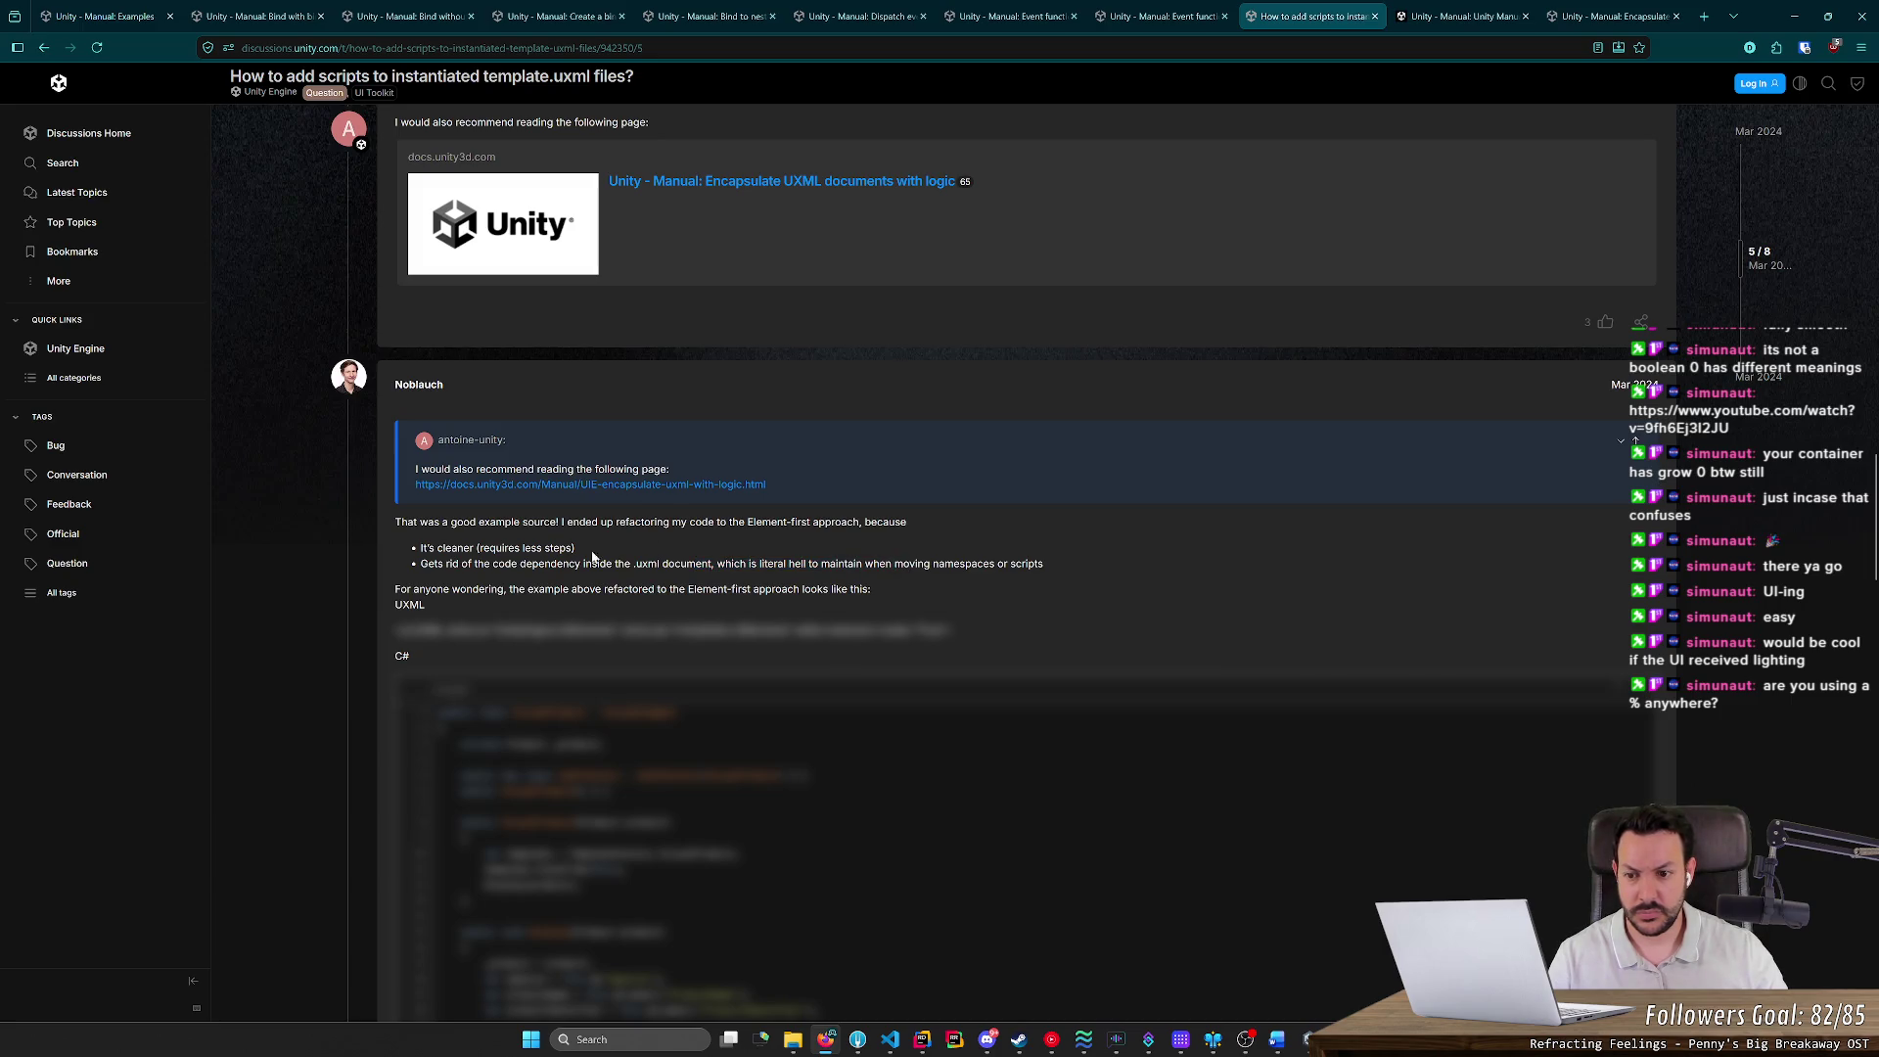
scroll(396, 704, down, 1)
scroll(319, 681, down, 5)
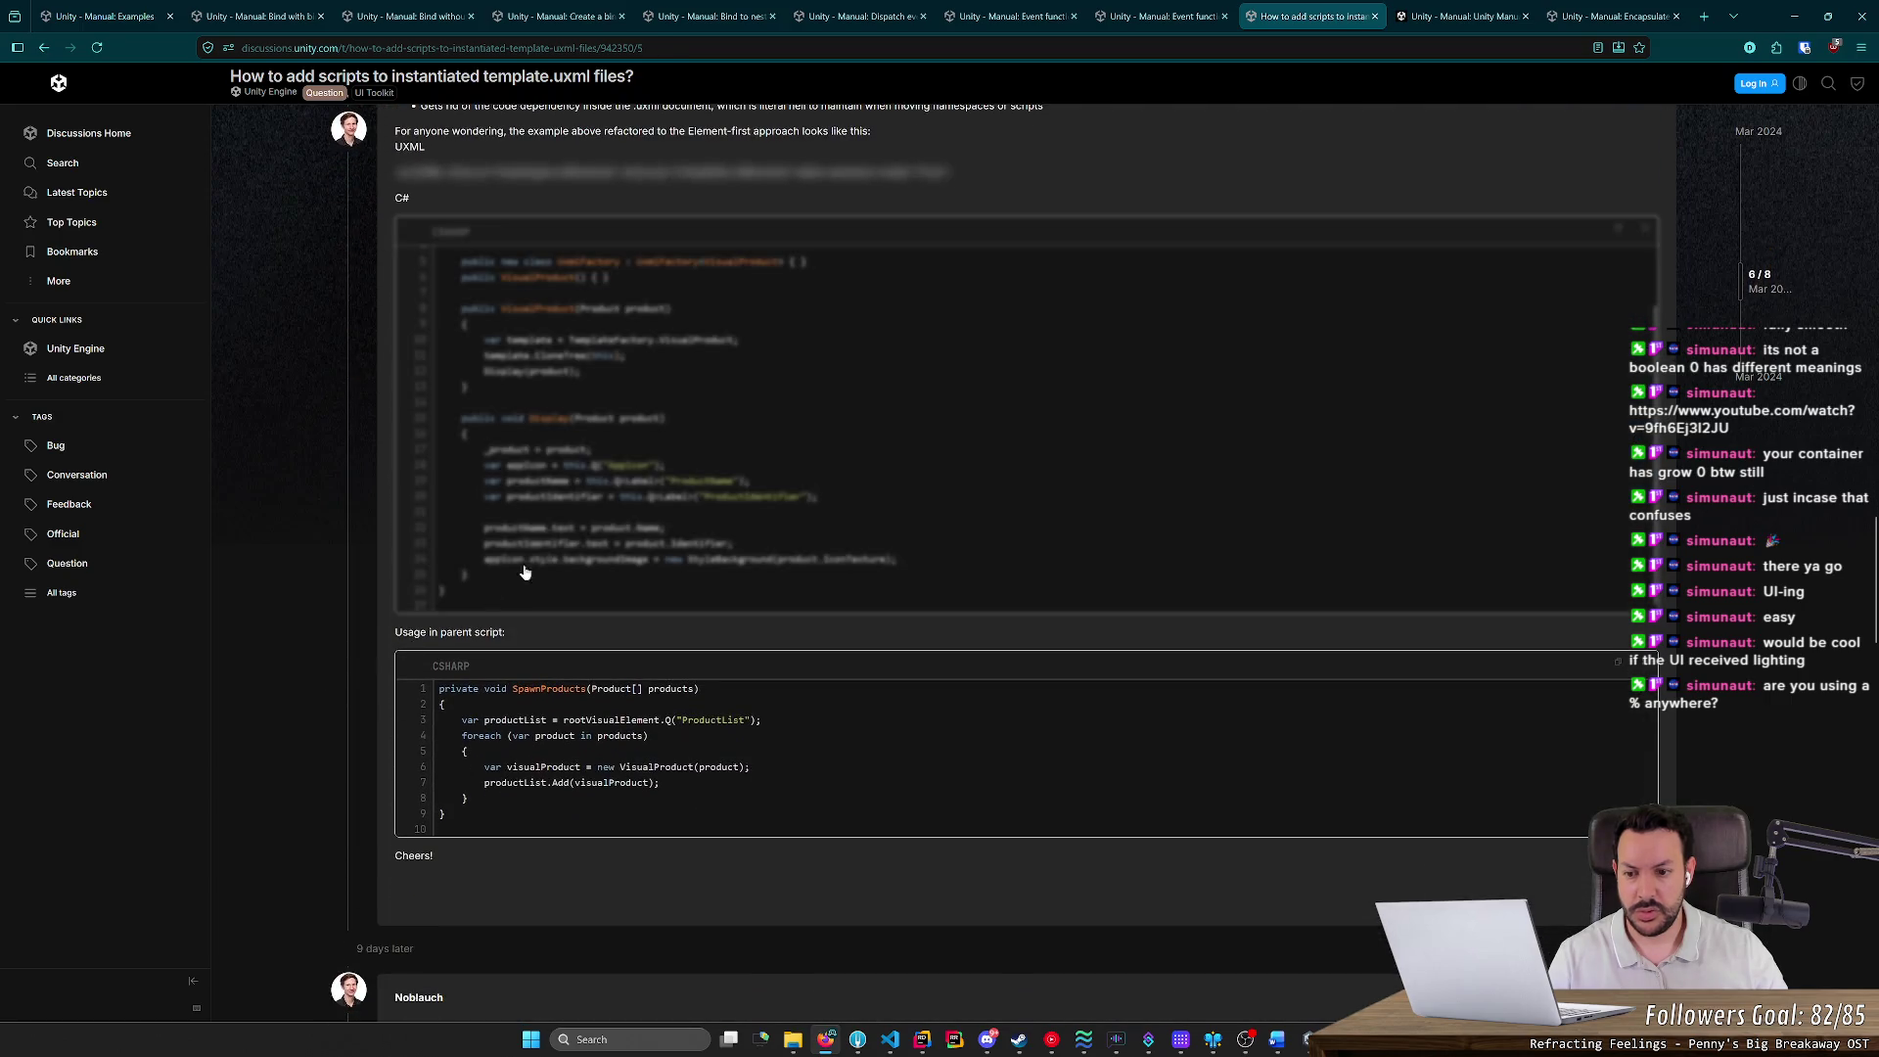
scroll(344, 517, up, 3)
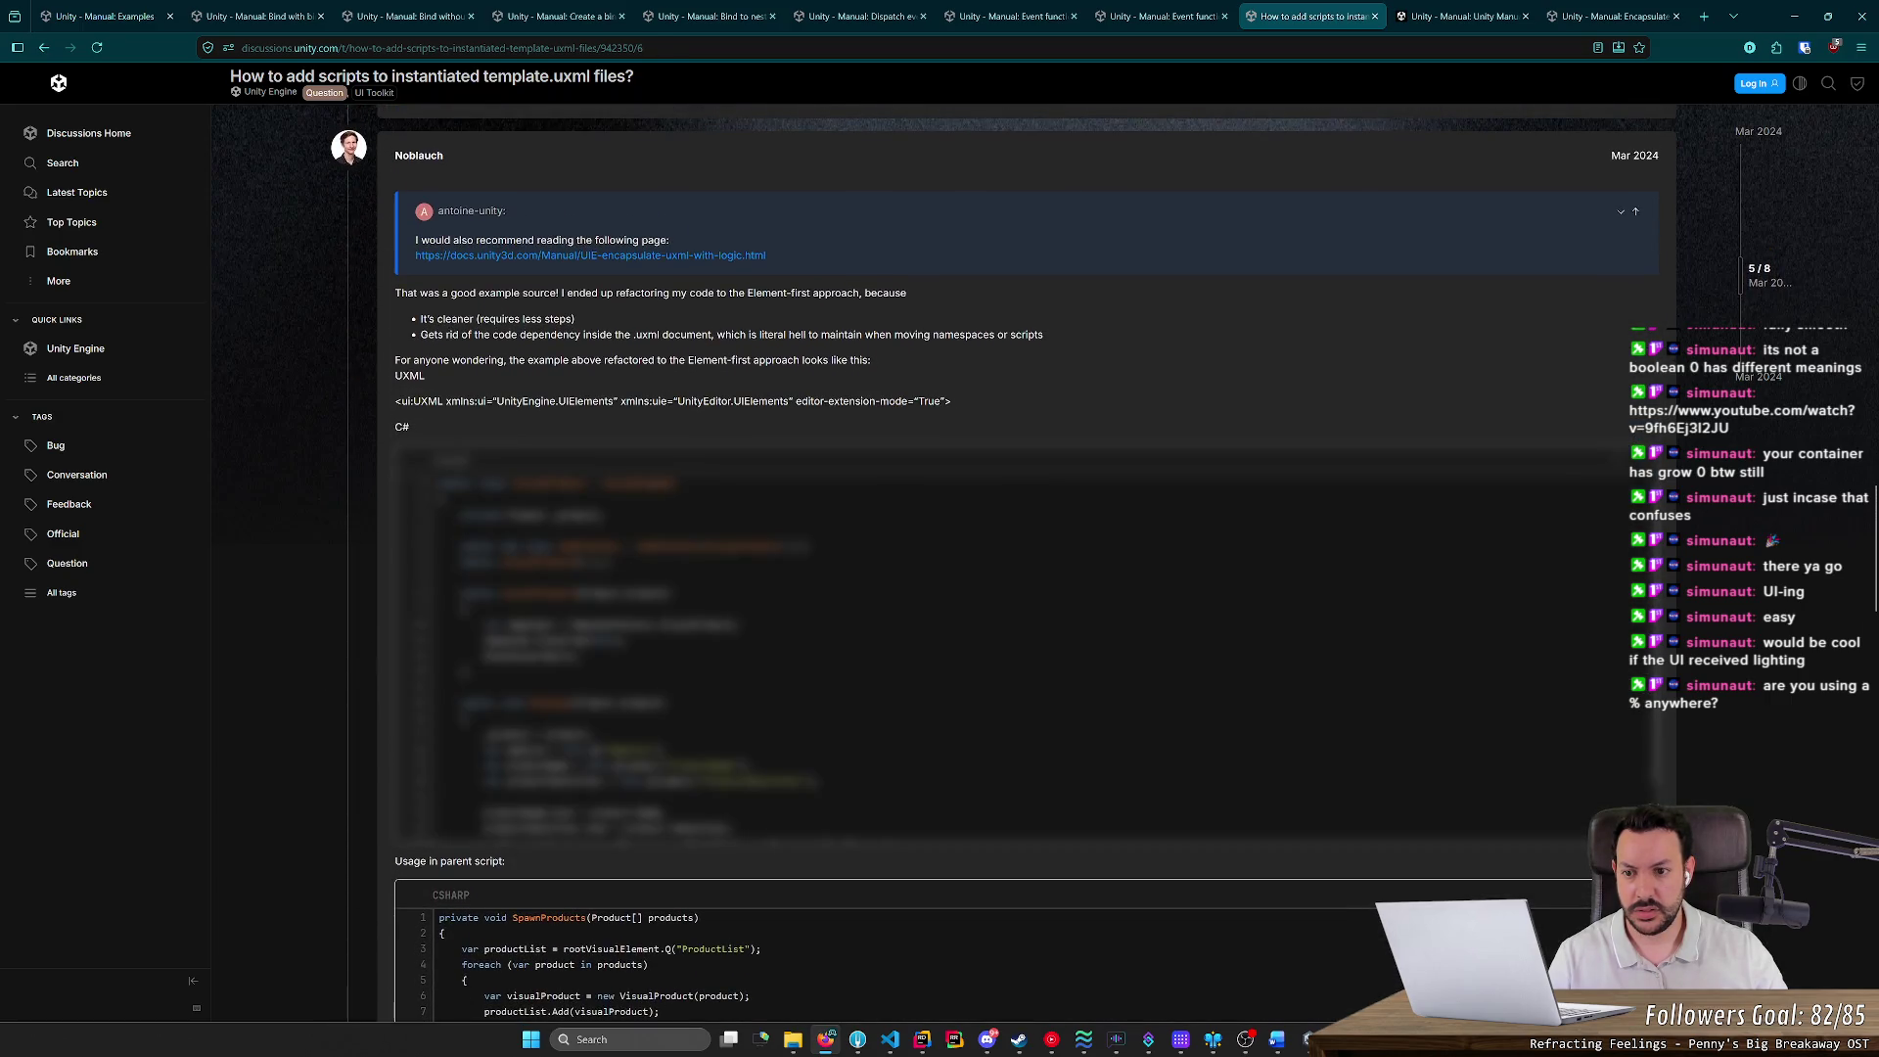
scroll(414, 570, up, 3)
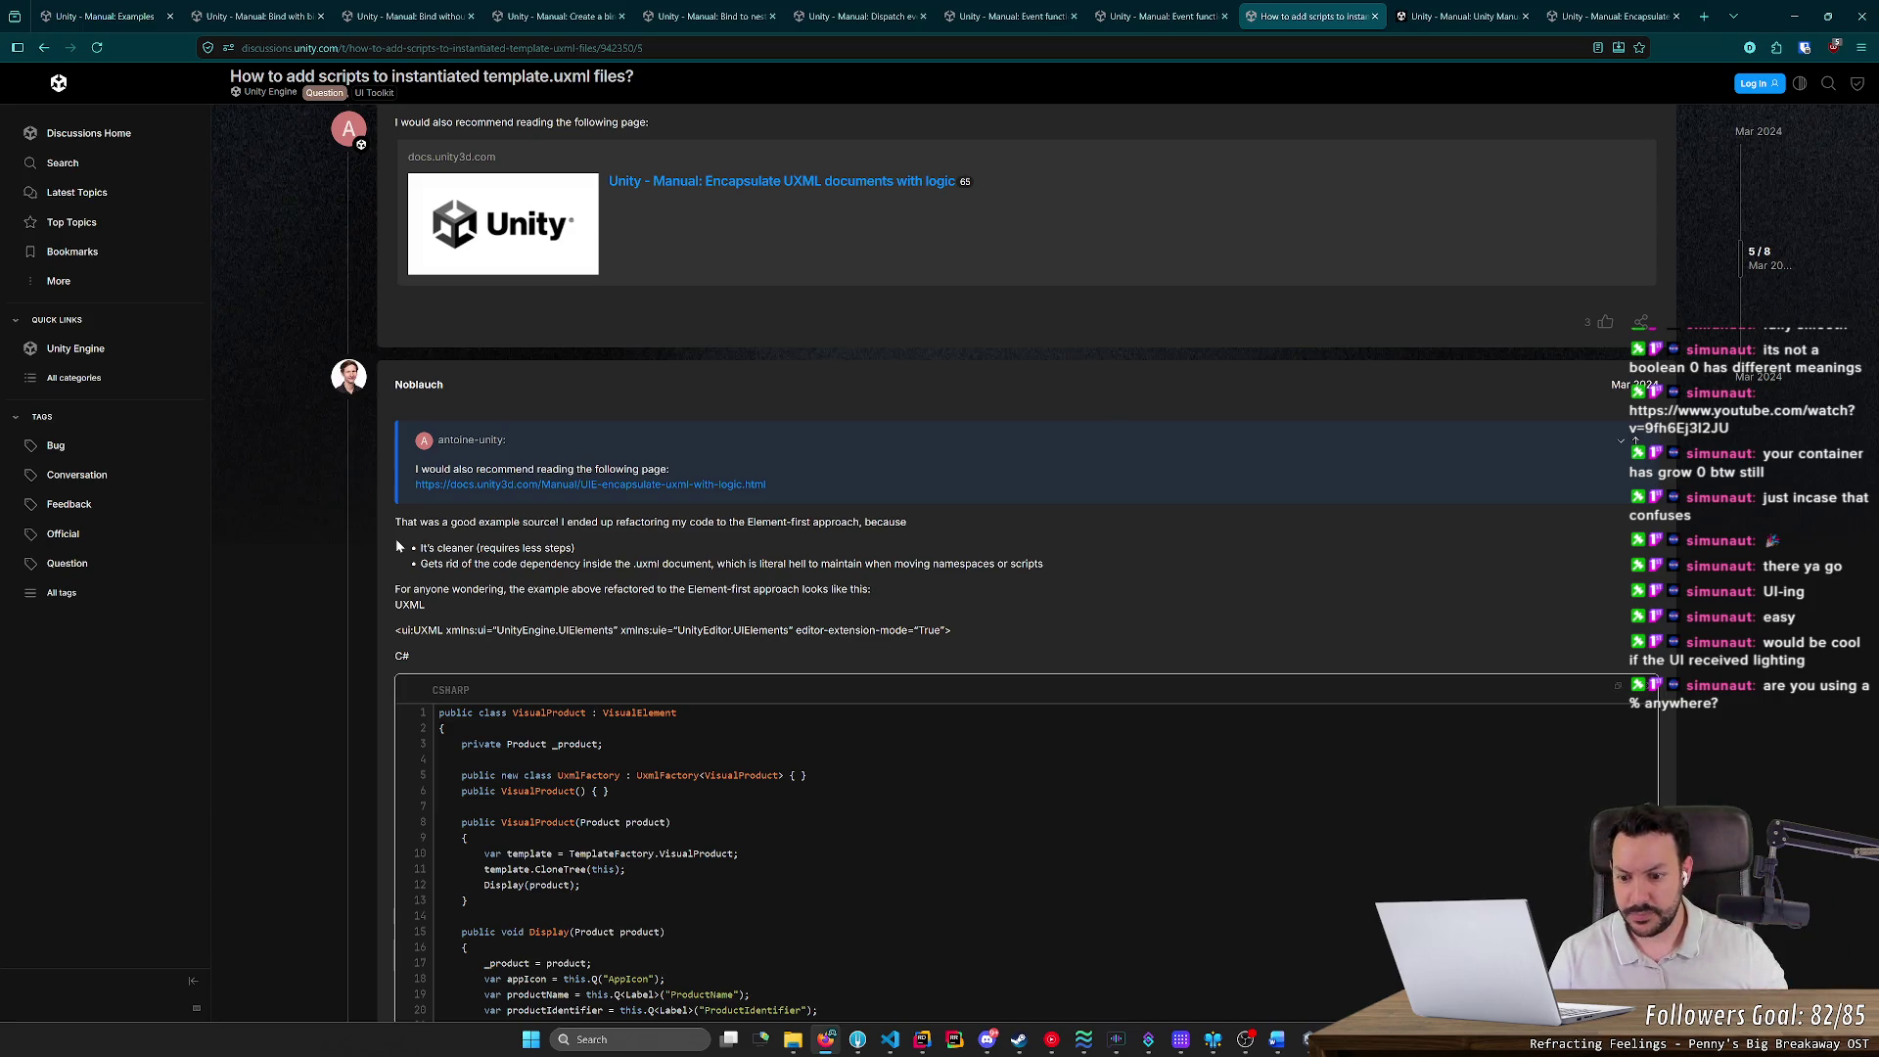
scroll(405, 540, down, 1)
scroll(405, 535, down, 2)
drag(603, 483, 638, 483)
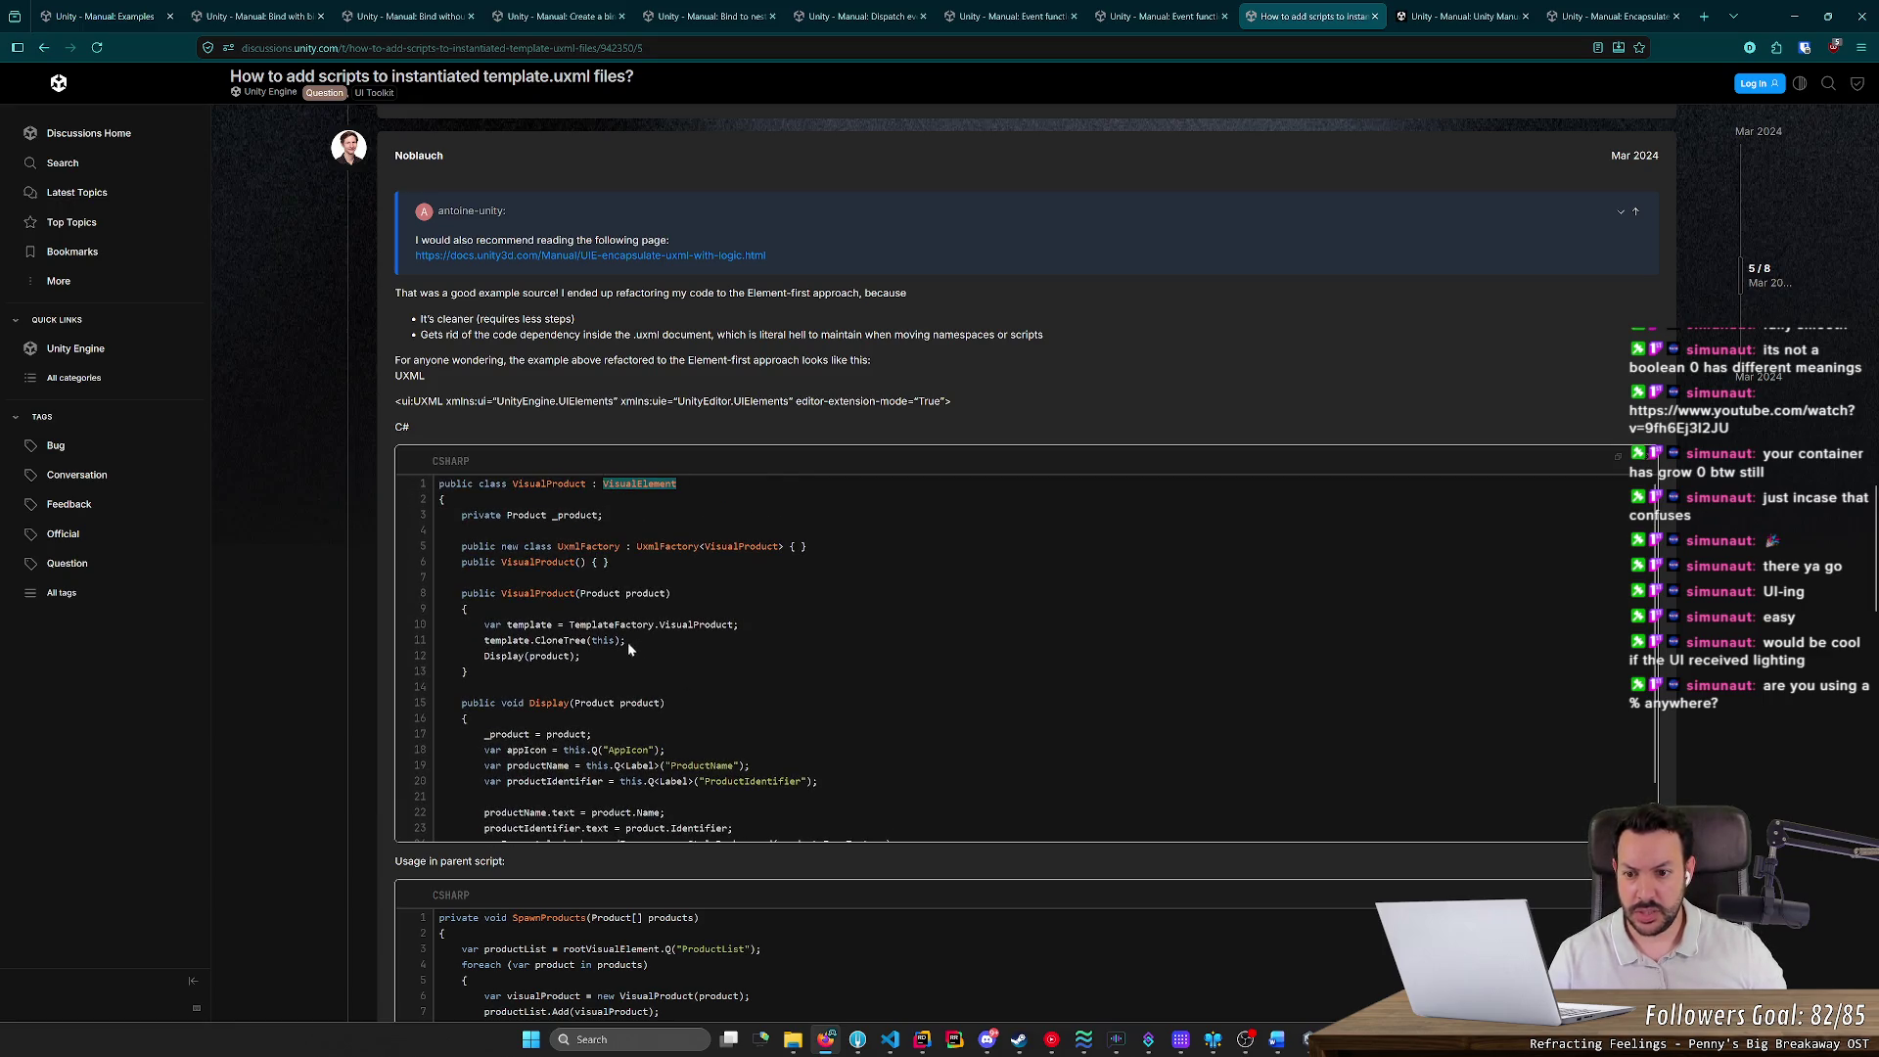
drag(523, 562, 580, 561)
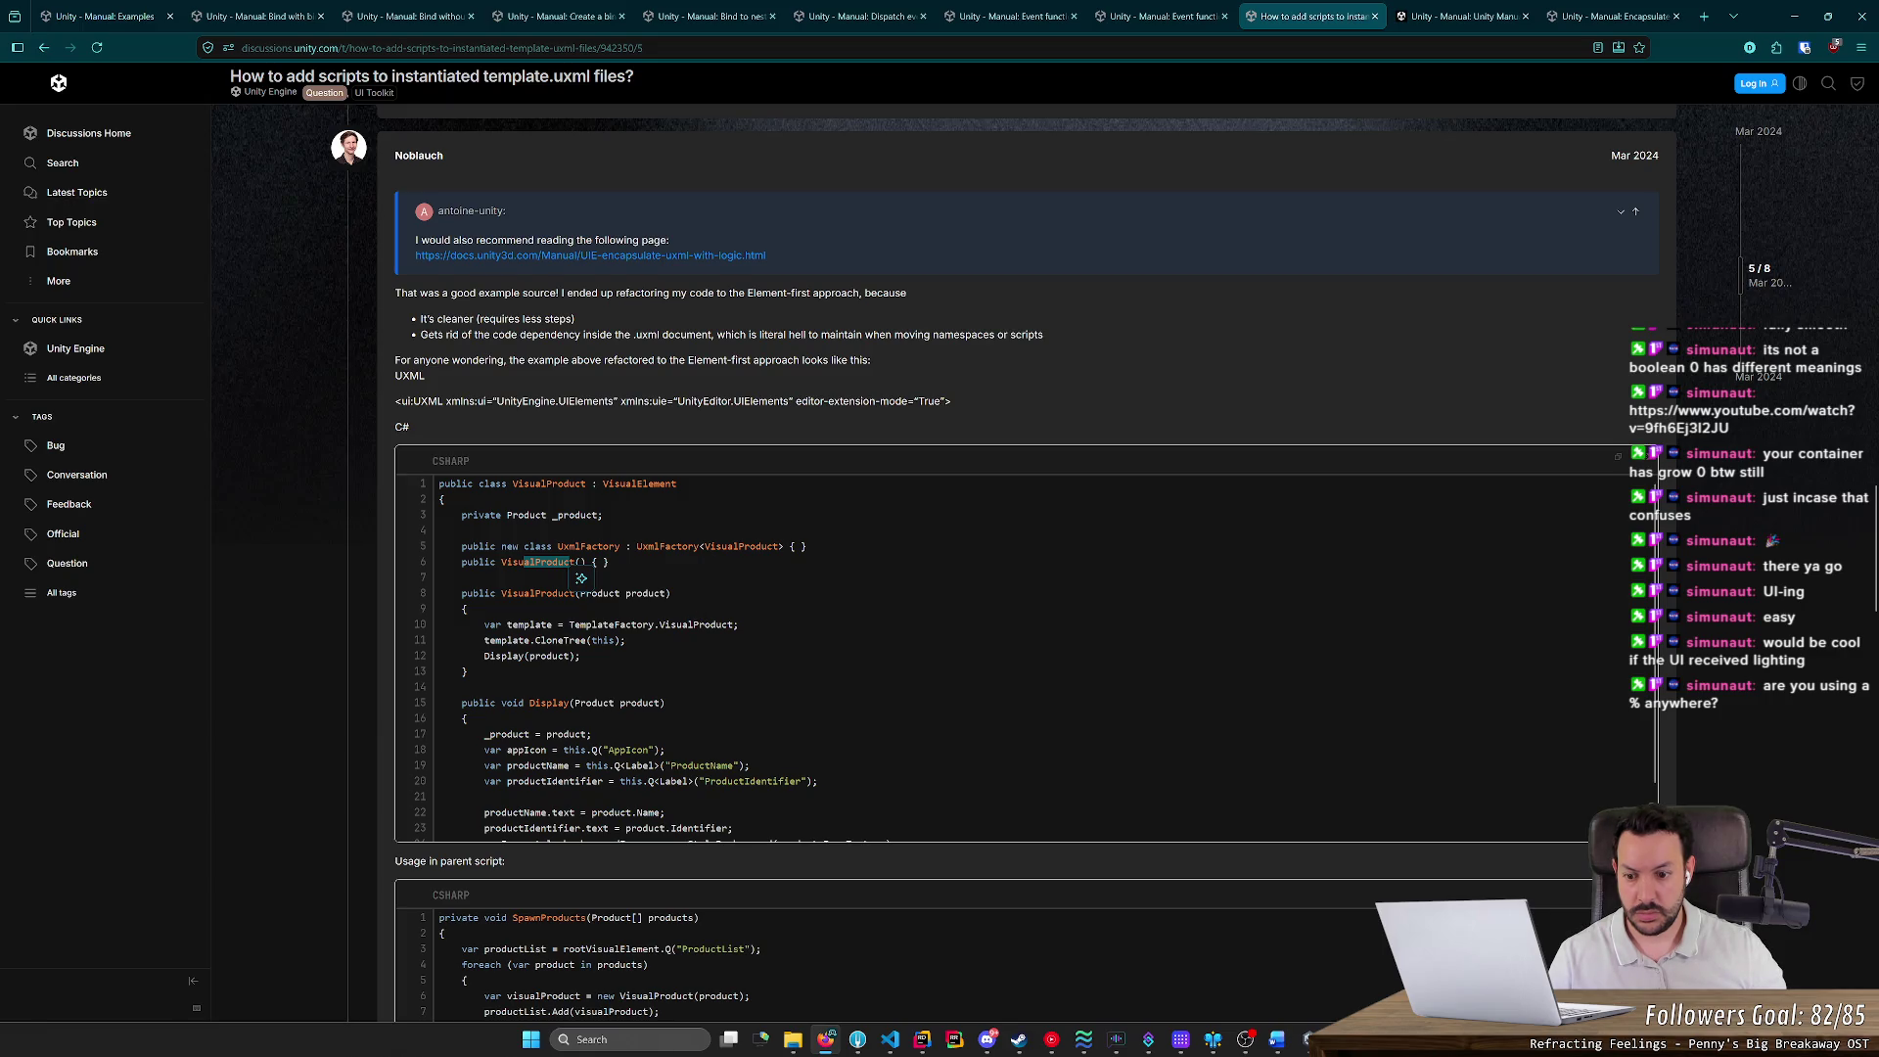
scroll(380, 697, down, 2)
scroll(378, 689, down, 3)
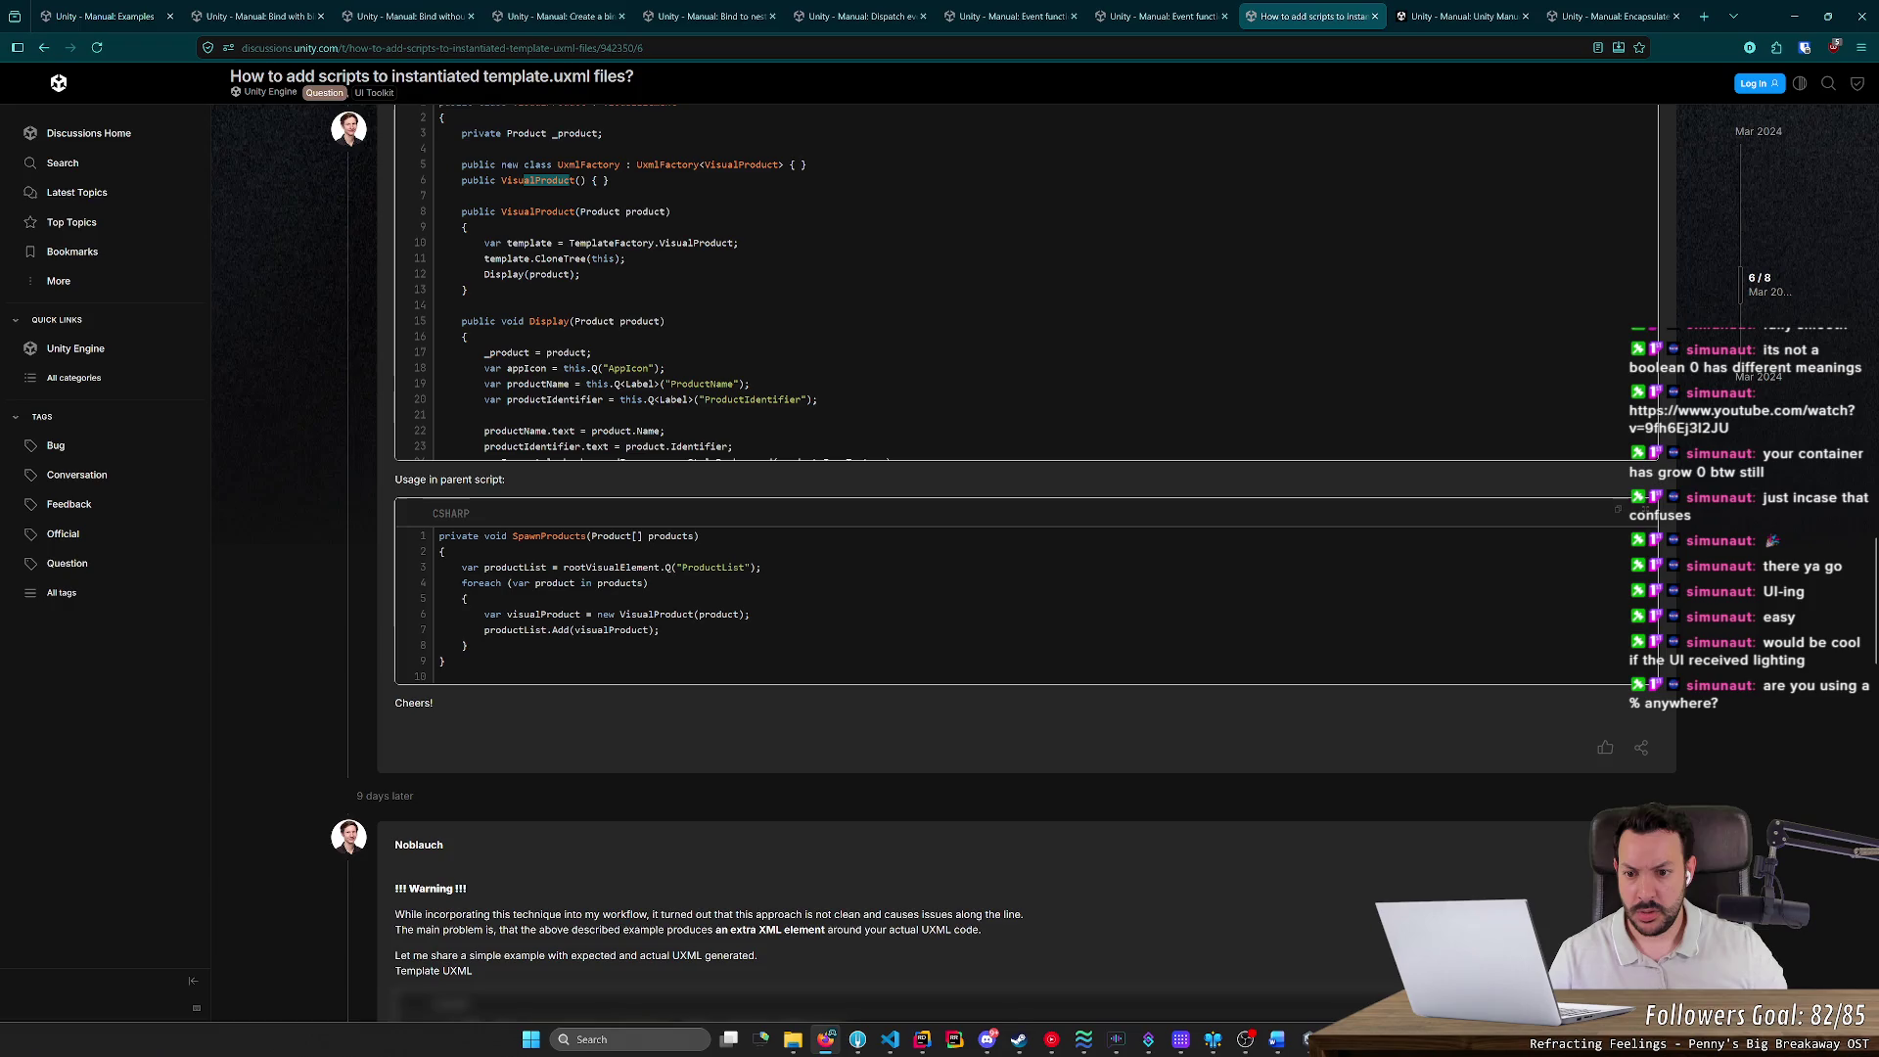
double_click(703, 567)
click(649, 581)
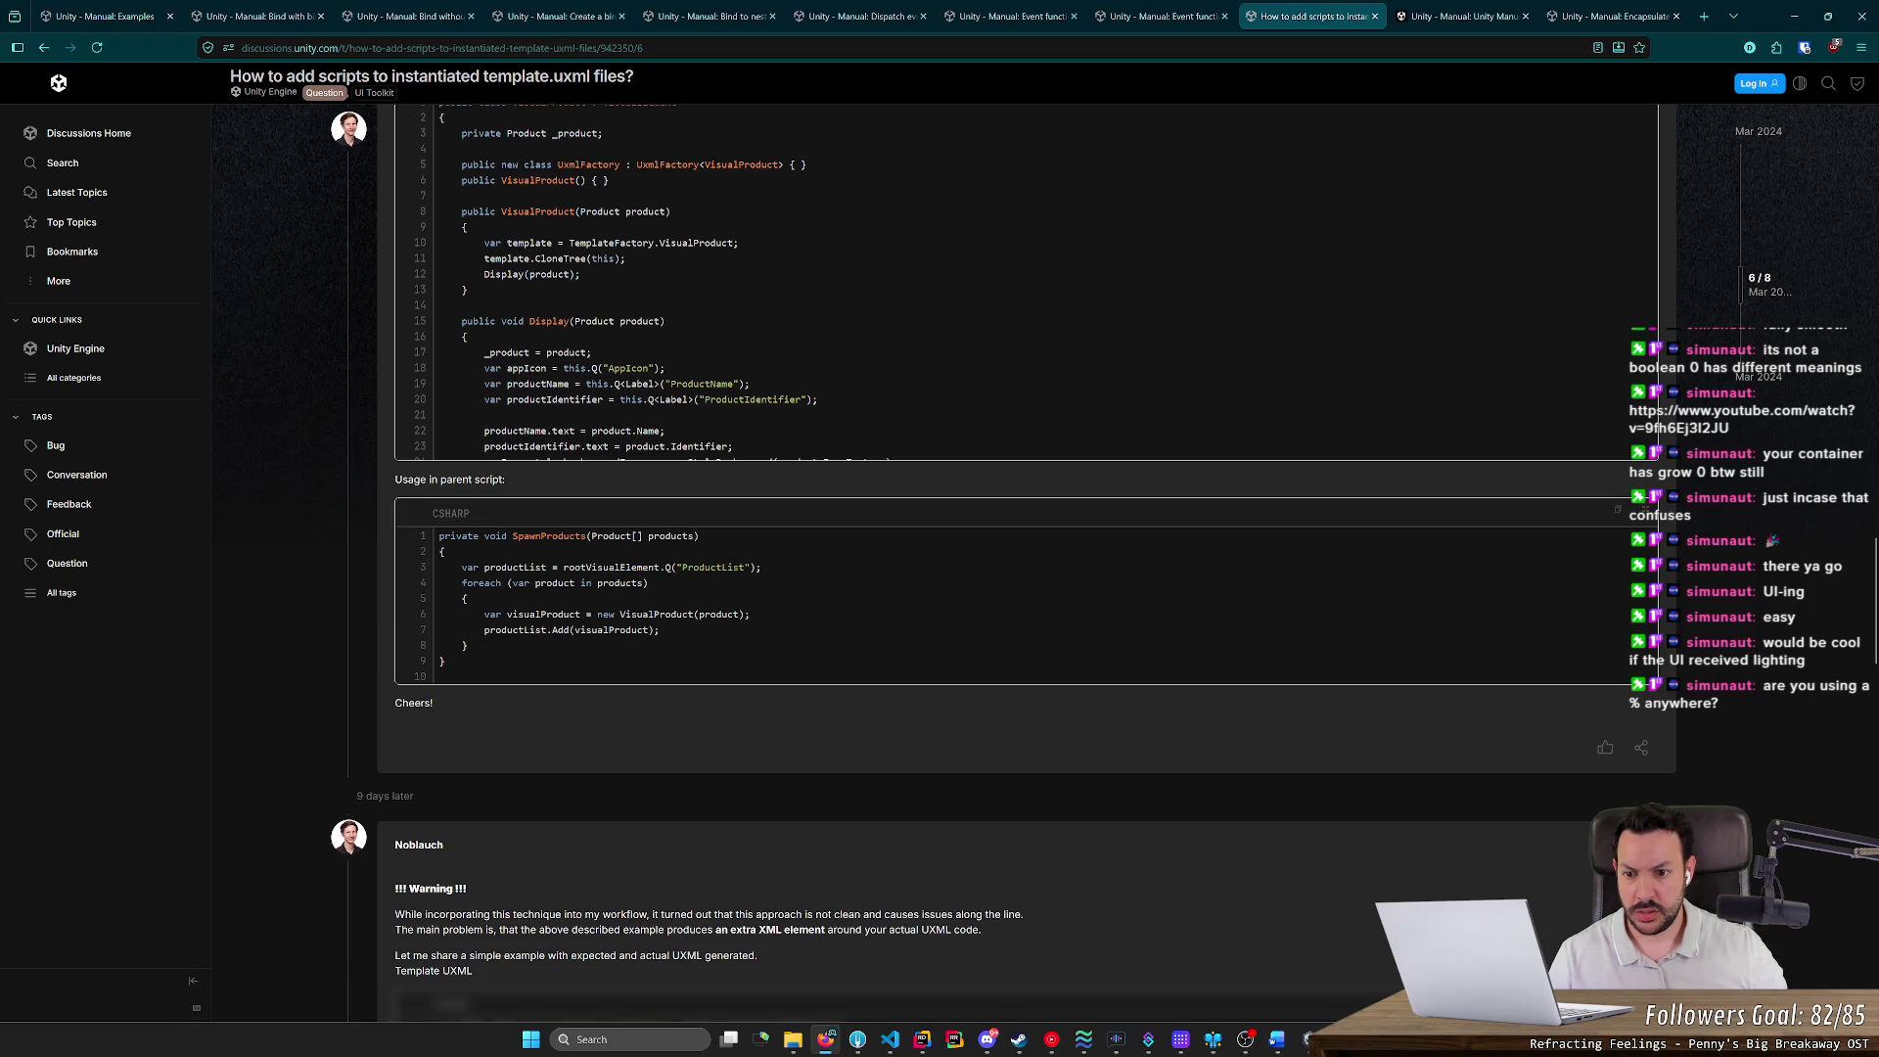
scroll(643, 396, down, 1)
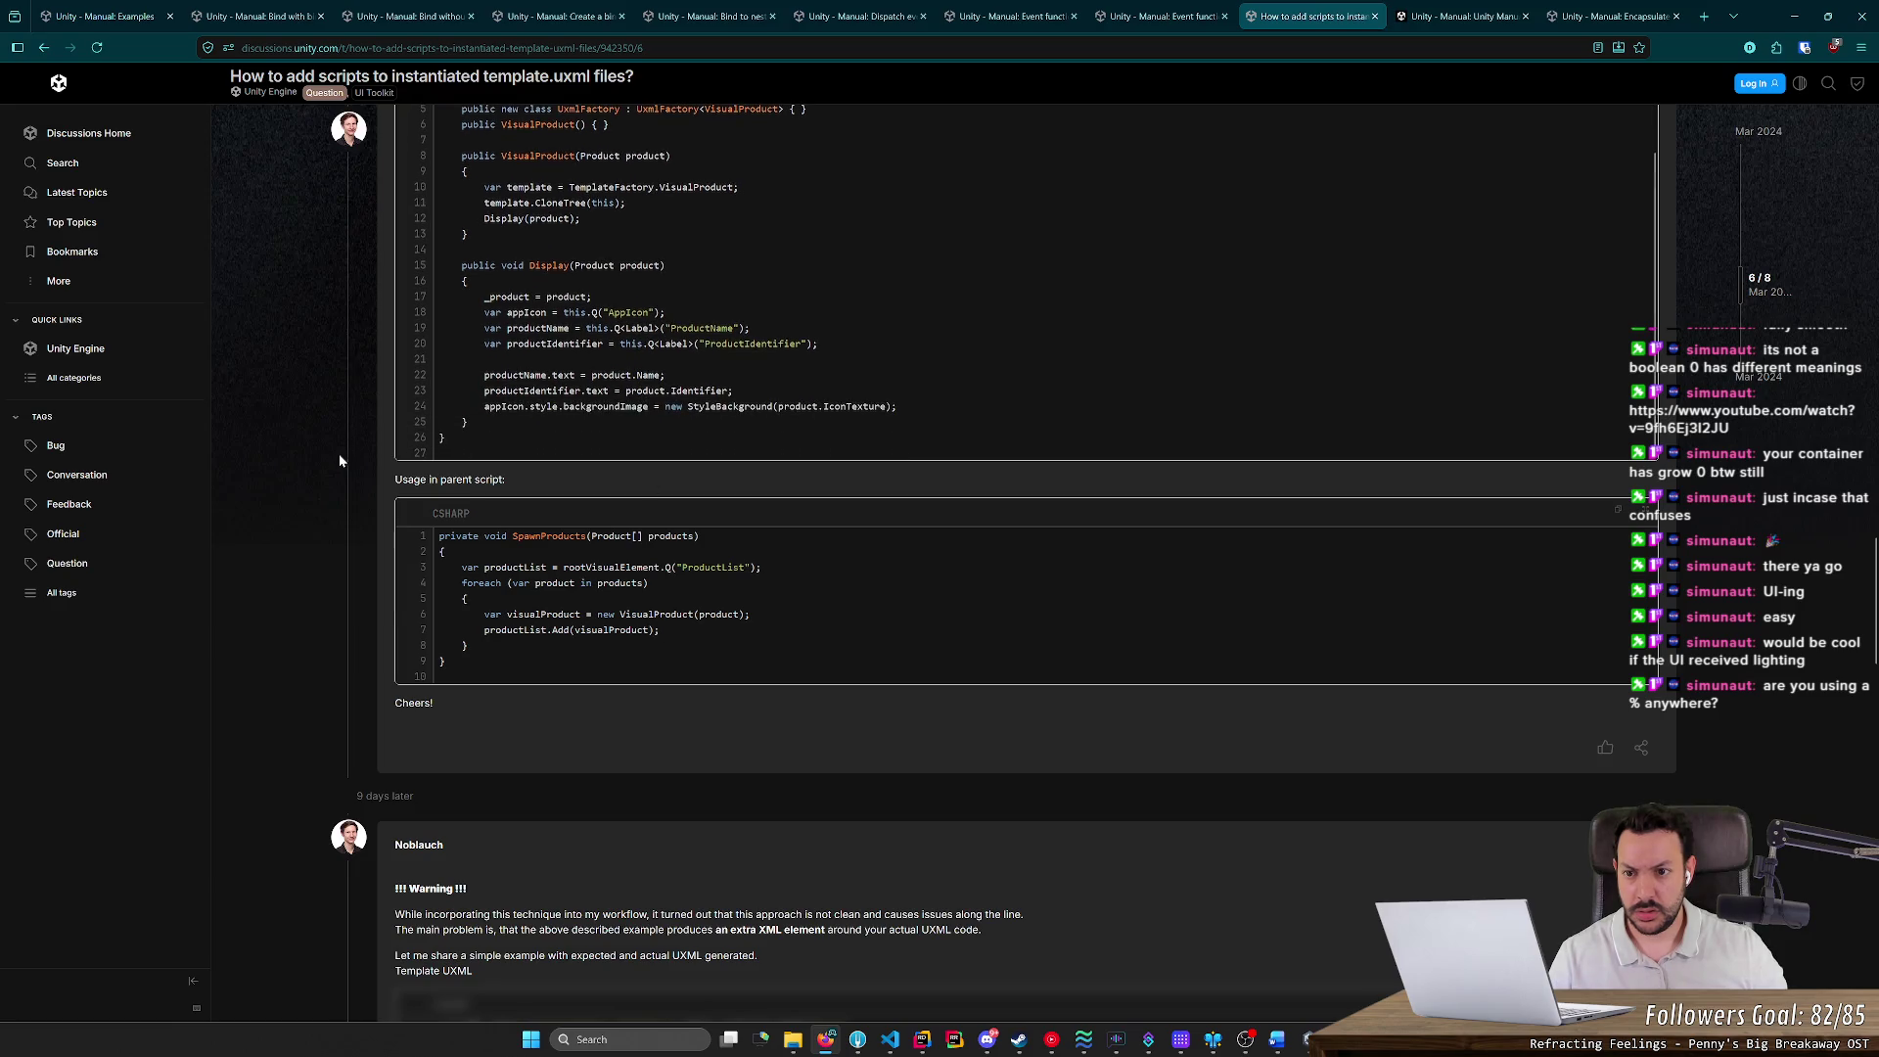
scroll(337, 463, up, 2)
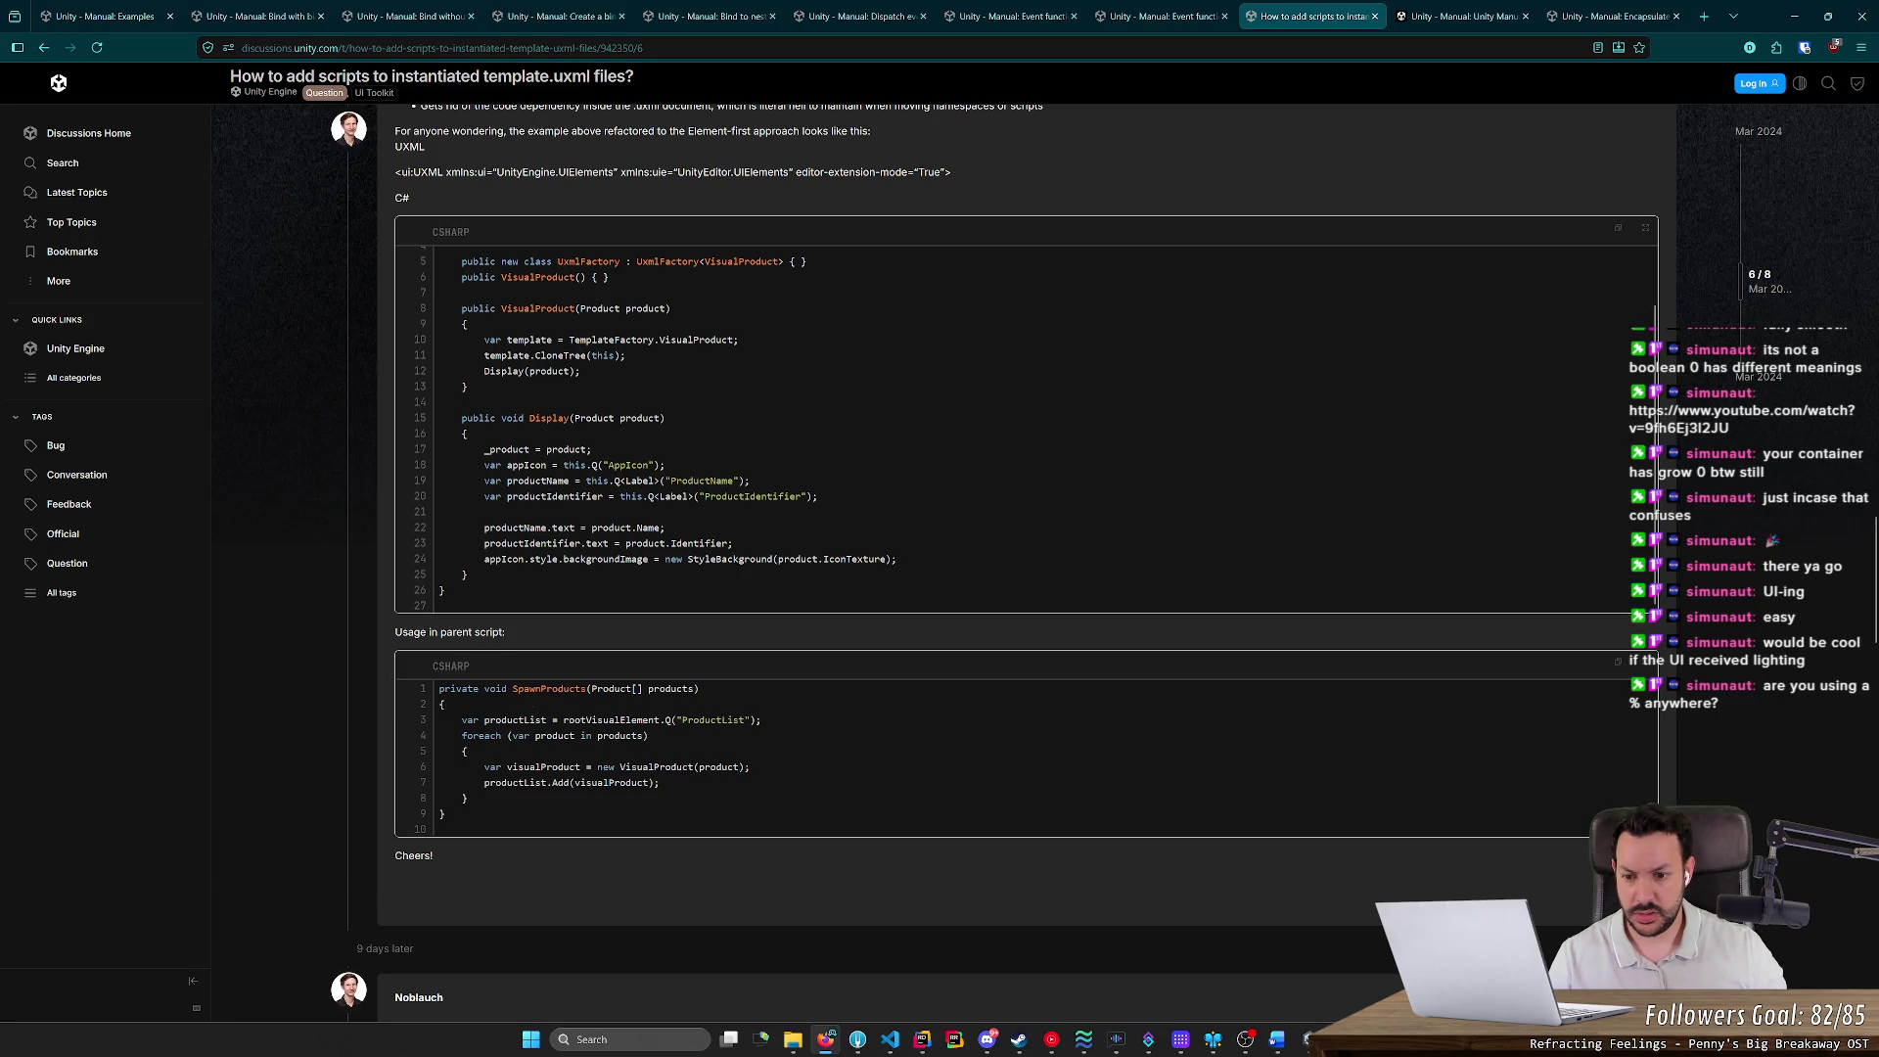
scroll(626, 698, down, 2)
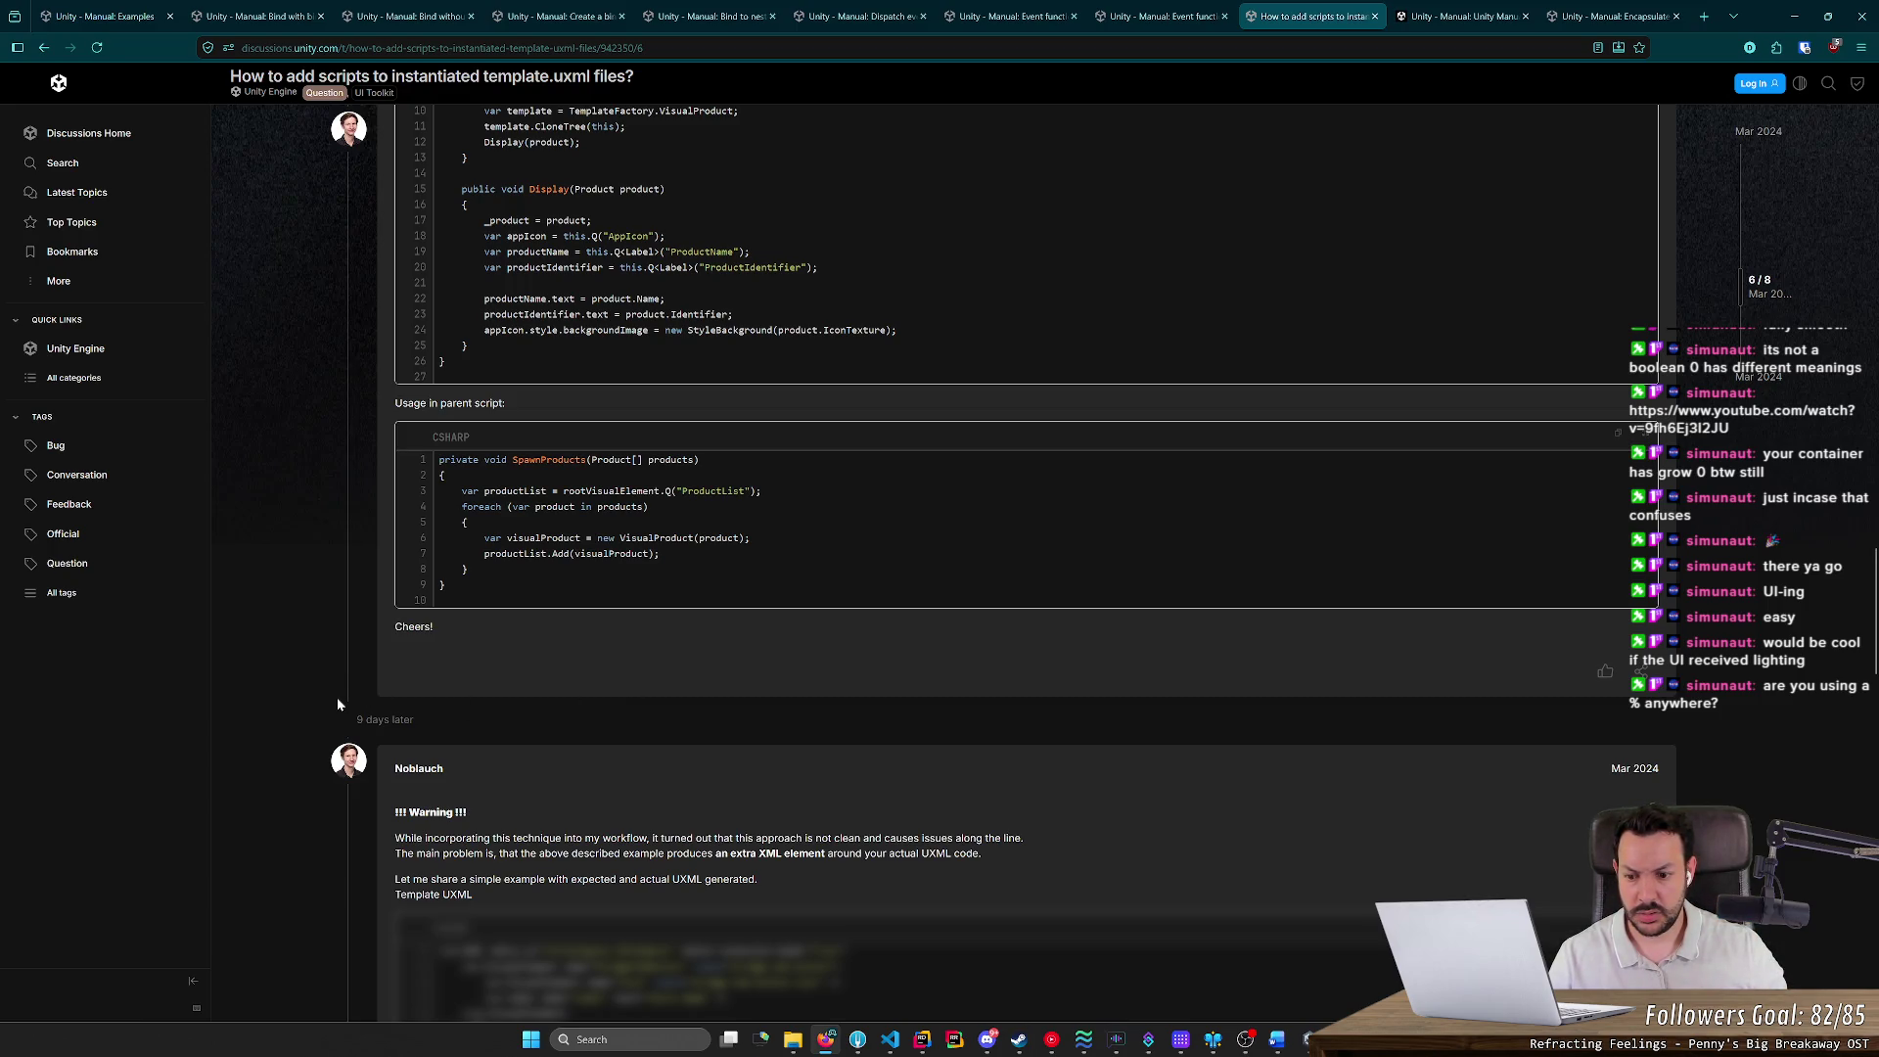
scroll(336, 697, down, 4)
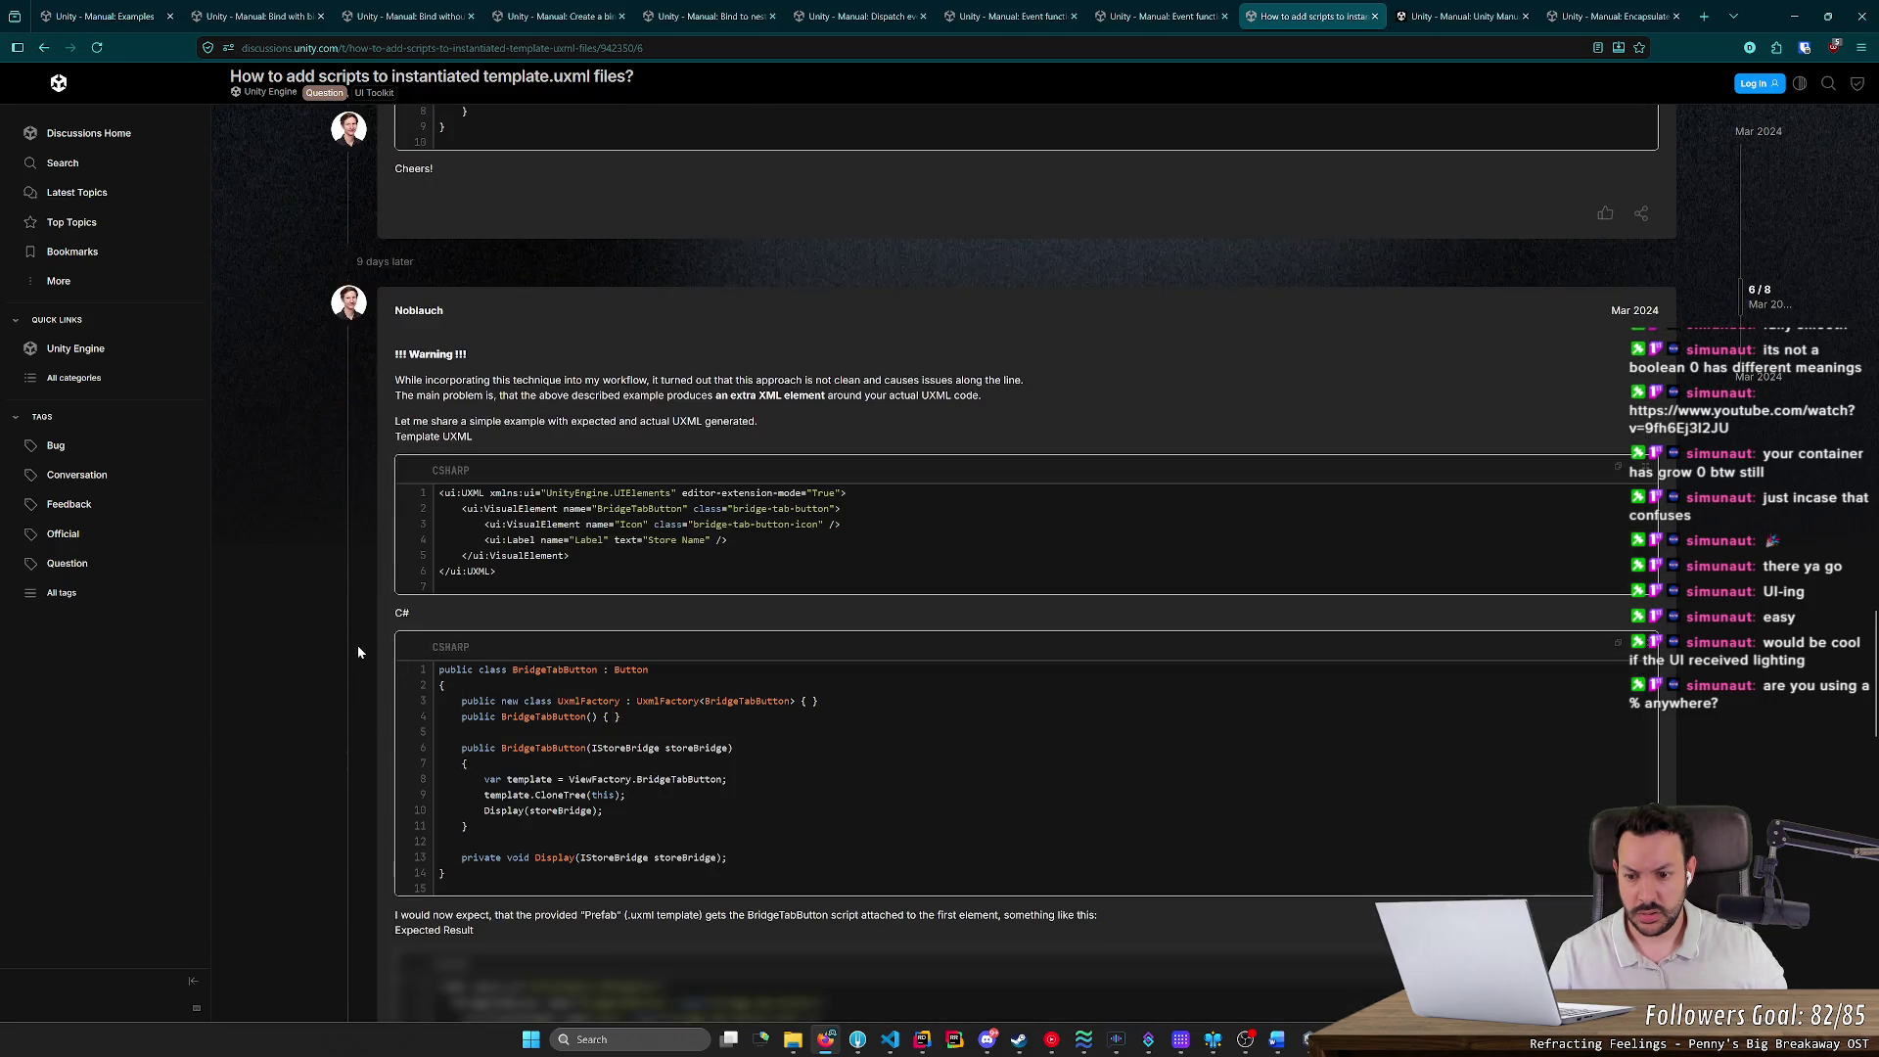
Finish reading the template.uxml thread, then open the Google result 'How can we attach script to our UXML / USS at runtime?'
scroll(359, 649, down, 4)
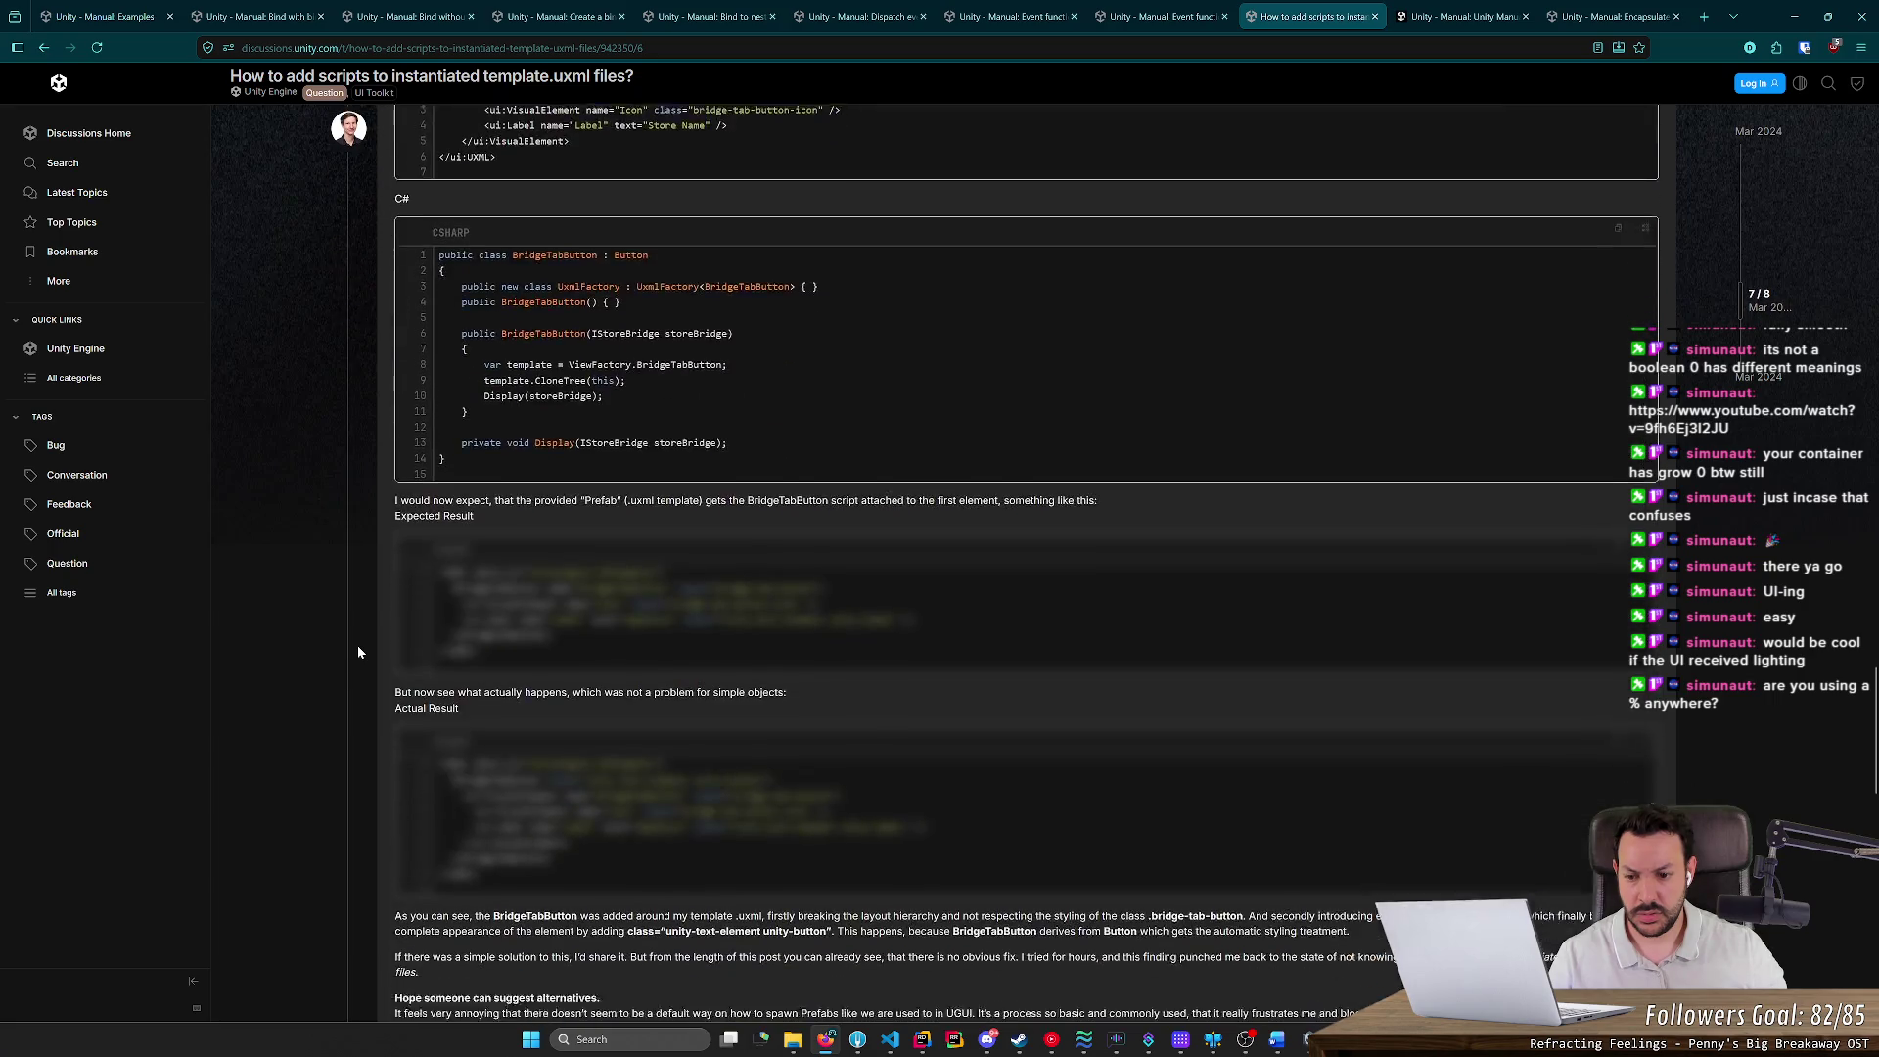
scroll(348, 672, down, 4)
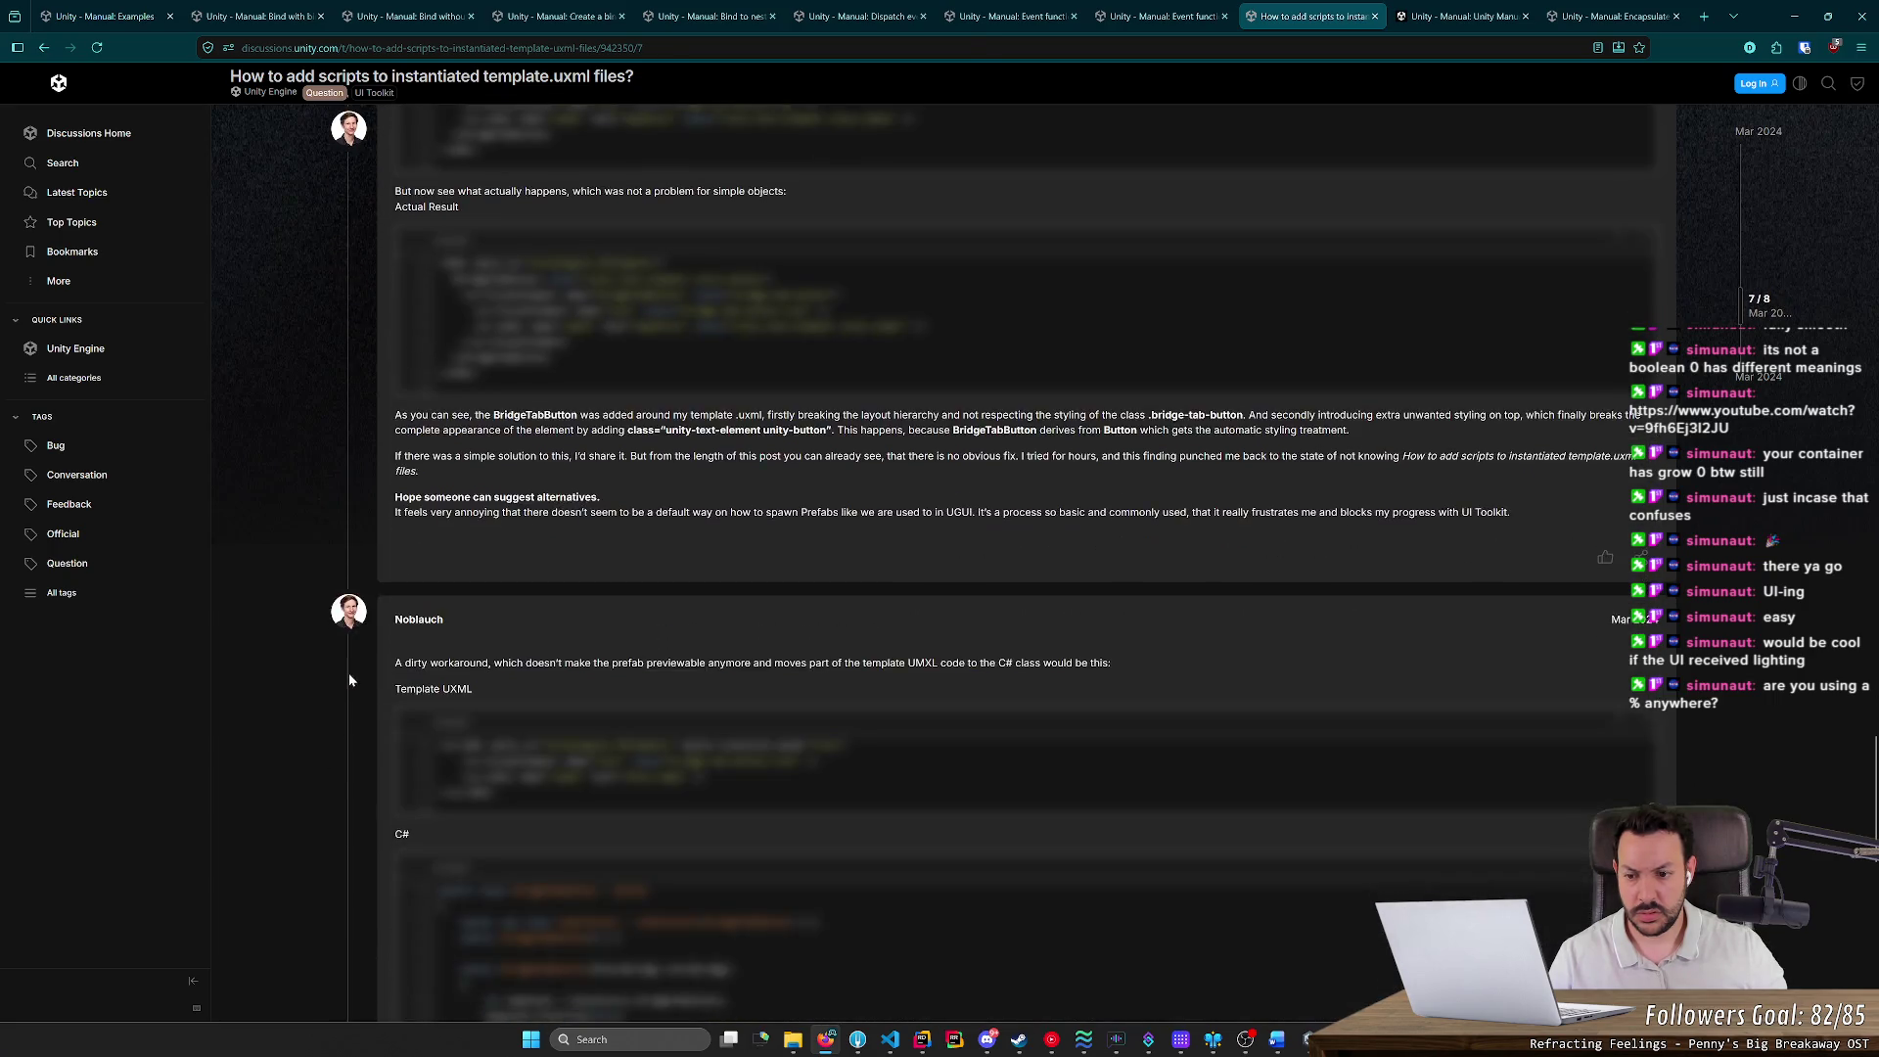
scroll(352, 671, down, 5)
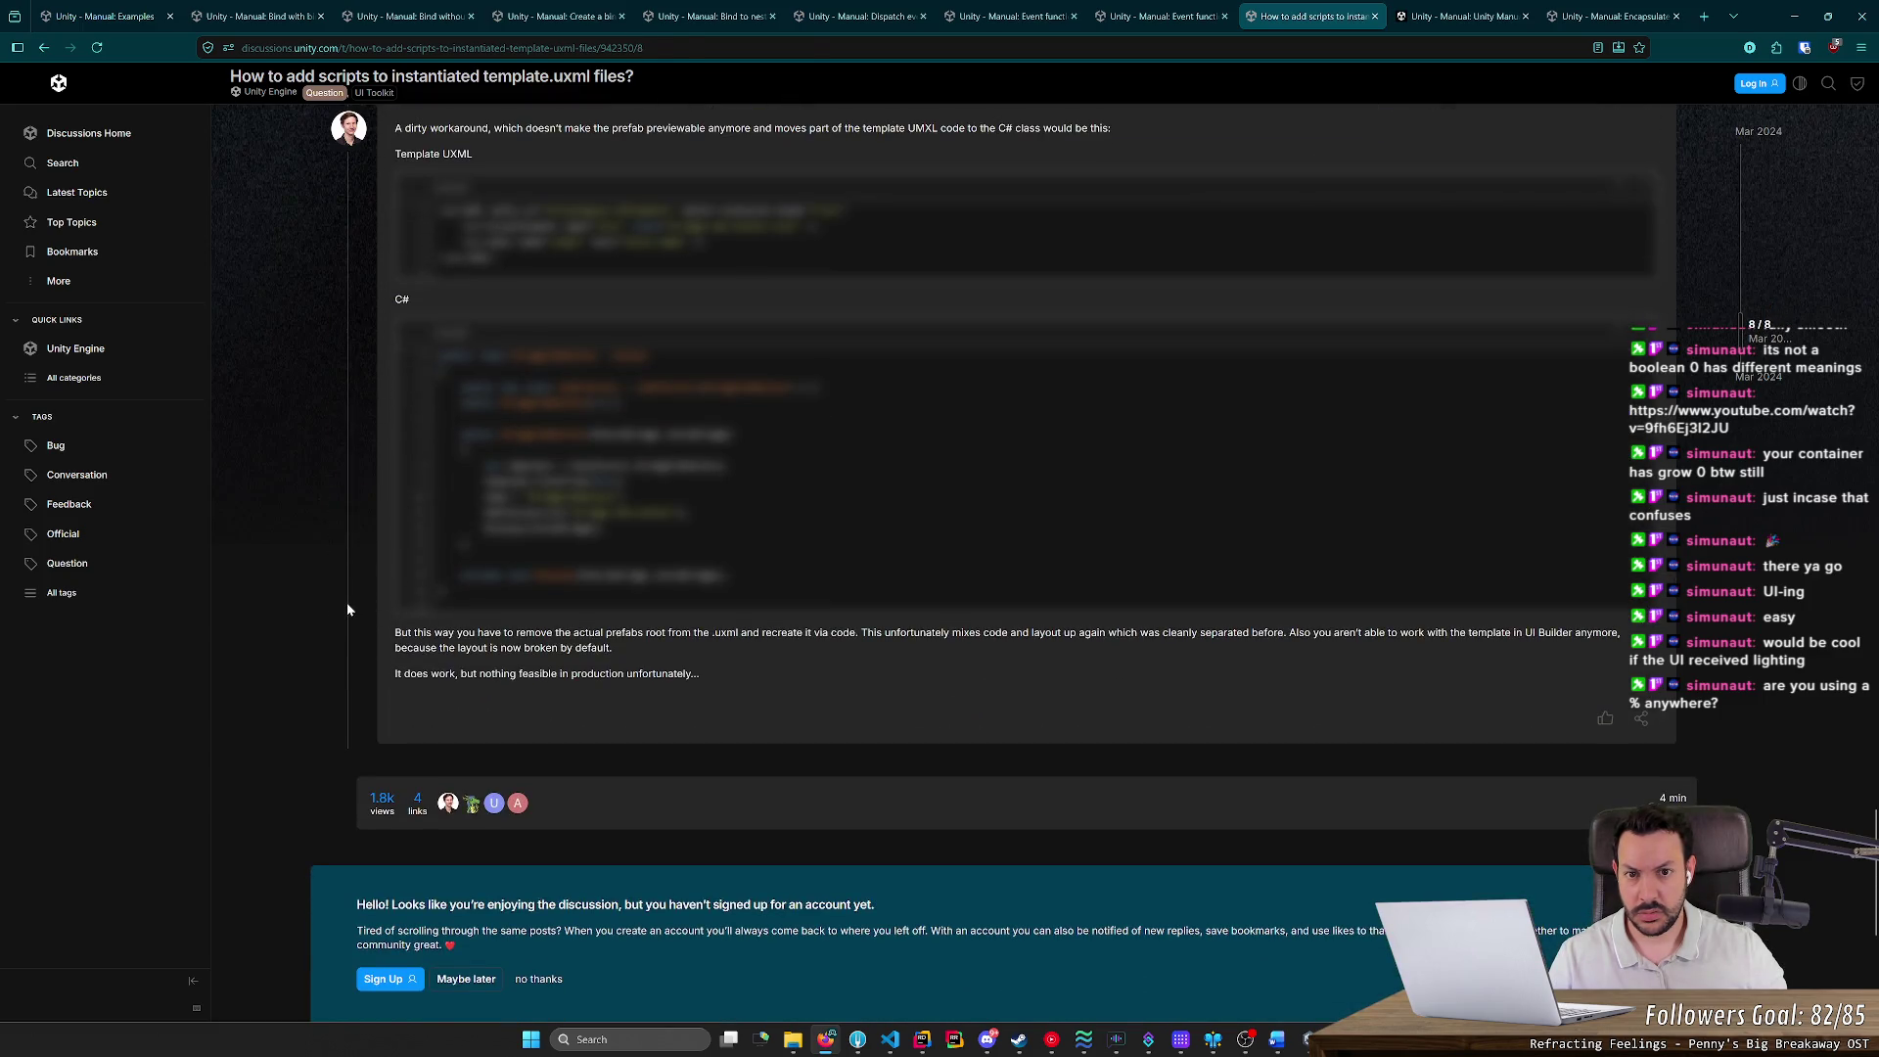
scroll(346, 608, up, 2)
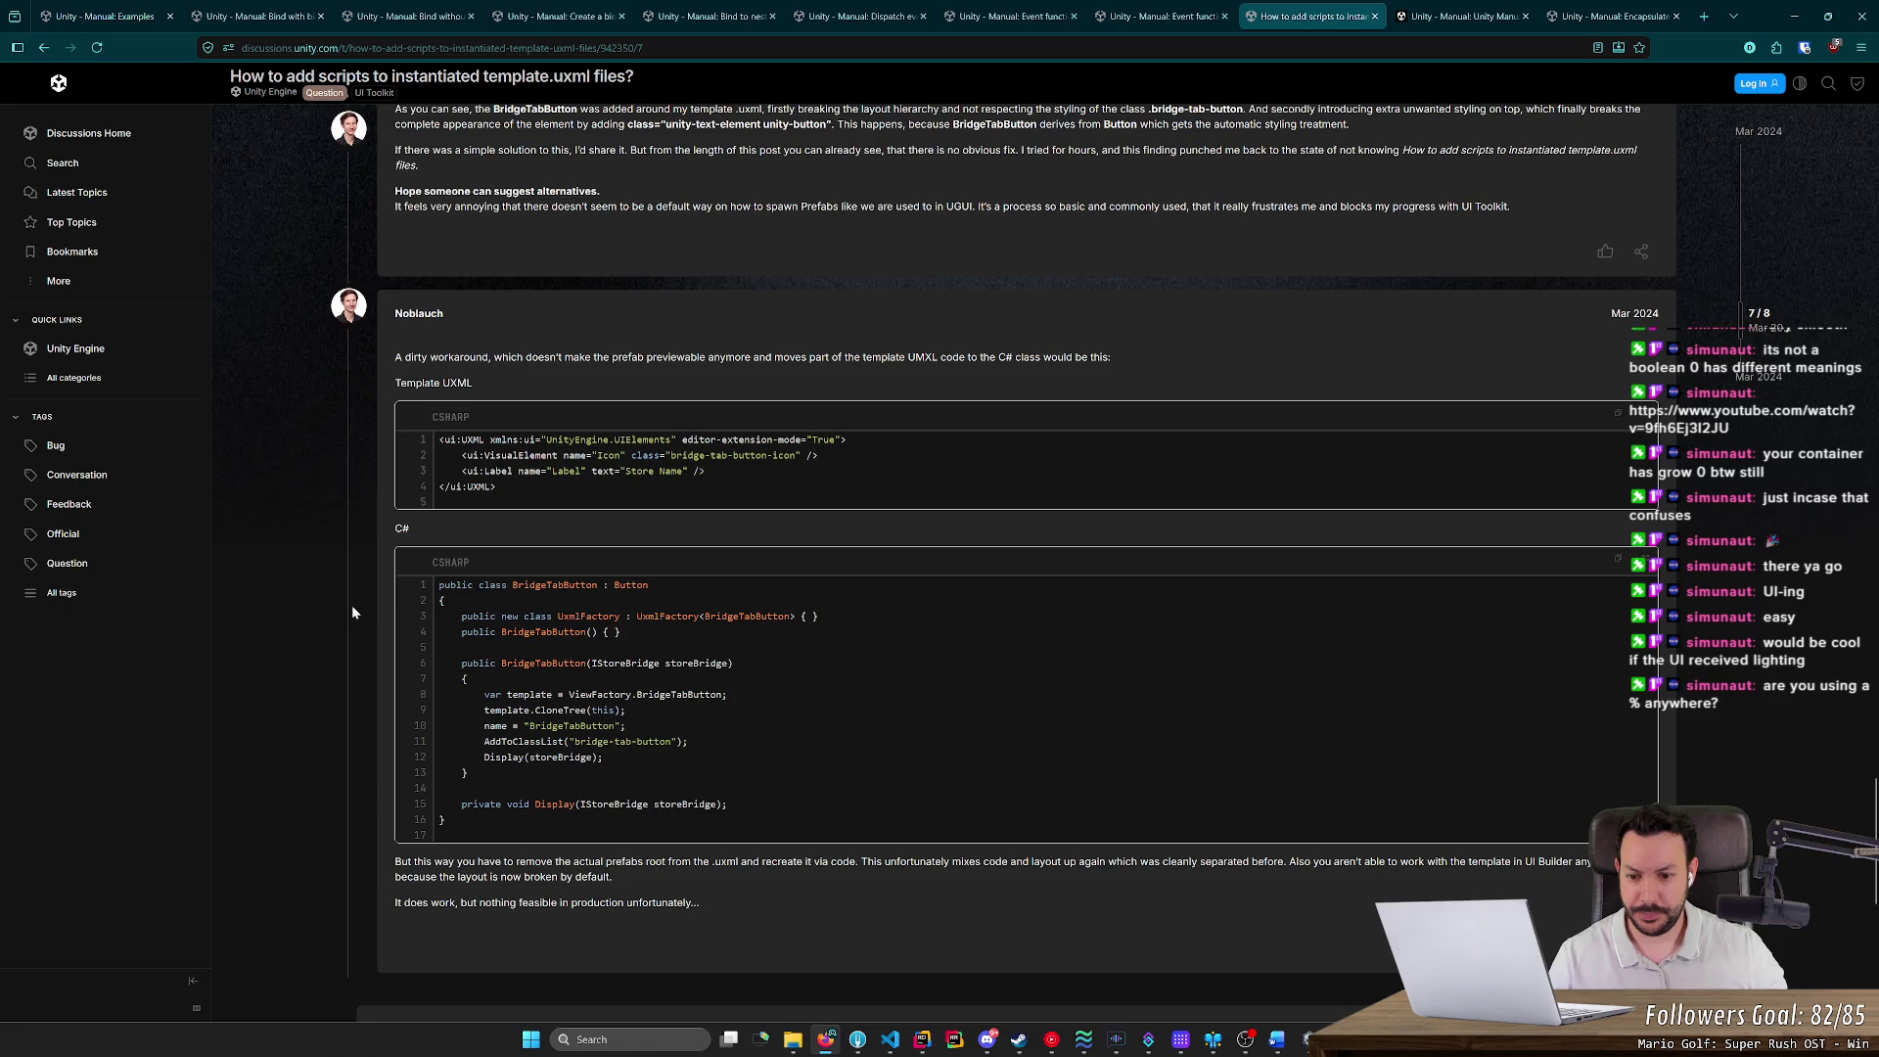
scroll(352, 611, up, 1)
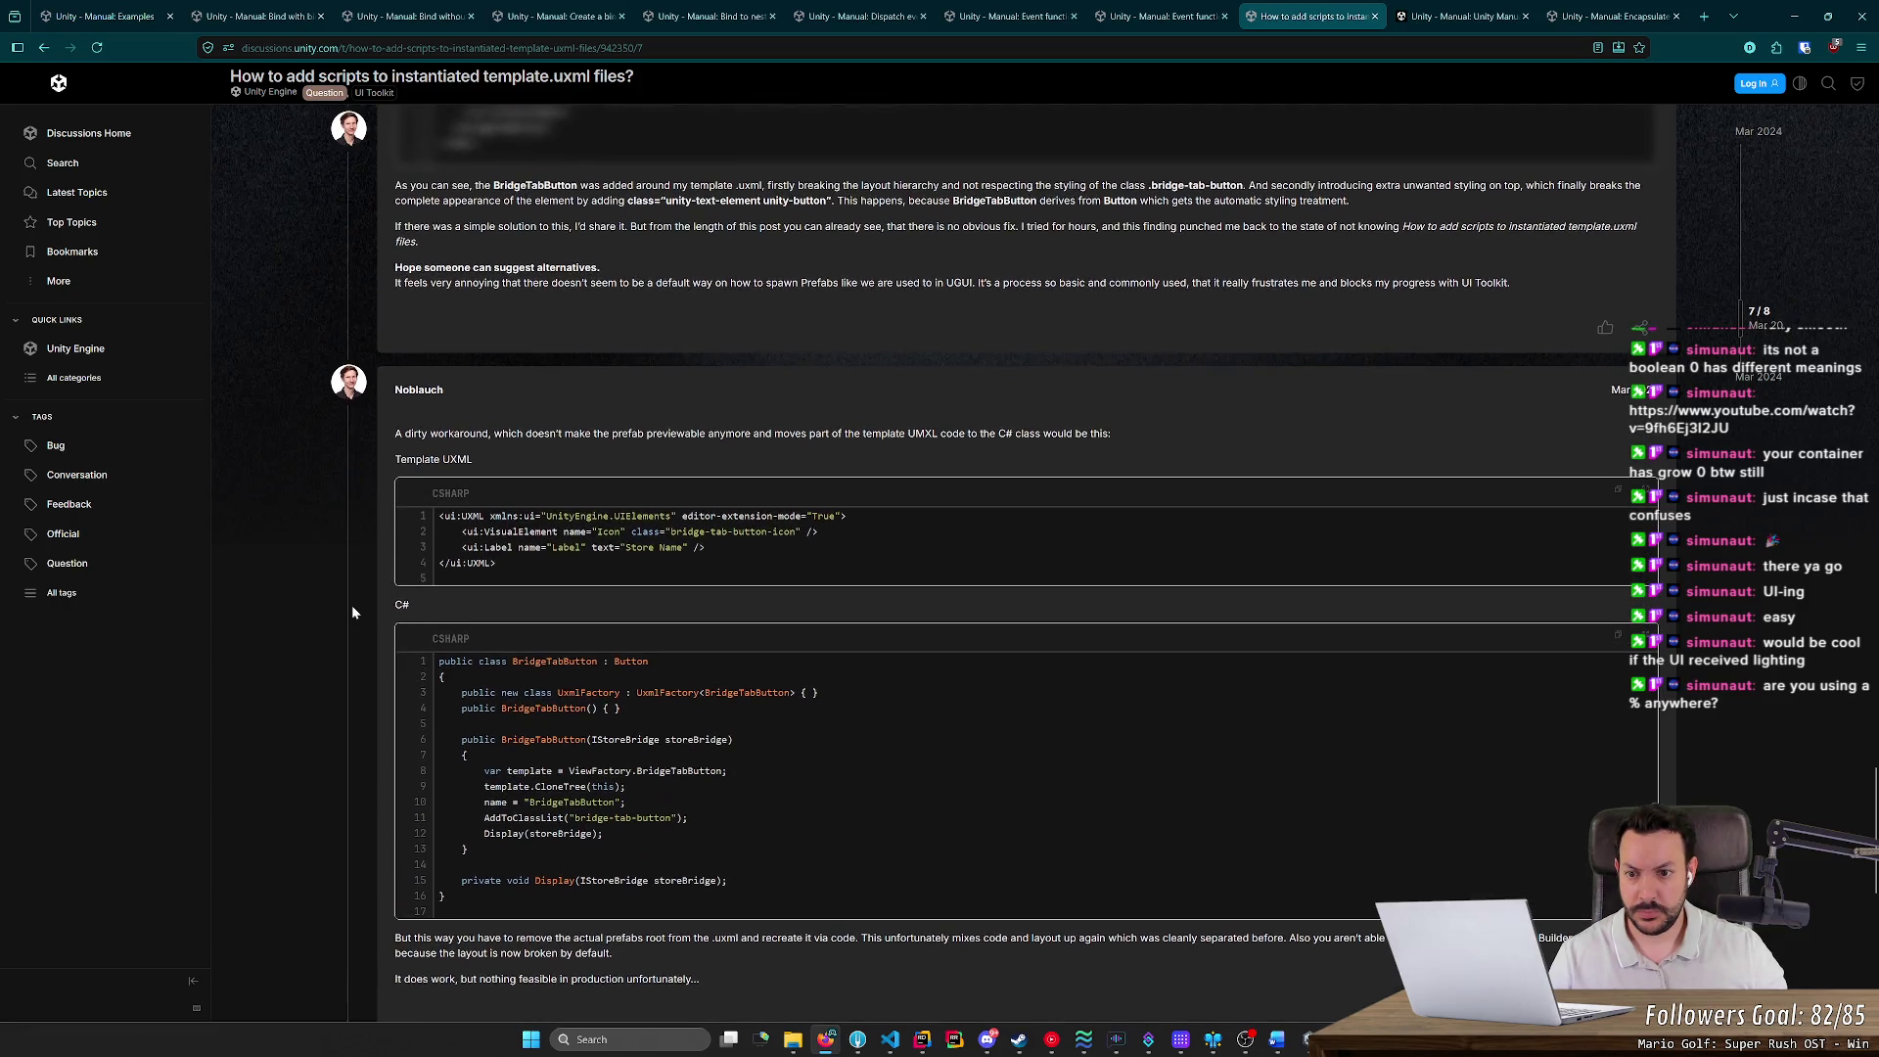
scroll(352, 607, up, 3)
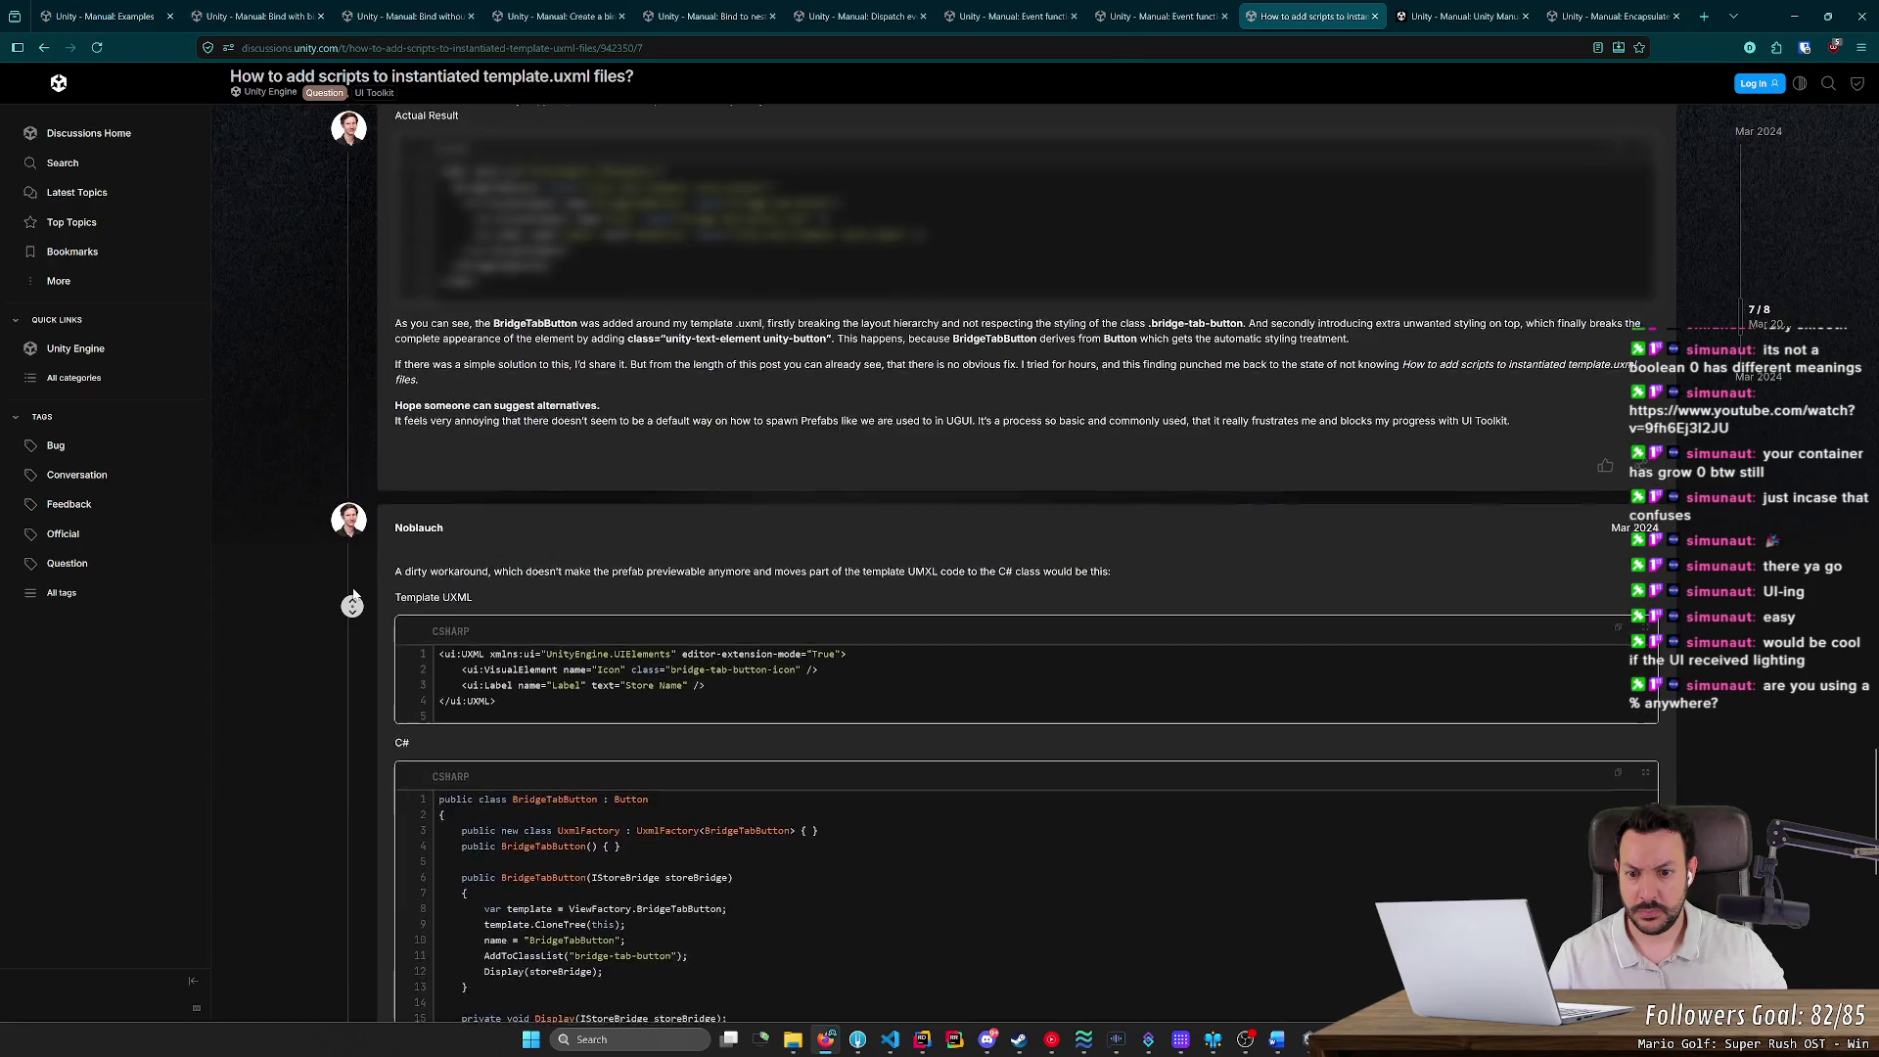
scroll(333, 528, up, 10)
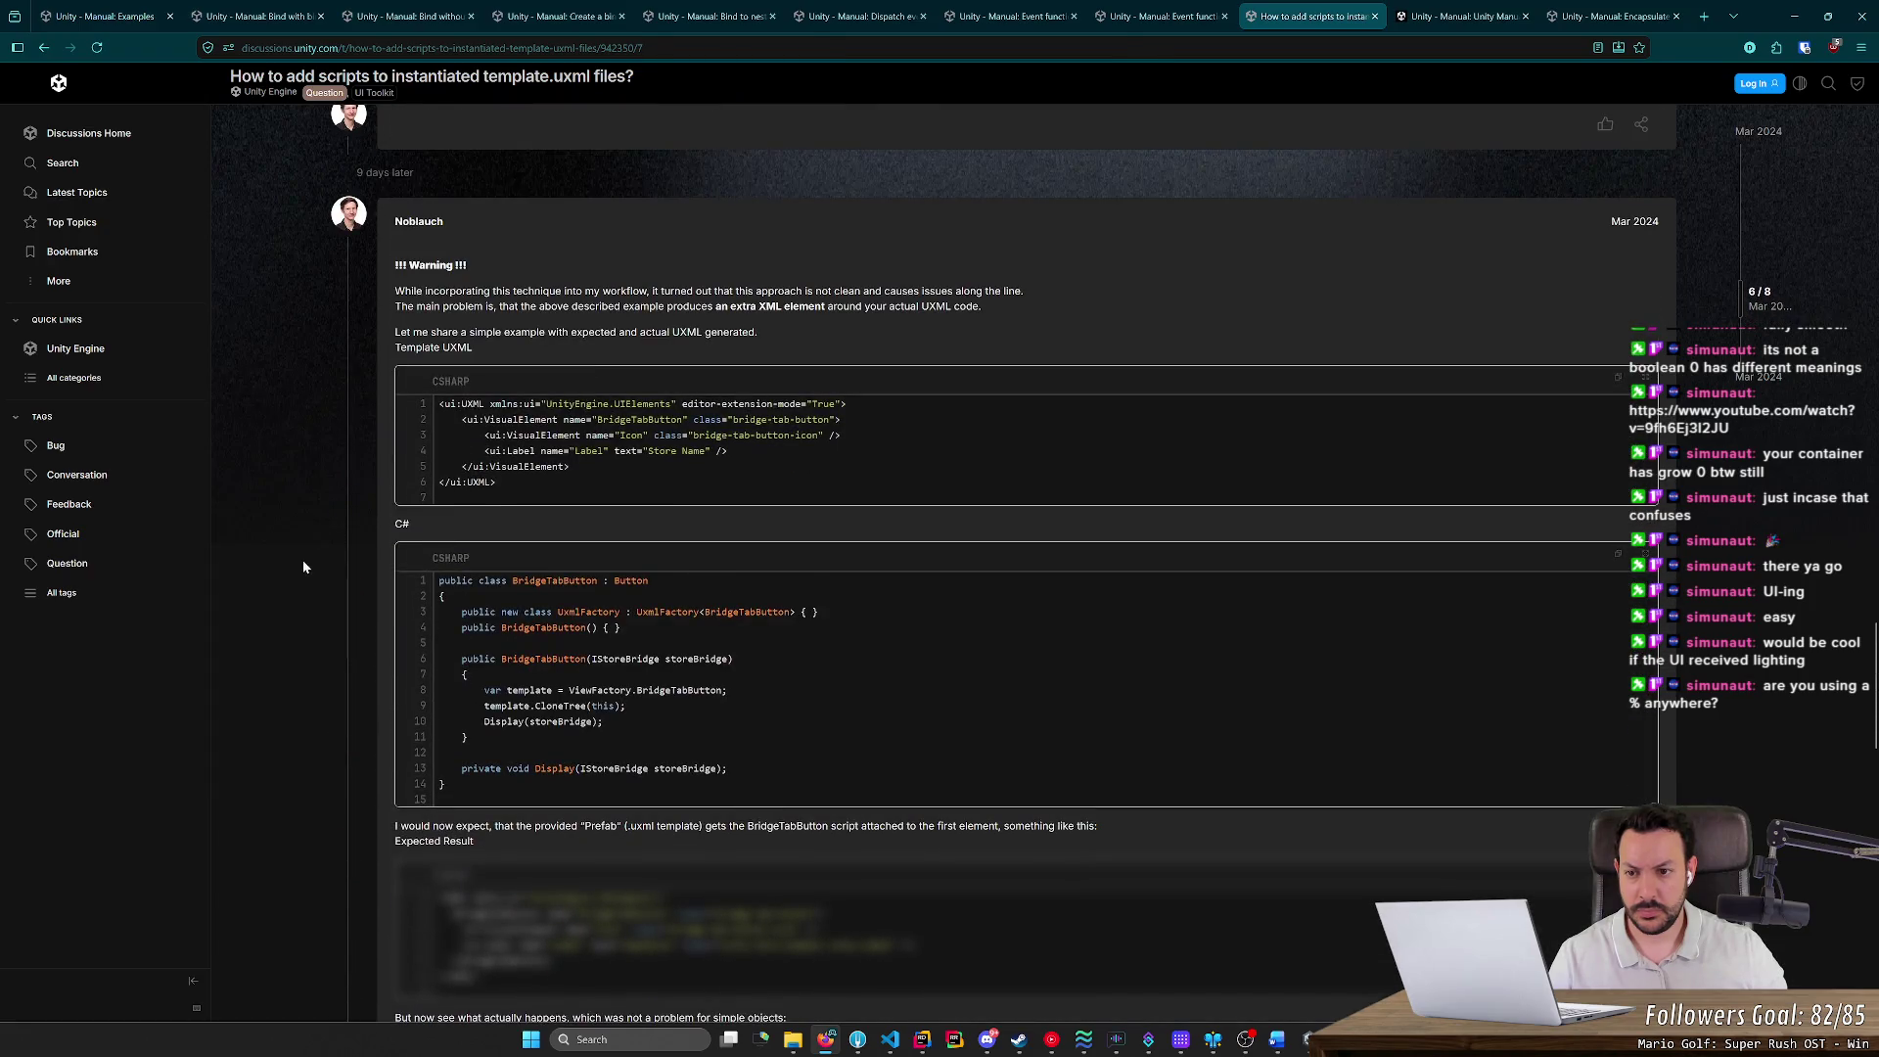
middle_click(303, 560)
middle_click(289, 532)
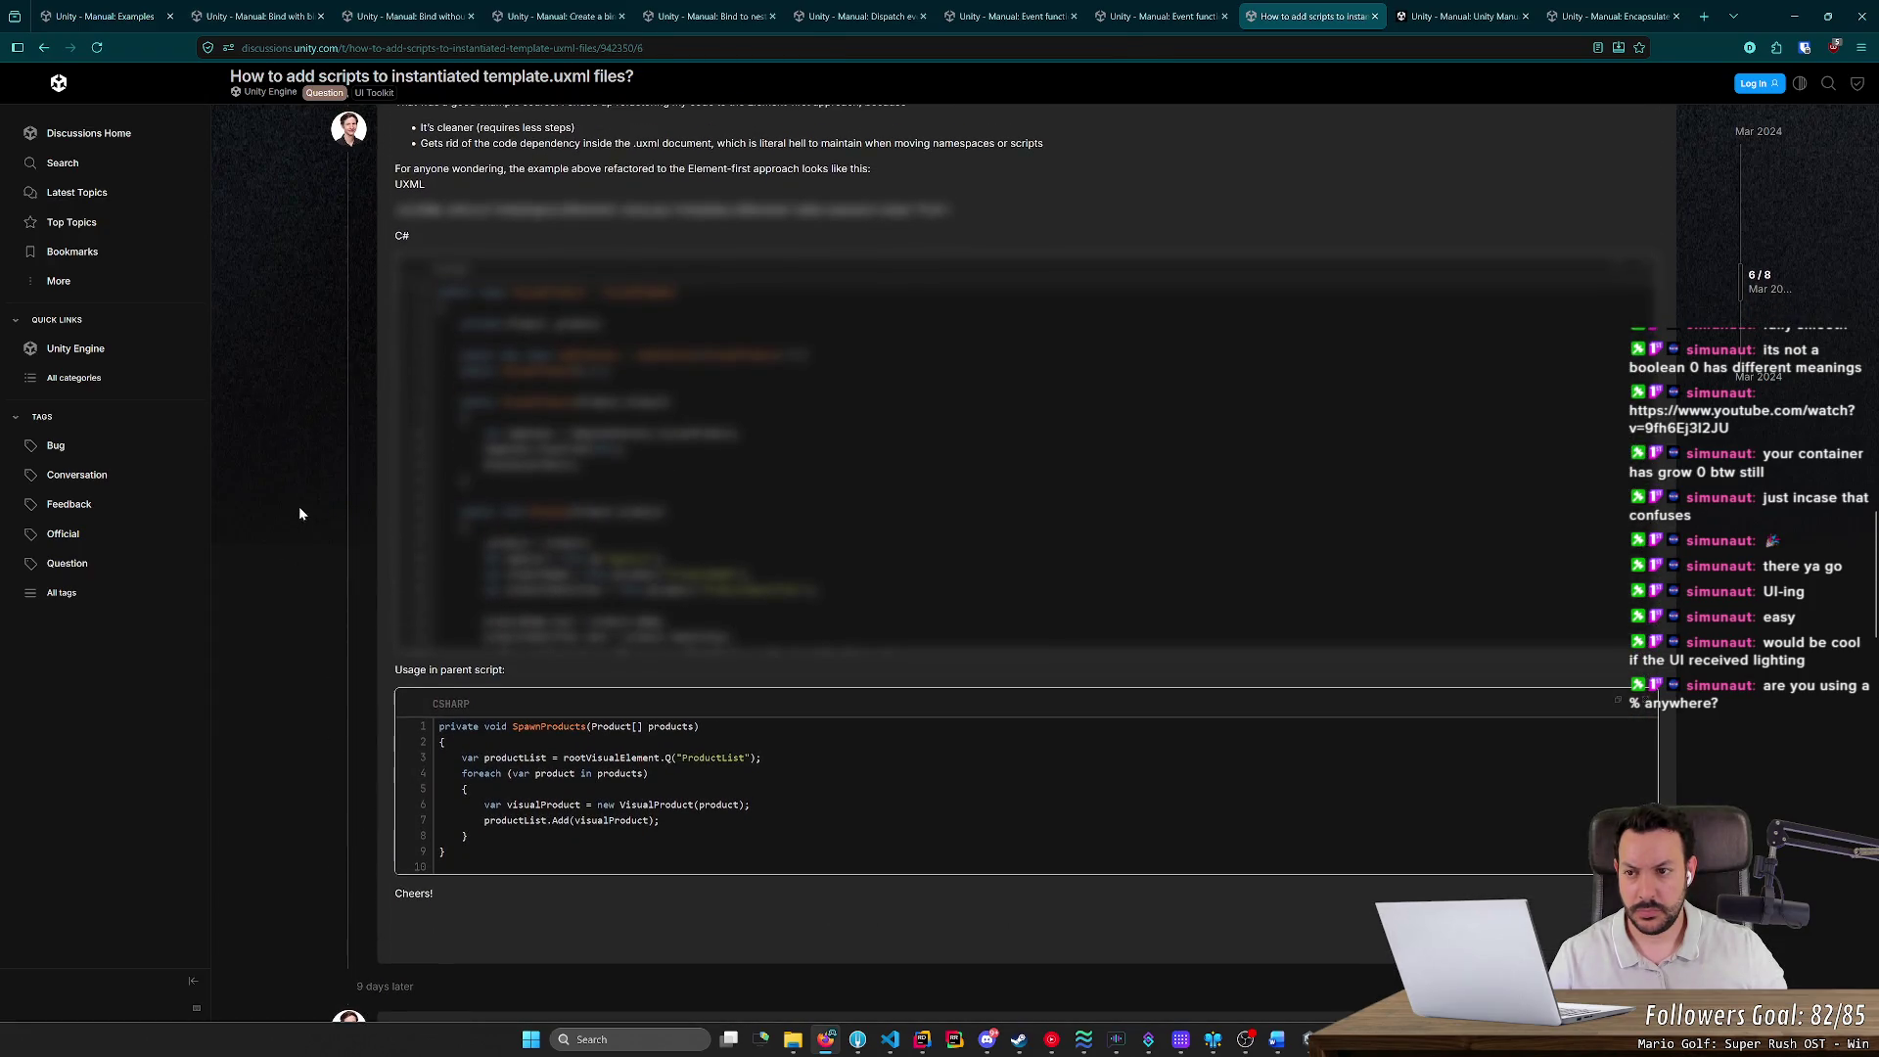
key(alt+Left)
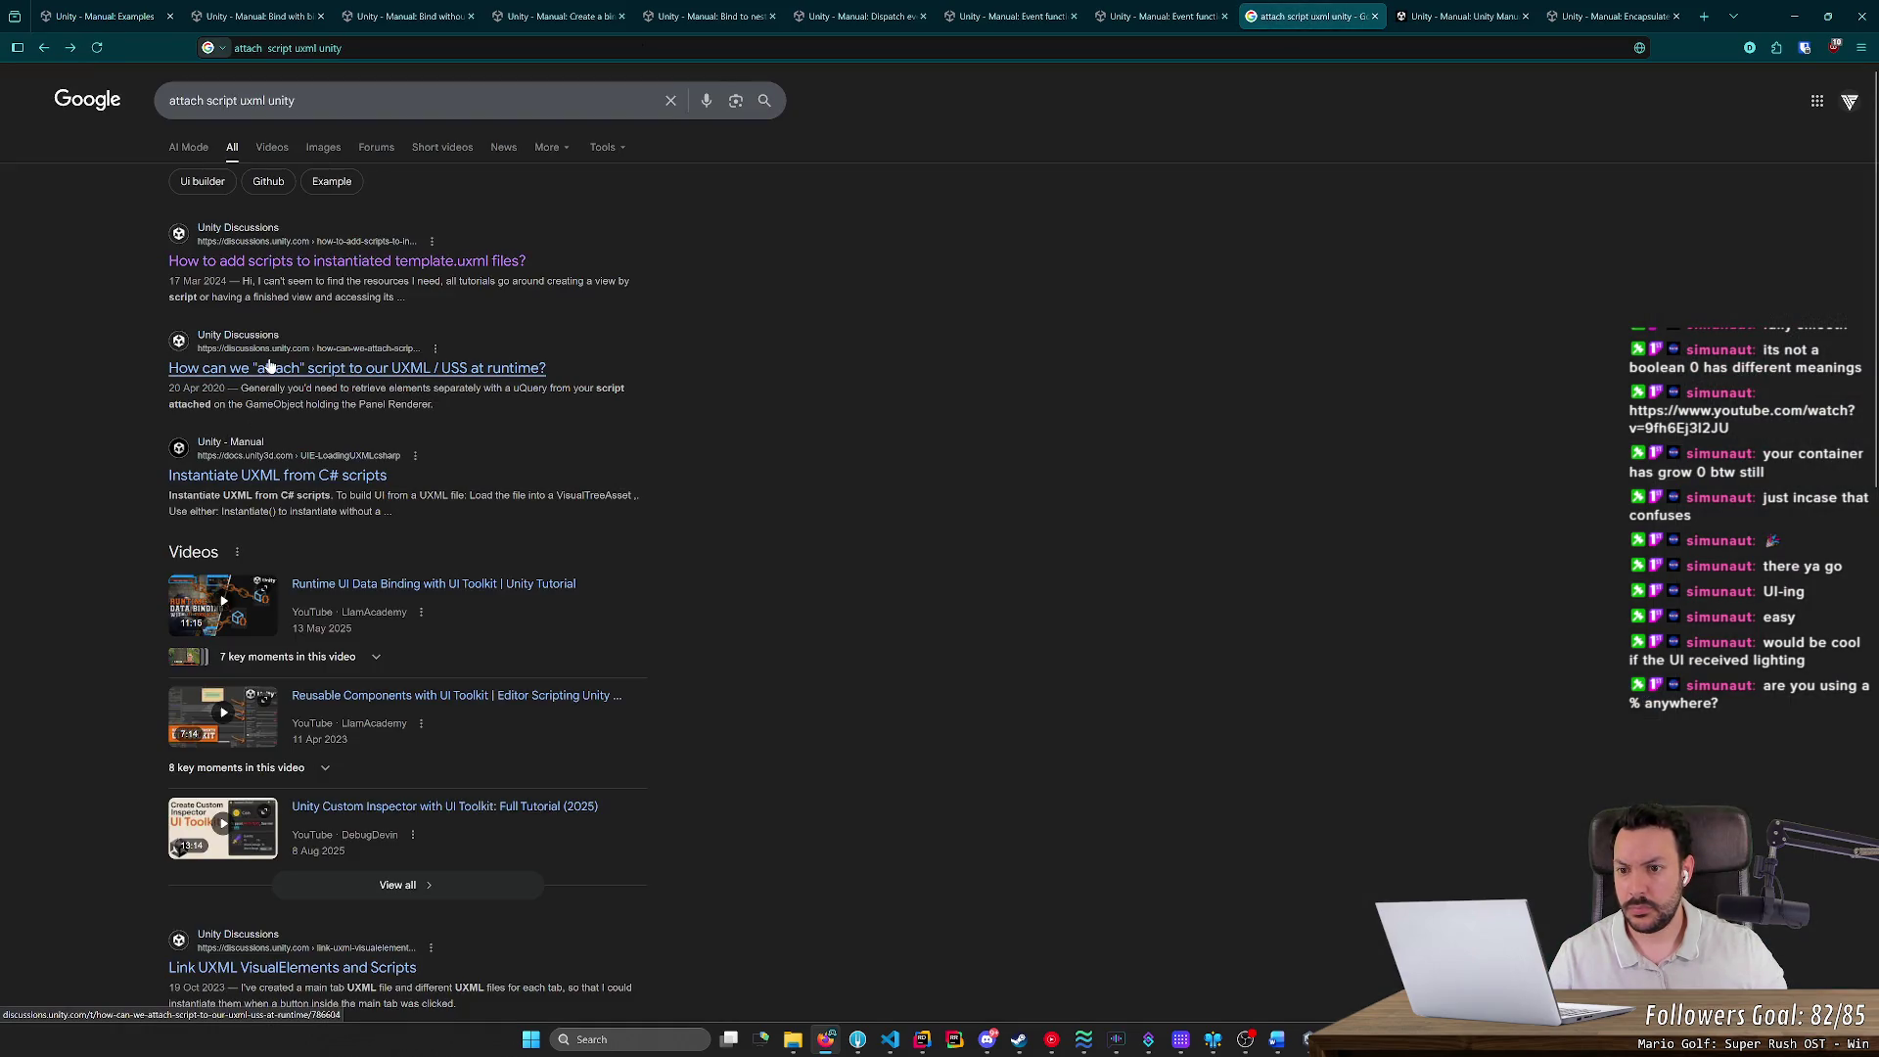
click(273, 370)
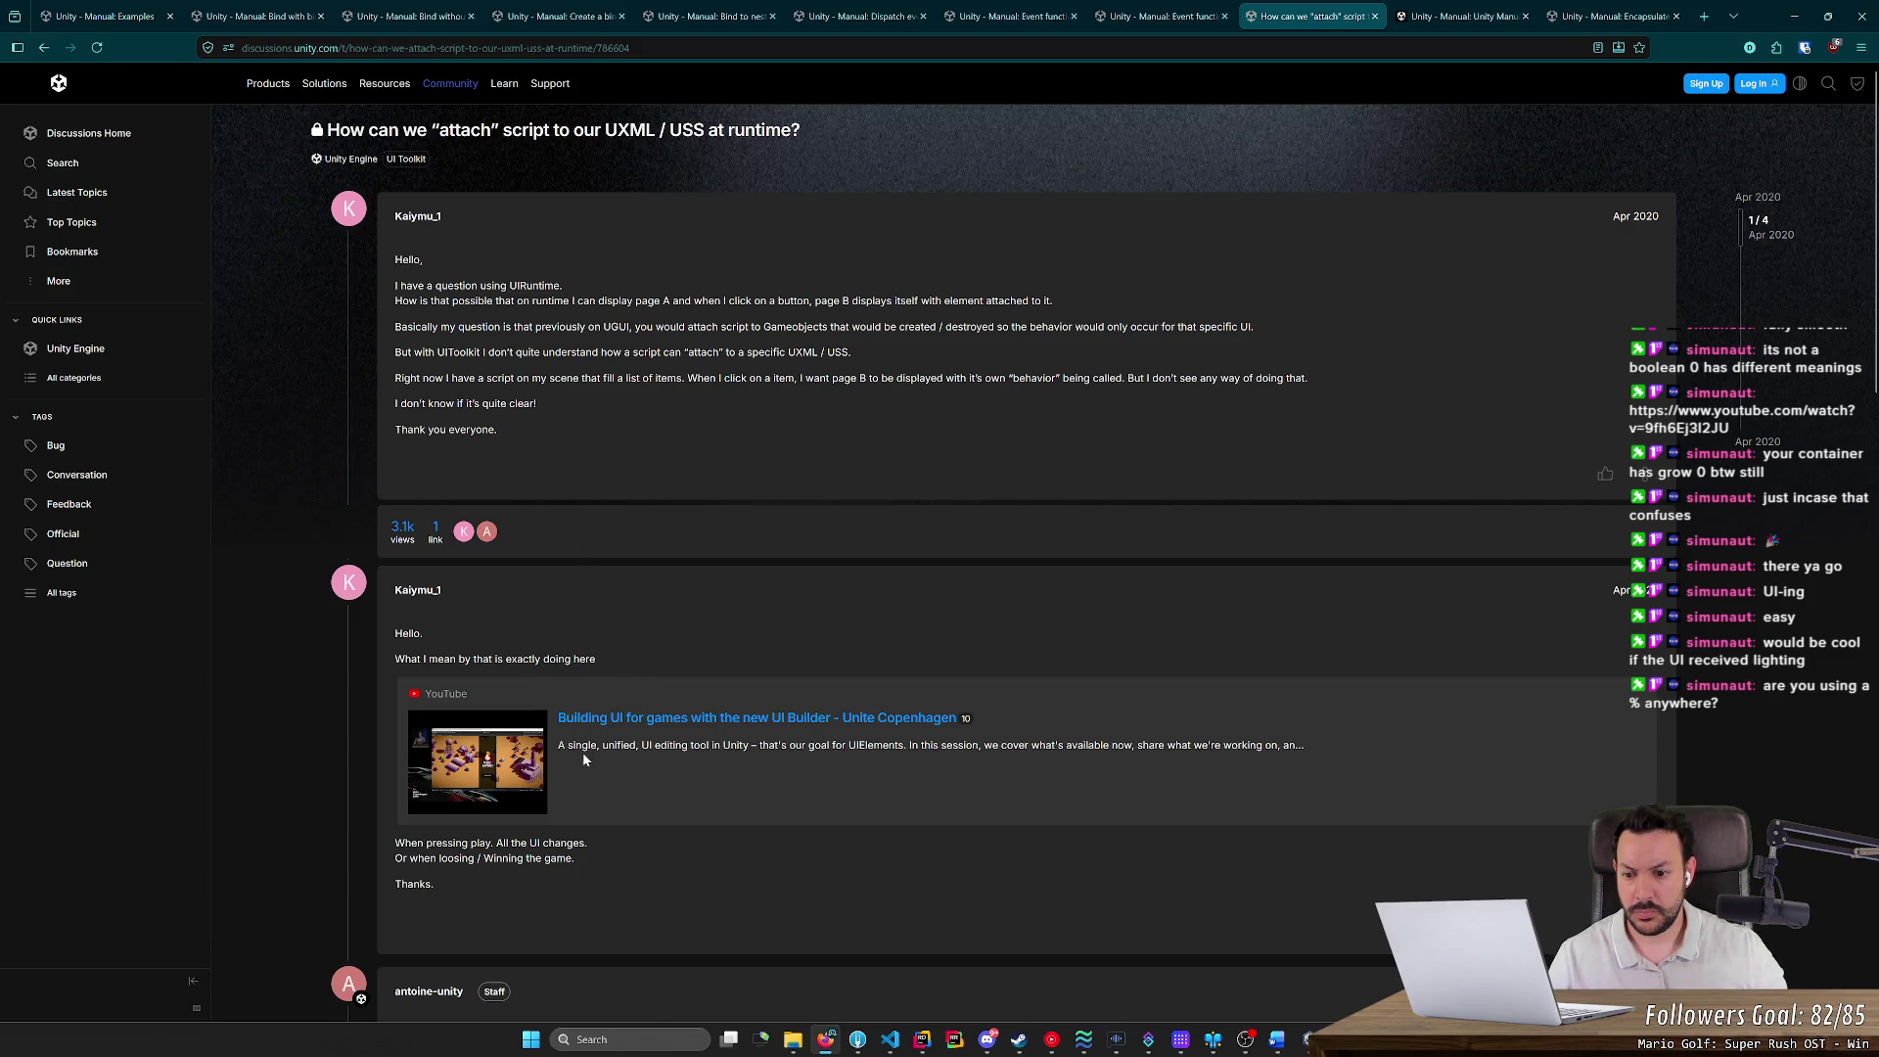
Skim antoine-unity's reply, then go back to the 'attach script uxml unity' Google results
scroll(585, 755, down, 6)
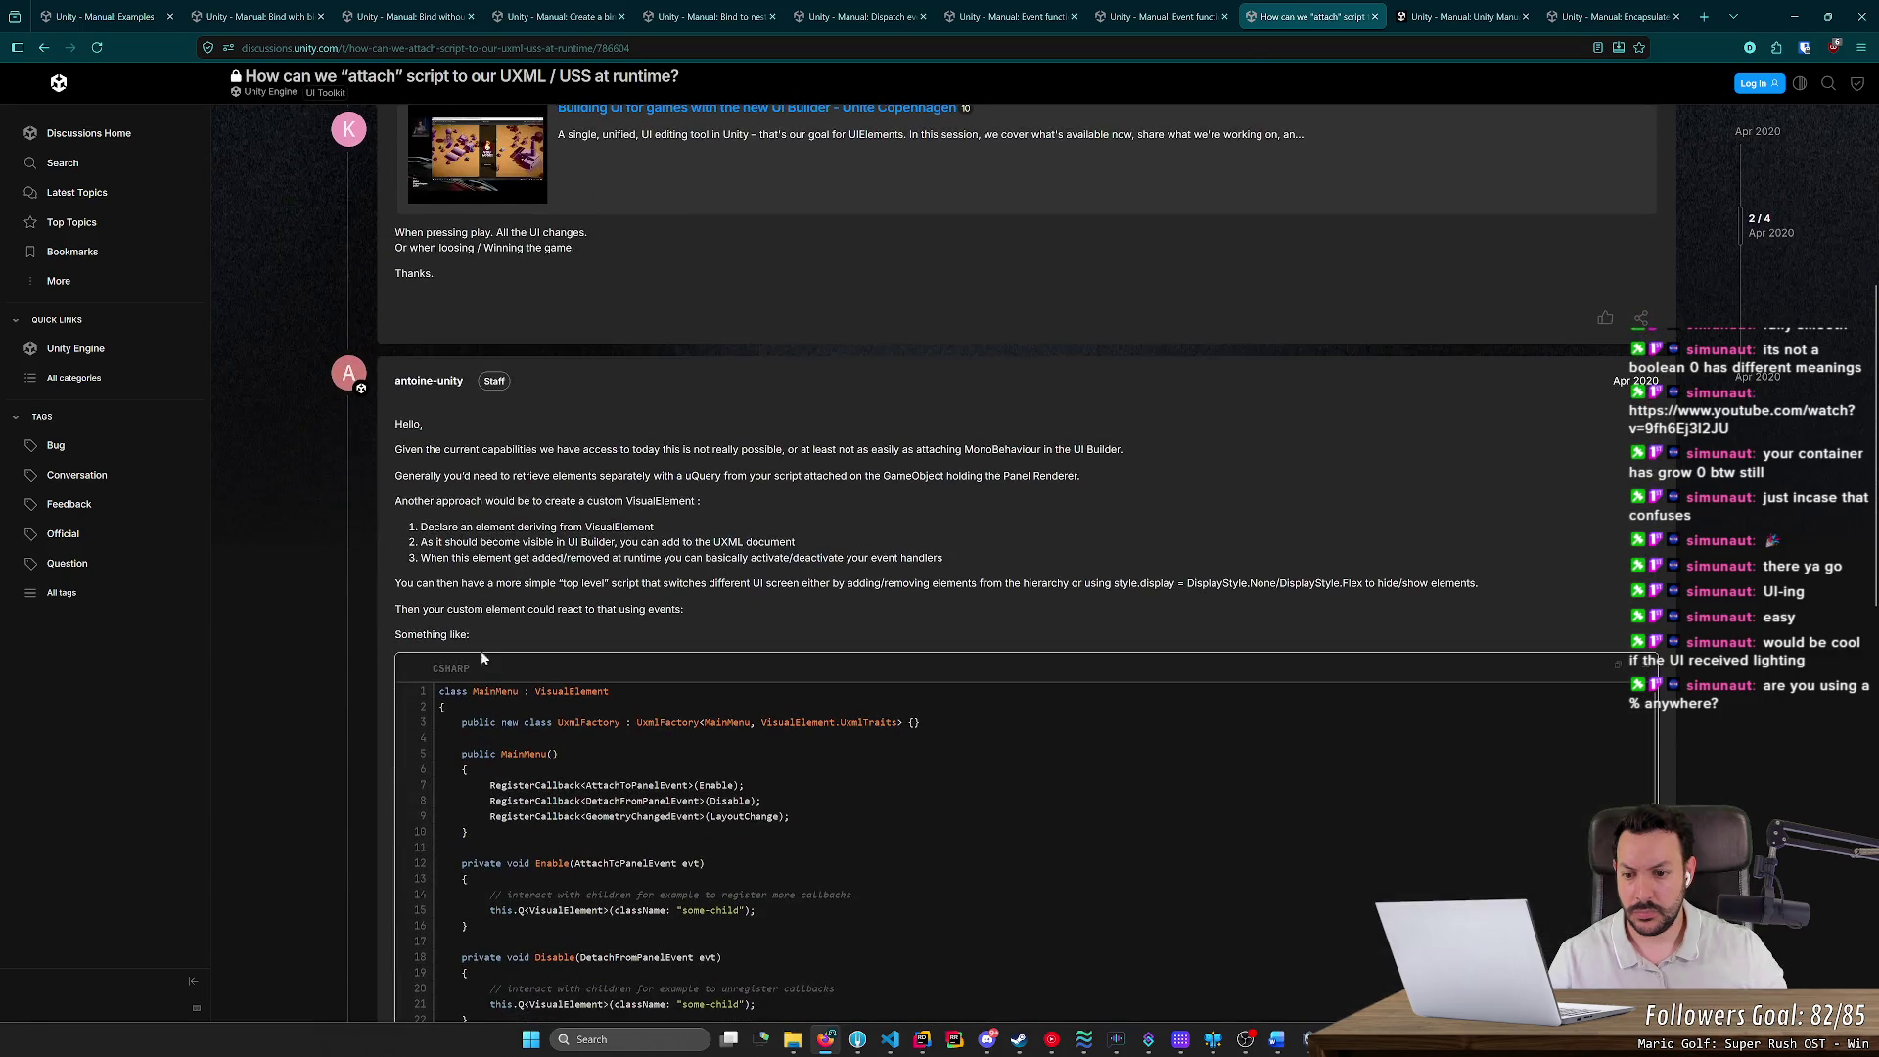
middle_click(406, 576)
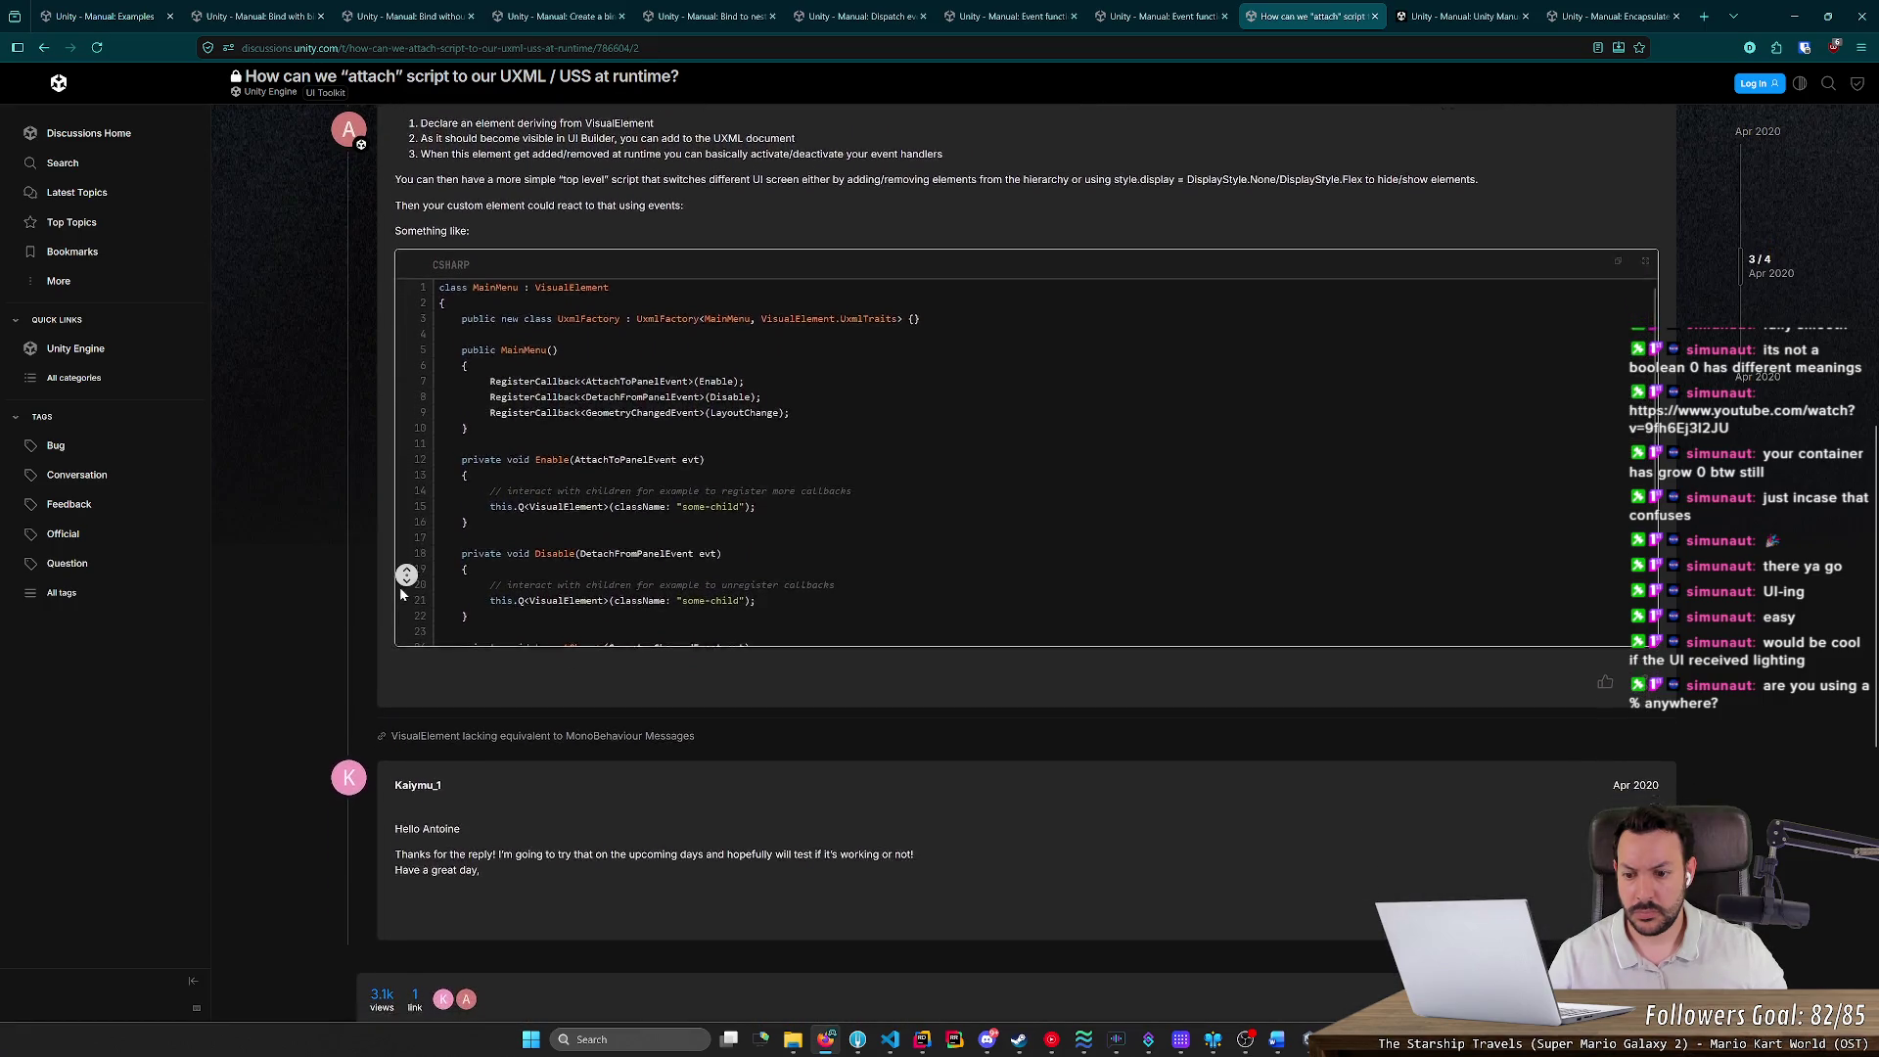
middle_click(390, 567)
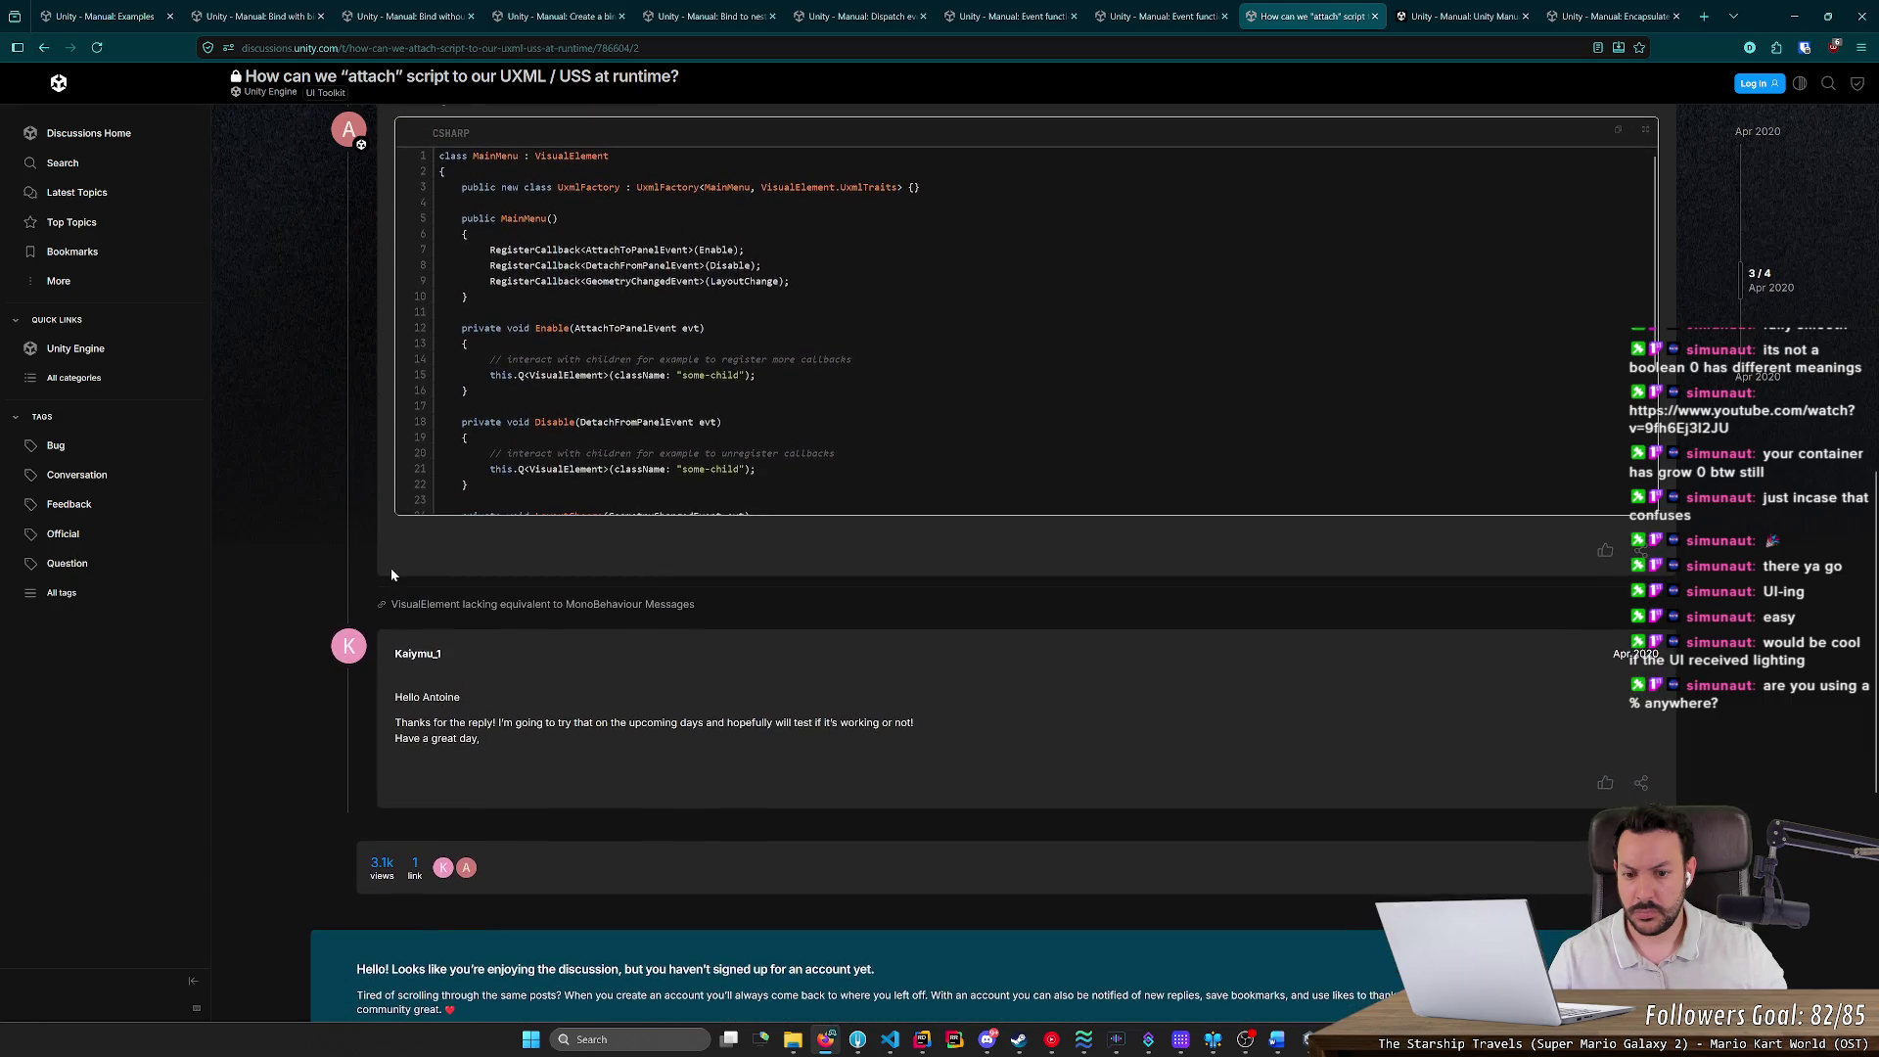
key(alt+Left)
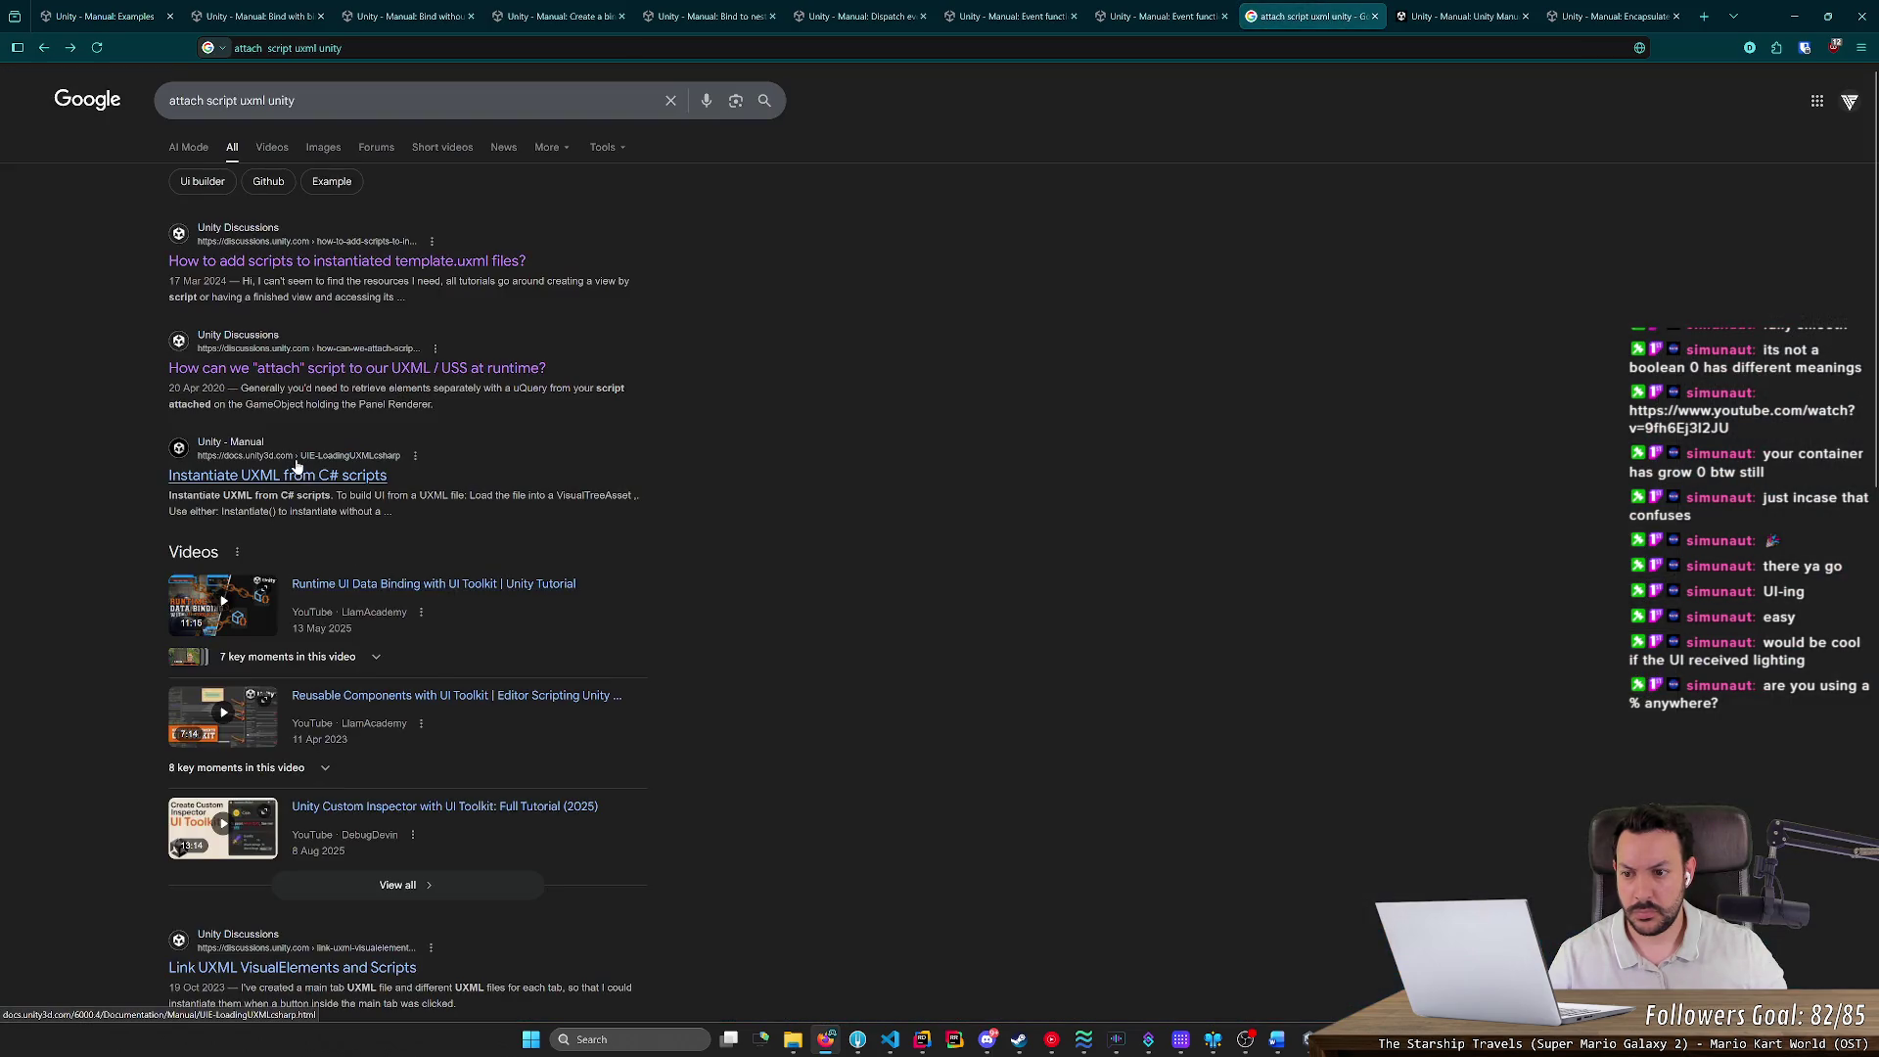
Open the 'Link UXML VisualElements and Scripts' thread and highlight the reply's Model-View explanation
scroll(681, 773, down, 2)
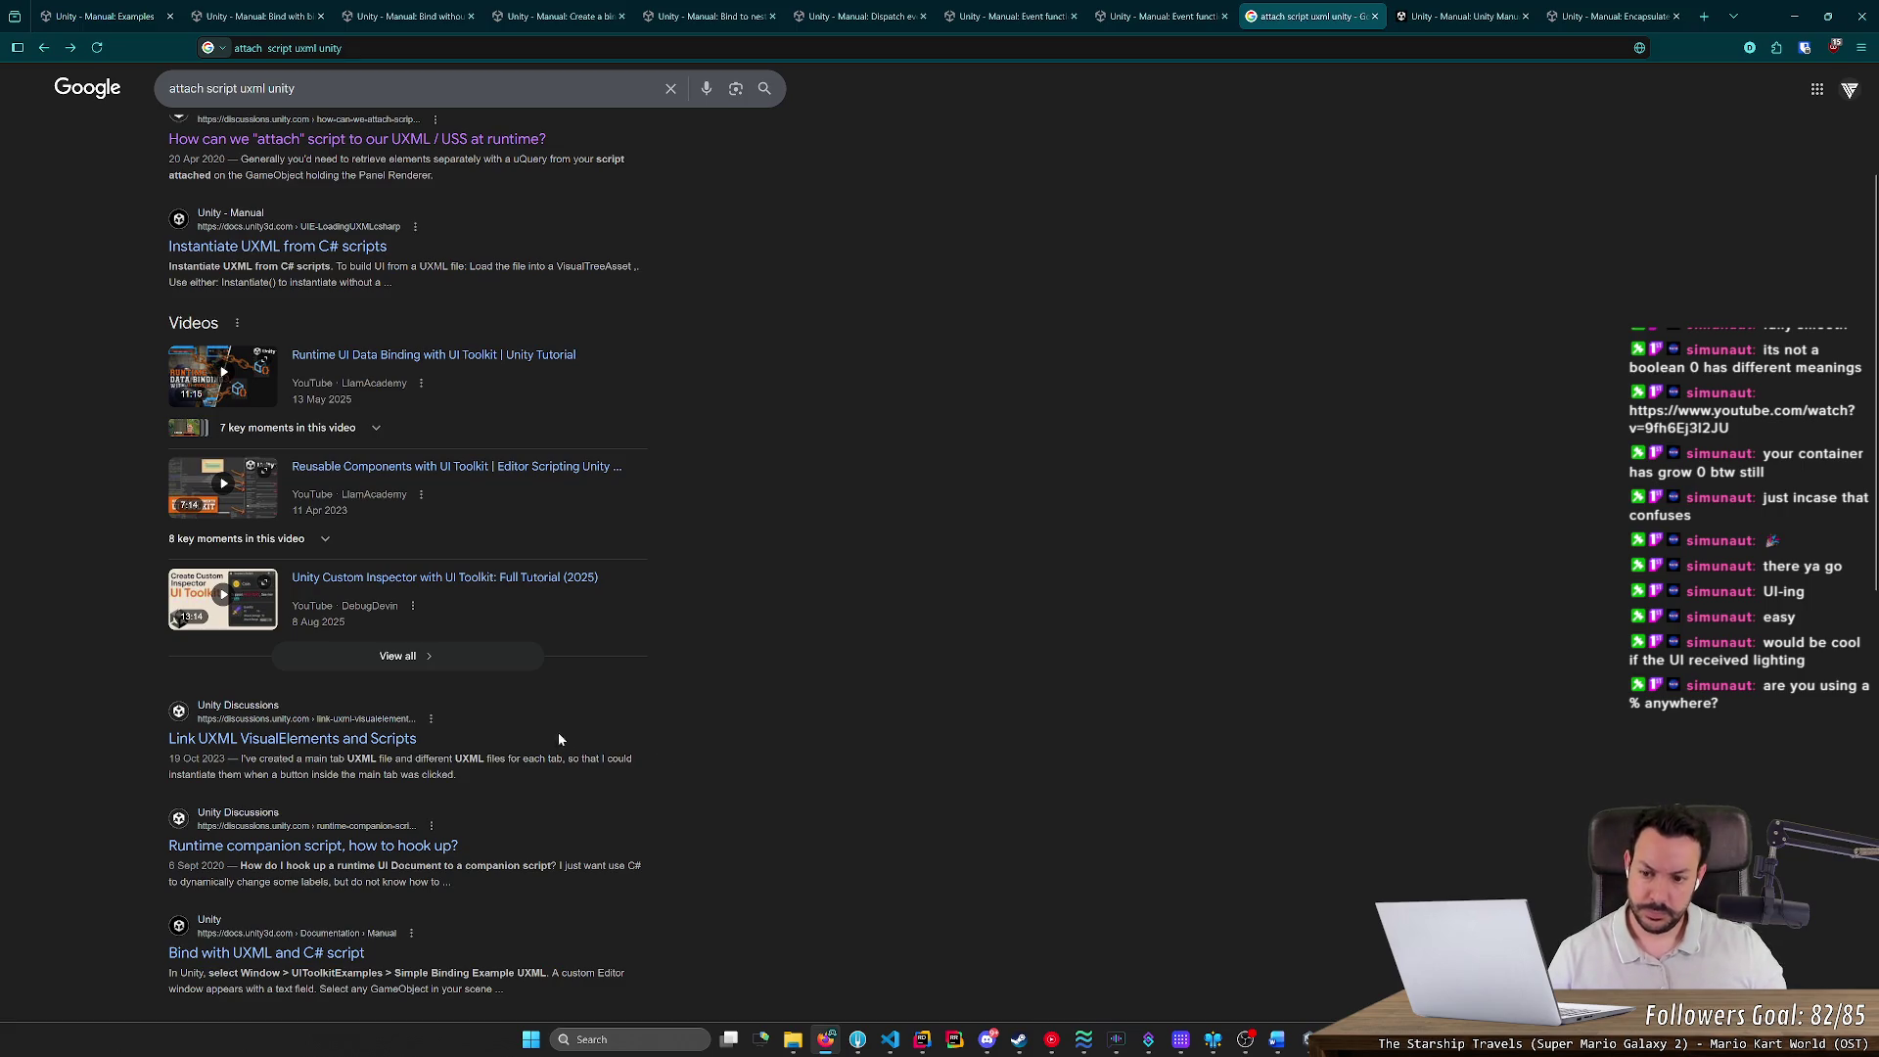
click(391, 739)
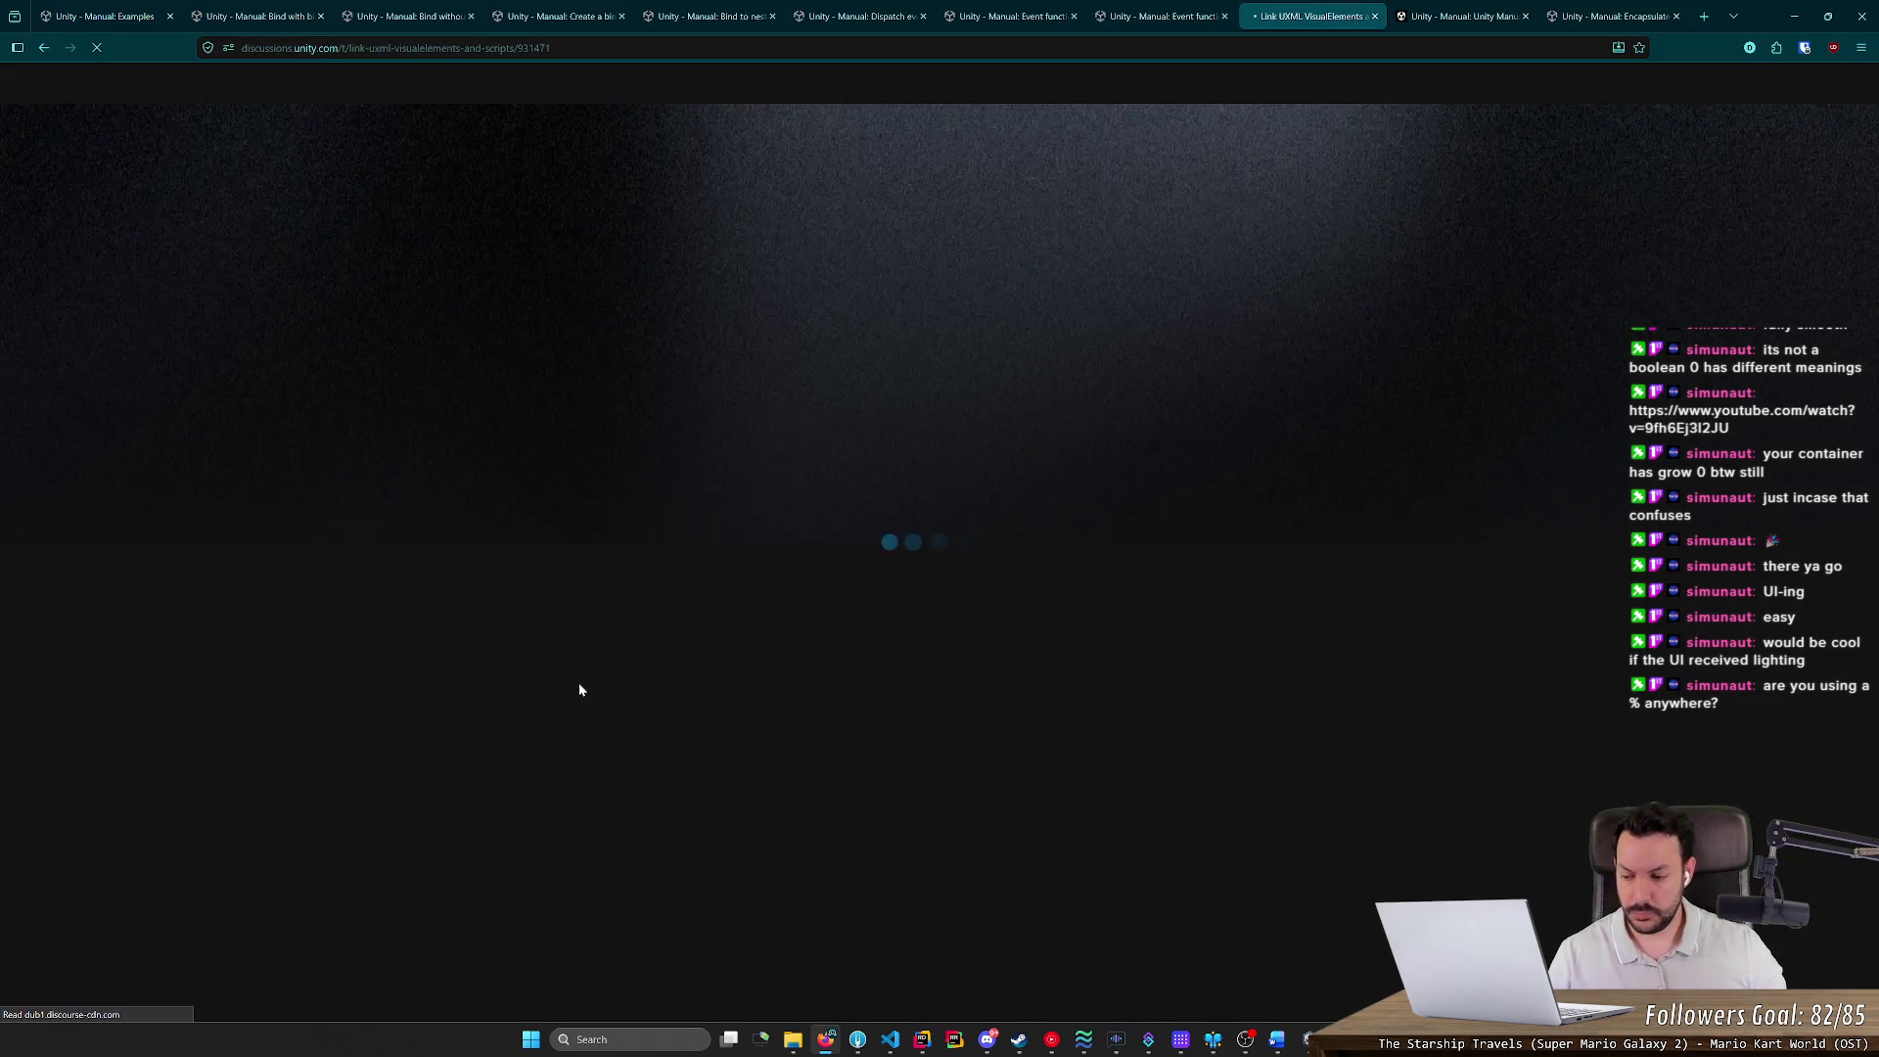
scroll(412, 544, down, 5)
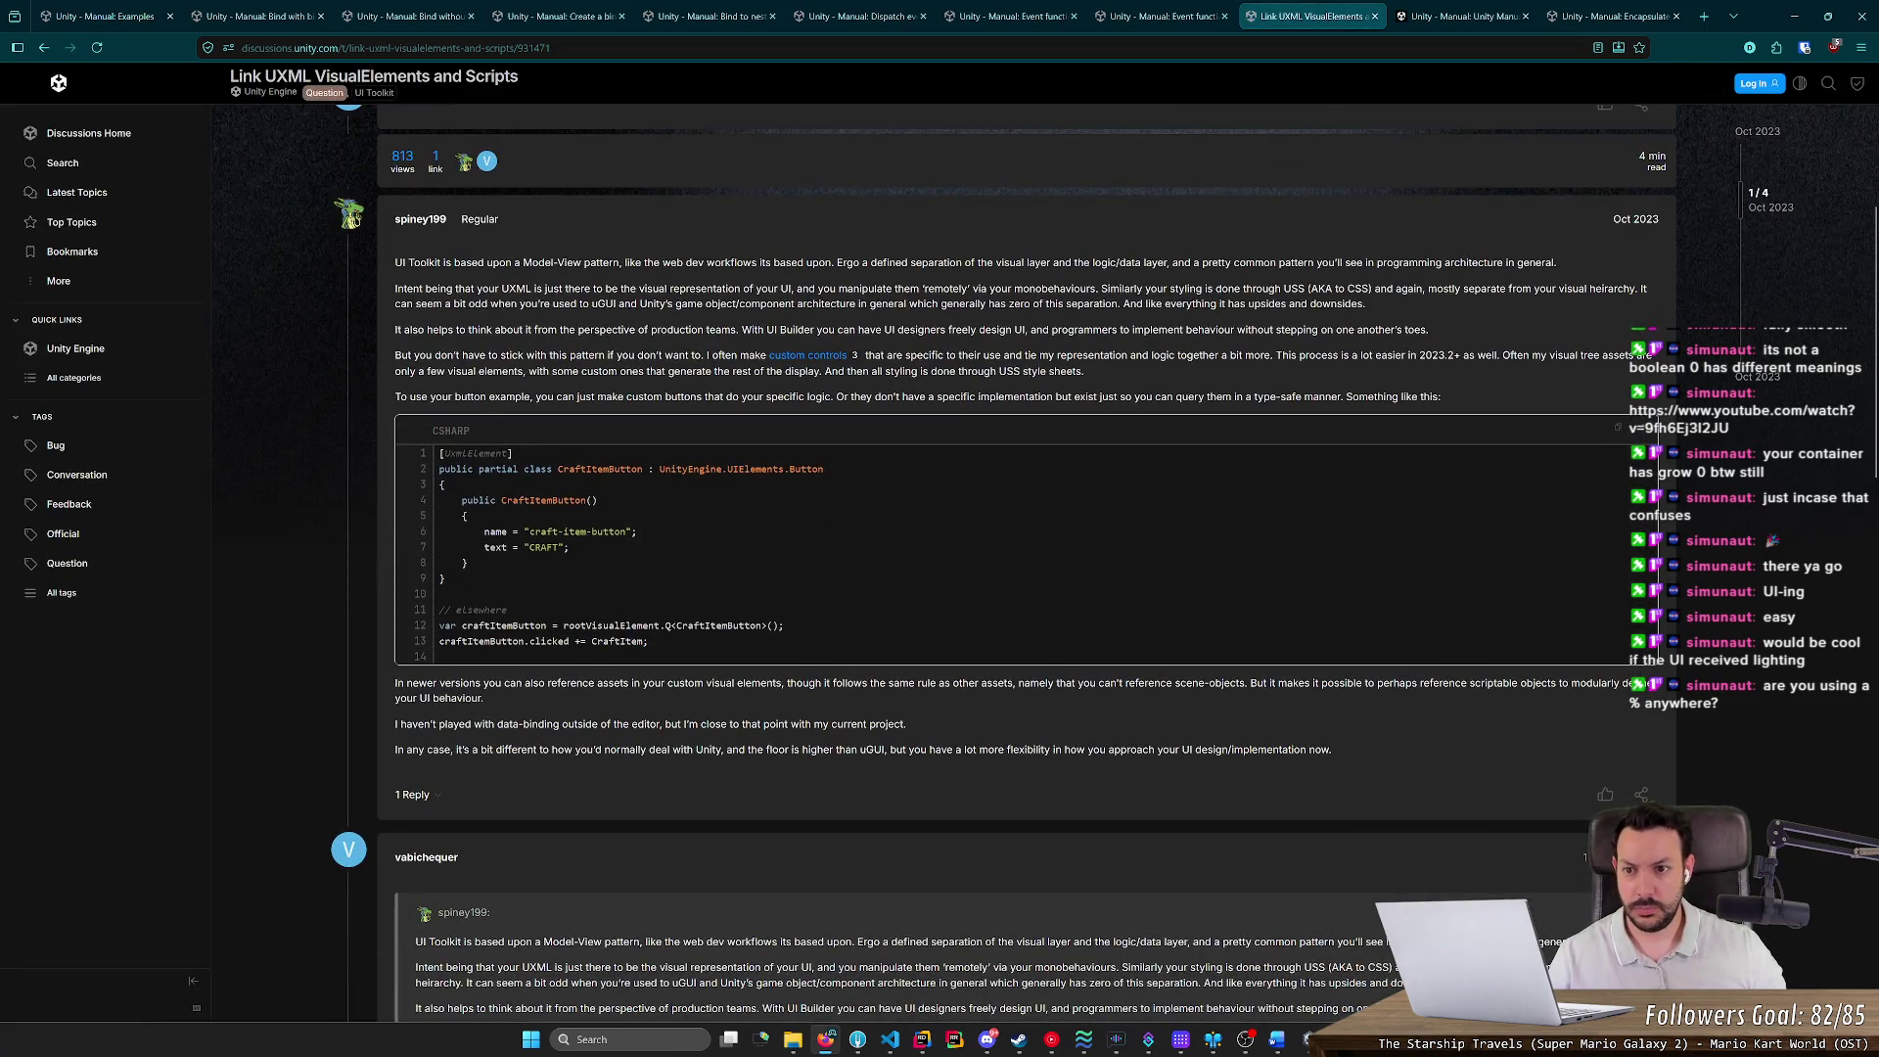
mouse_move(435, 264)
mouse_down()
mouse_move(1512, 270)
mouse_move(1160, 278)
mouse_up()
click(825, 263)
click(1030, 263)
Read the second paragraph, highlighting the monobehaviours line and the sentence about production teams
mouse_move(396, 293)
mouse_down()
mouse_move(672, 290)
mouse_move(356, 220)
mouse_up()
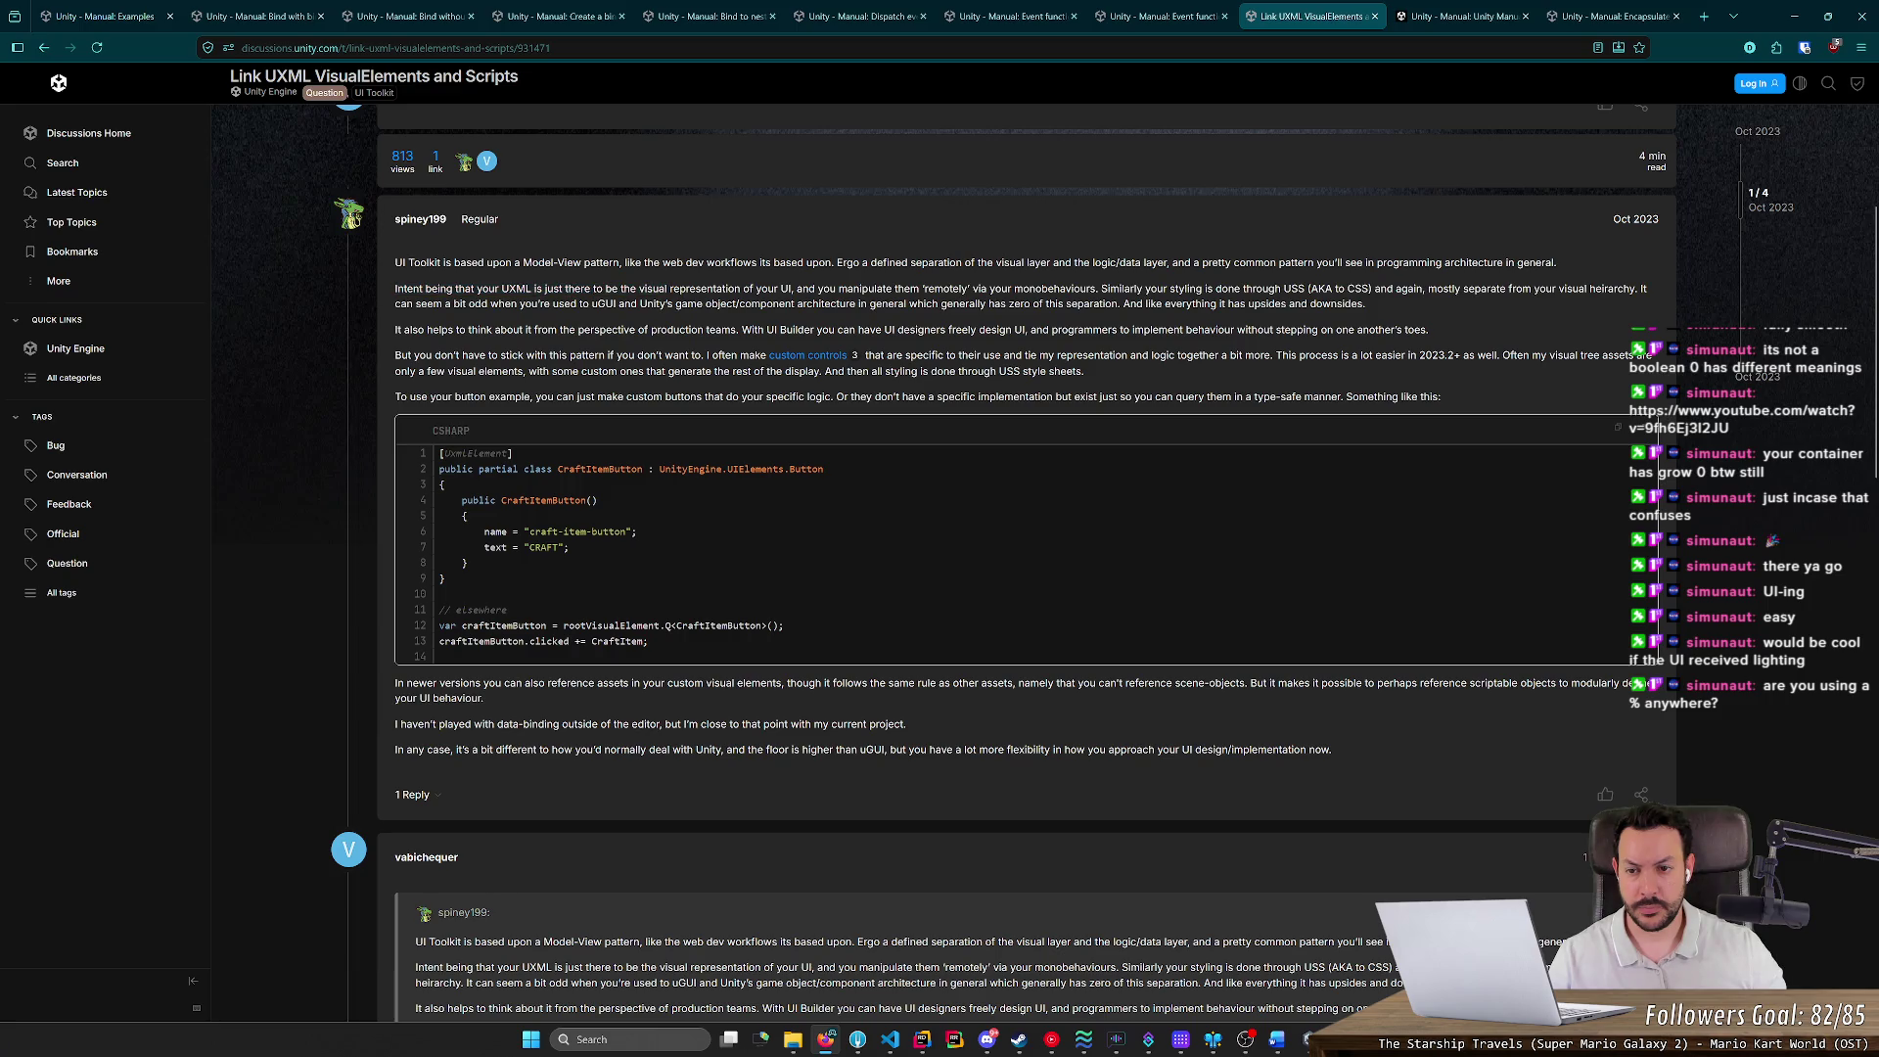
drag(616, 289, 1144, 290)
double_click(1054, 289)
click(1011, 355)
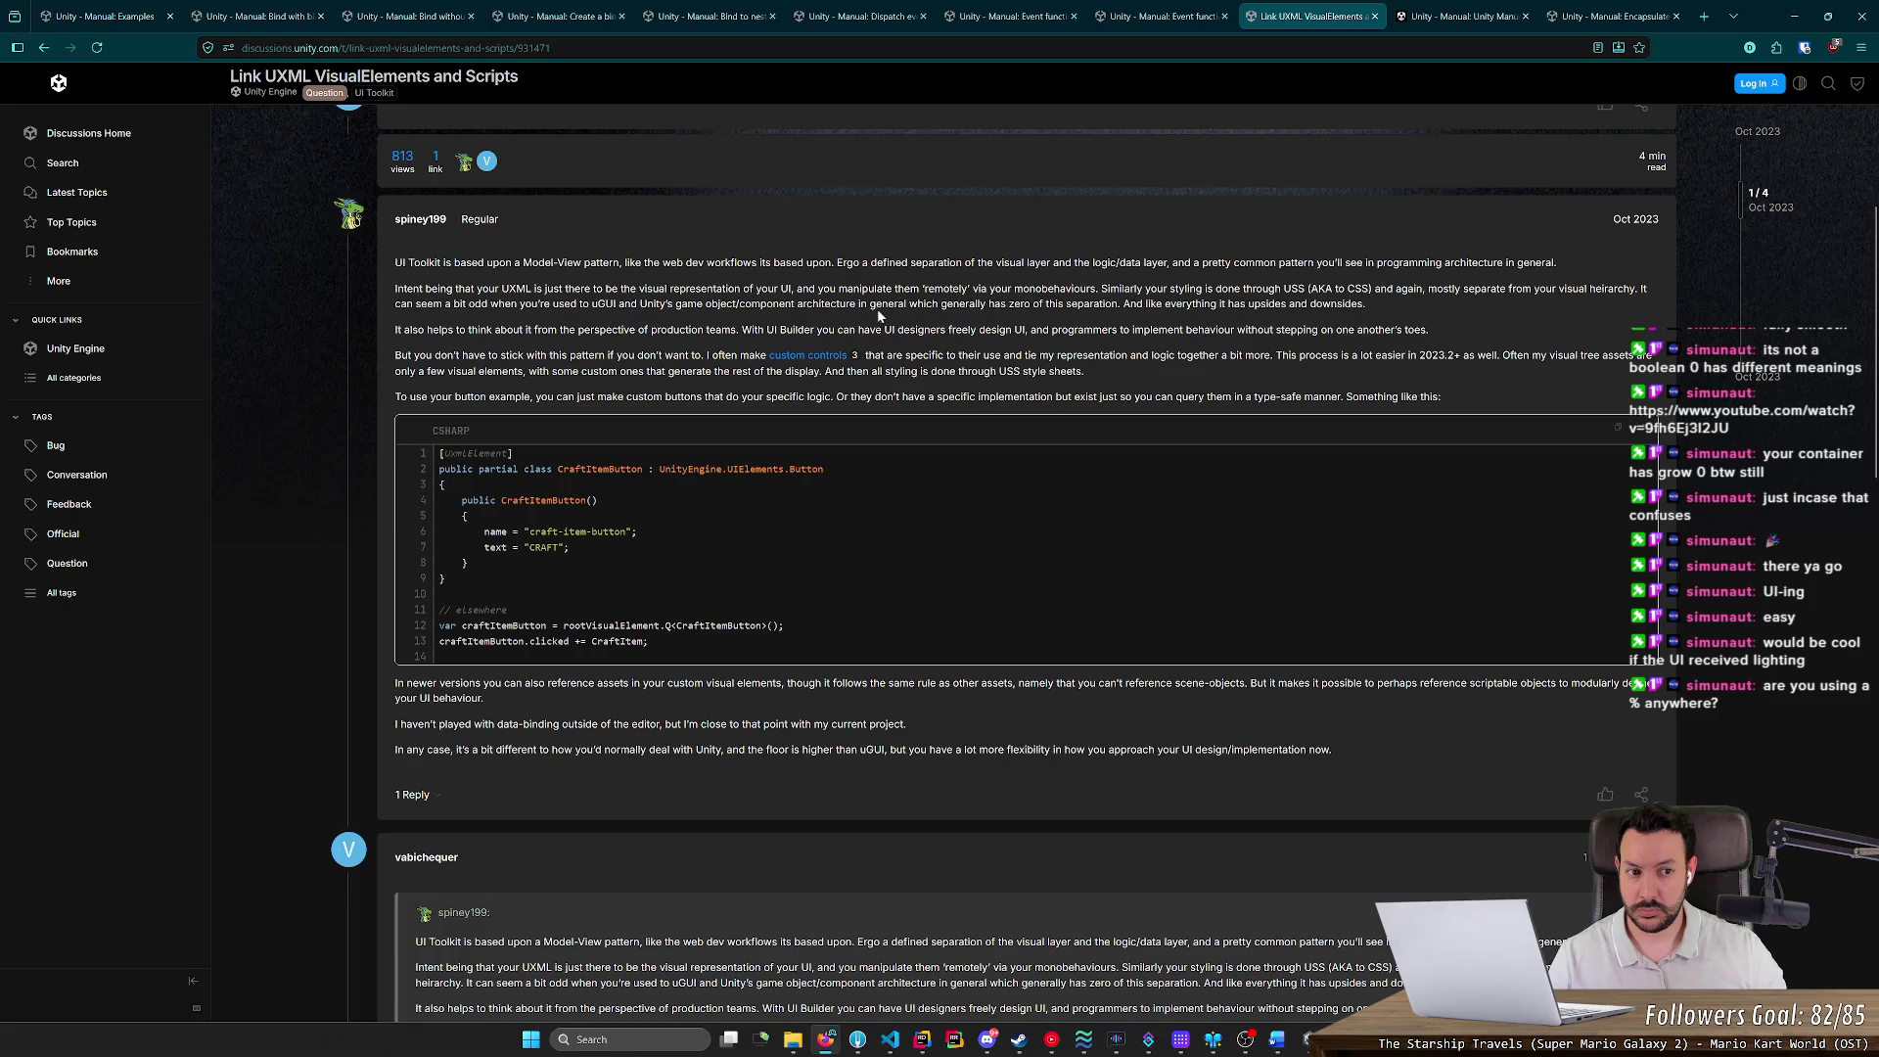
drag(453, 329, 805, 330)
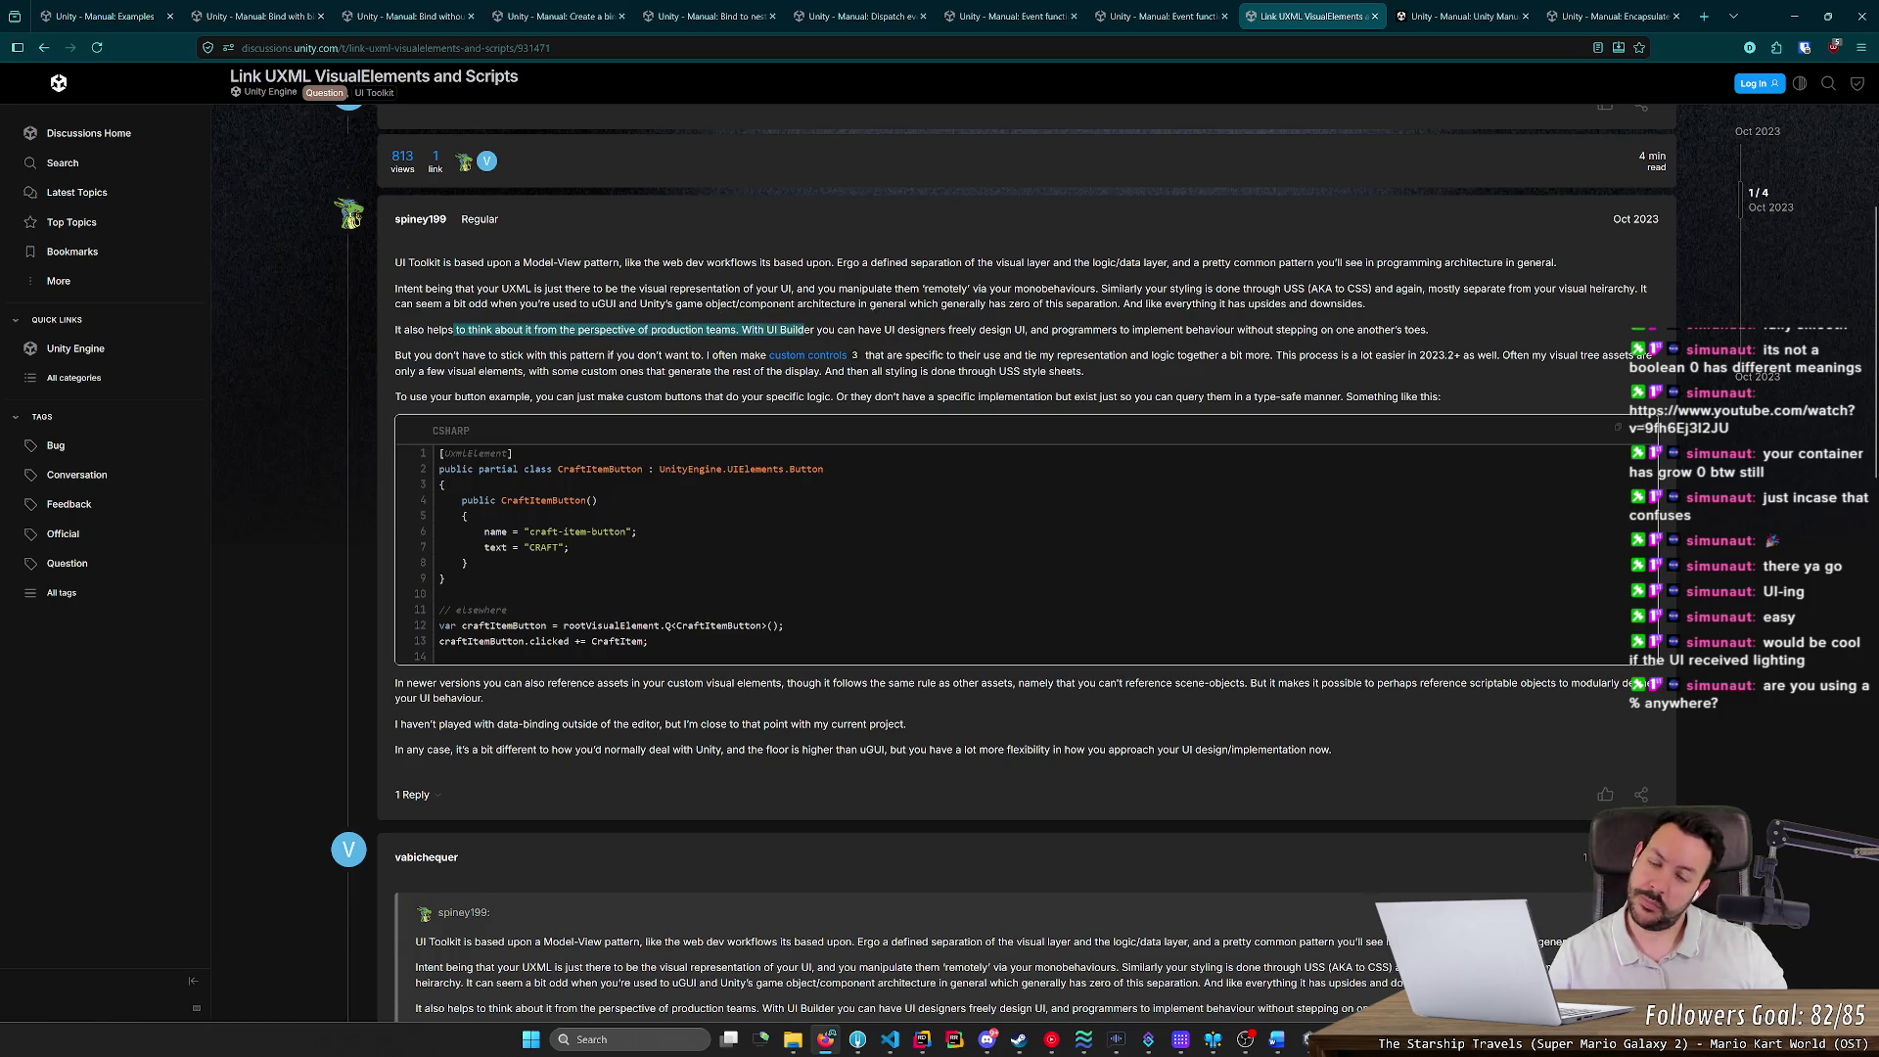
click(828, 326)
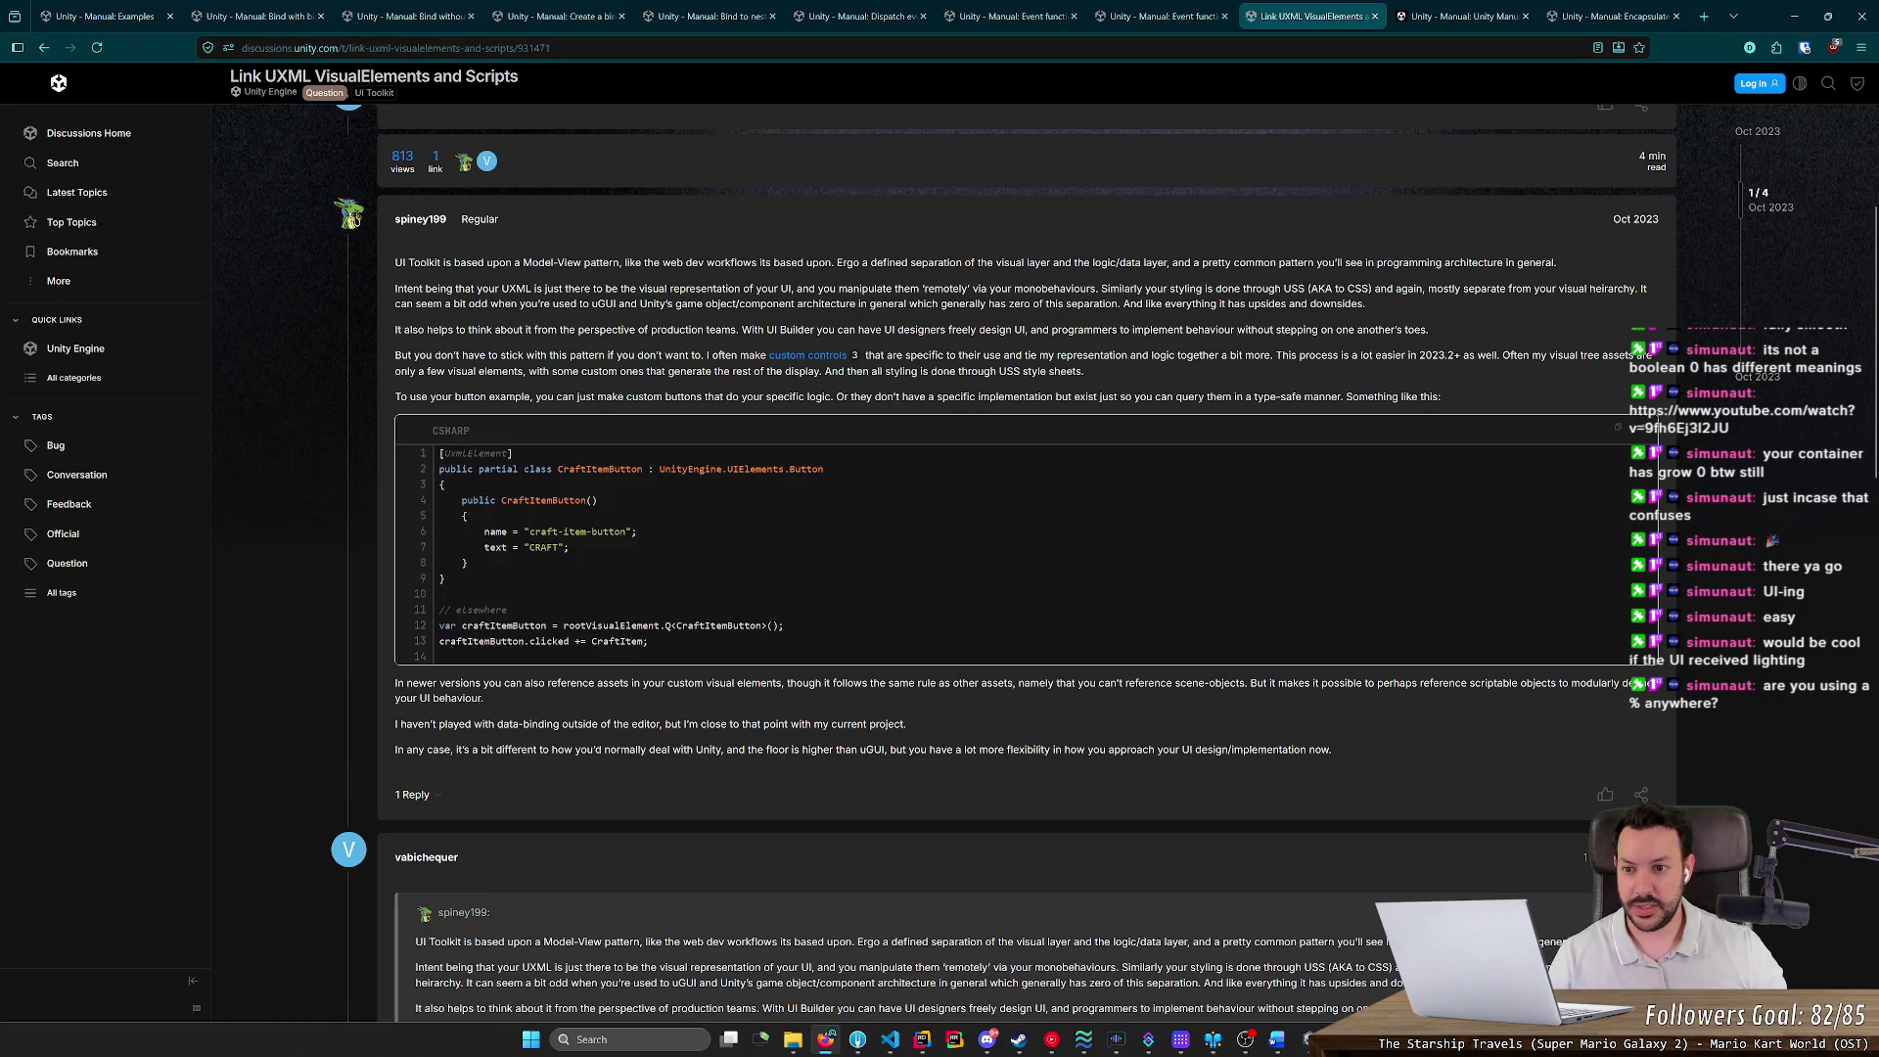
Read the passages on custom controls and styling through USS style sheets, highlighting them
drag(409, 356, 651, 356)
drag(410, 356, 722, 356)
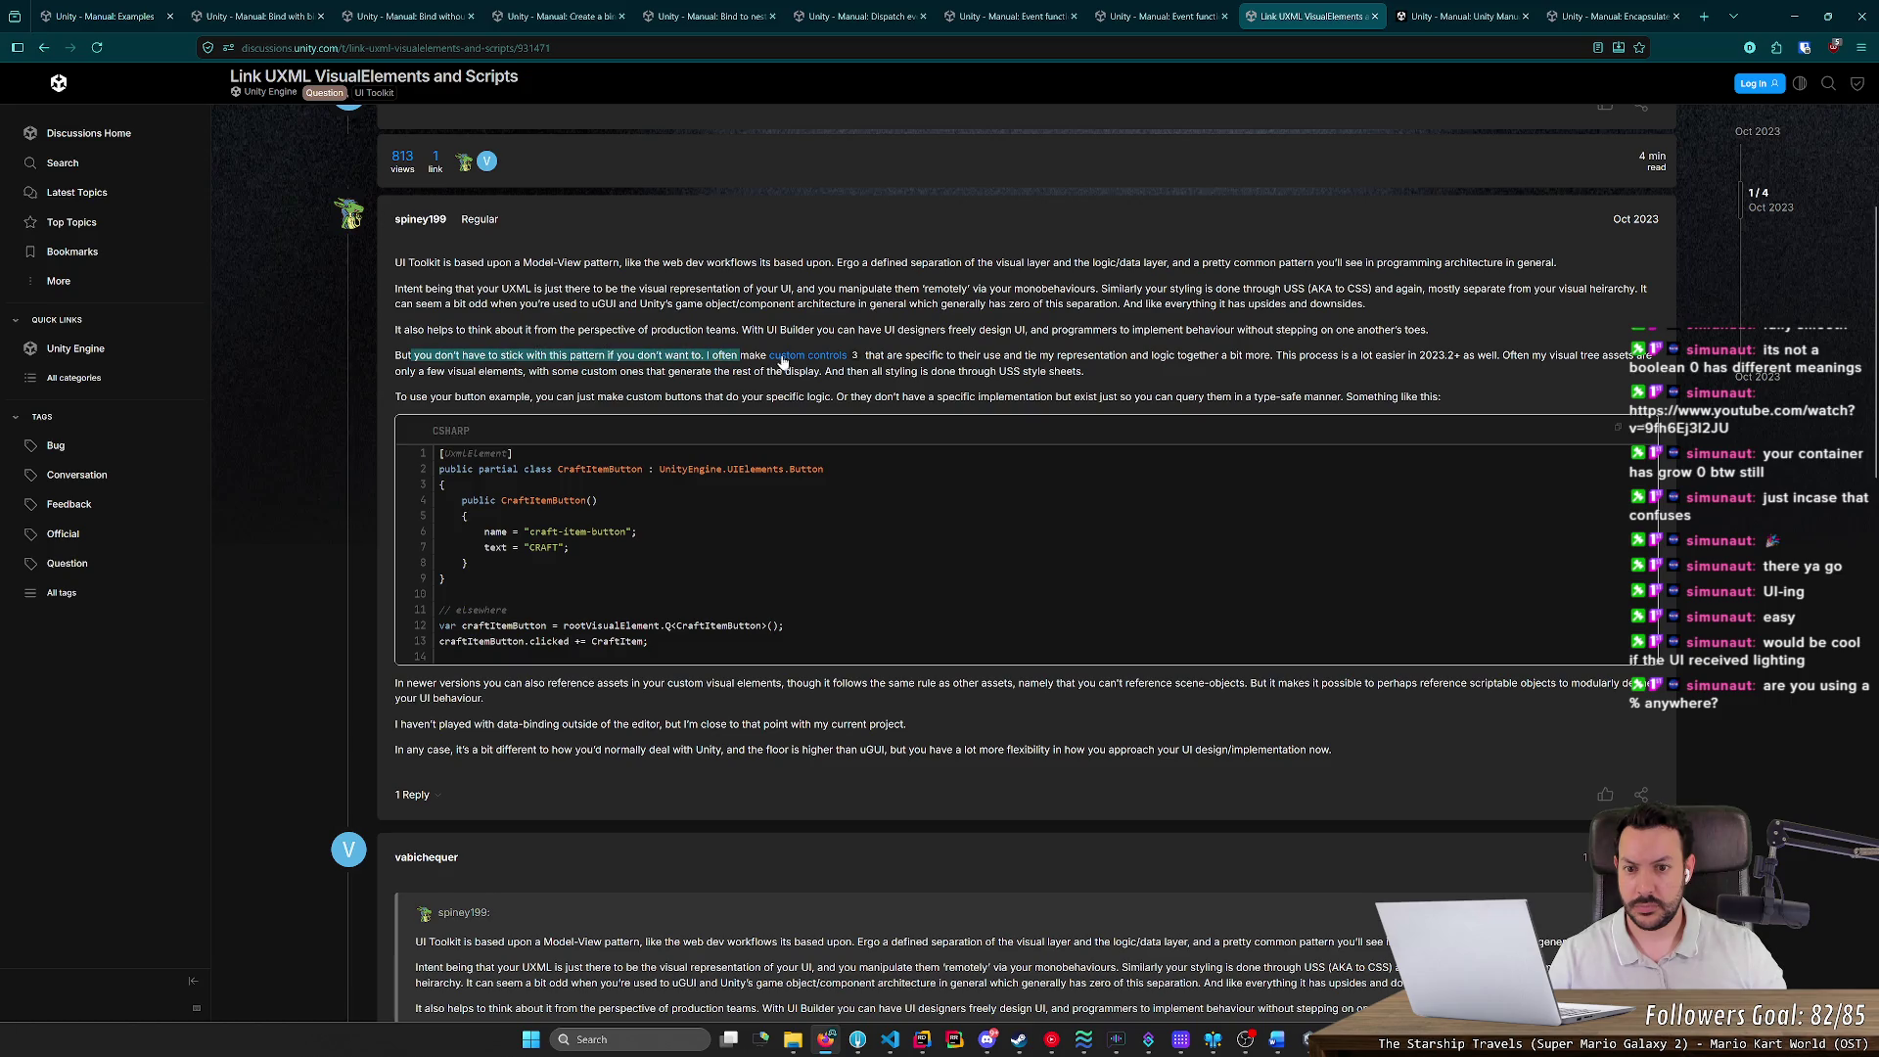
mouse_move(930, 354)
mouse_down()
mouse_move(1207, 362)
mouse_move(1179, 355)
mouse_up()
click(1207, 362)
click(1130, 354)
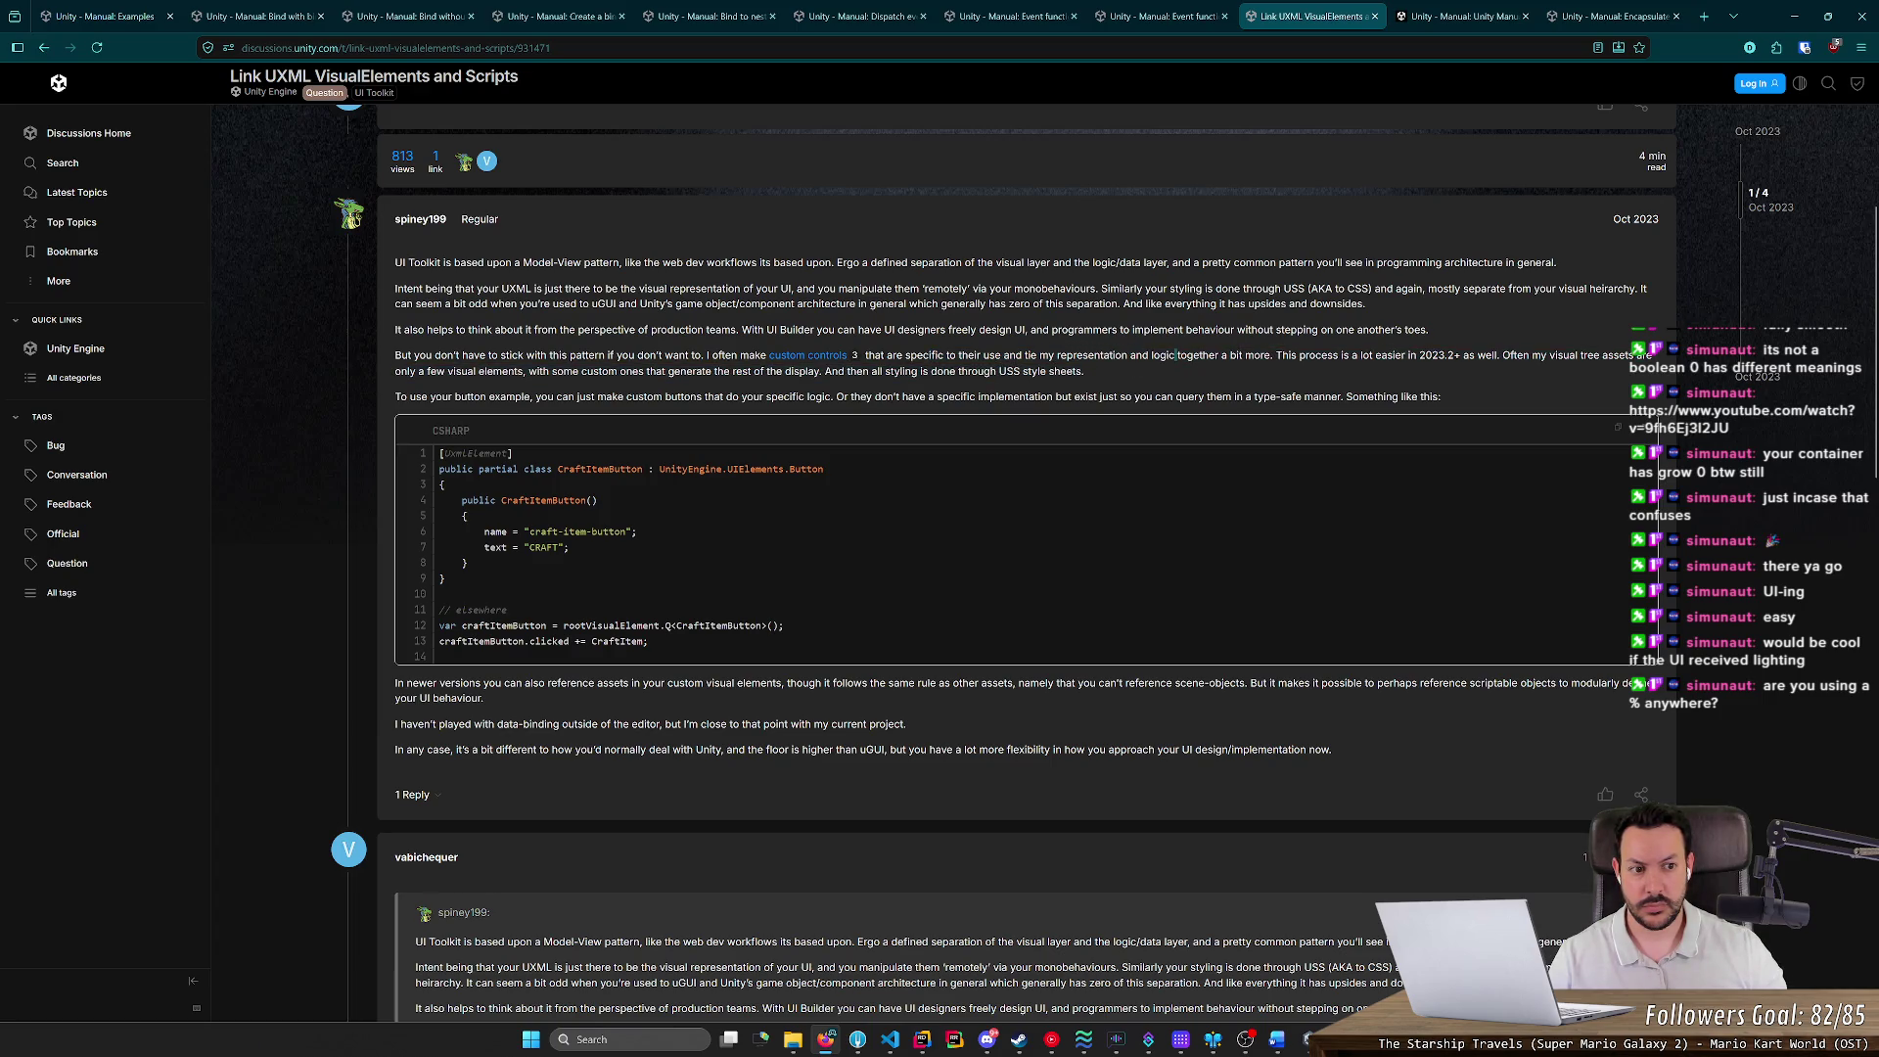
mouse_move(484, 371)
mouse_down()
mouse_move(1039, 371)
mouse_move(871, 371)
mouse_up()
click(1043, 371)
double_click(1064, 371)
click(871, 371)
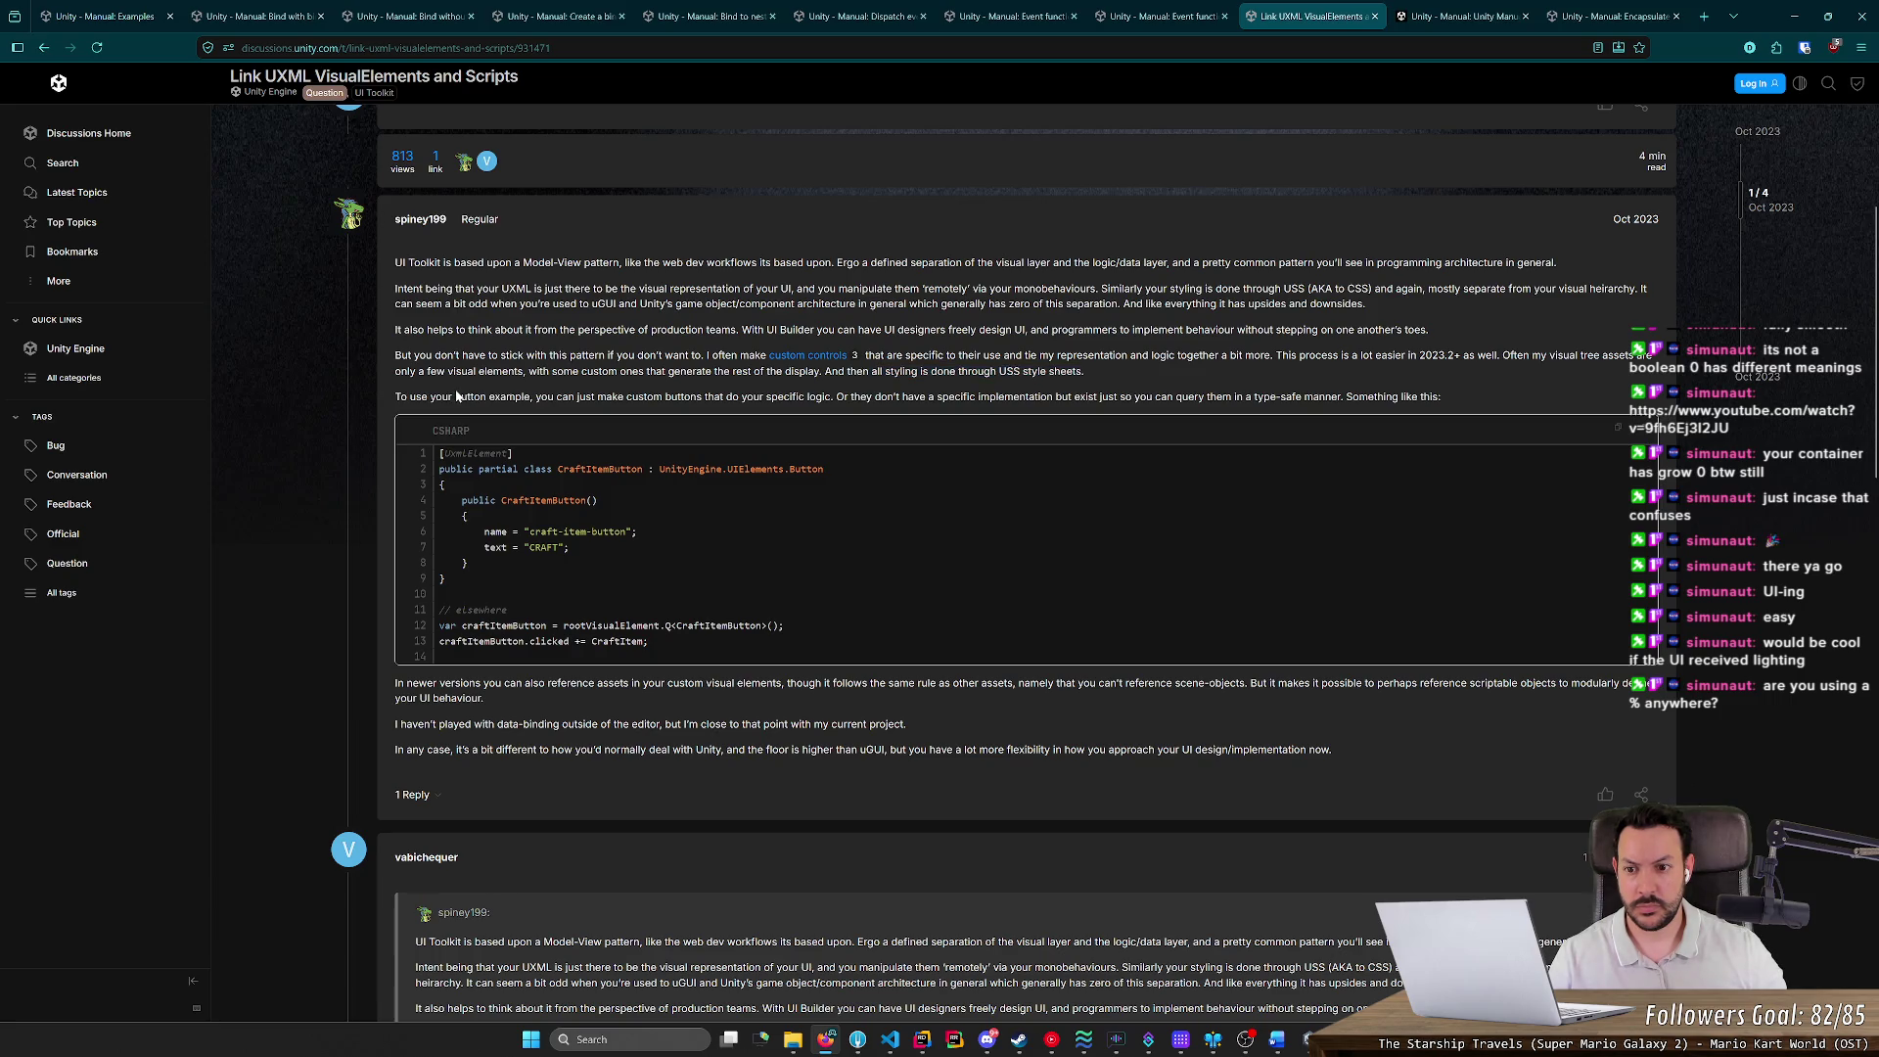
Close the two extra manual tabs and follow the reply's link to the custom controls manual page
scroll(731, 373, up, 4)
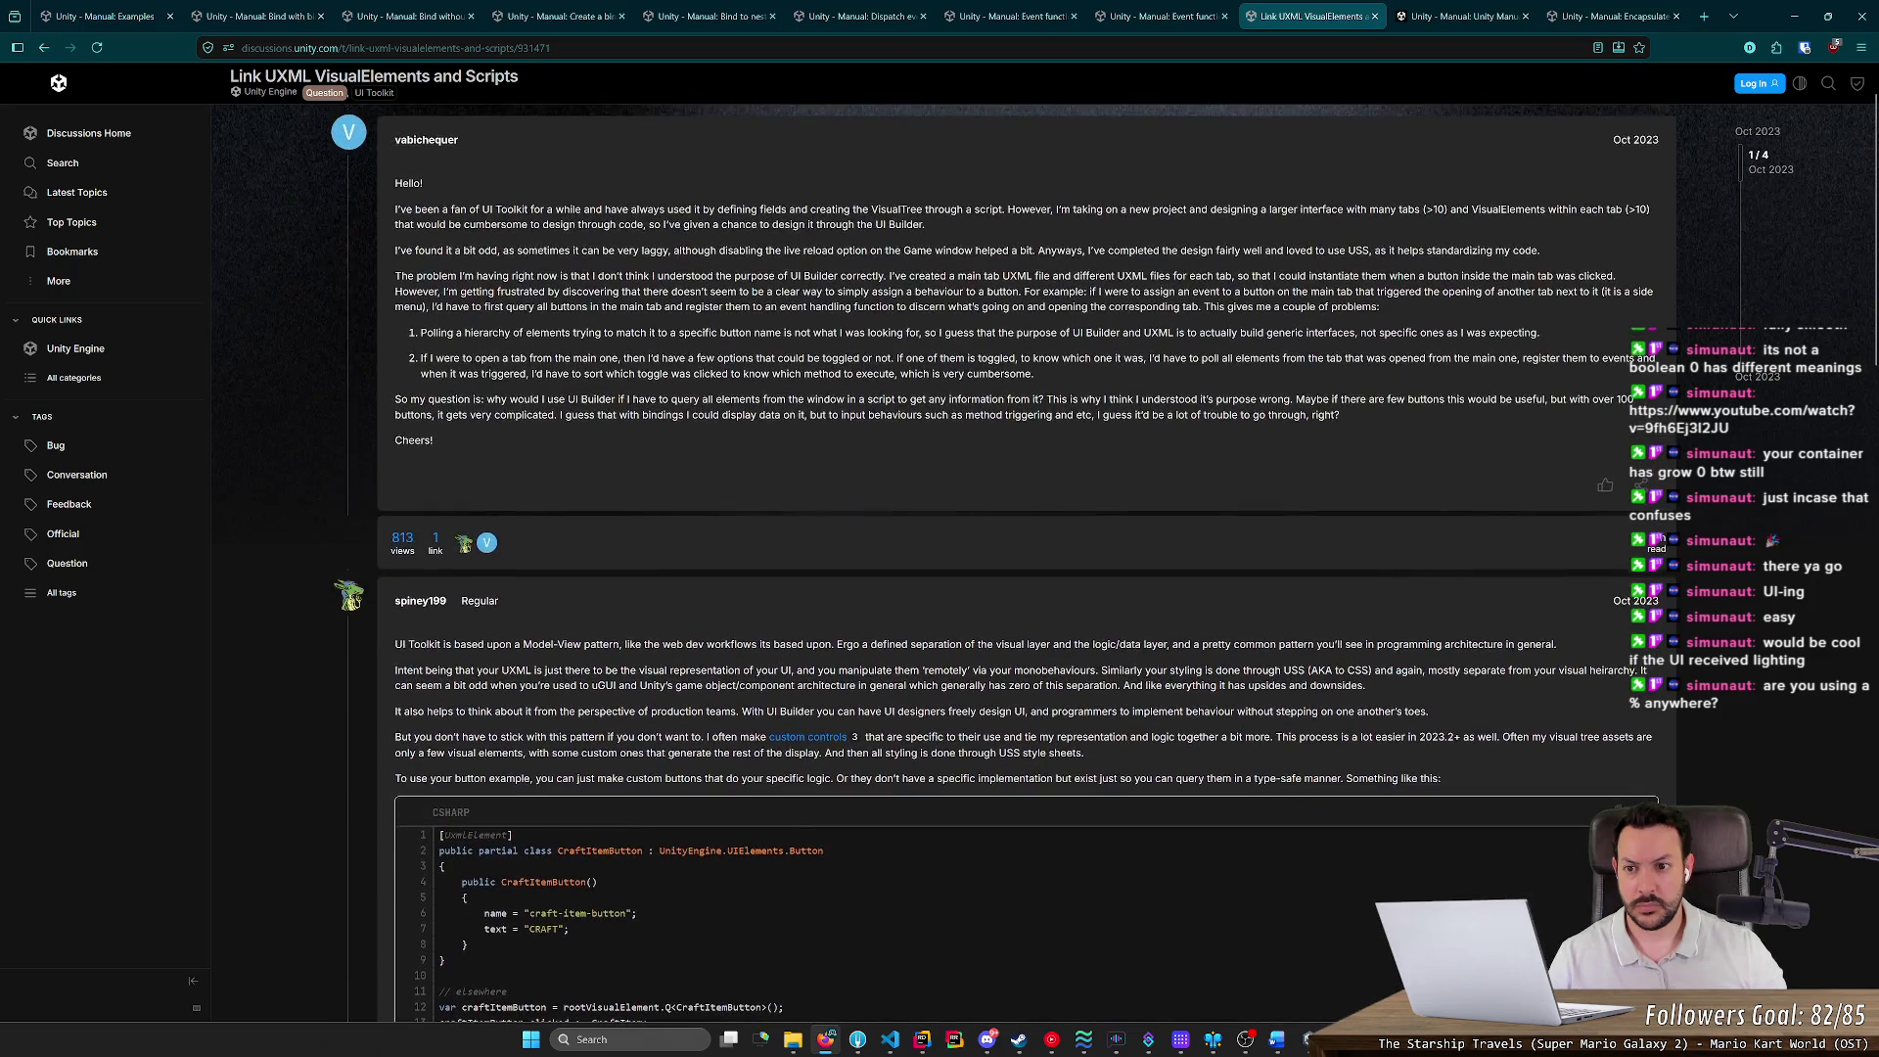
scroll(695, 414, down, 4)
click(1525, 15)
click(1524, 16)
click(785, 358)
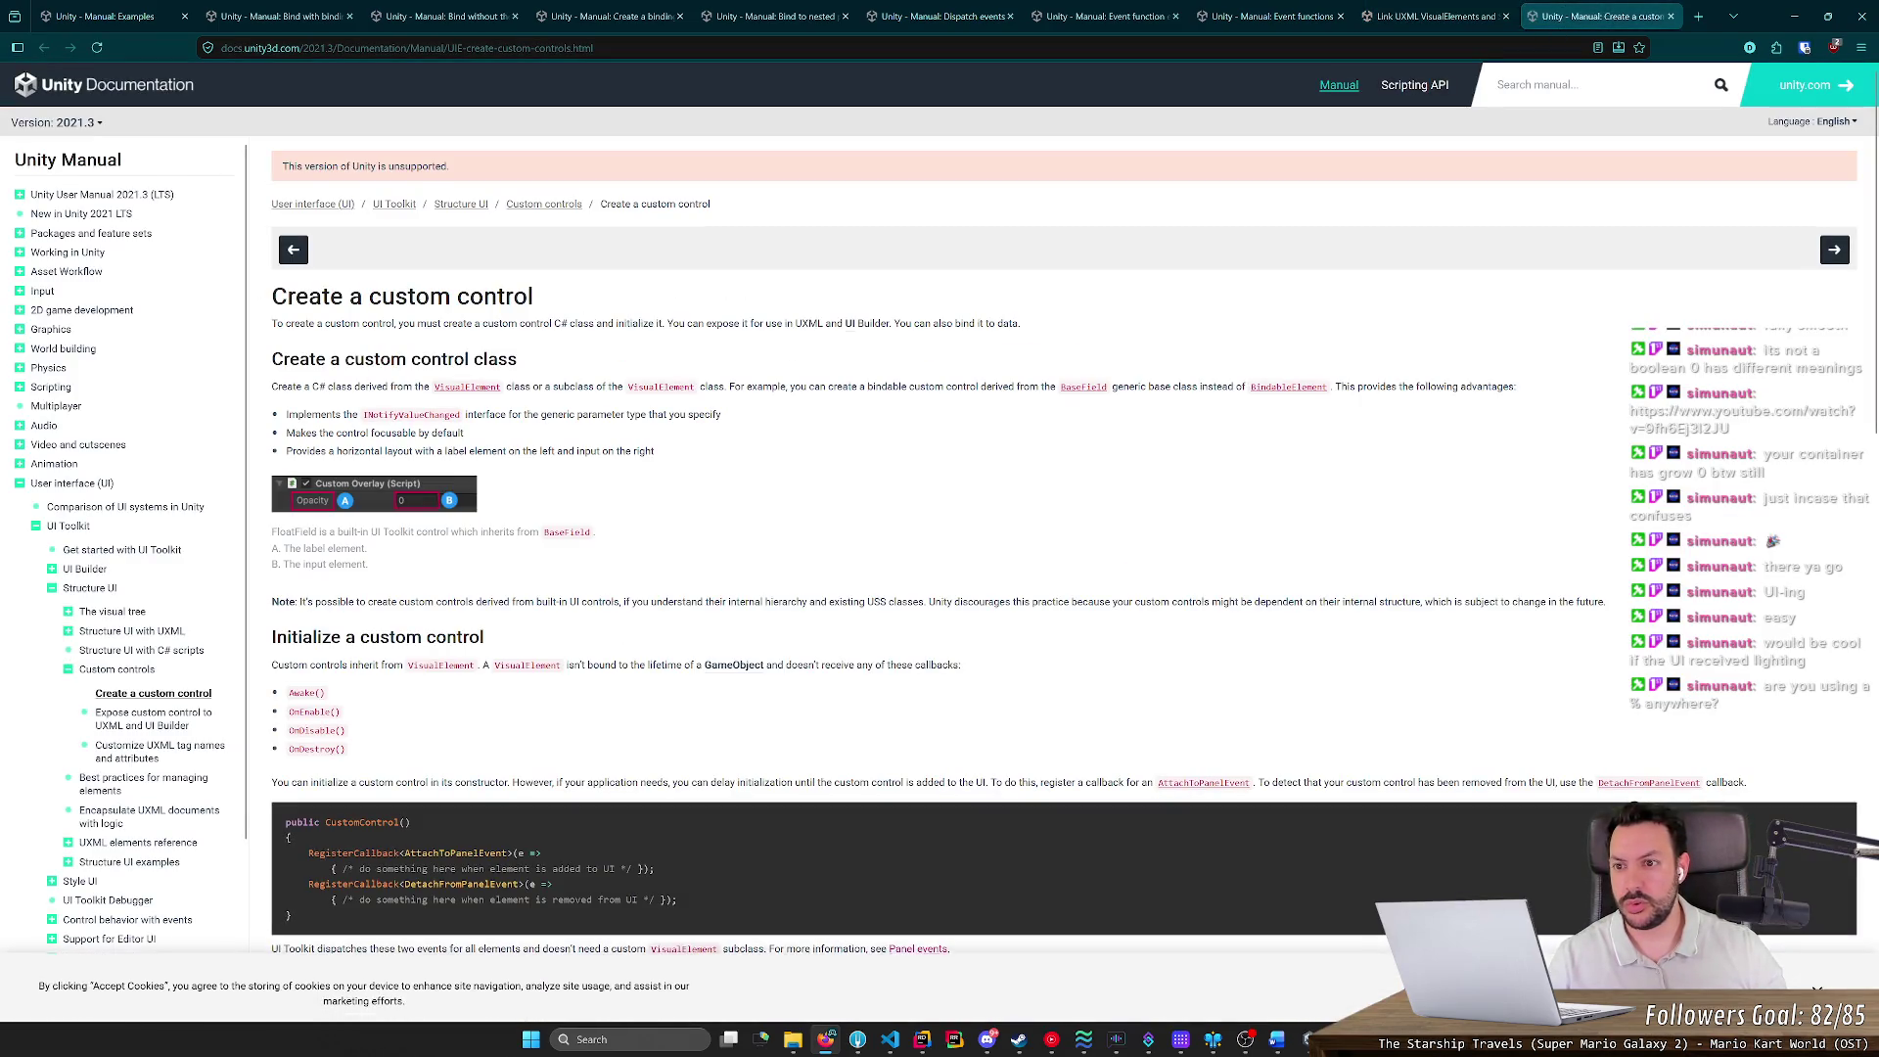
Switch the manual to Unity 6.4 and navigate up to the Structure UI with UXML page
click(95, 123)
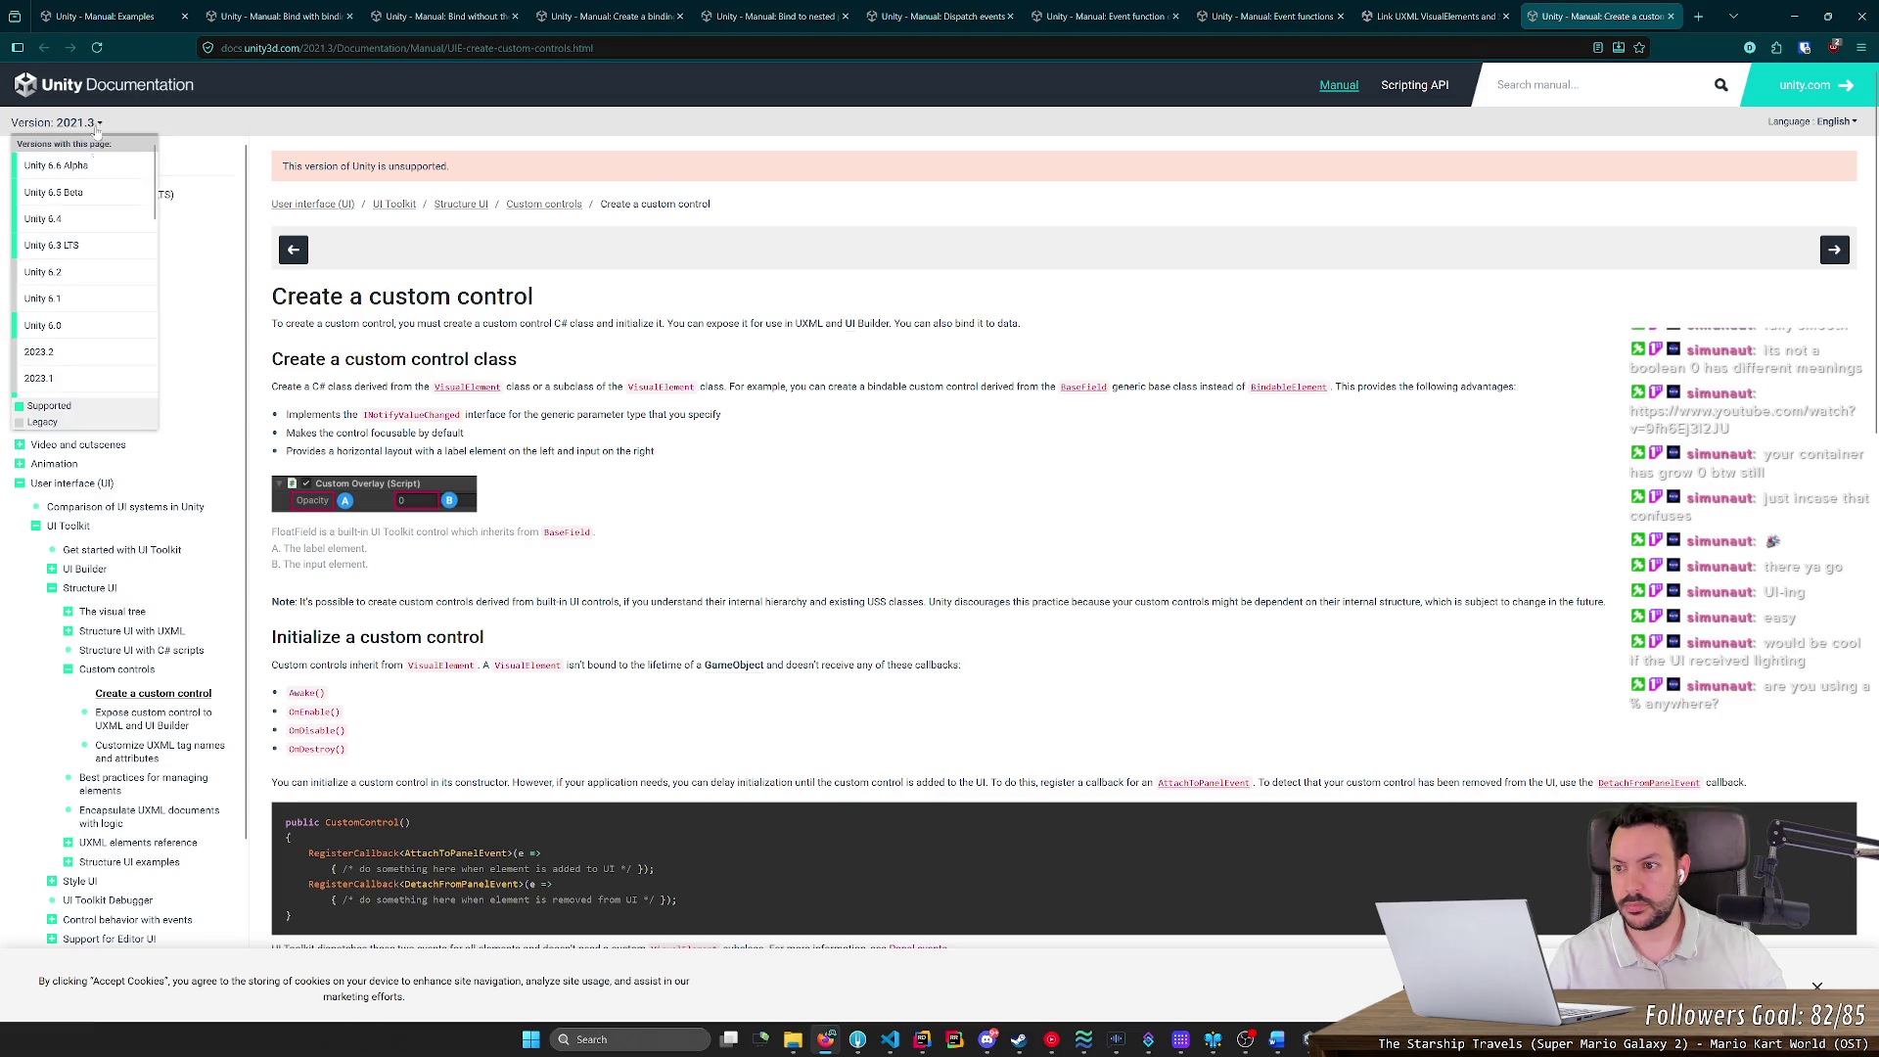
click(103, 218)
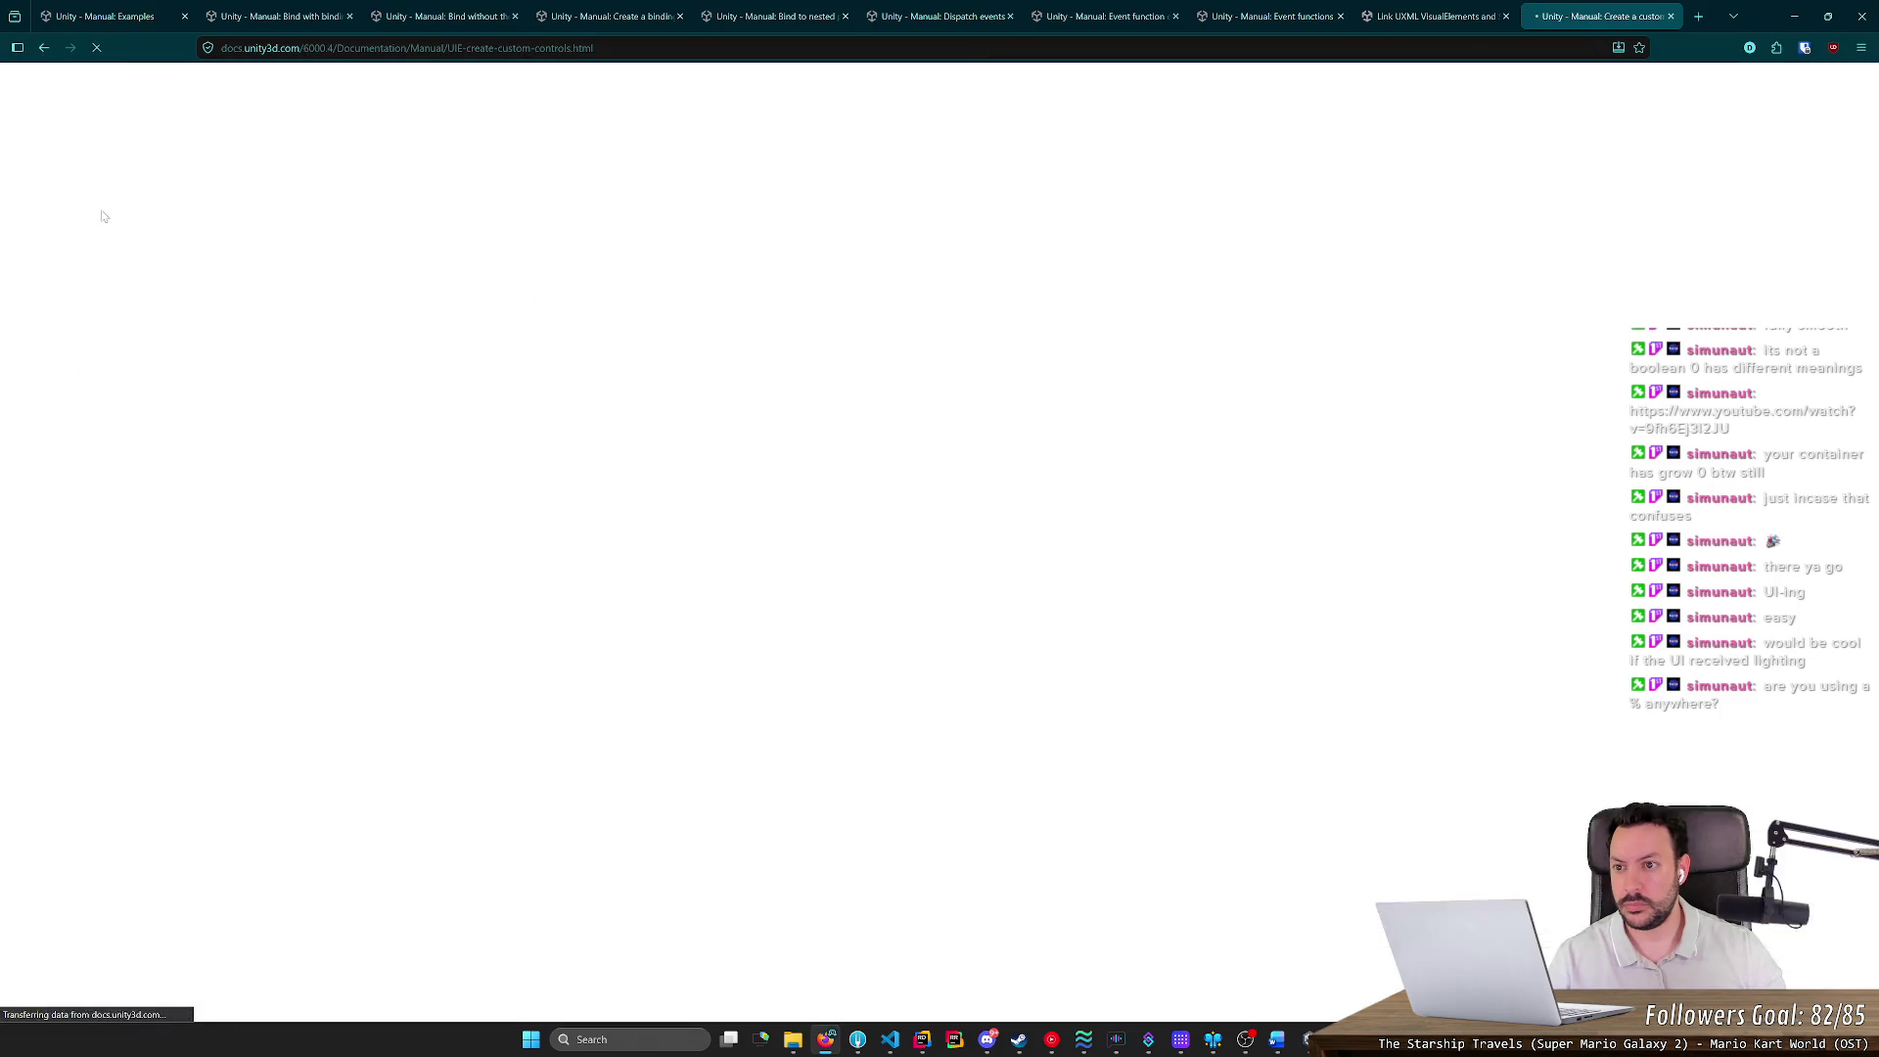
click(510, 174)
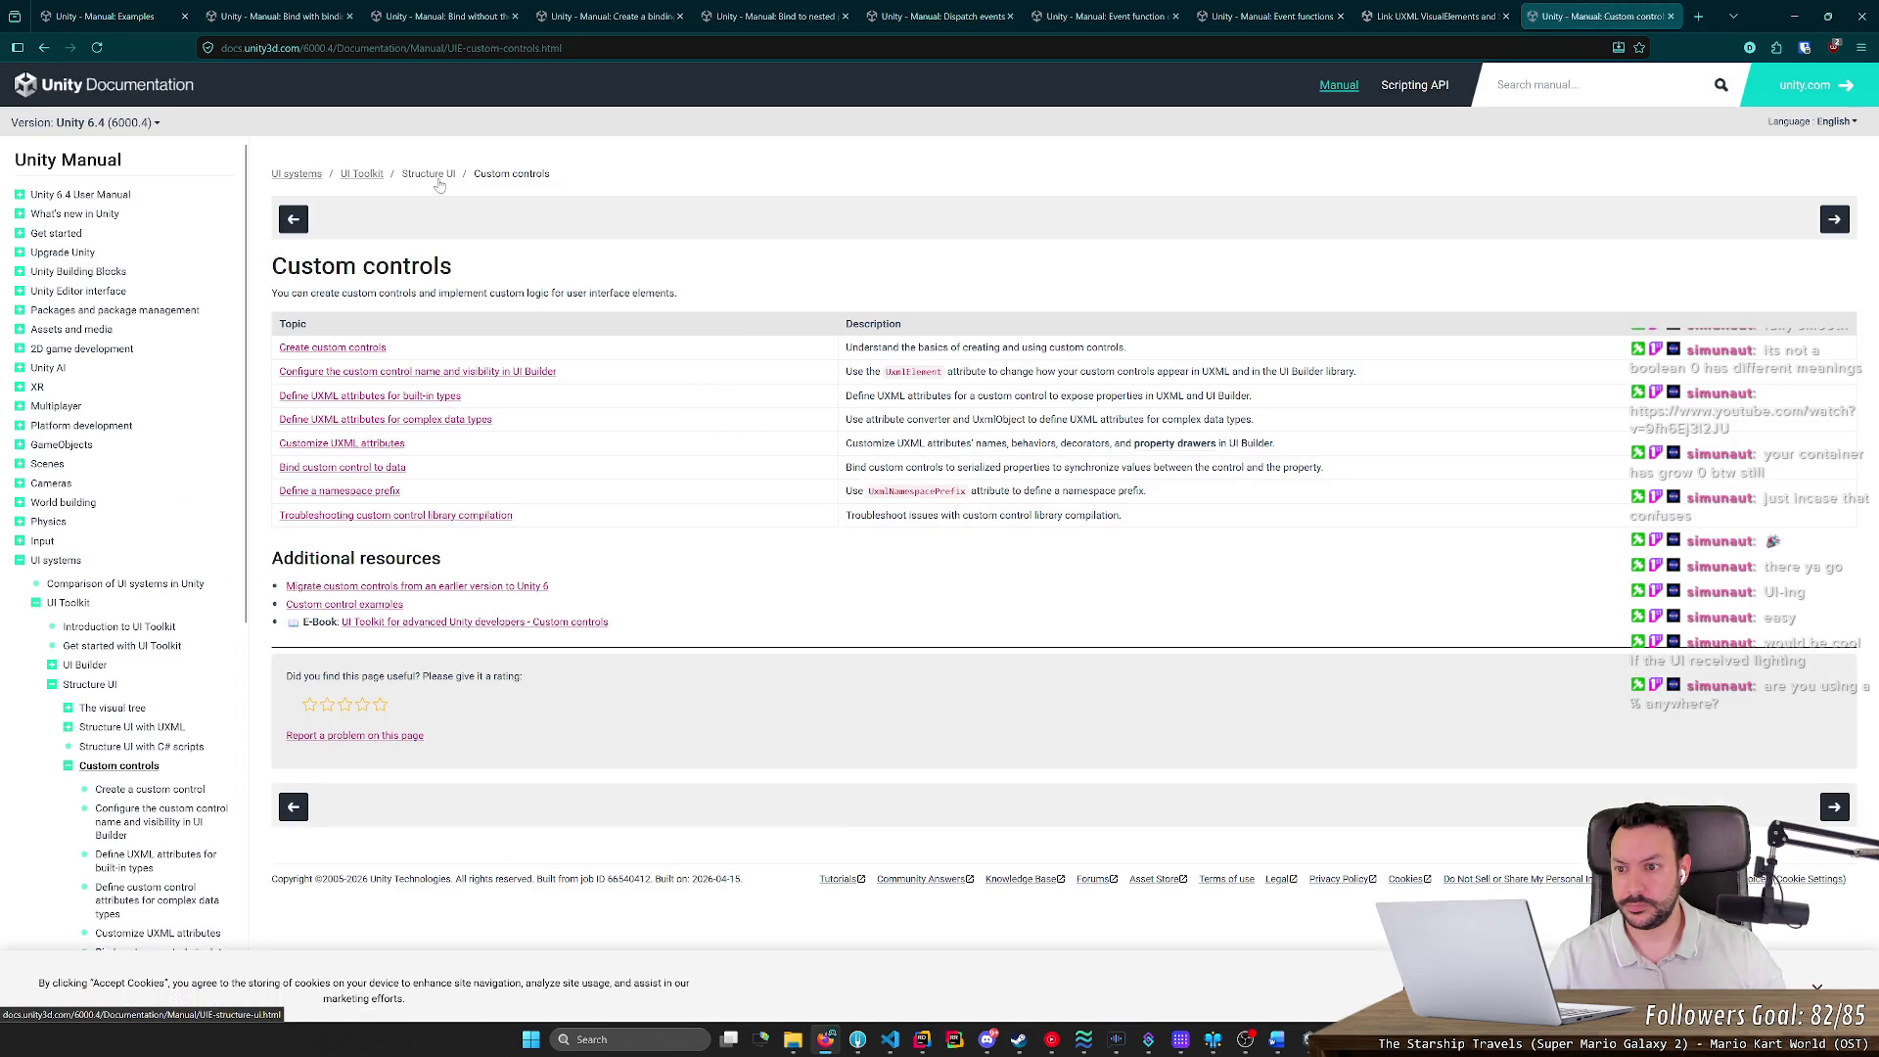
click(435, 176)
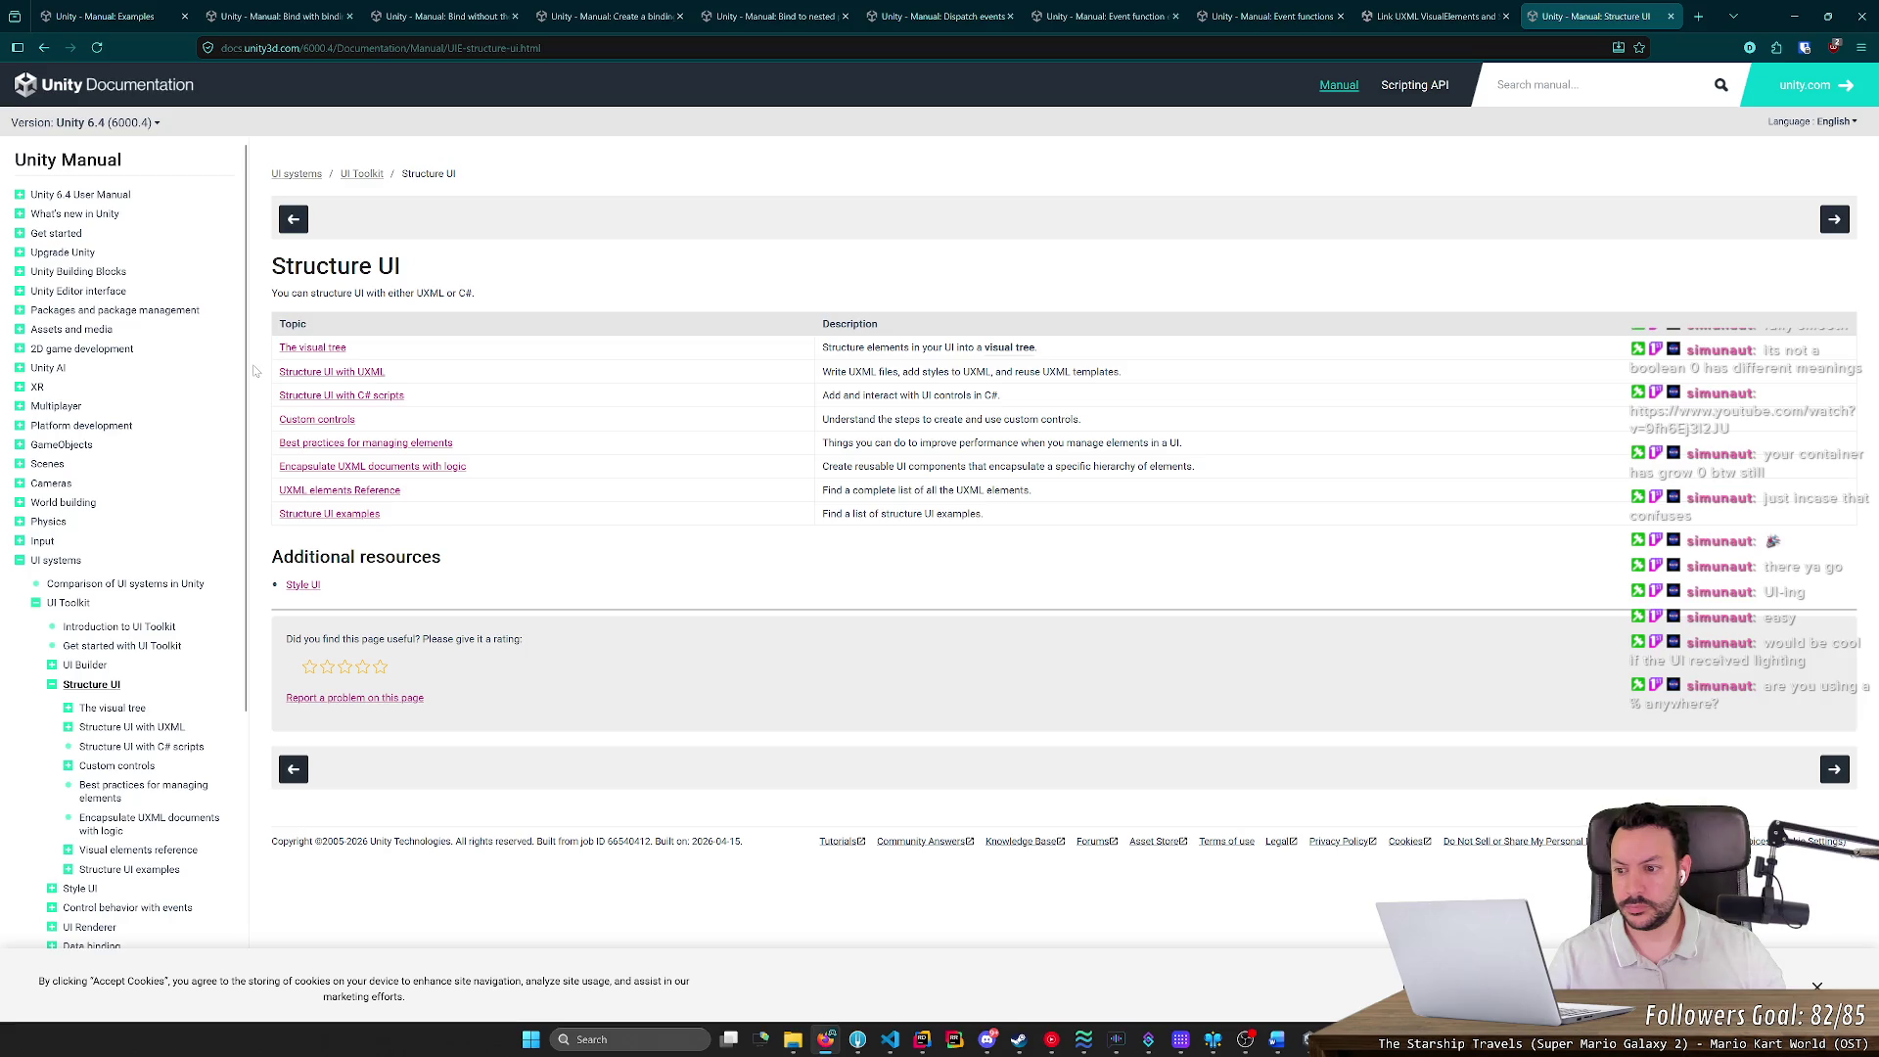
click(174, 728)
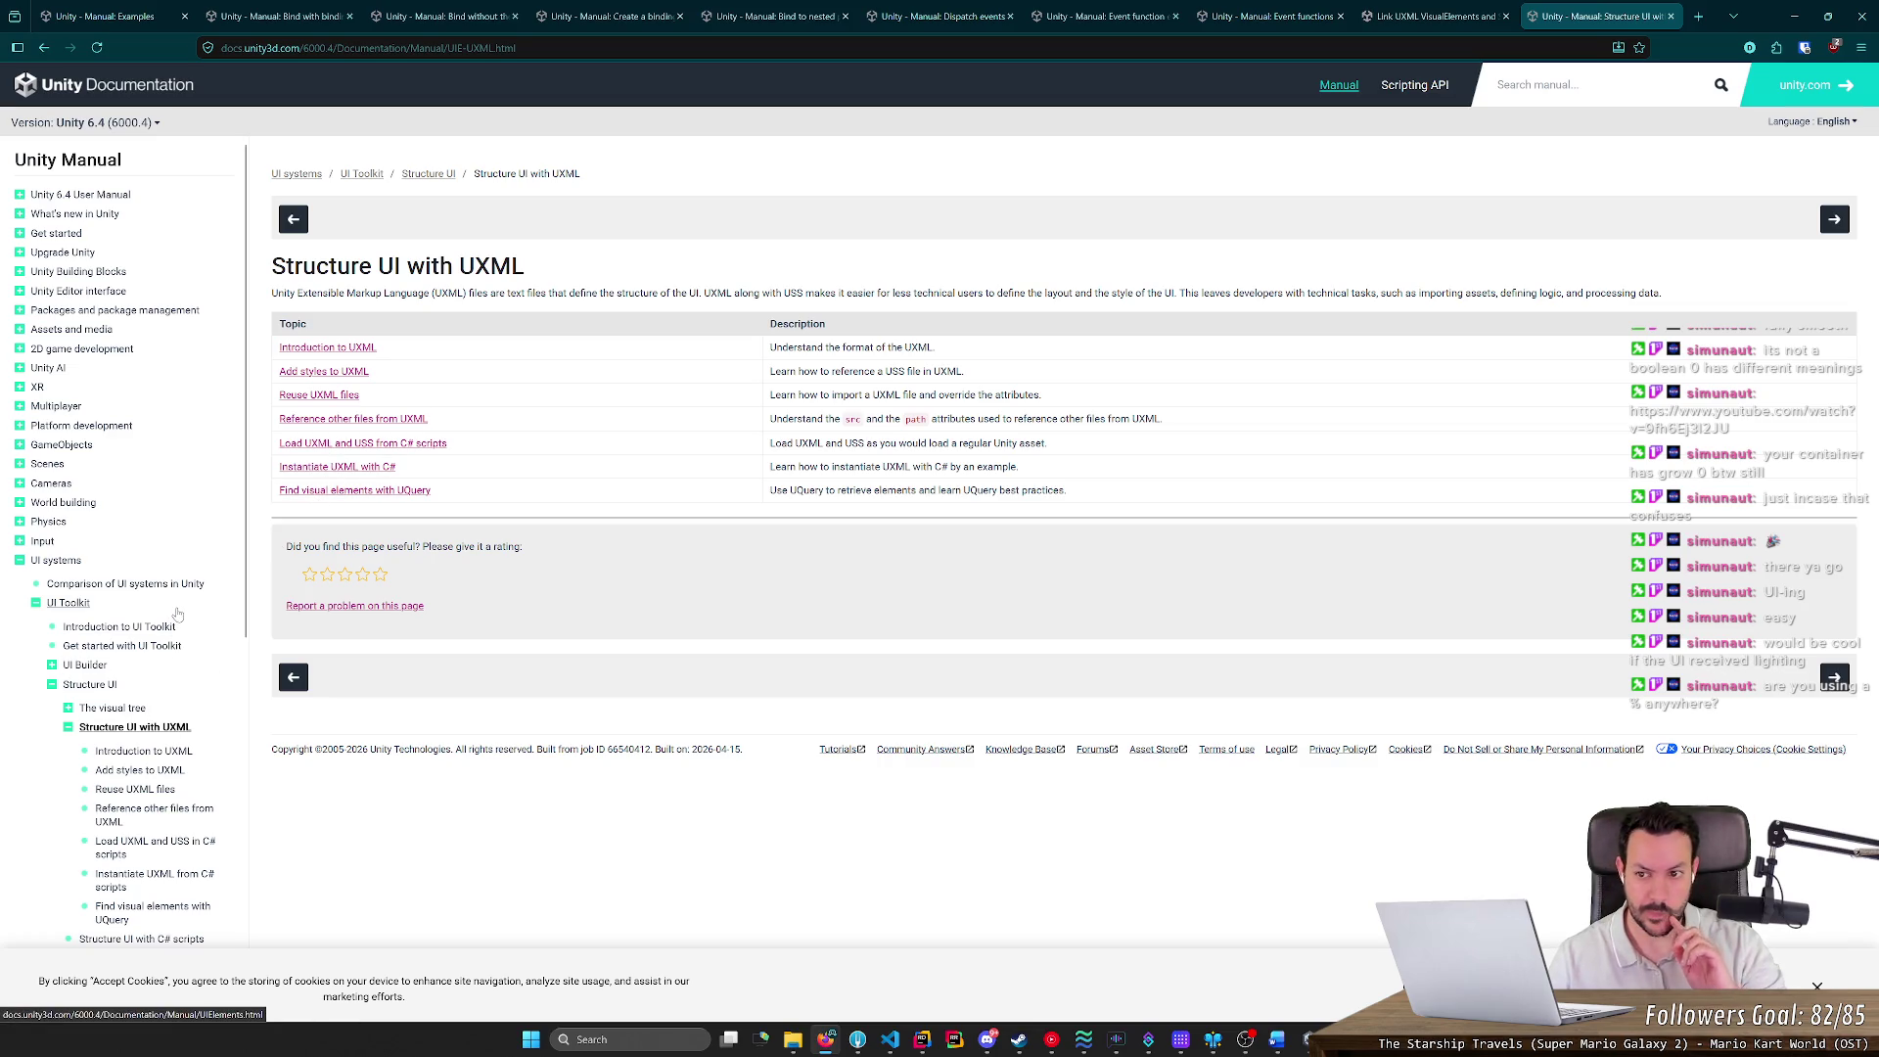
Open the Custom controls page from the sidebar and read its intro sentence
scroll(177, 613, down, 3)
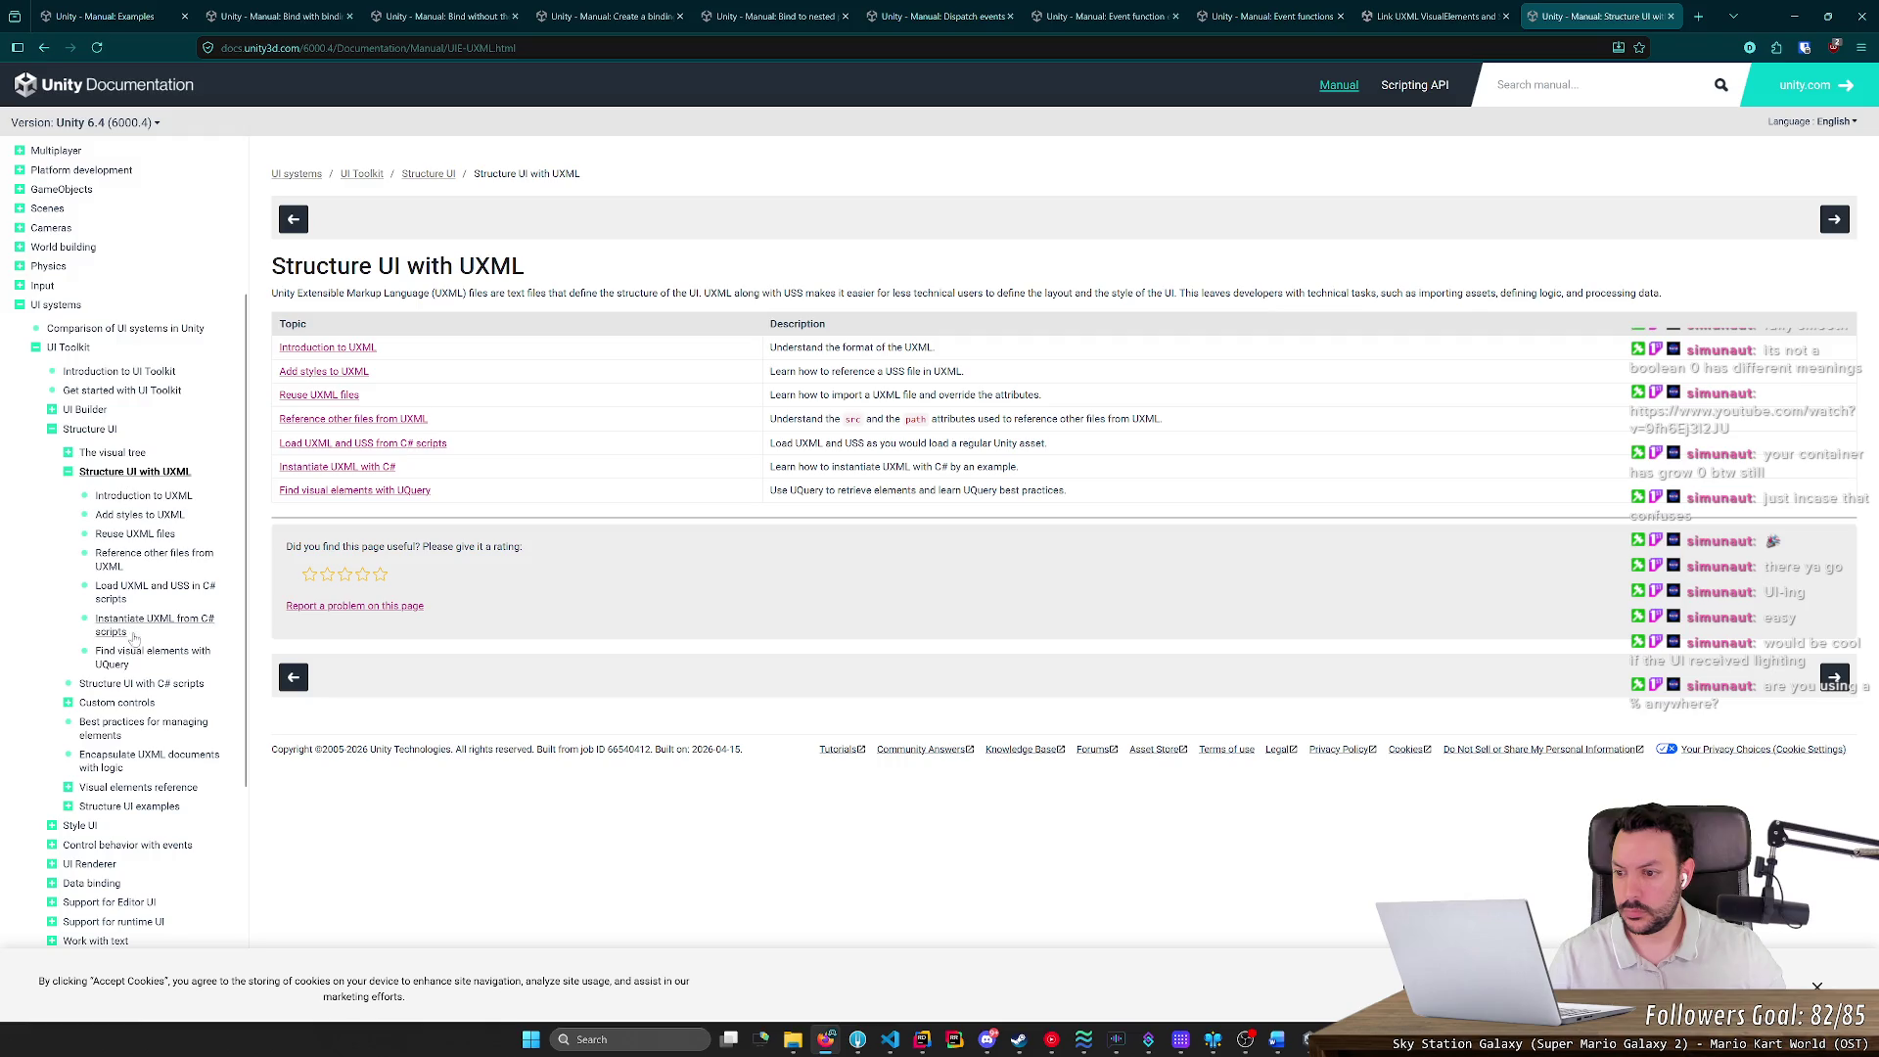
click(140, 705)
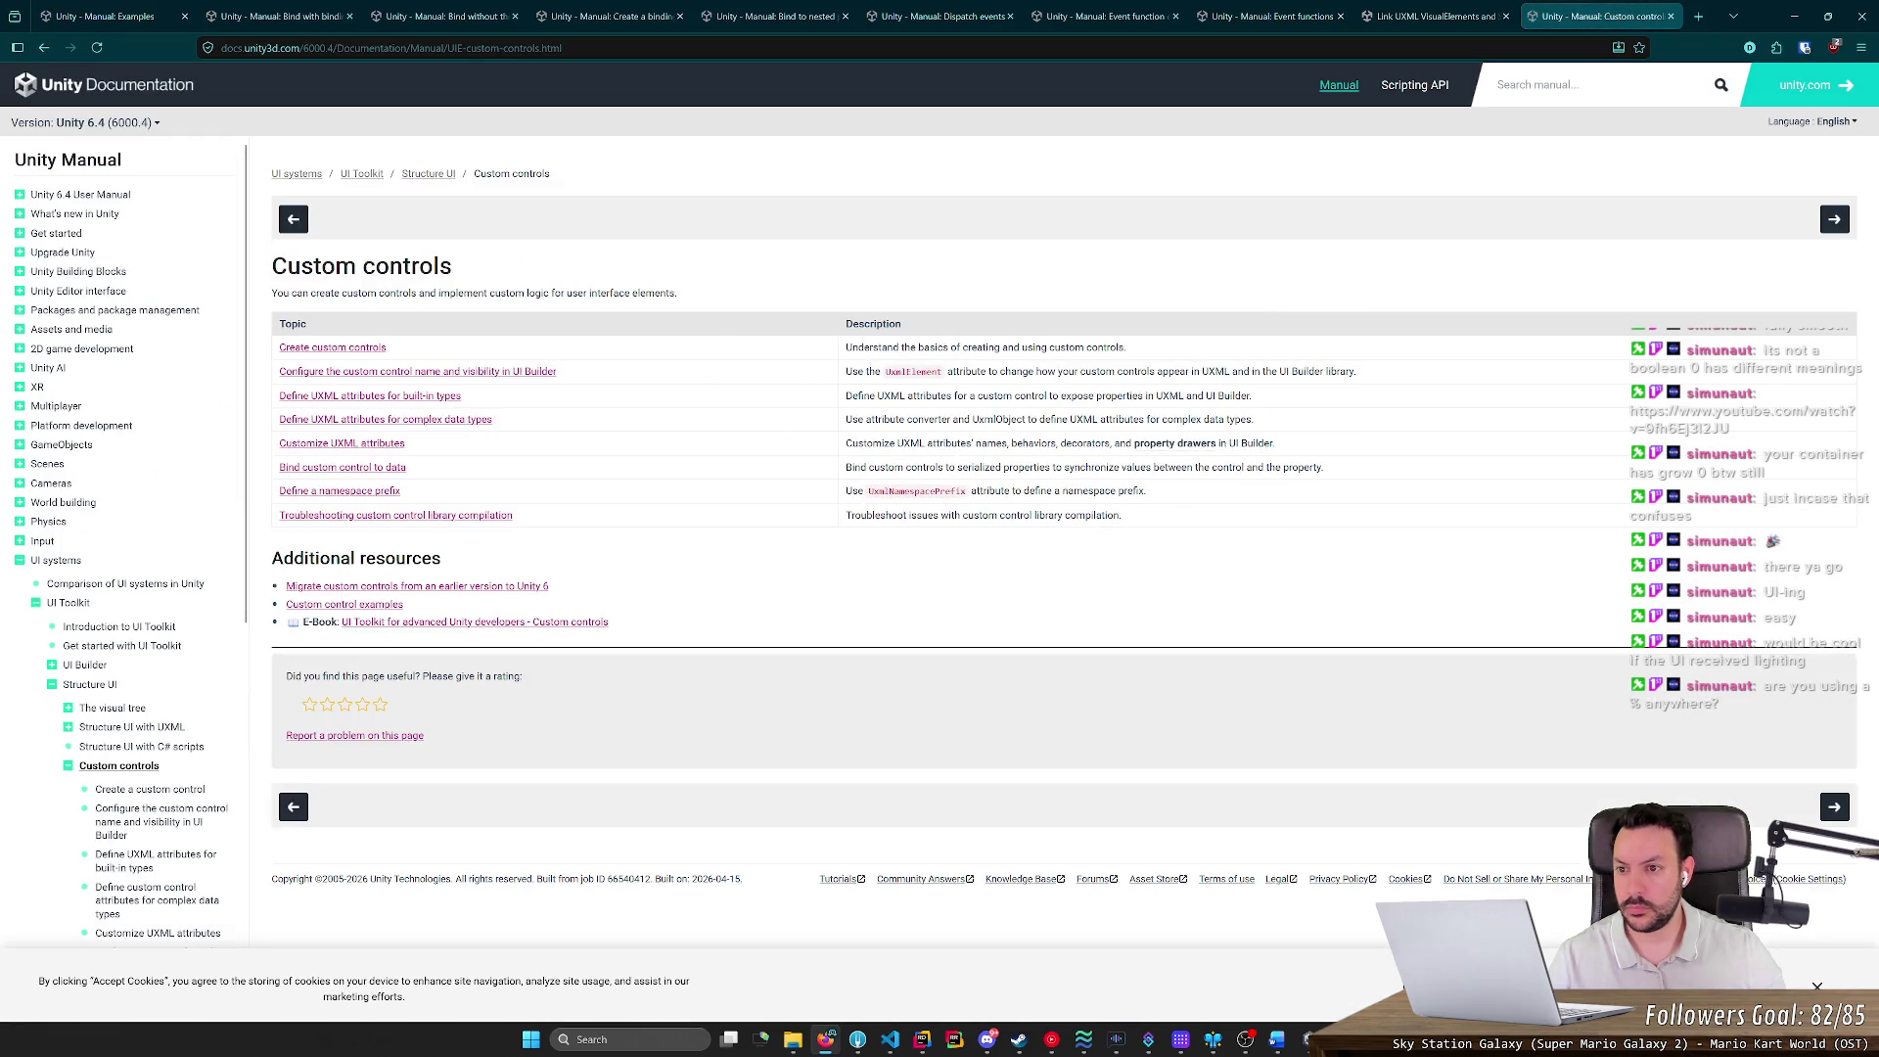
drag(333, 292, 619, 293)
click(620, 292)
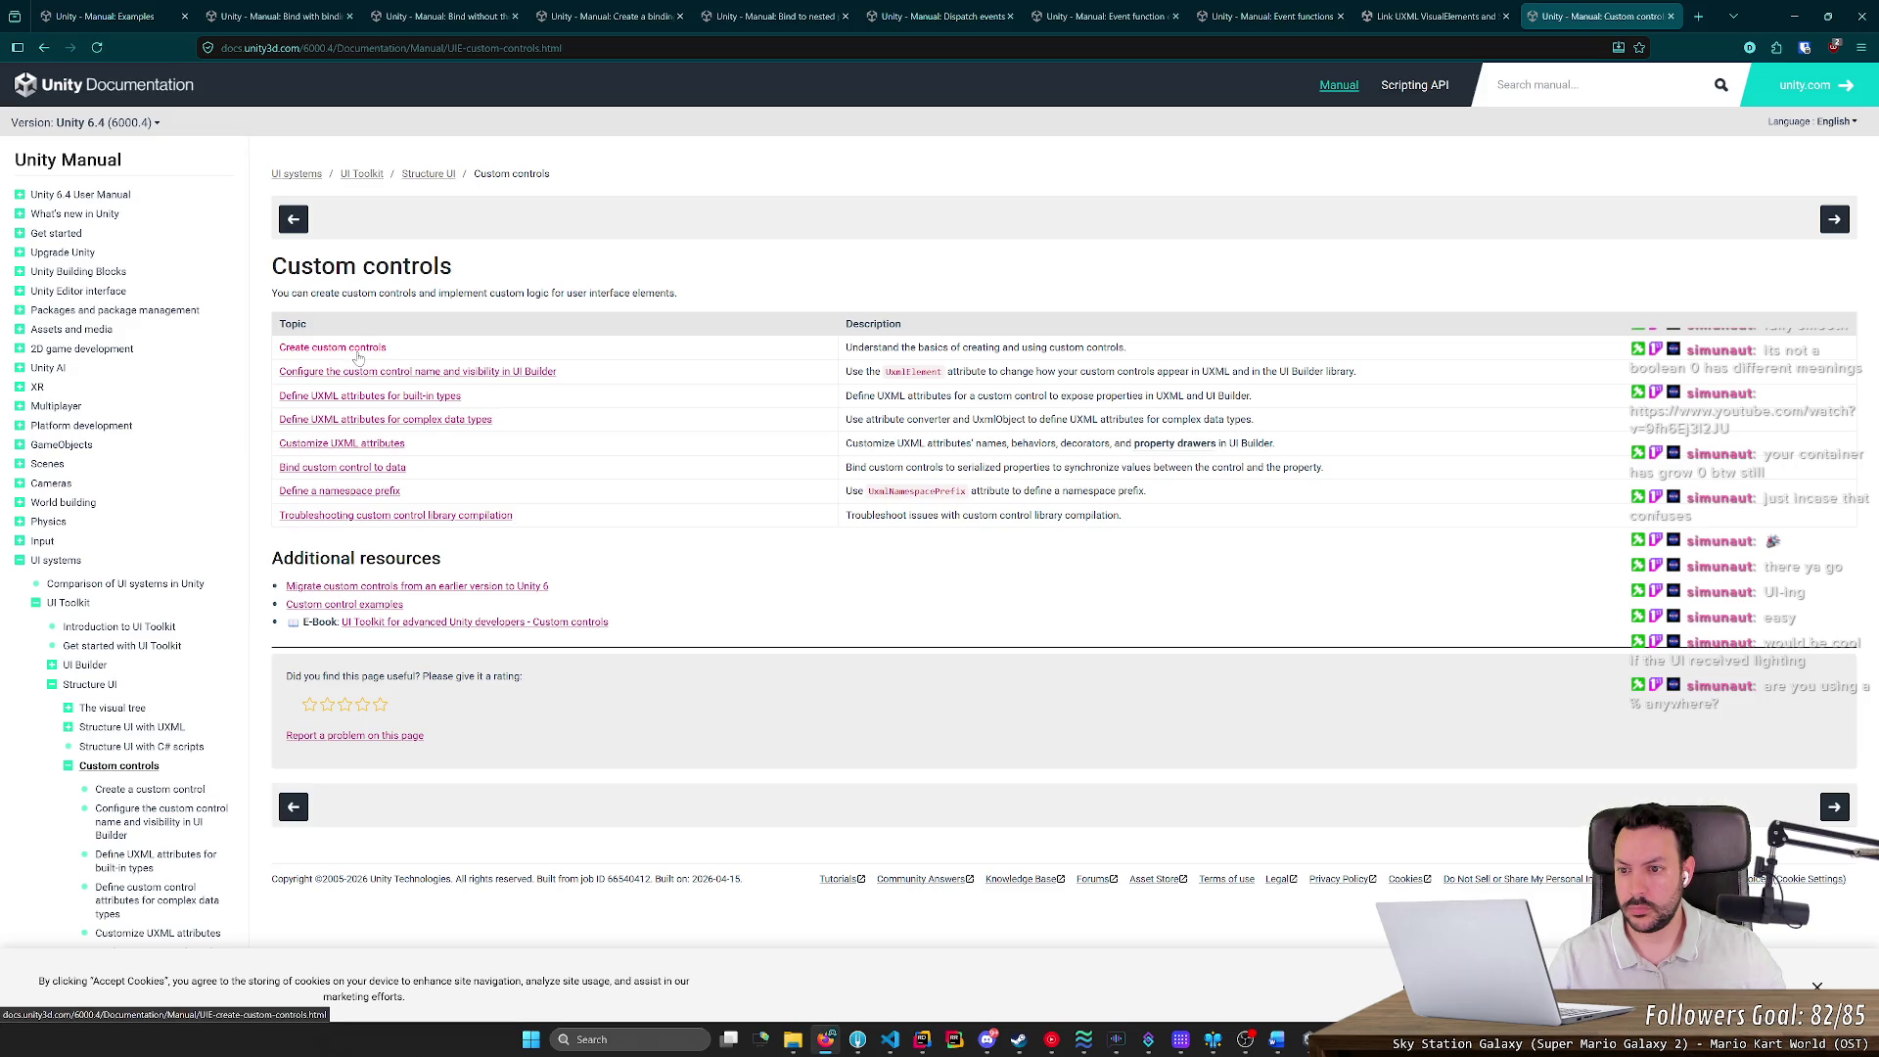
Read through the Slide Toggle example, reached via the Create a custom control page
click(358, 354)
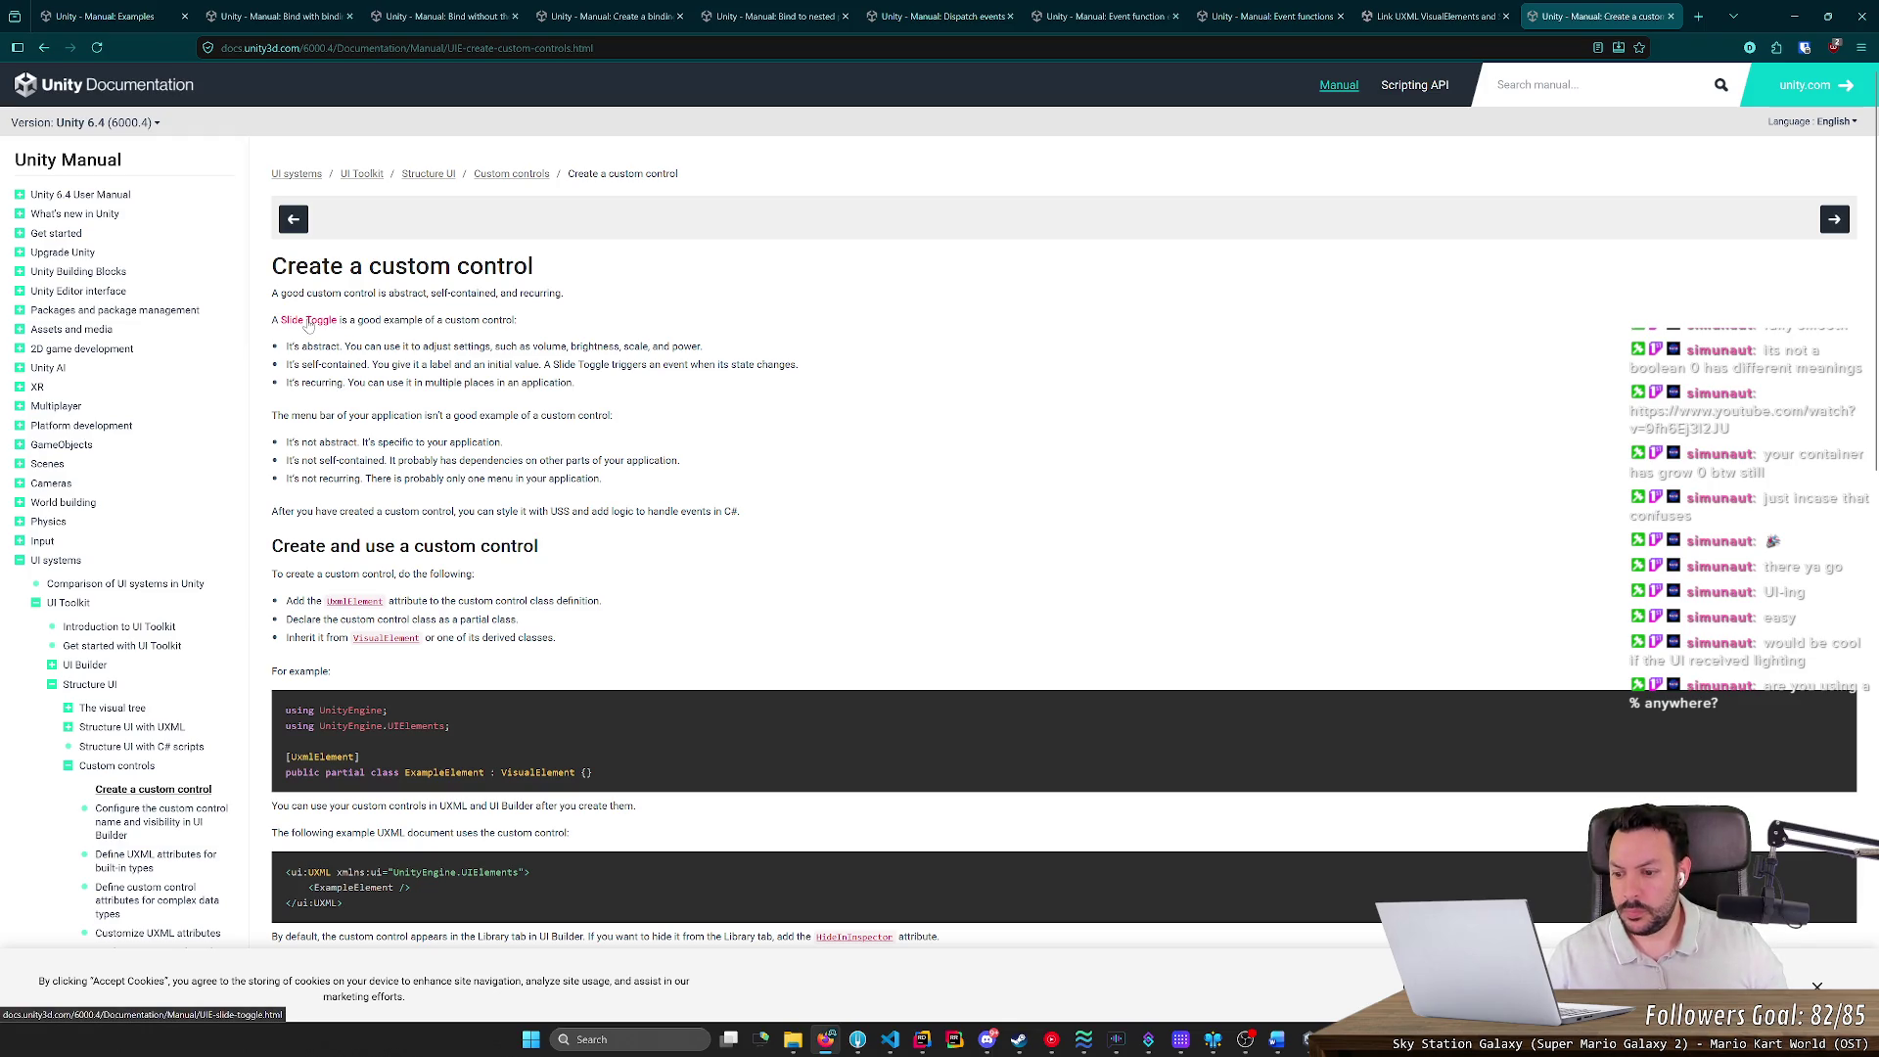
click(309, 322)
scroll(396, 348, down, 1)
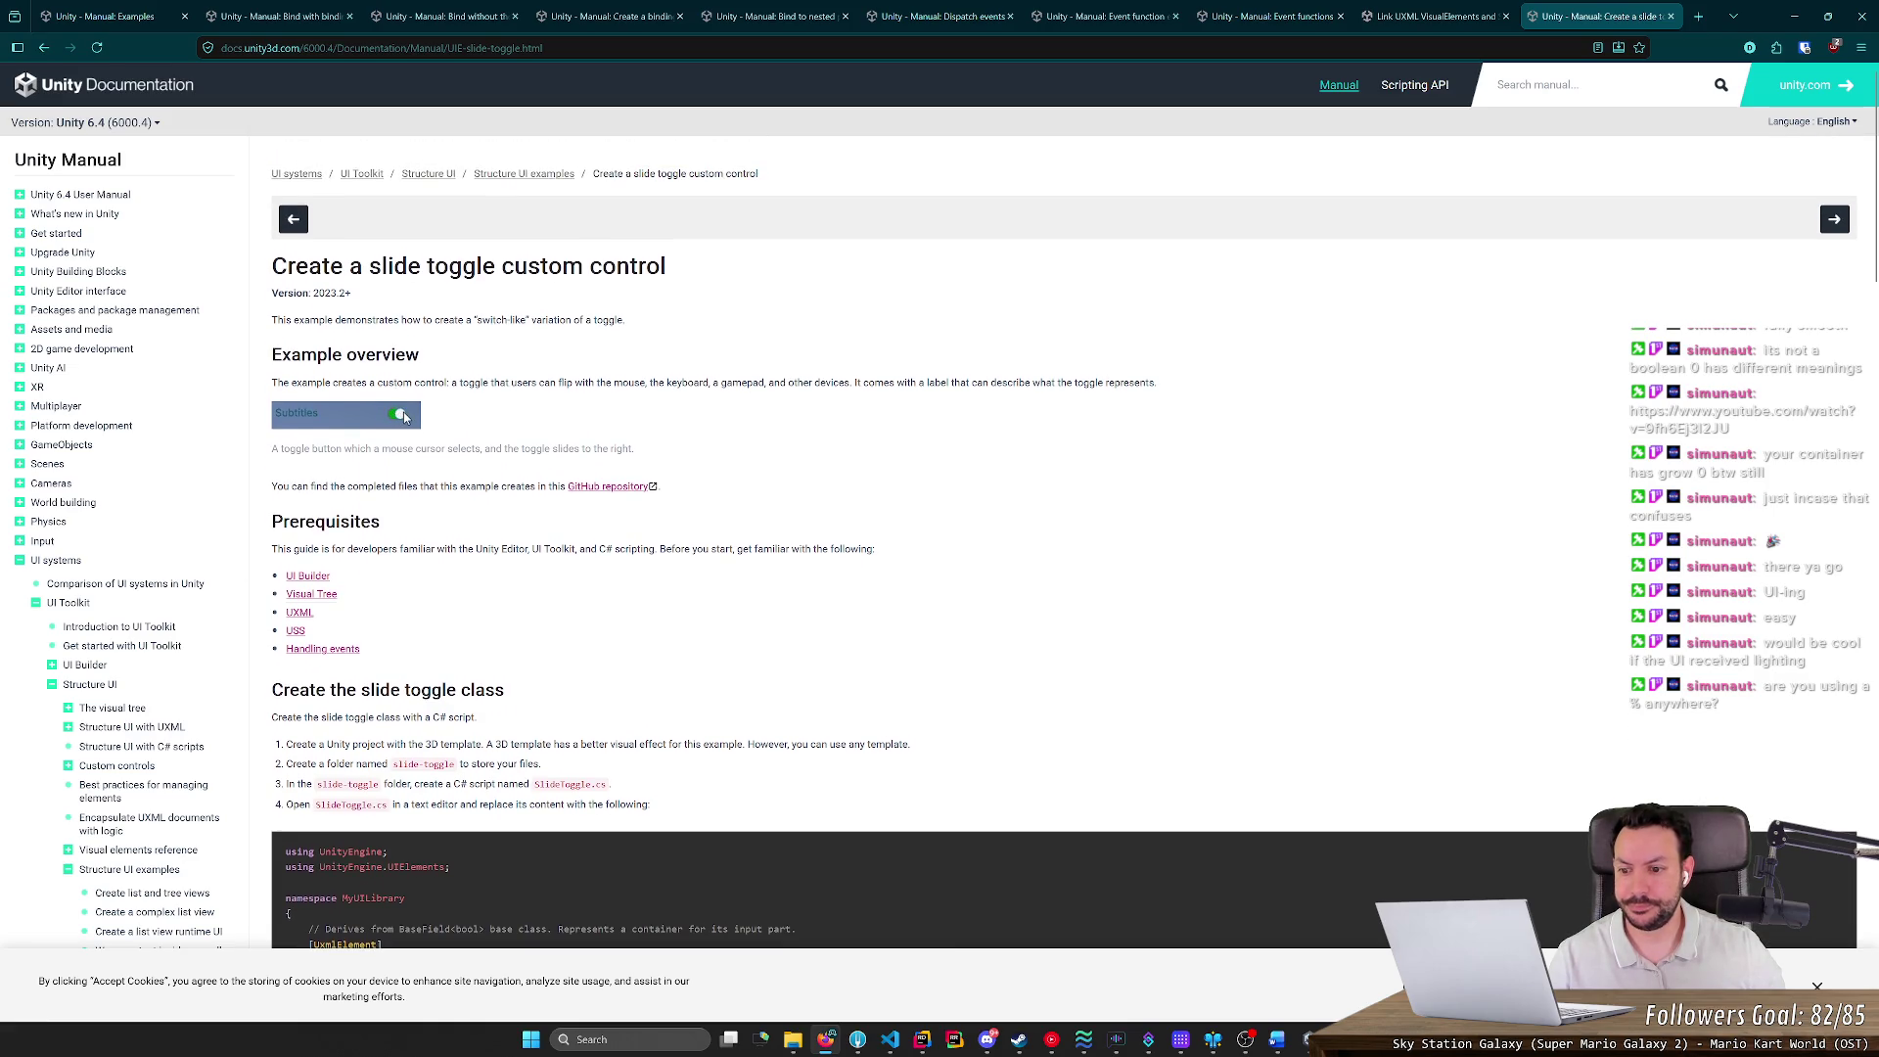
scroll(406, 364, down, 1)
scroll(402, 358, down, 3)
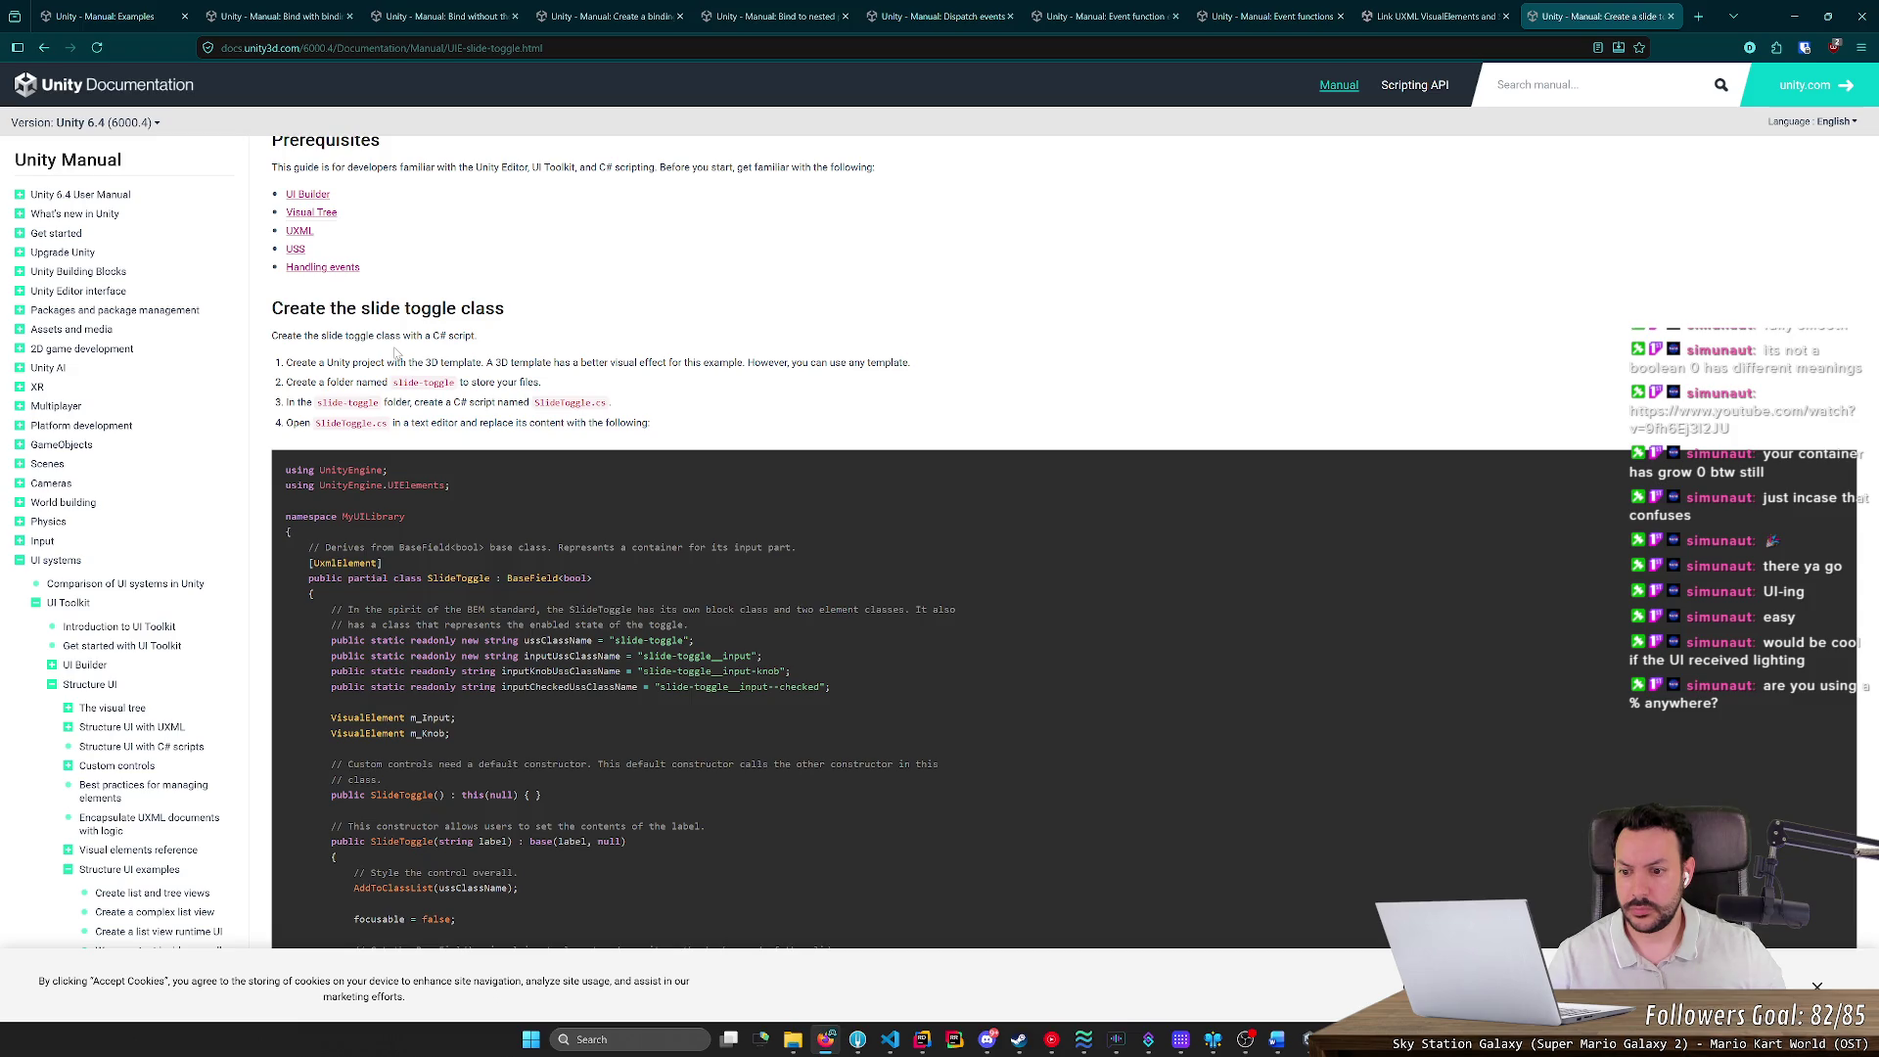
scroll(395, 350, down, 3)
scroll(395, 350, down, 2)
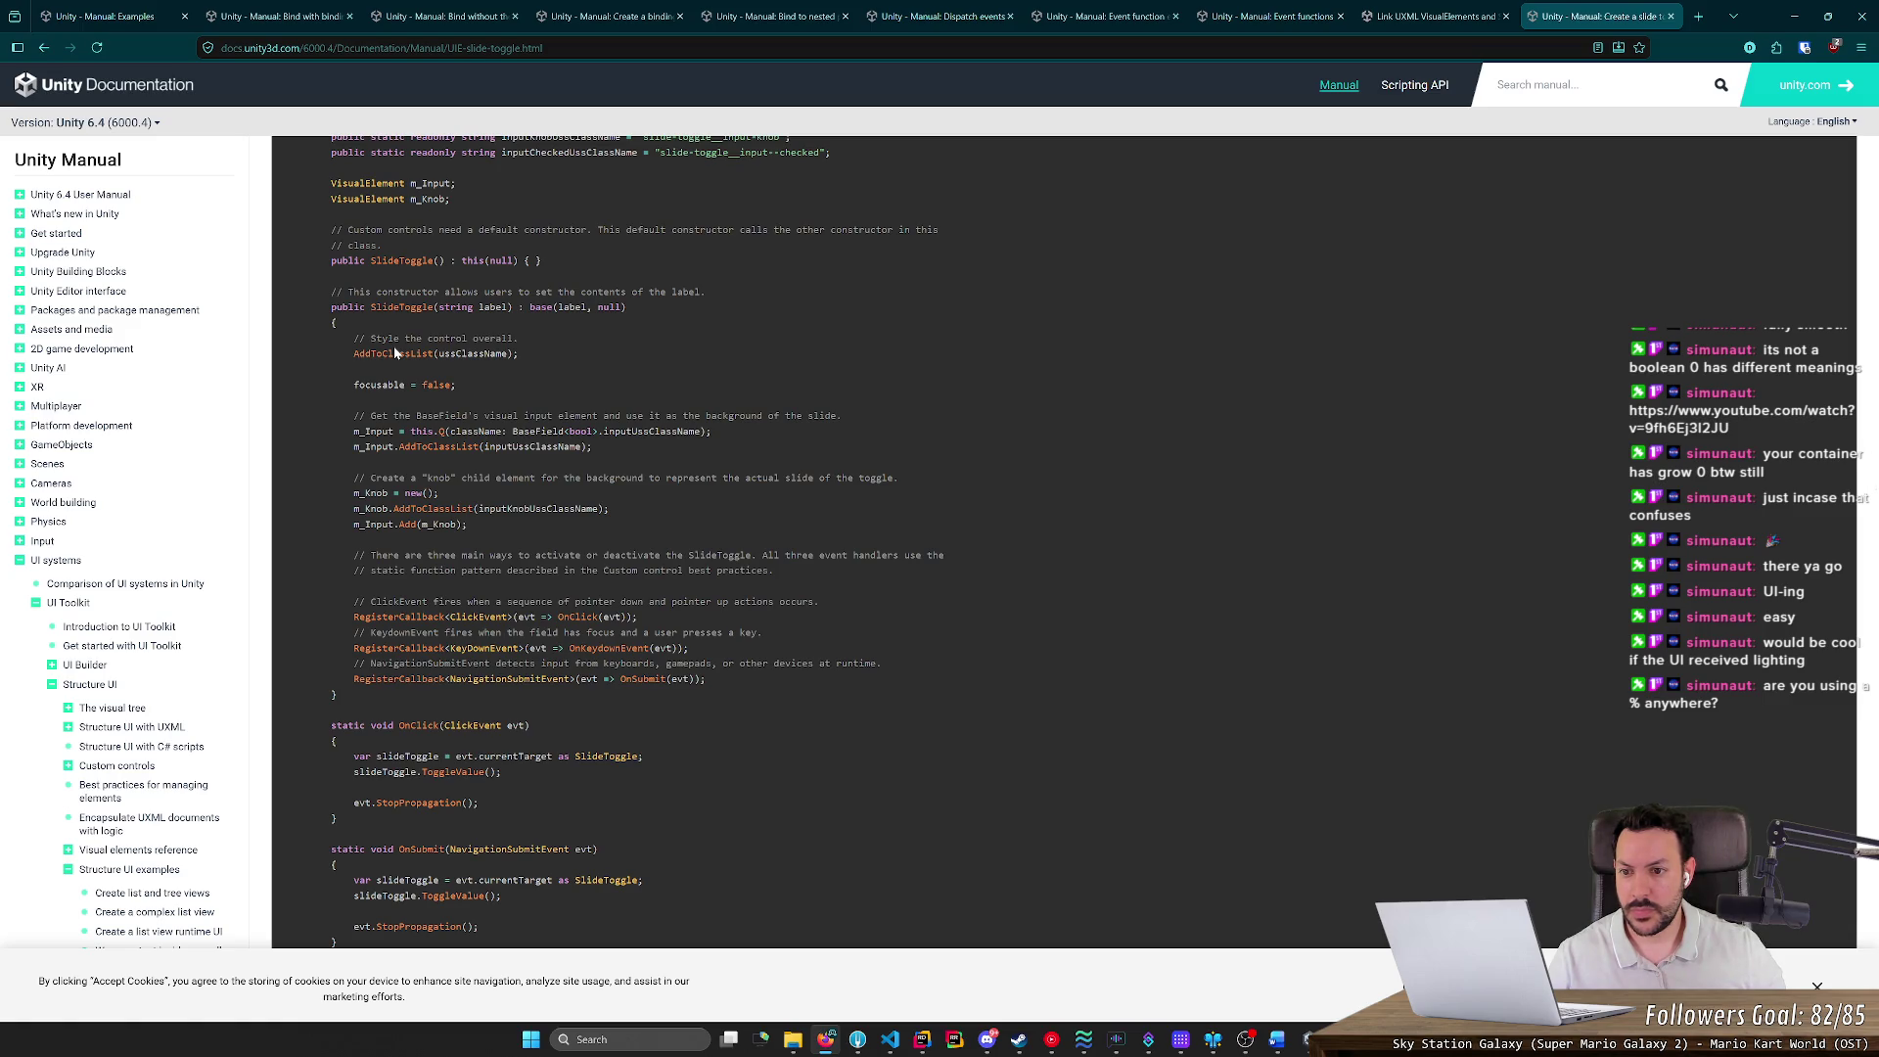
scroll(395, 350, down, 5)
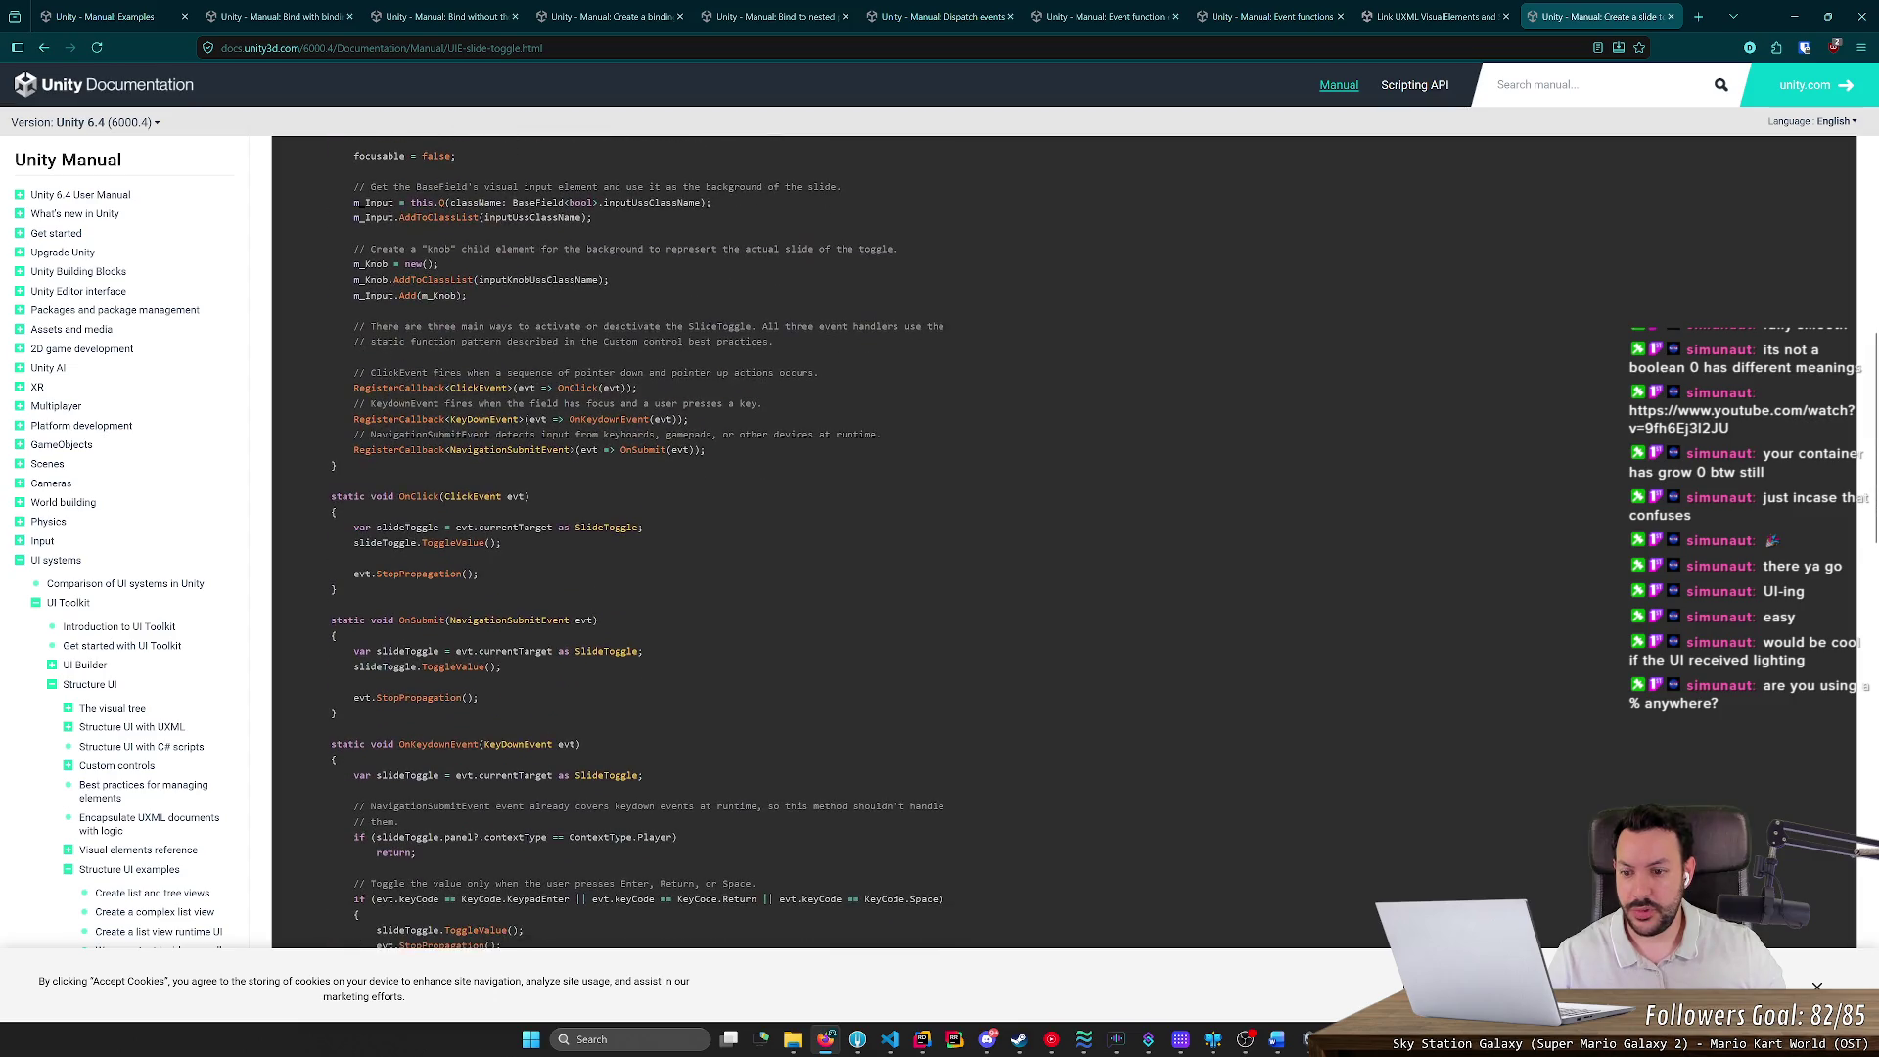
Go back twice to the Custom controls overview page and minimize the browser
key(alt+Left)
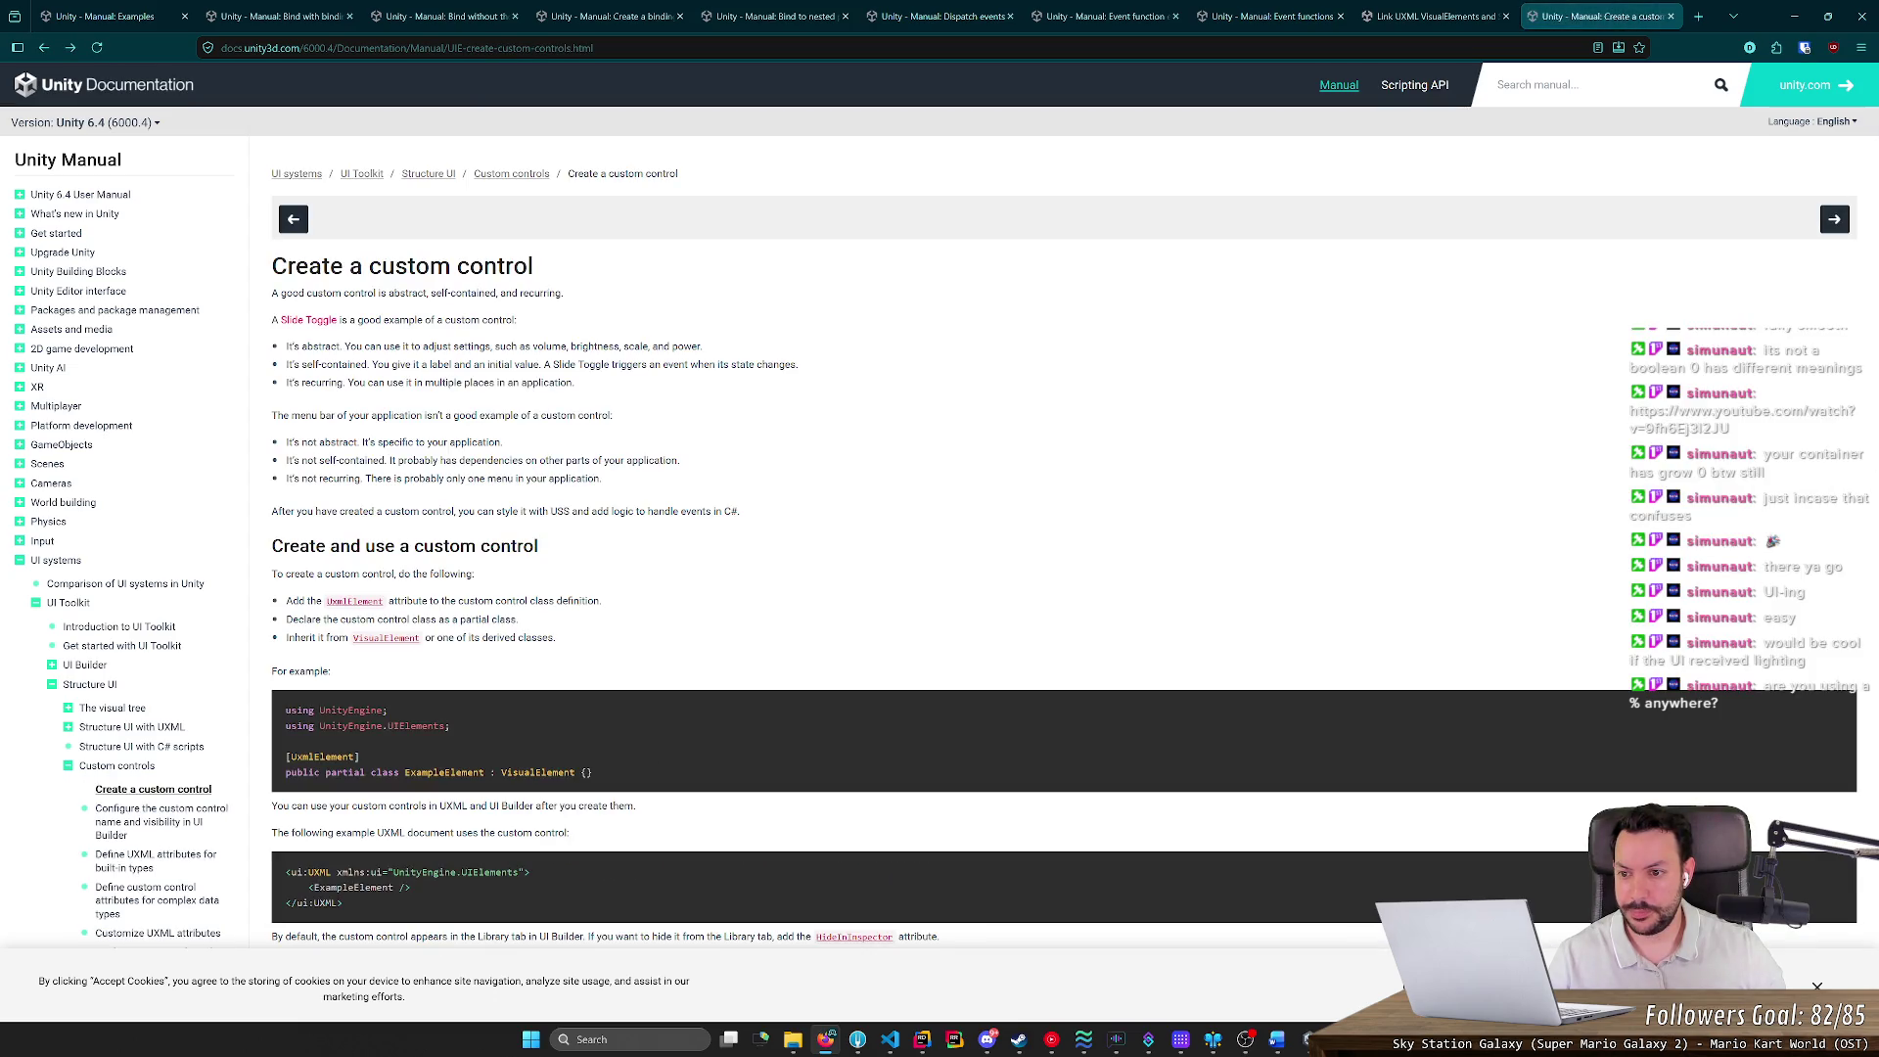
key(alt+Left)
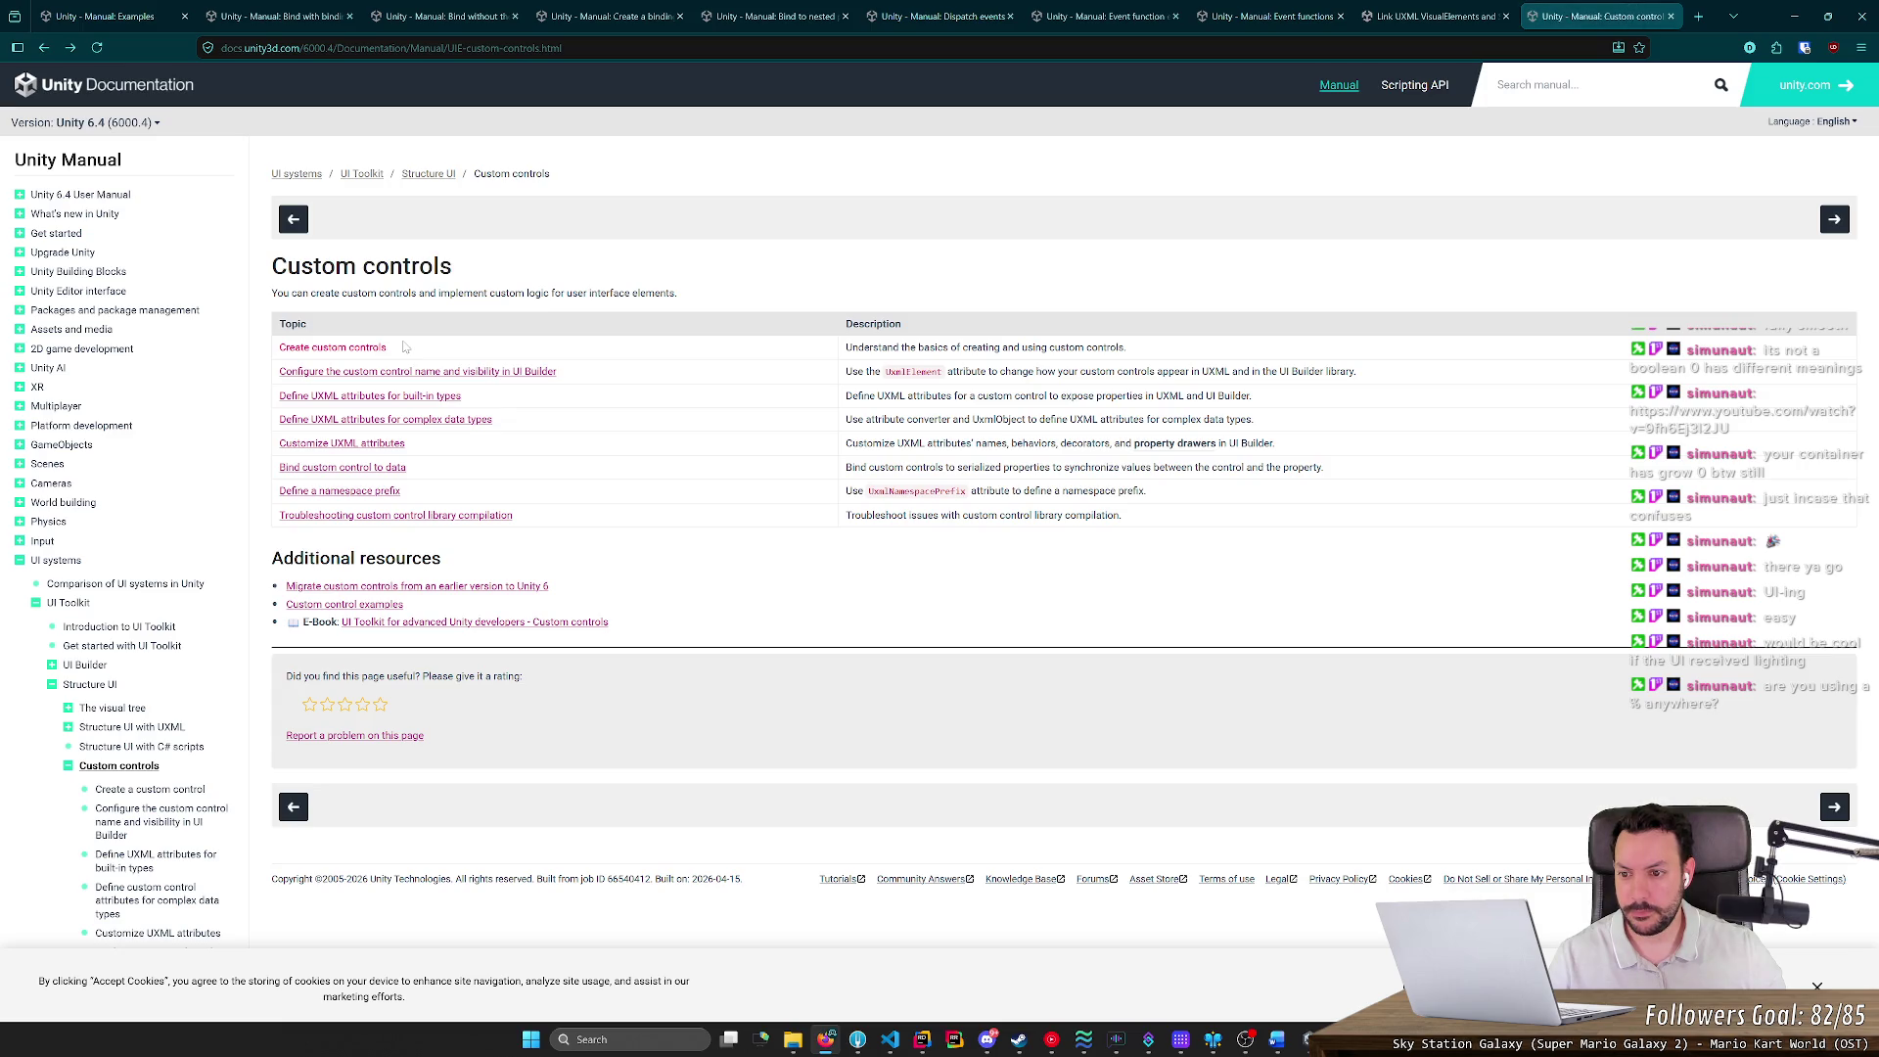
click(1793, 15)
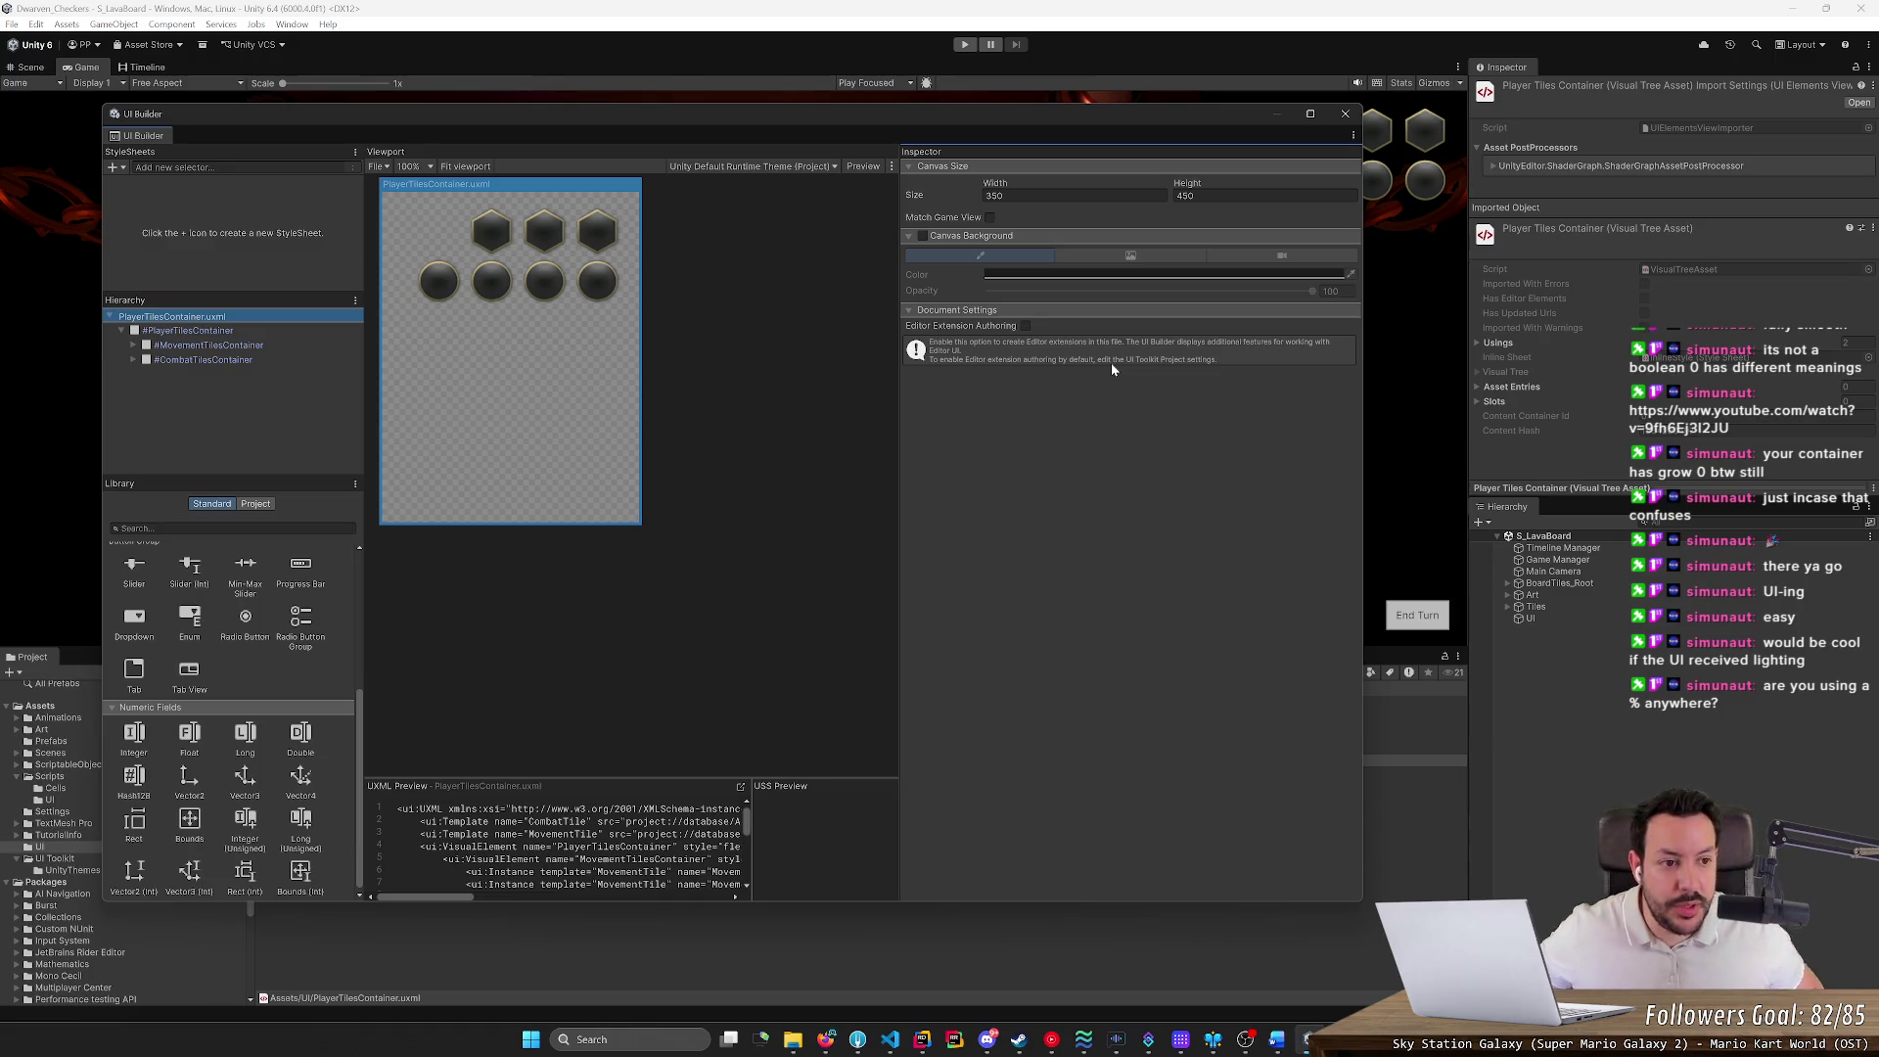
Close the UI Builder, select the GameUI asset, and make the Game view taller
click(1345, 113)
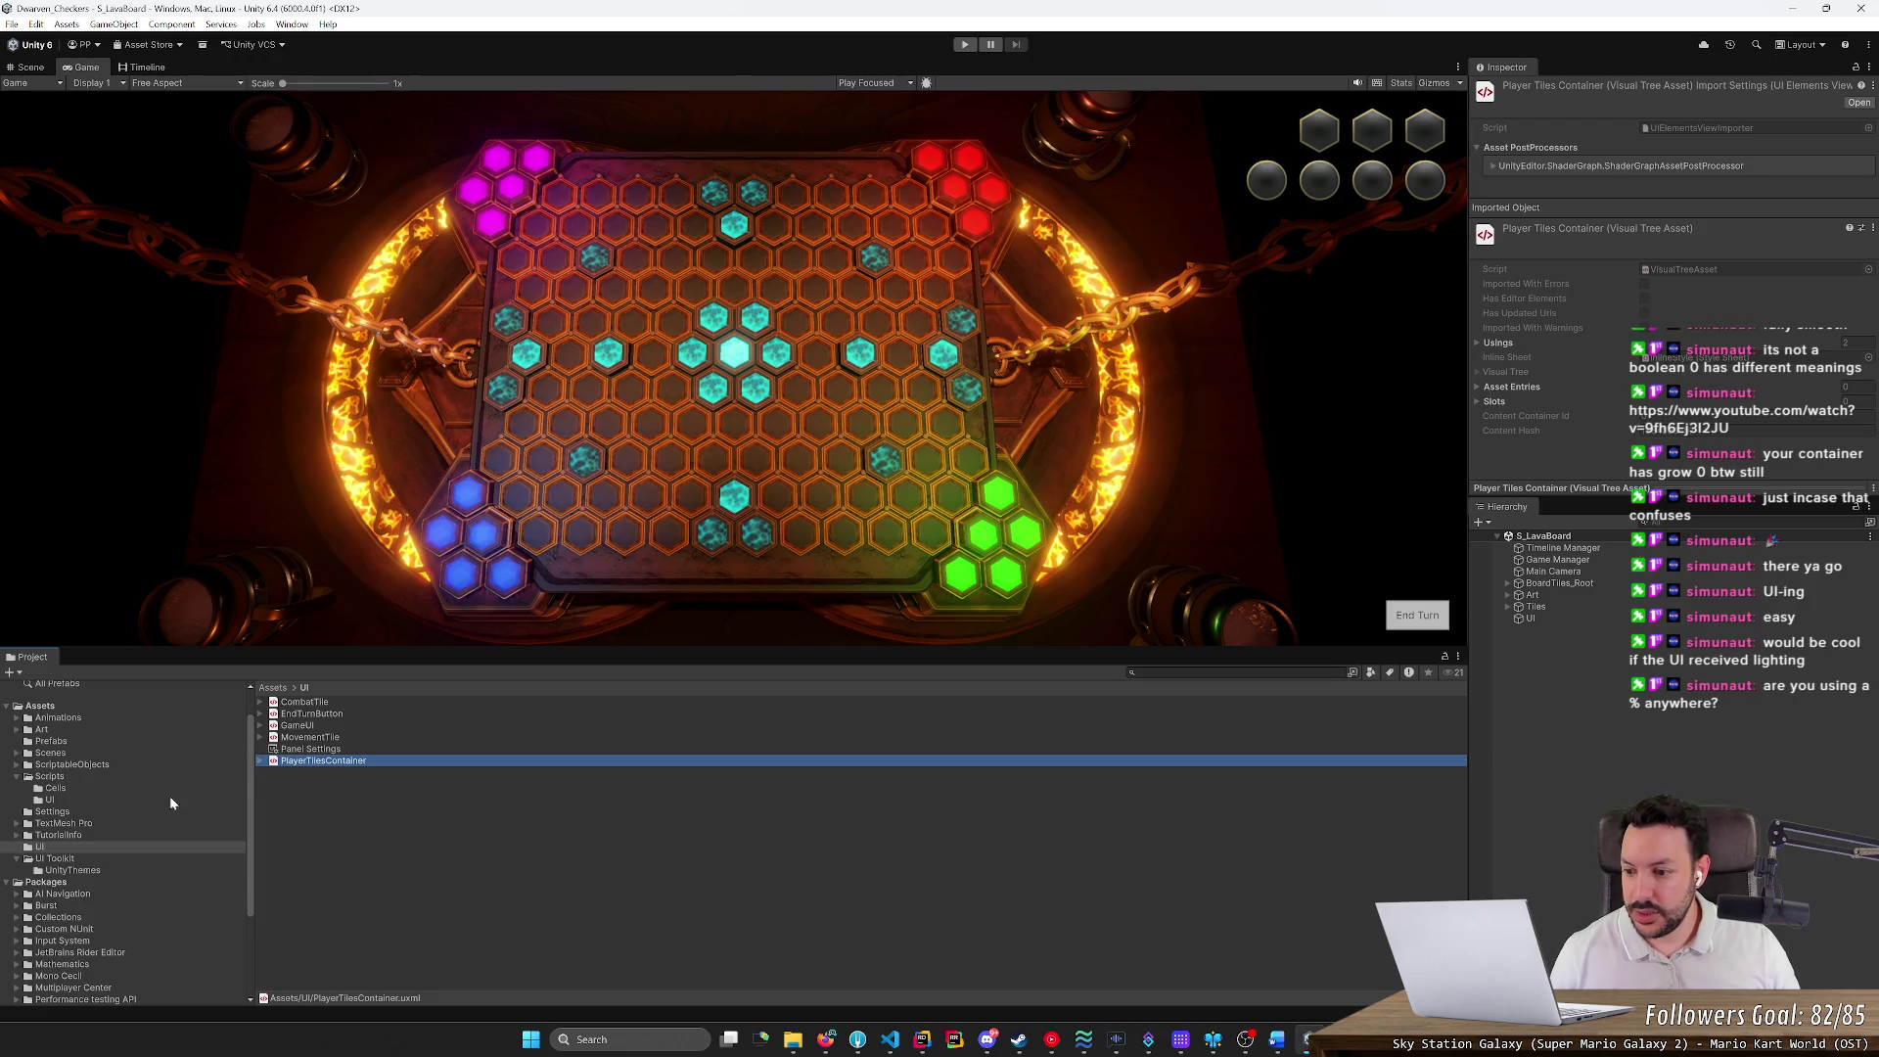
click(313, 770)
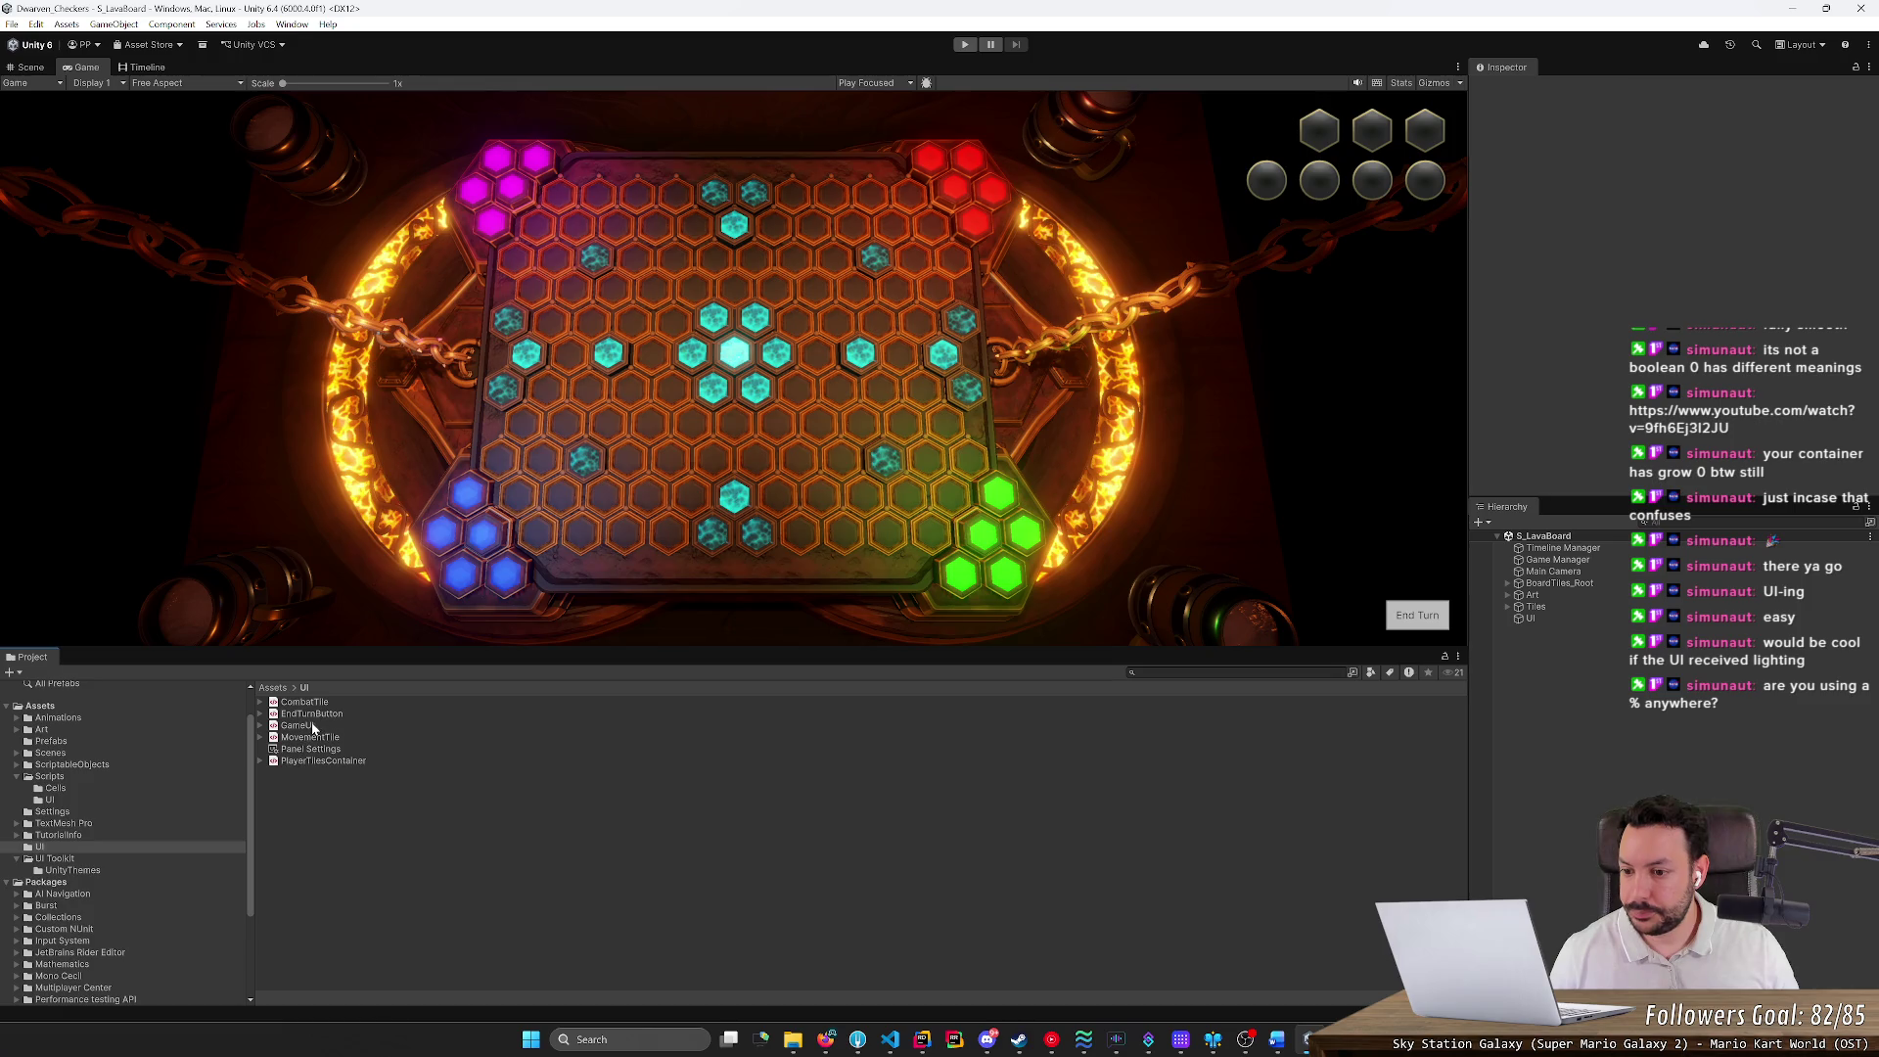
click(313, 728)
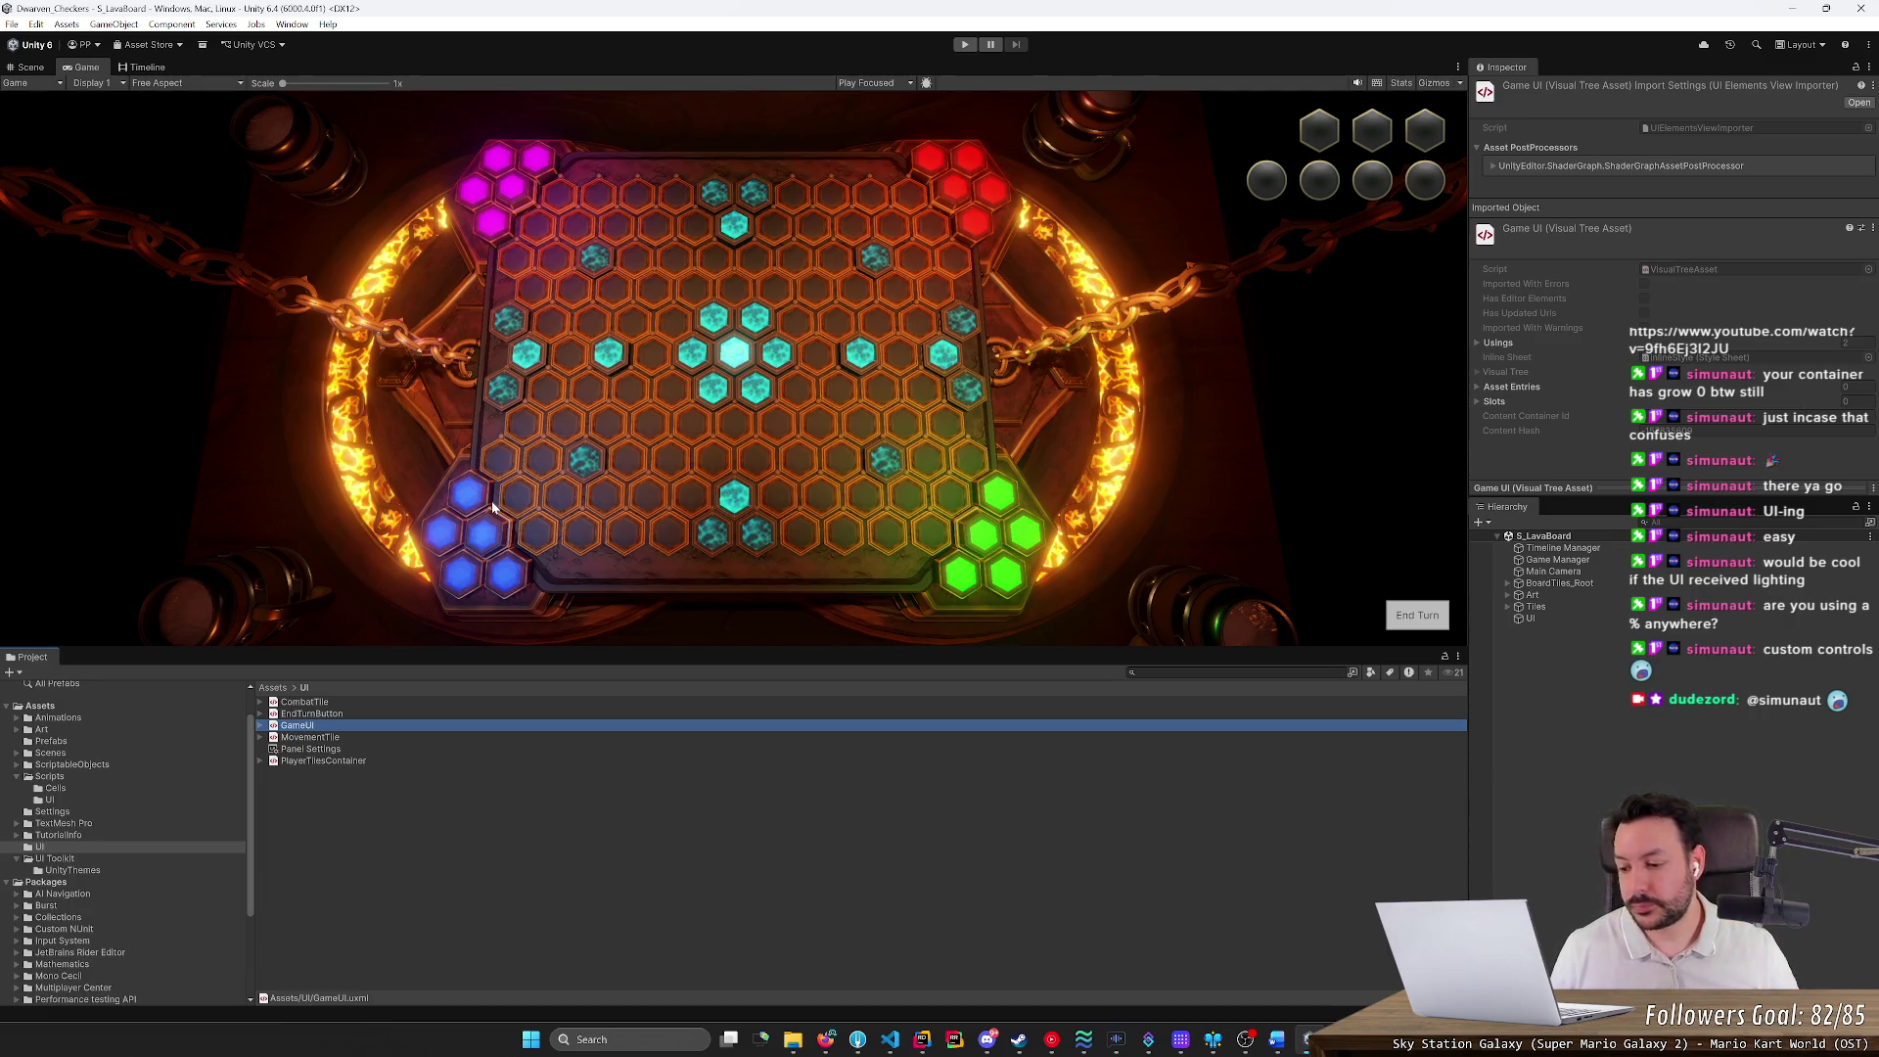
mouse_move(396, 649)
mouse_down()
mouse_move(396, 589)
mouse_move(411, 848)
mouse_move(411, 802)
mouse_up()
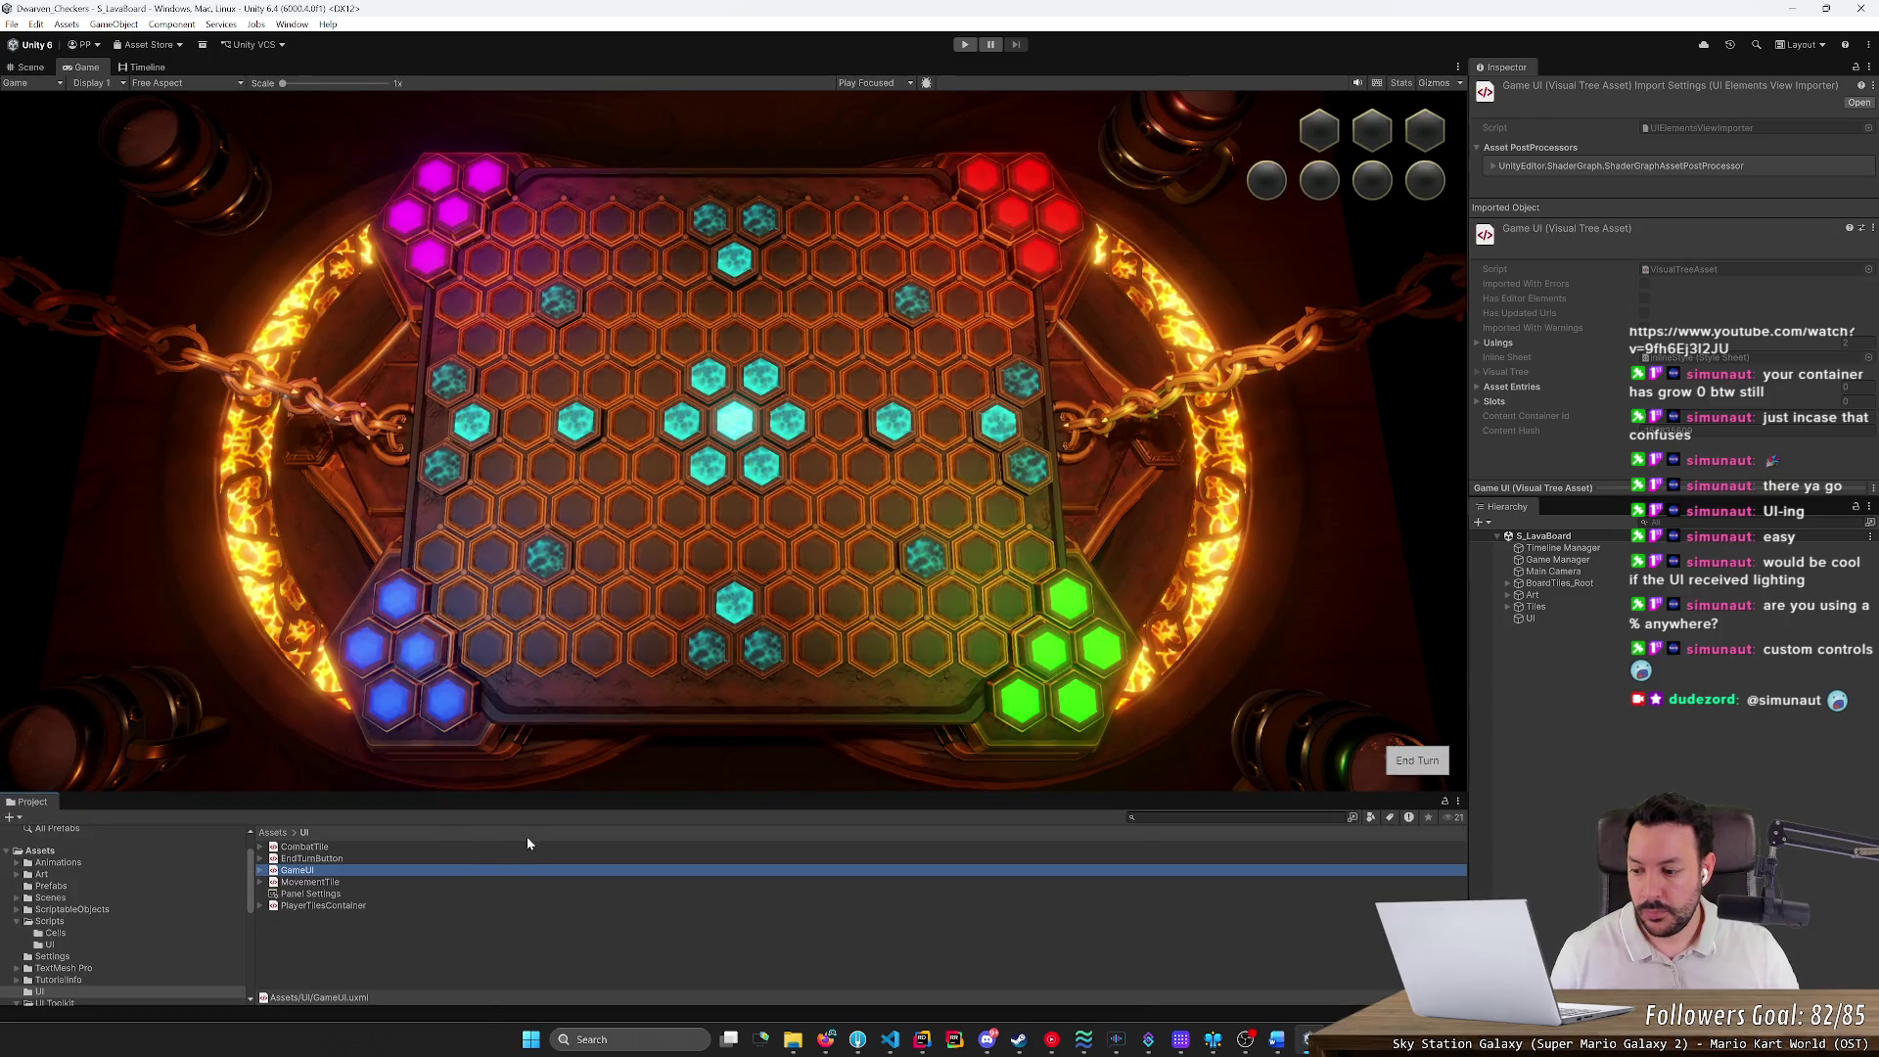
Clear all text from the Untitled-1 scratch file in VS Code
click(889, 1039)
key(ctrl+a)
key(BackSpace)
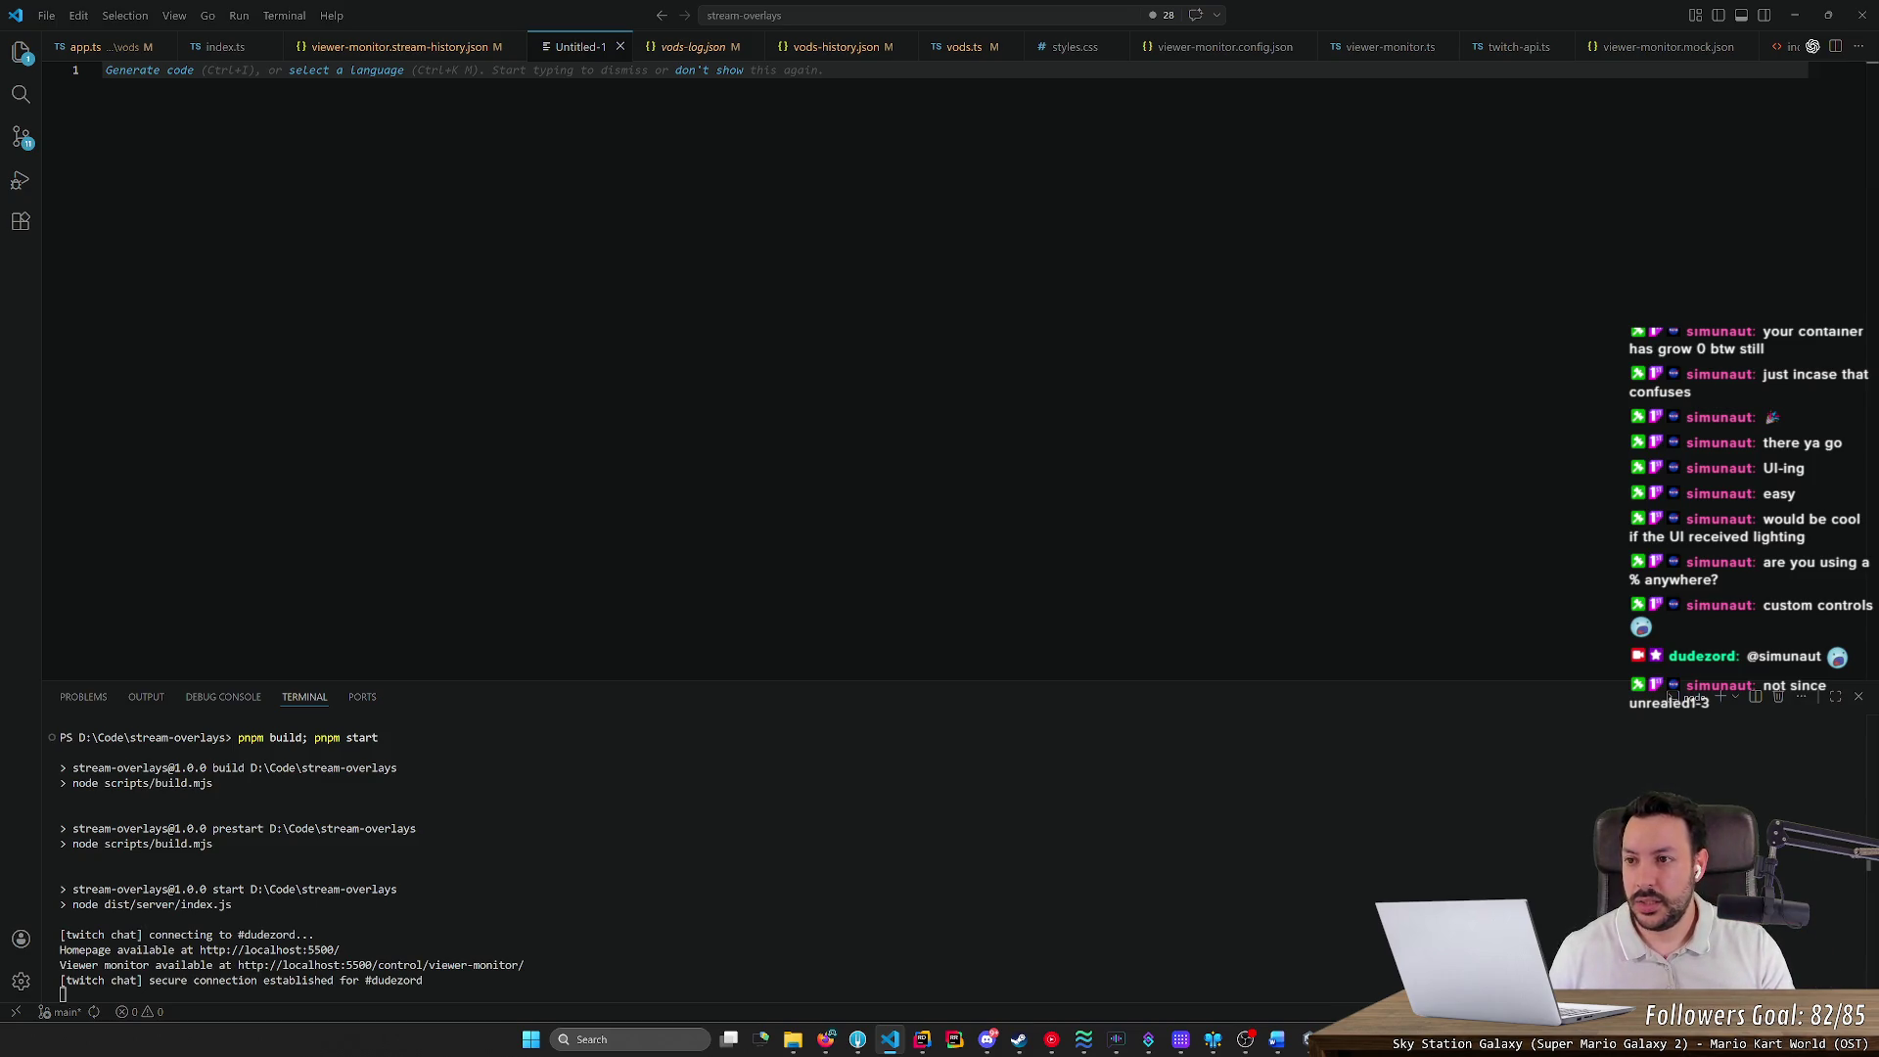
Write the heading 'Base Class - UWidget' on line 1 of the notes file
text(U)
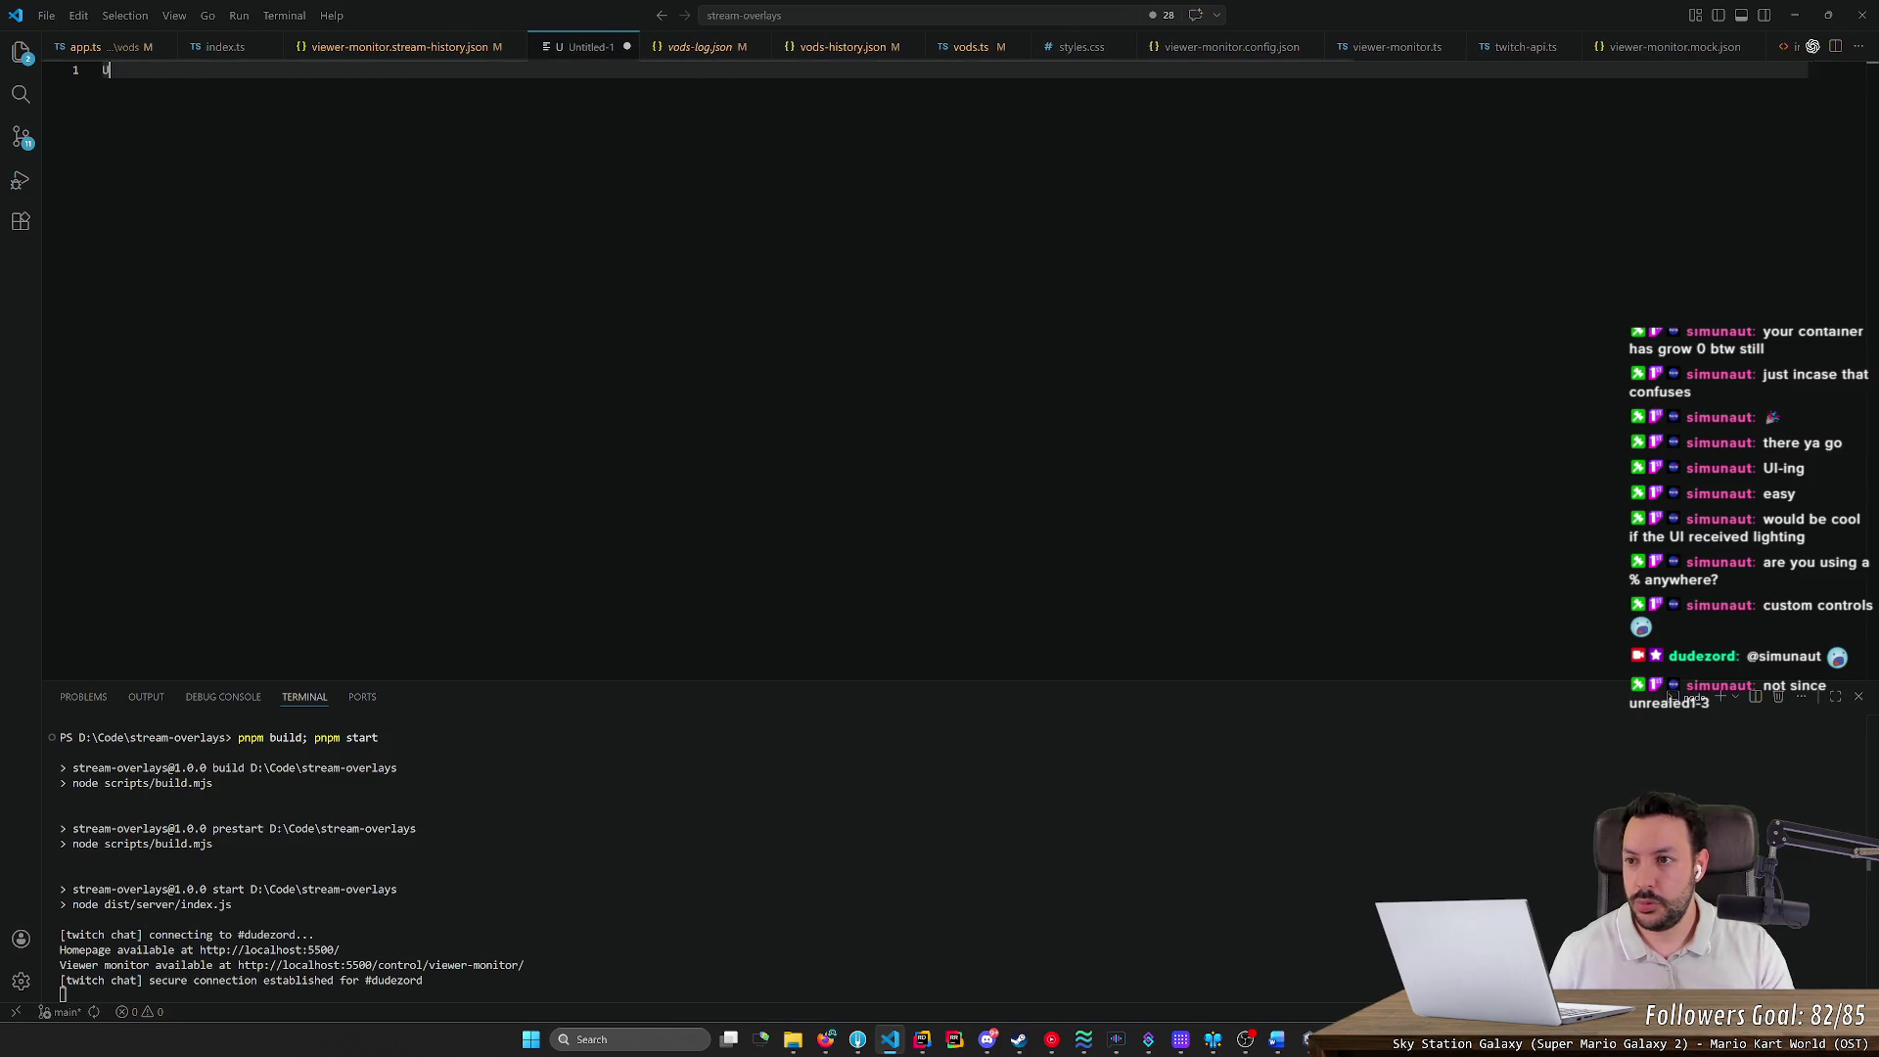
text(Widget)
click(102, 70)
text(Class -)
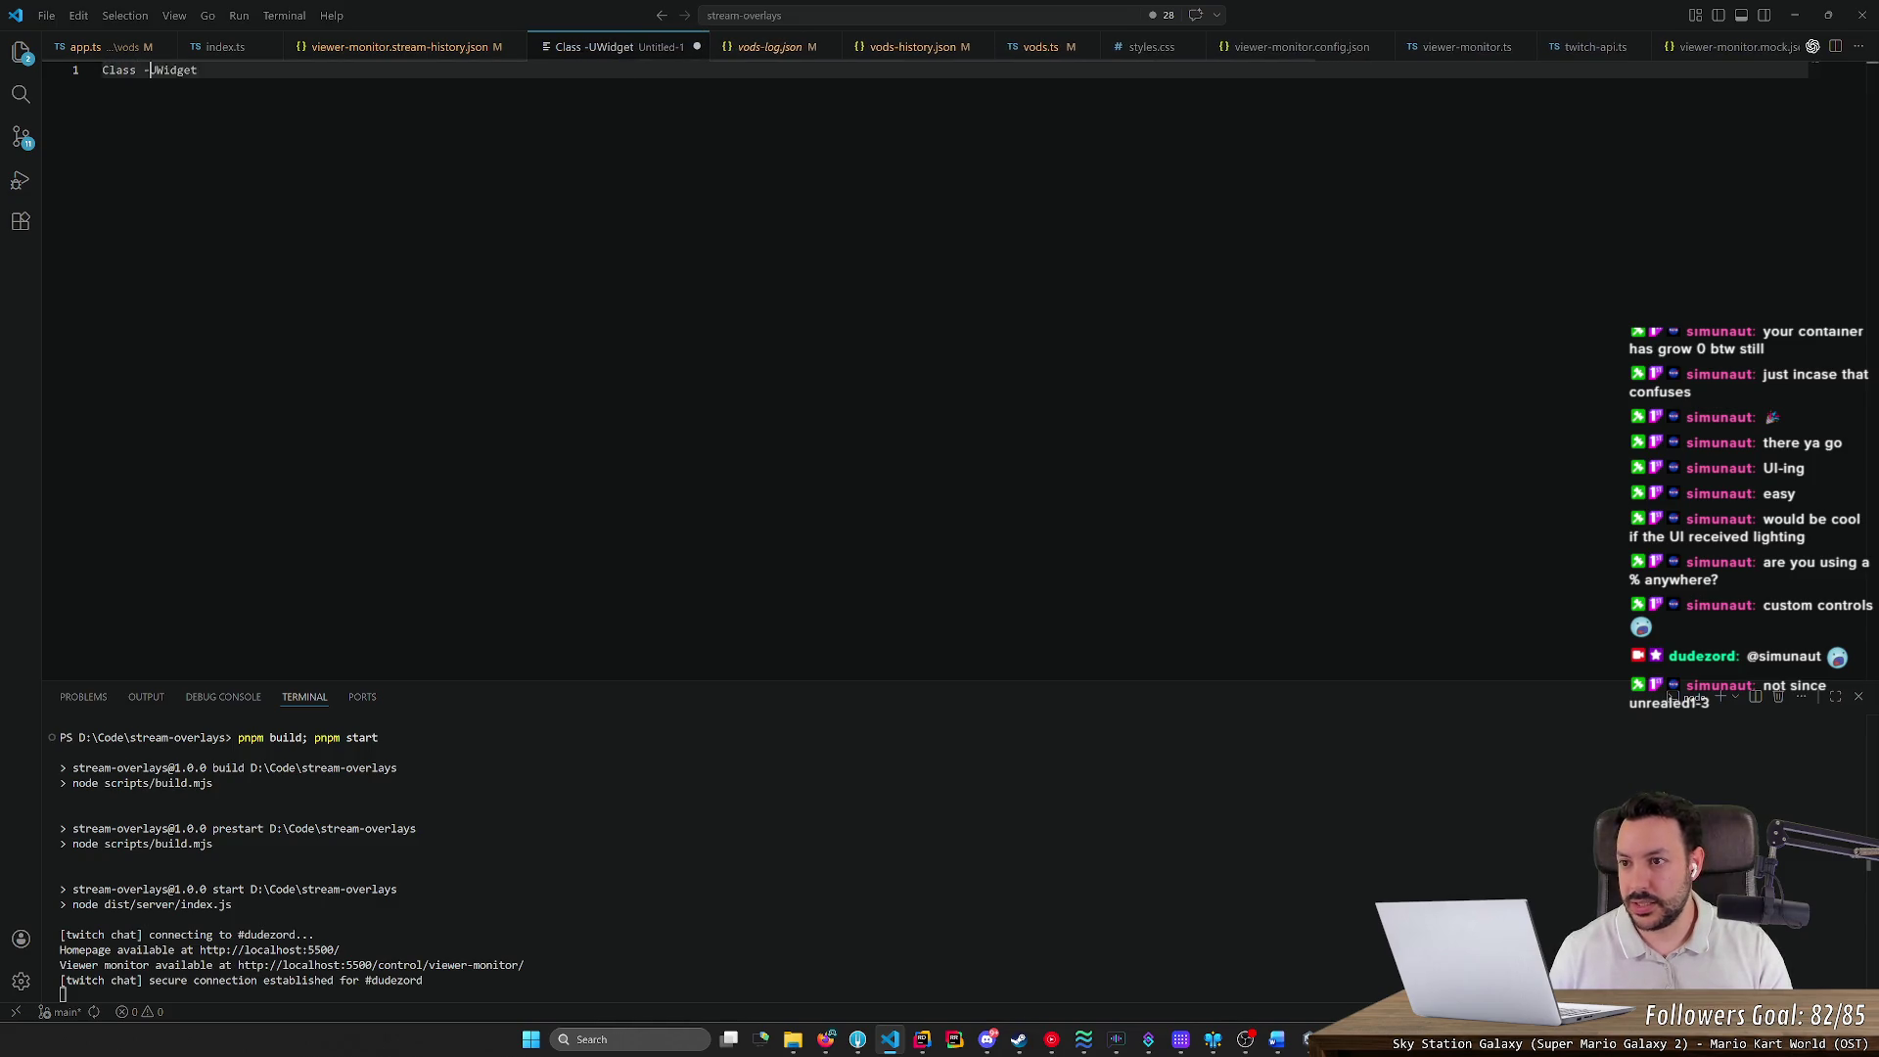
click(101, 69)
text(Base)
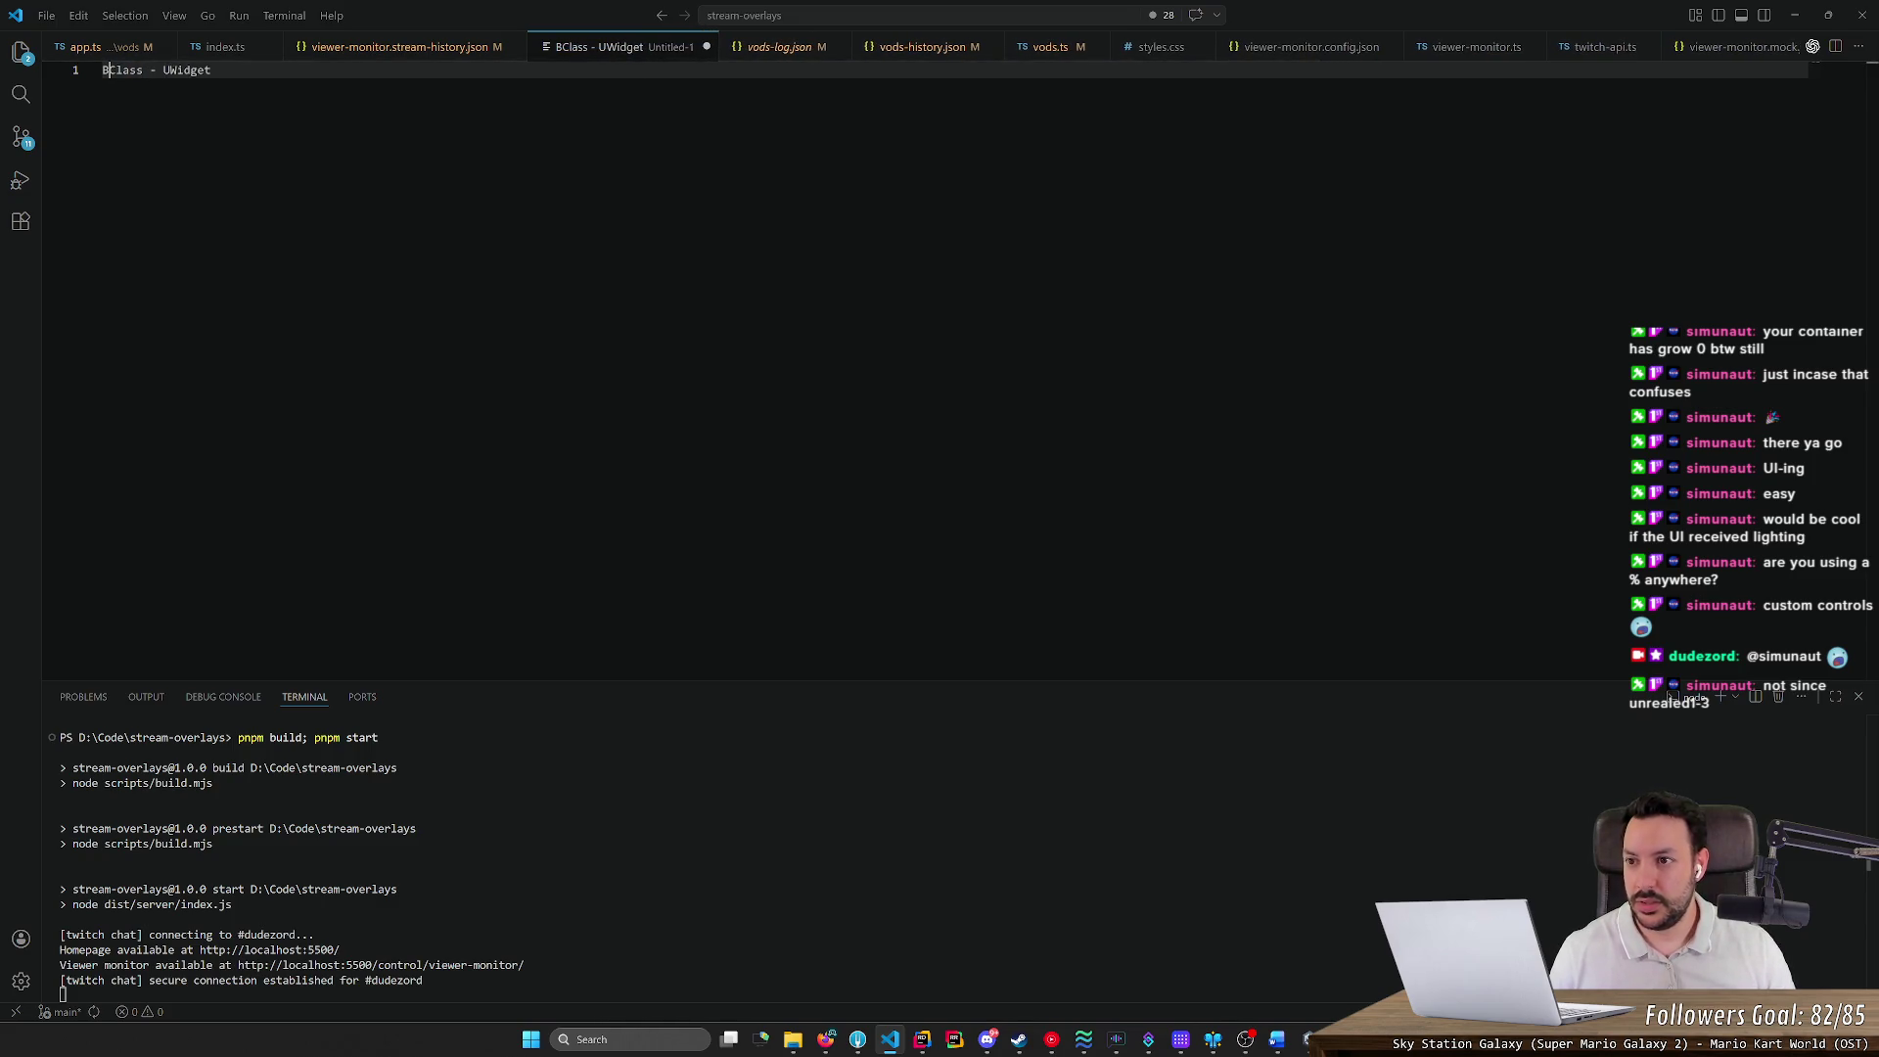
click(171, 69)
double_click(213, 69)
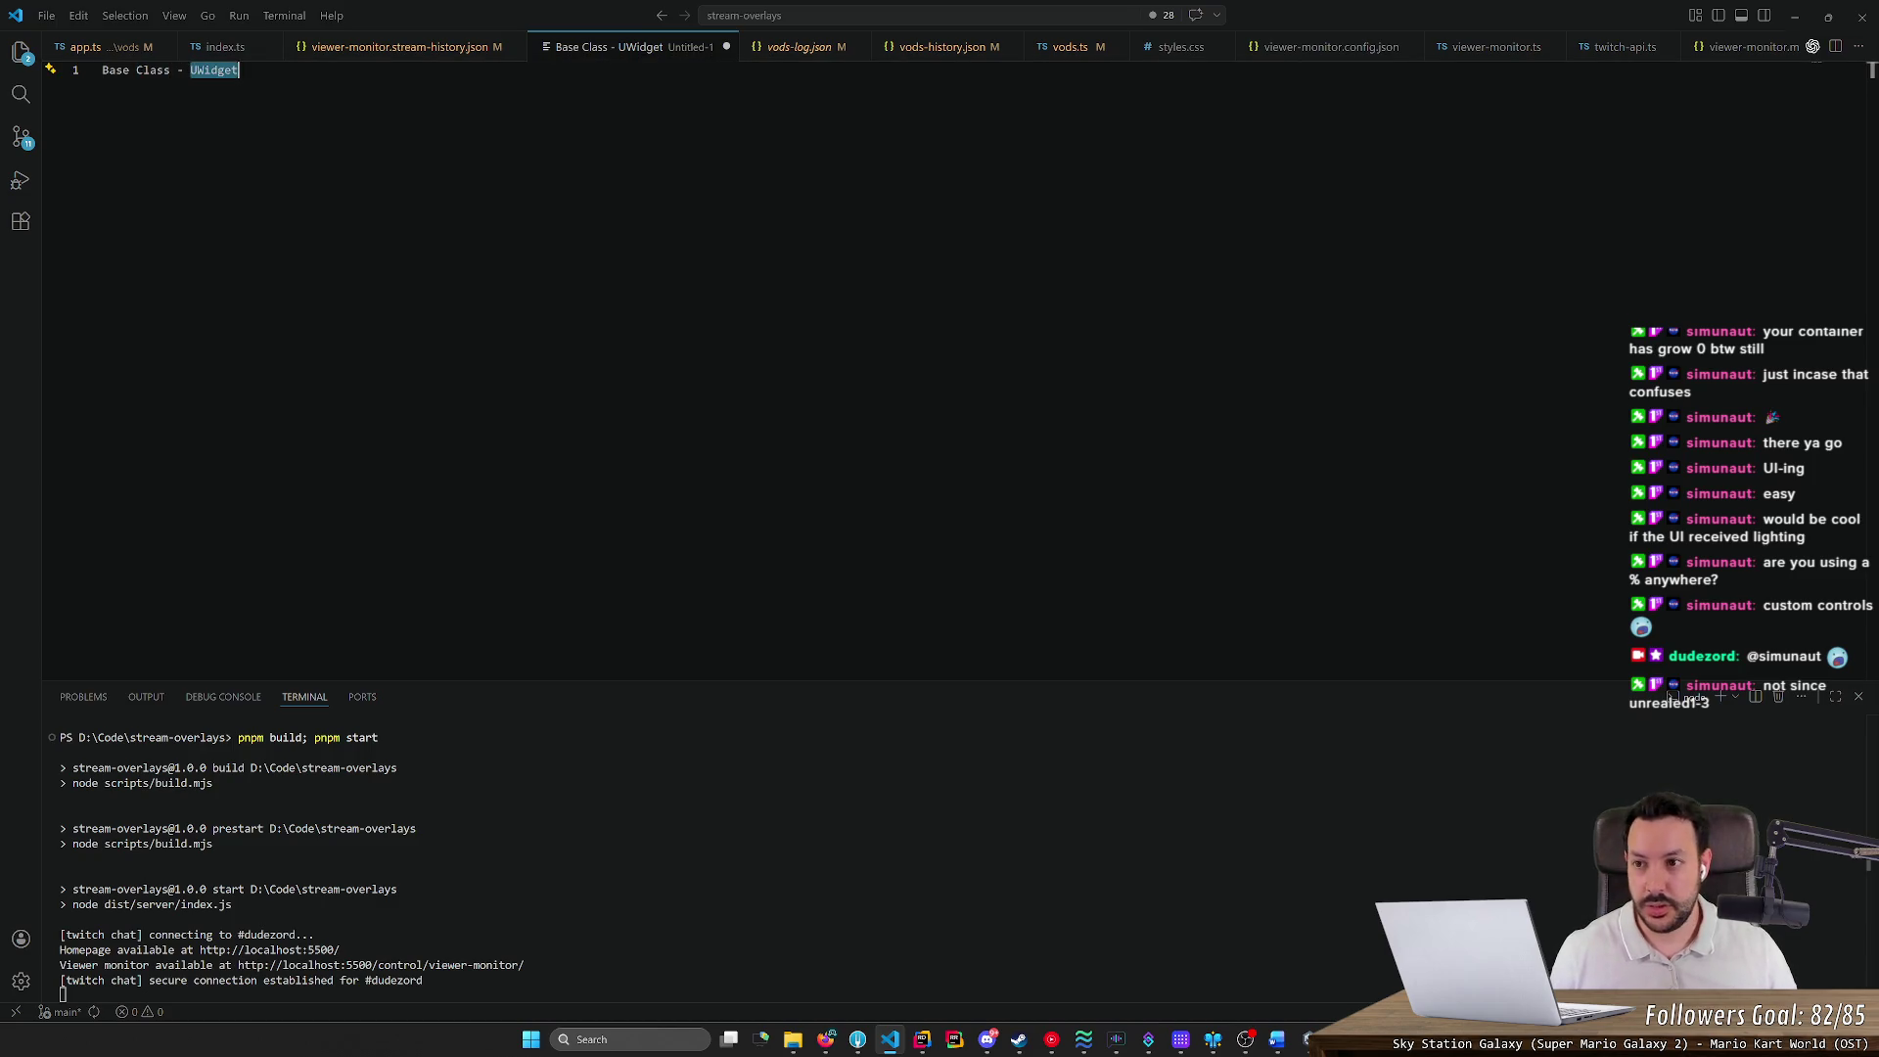
Zoom VS Code in, shrink the terminal, and add '.xml' on a line below the heading
key(ctrl+equal)
key(ctrl+equal)
key(ctrl+equal)
drag(449, 315, 449, 839)
key(Right)
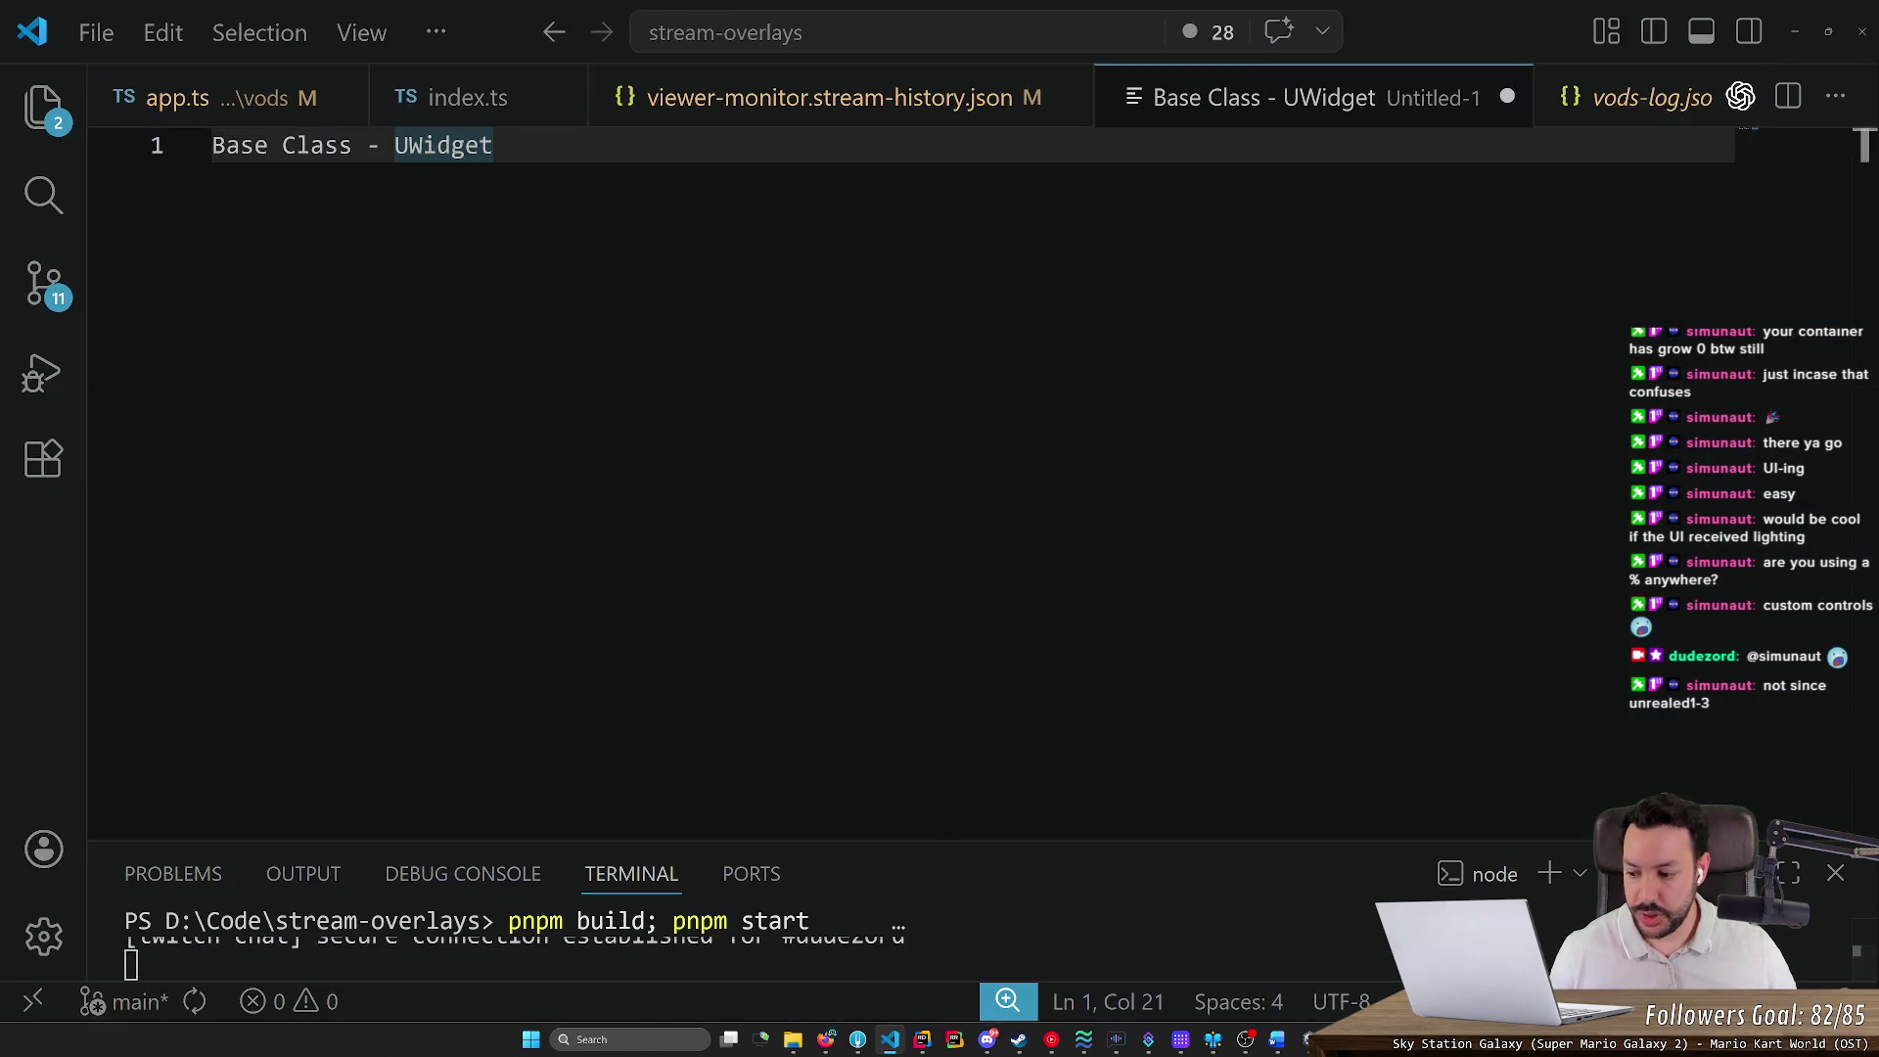
key(ctrl+d)
key(Escape)
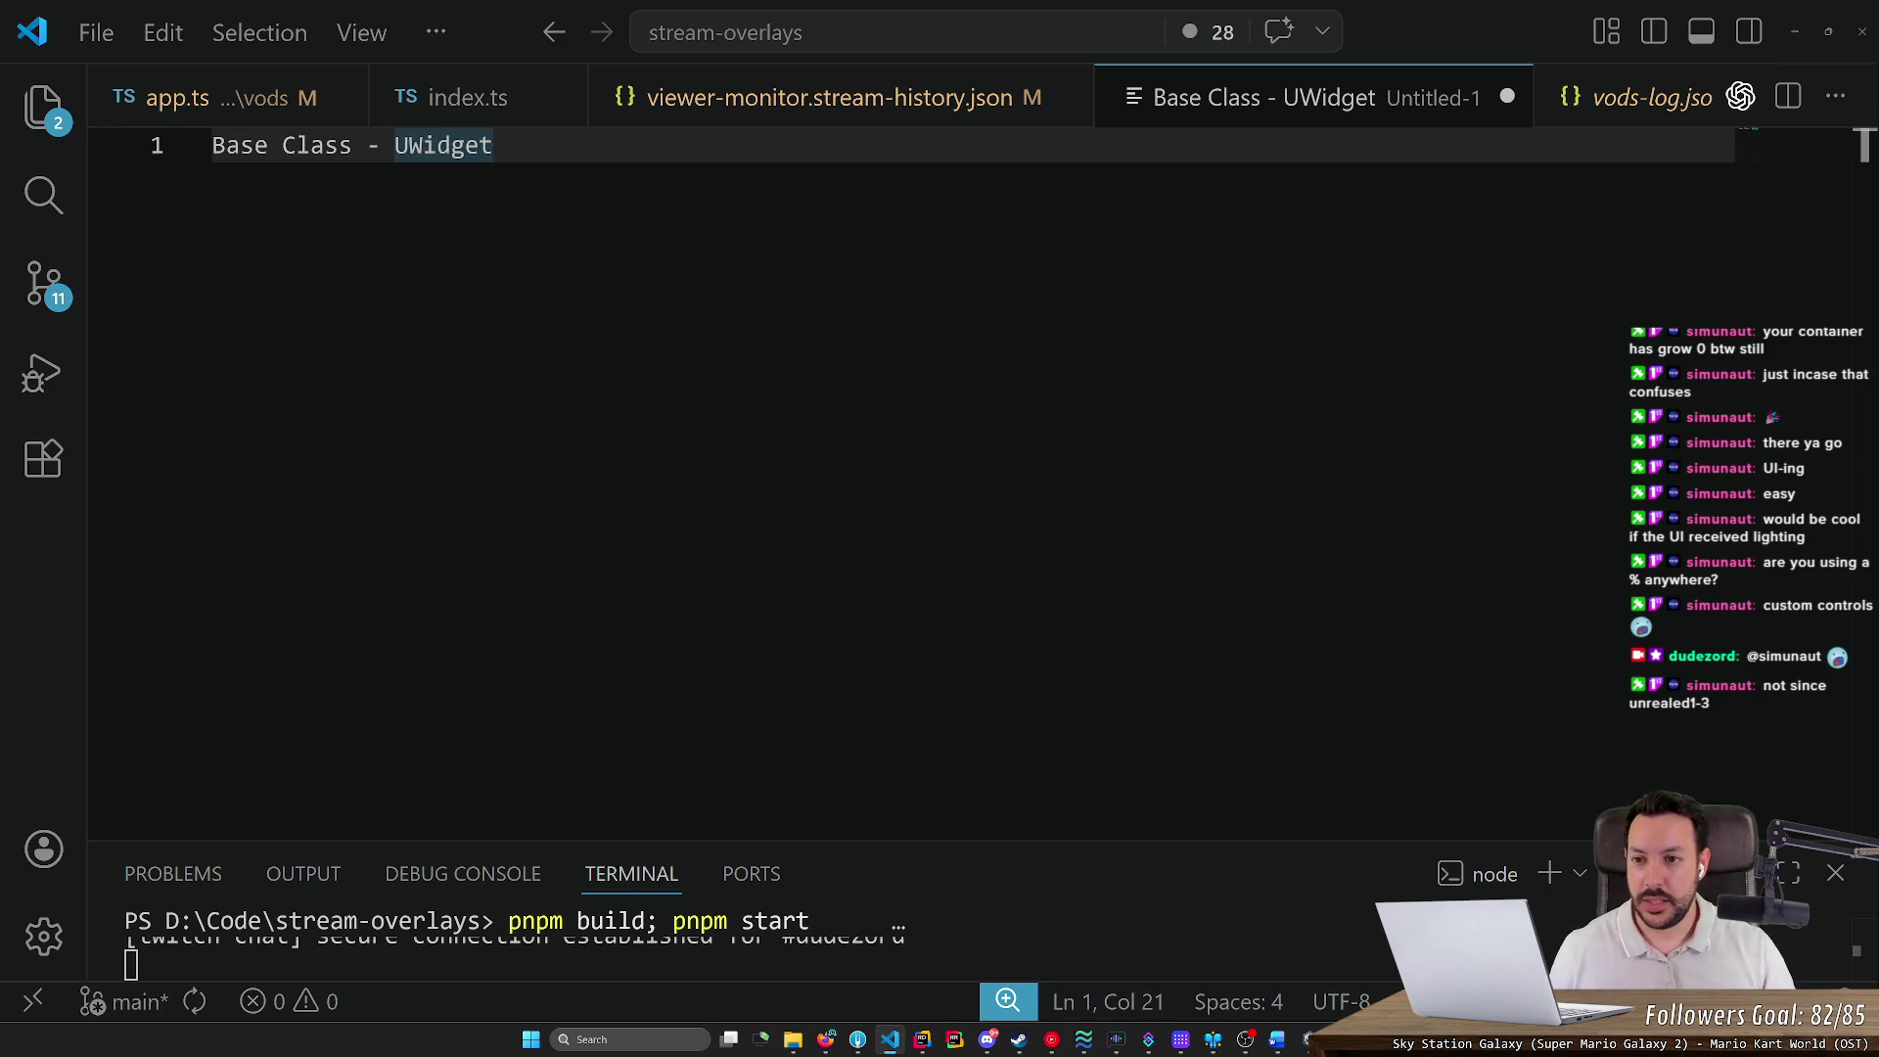
key(Return)
key(Return)
key(Return)
text(.xml)
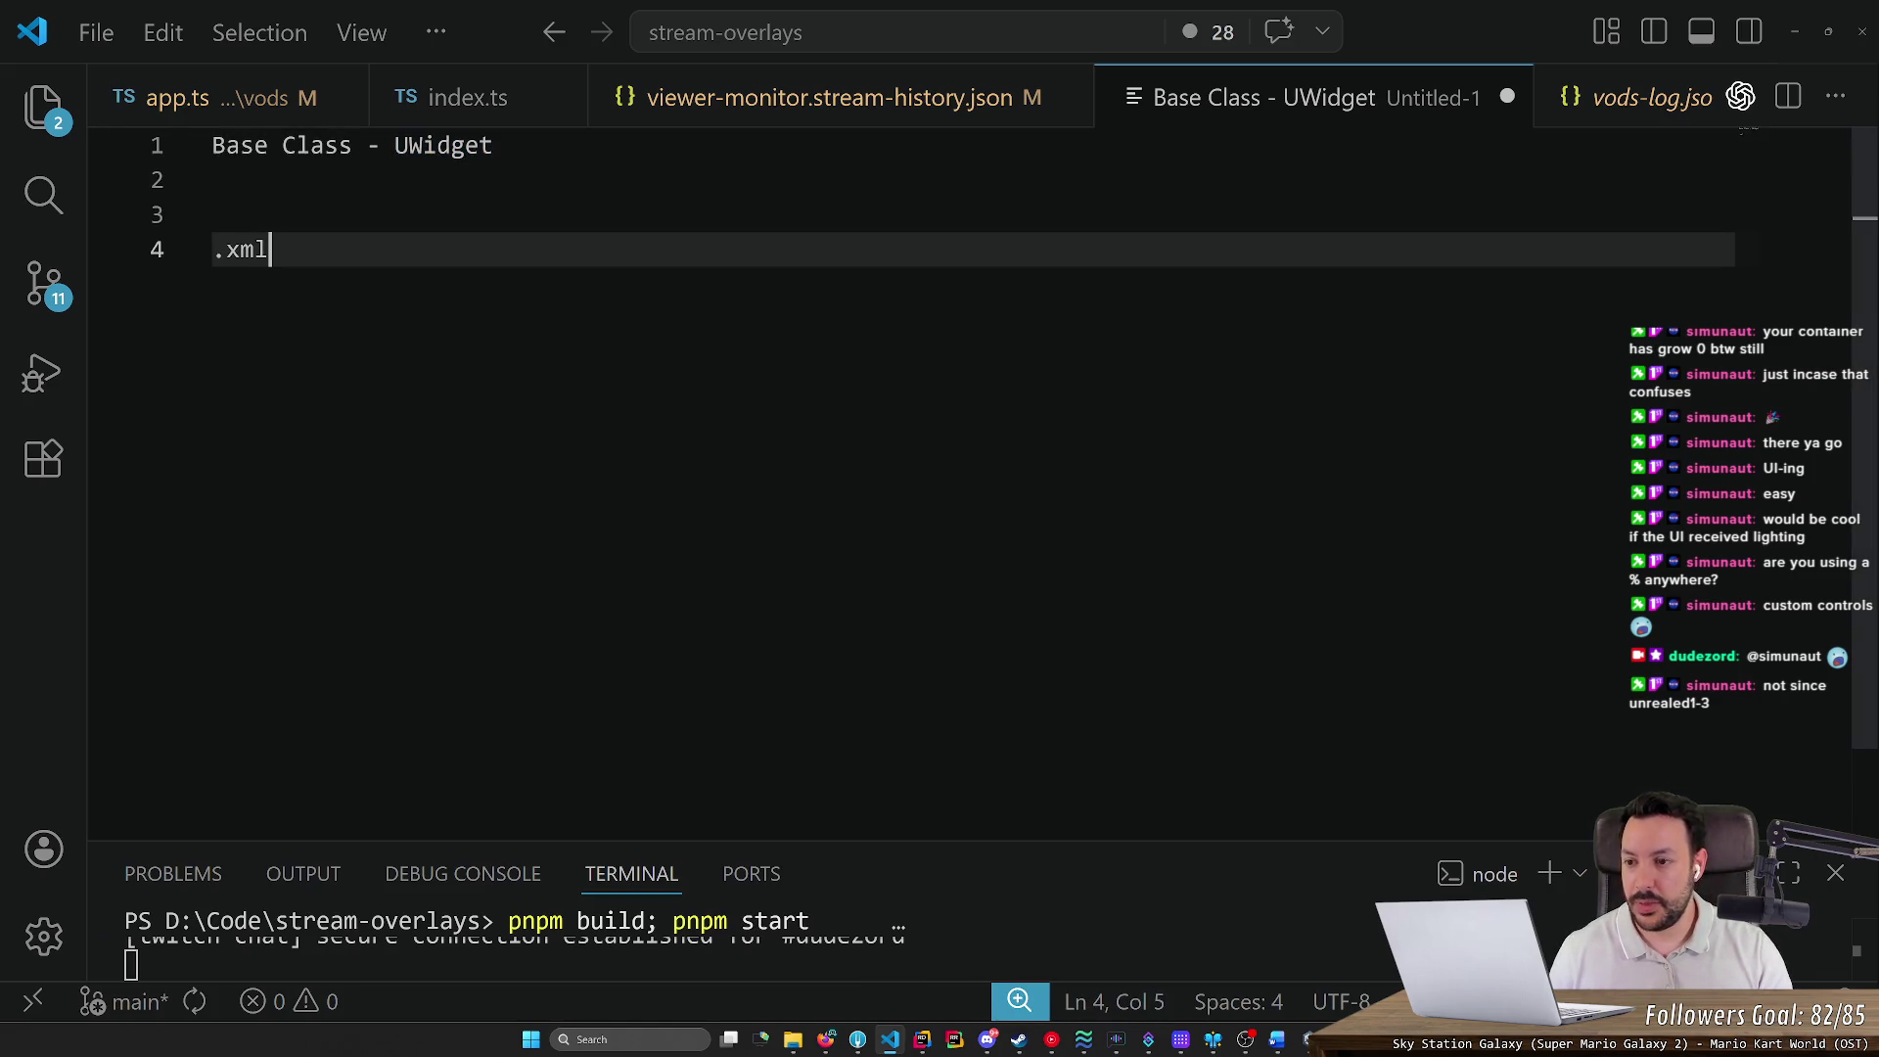
key(Return)
key(Return)
Open GameUI in Unity's UI Builder and select the PlayerTilesContainer element
key(alt+Tab)
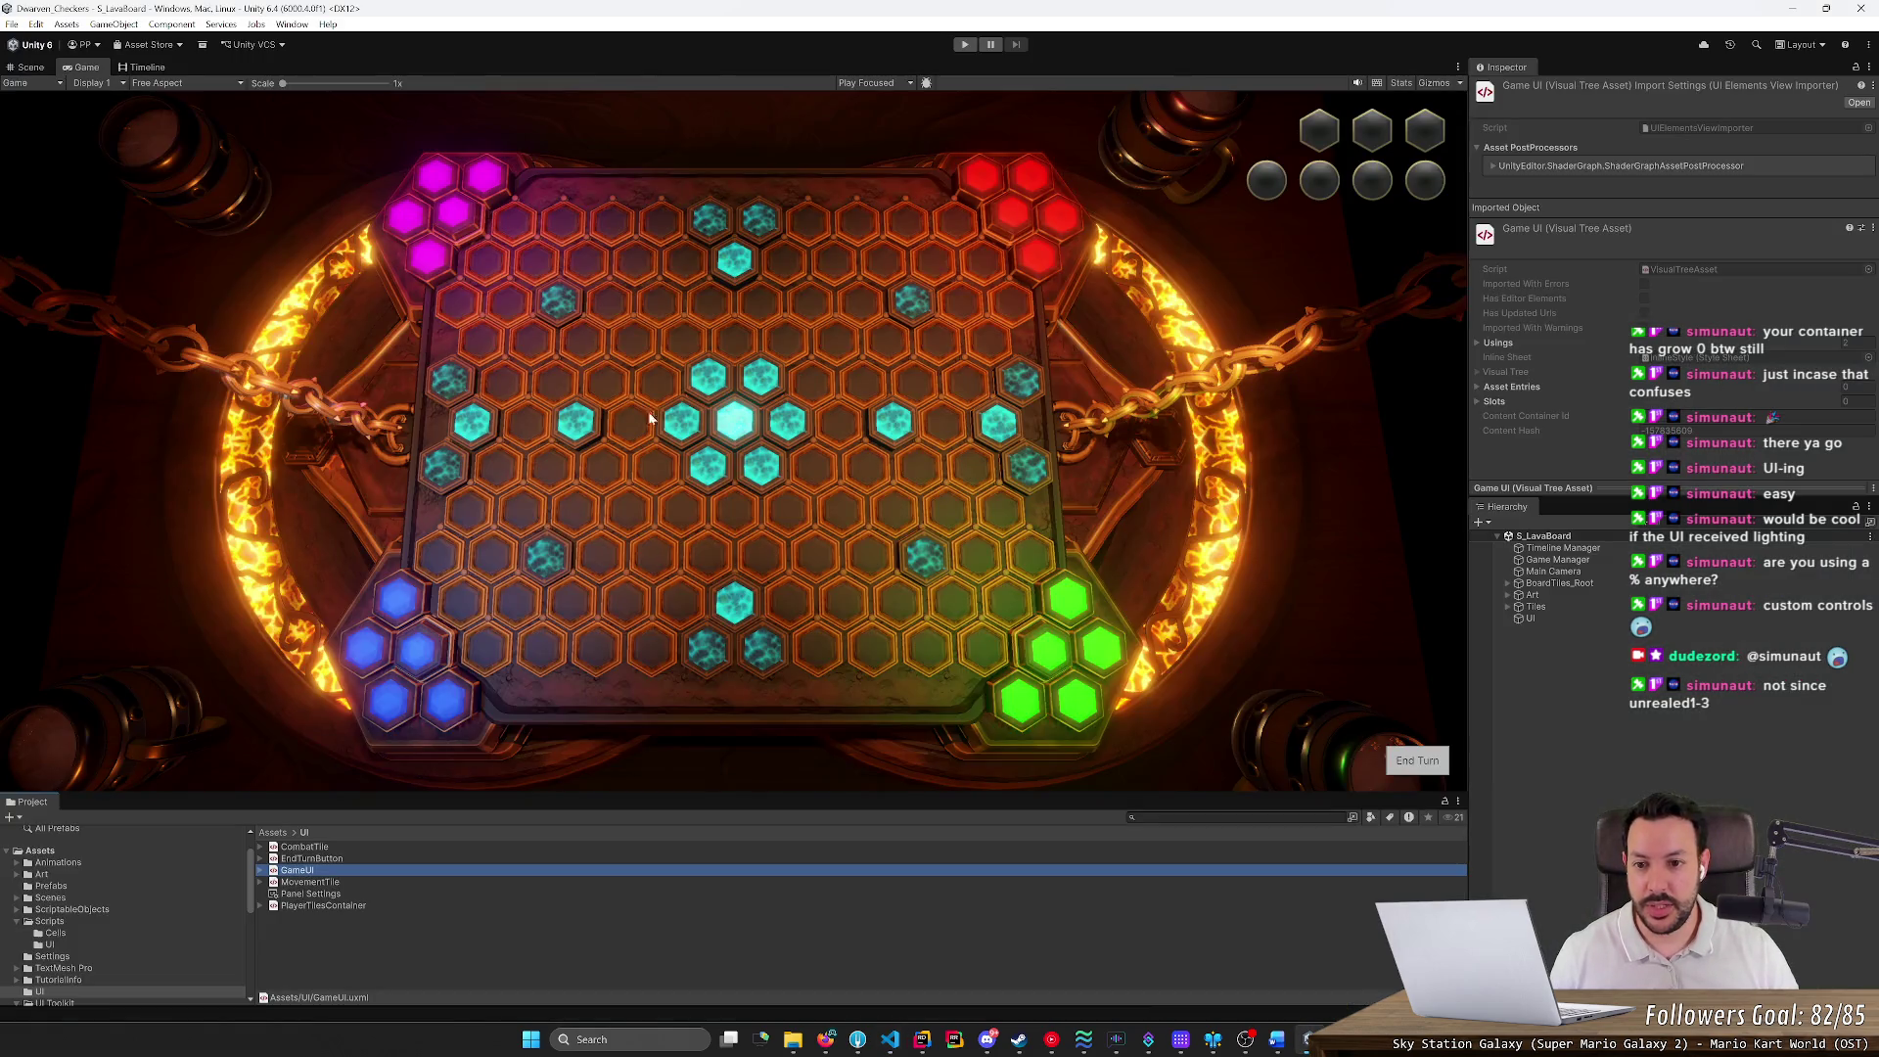
double_click(298, 873)
click(207, 345)
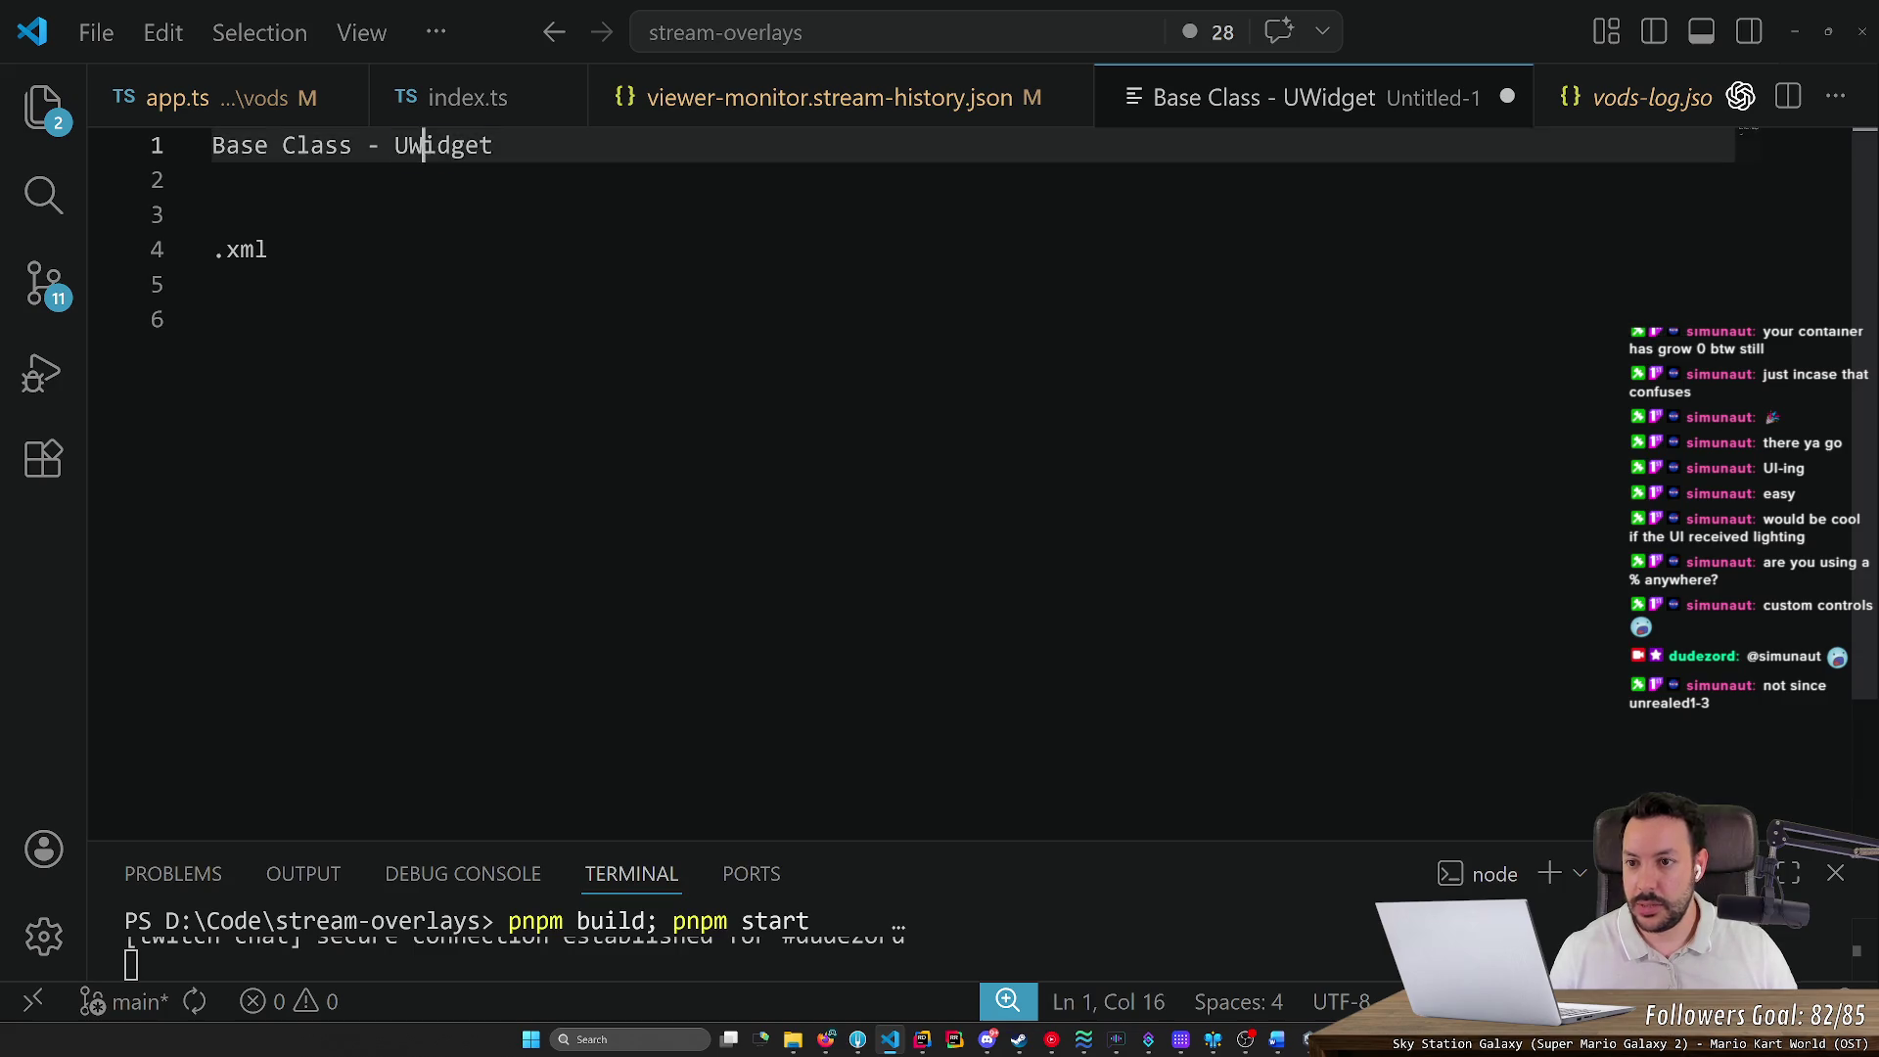
Add a note line '.hpp and .cpp --> mapped to .xml' below the heading
double_click(421, 144)
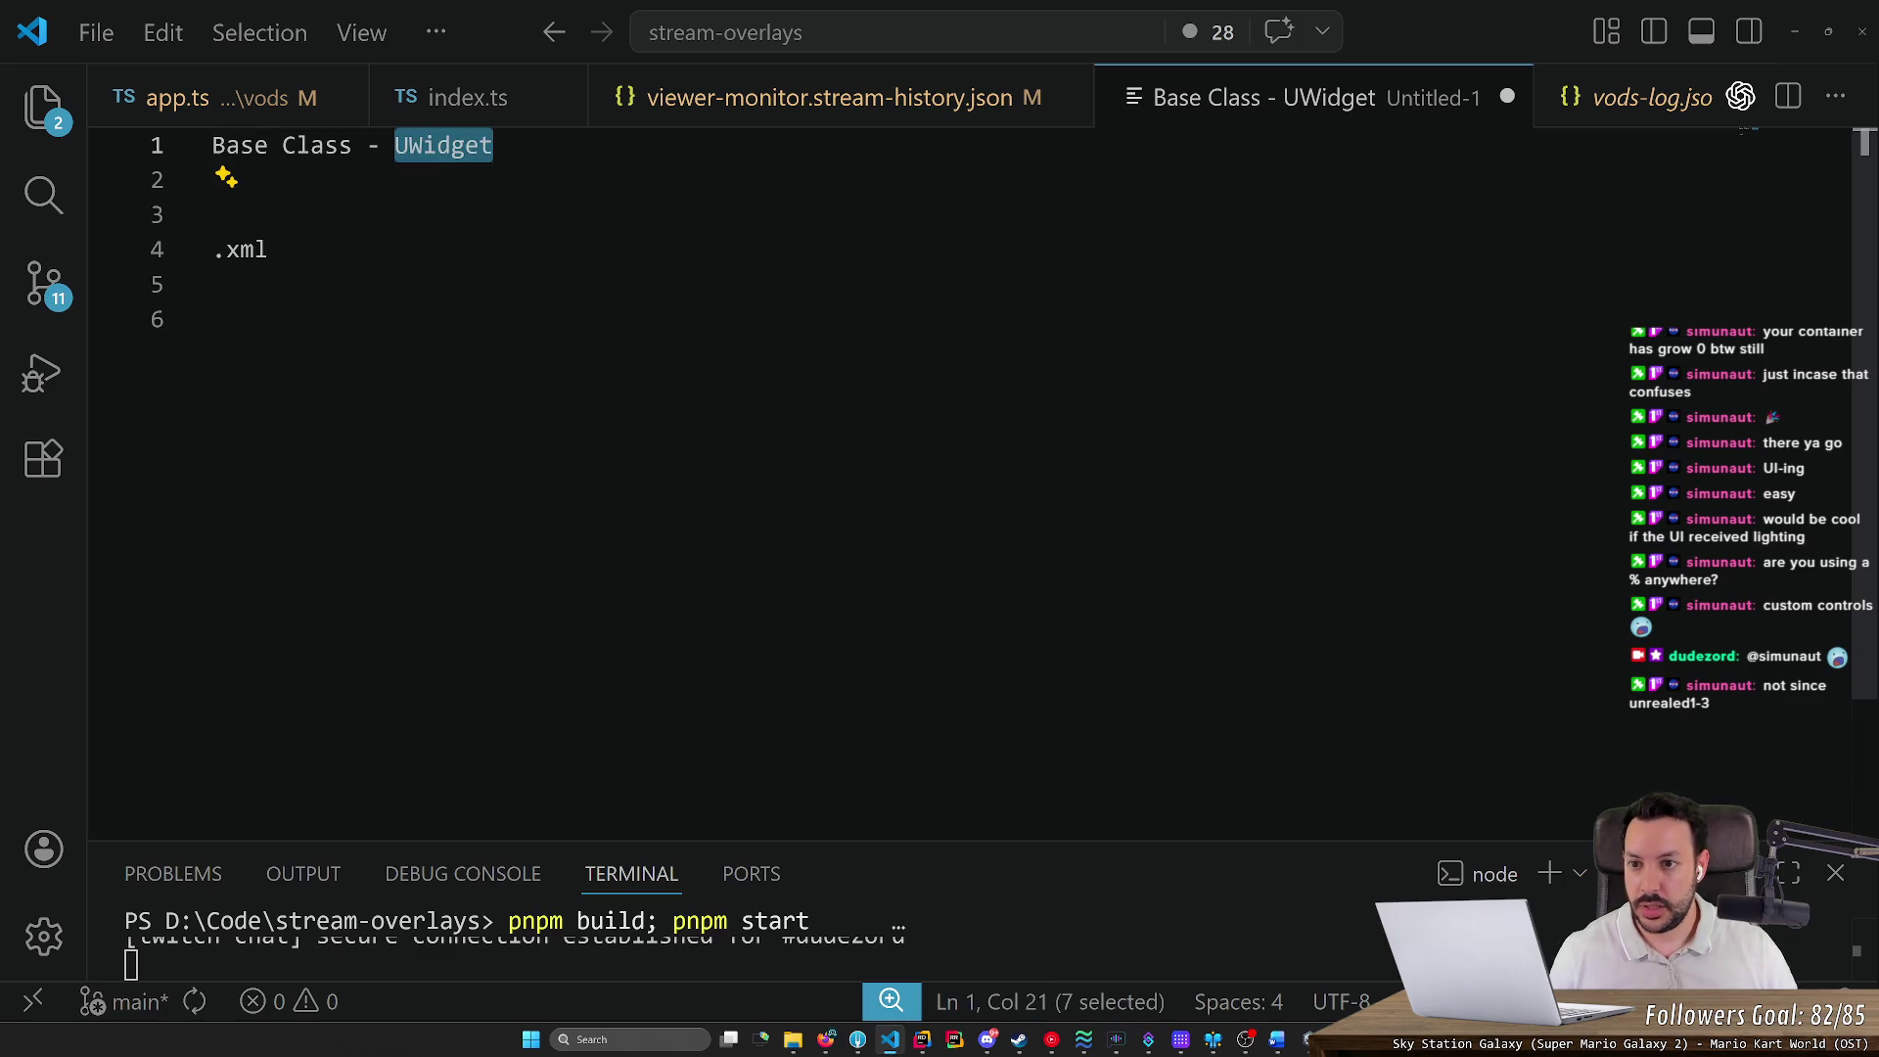
key(Right)
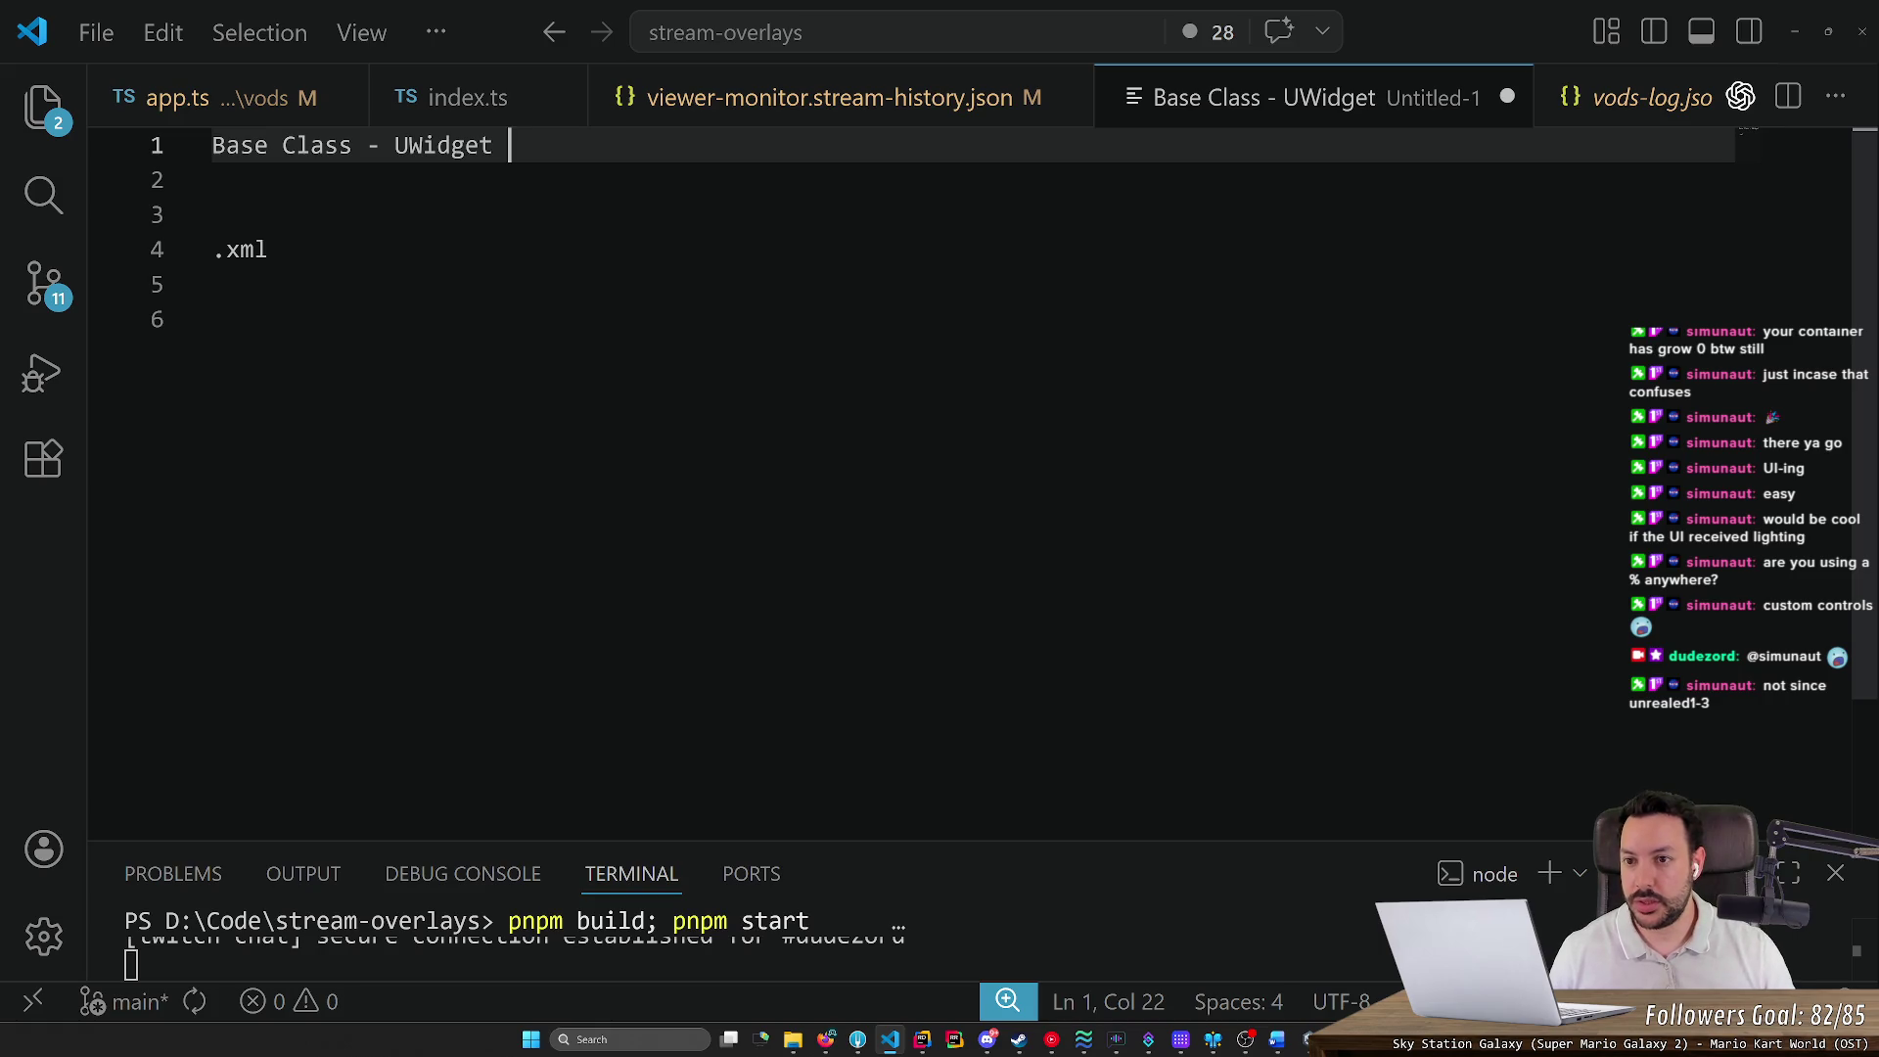
key(Down)
key(Return)
text(.hpp a)
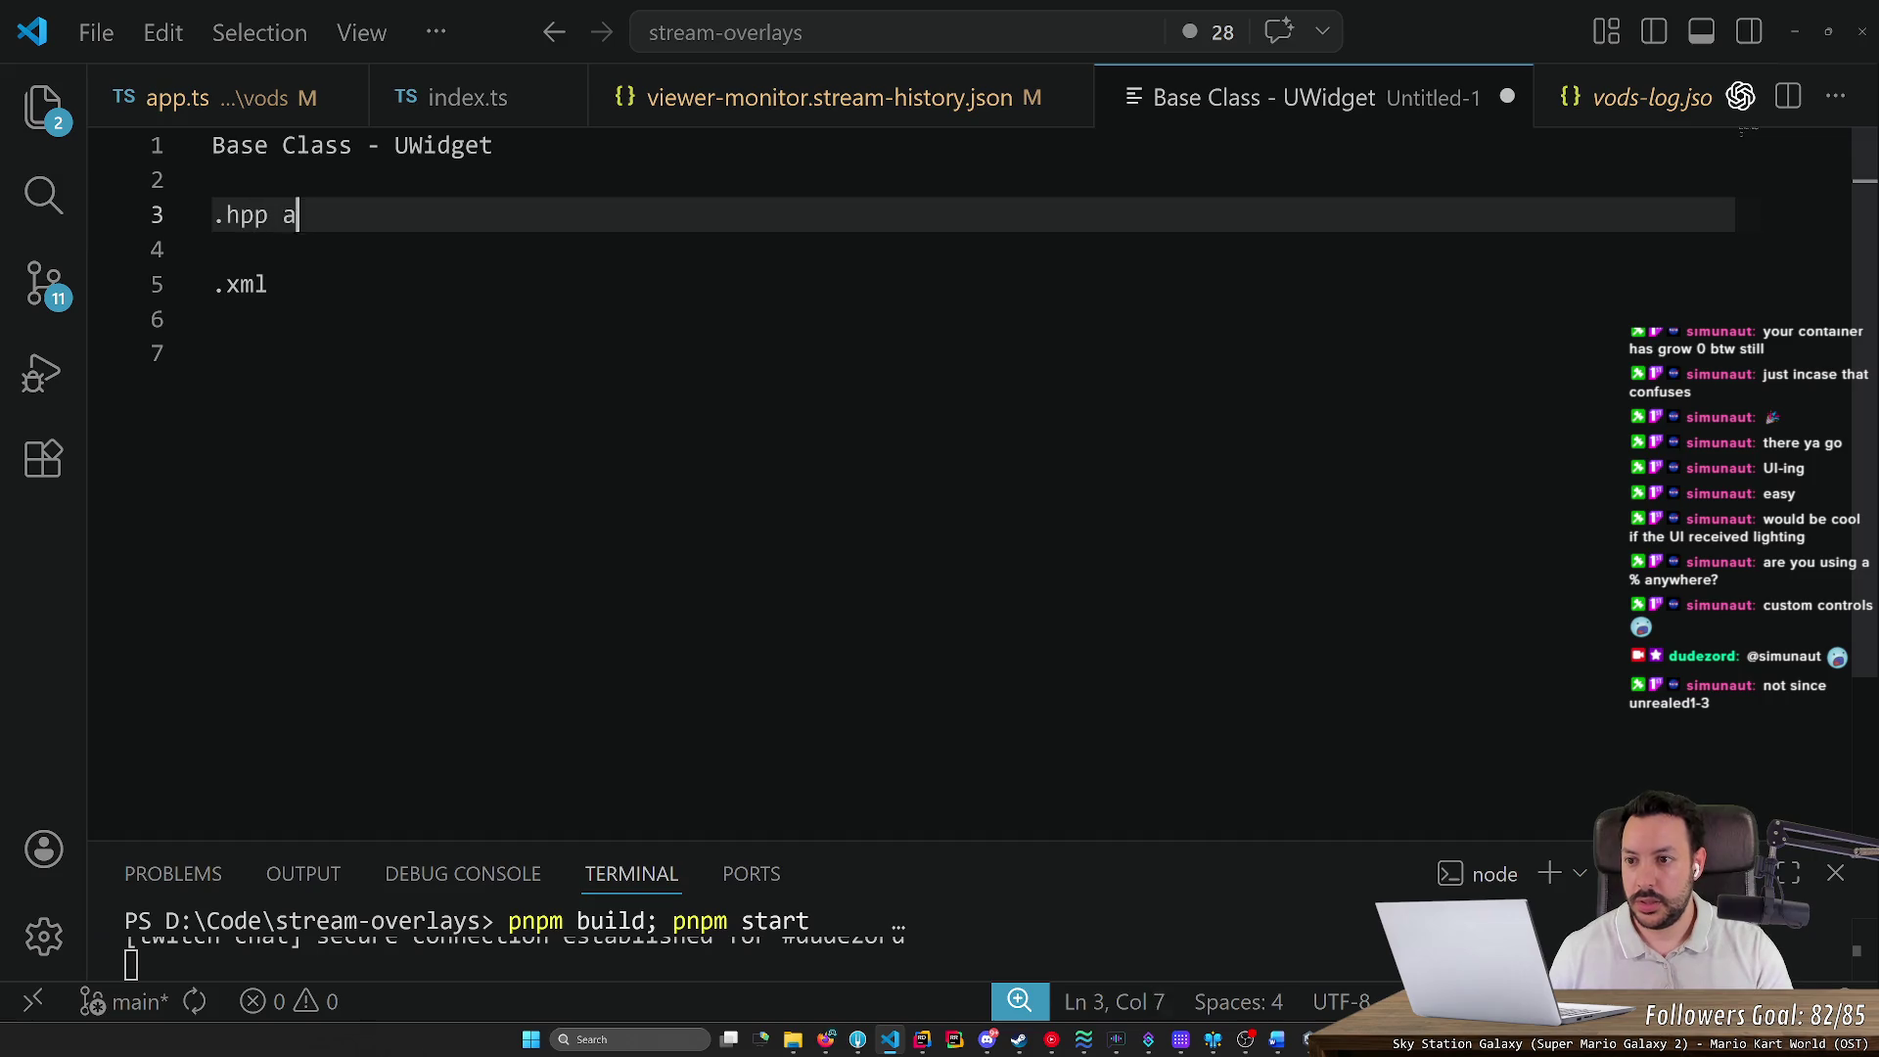
text(nd .cpp --> mapped to )
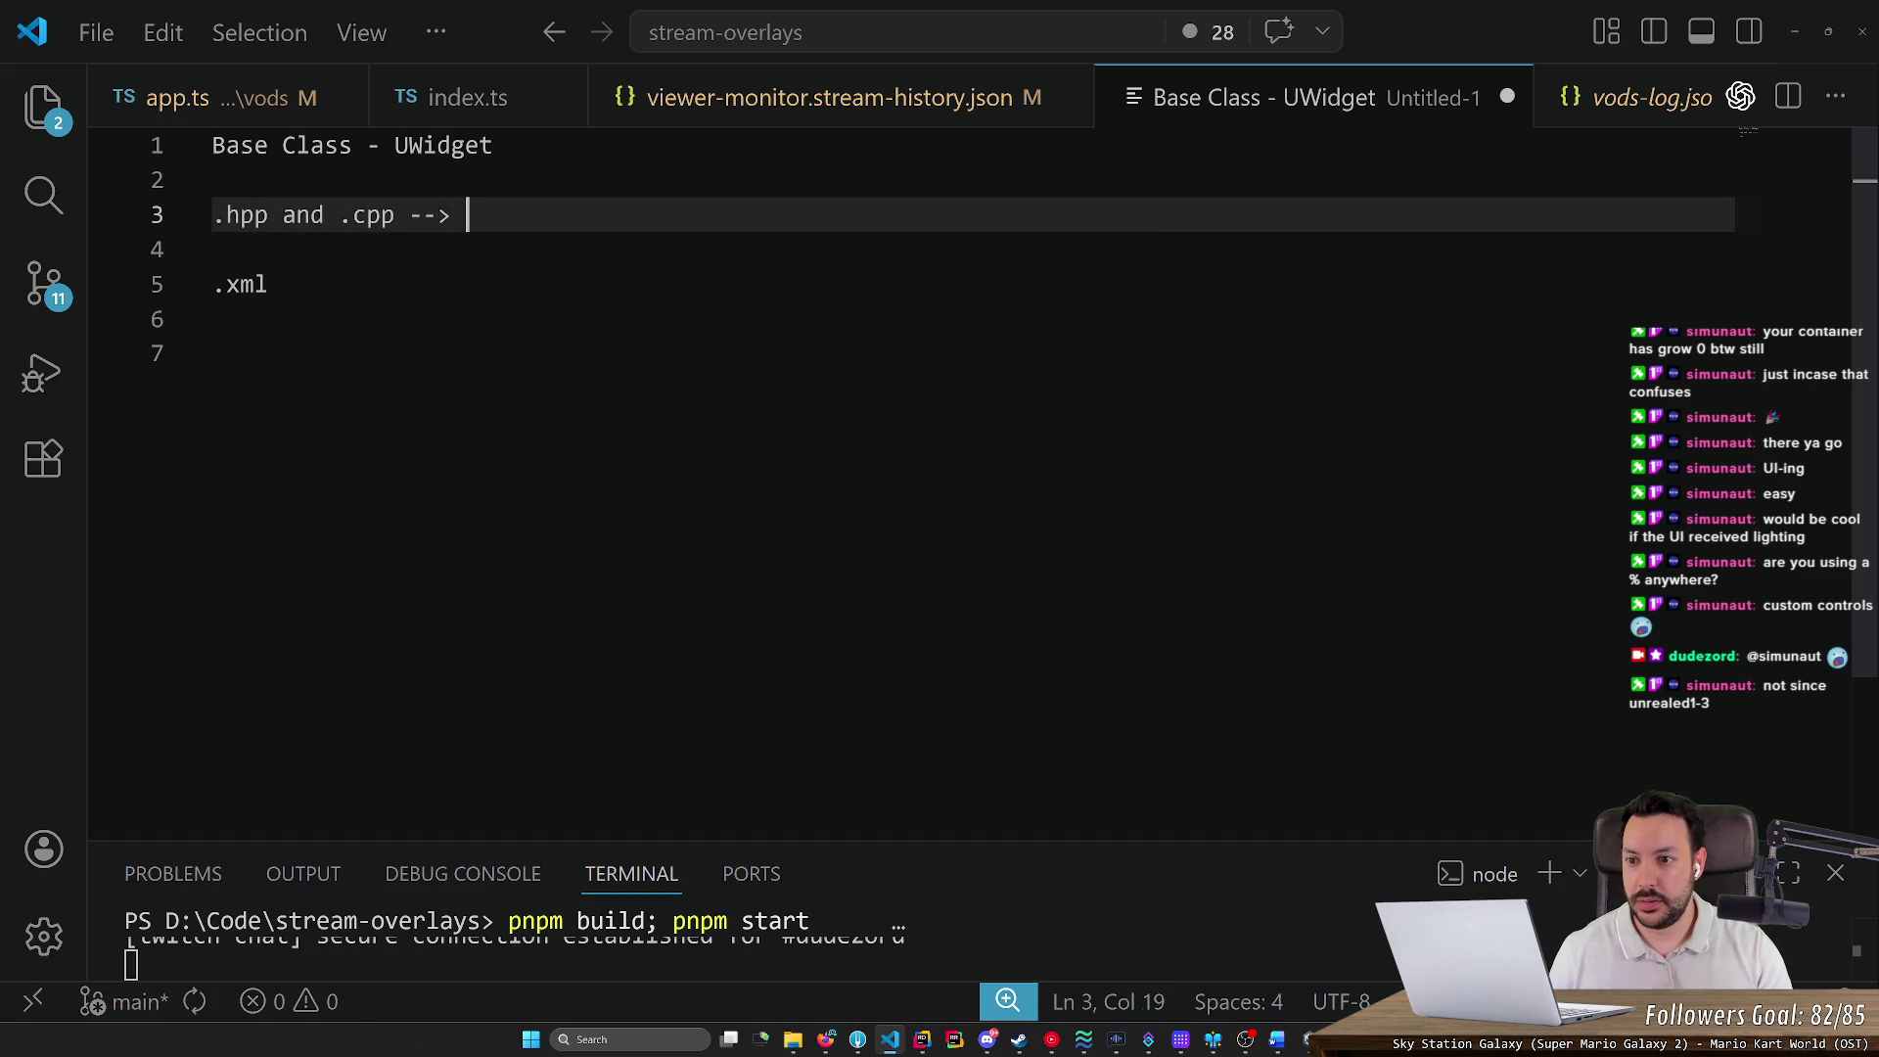
text(.xm)
key(BackSpace)
text(xml)
Change the mapping target from .xml to '.uwidget', fixing the spelling
key(ctrl+shift+Left)
text(uwd)
key(Escape)
key(Left)
key(Left)
key(Left)
key(BackSpace)
text(d)
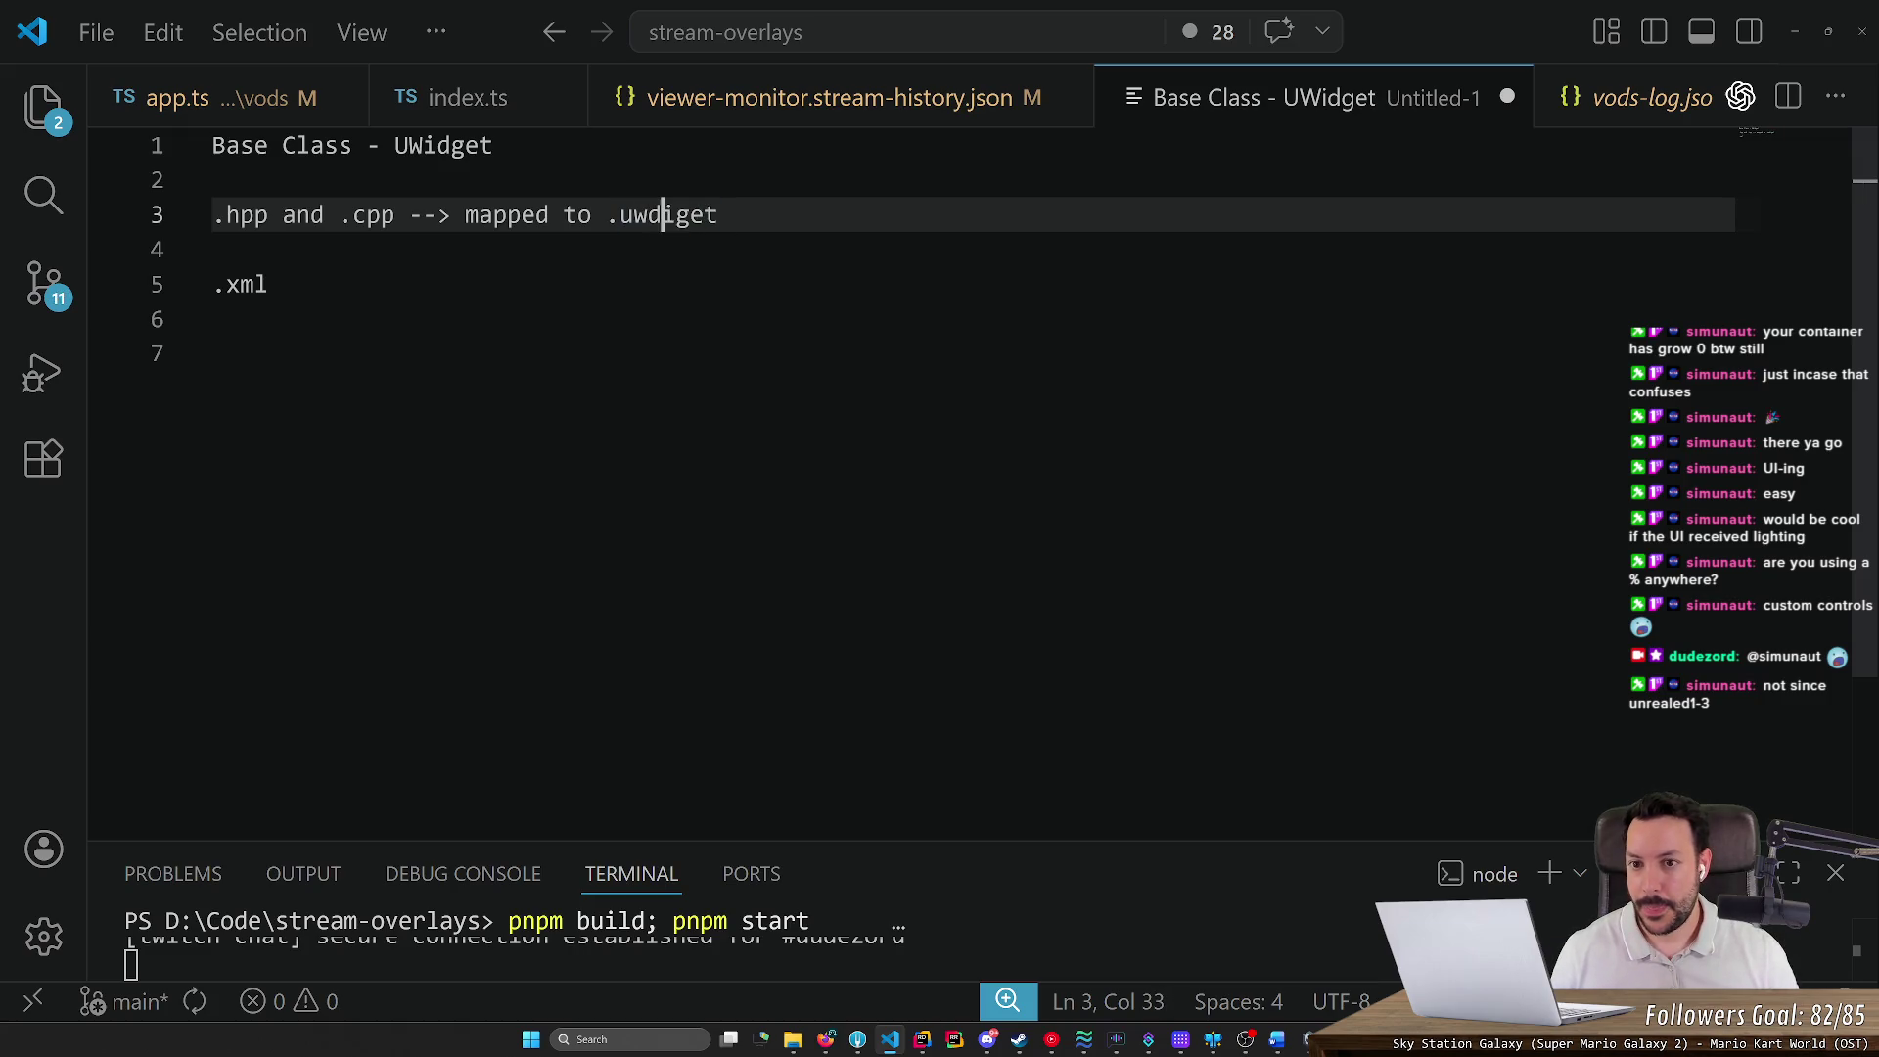
key(BackSpace)
key(Right)
text(d)
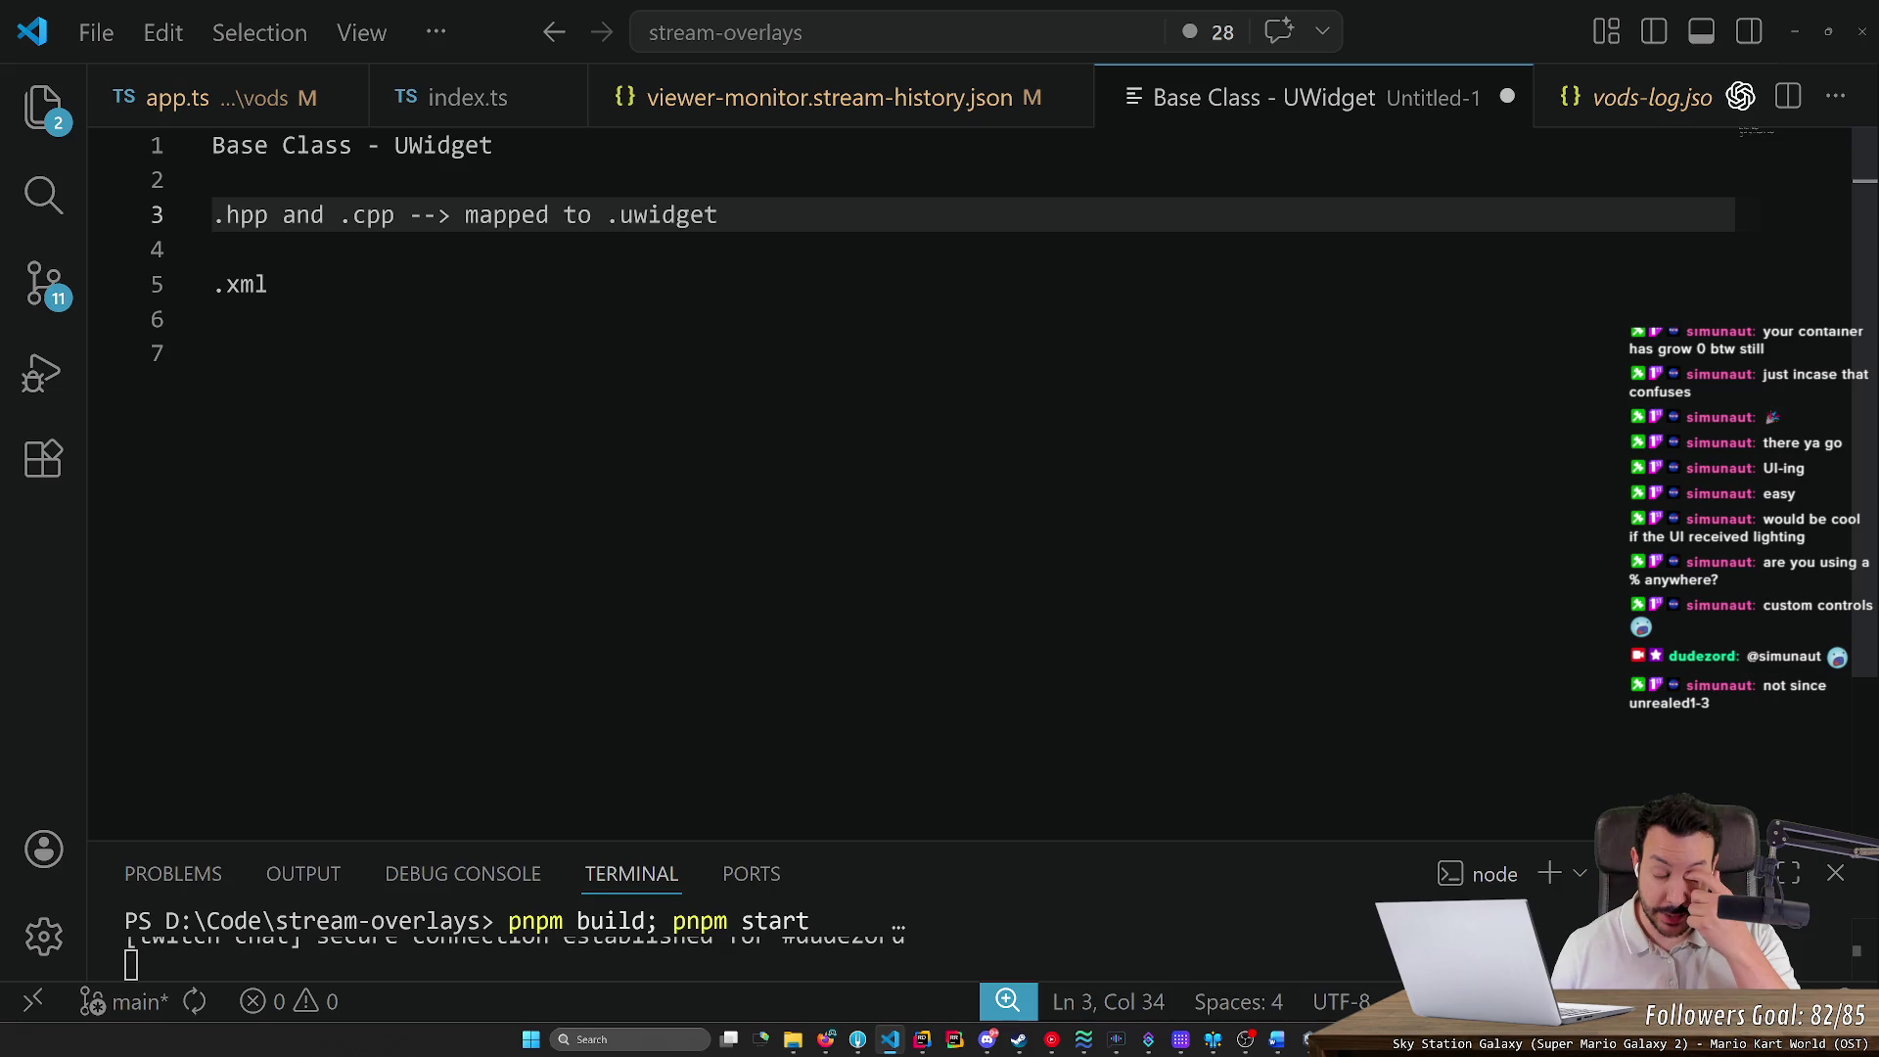
click(213, 249)
Add blank lines above '.xml', then maximize UI Builder on the GameUI layout before returning to the notes
key(Return)
key(Return)
key(Return)
key(alt+Tab)
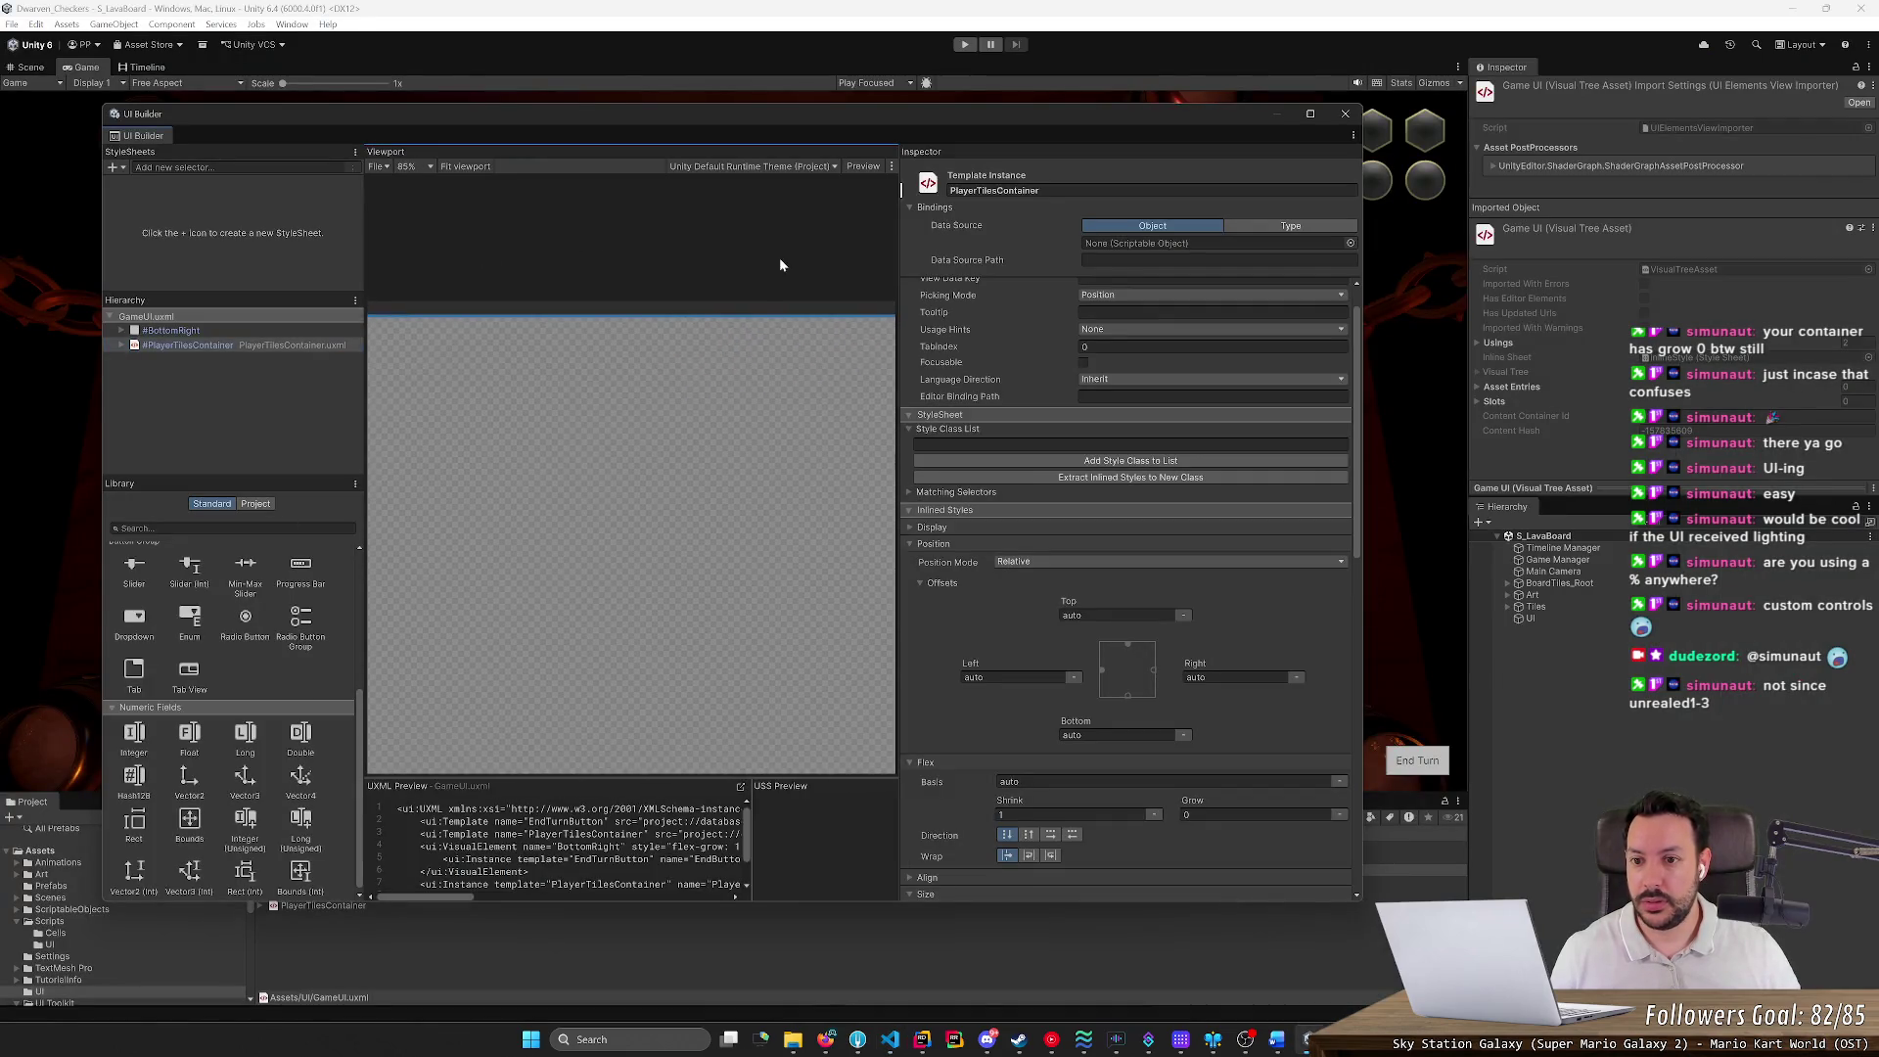
double_click(748, 110)
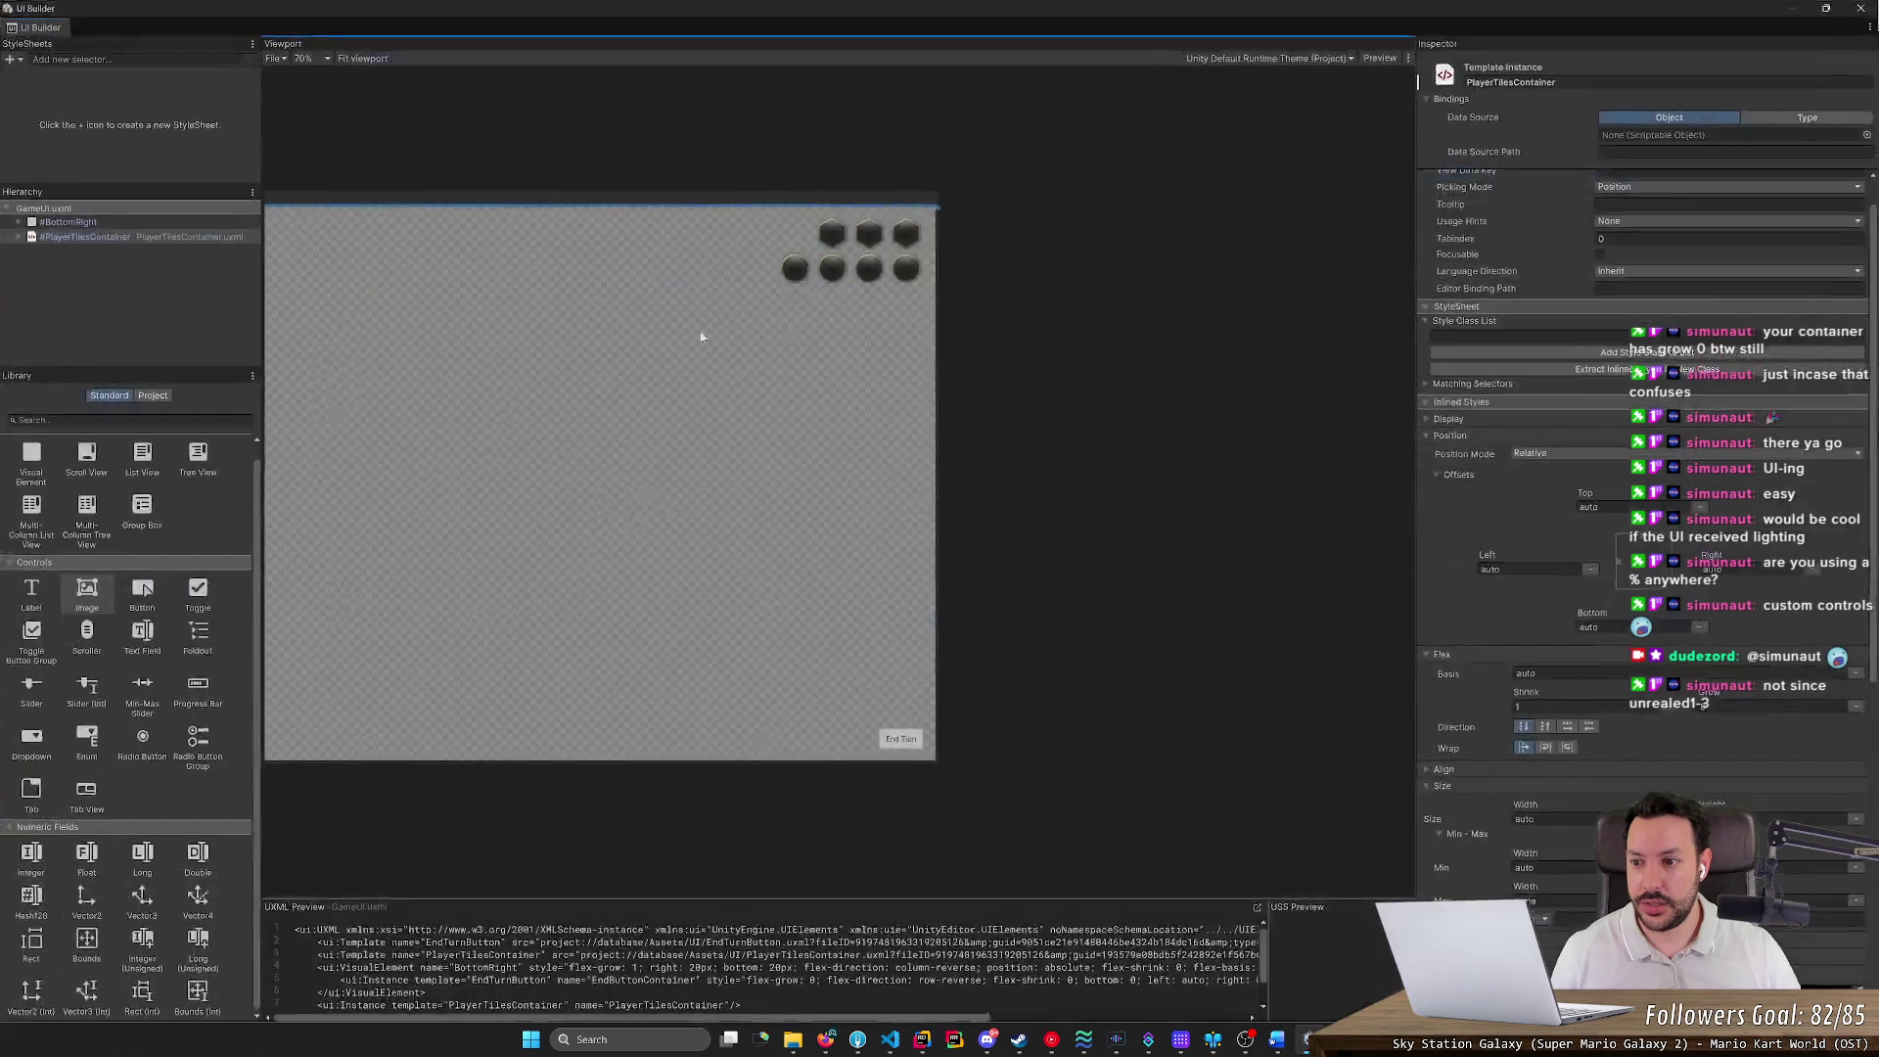
scroll(776, 213, up, 3)
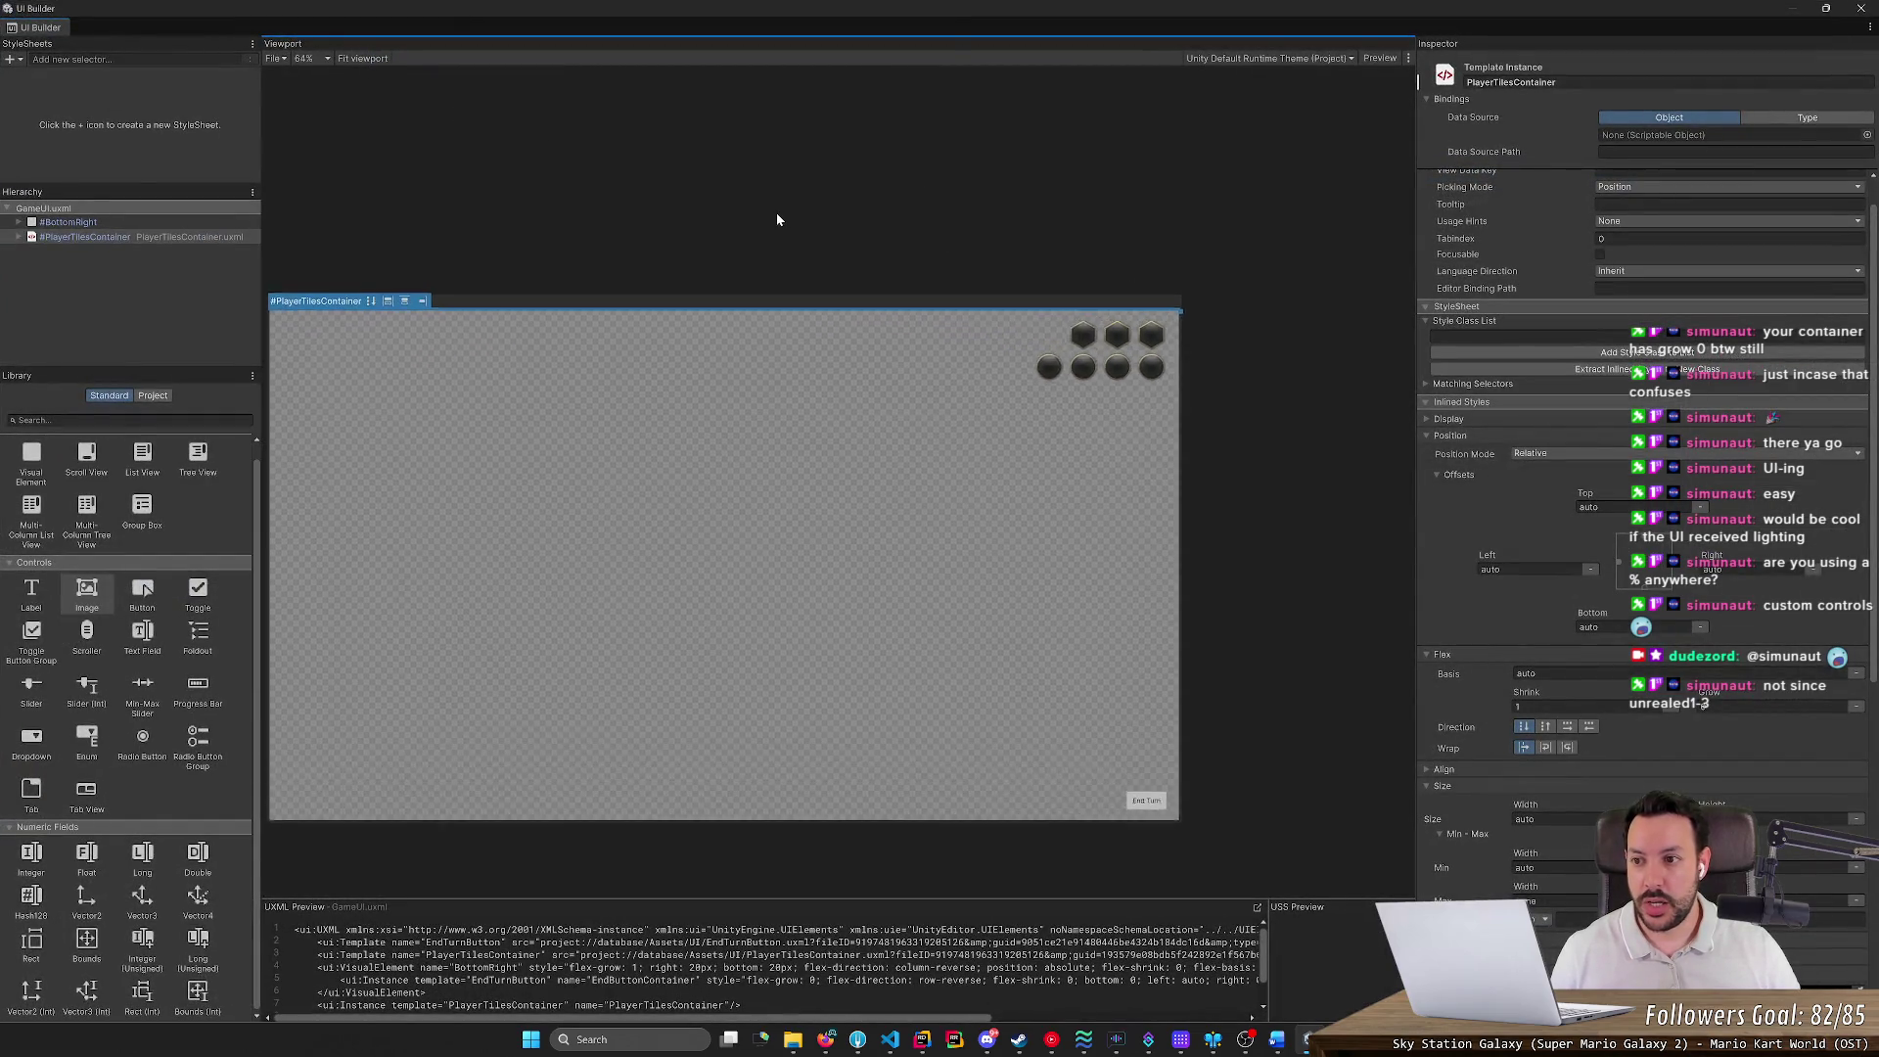
scroll(726, 143, down, 2)
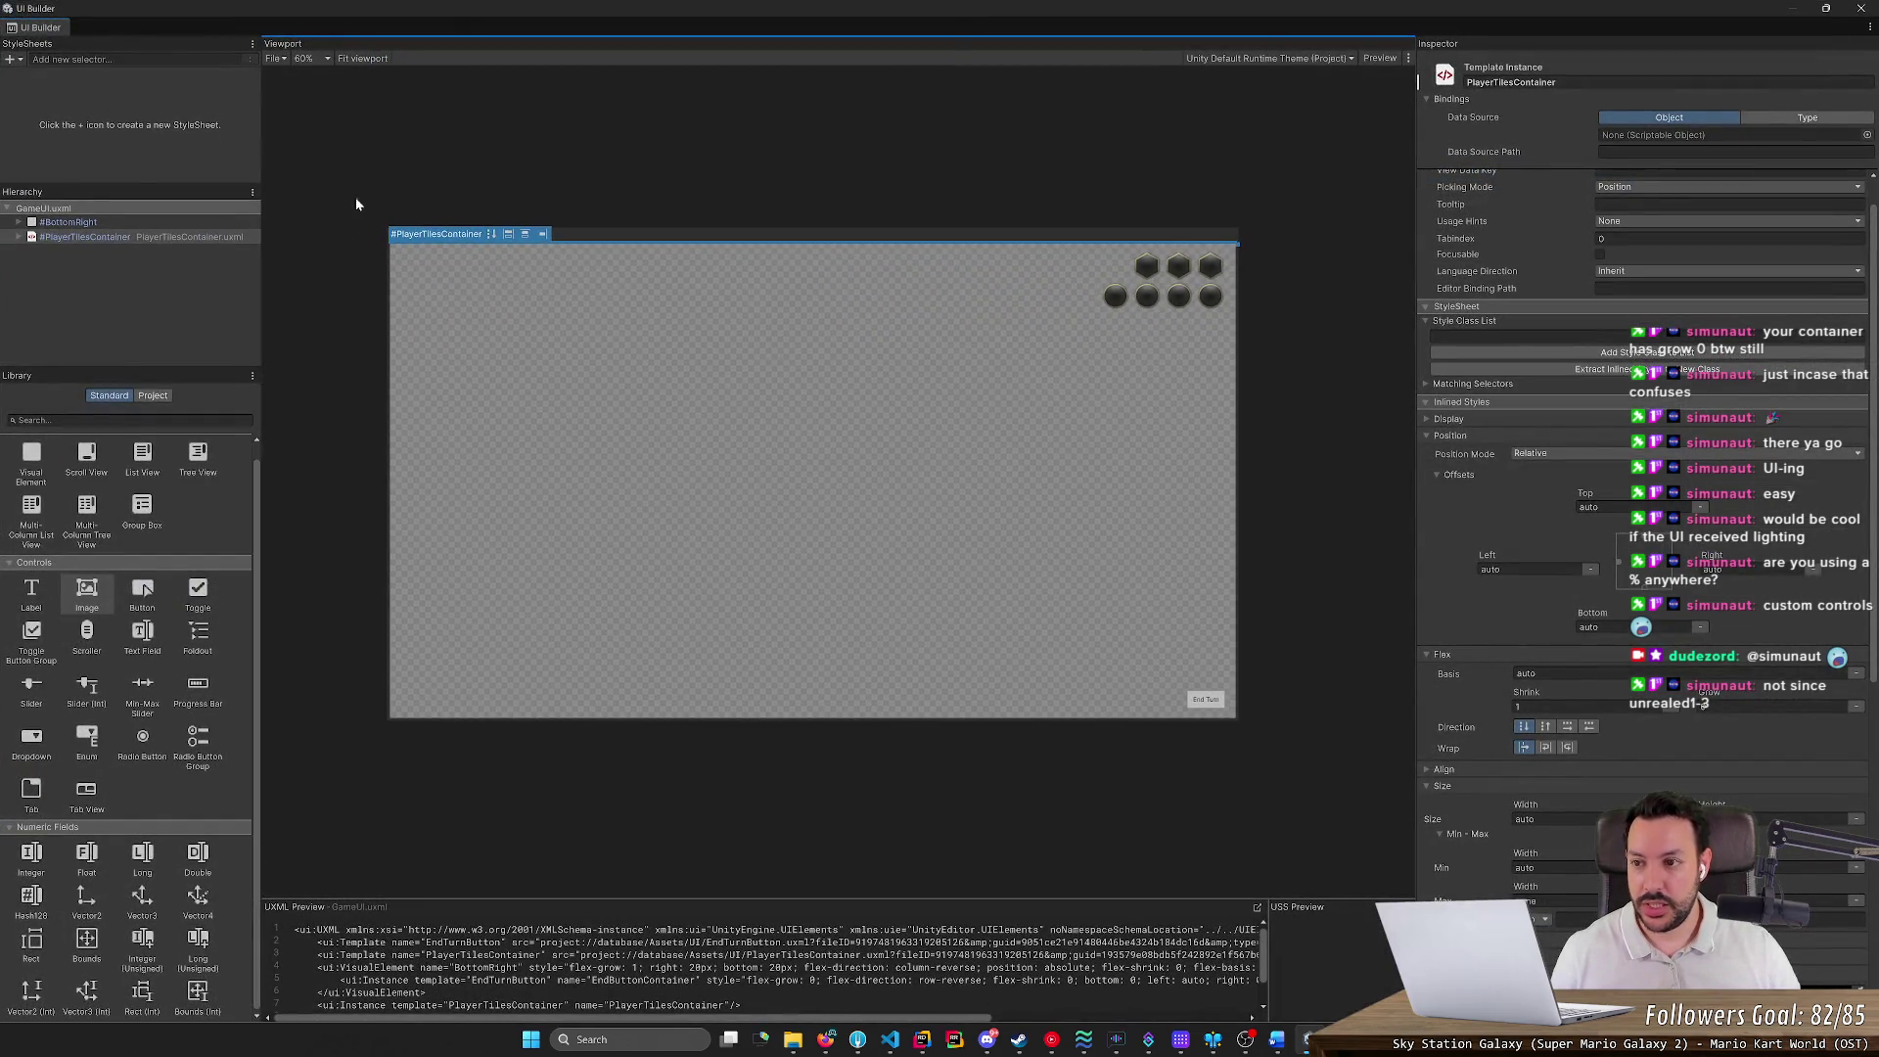
key(alt+Tab)
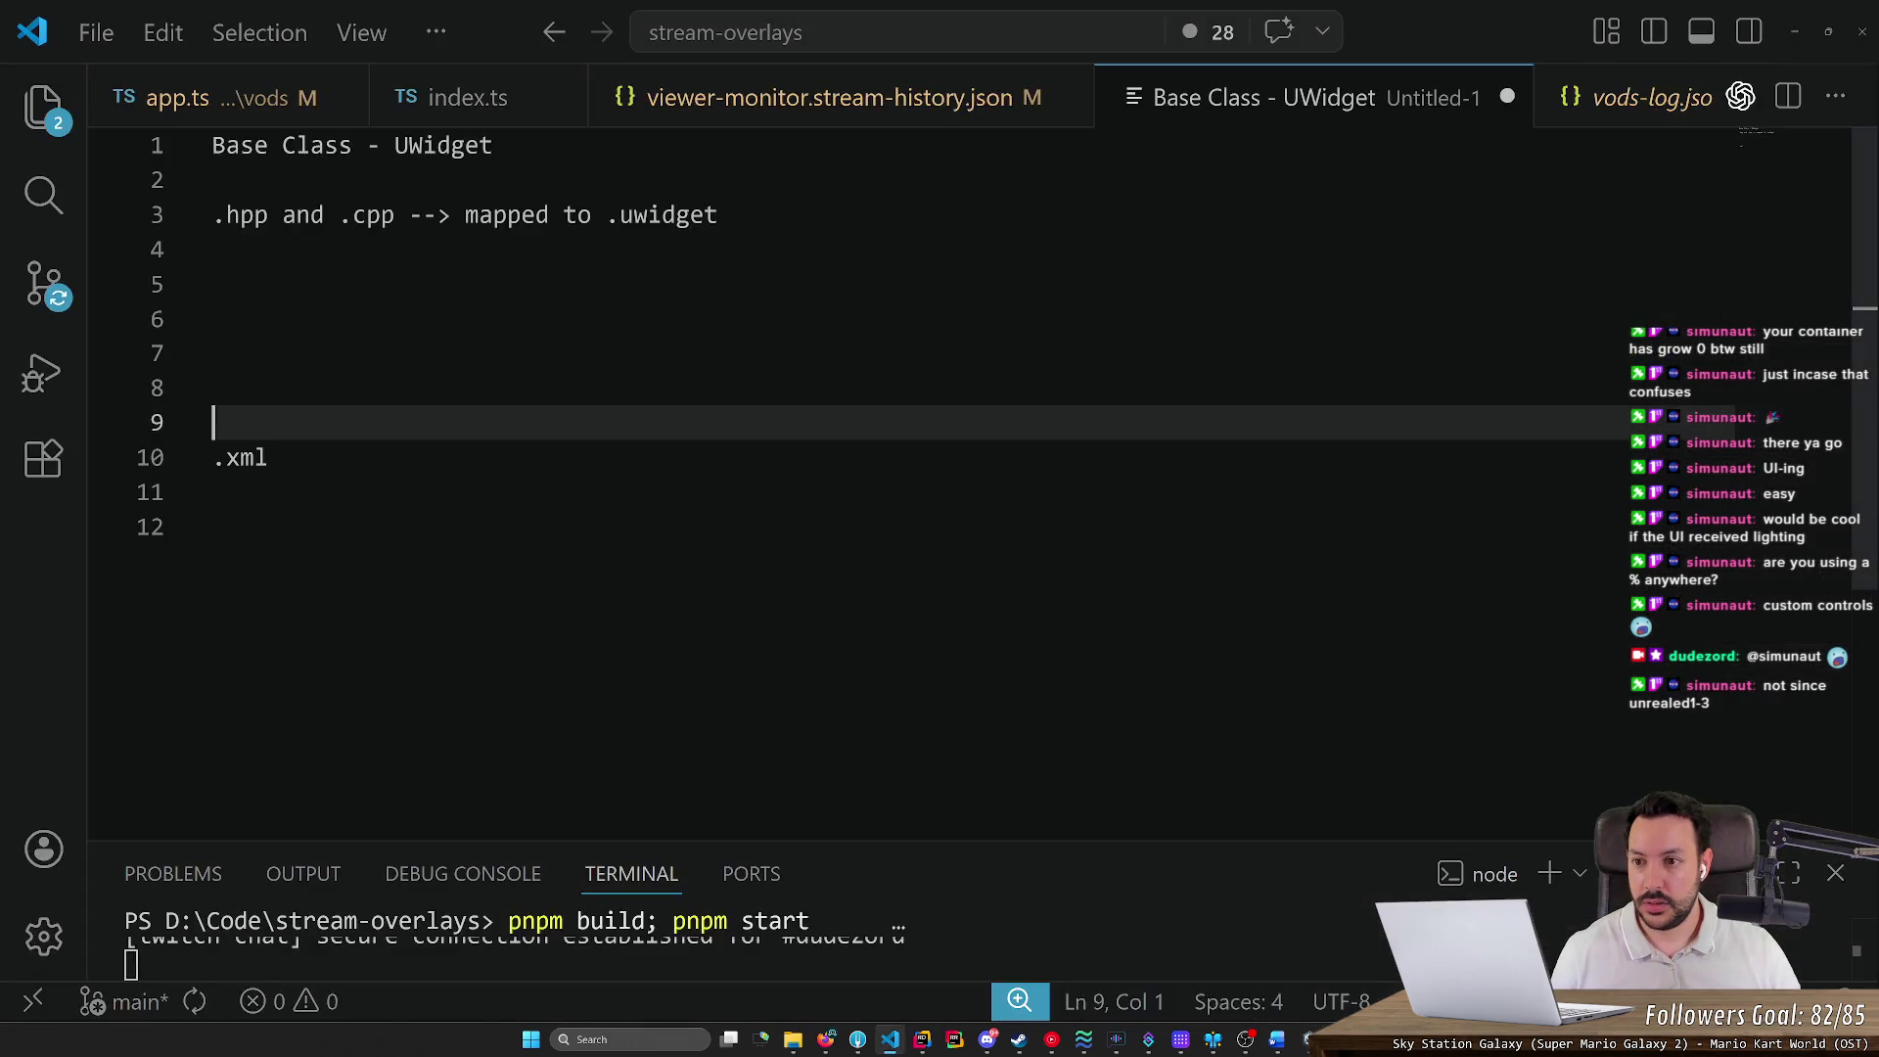
Write the note line game_ui_widget.GetComponent<PlayerTilesContainer>(); in Visual Studio Code
click(212, 249)
key(Return)
key(Return)
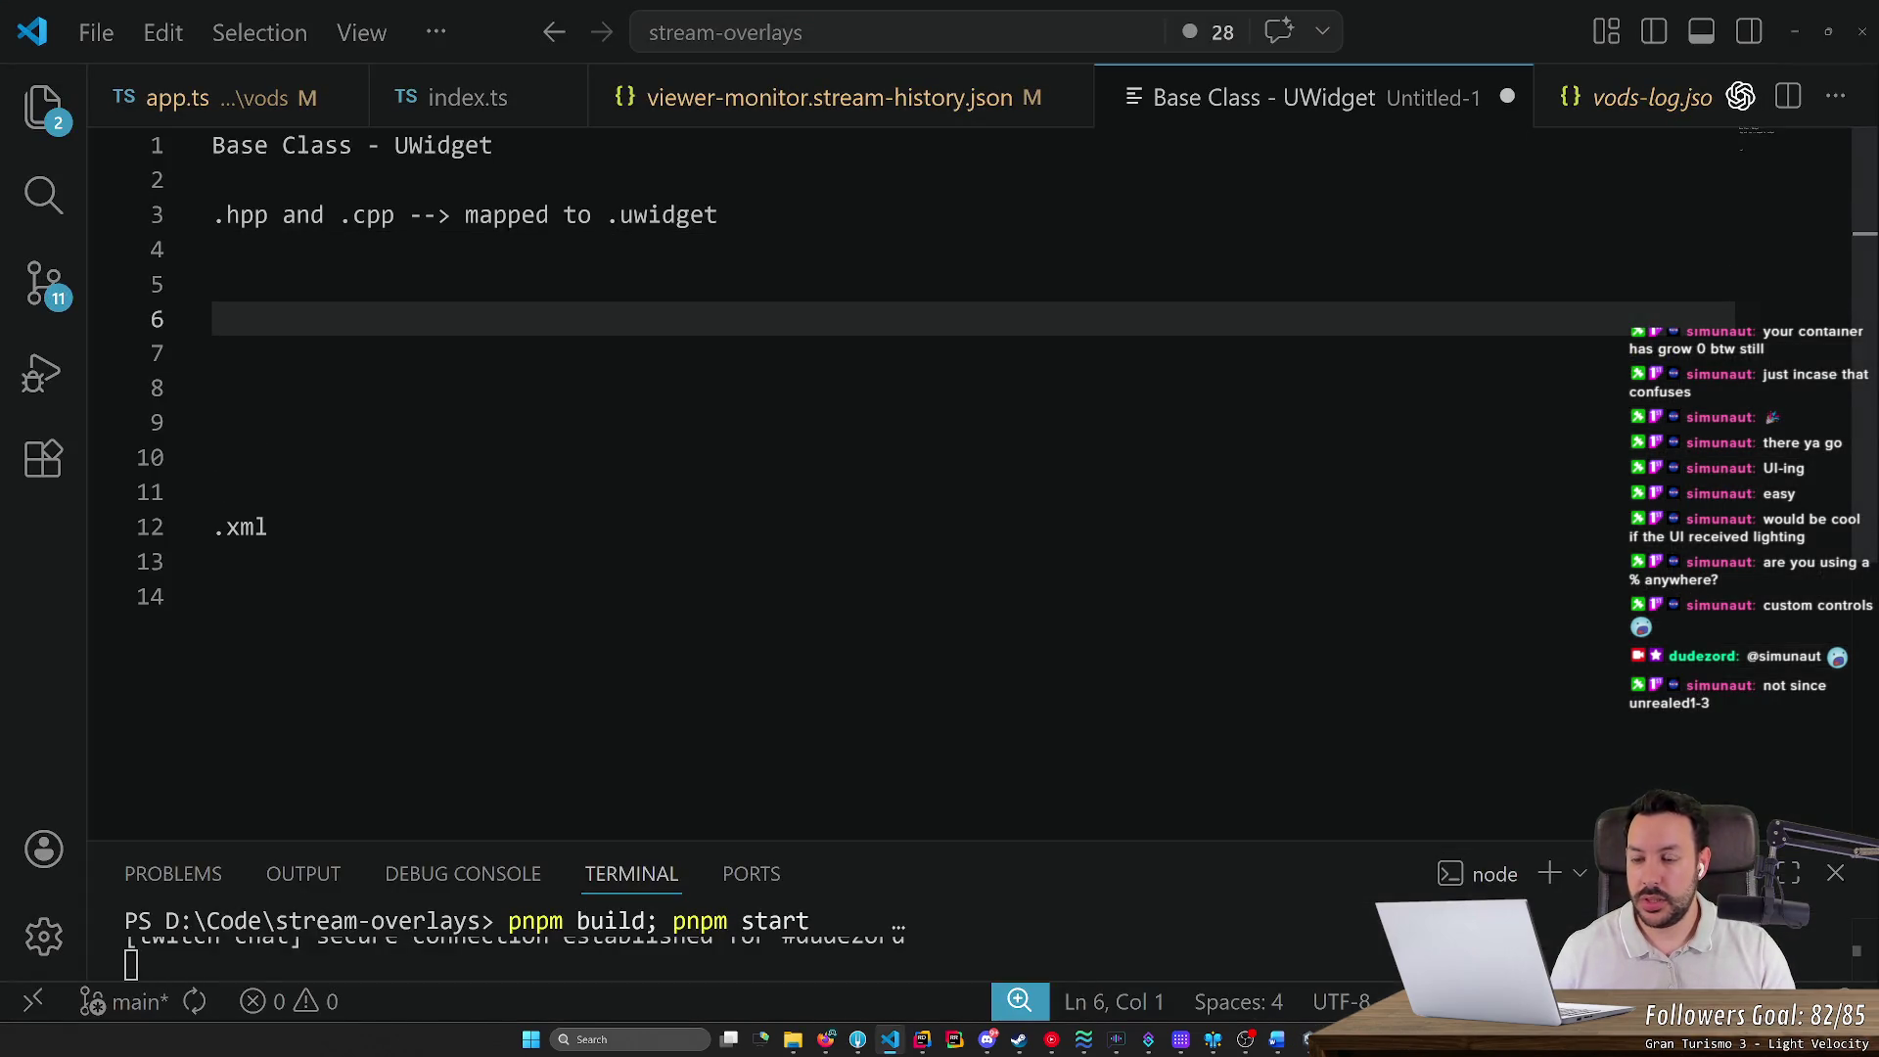
text(game_ui)
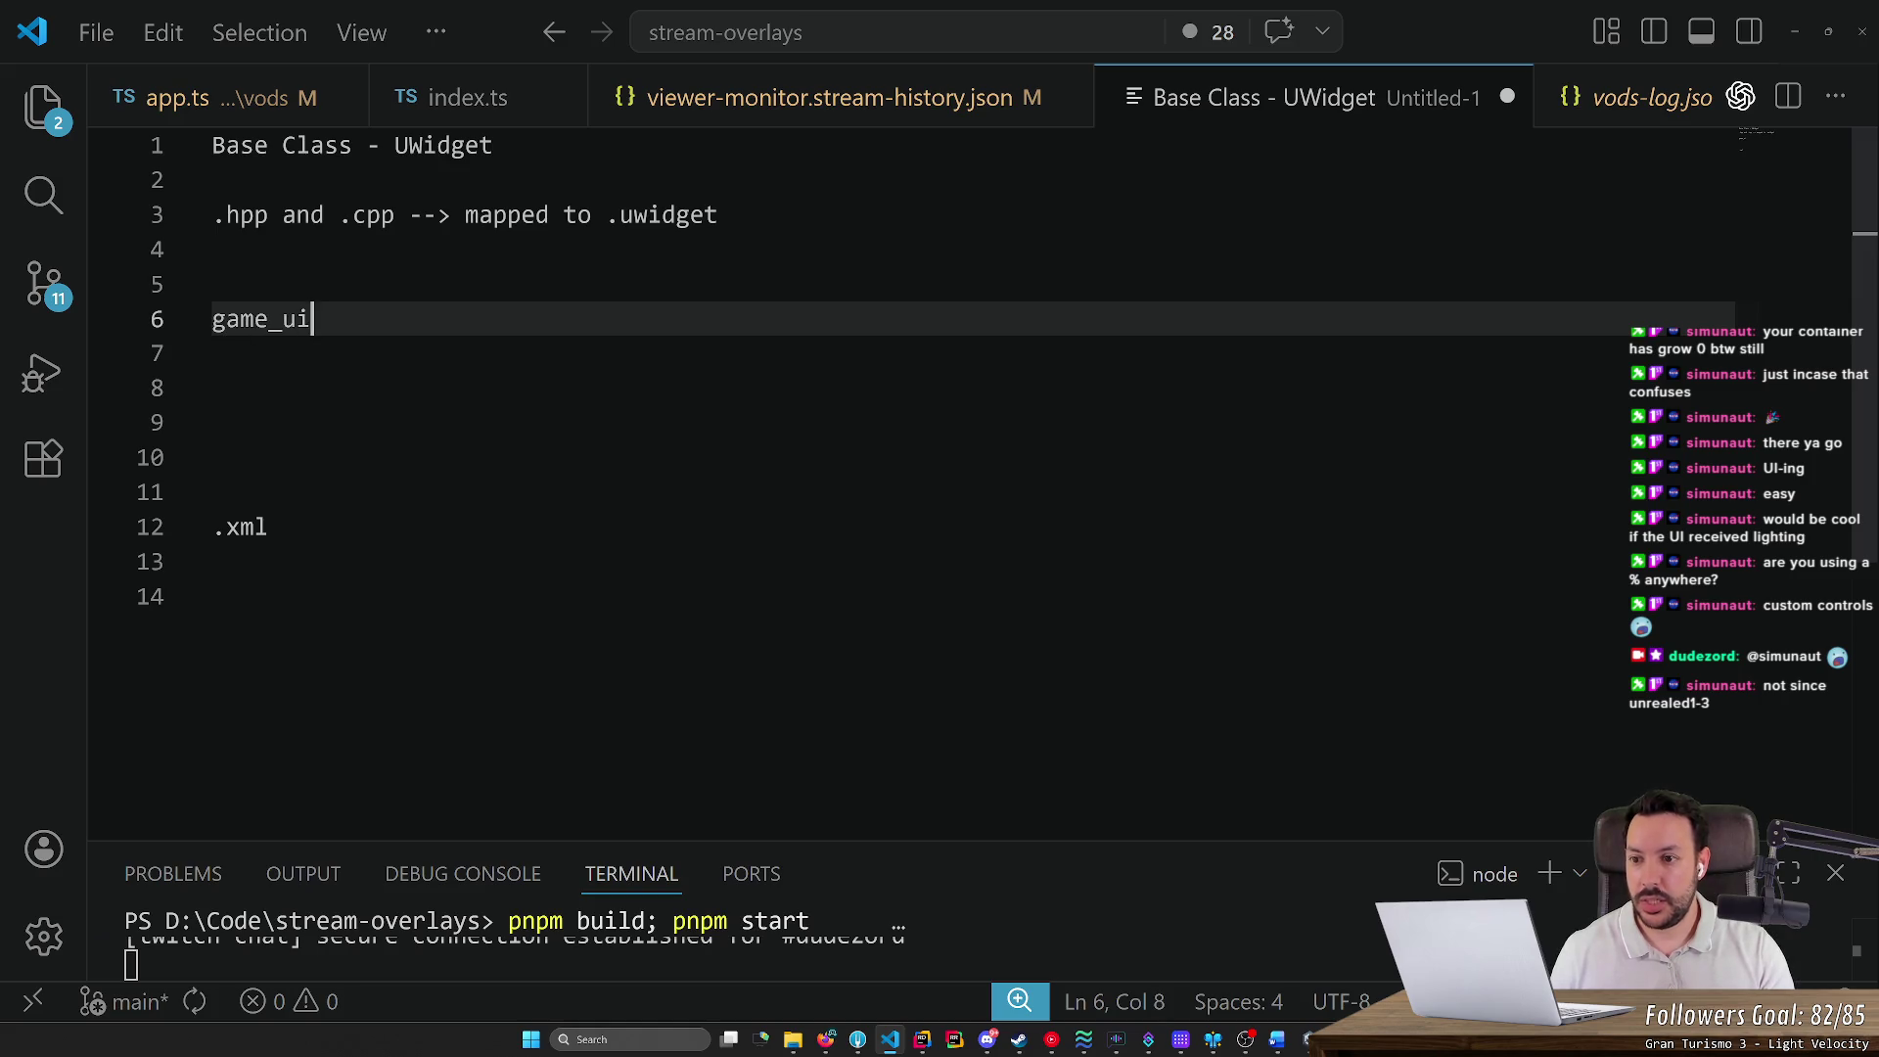
text(_widget.)
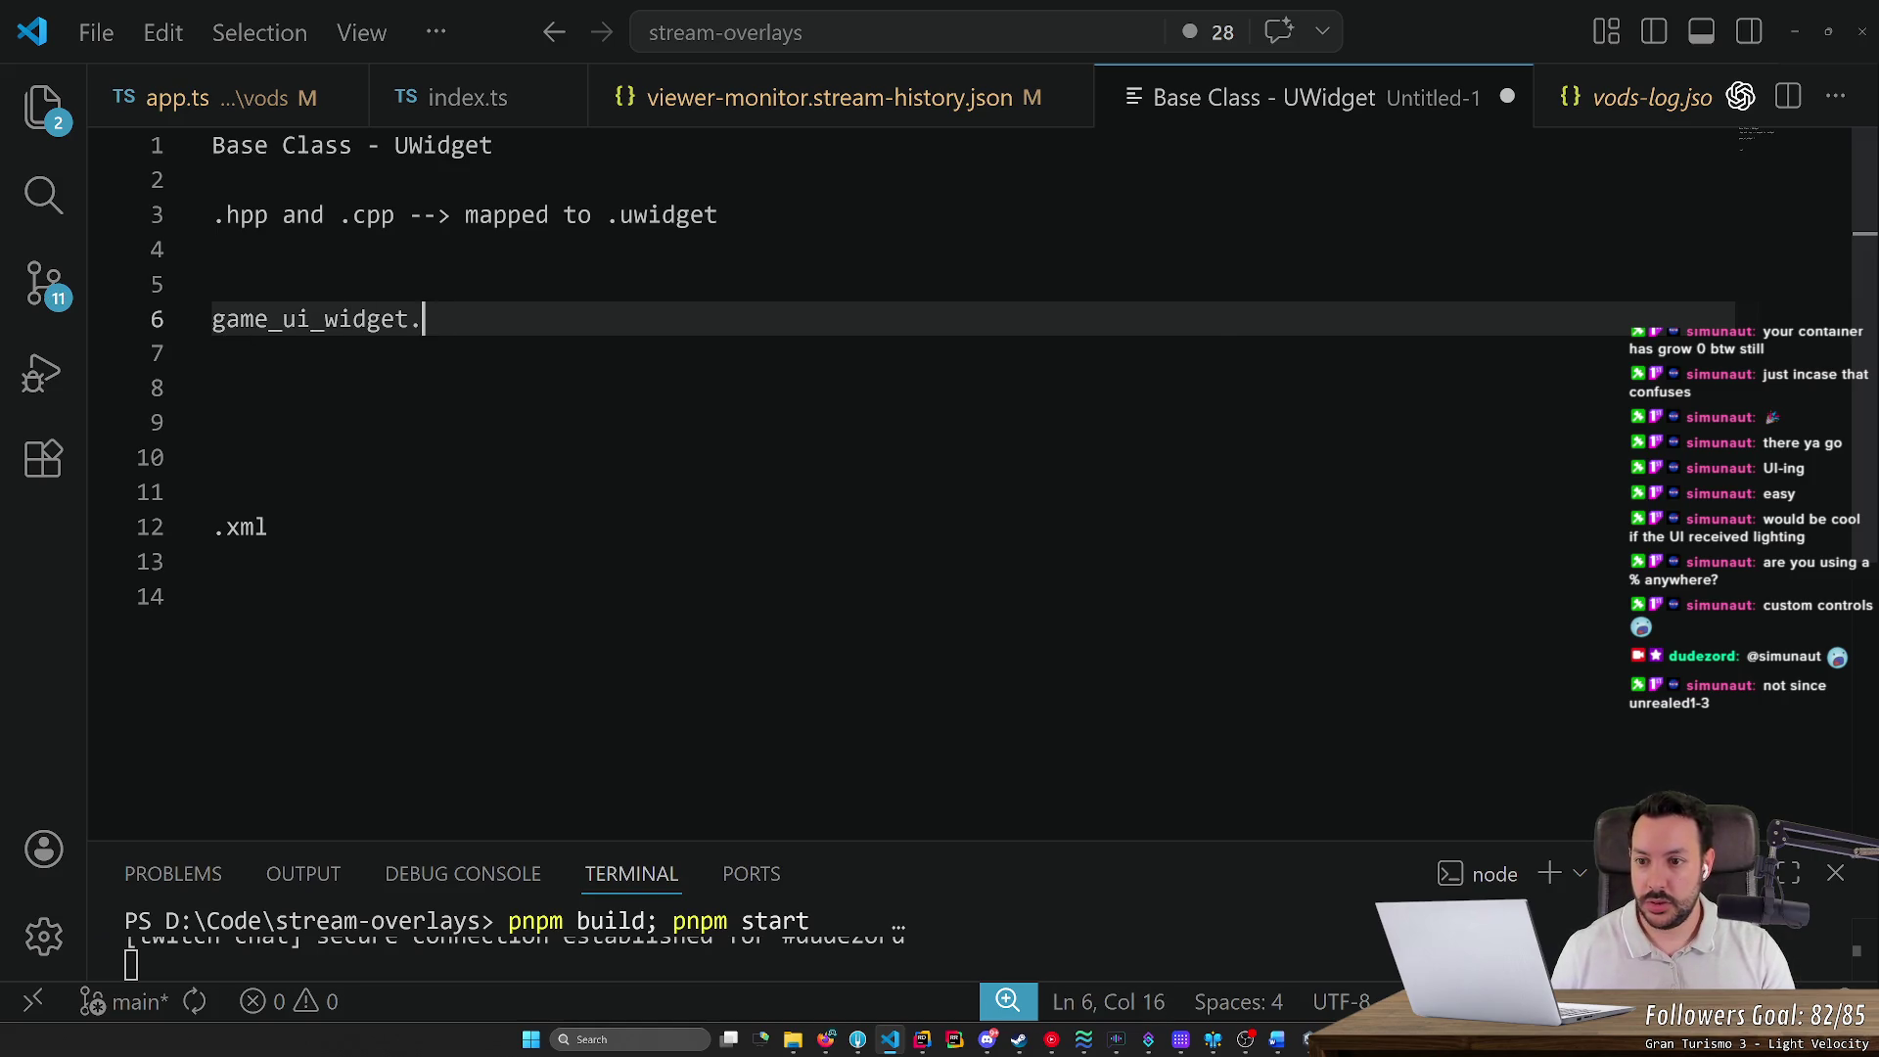
text(GetComponent<)
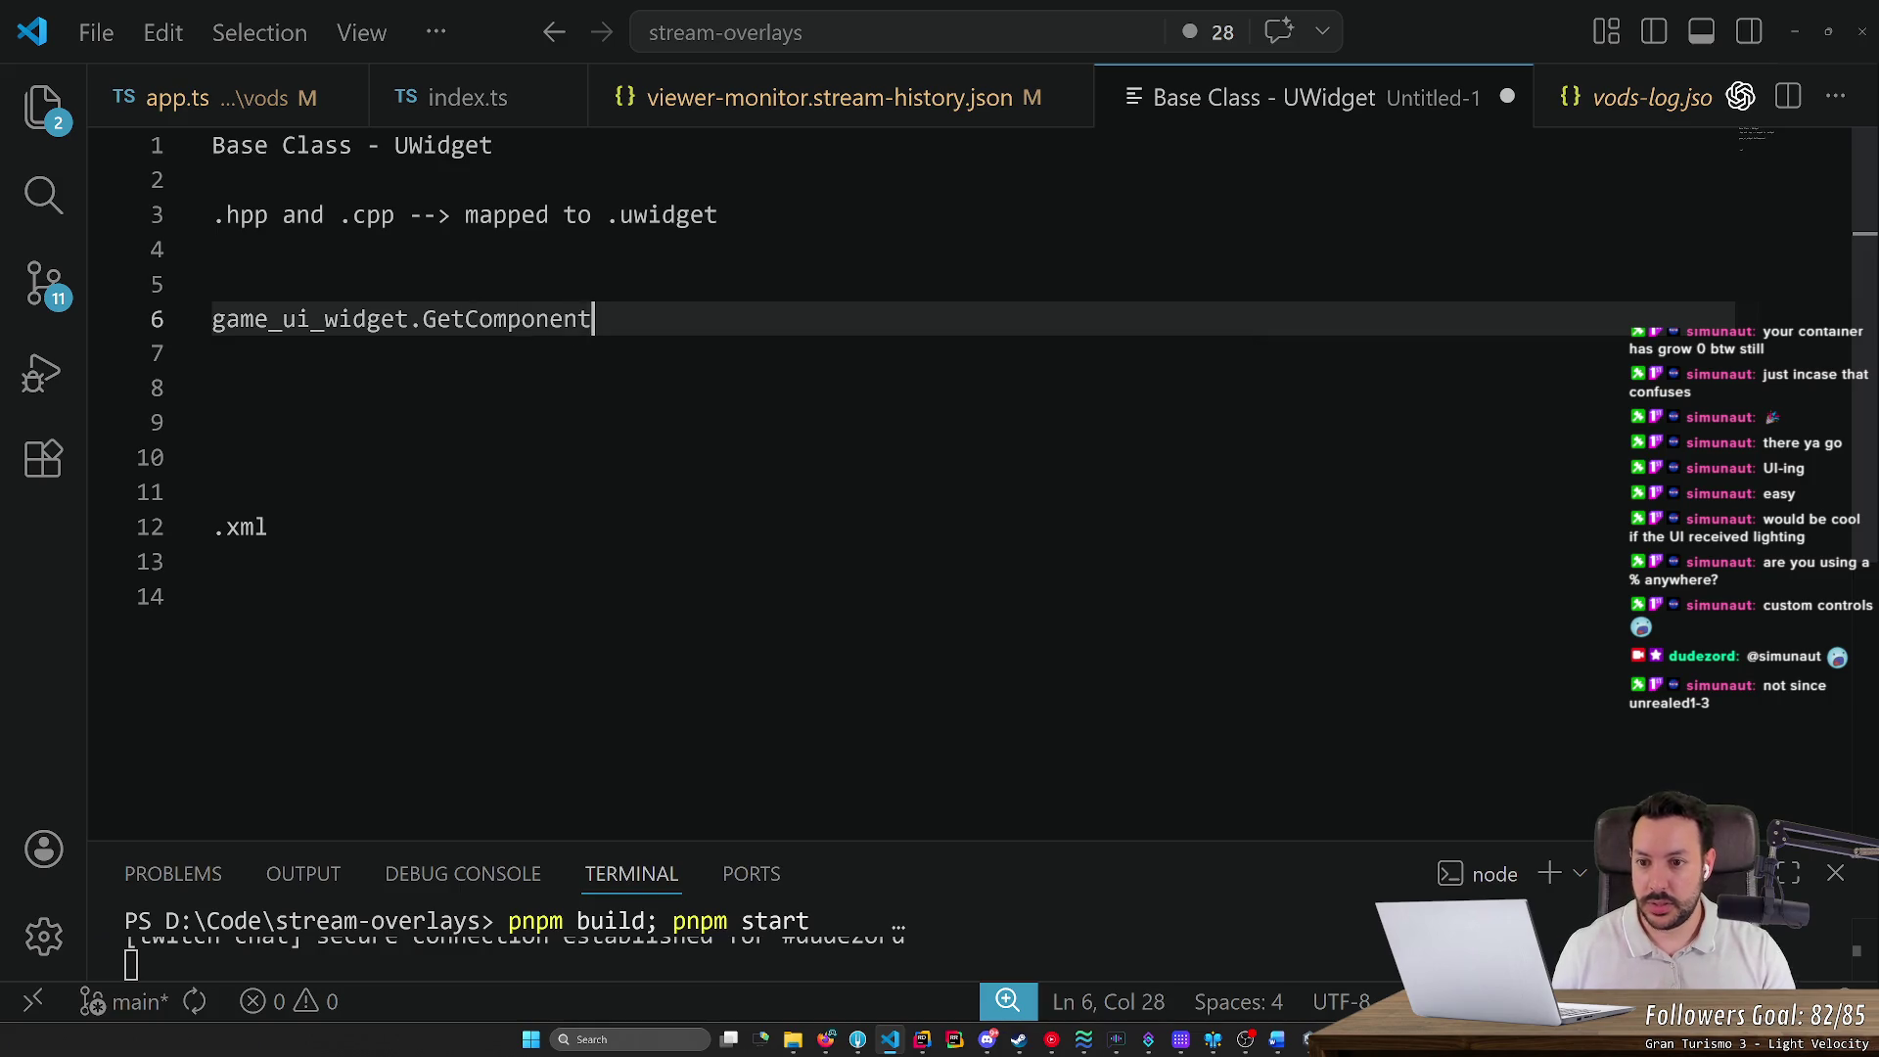
key(alt+Tab)
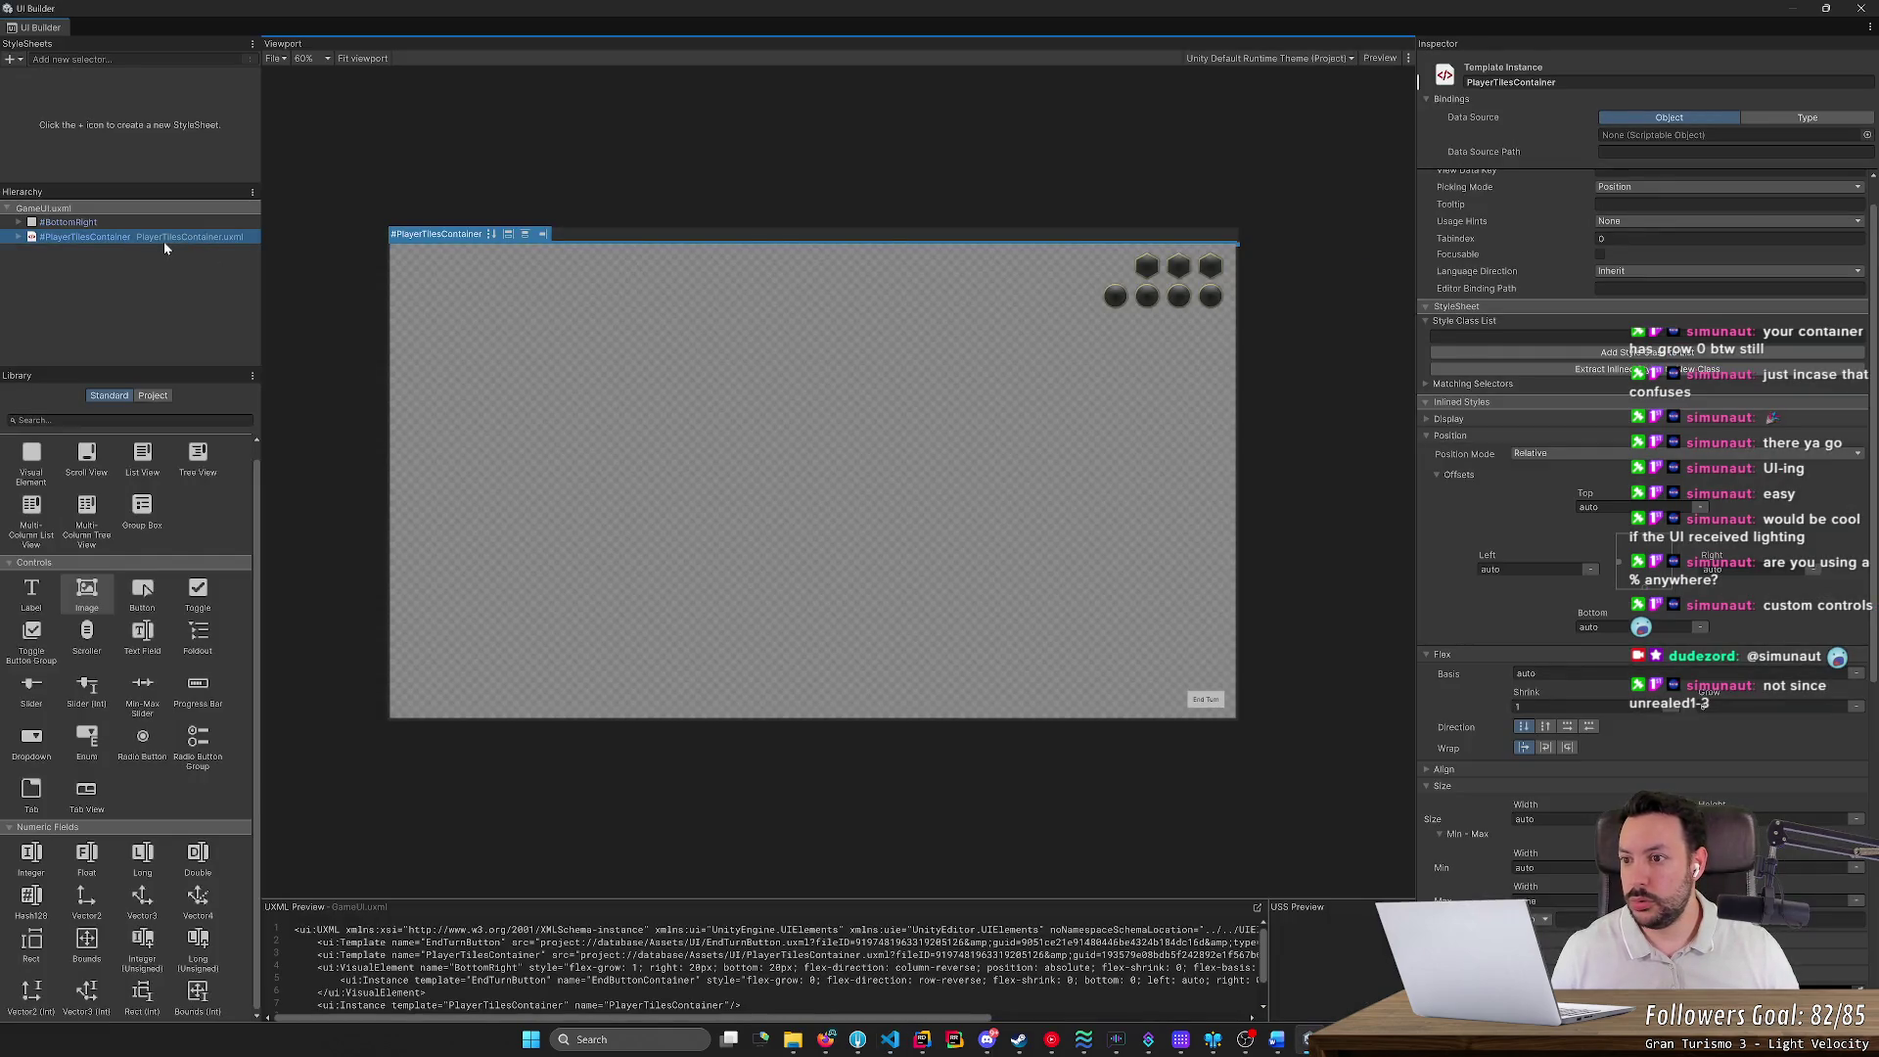
key(alt+Tab)
text(PlayerTiles)
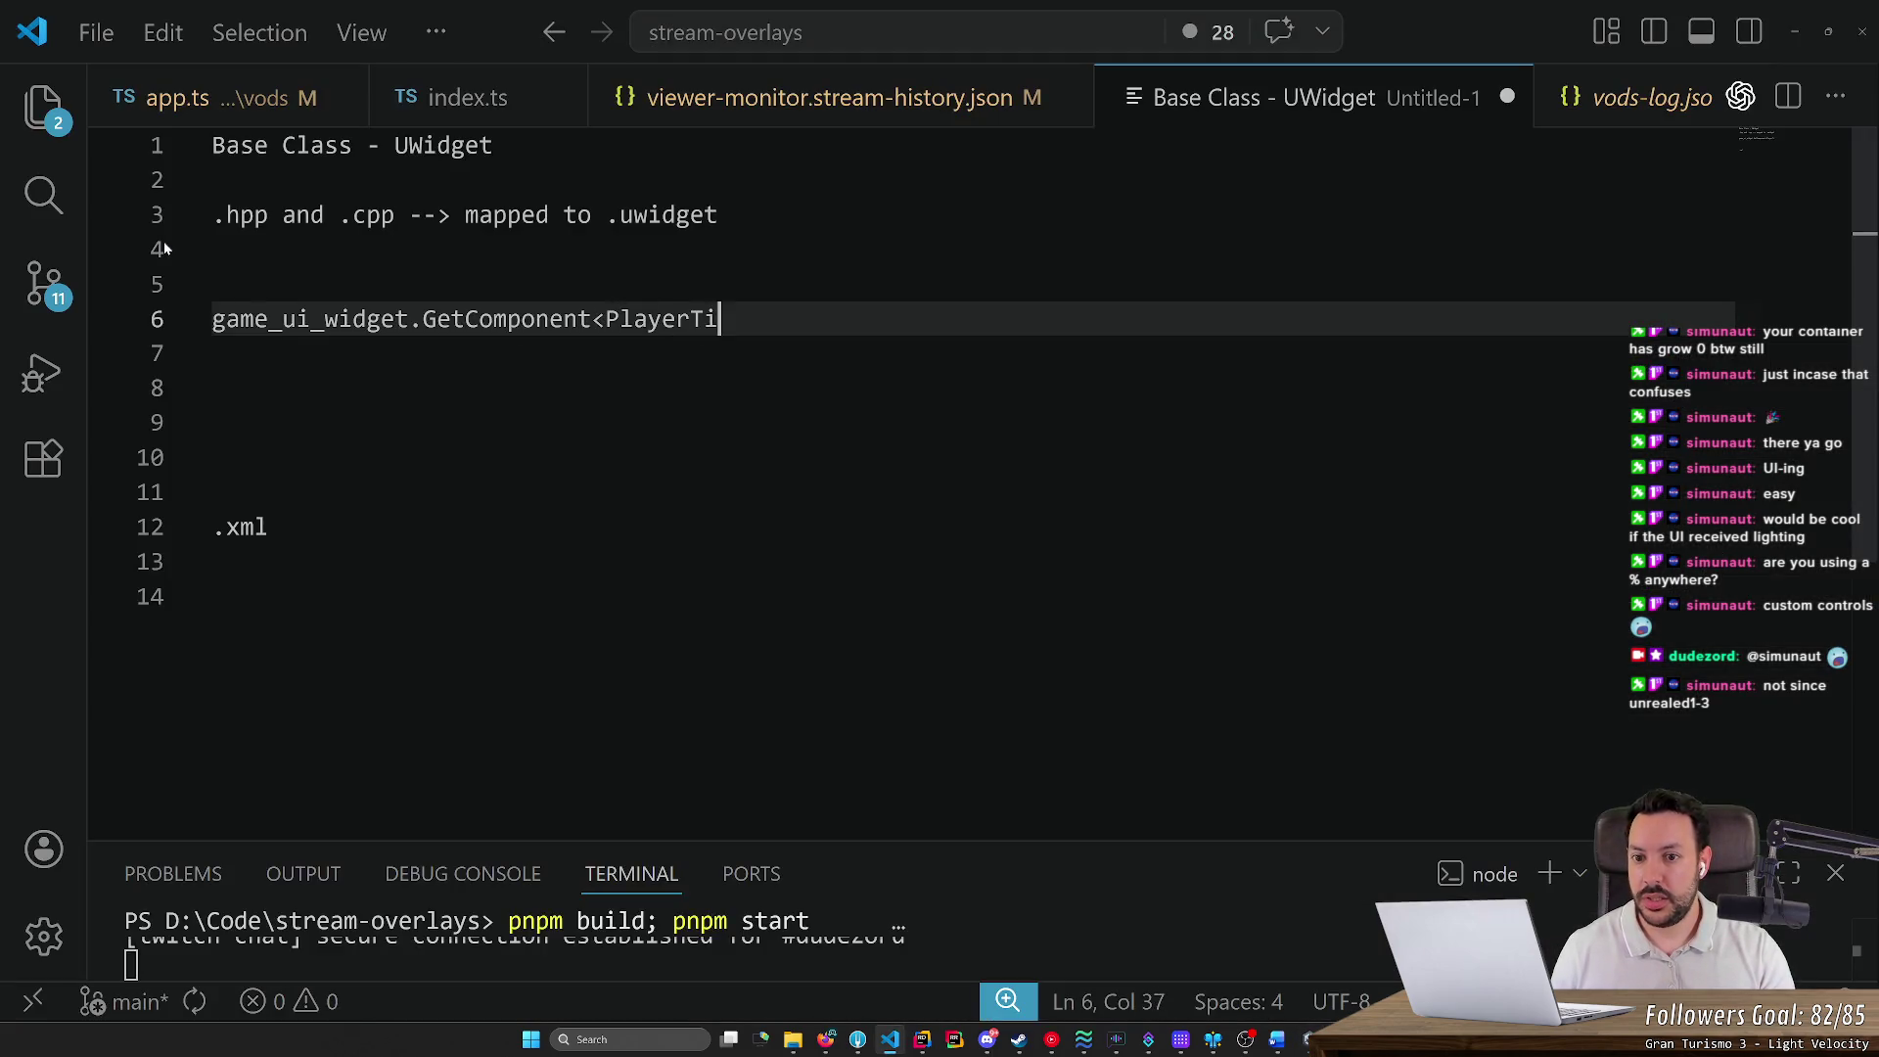
key(alt+Tab)
key(alt+Tab)
text(Contai)
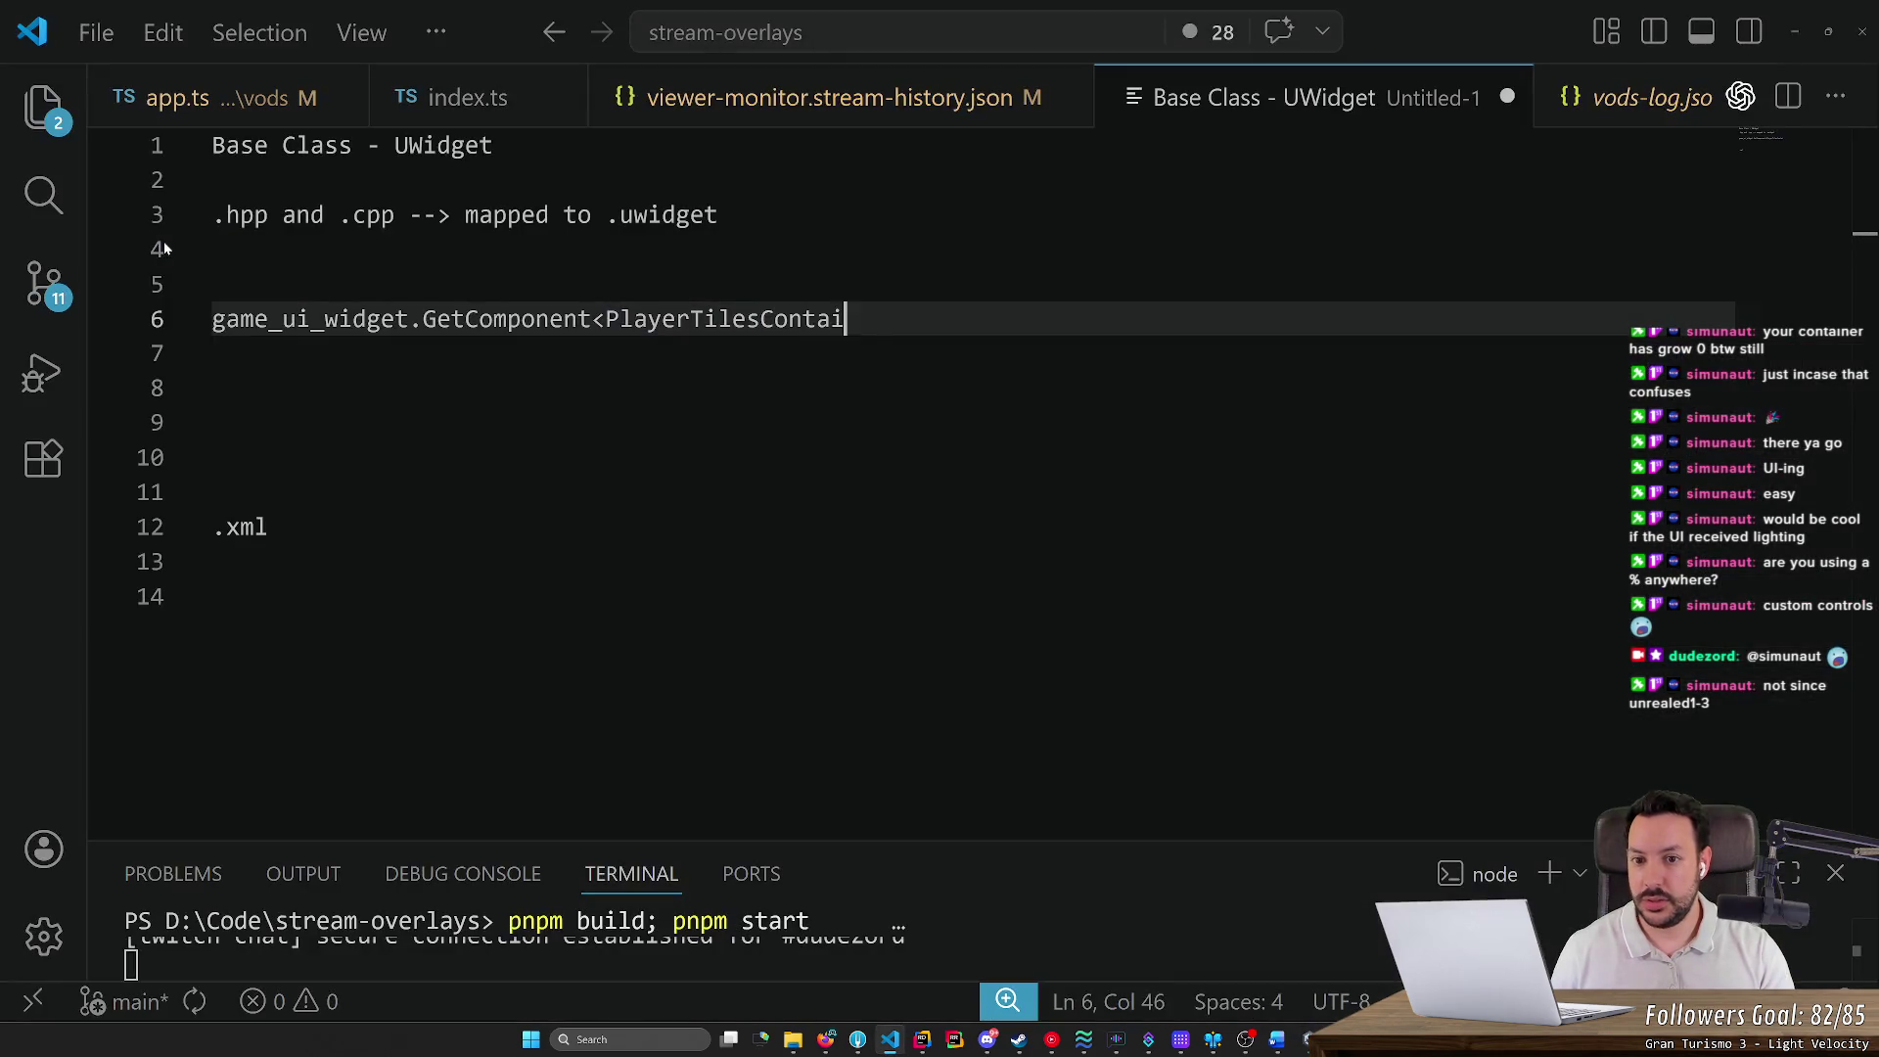
text(ner>();)
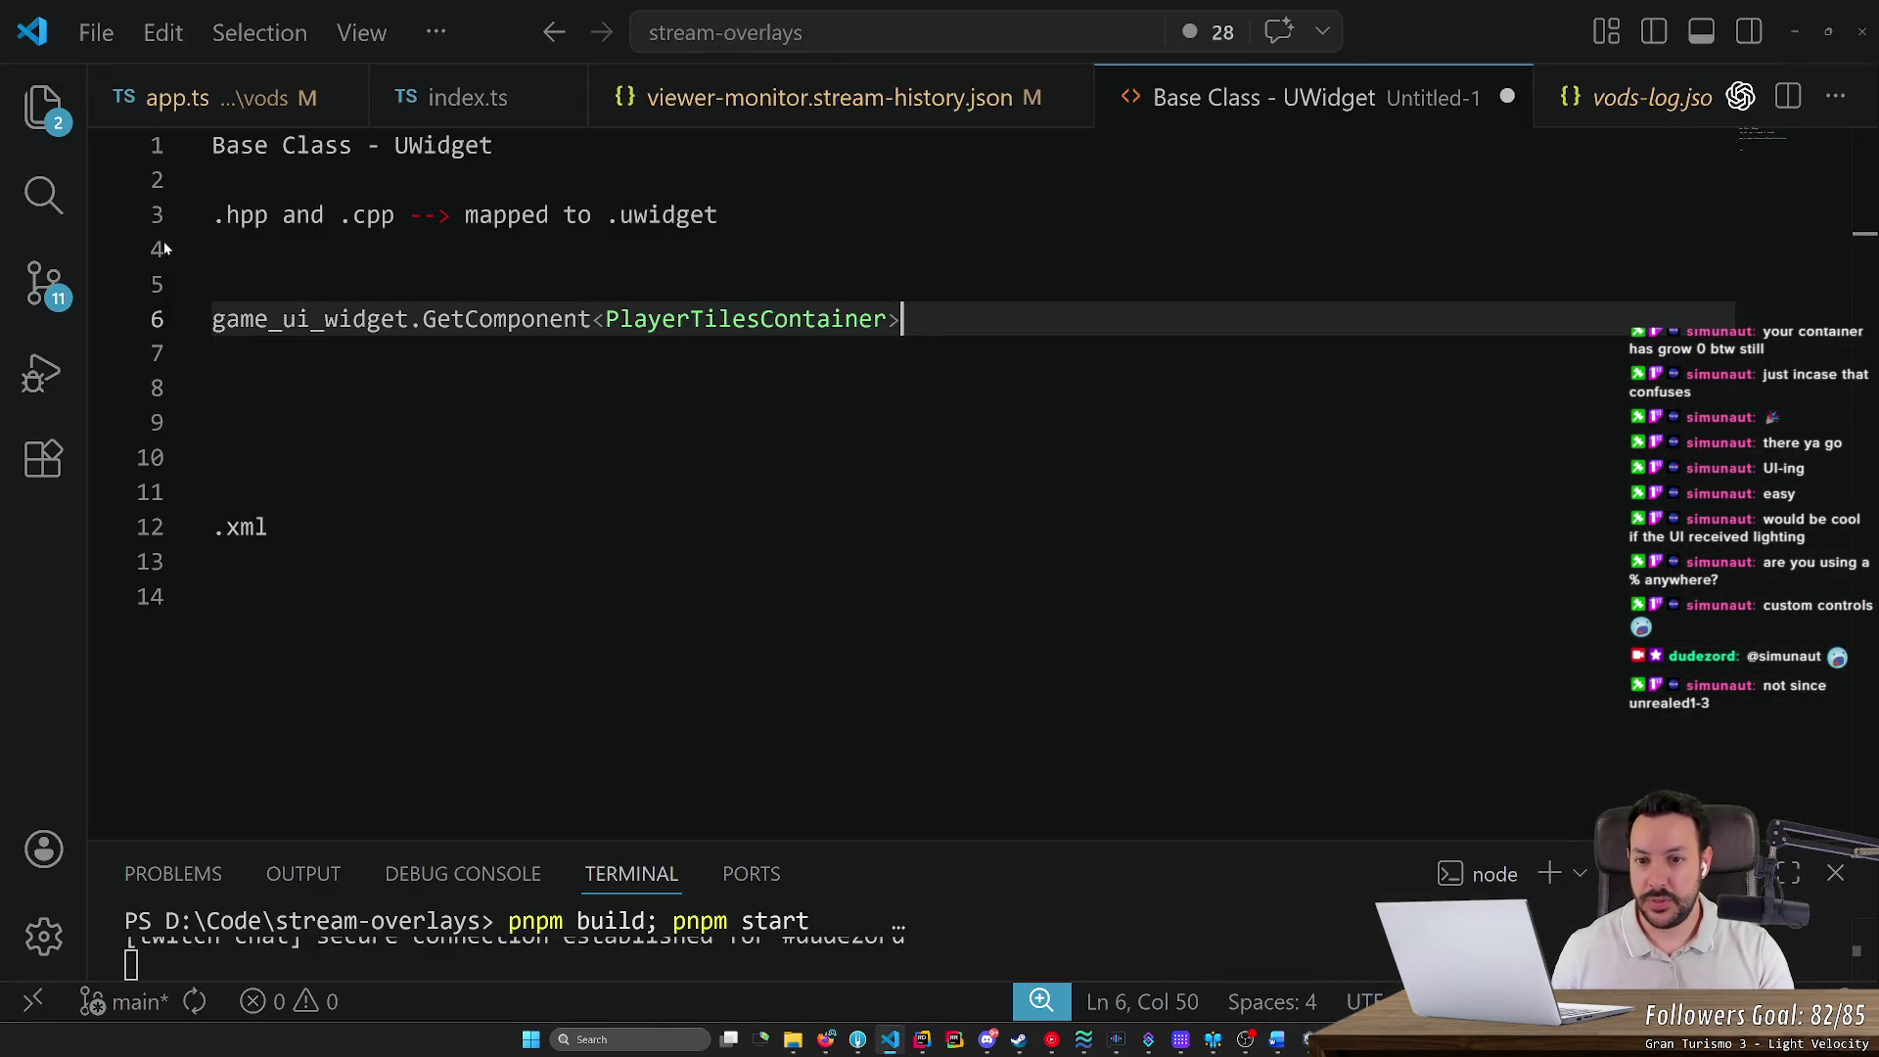
key(alt+Tab)
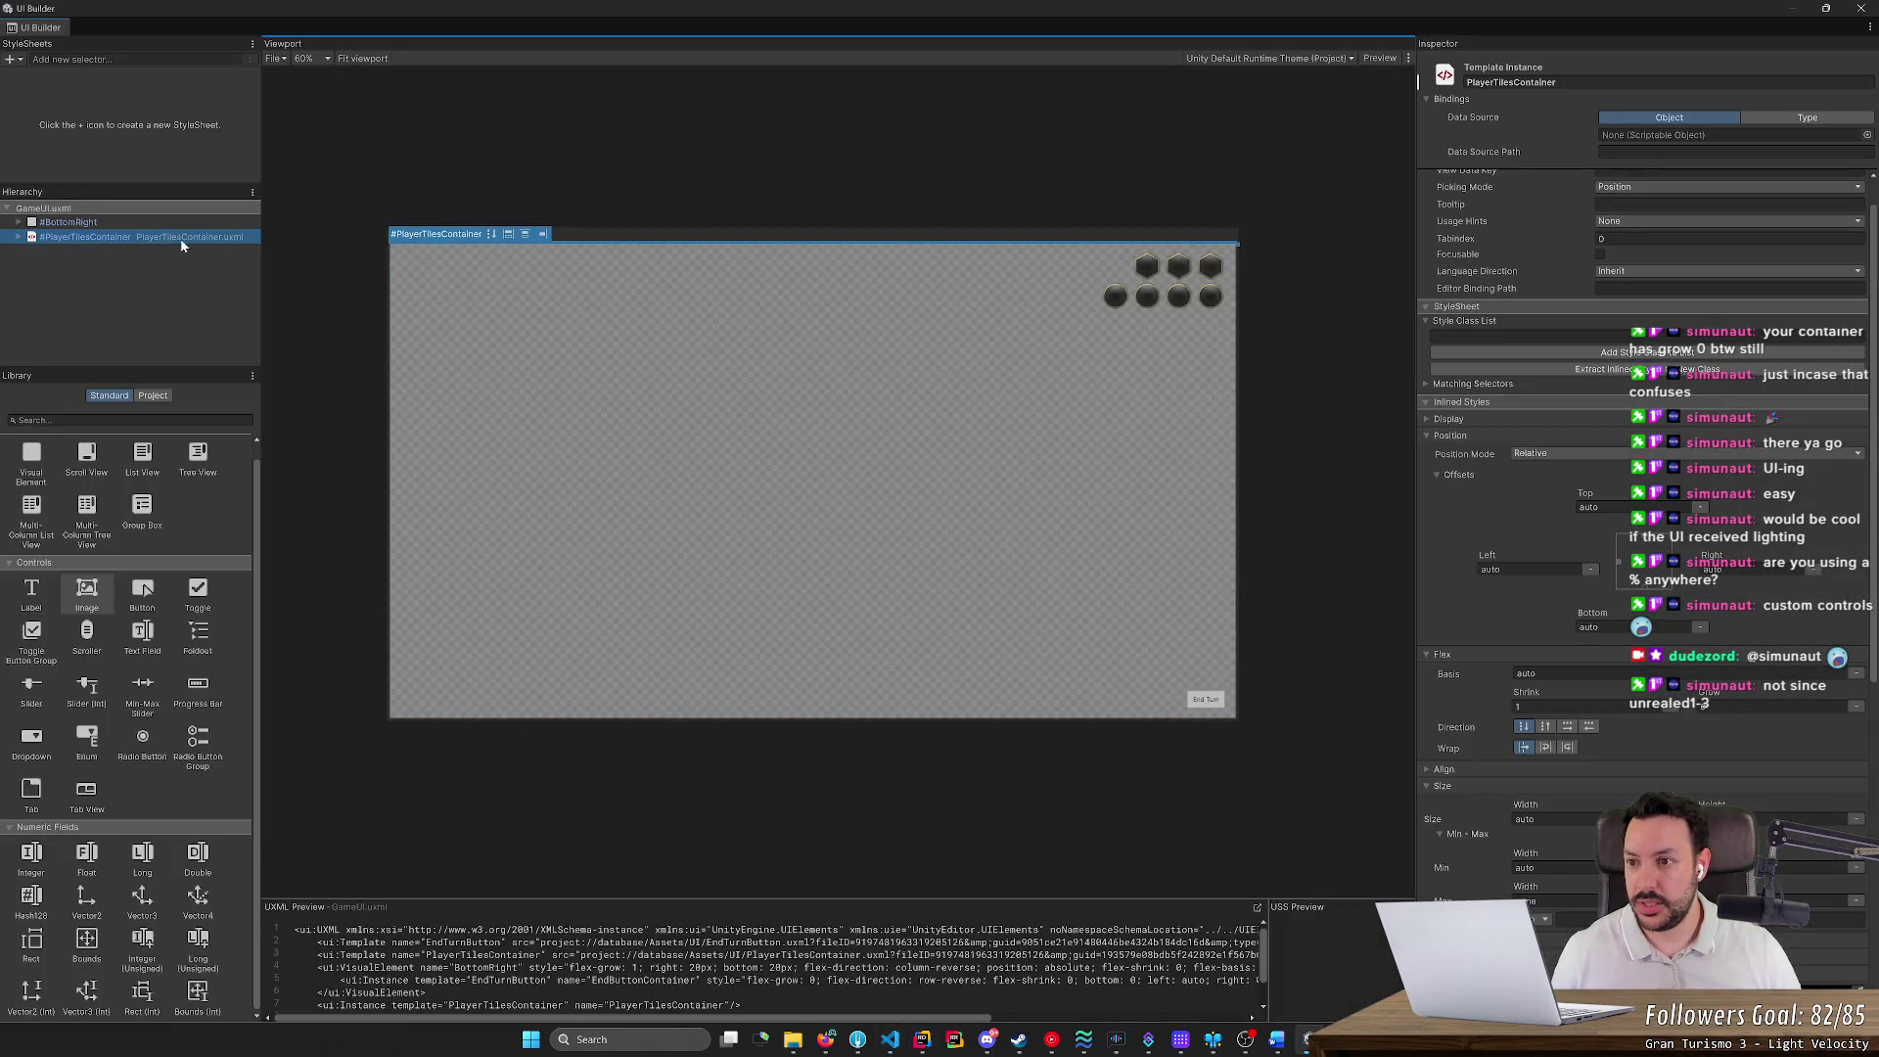
key(alt+Tab)
key(Home)
key(Up)
key(Down)
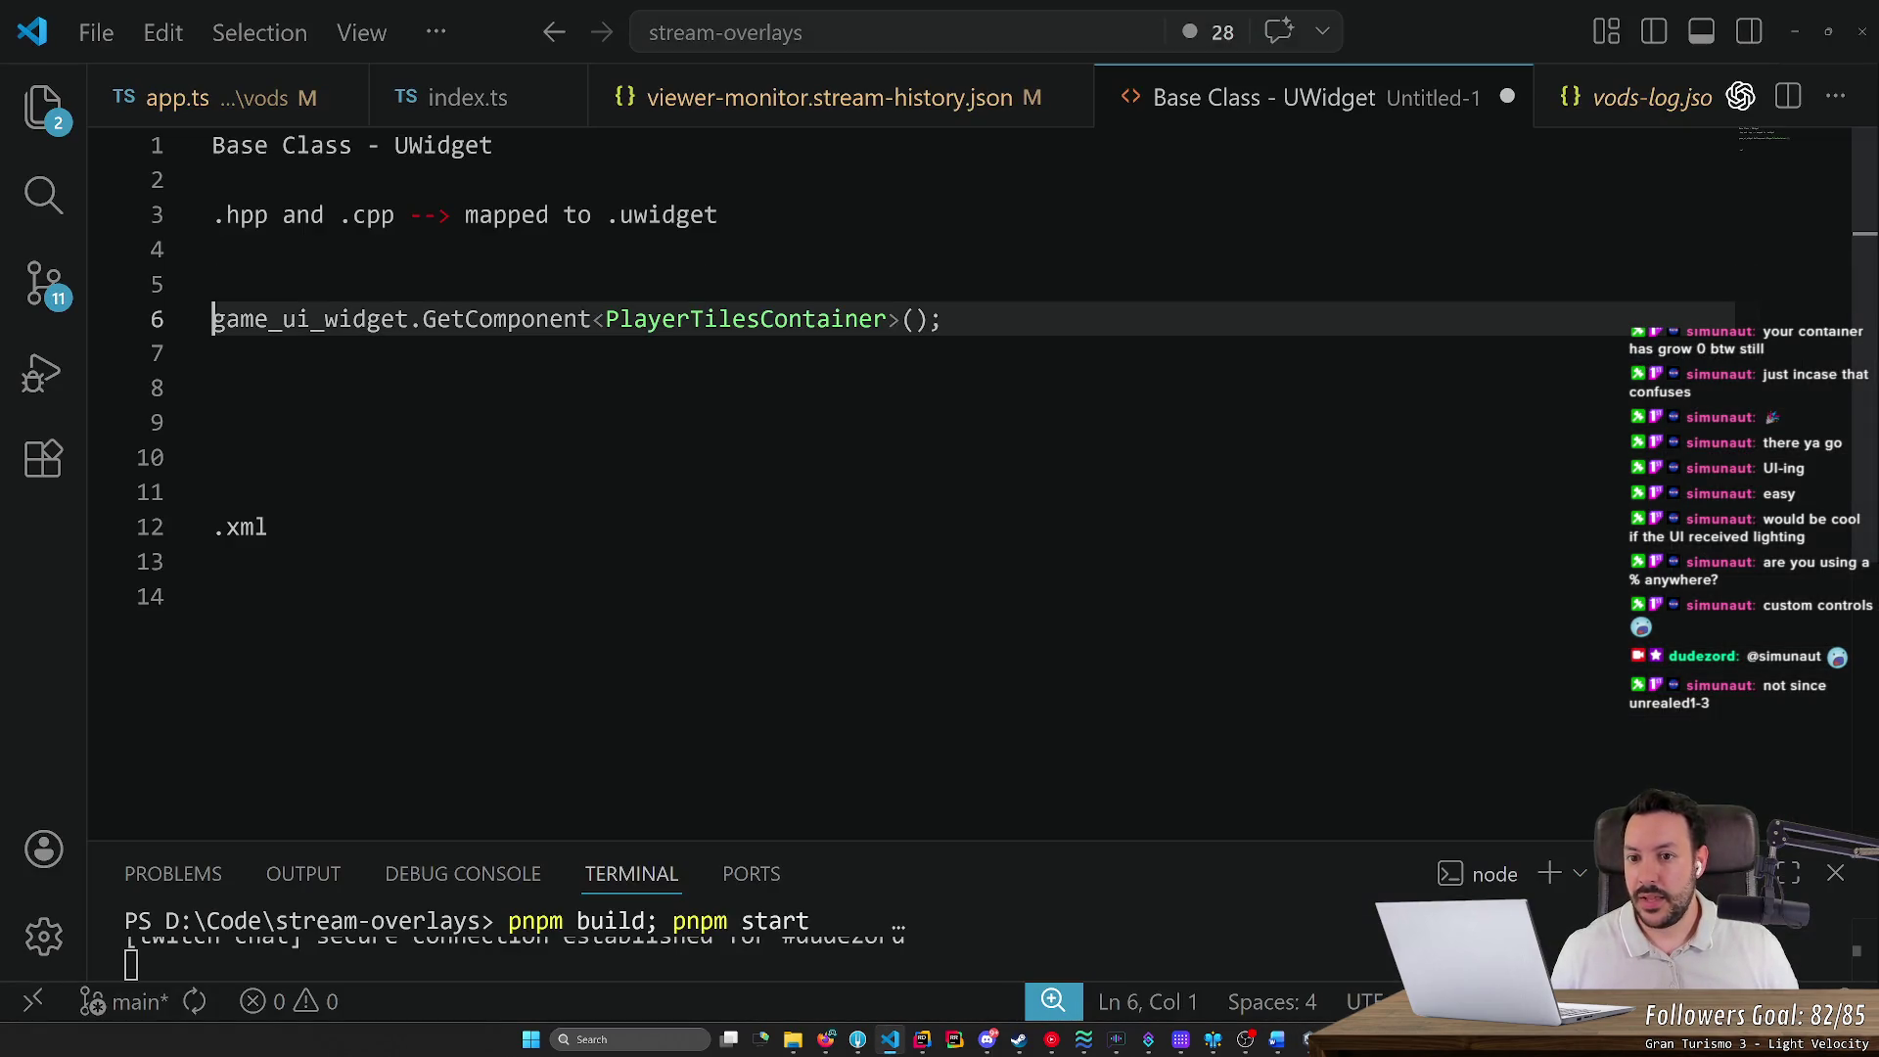
Open PlayerTilesContainer in isolation in the UI Builder and select the element
double_click(745, 319)
click(477, 319)
click(212, 284)
click(410, 319)
click(212, 319)
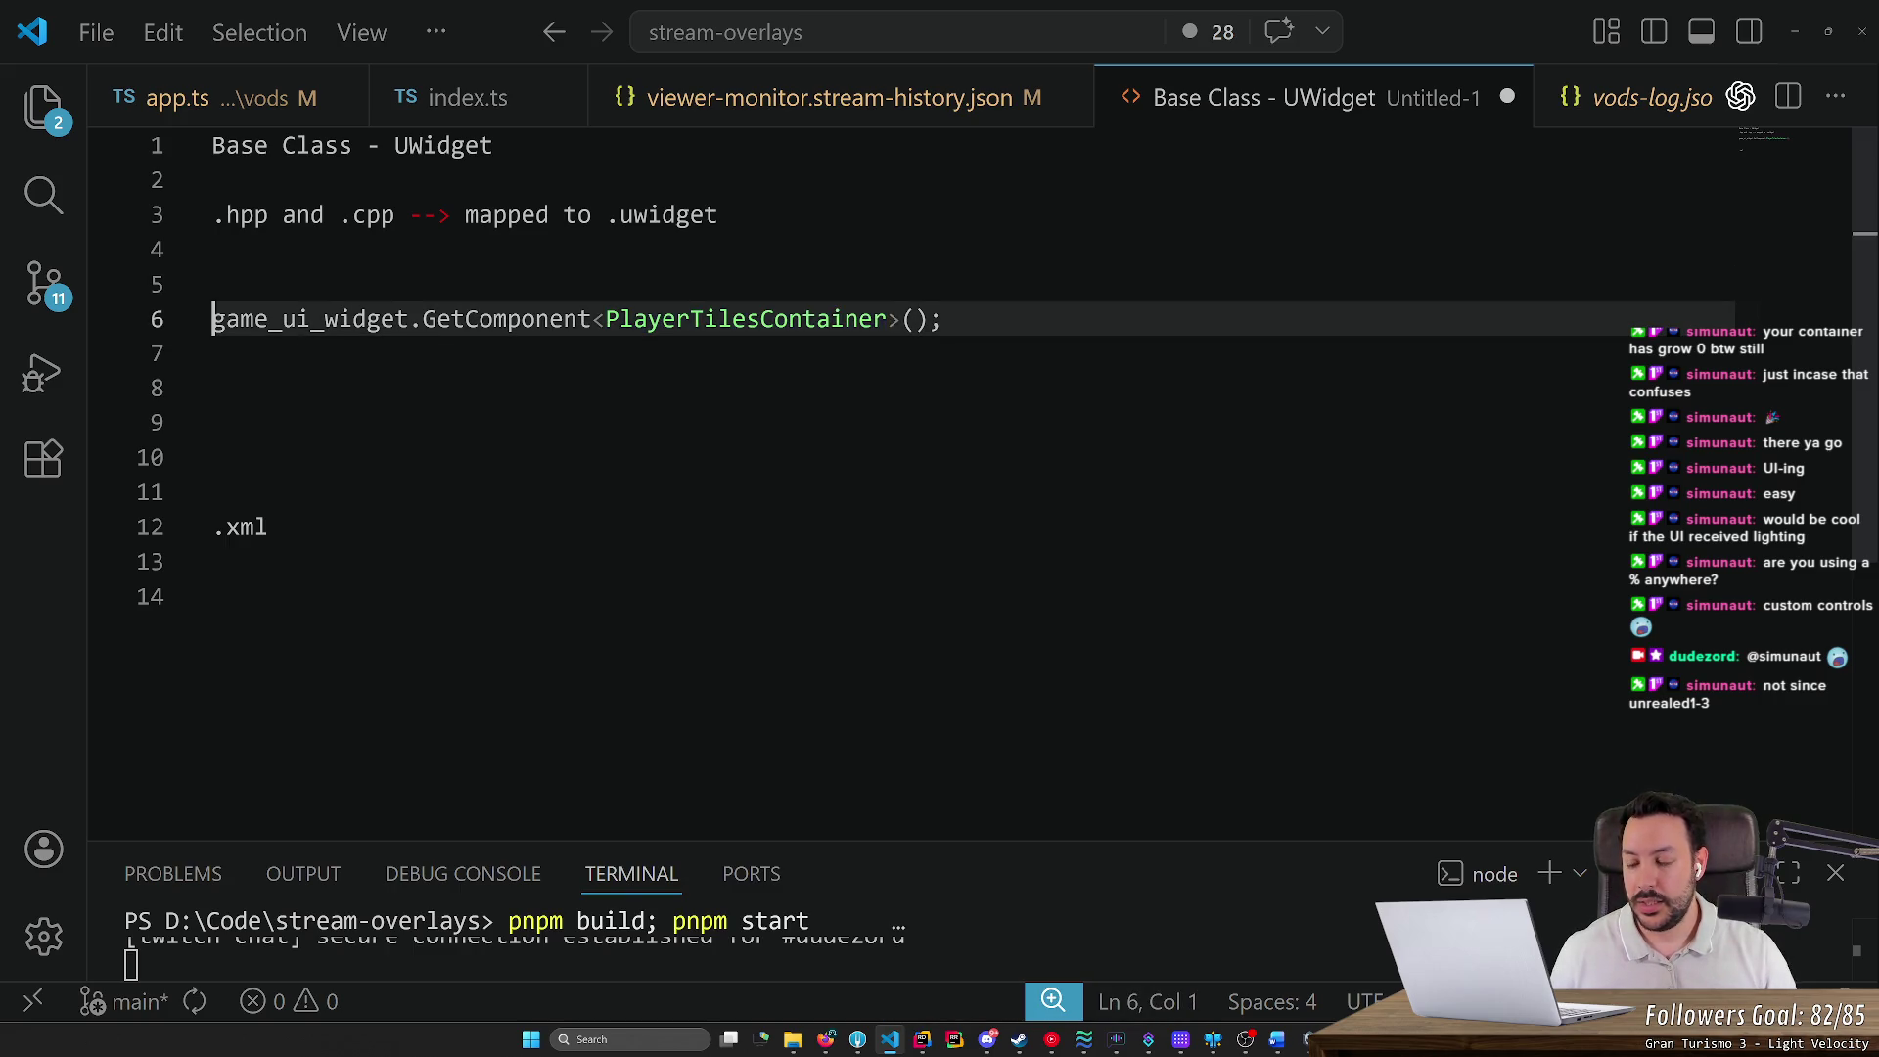
key(alt+Tab)
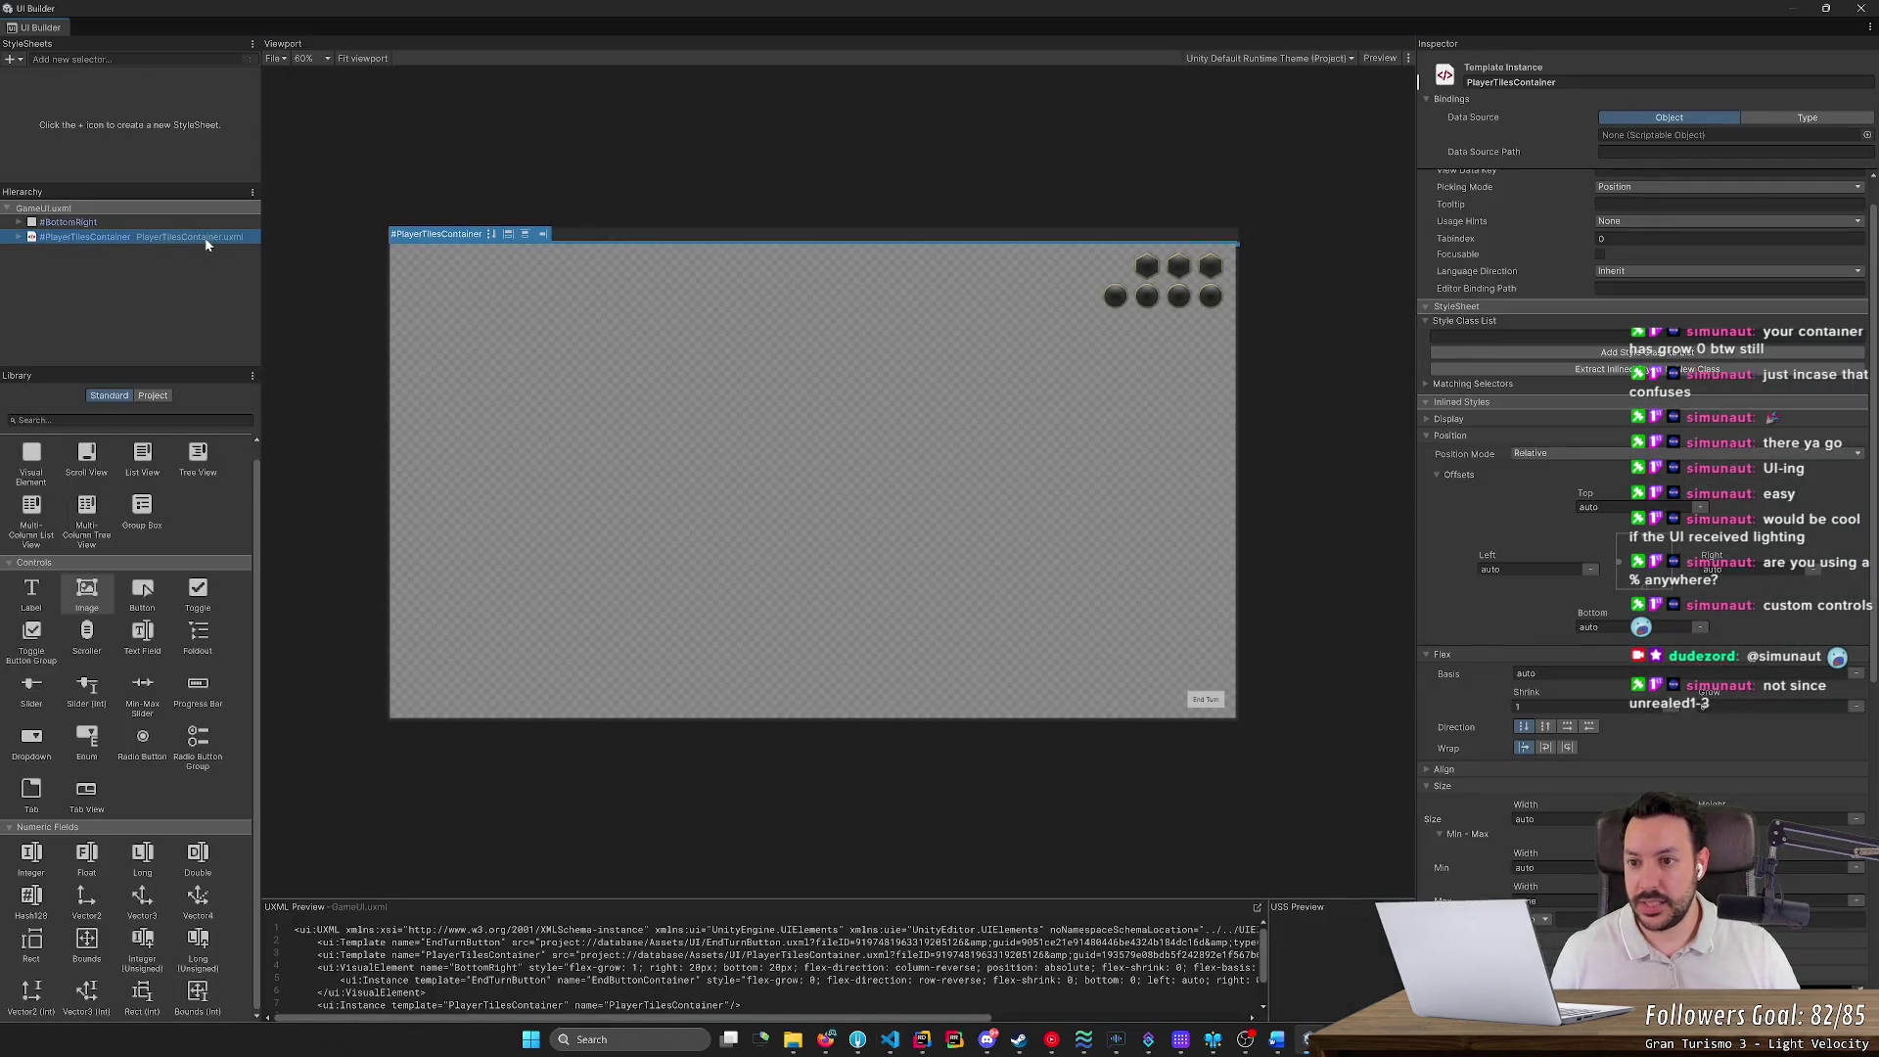
right_click(205, 243)
click(322, 362)
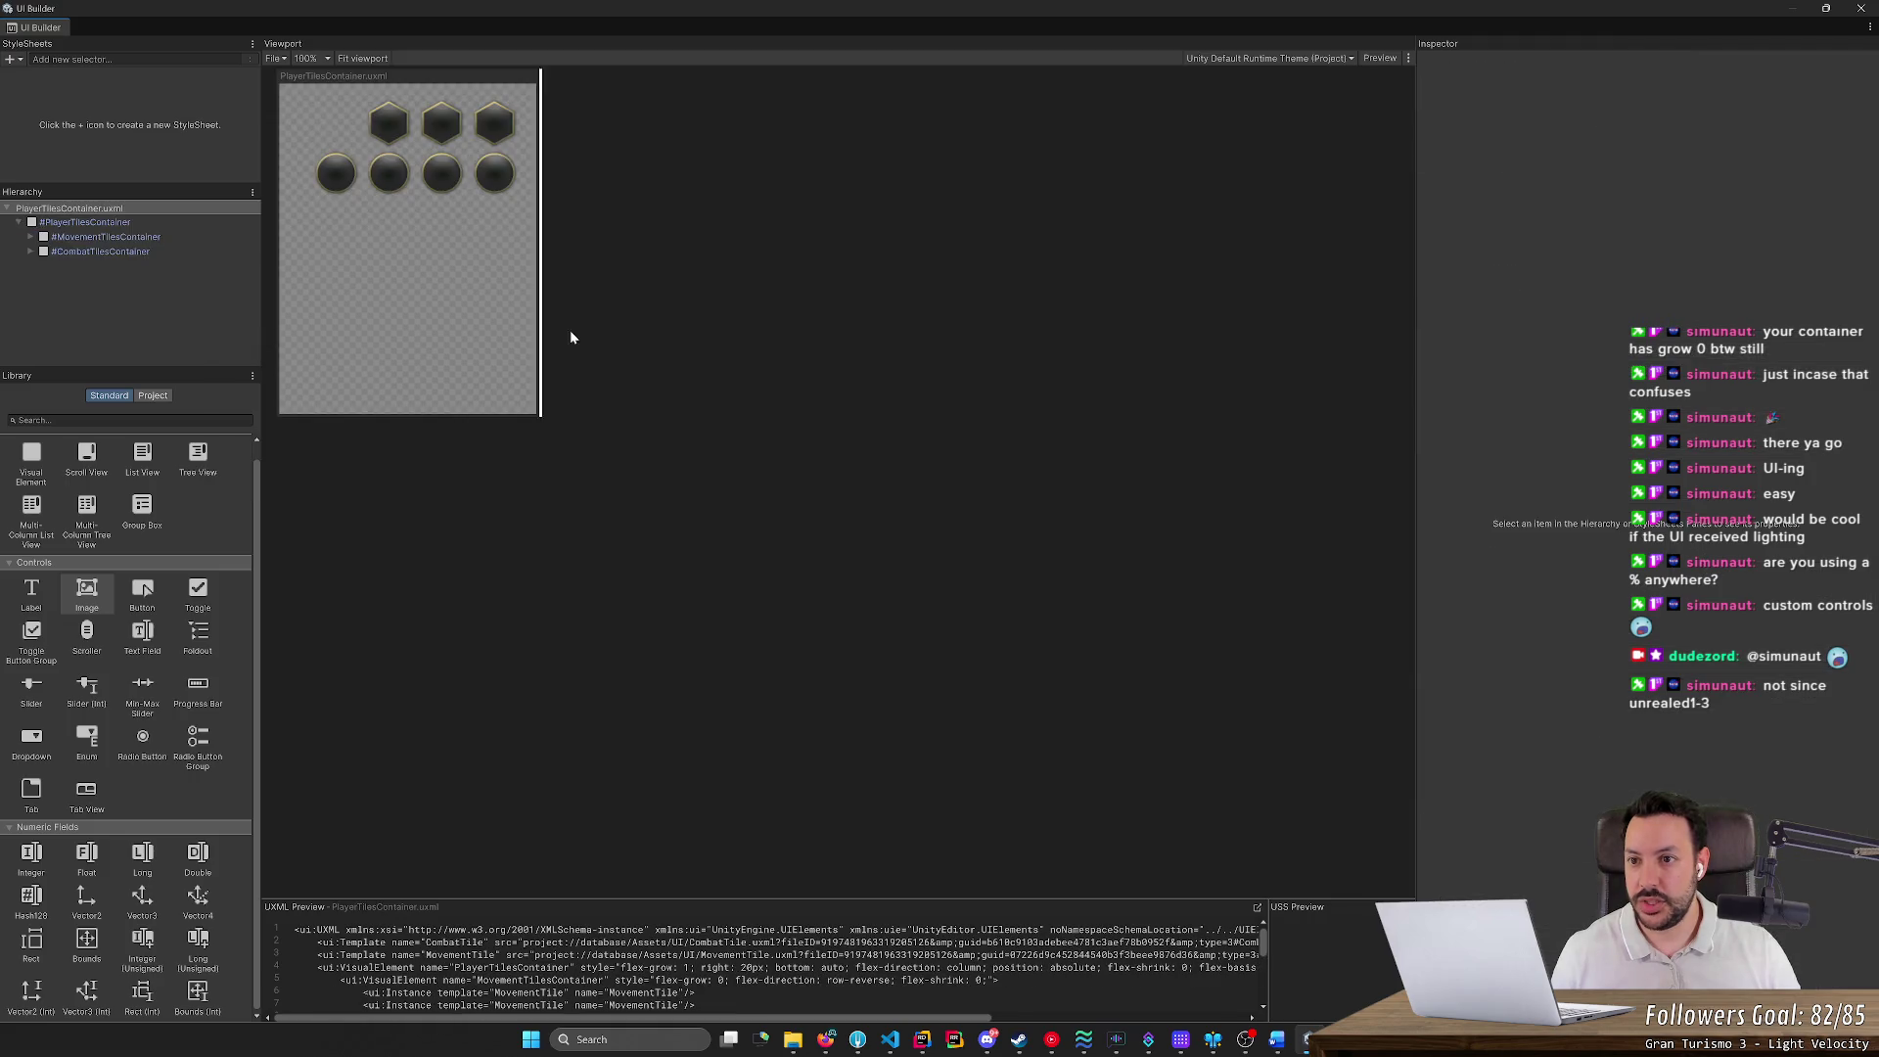
click(122, 215)
Prefix the GetComponent call with 'PlayerTilesContainer* container = ' on line 6
key(alt+Tab)
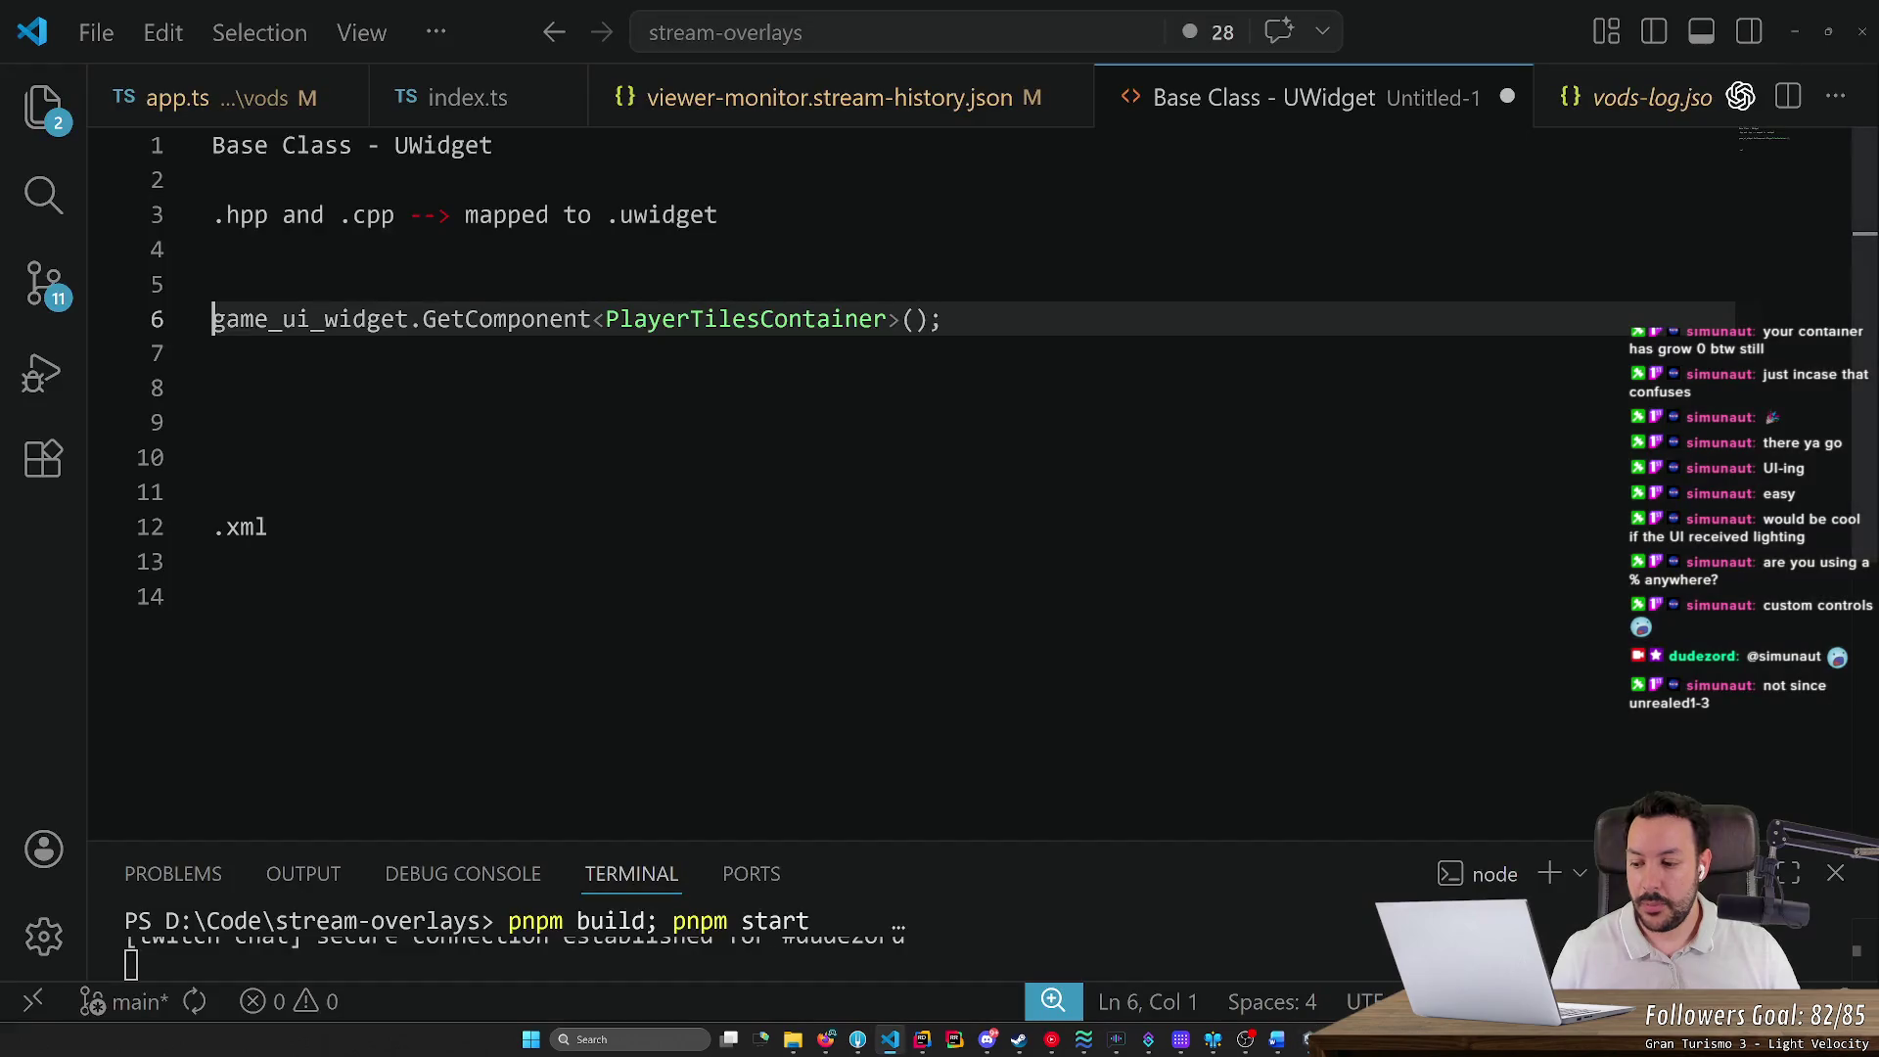
key(Up)
key(Down)
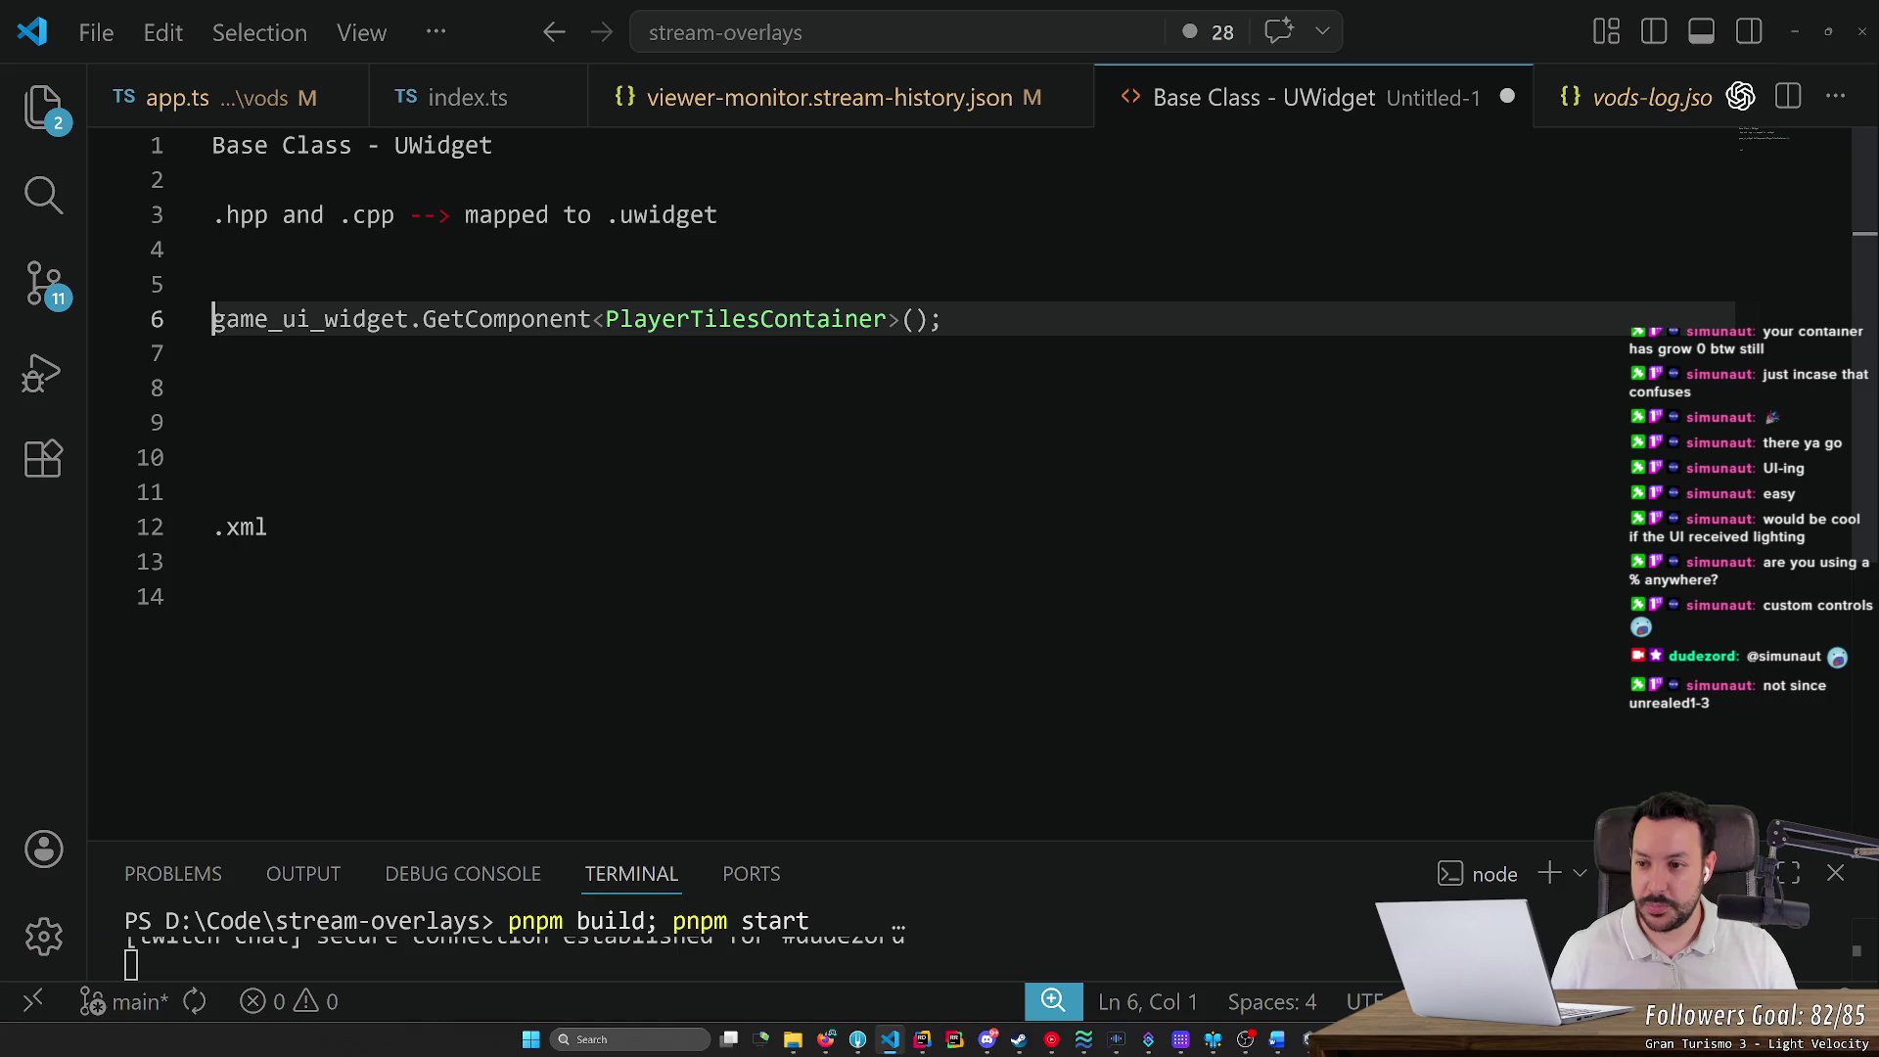
text(PlayerTilesContainer)
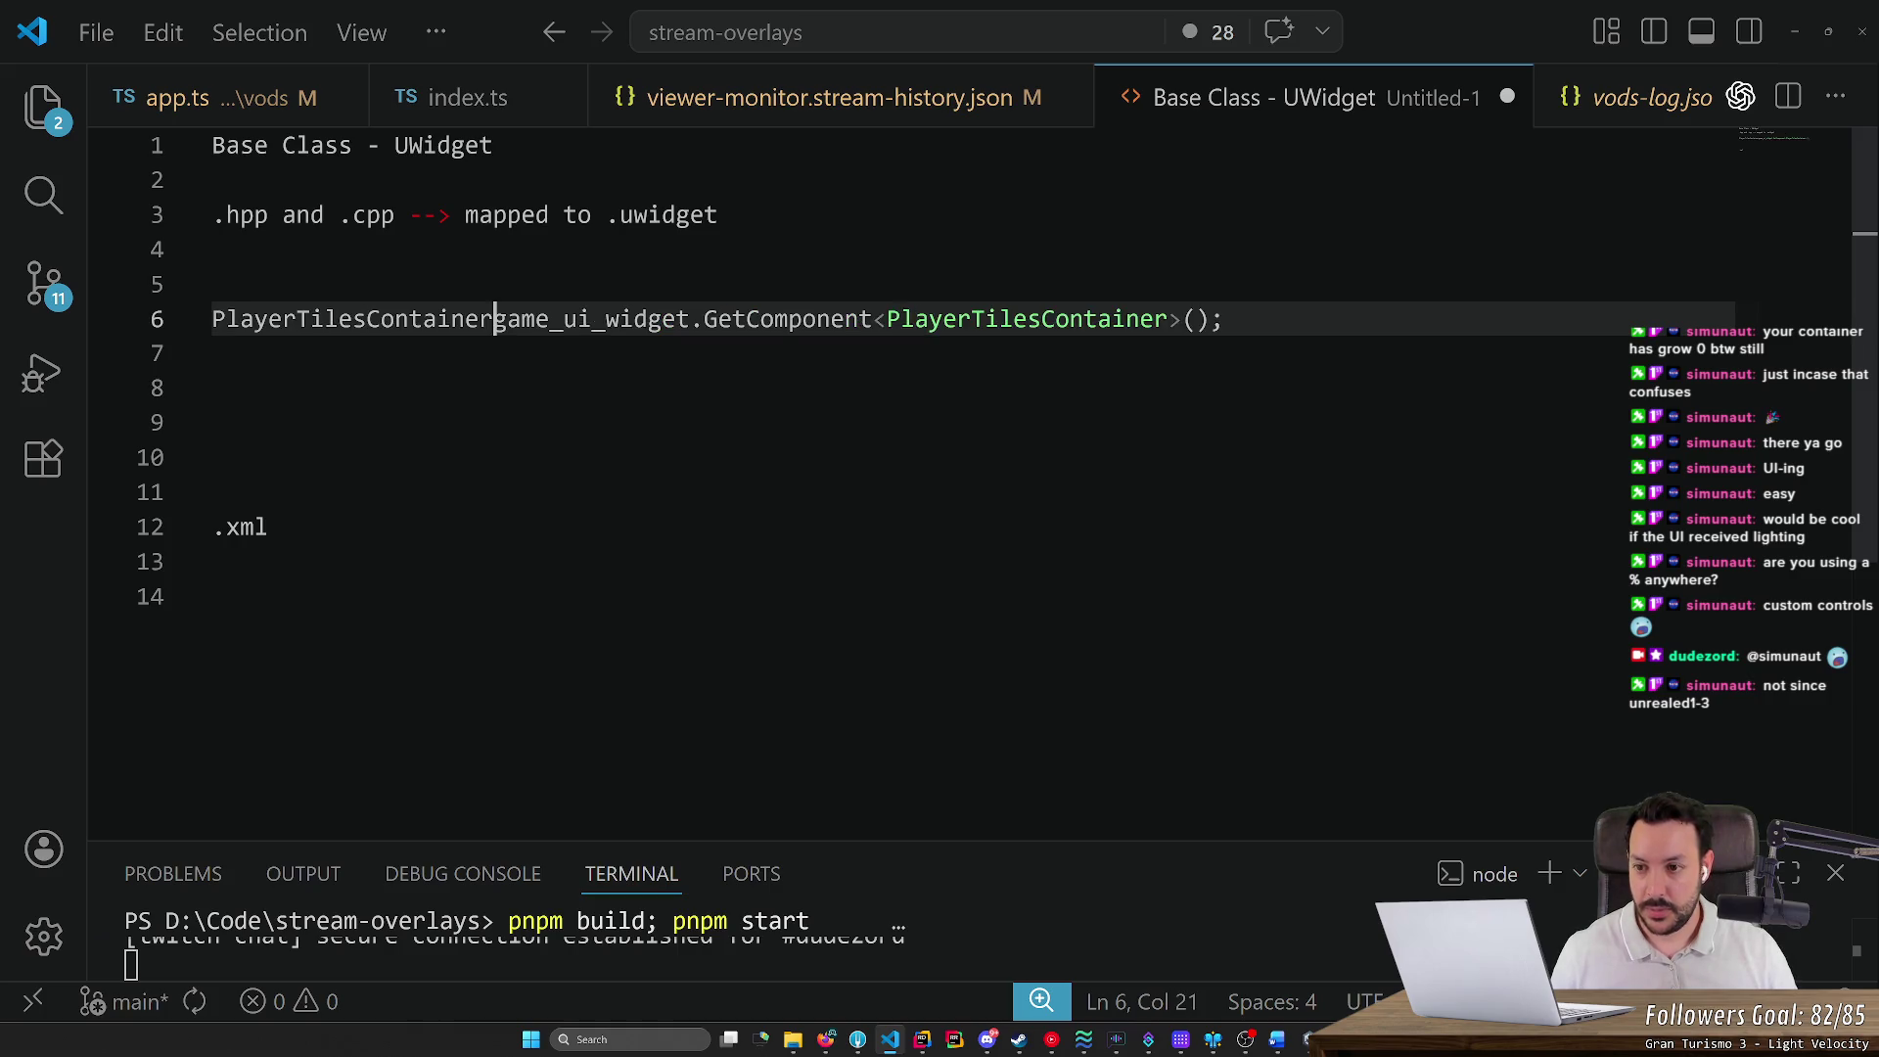
key(Left)
text(*)
key(Right)
key(Escape)
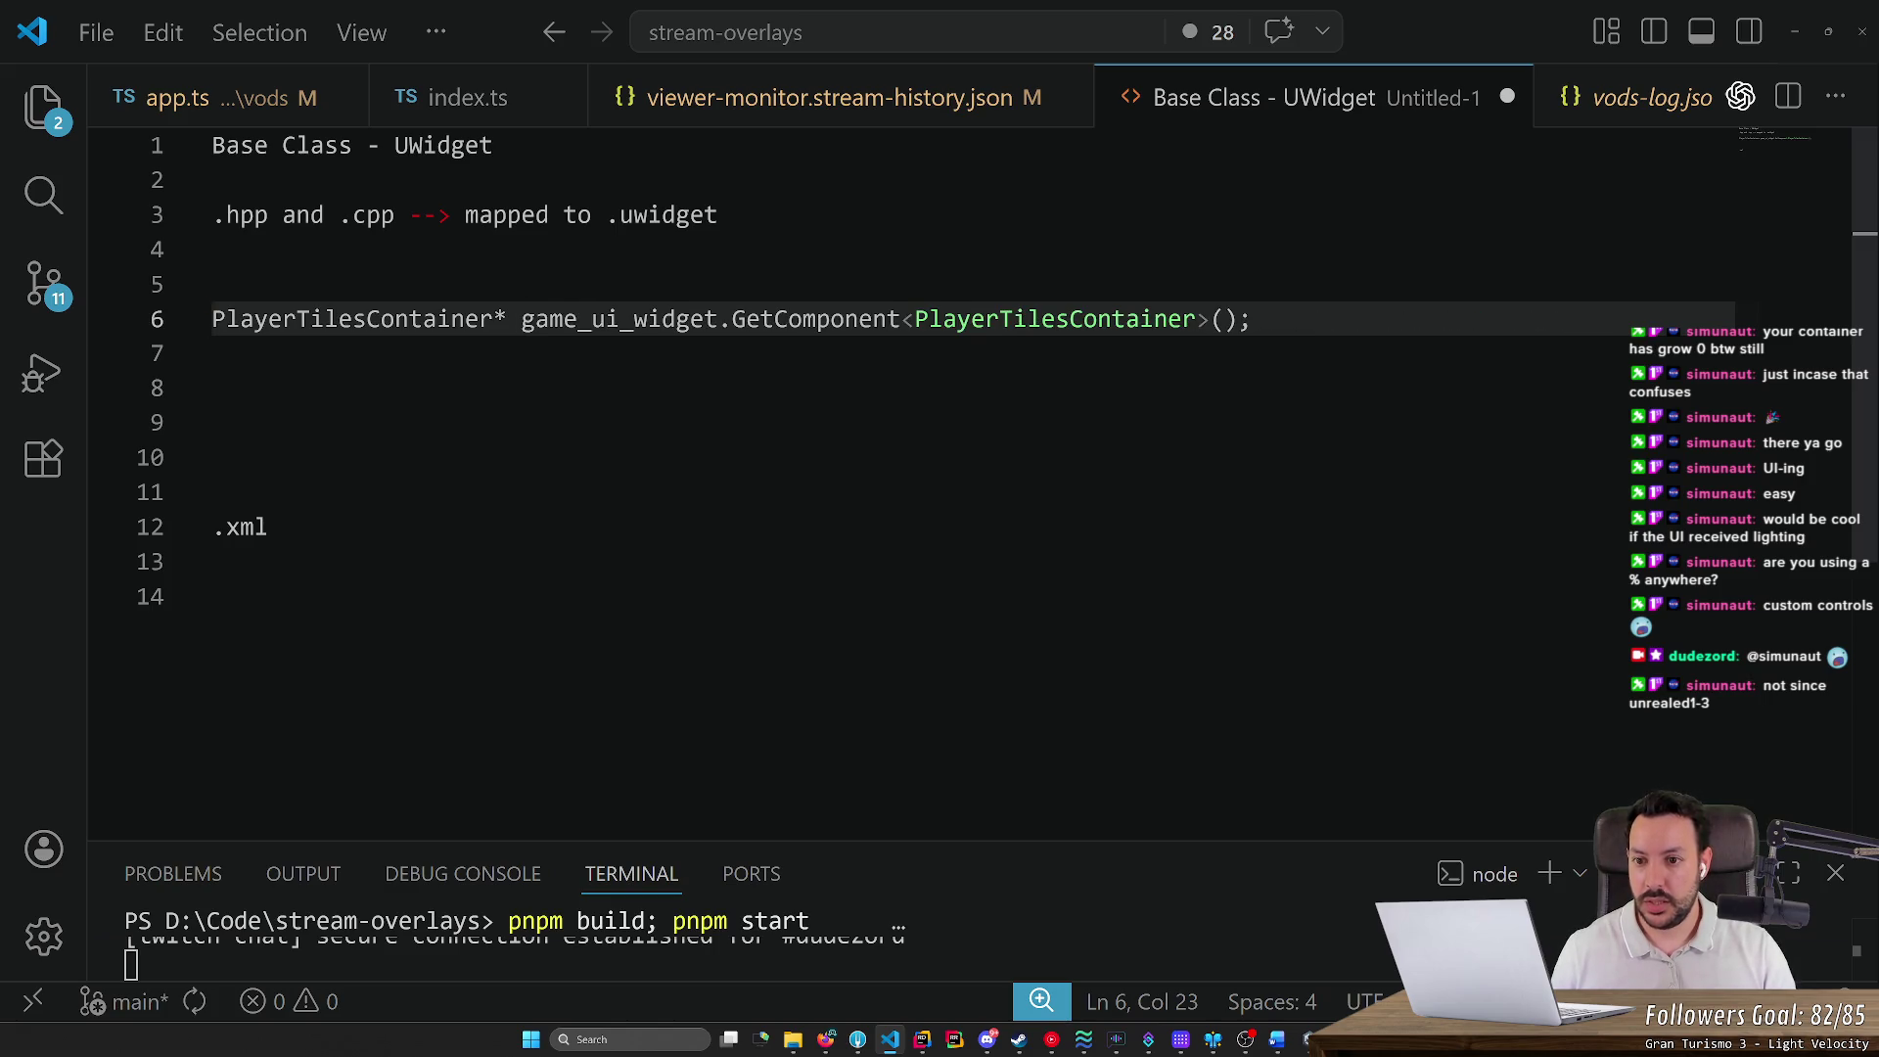
text(container =)
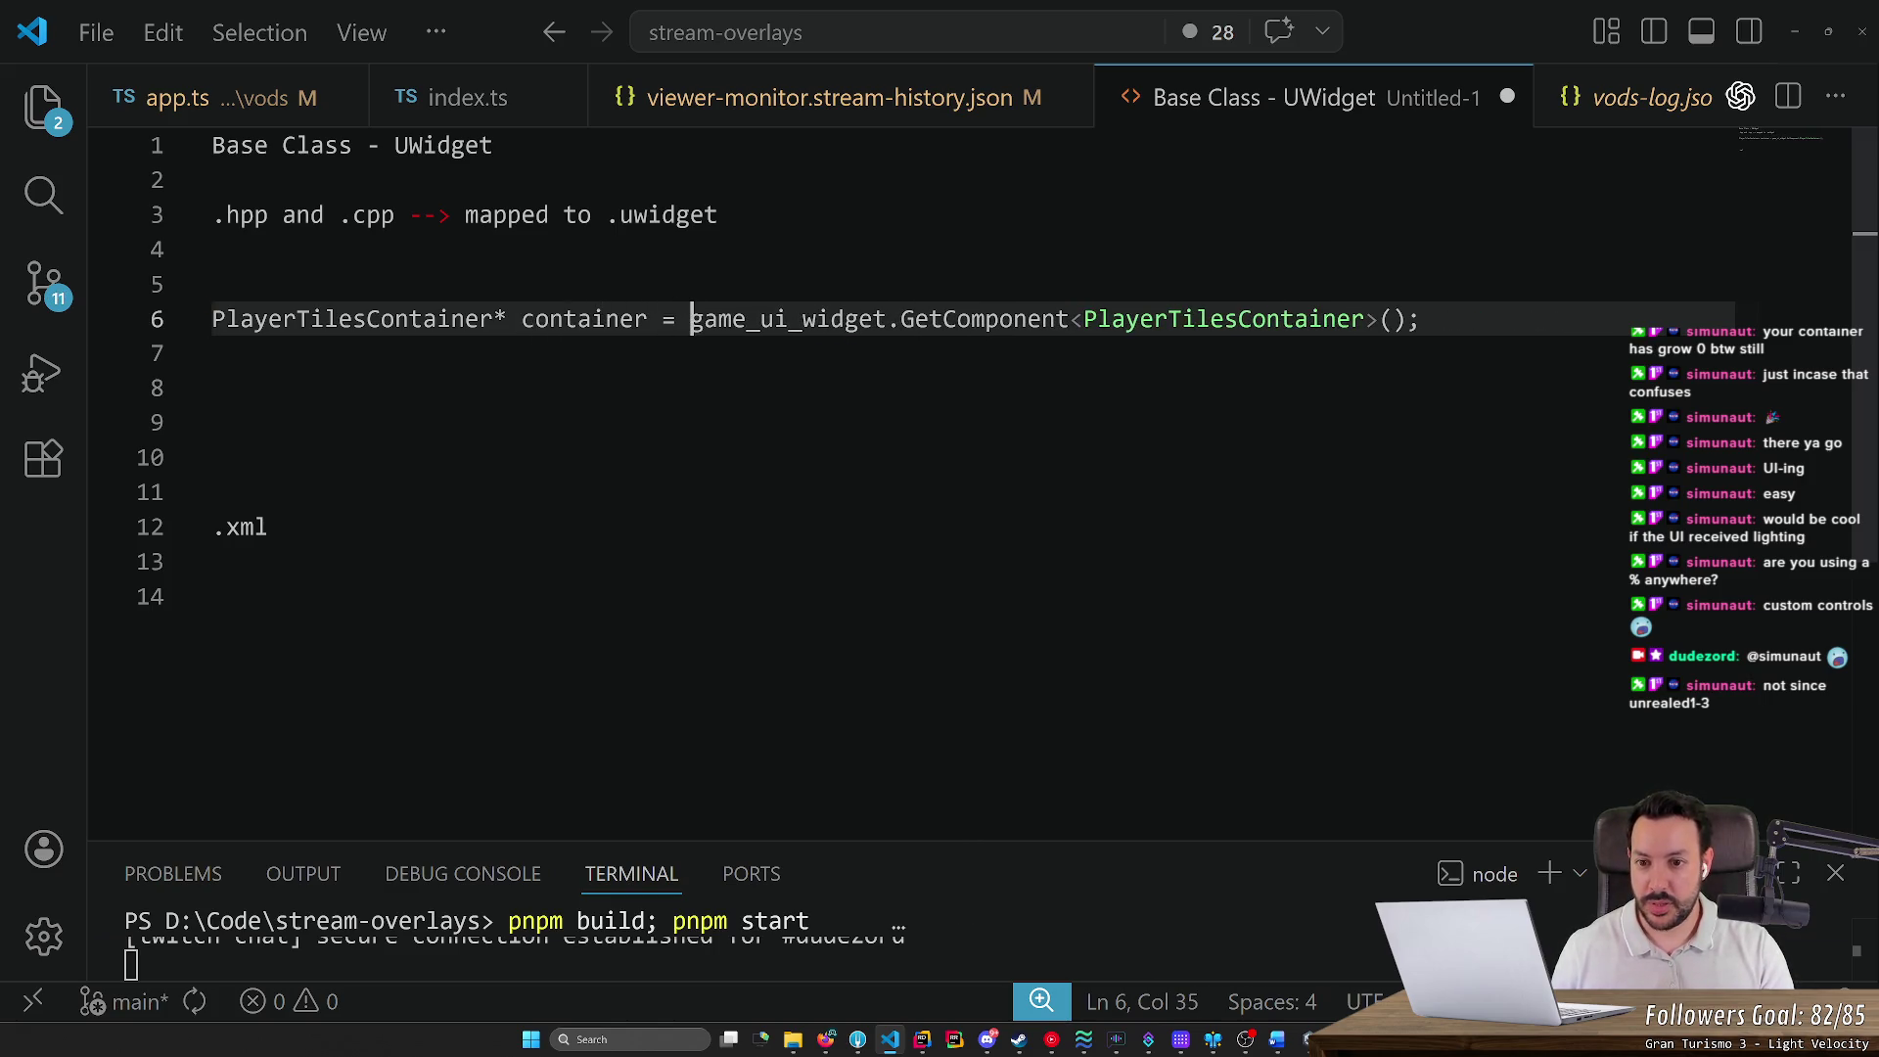
Add the note 'PlayerTilesContainer derives from UWdiget' on a new line near the top
click(213, 353)
double_click(352, 319)
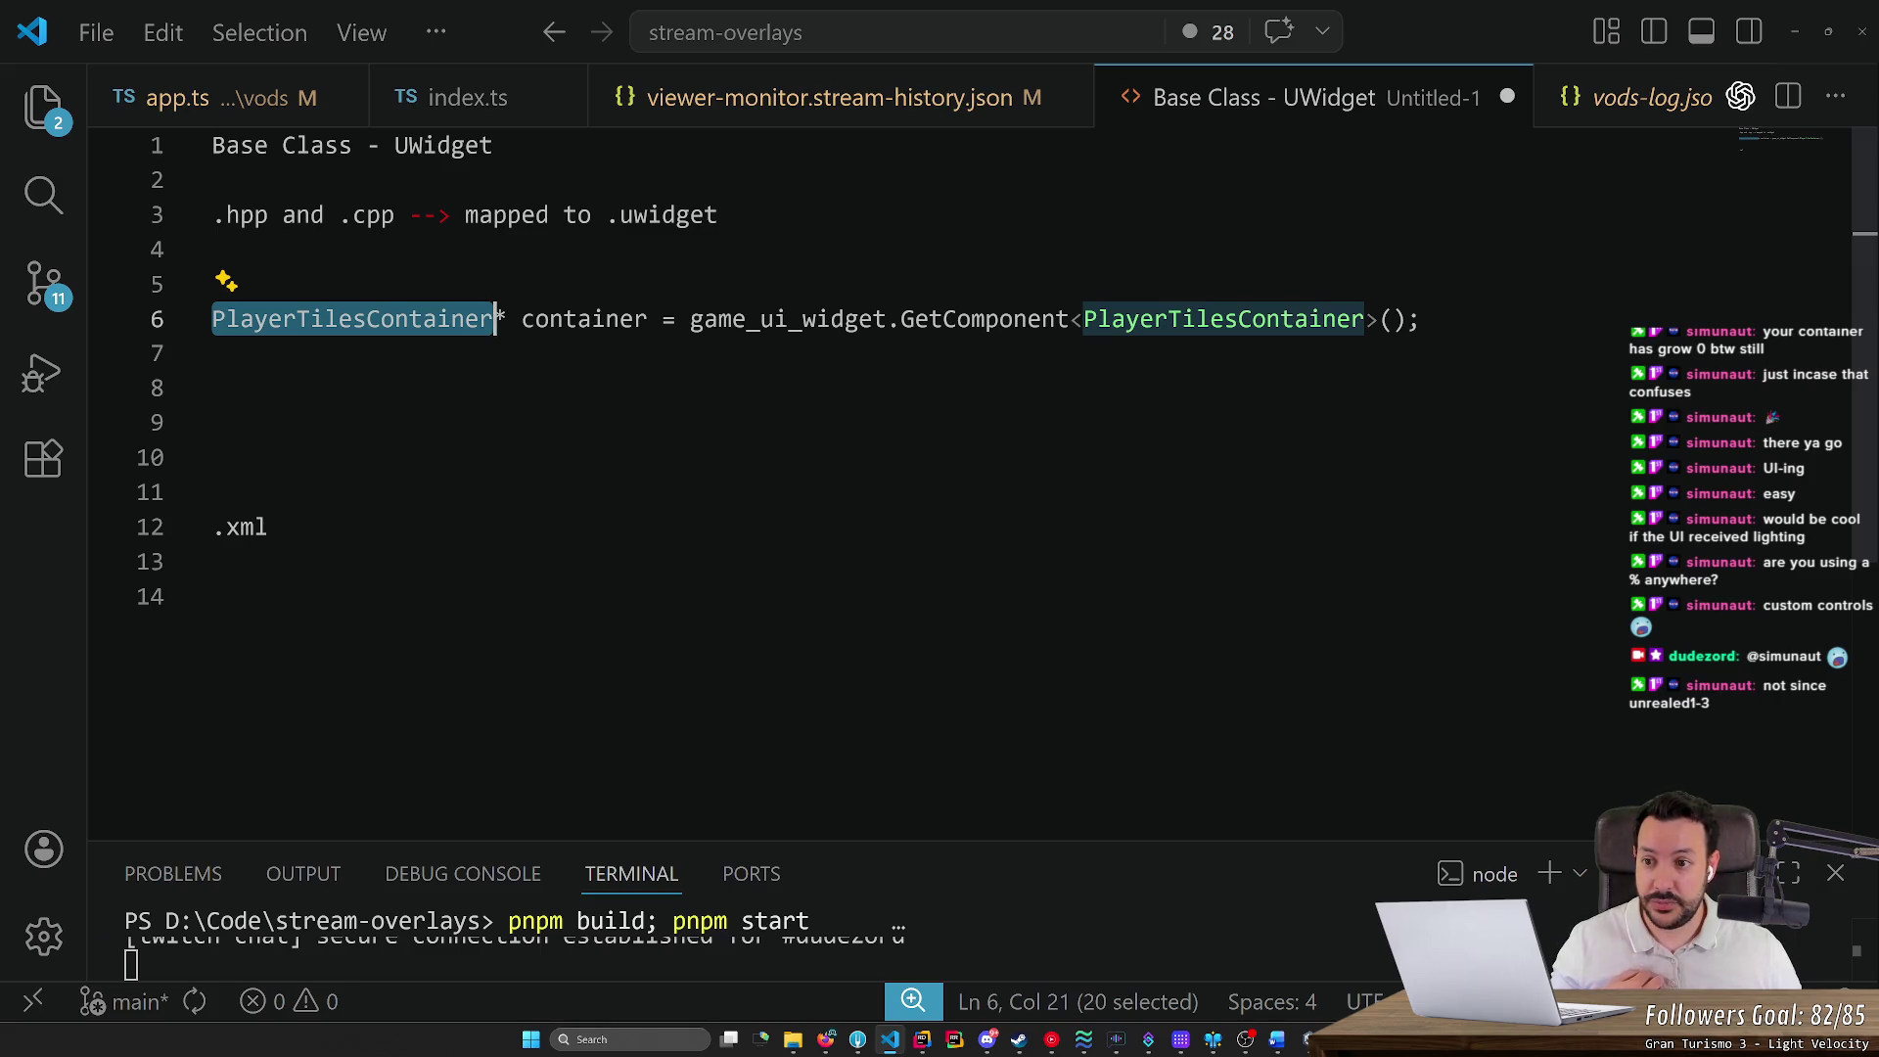
click(436, 319)
double_click(436, 319)
double_click(442, 145)
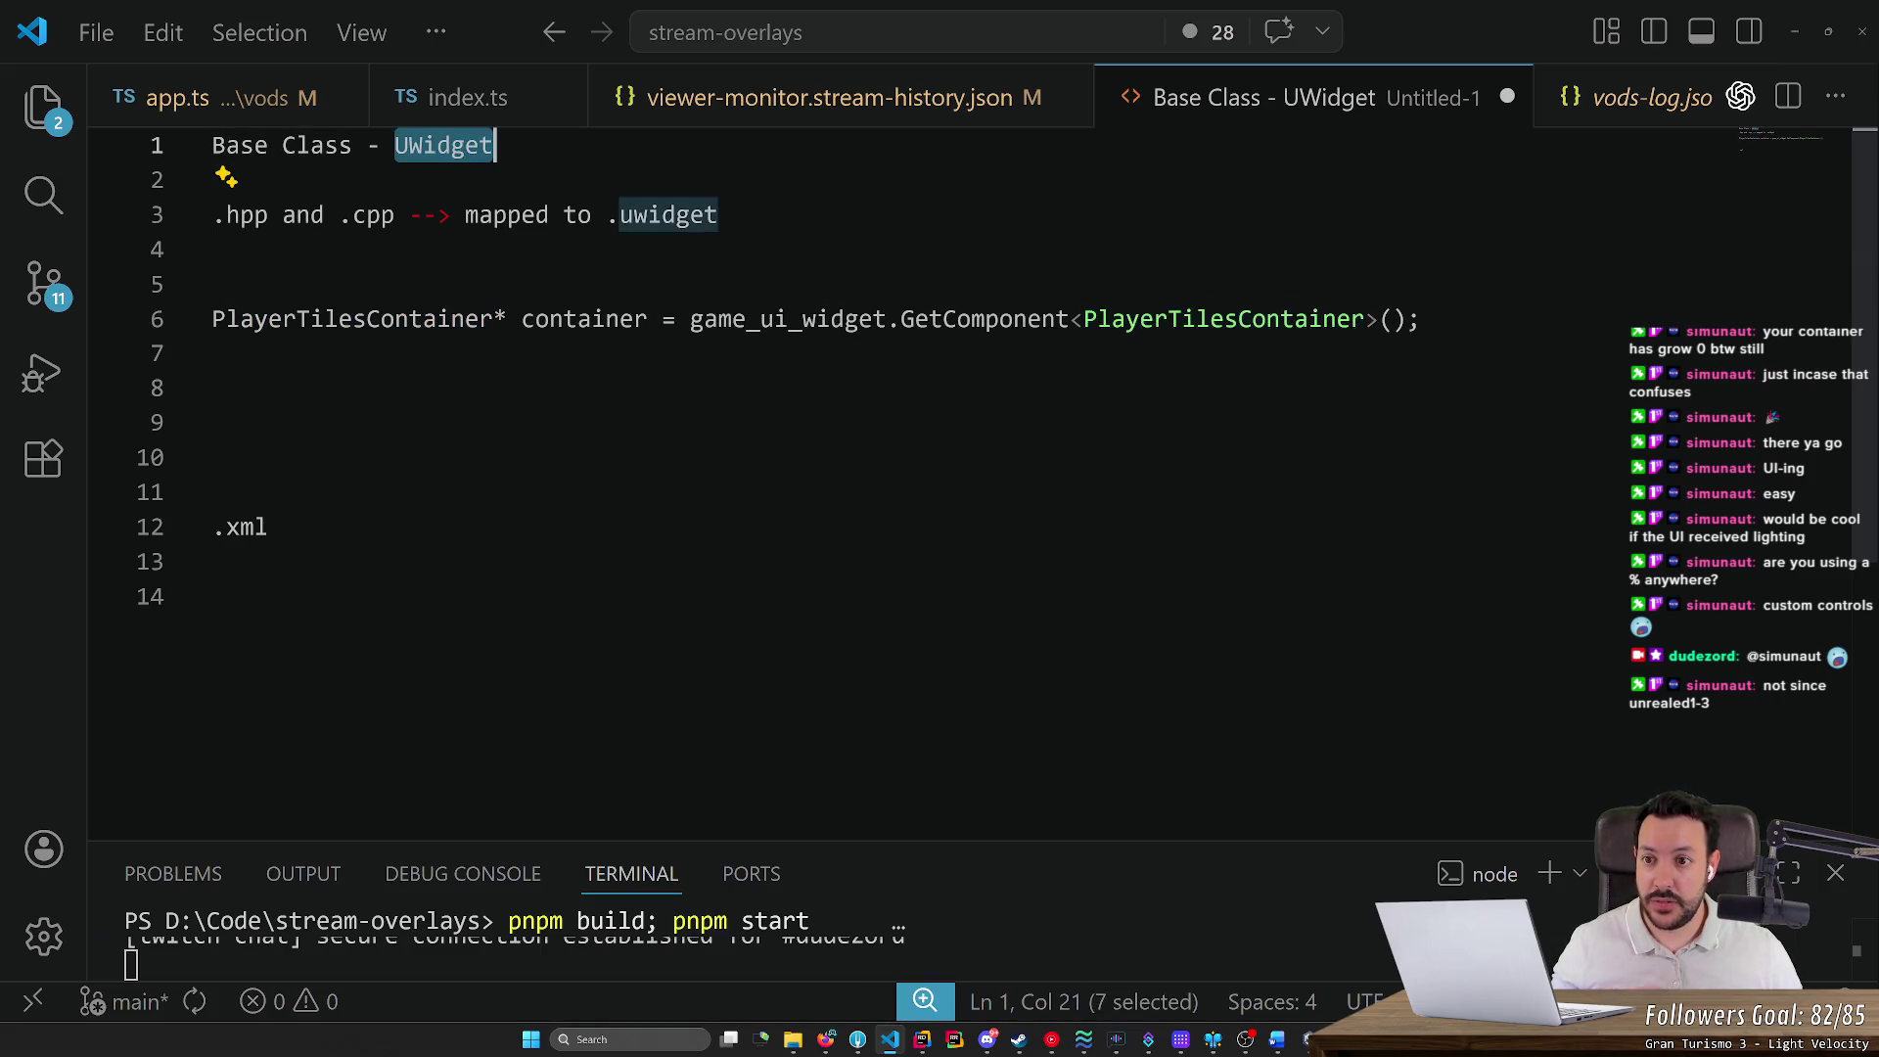
click(412, 319)
double_click(412, 319)
key(ctrl+c)
click(254, 180)
key(Return)
key(ctrl+v)
text(derive)
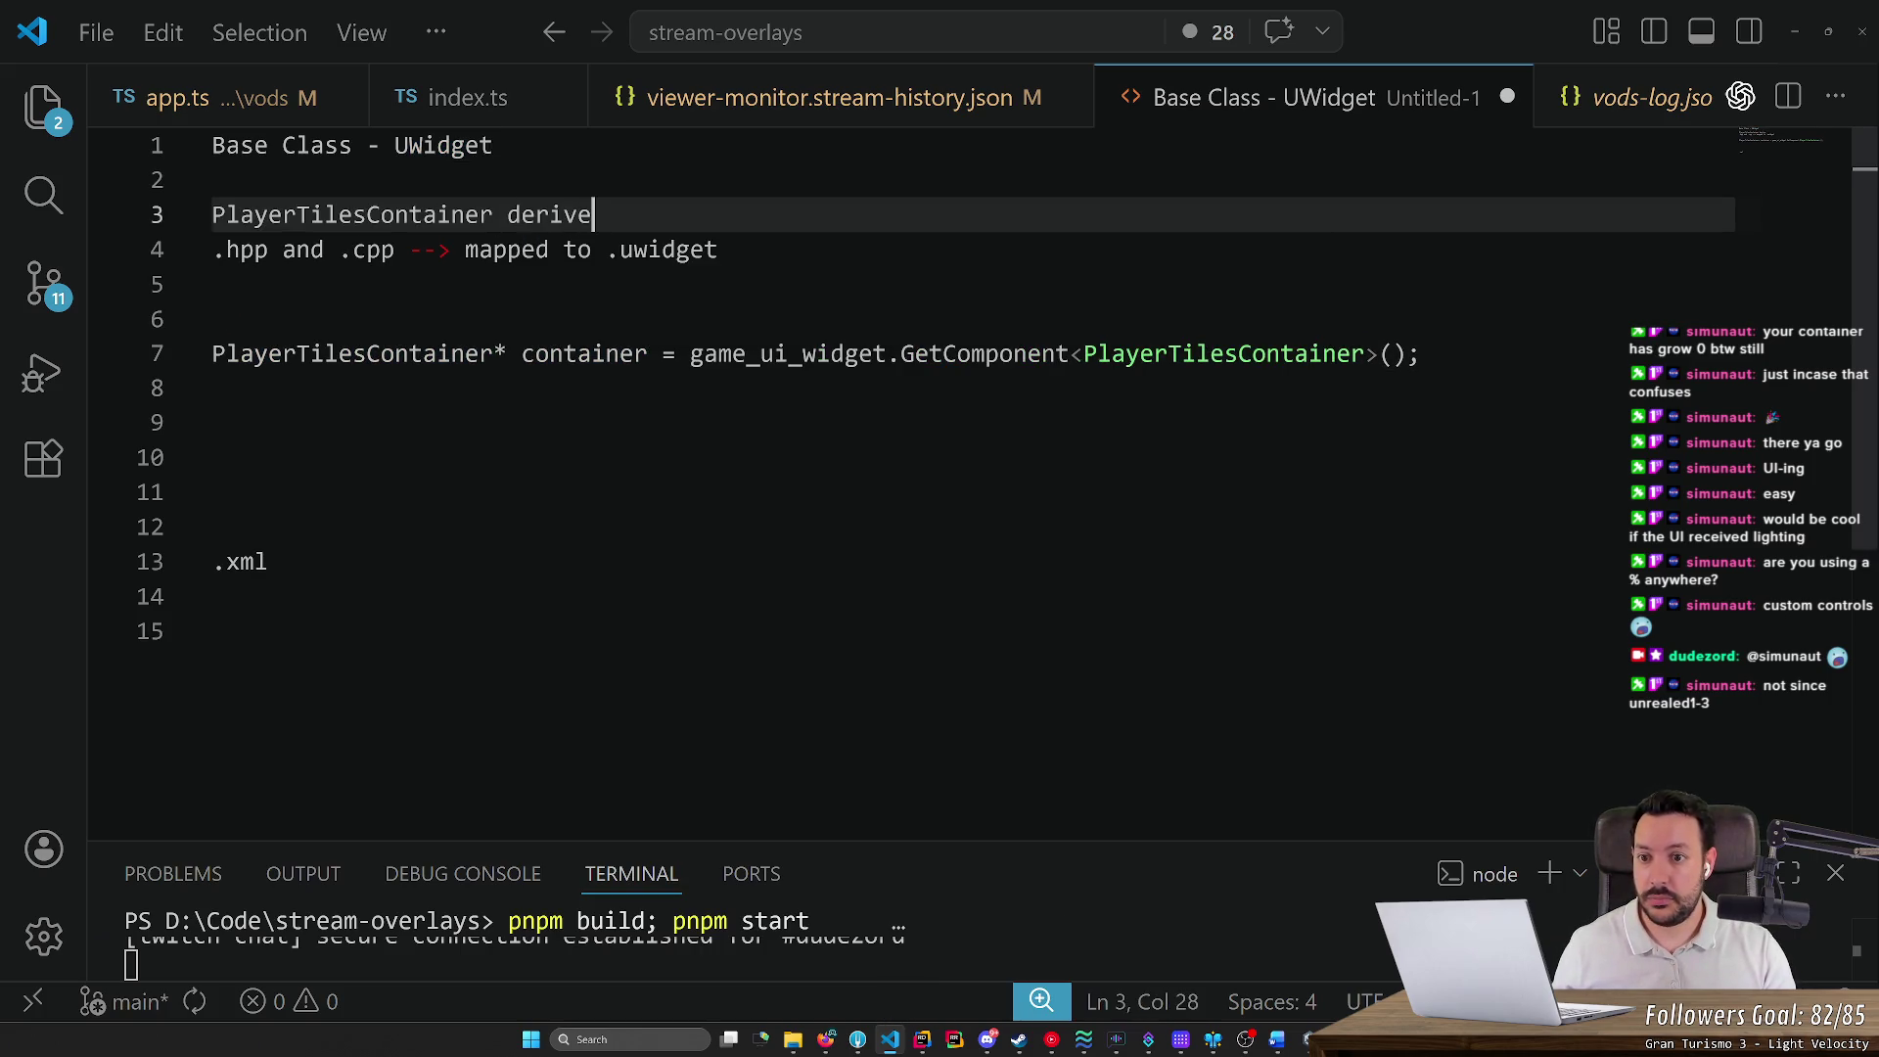
text(s from UWidget)
key(BackSpace)
key(BackSpace)
key(BackSpace)
text(dig)
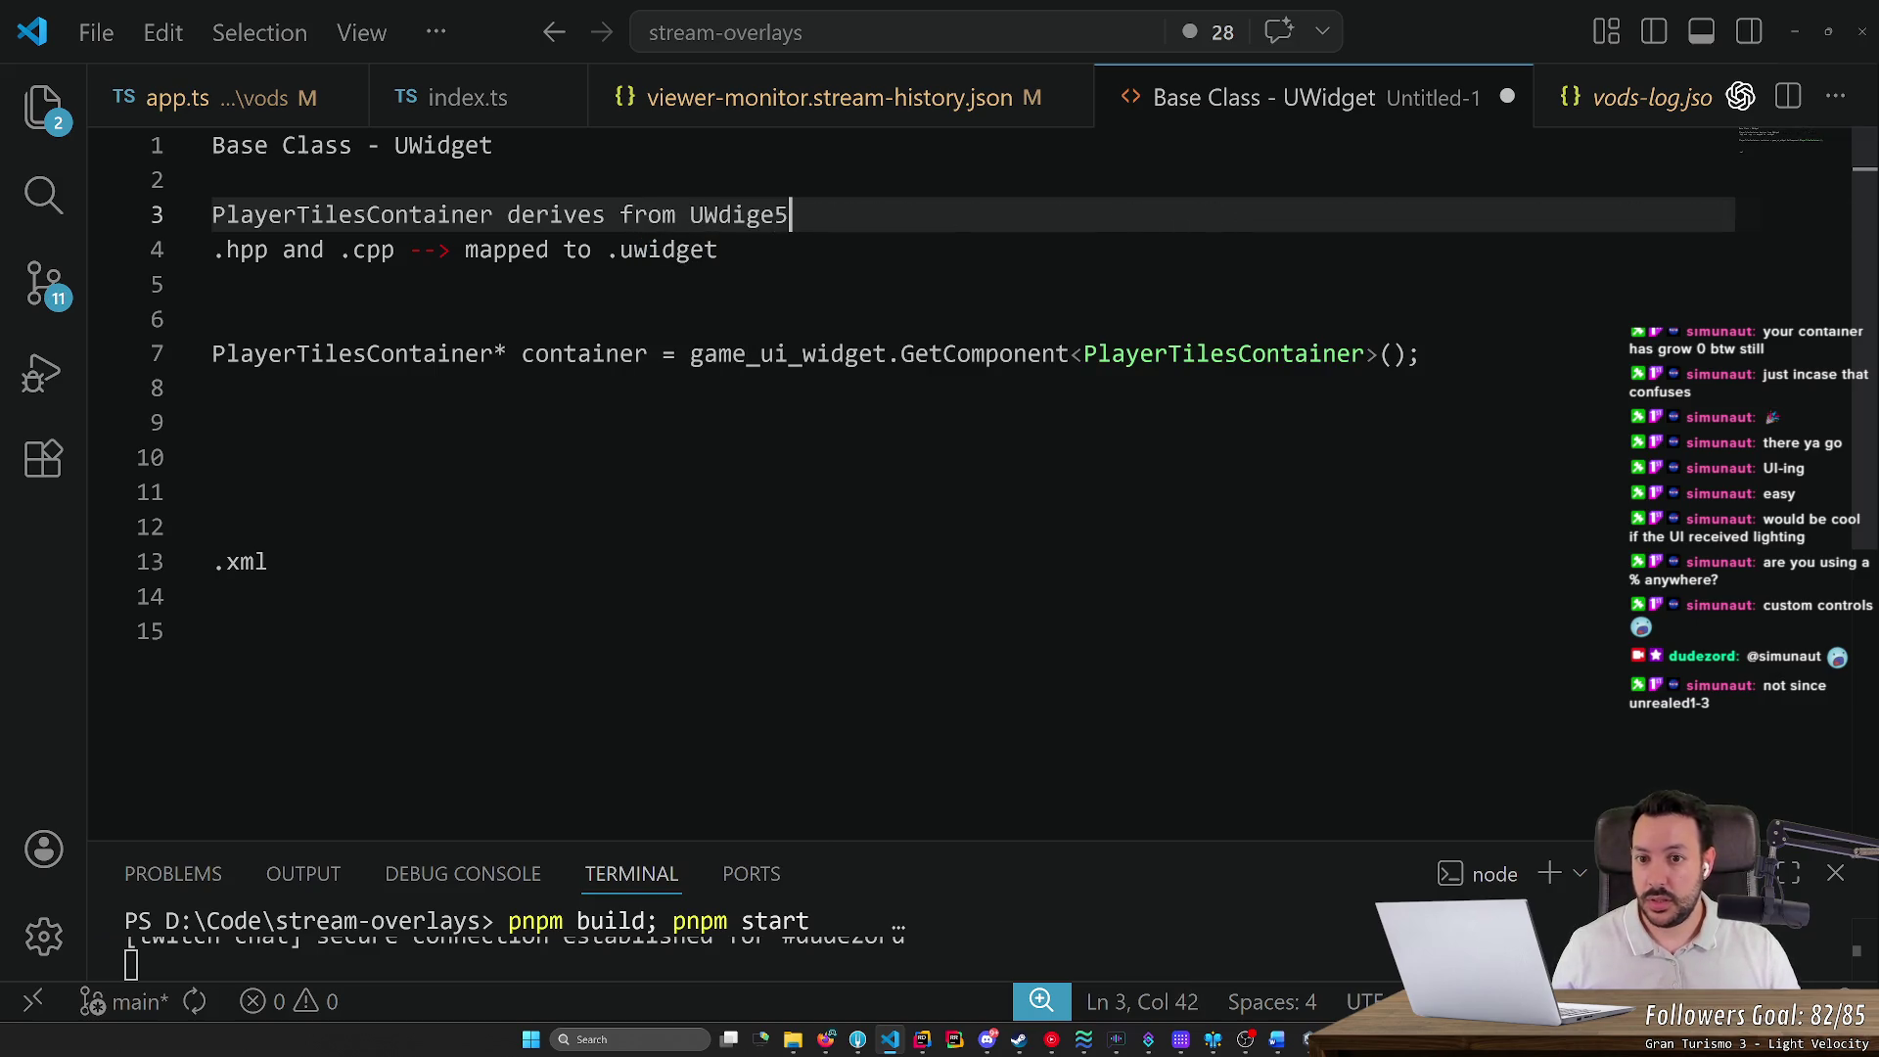
text(et)
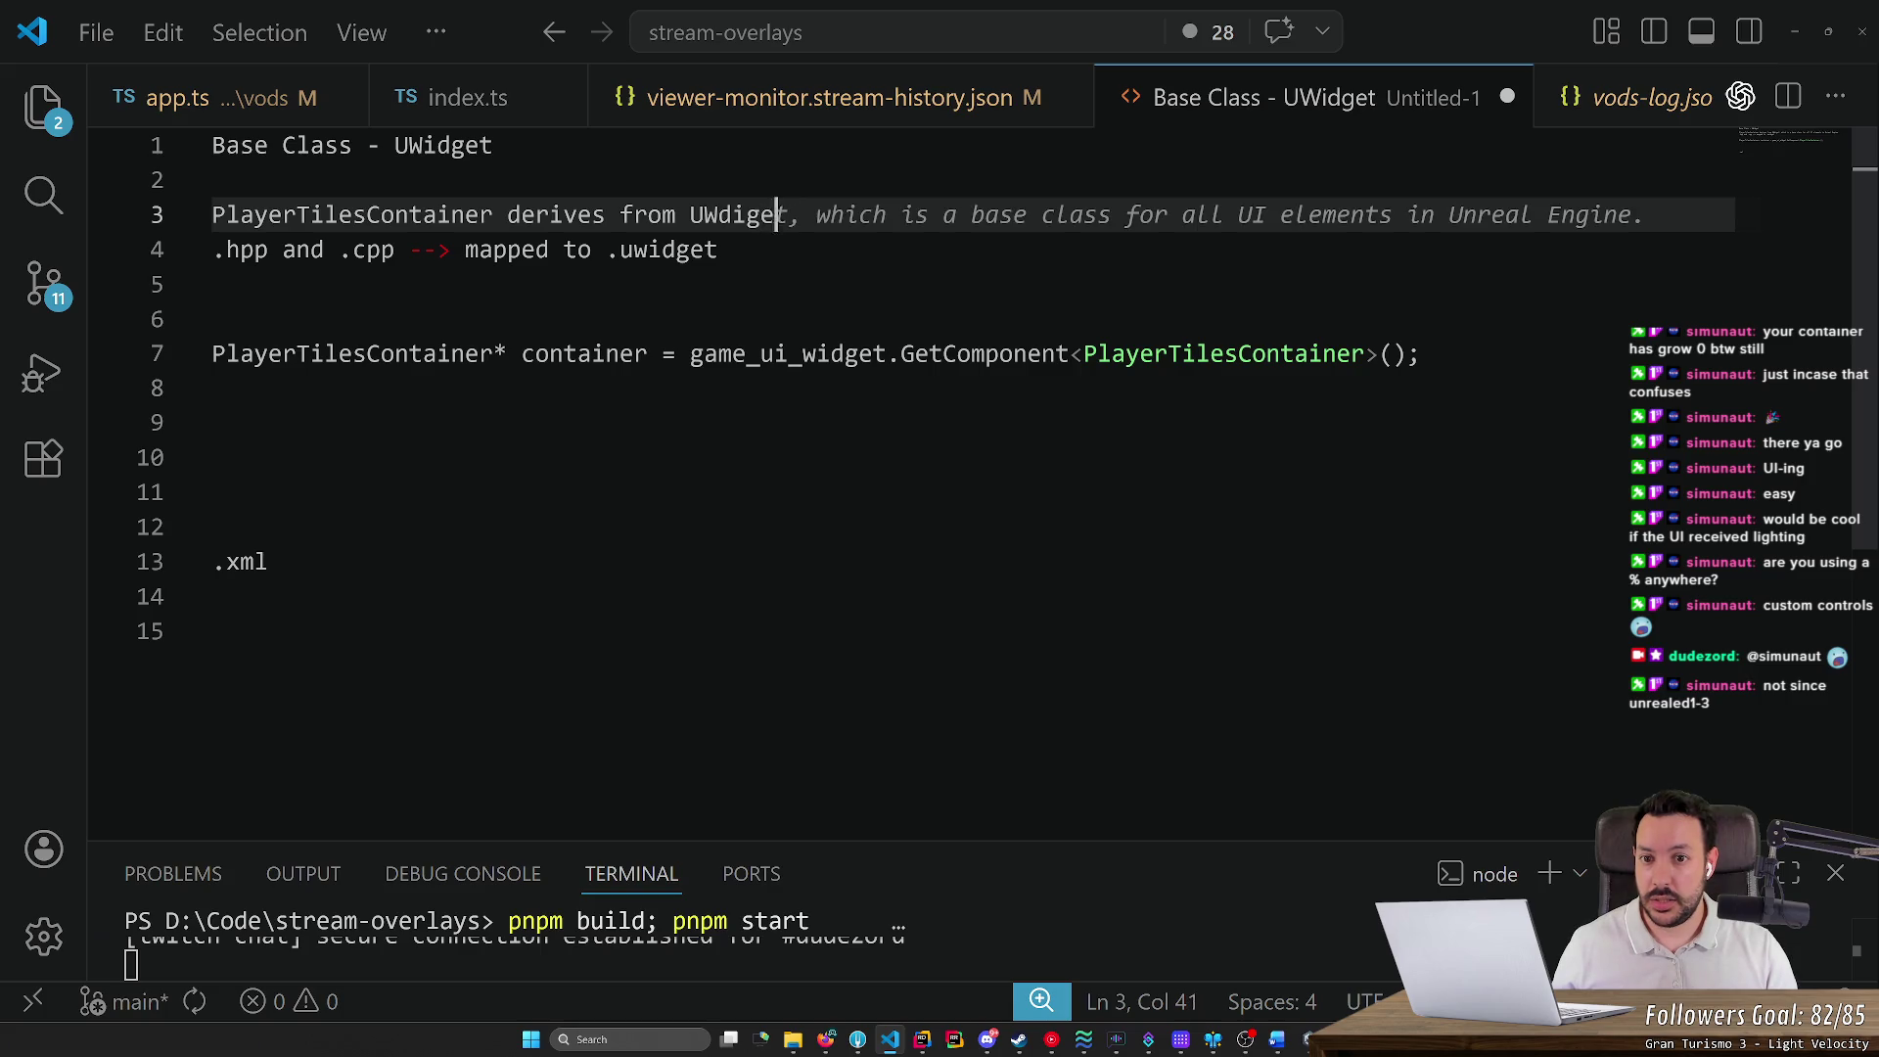
Inspect the MovementTilesContainer and CombatTilesContainer elements in the UI Builder hierarchy
key(alt+Tab)
click(127, 235)
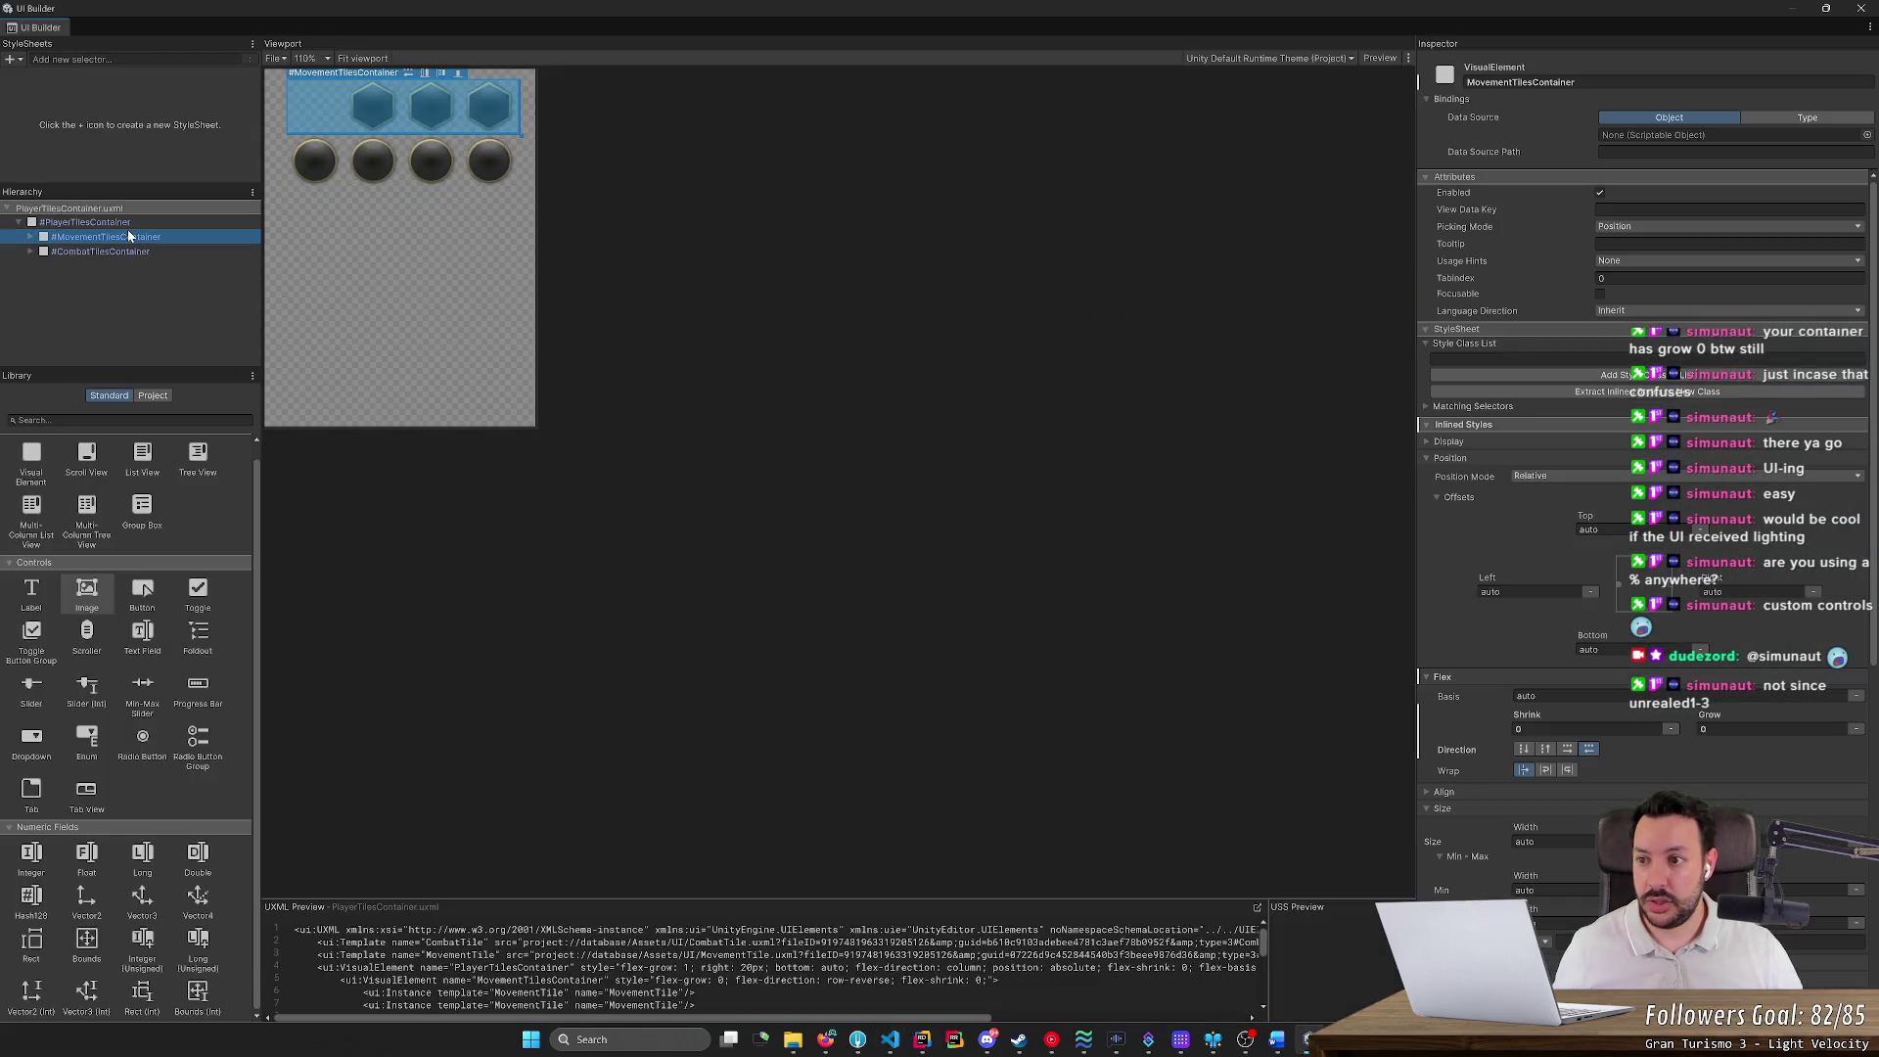
key(Right)
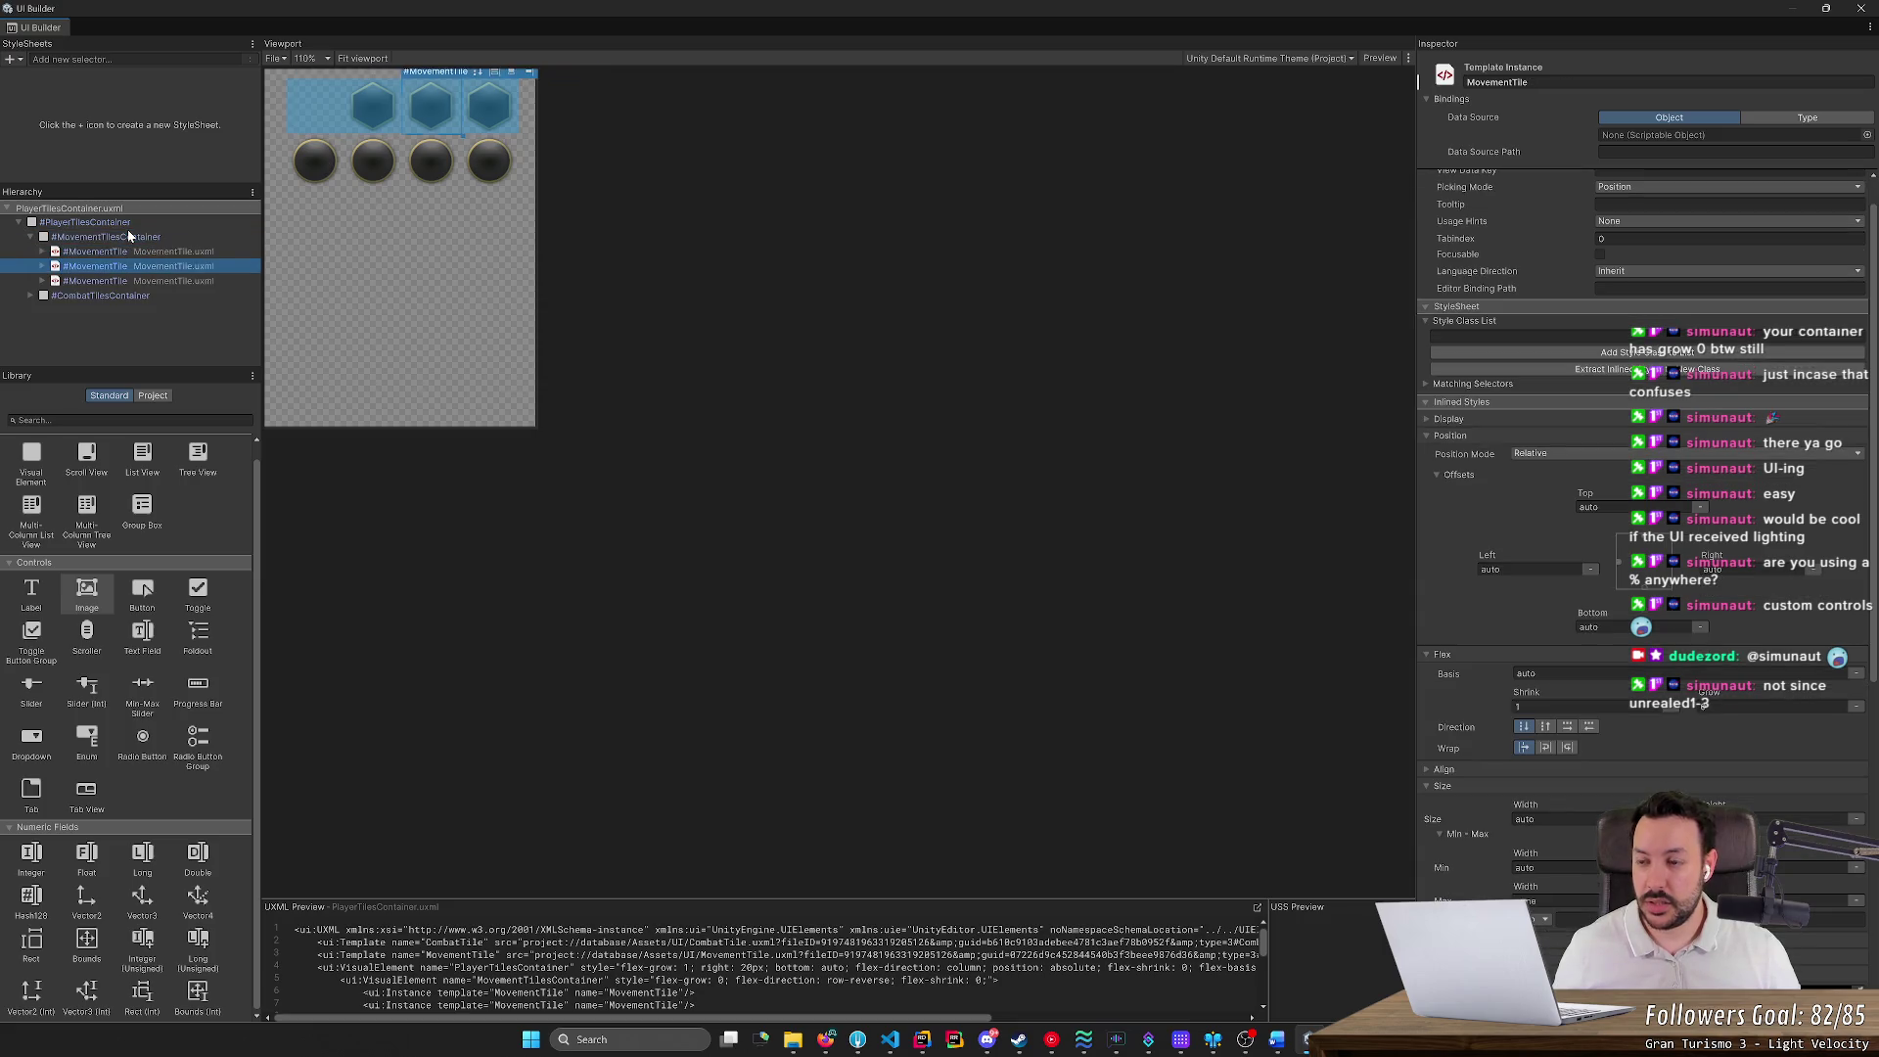
key(Left)
key(Right)
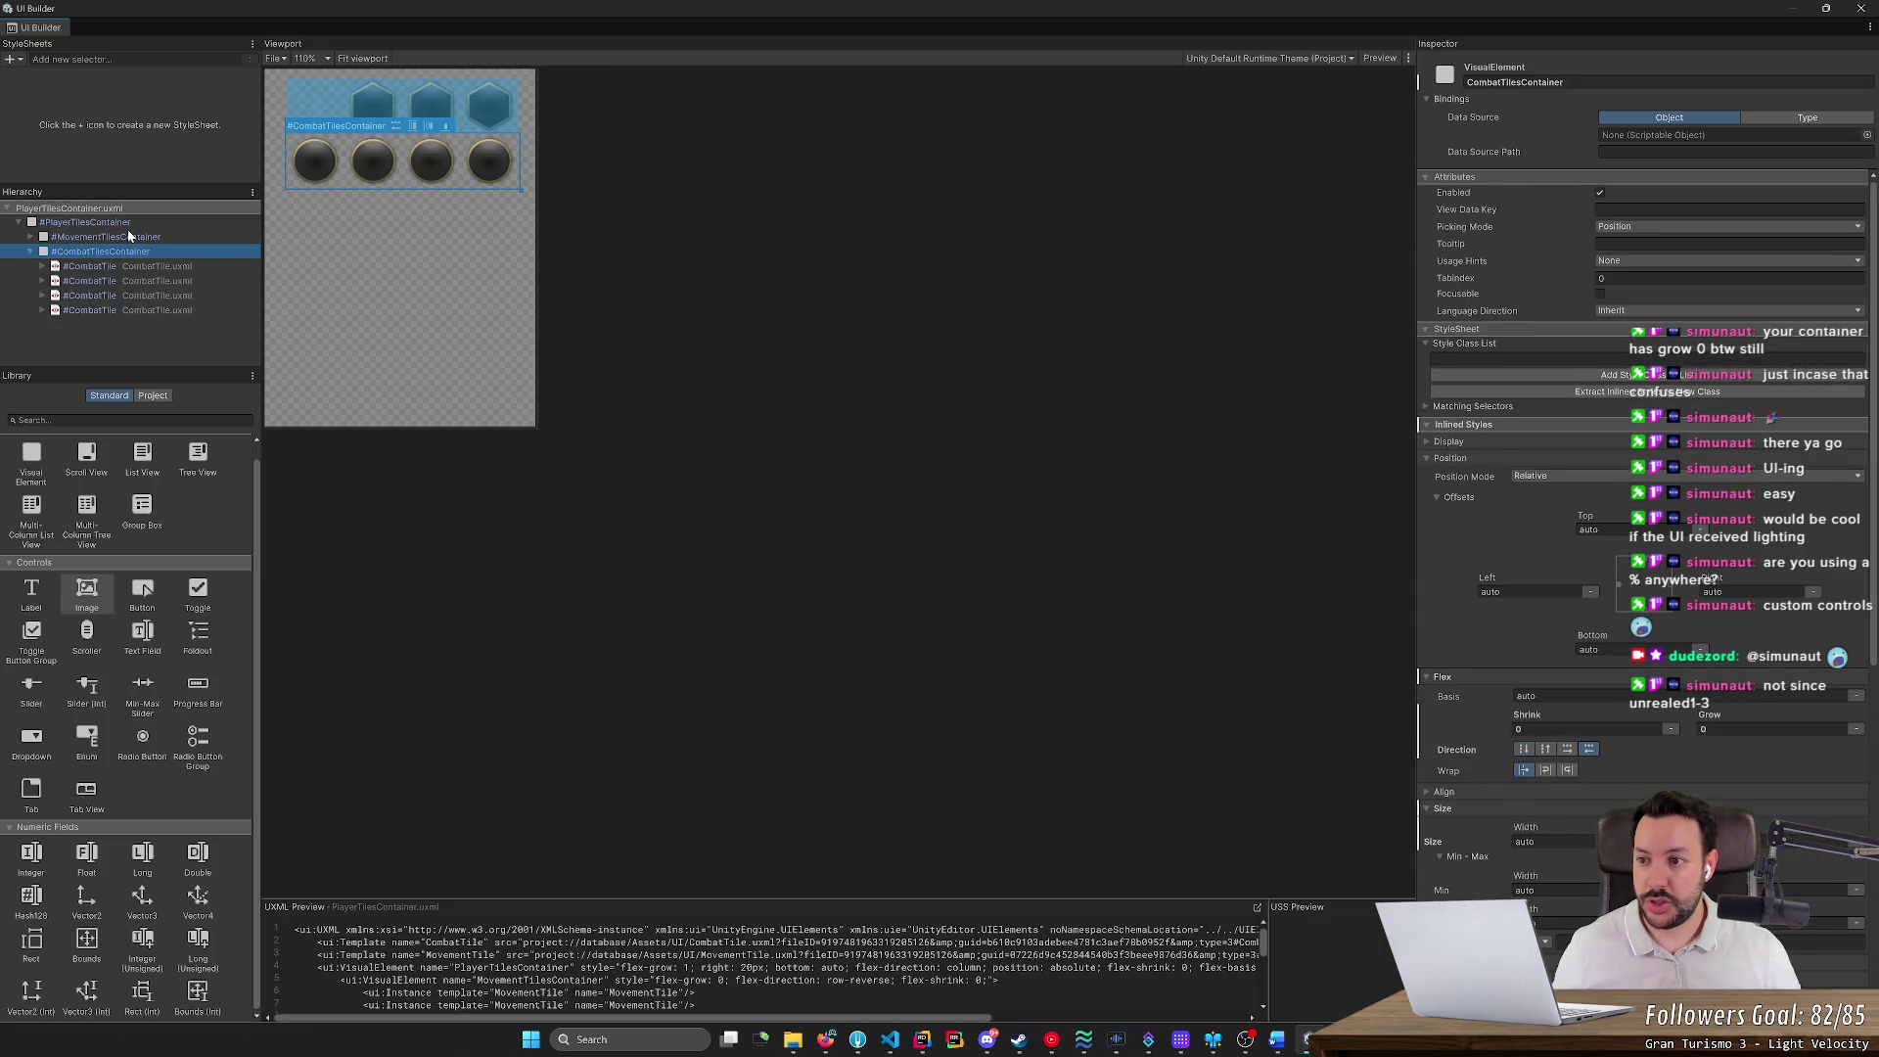
key(Left)
key(Down)
key(alt+Tab)
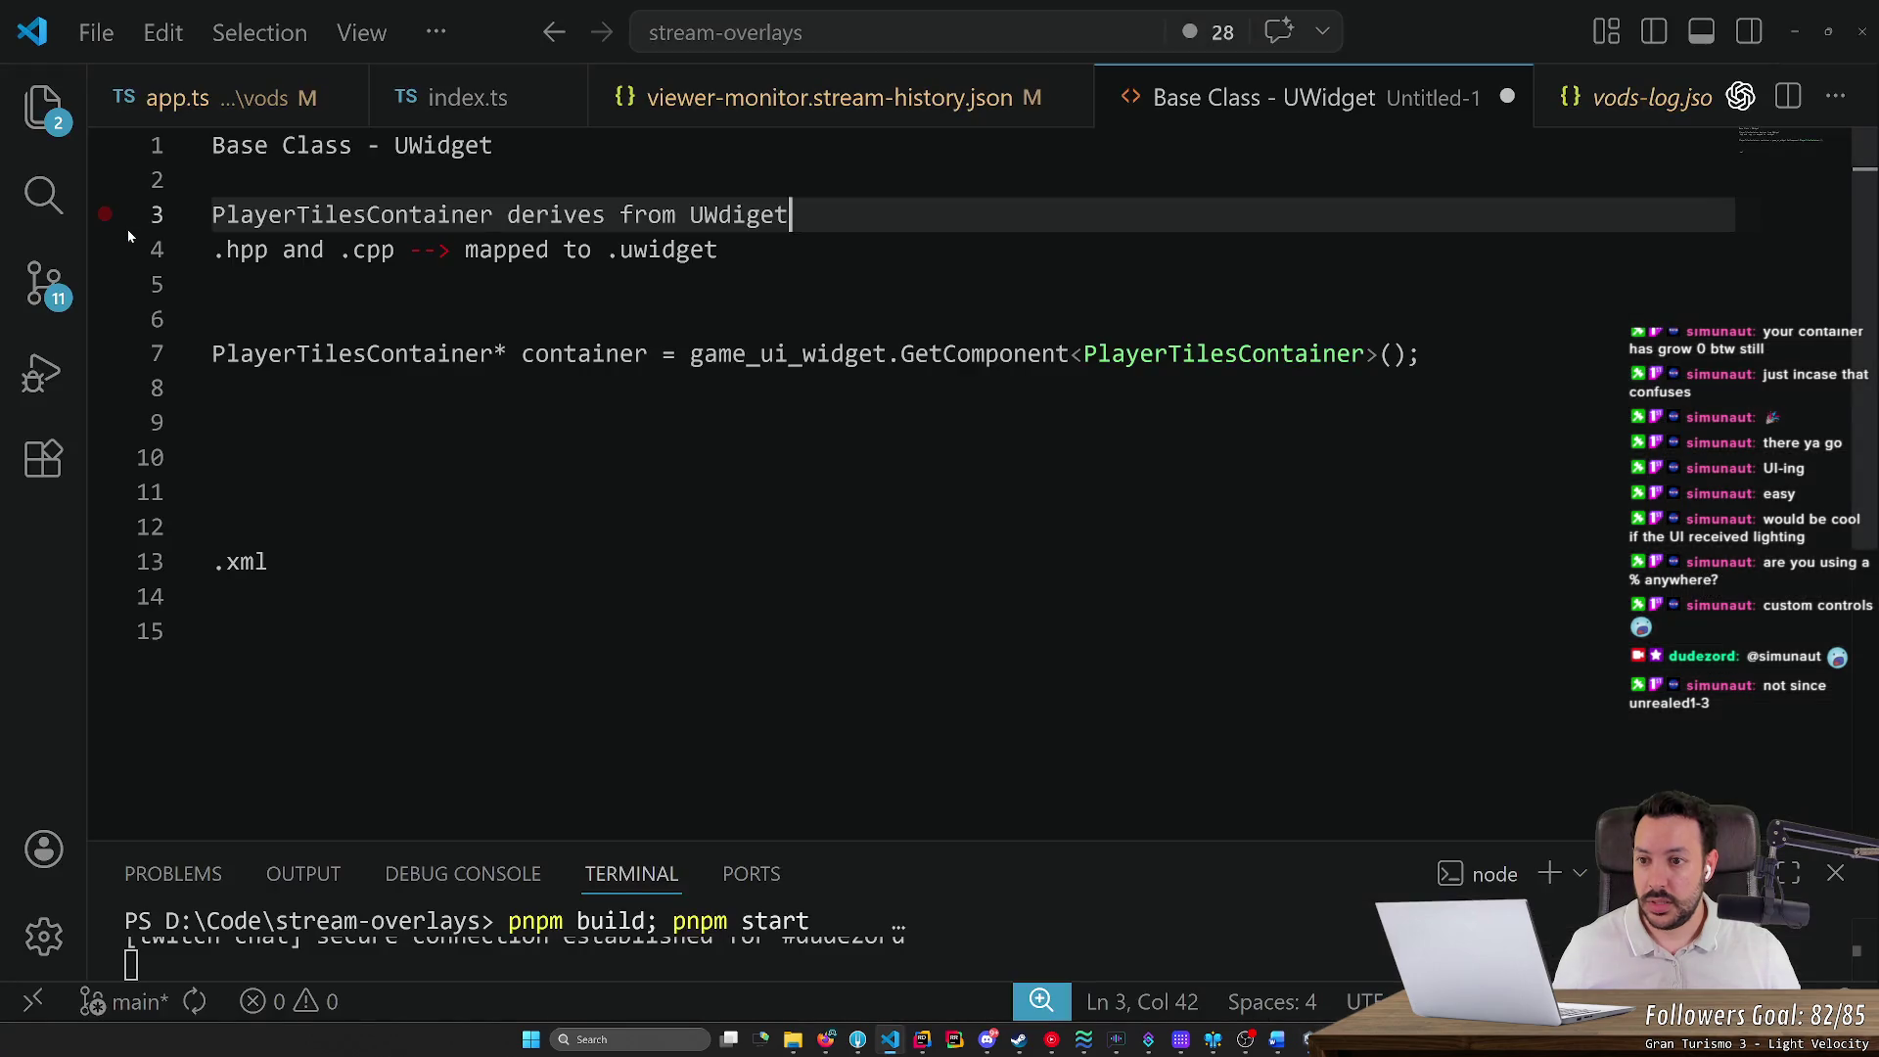
key(Down)
key(Down)
key(Down)
key(Down)
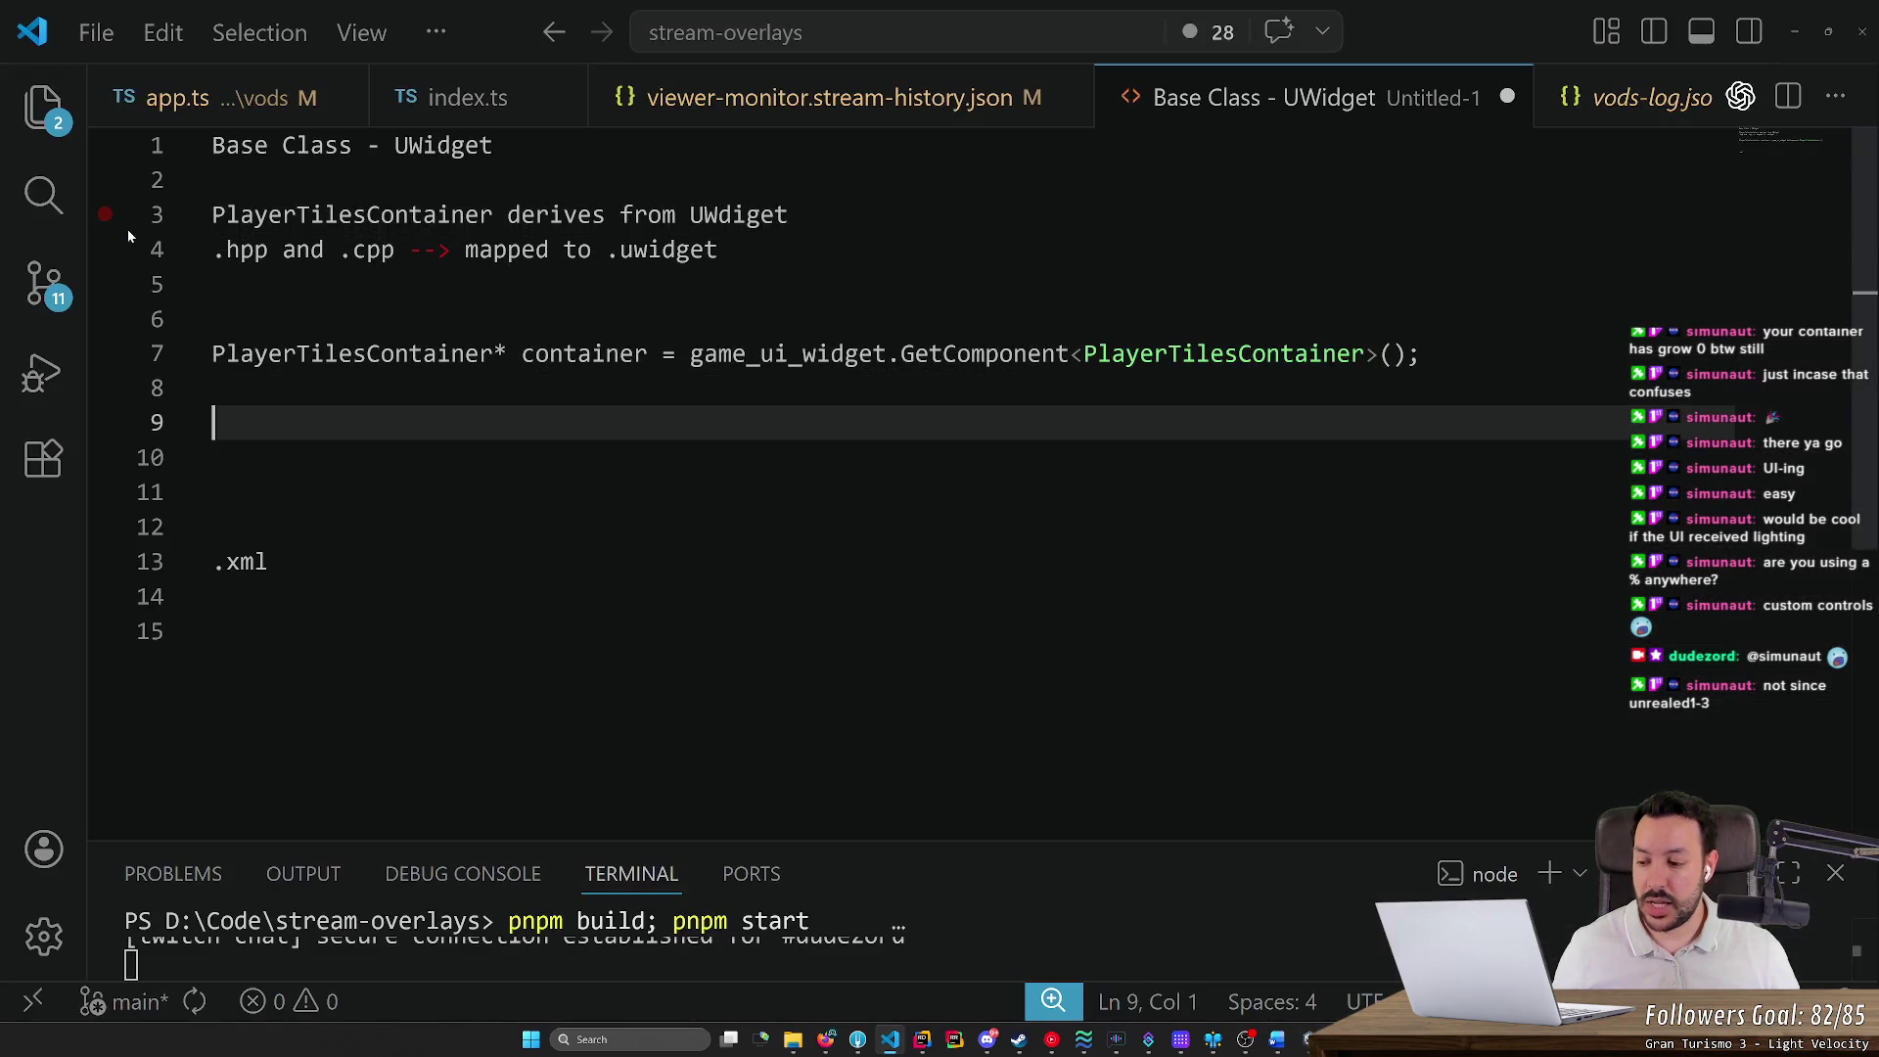
Add the line container.SetMovementColor(FLinearColor::Red); on line 9, accepting Copilot's argument
key(Escape)
double_click(584, 353)
key(ctrl+c)
click(225, 422)
key(ctrl+v)
text(.SetMovement)
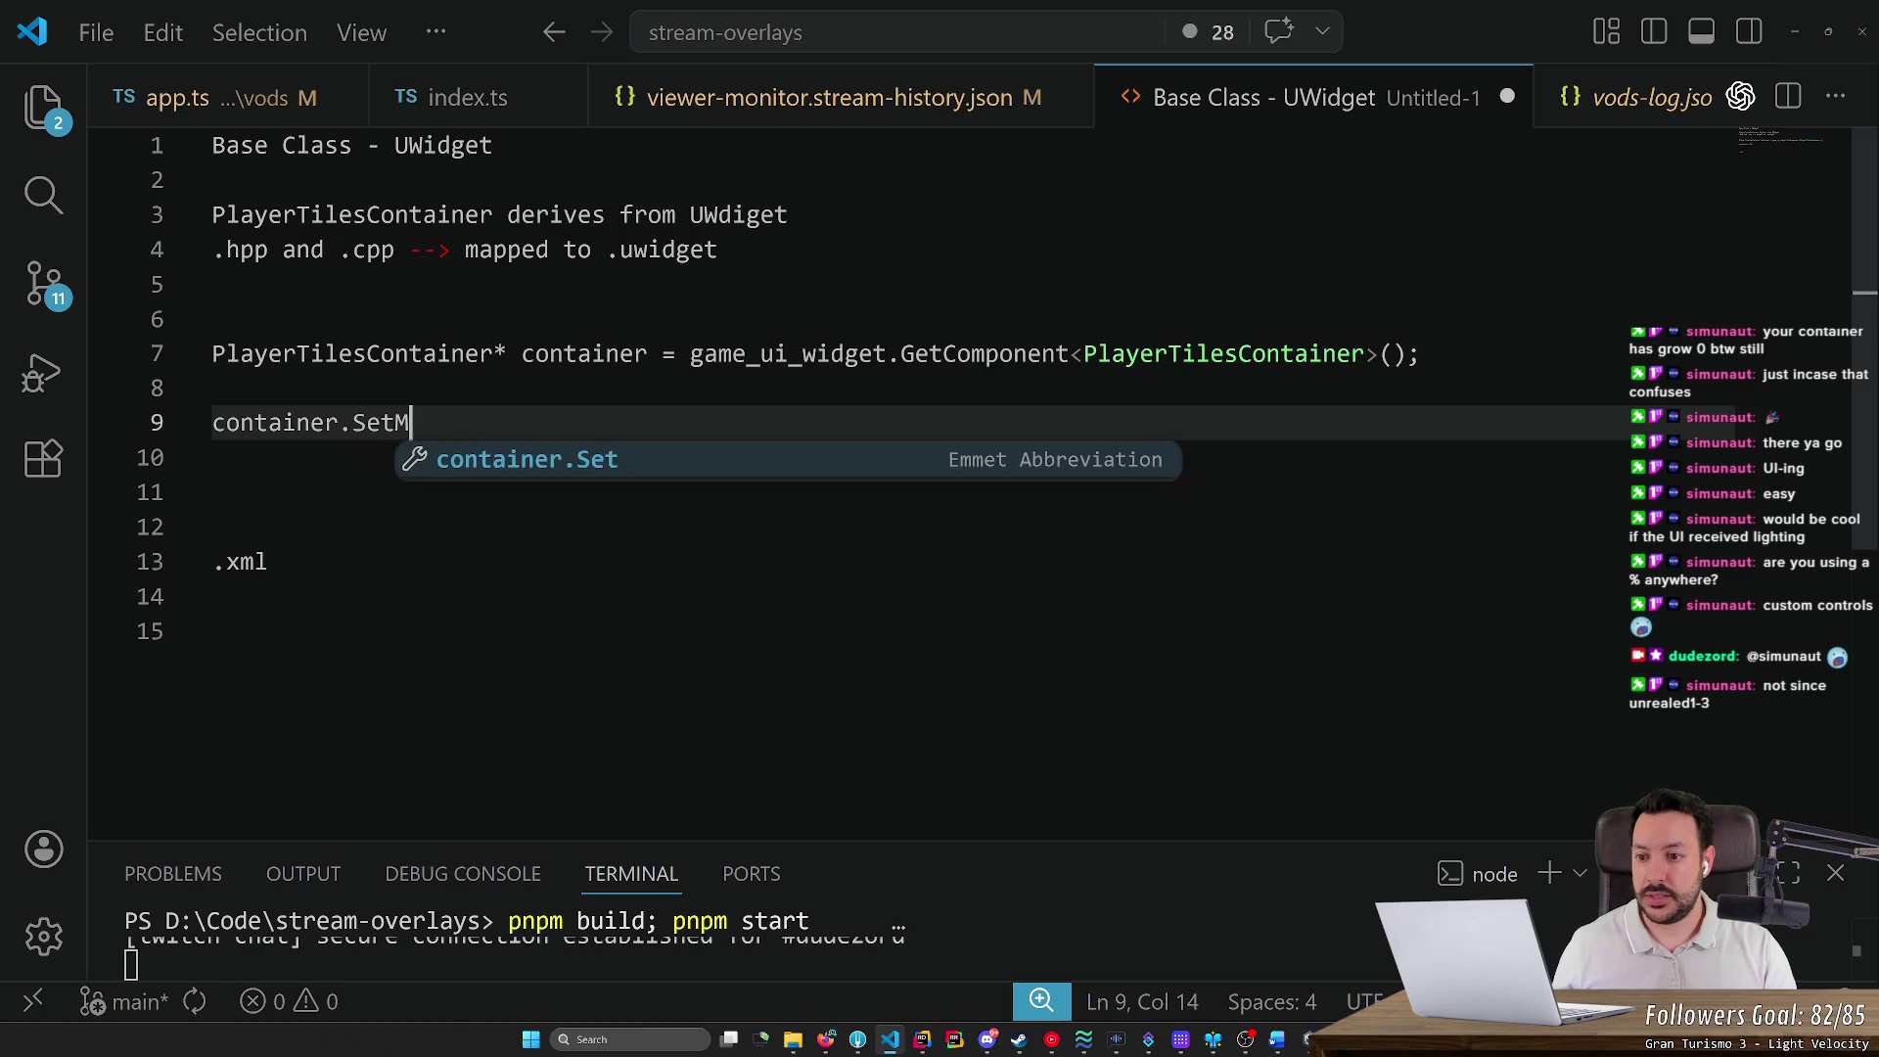
text(Color()
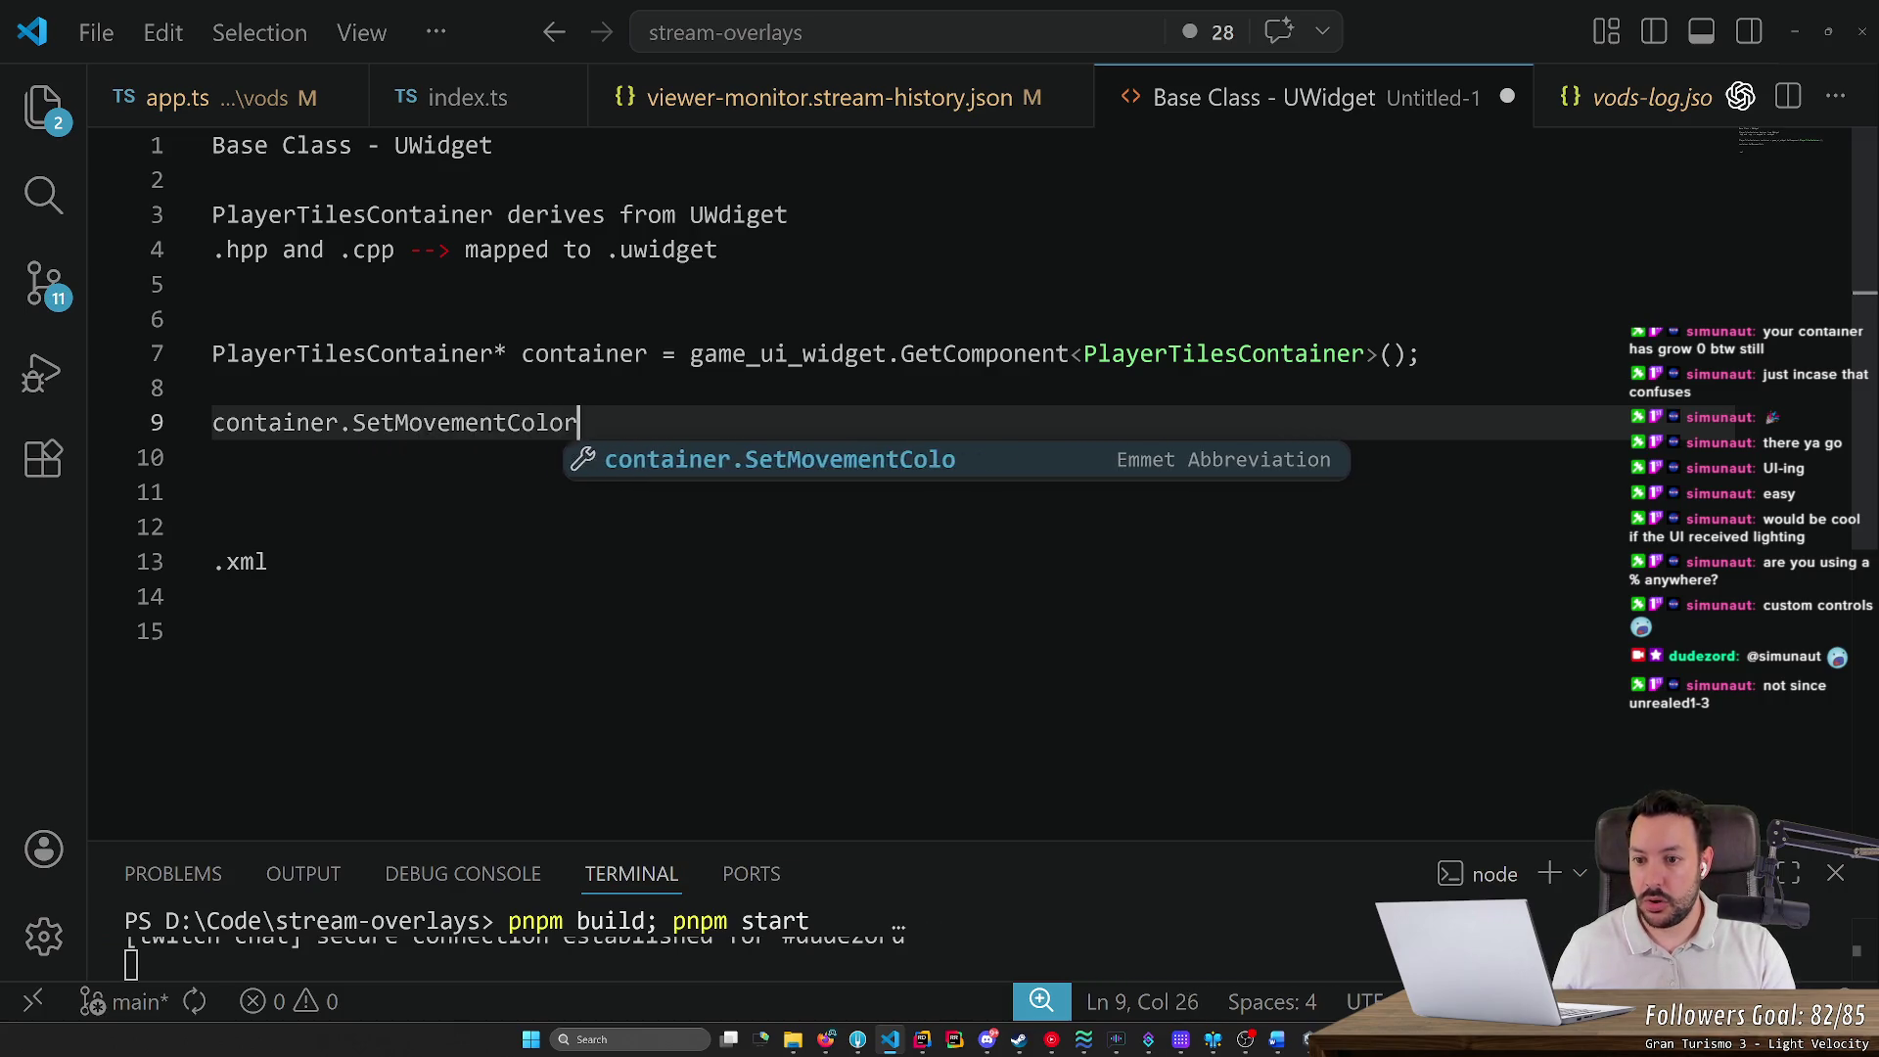
key(Tab)
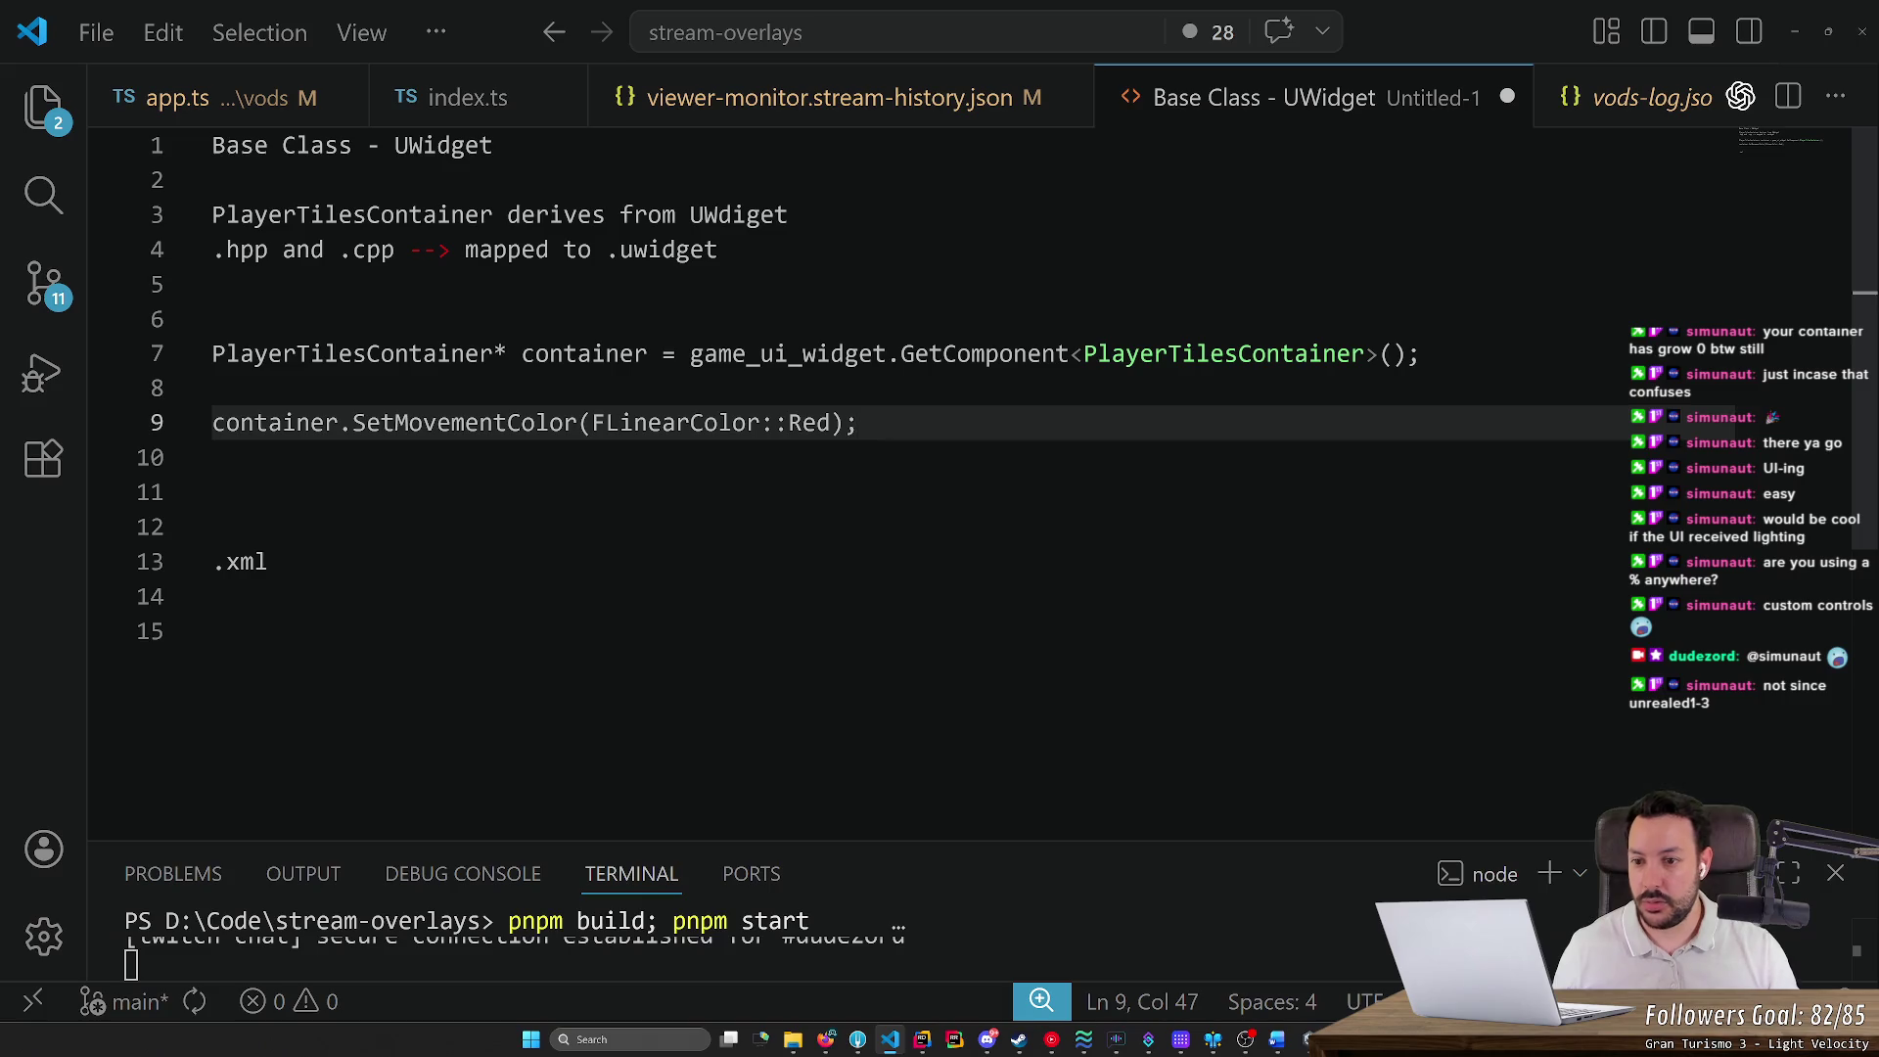
drag(860, 423, 353, 422)
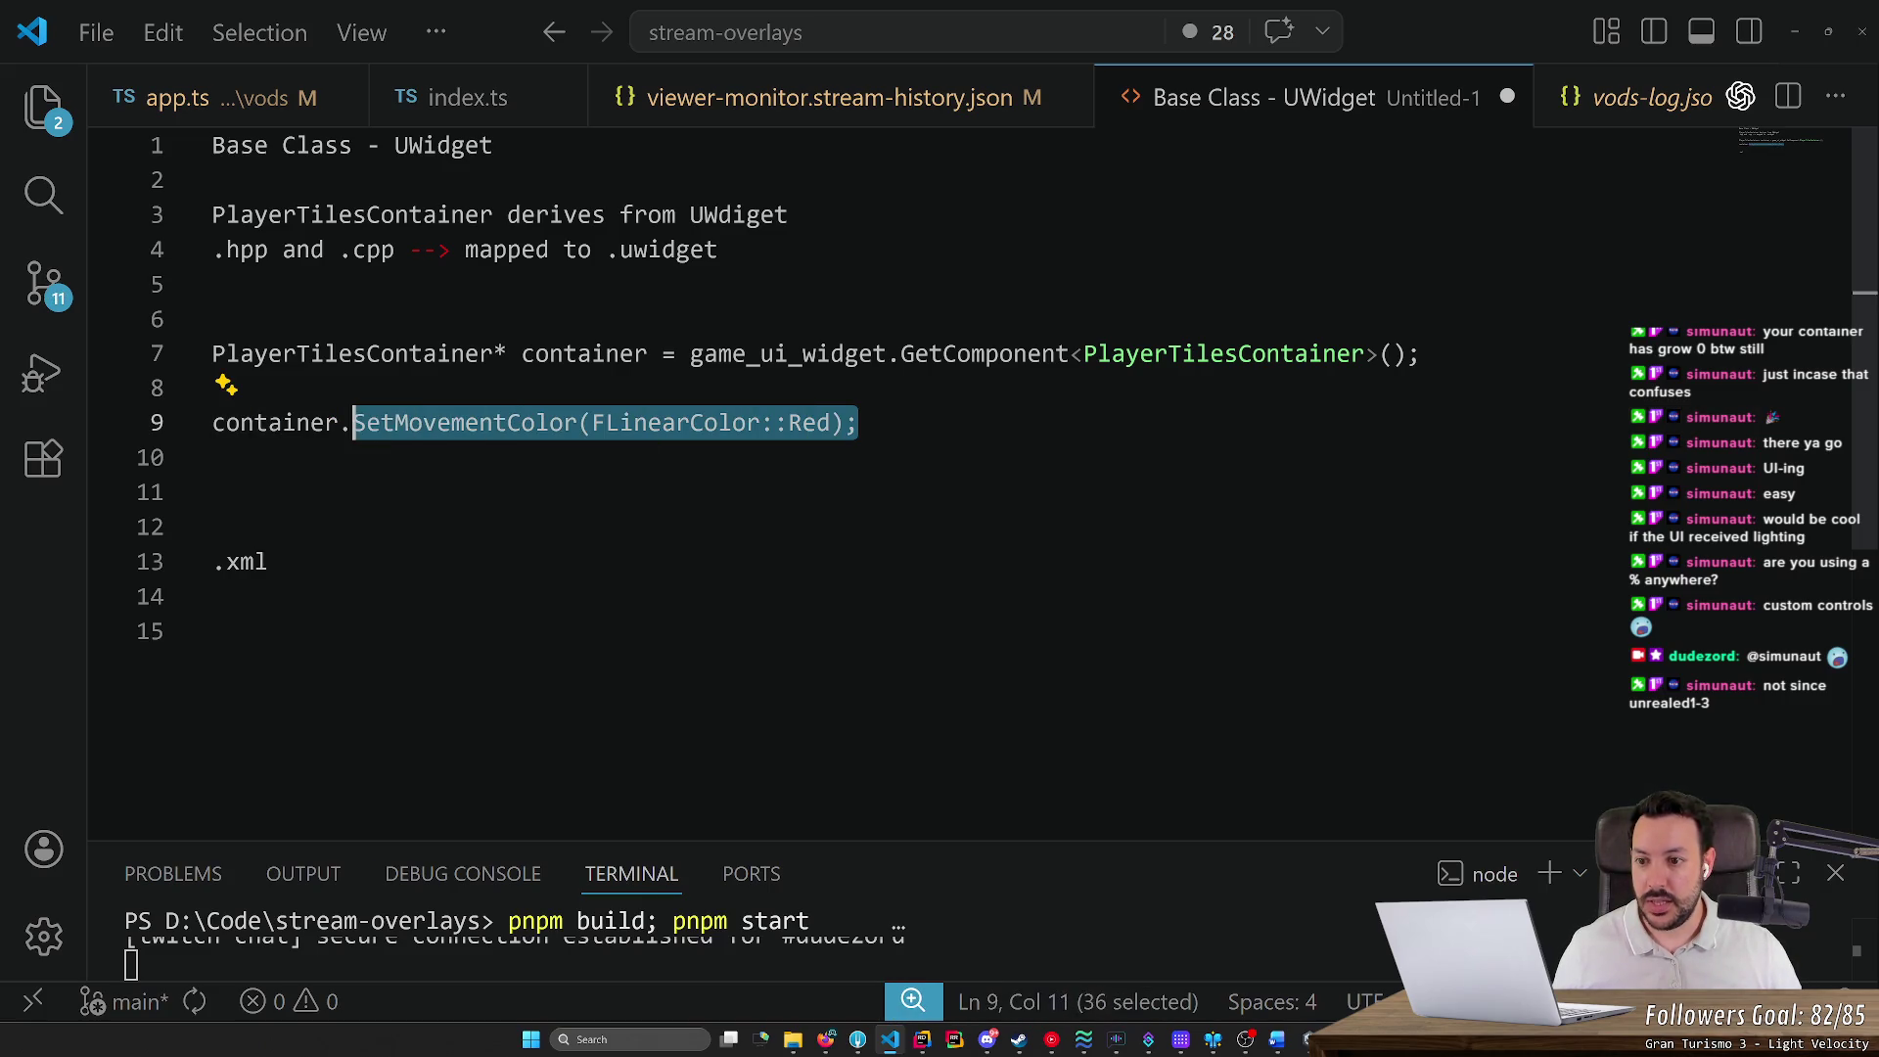
Review the new line against the UI Builder, then bring up Rider showing GameUI.cs
key(alt+Tab)
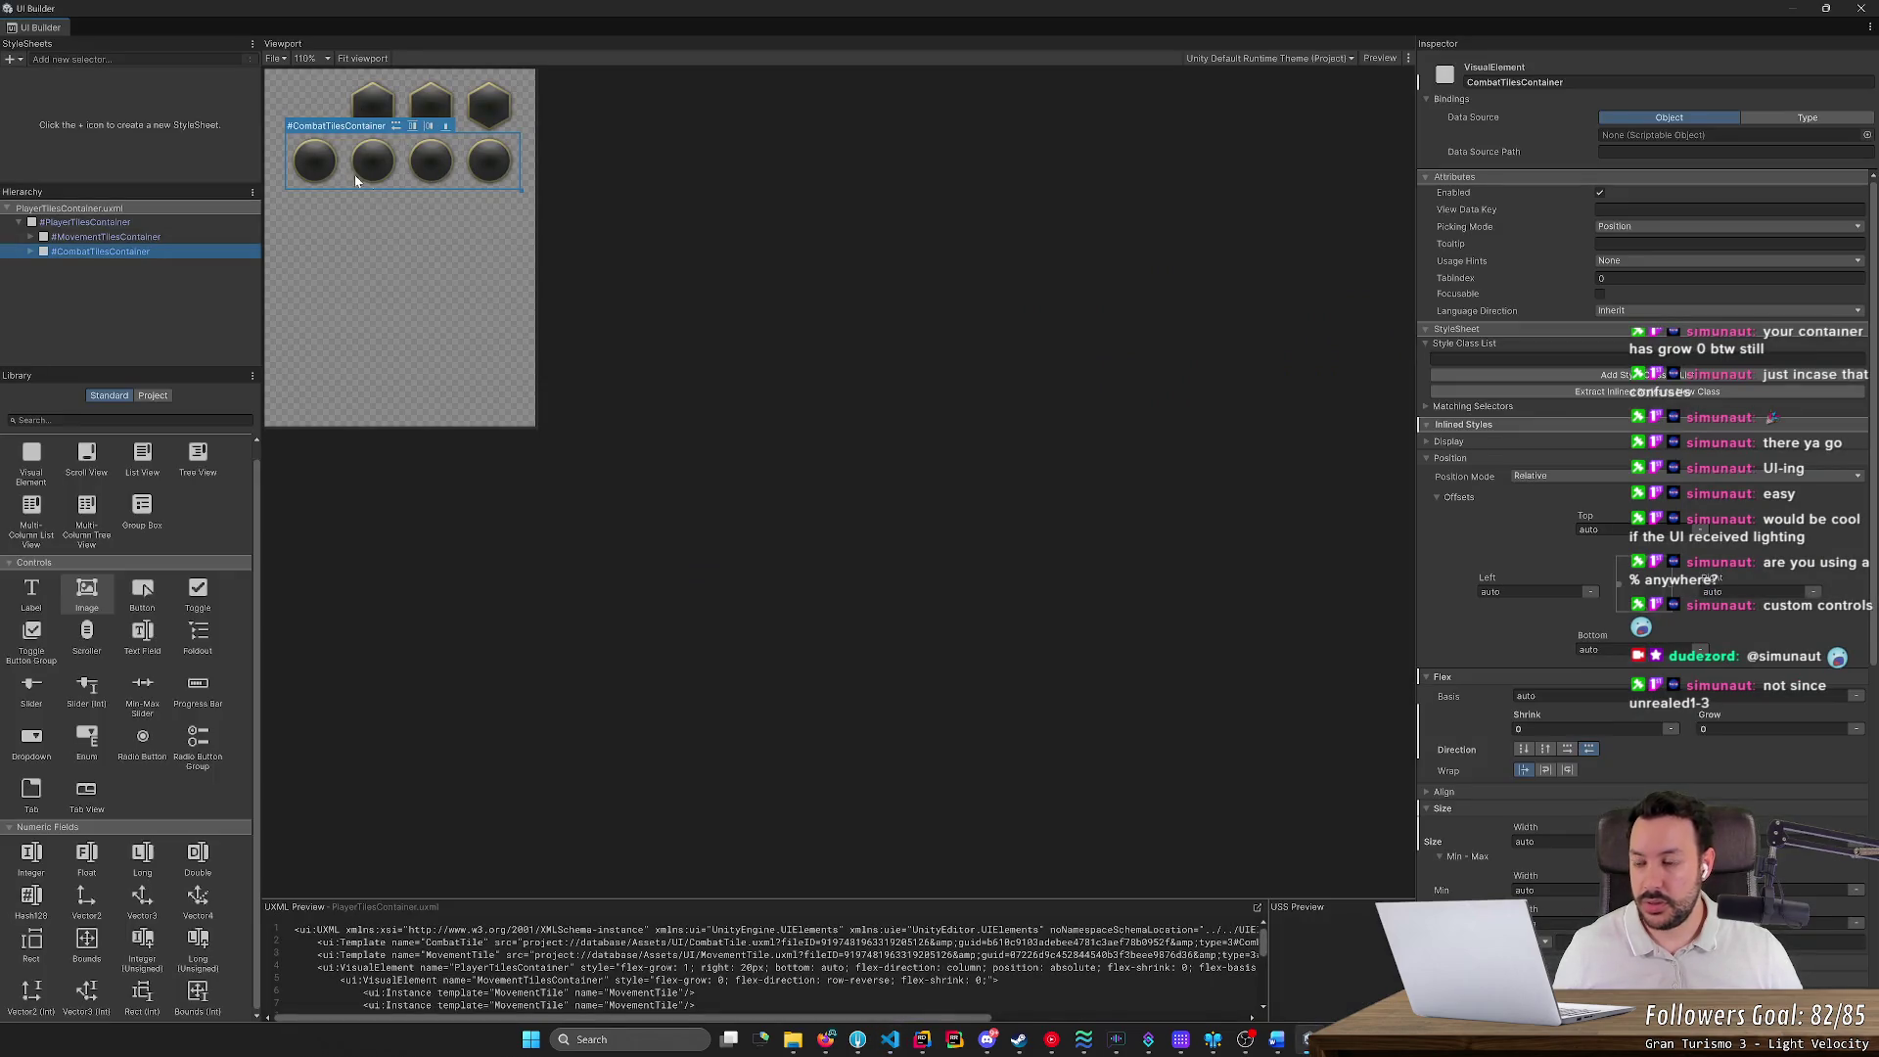
key(alt+Tab)
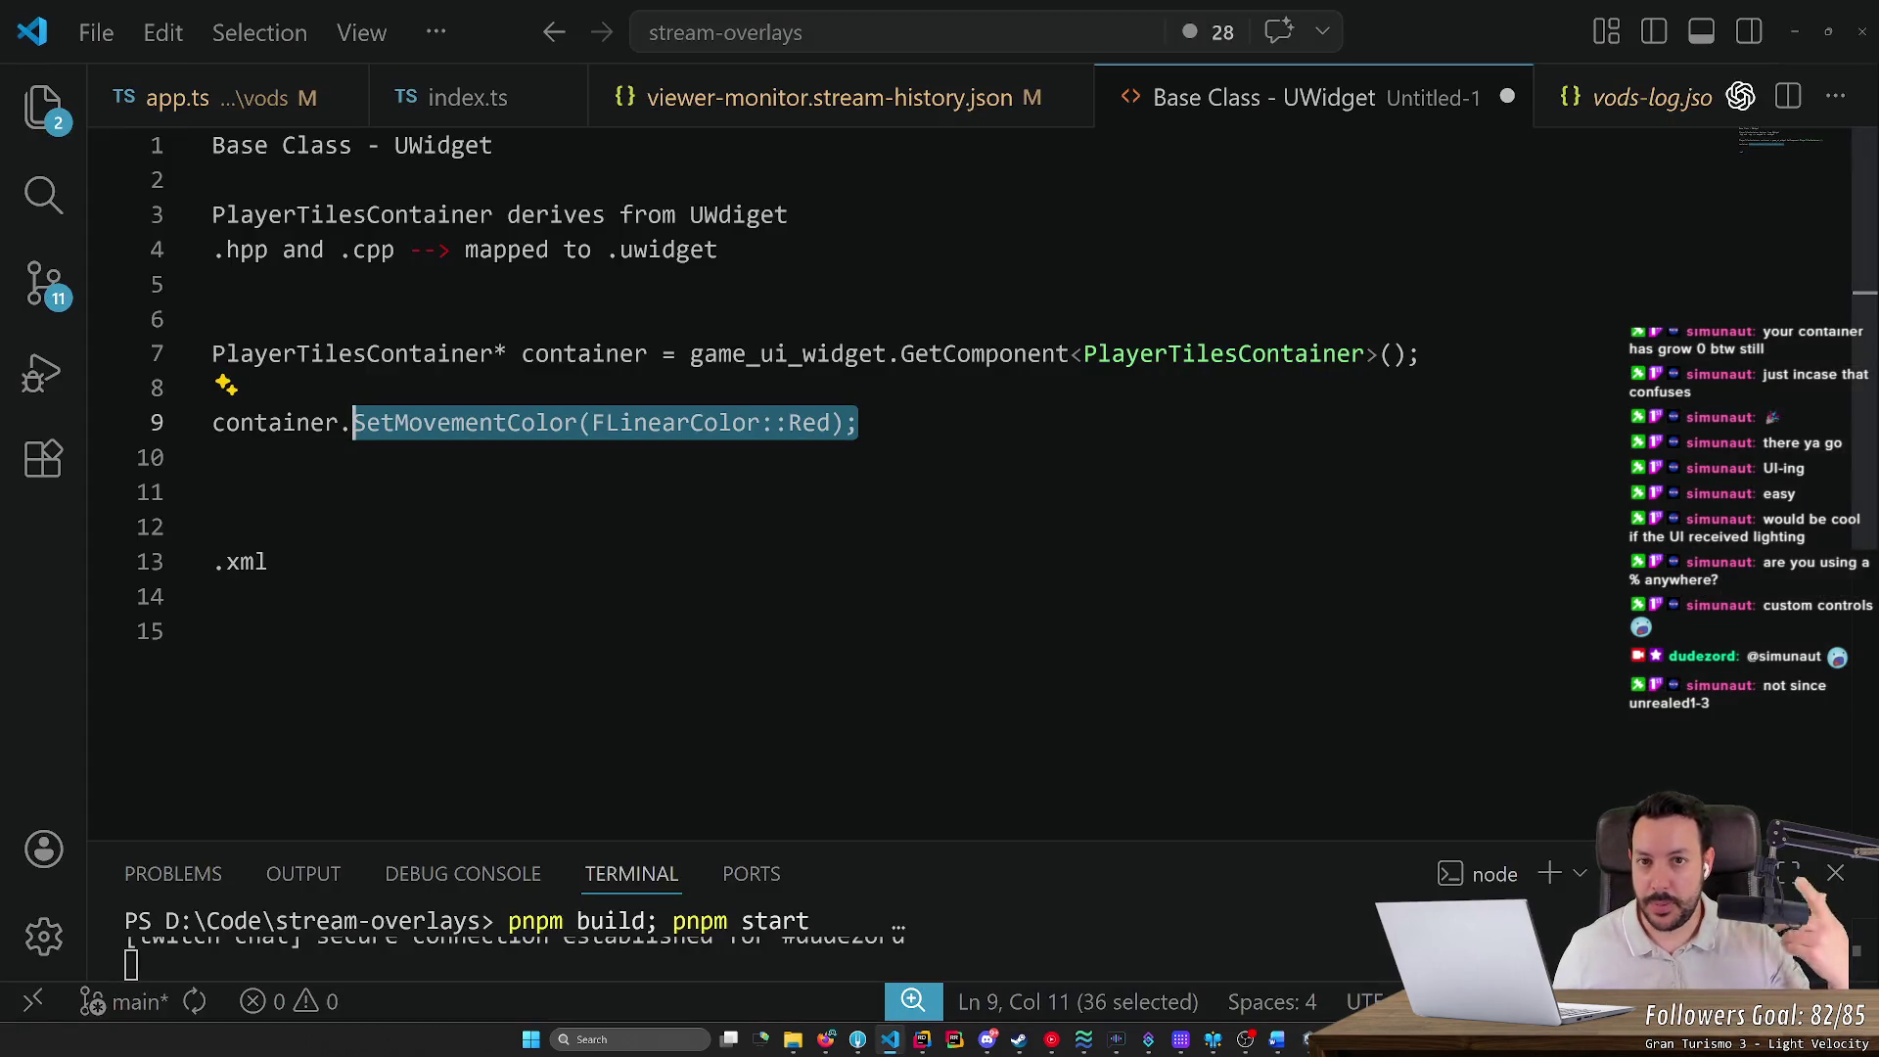
double_click(675, 422)
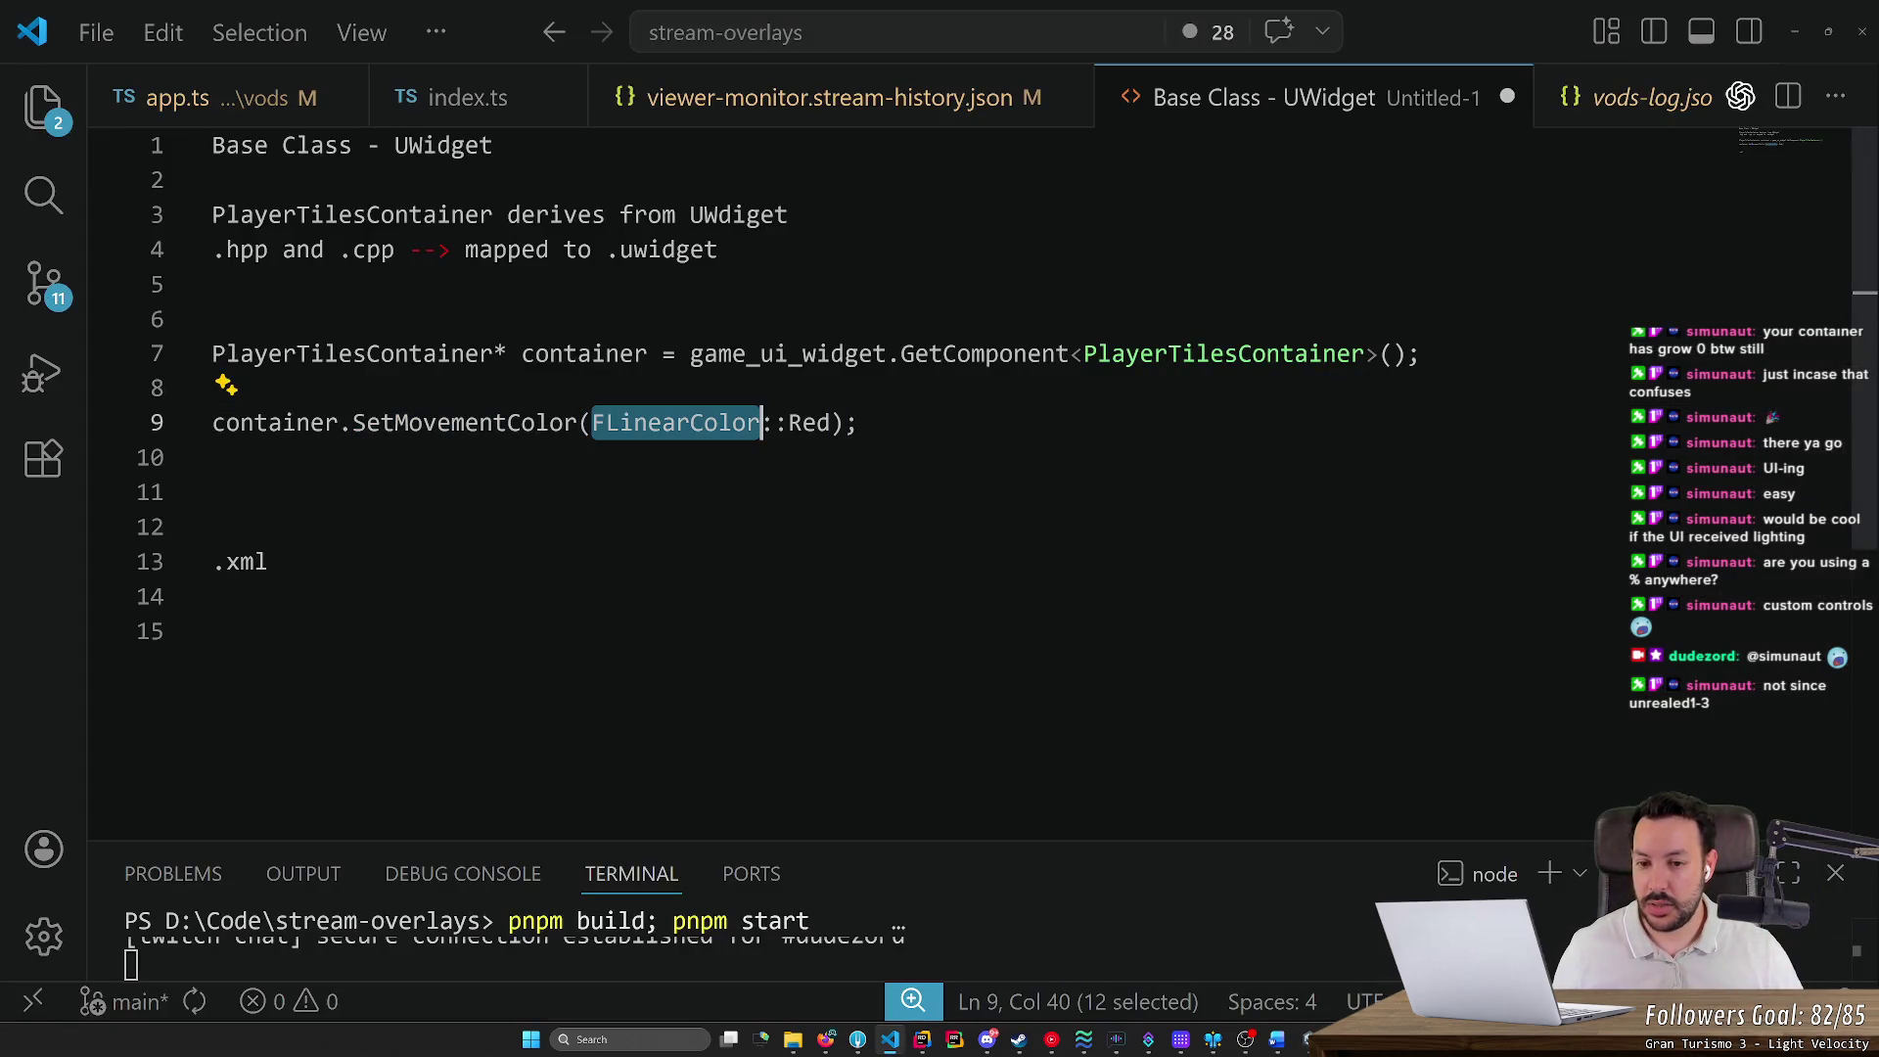
click(859, 423)
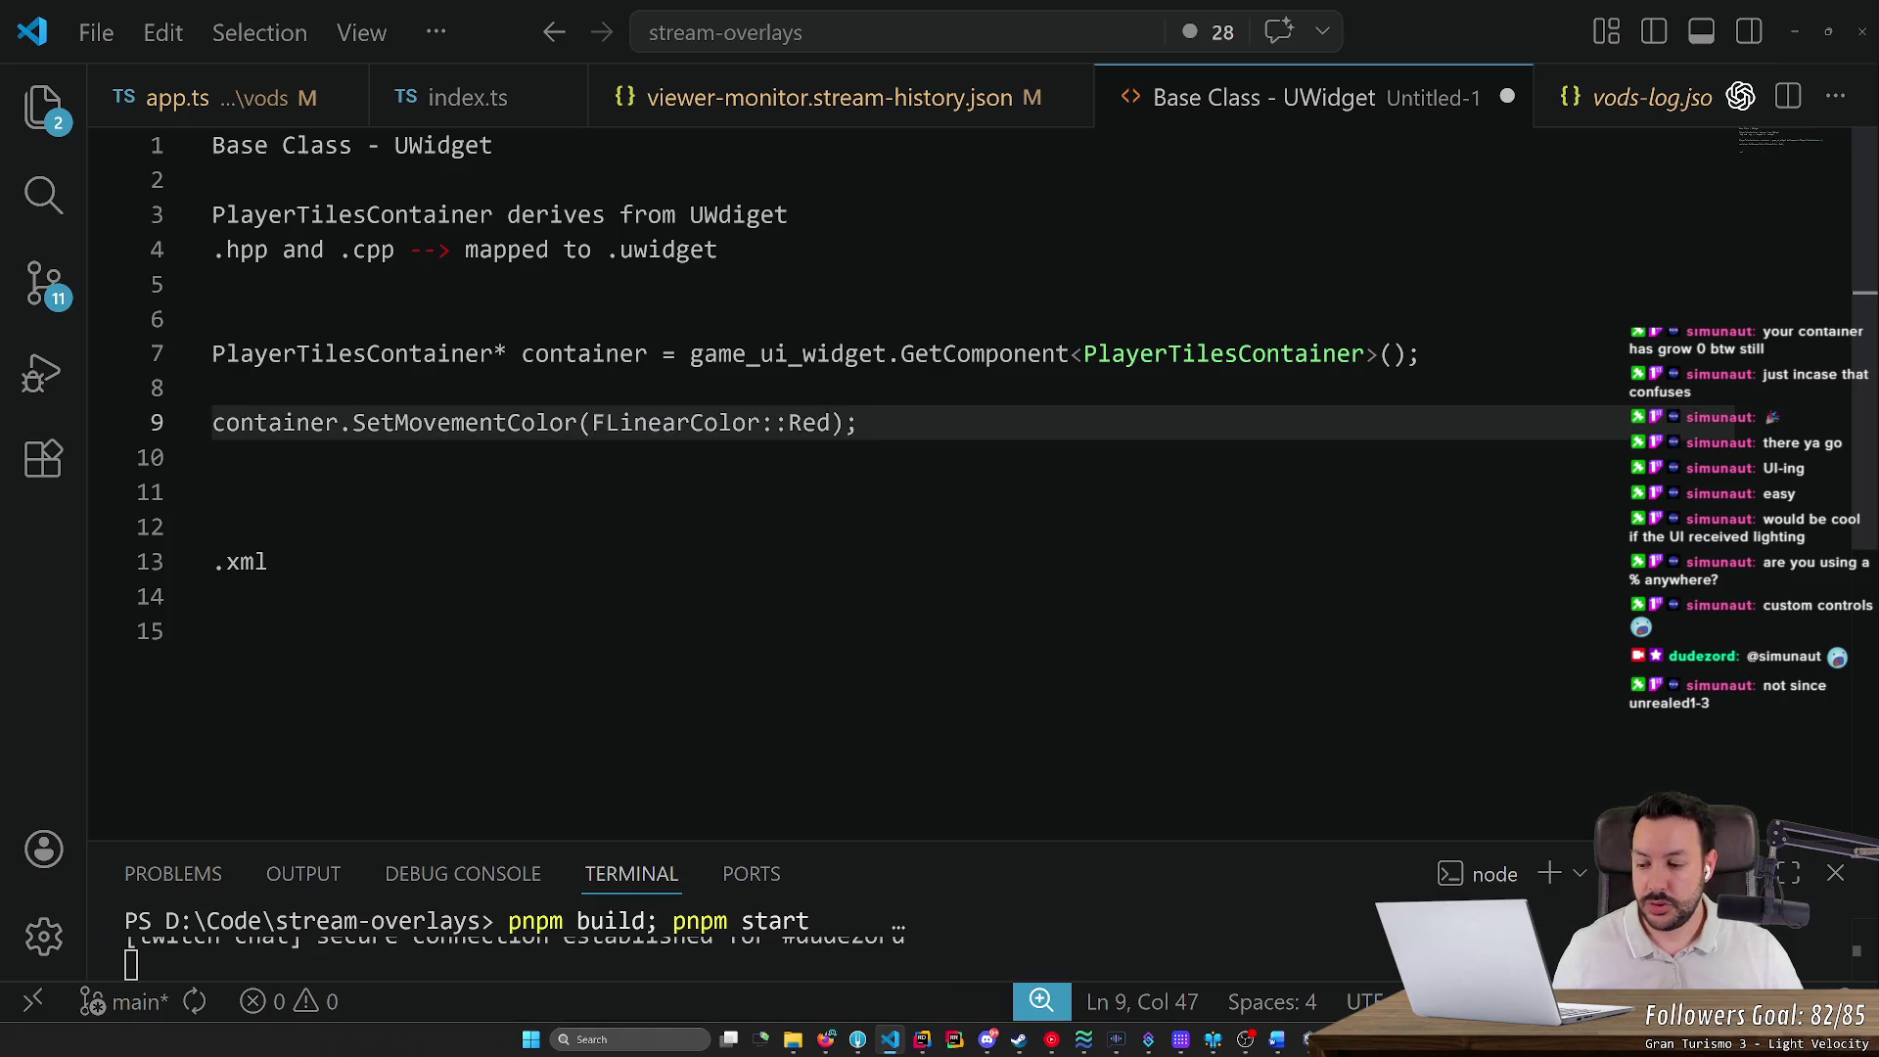
click(213, 631)
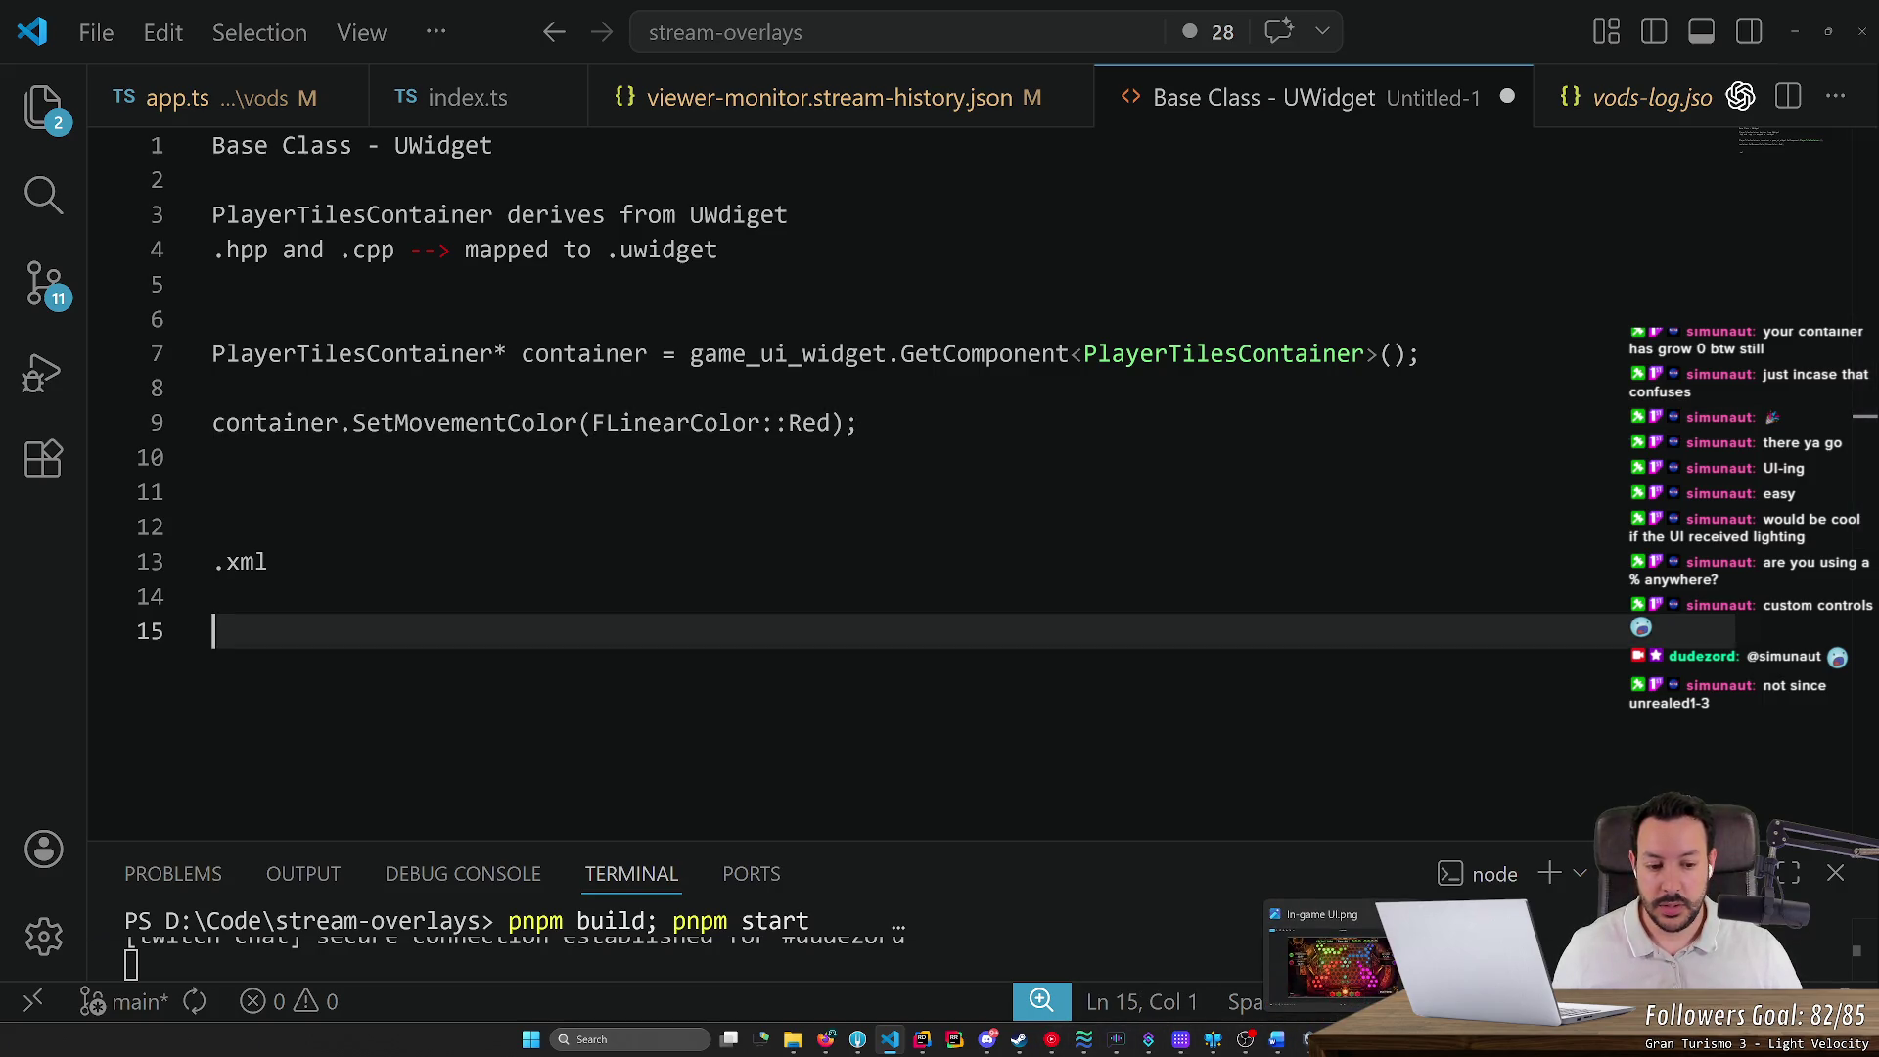
mouse_move(1061, 1048)
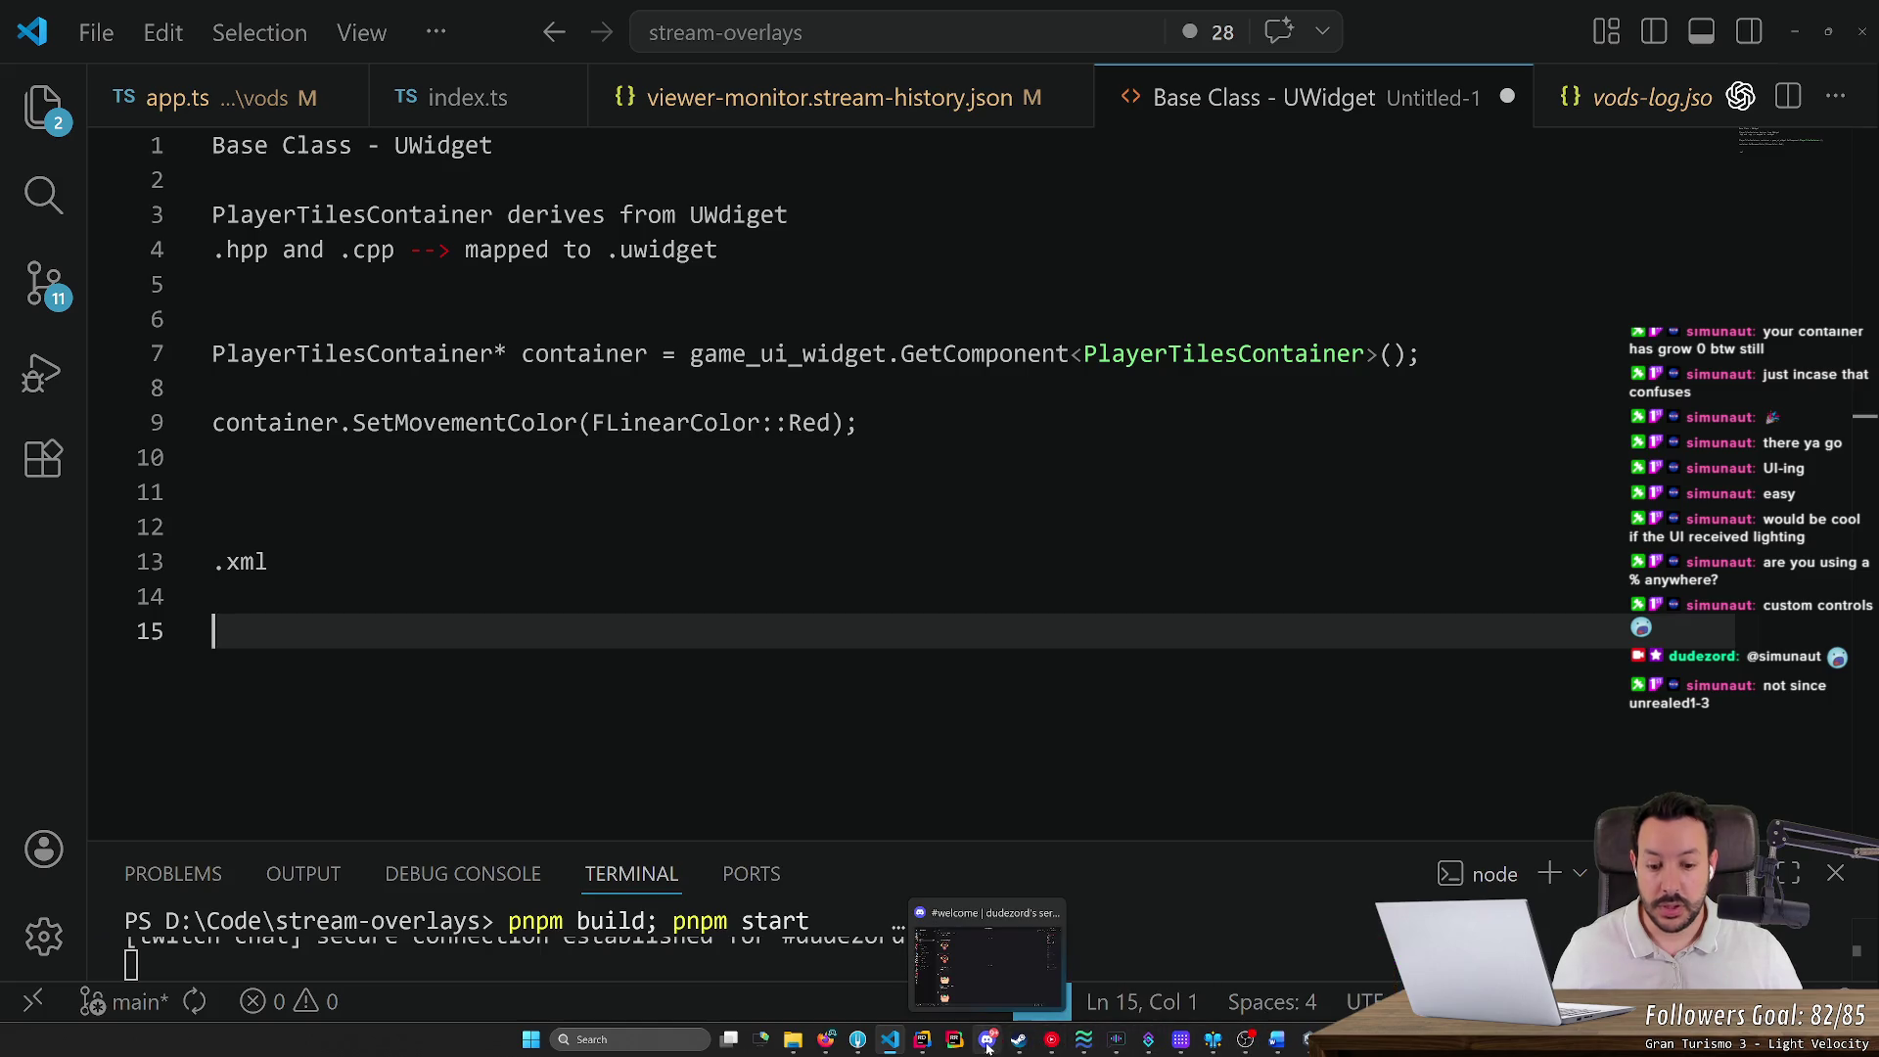
click(925, 1041)
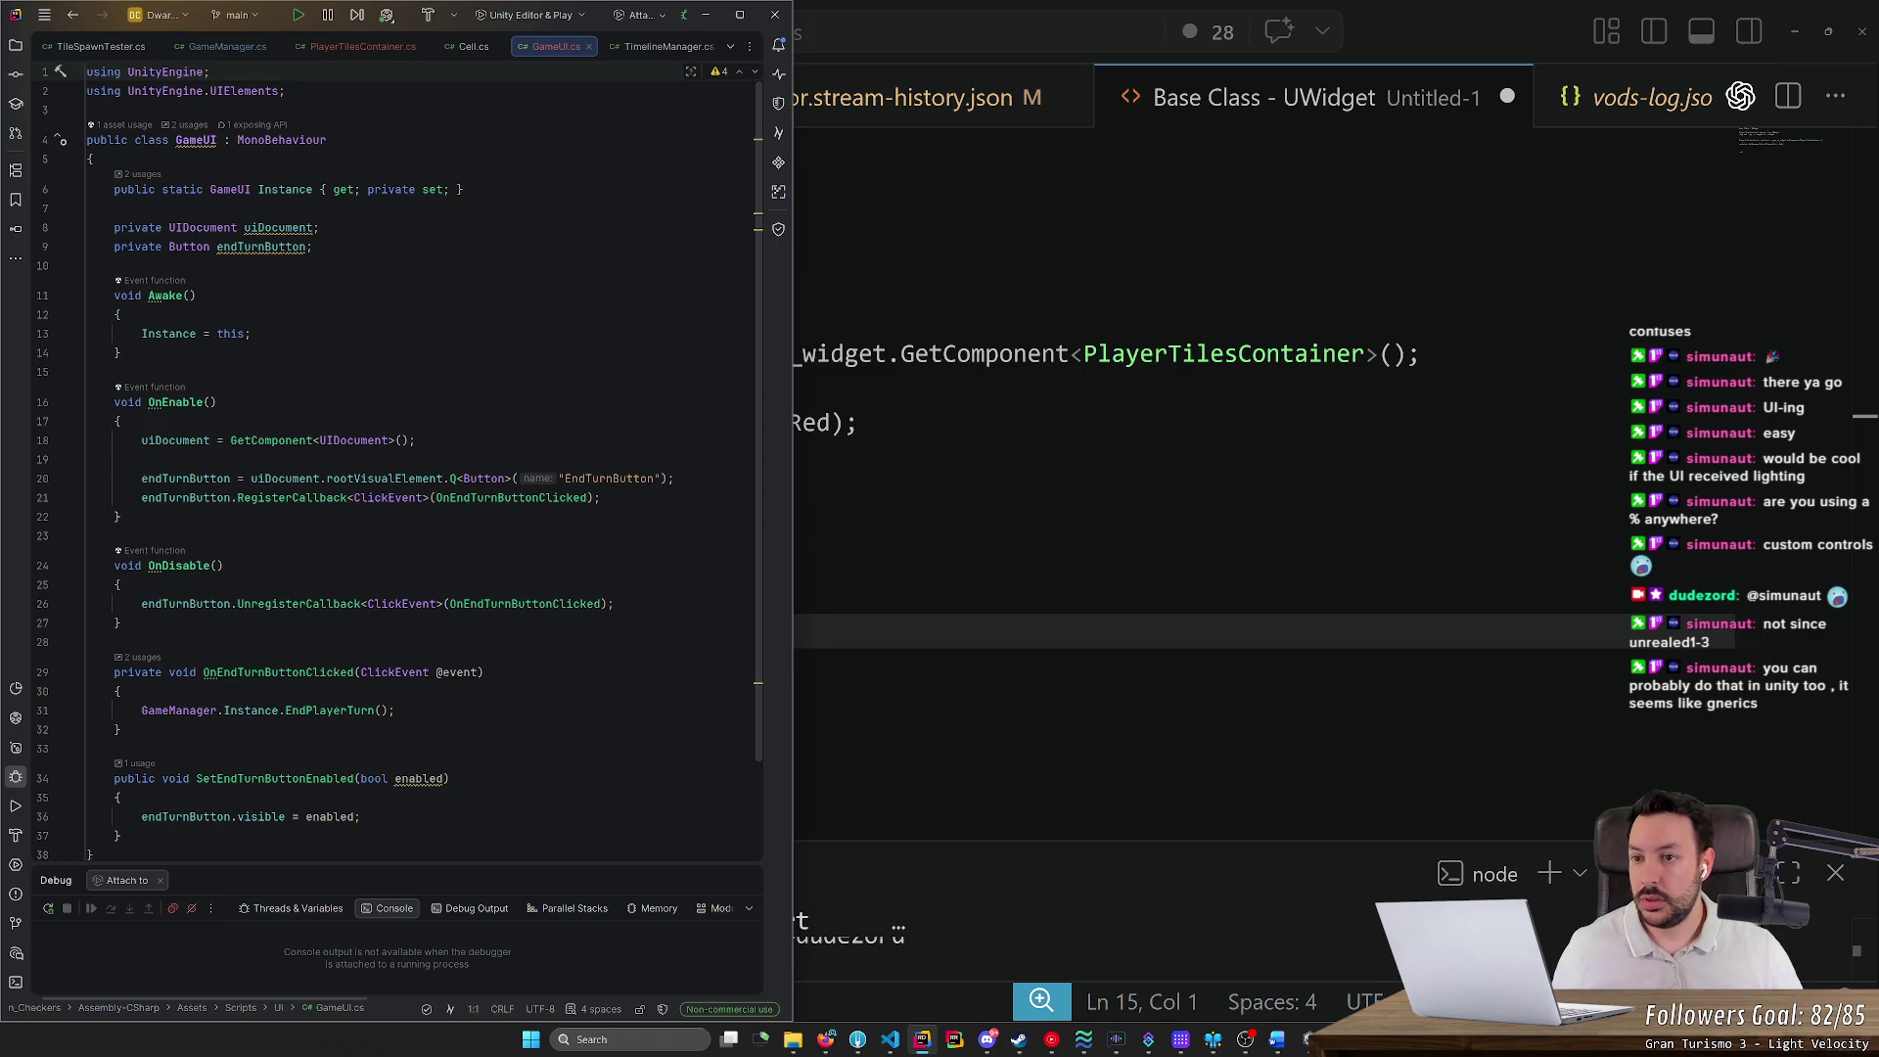
Maximize Rider and edit the uiDocument references on lines 18 and 20
double_click(271, 22)
scroll(391, 391, down, 2)
click(284, 364)
key(Home)
click(319, 364)
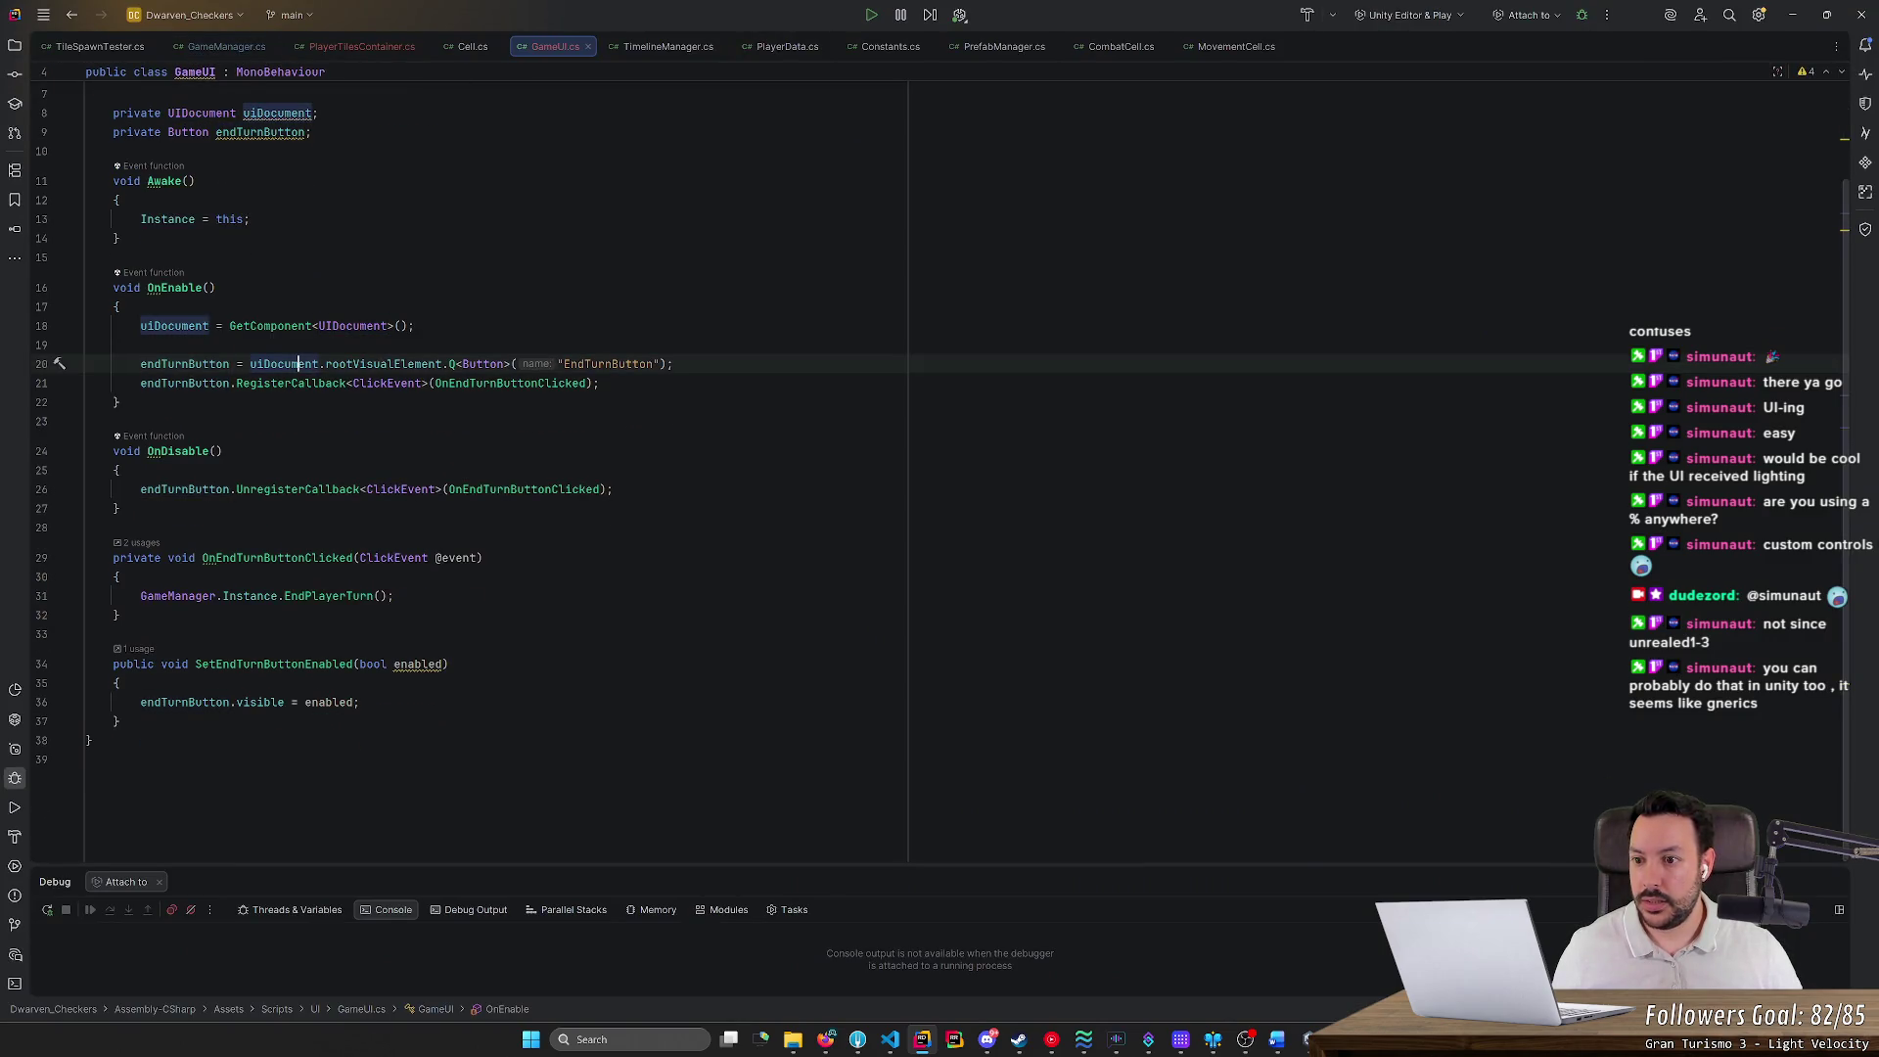
click(210, 325)
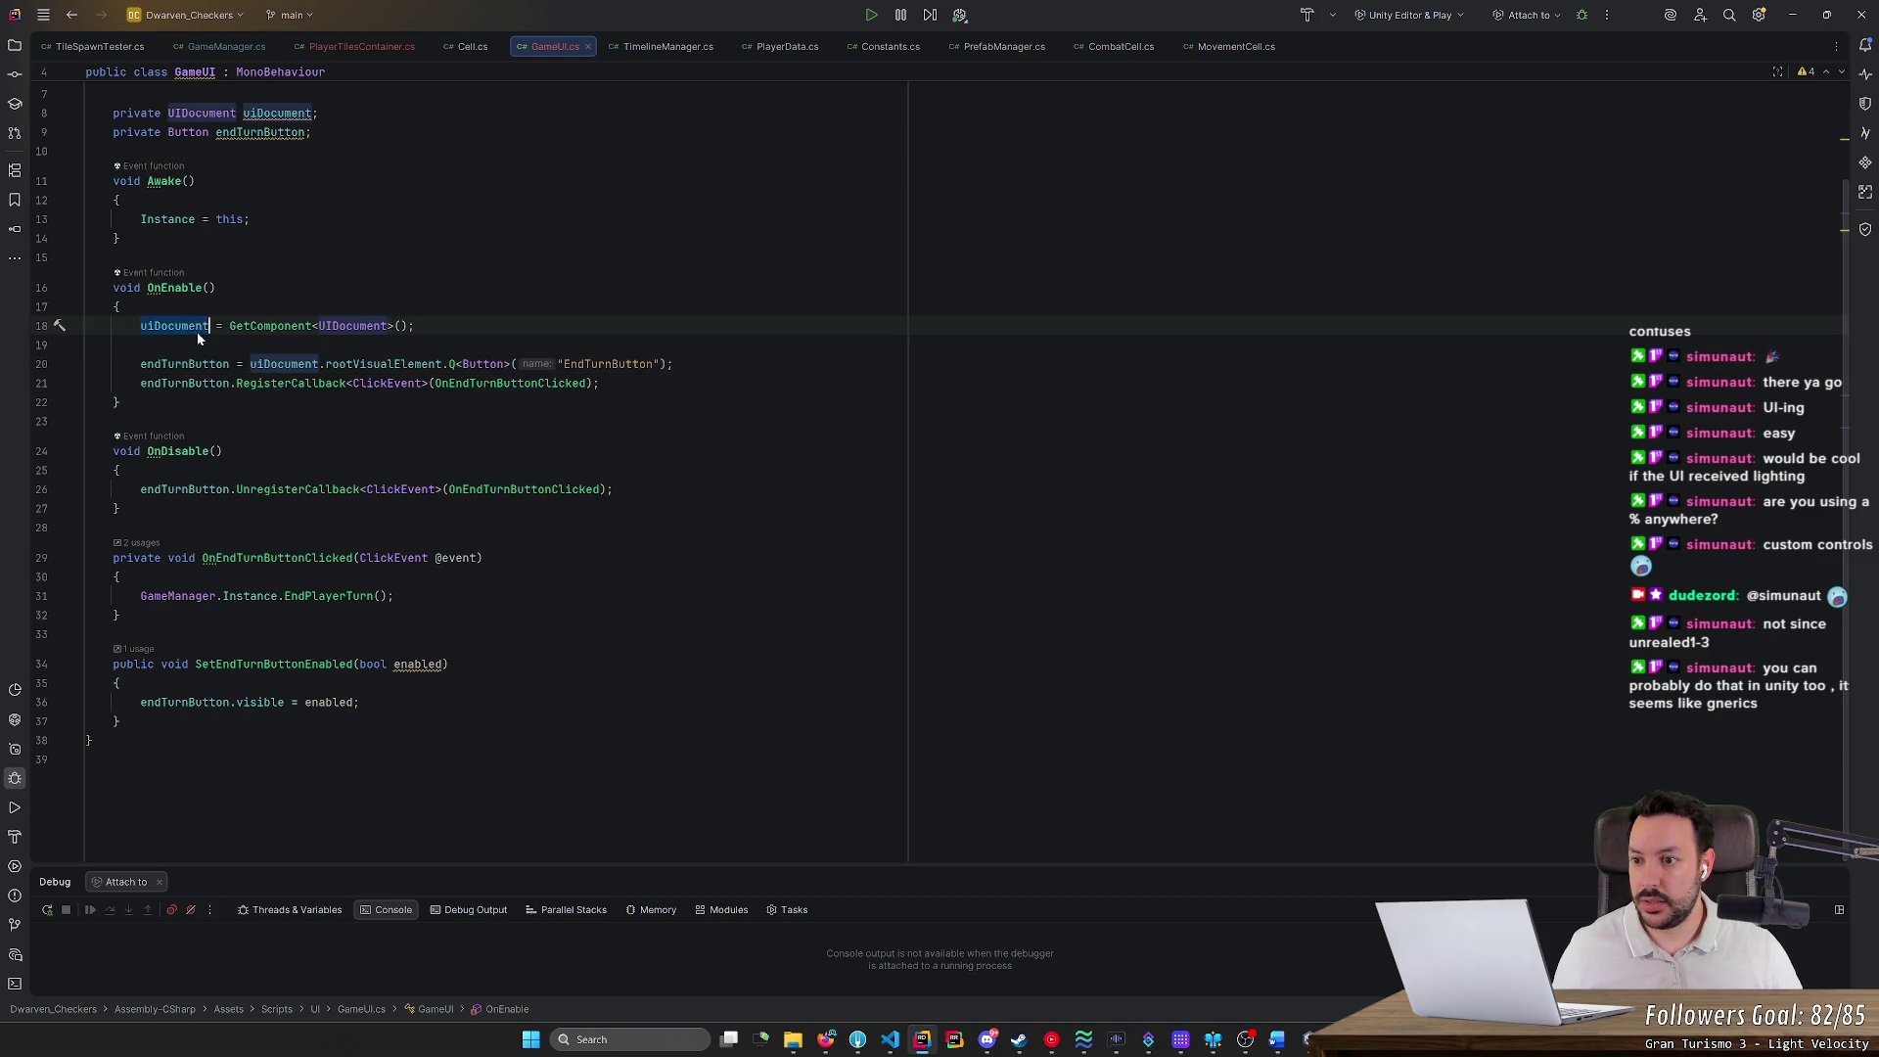
click(143, 327)
text(gameU)
key(Delete)
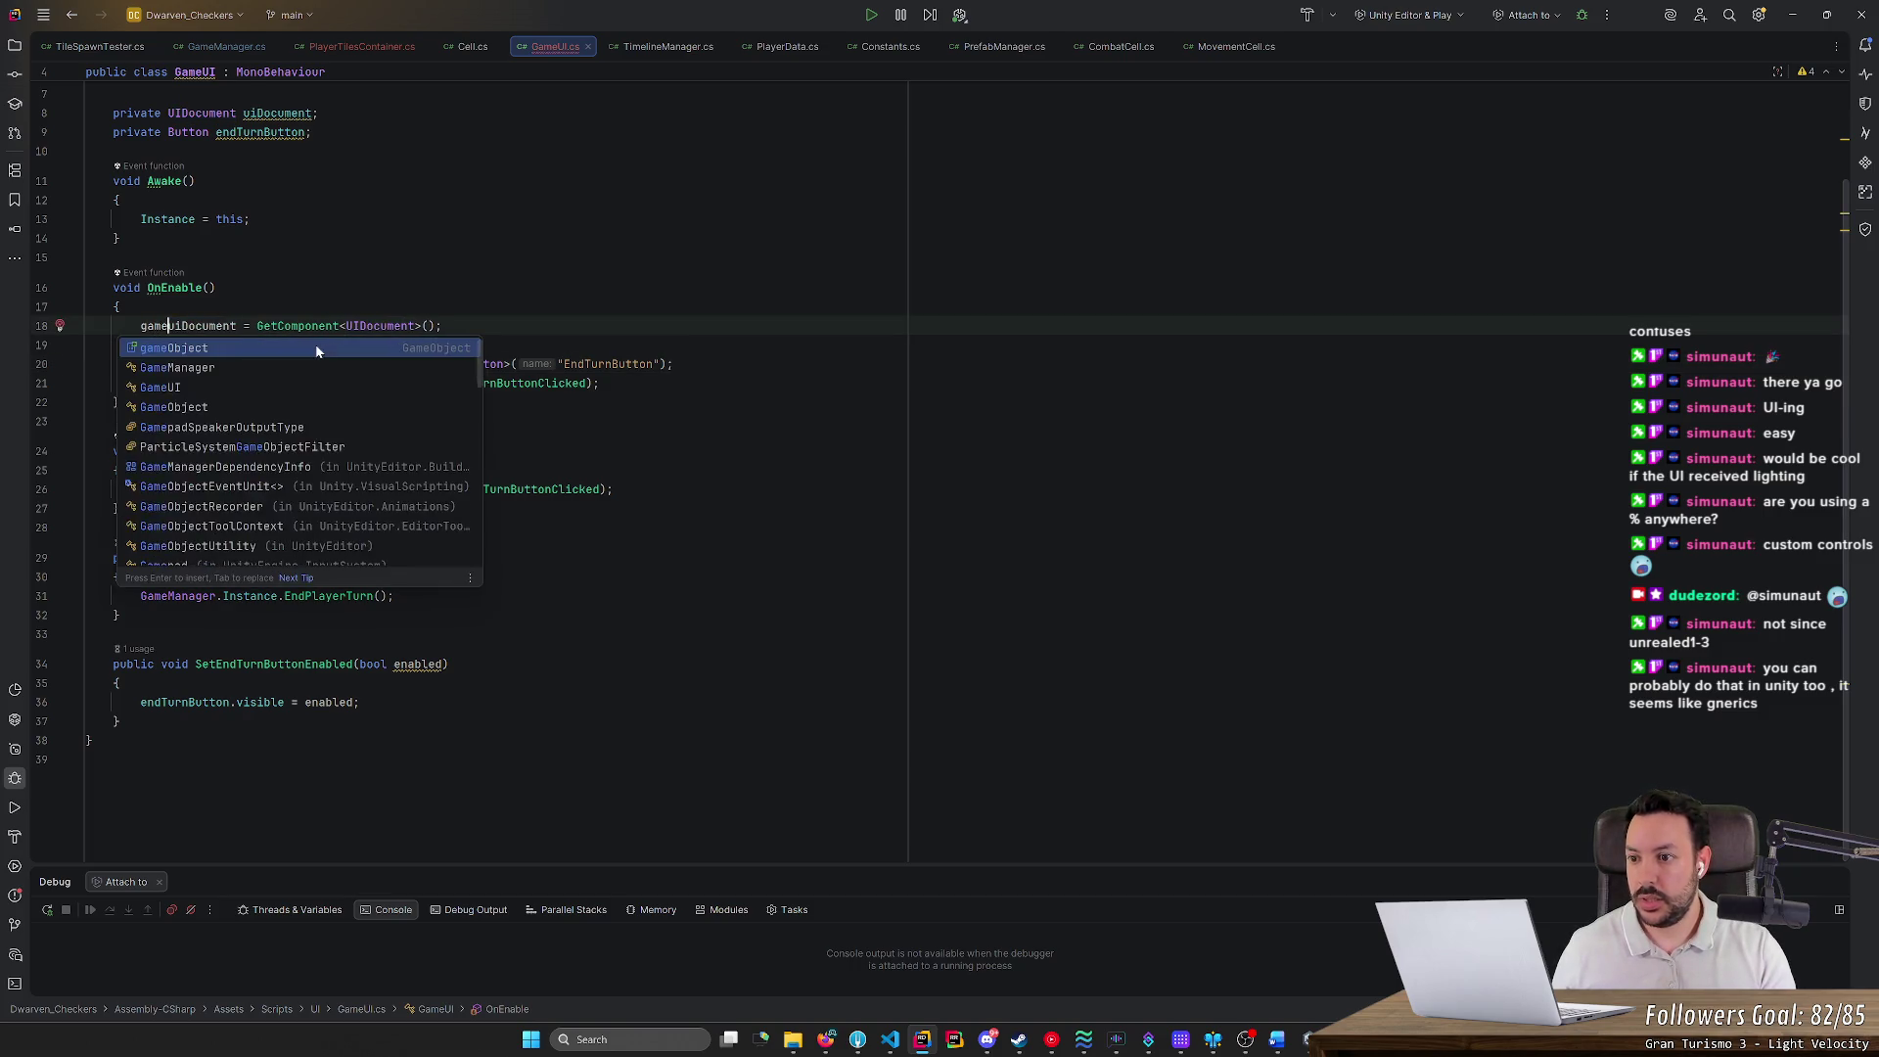
key(Delete)
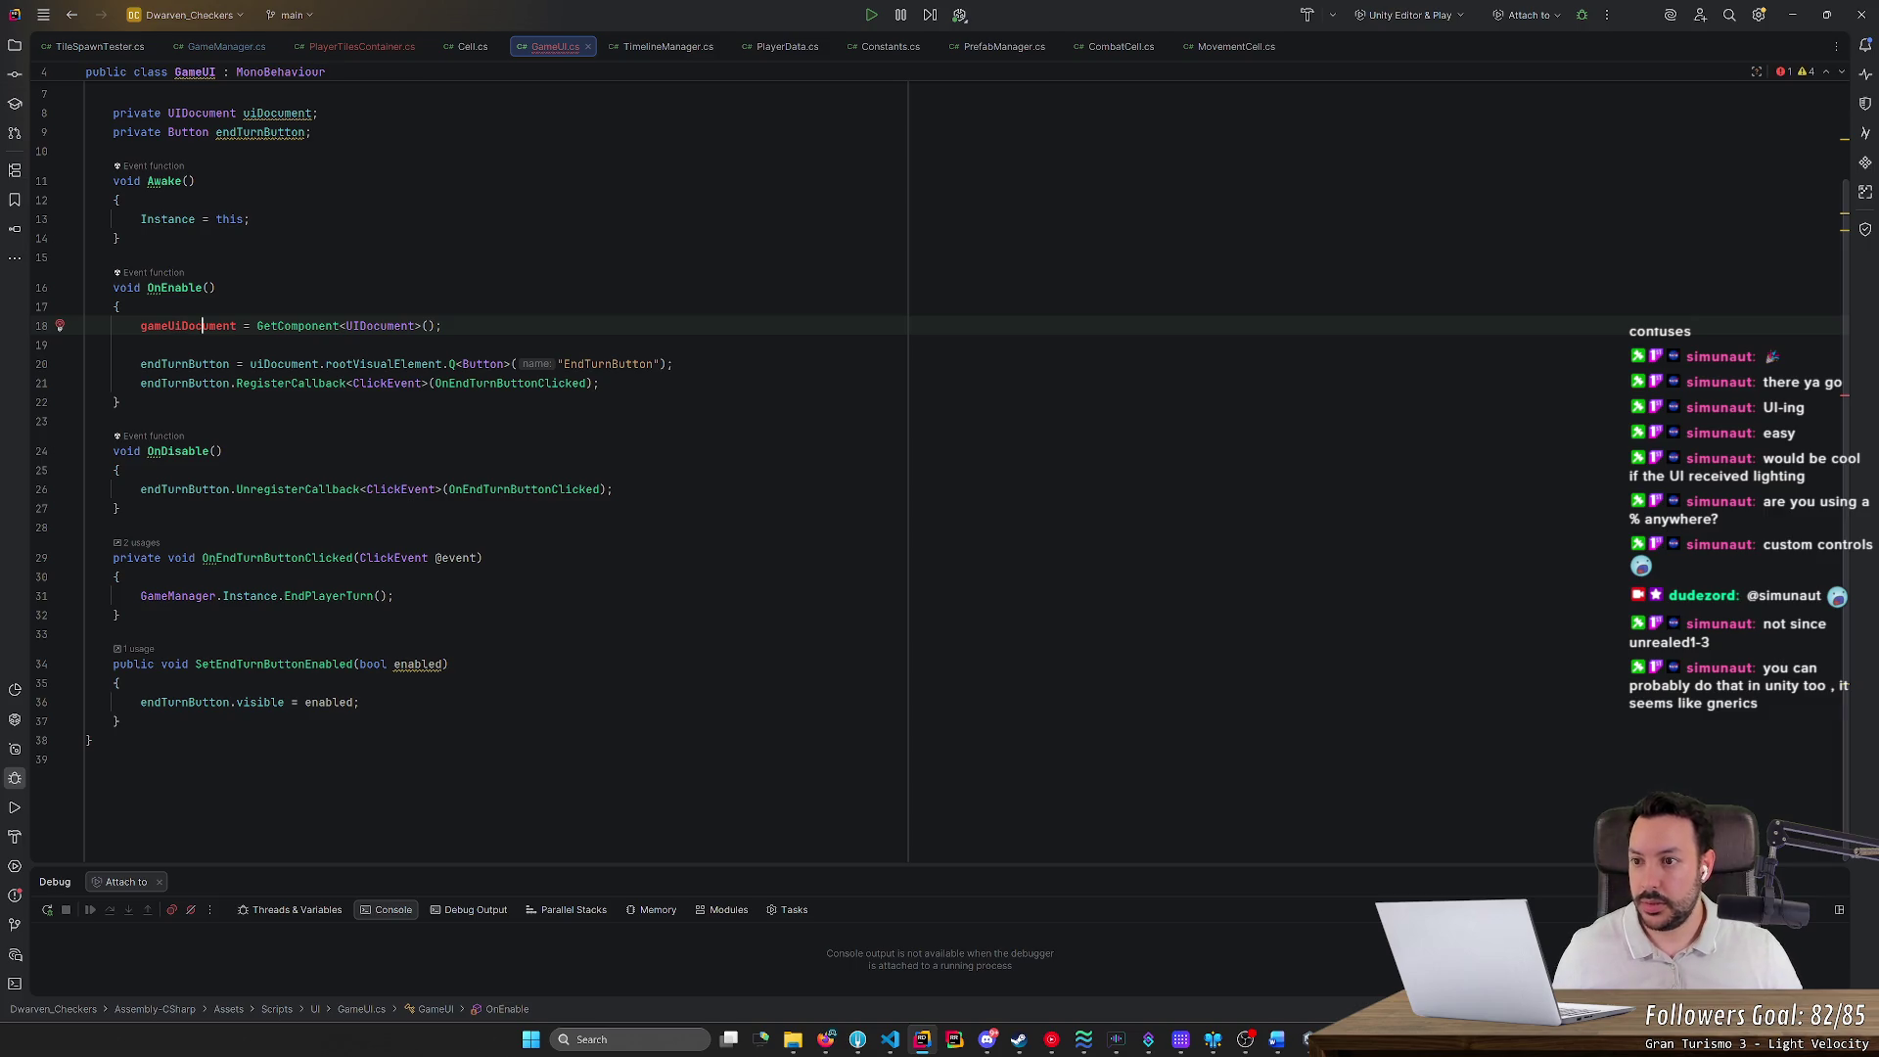
Rename the uiDocument field on line 8 to root across all its uses
double_click(277, 114)
text(goot)
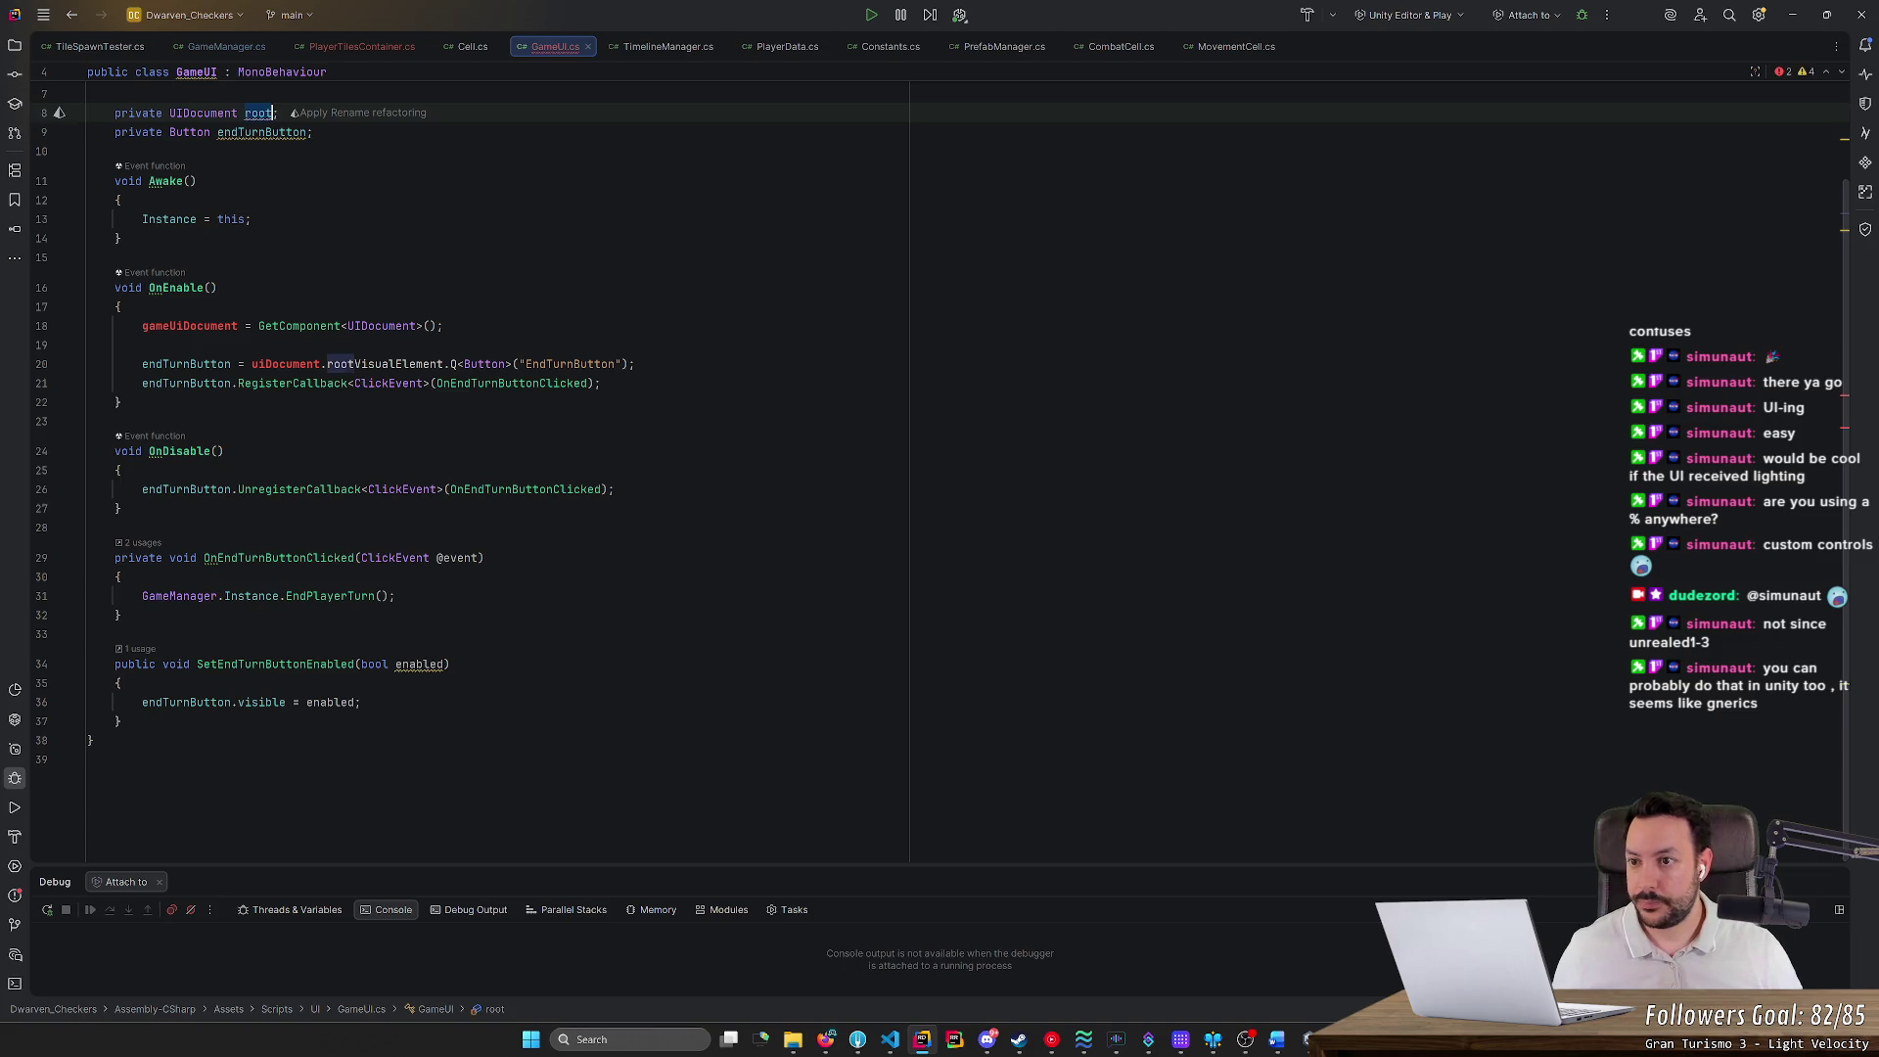
double_click(189, 326)
text(root)
click(280, 364)
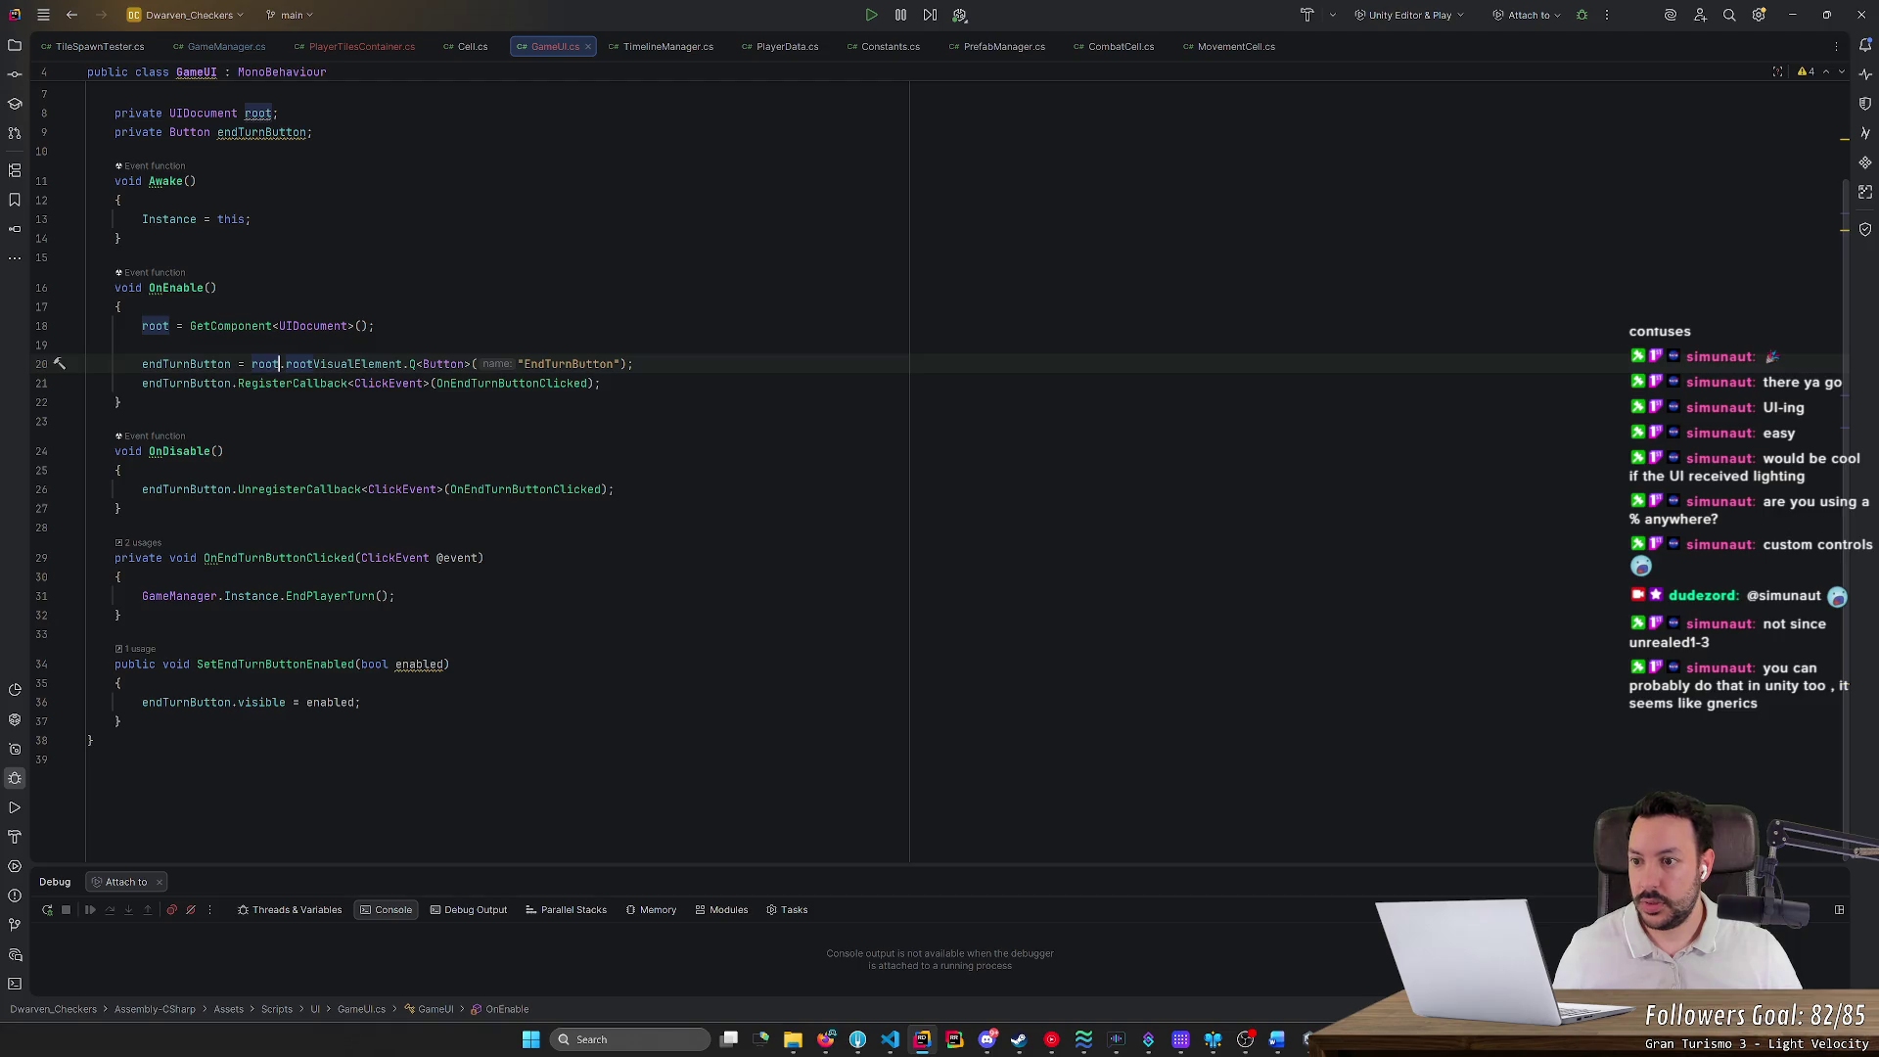
click(634, 364)
Begin a new field declaration with 'private' after the existing fields
scroll(489, 440, up, 2)
click(313, 247)
key(Return)
key(Return)
text(private)
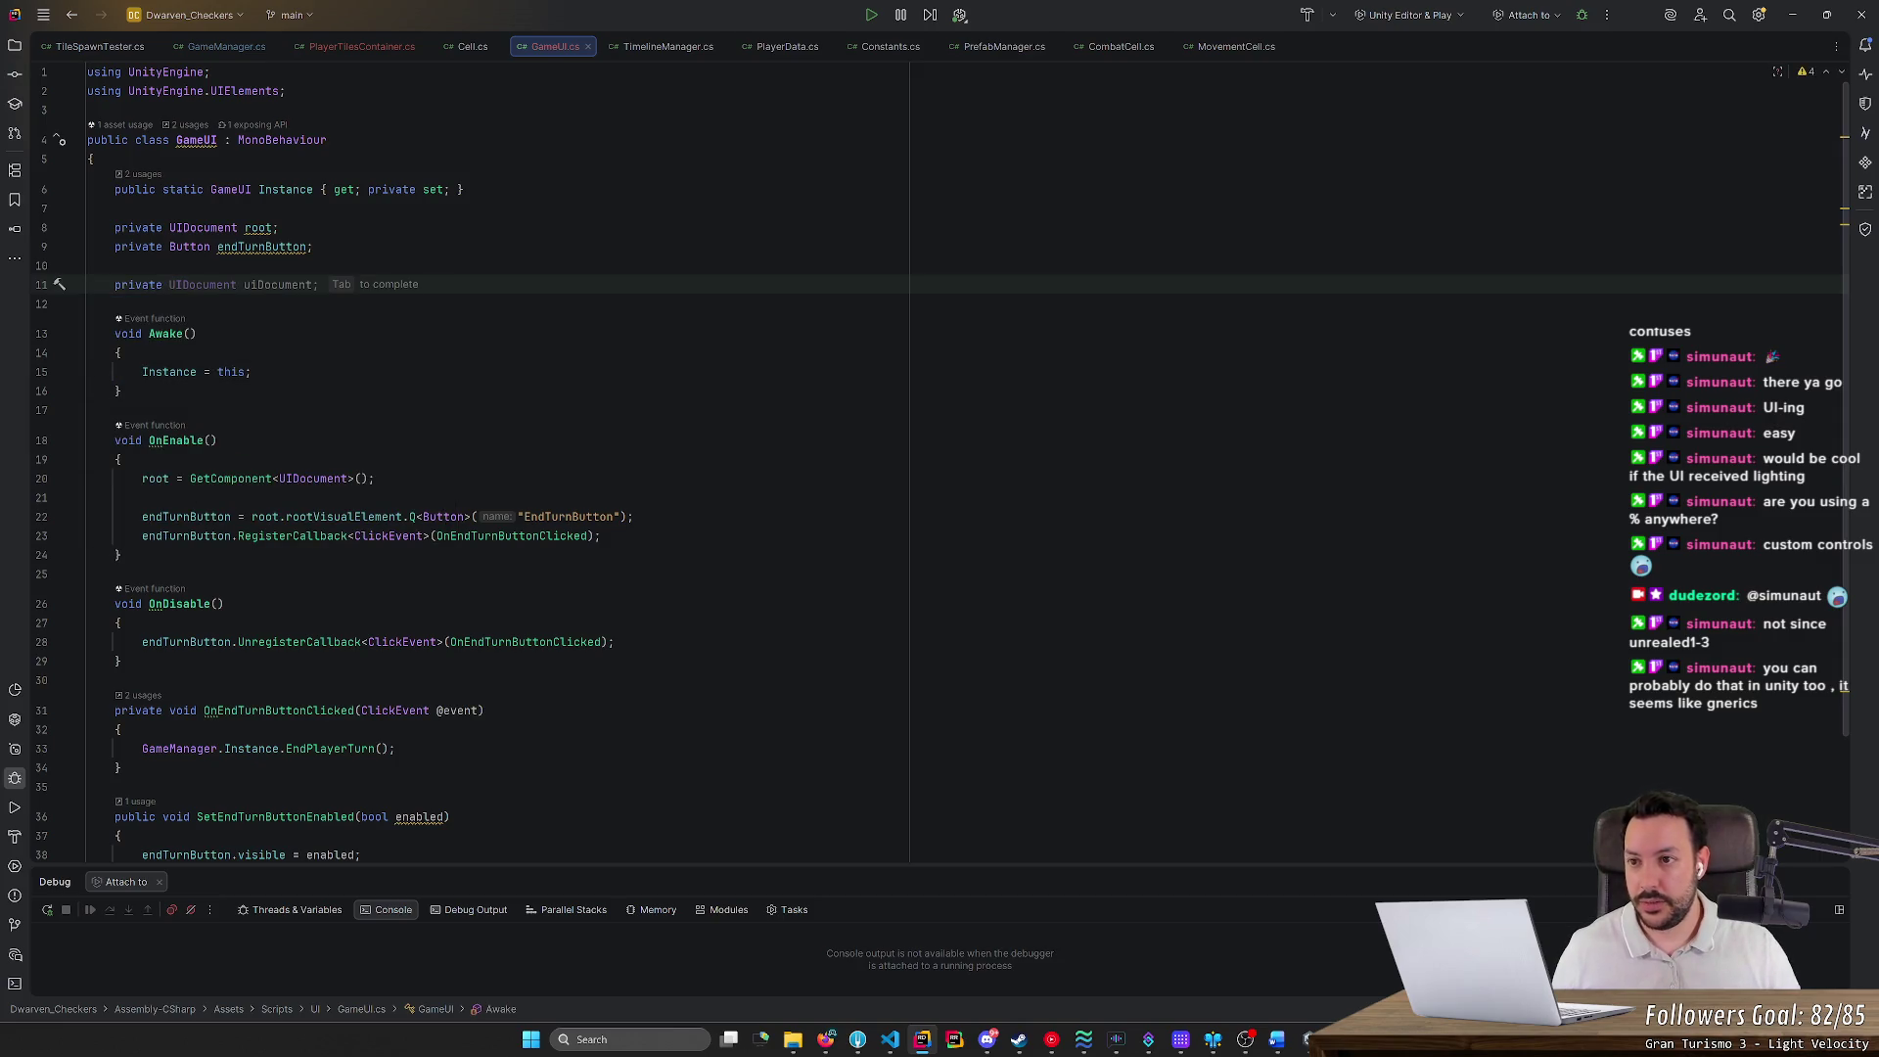
mouse_move(432, 20)
mouse_down()
mouse_move(920, 15)
mouse_move(700, 79)
mouse_up()
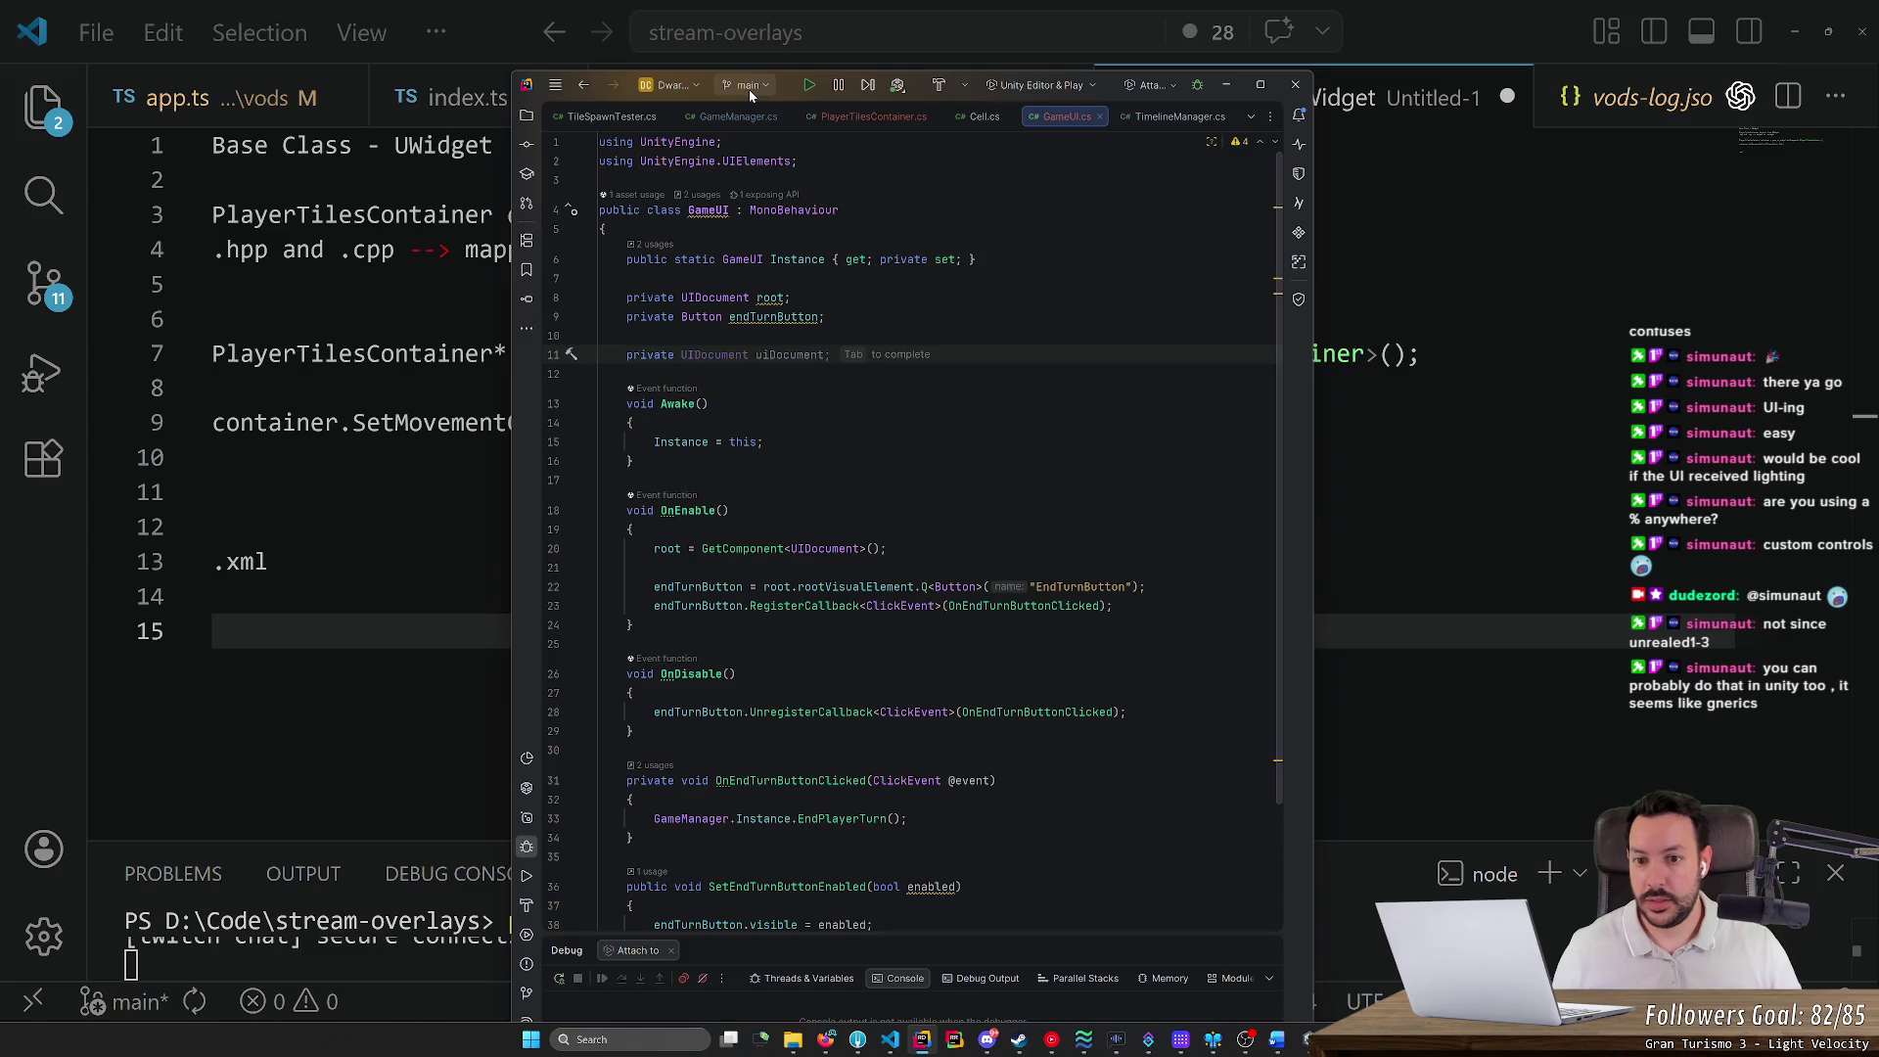
Declare a private PlayerTilesContainer playerTilesContainer field in GameUI
text(Play)
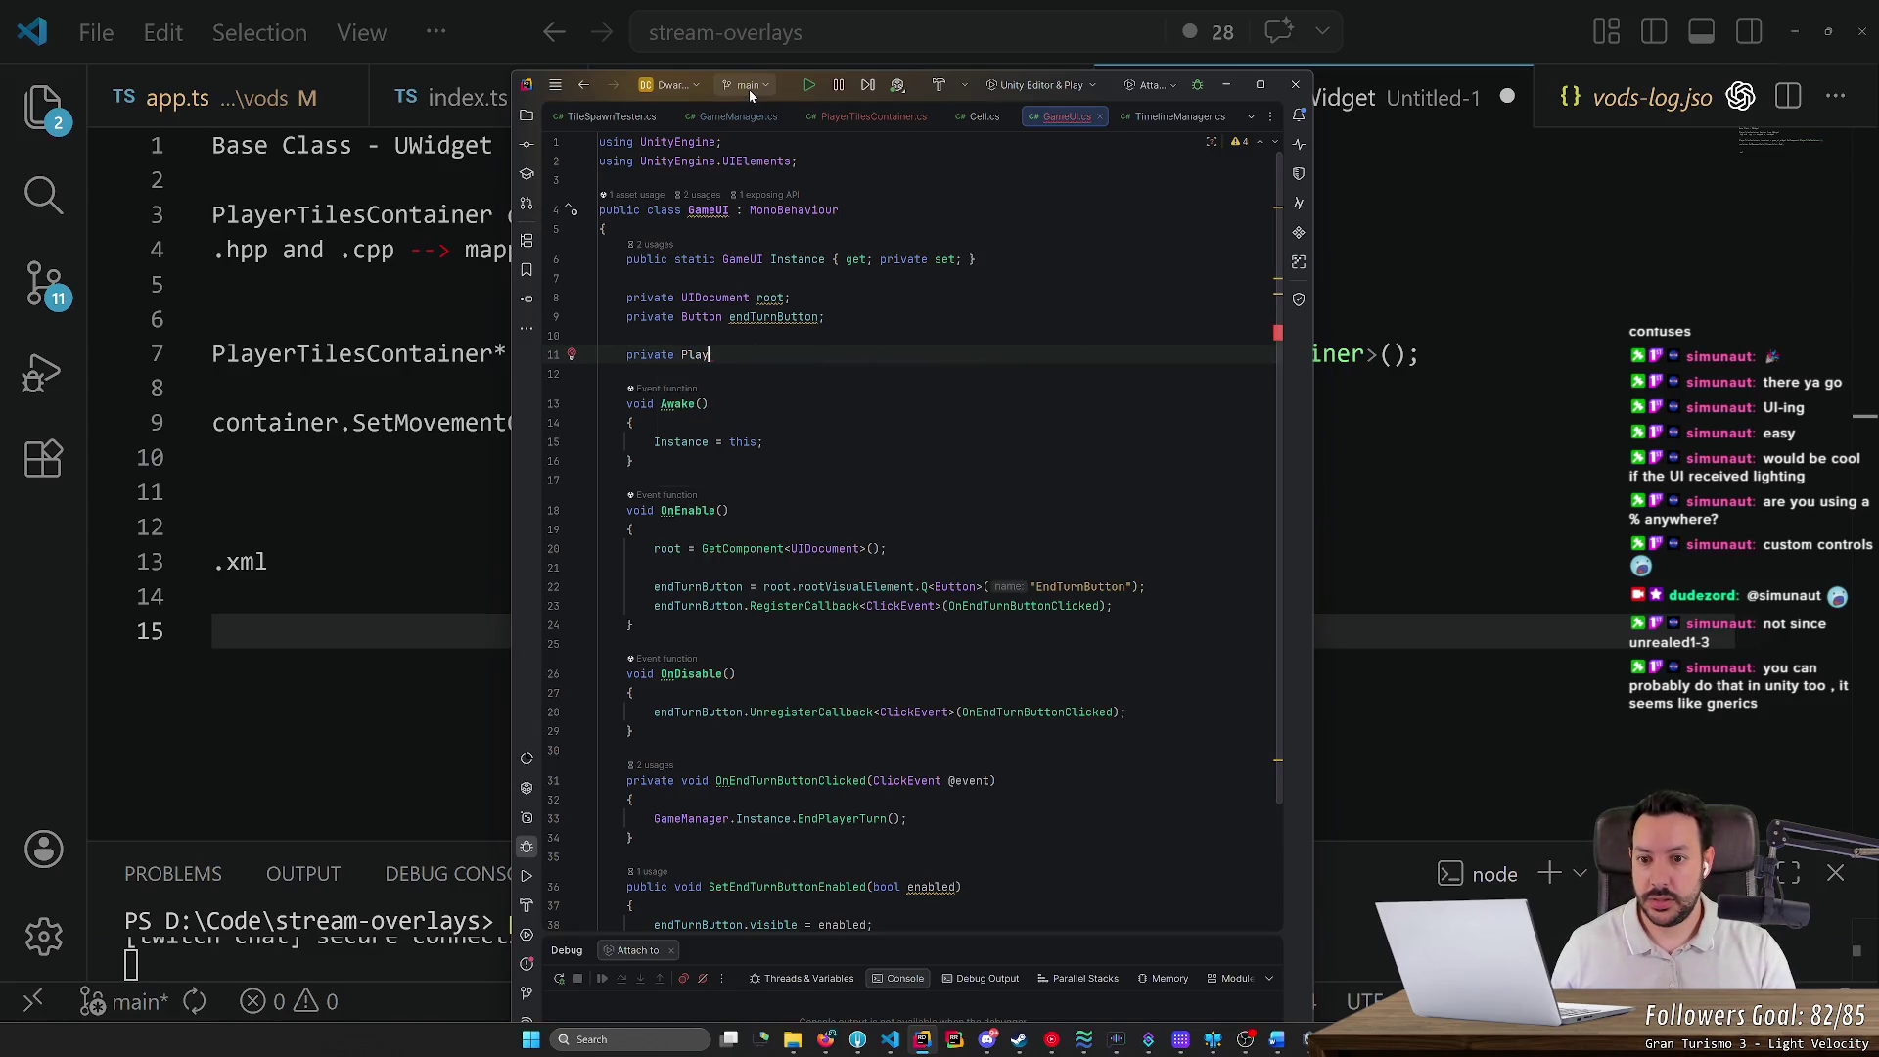
text(erTilesContaine)
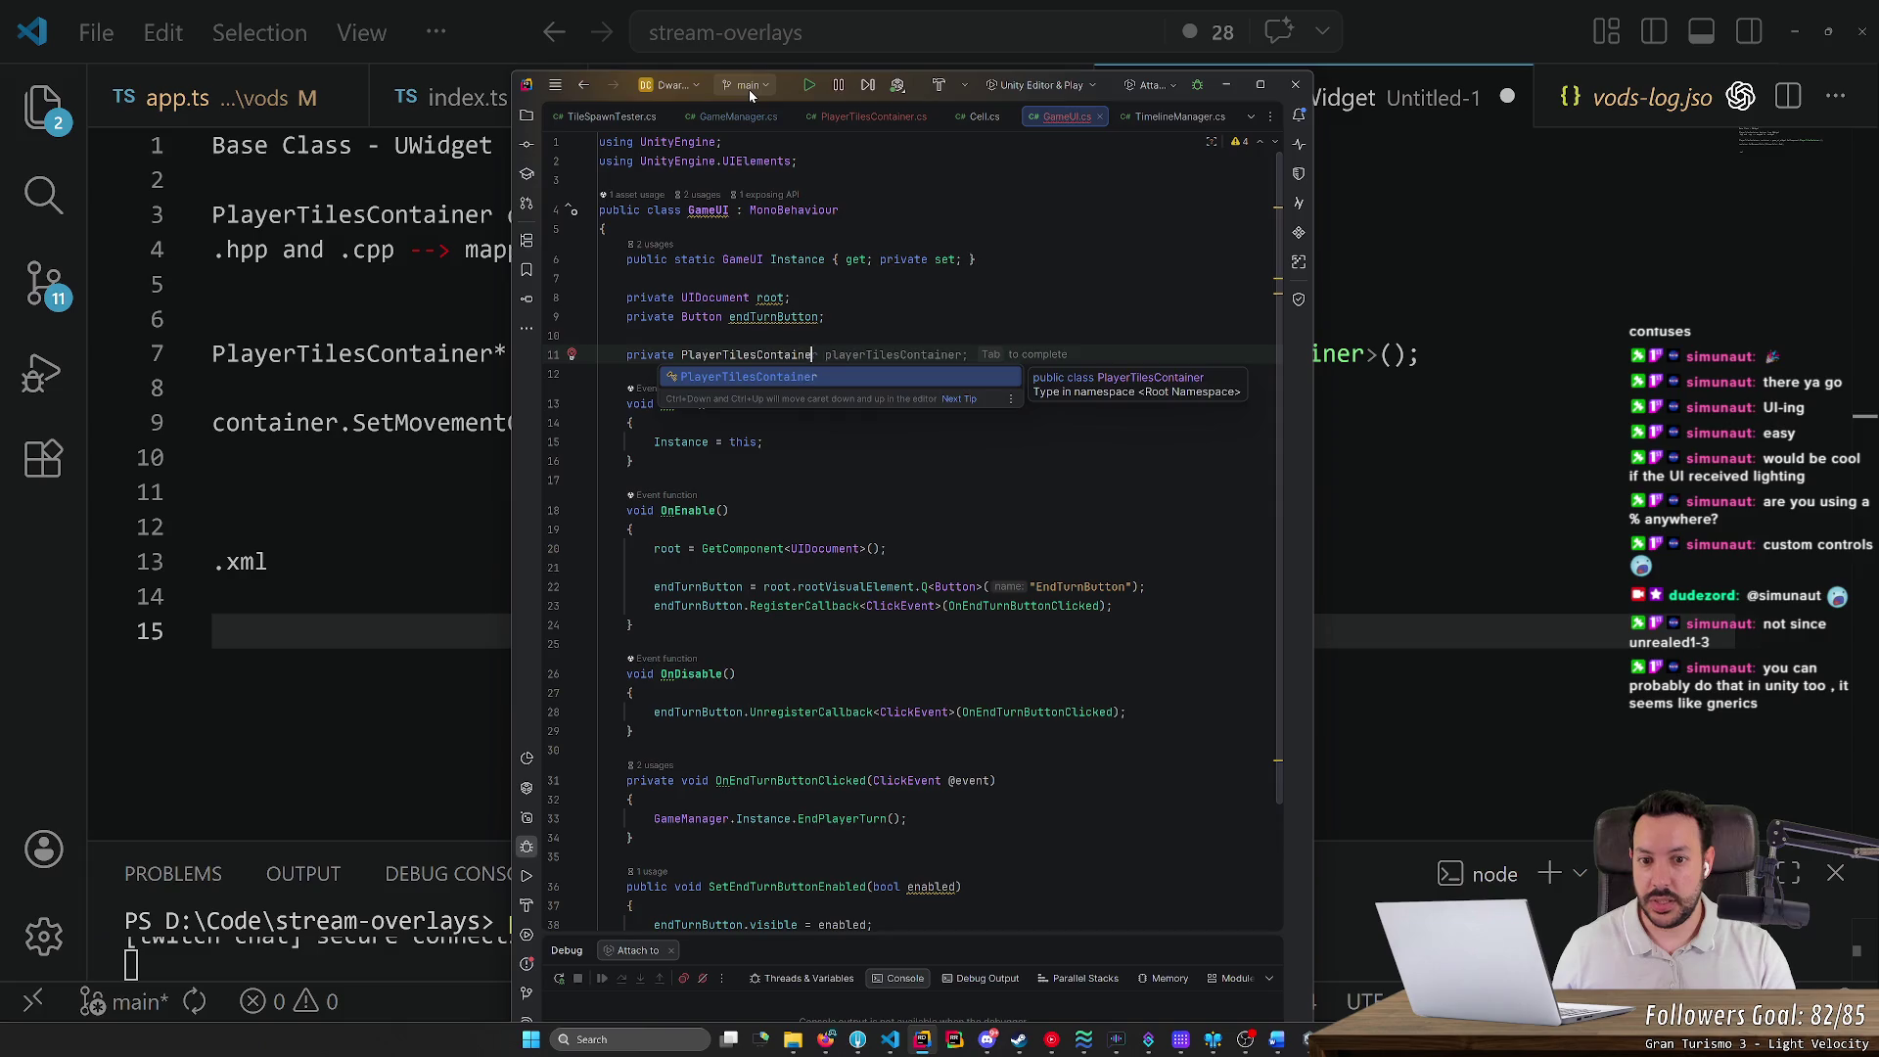
key(Tab)
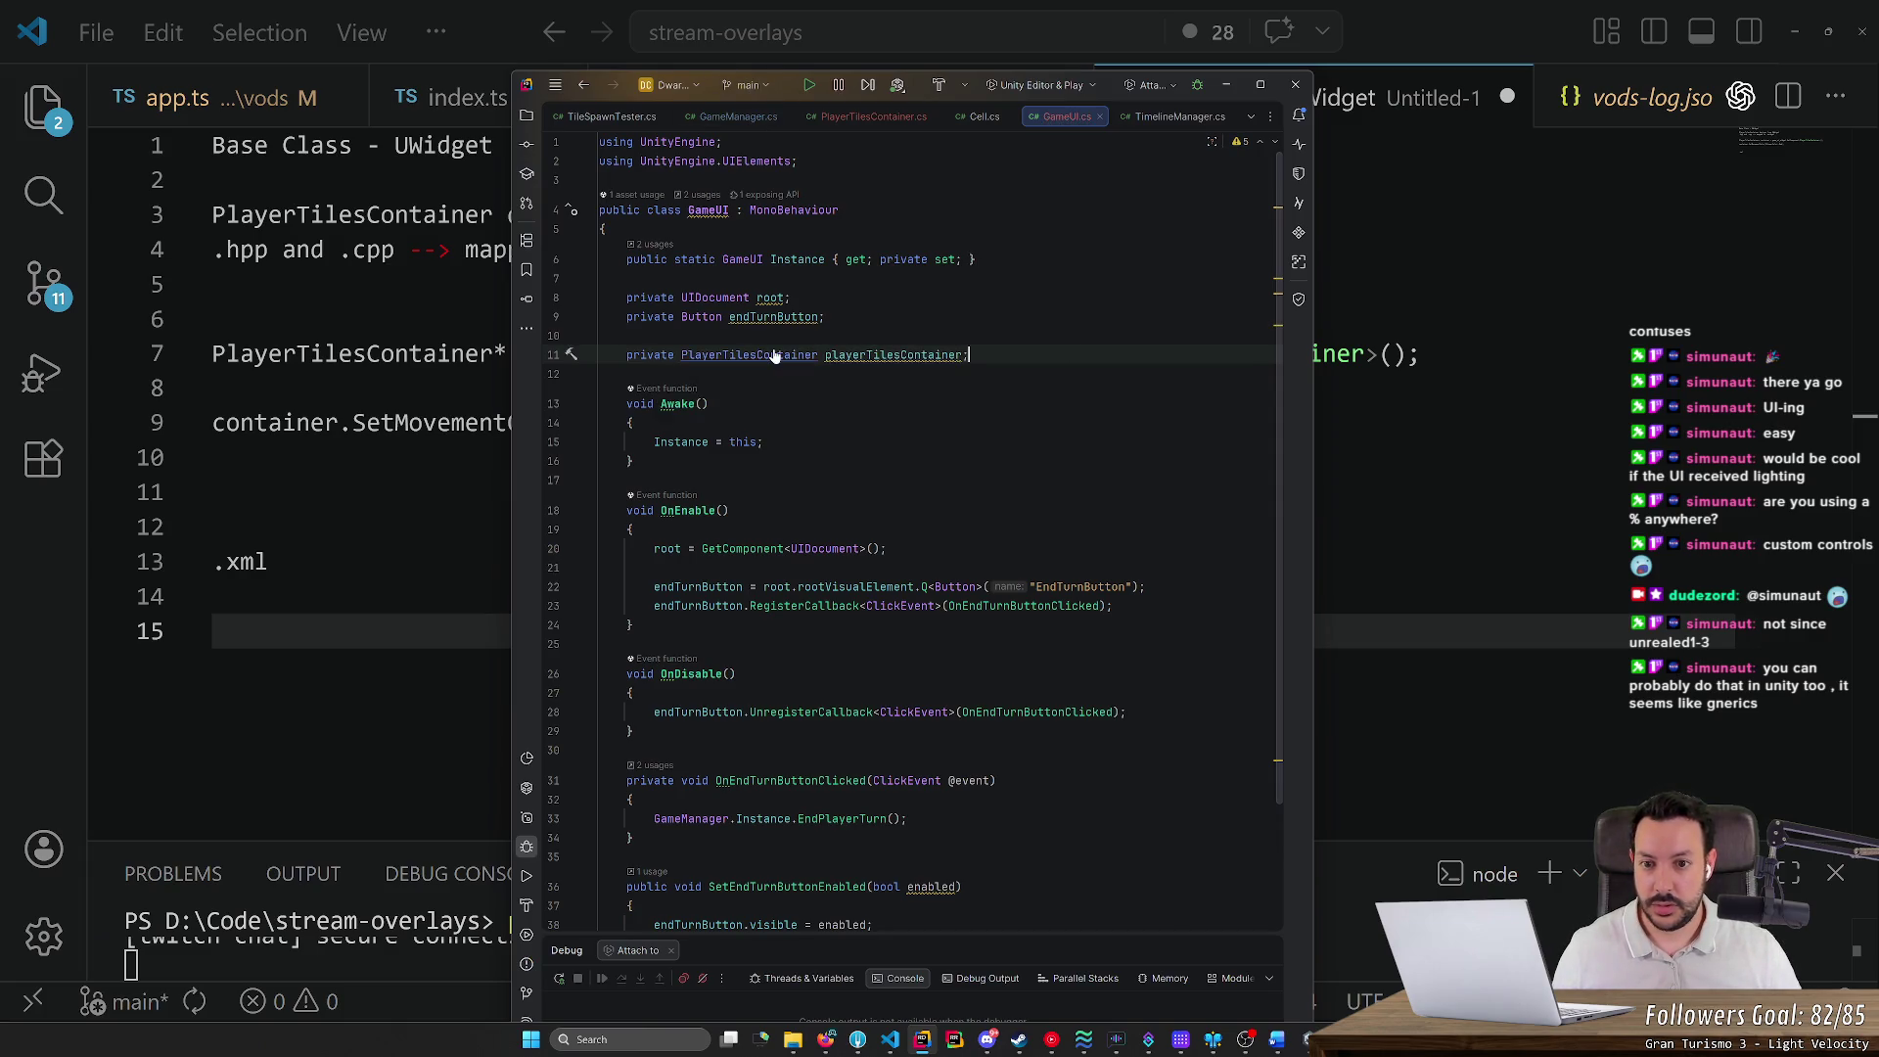
ctrl+click(774, 356)
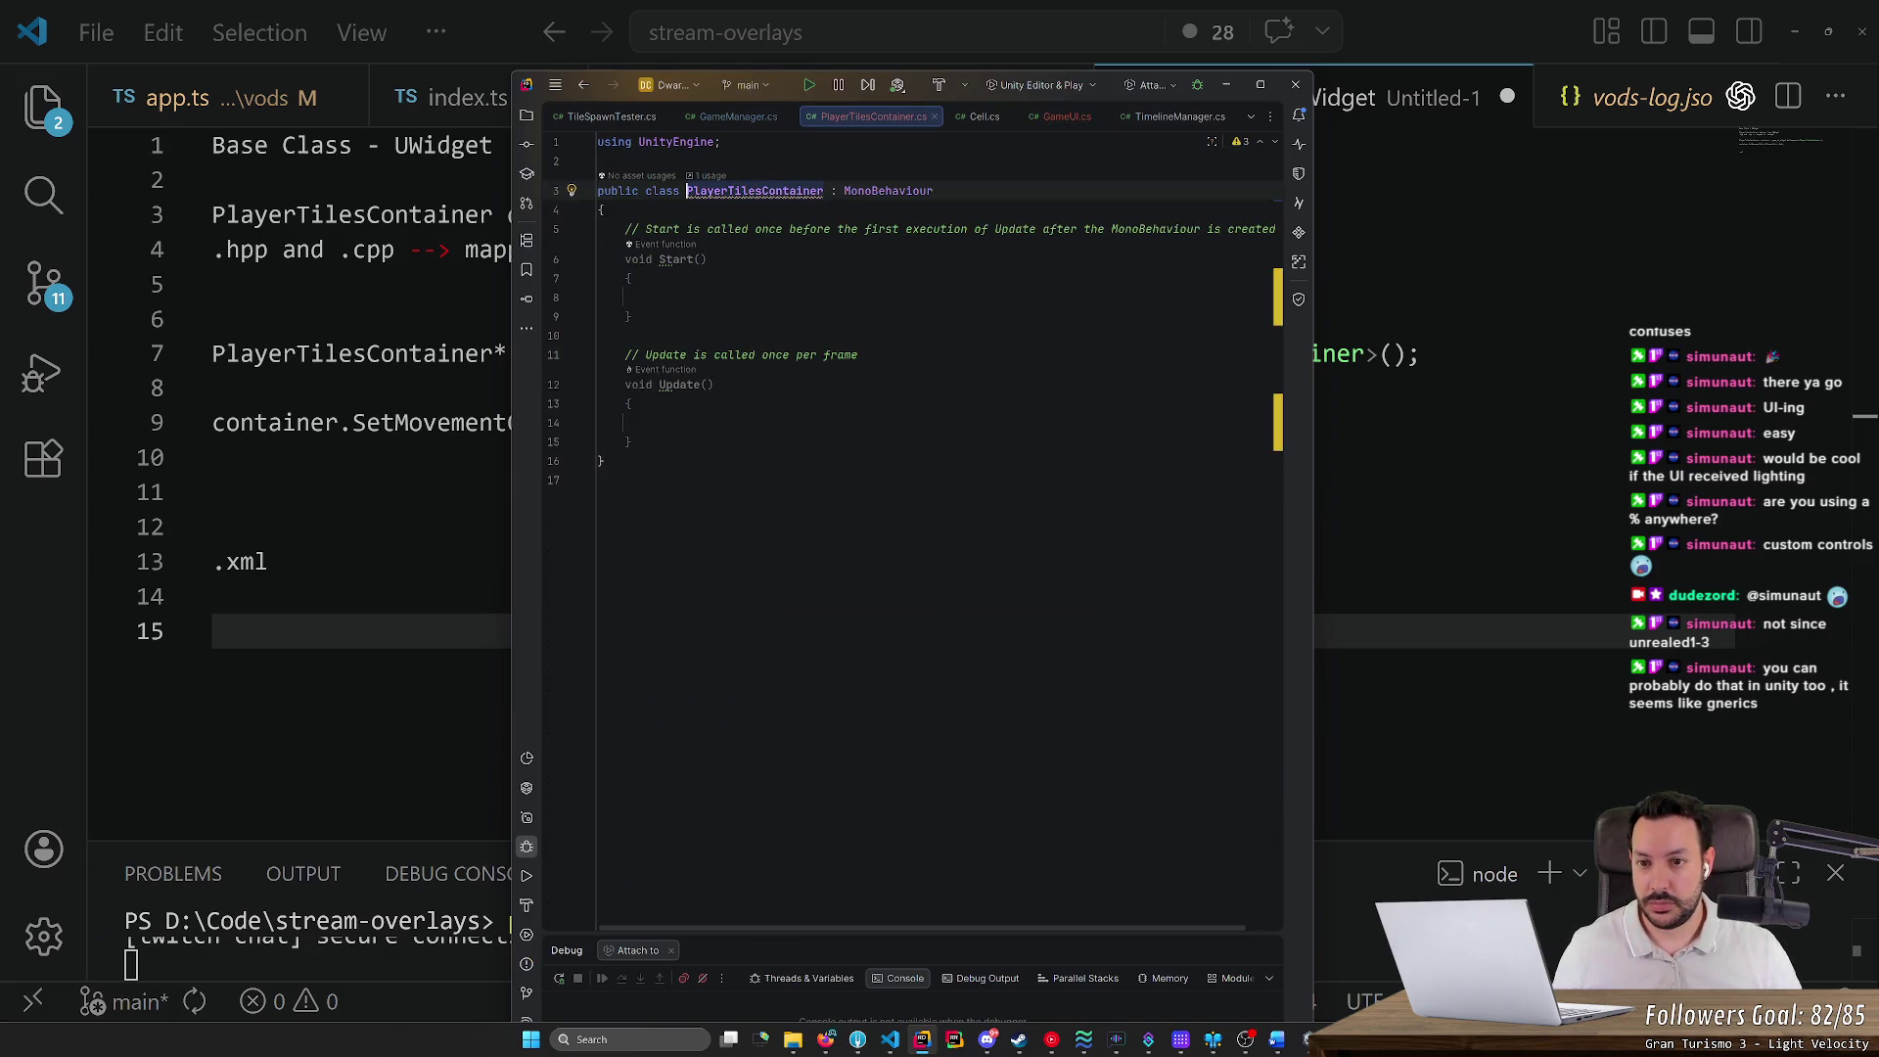
key(ctrl+minus)
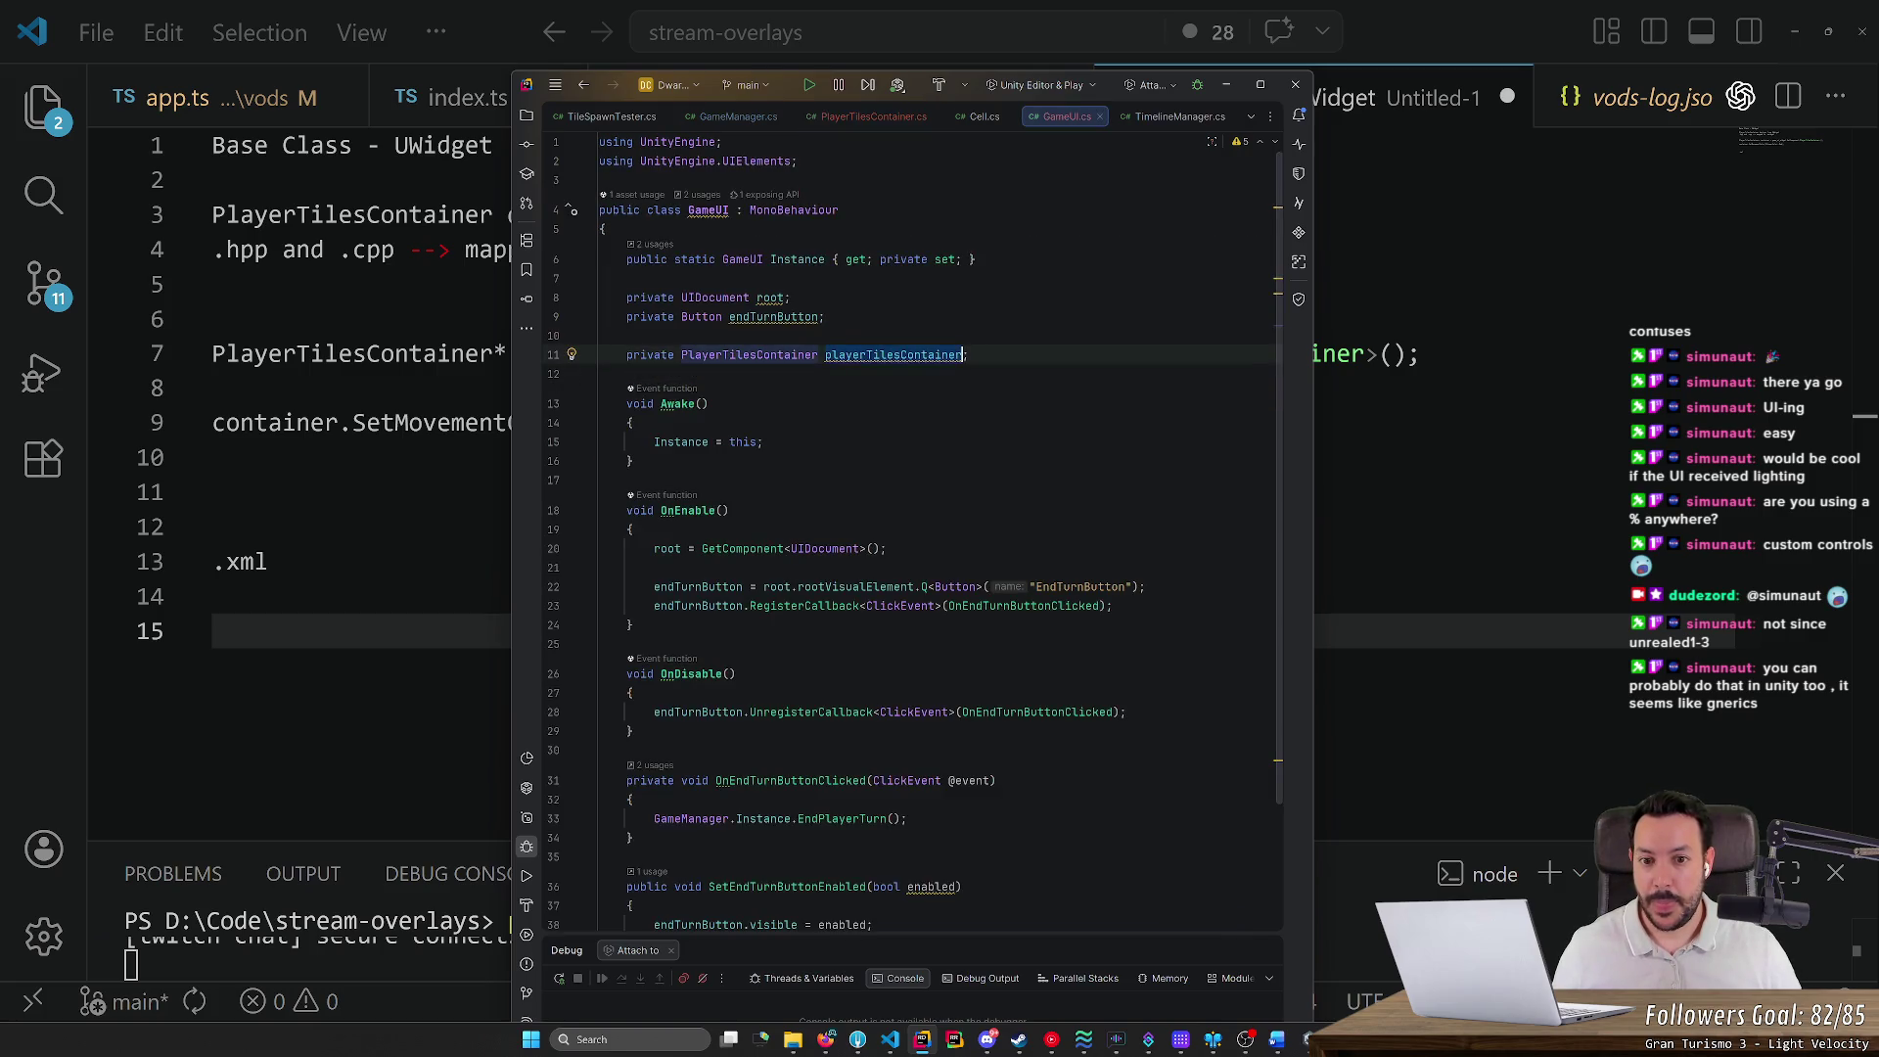
In OnEnable, assign playerTilesContainer from a Q<PlayerTilesContainer>("PlayerTilesContainer") query on root
click(1115, 605)
key(Return)
key(Return)
text(playerTilesContainer)
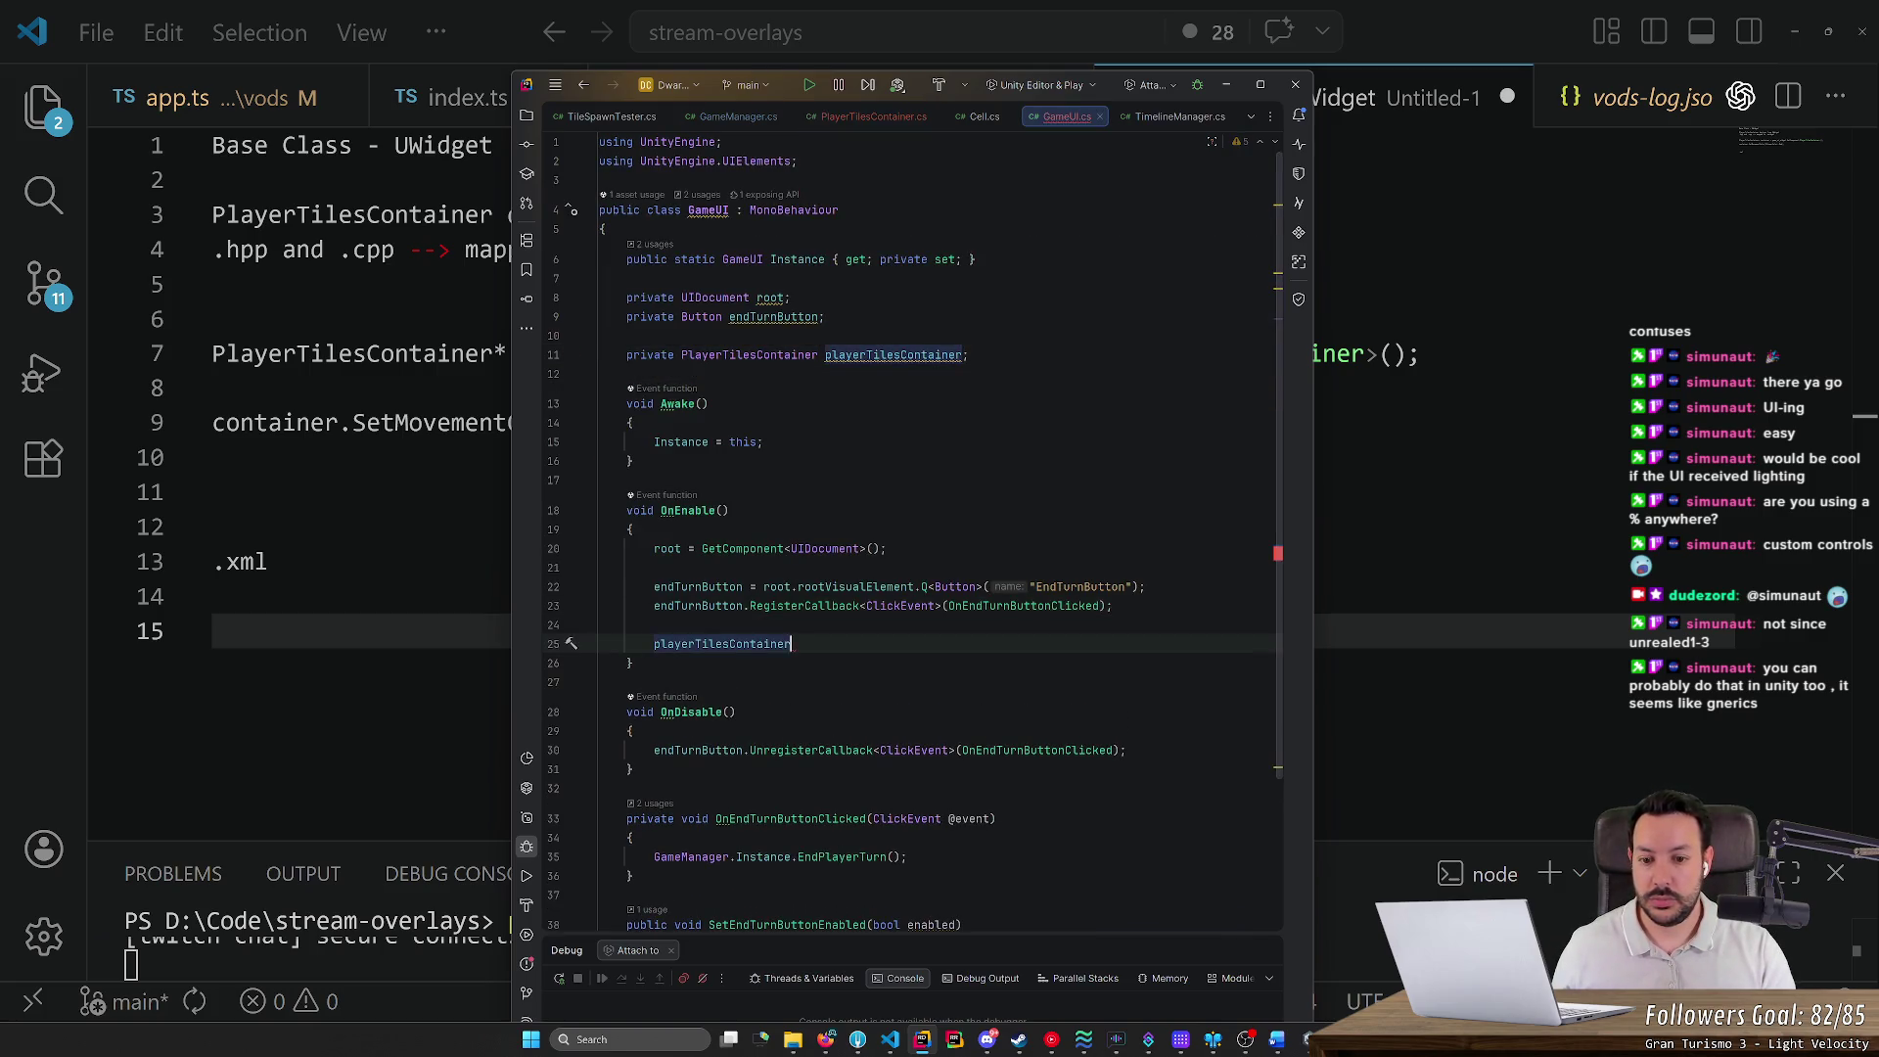
text( = root.v)
key(Return)
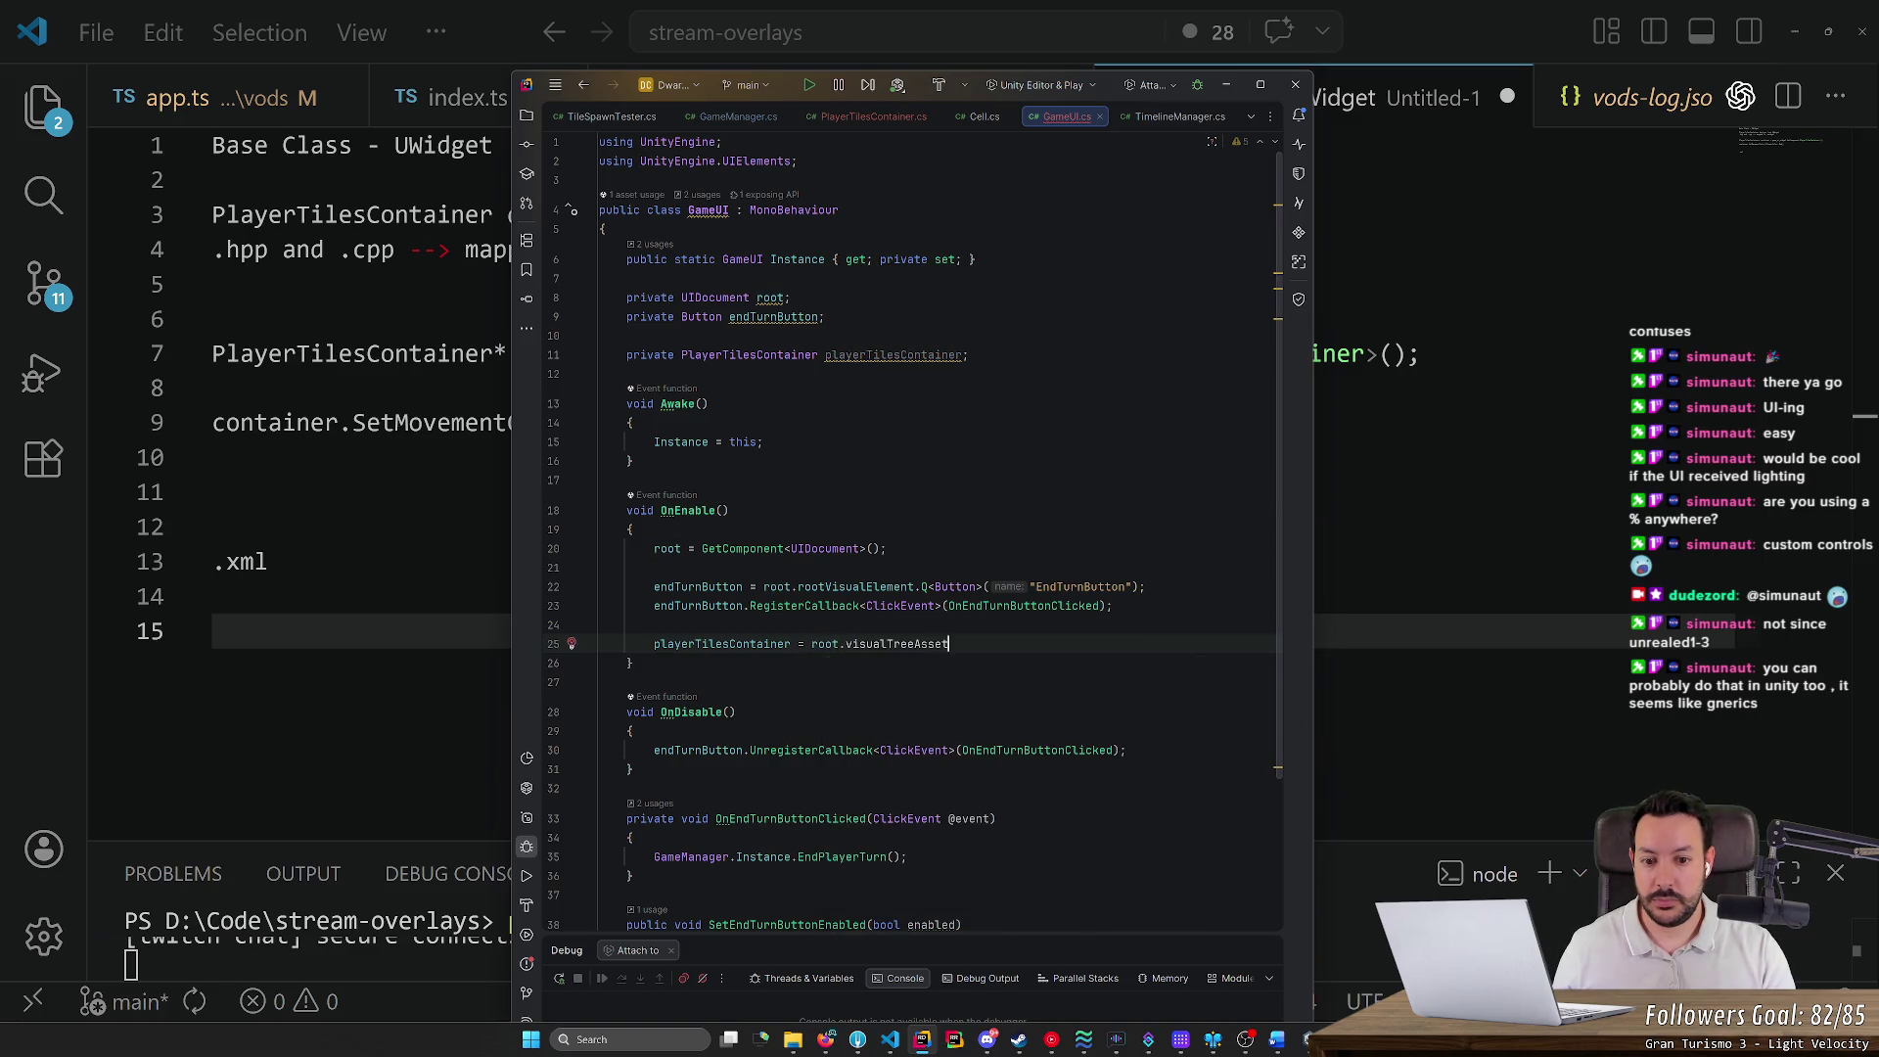
text(.Q<)
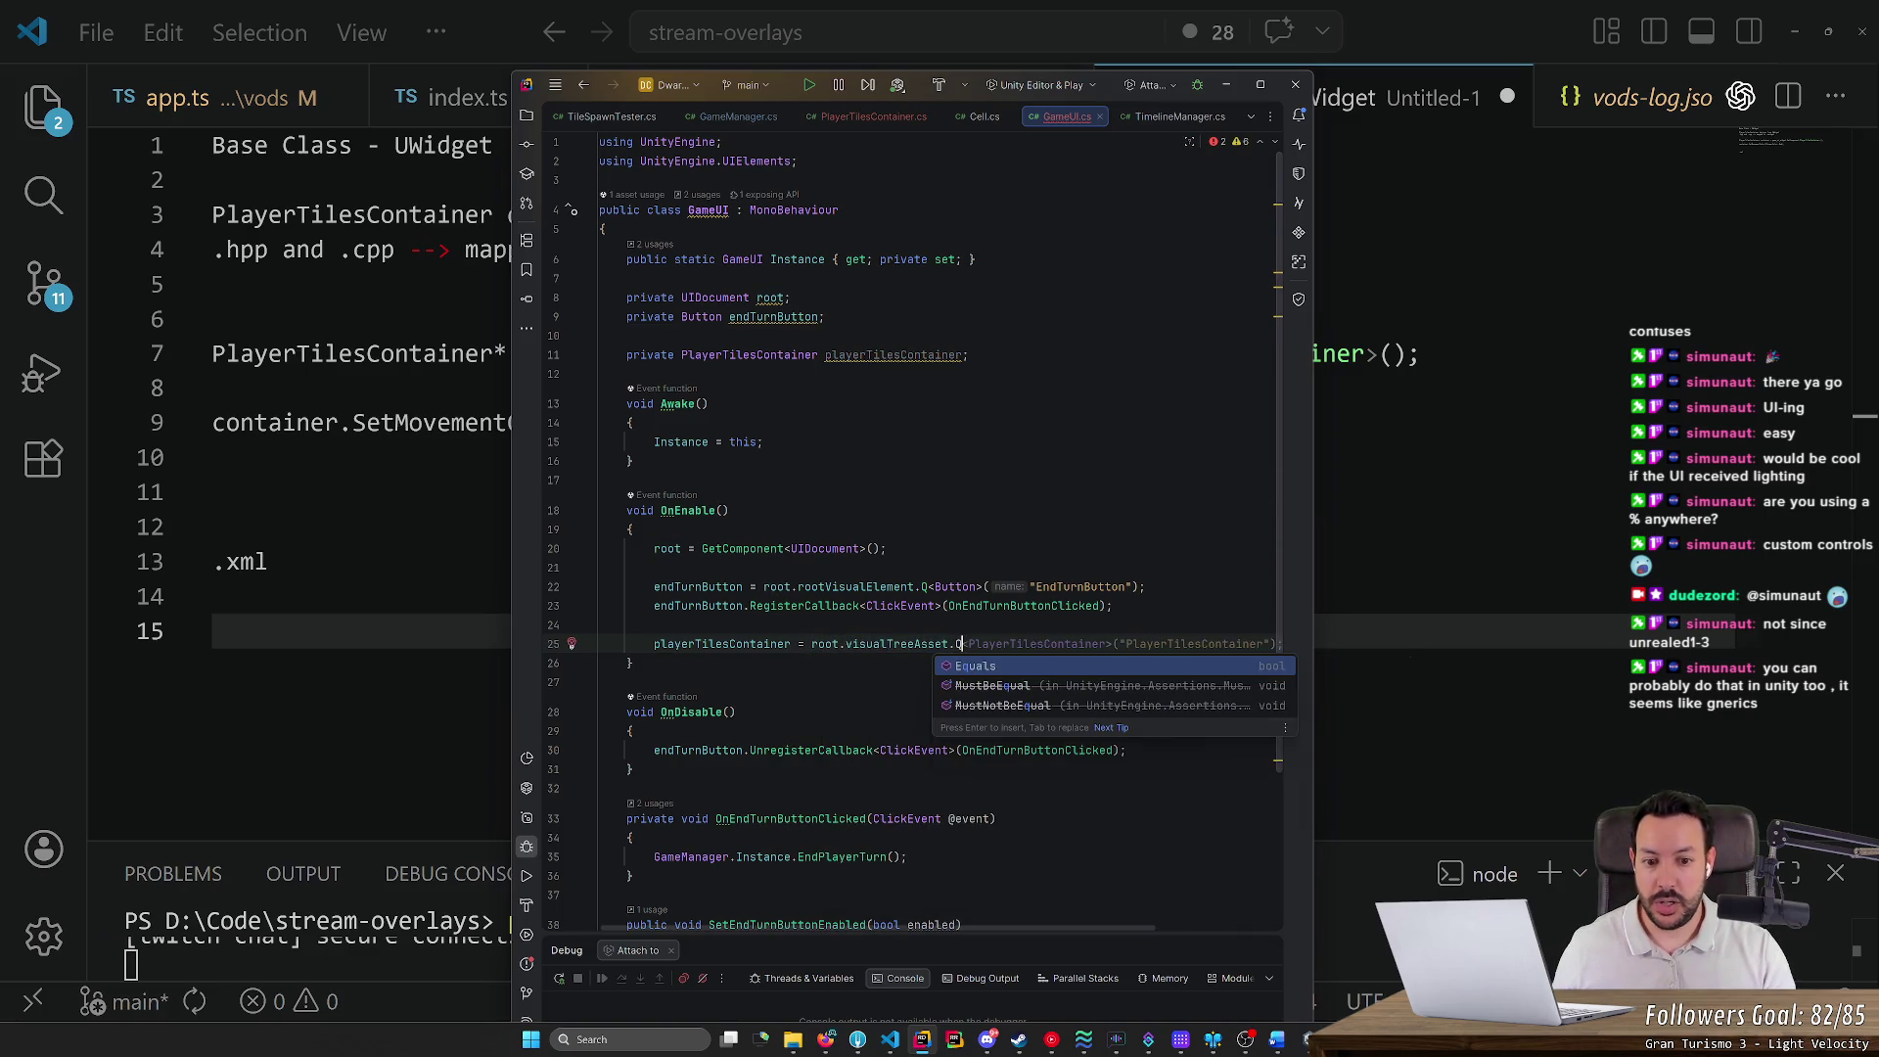
key(Tab)
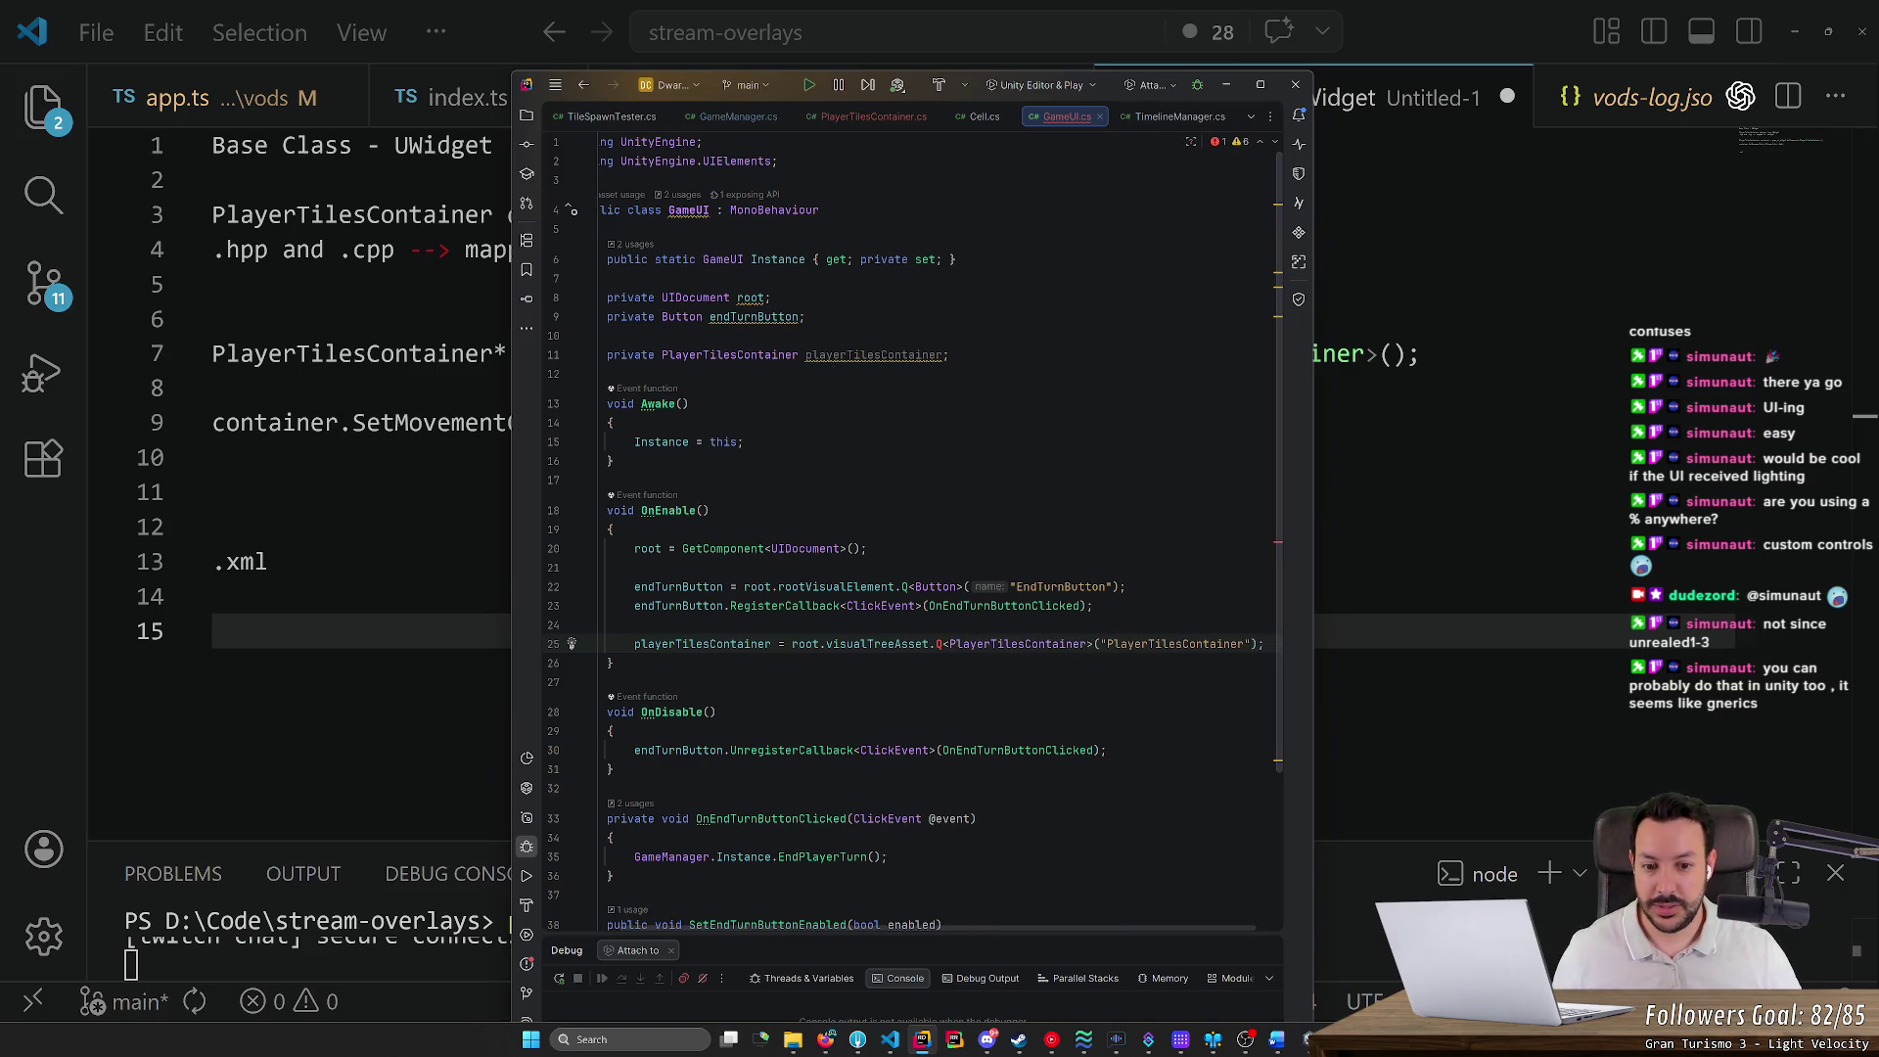
Jump to the PlayerTilesContainer class definition and back to the query in GameUI
click(947, 642)
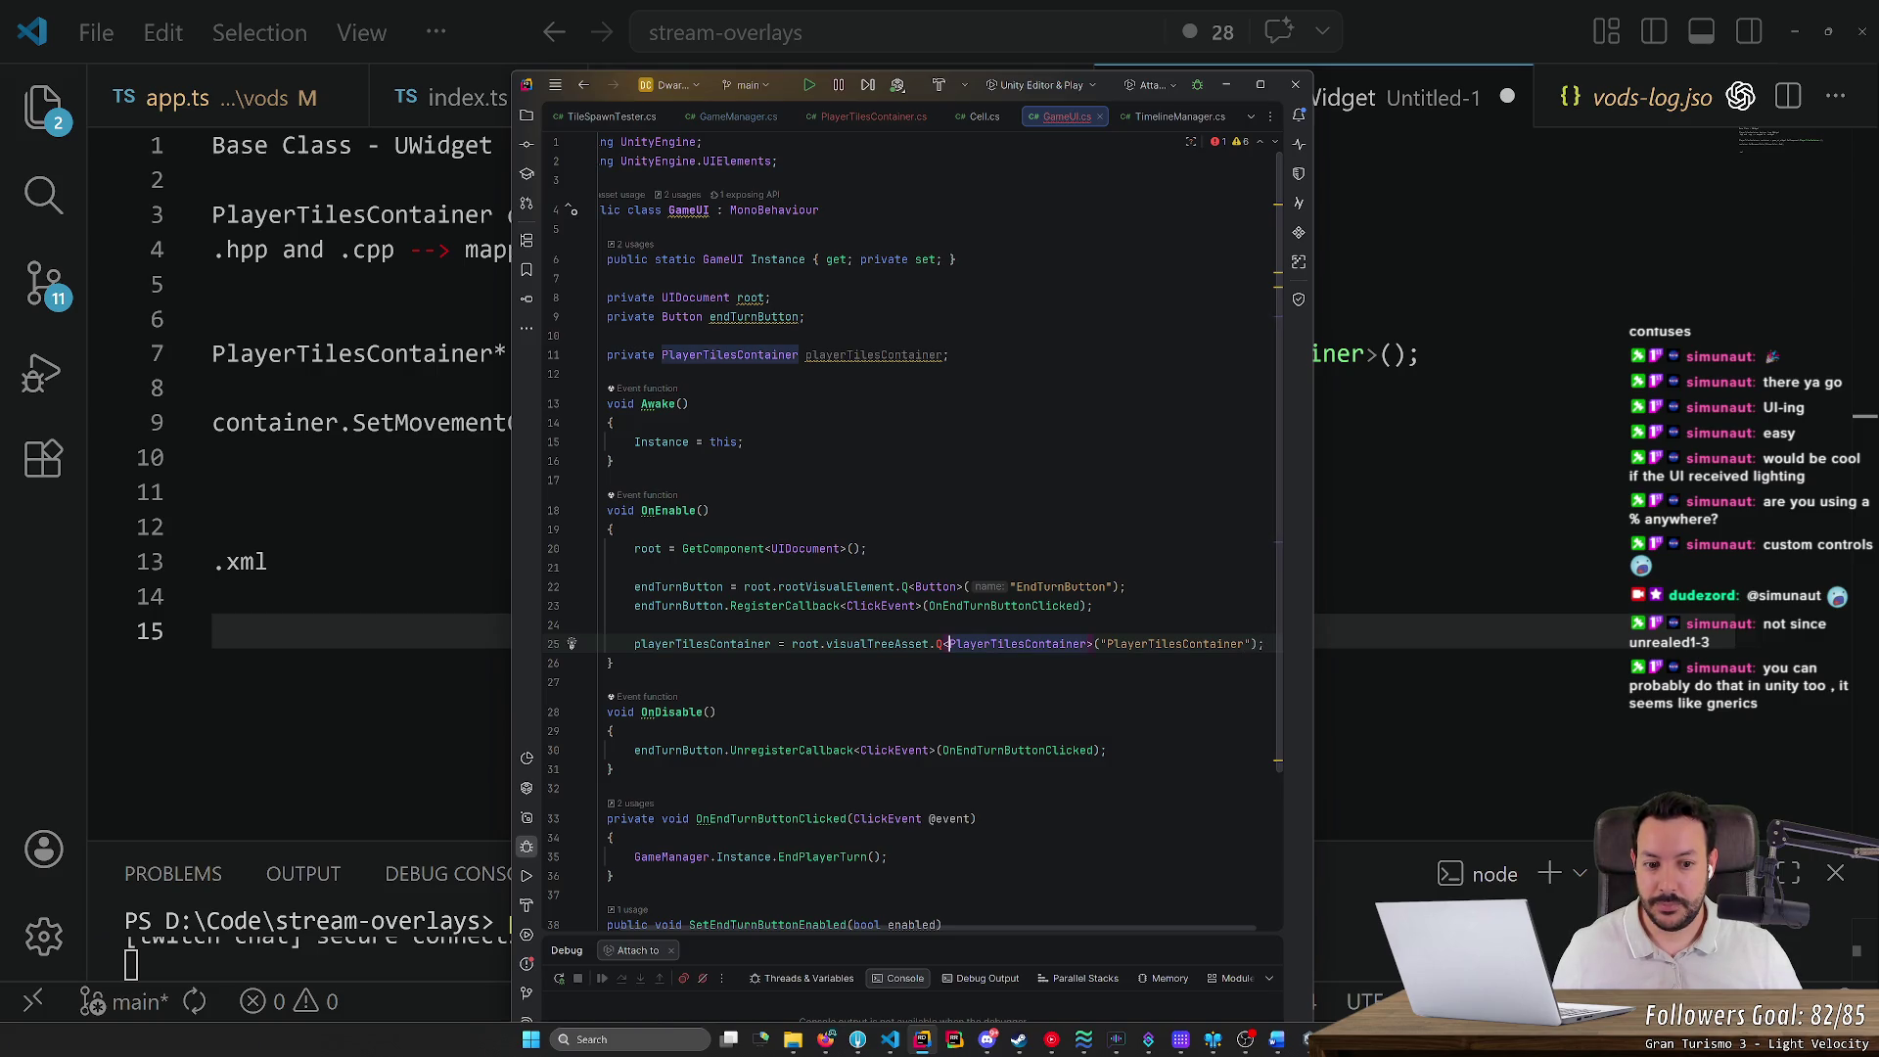
key(F12)
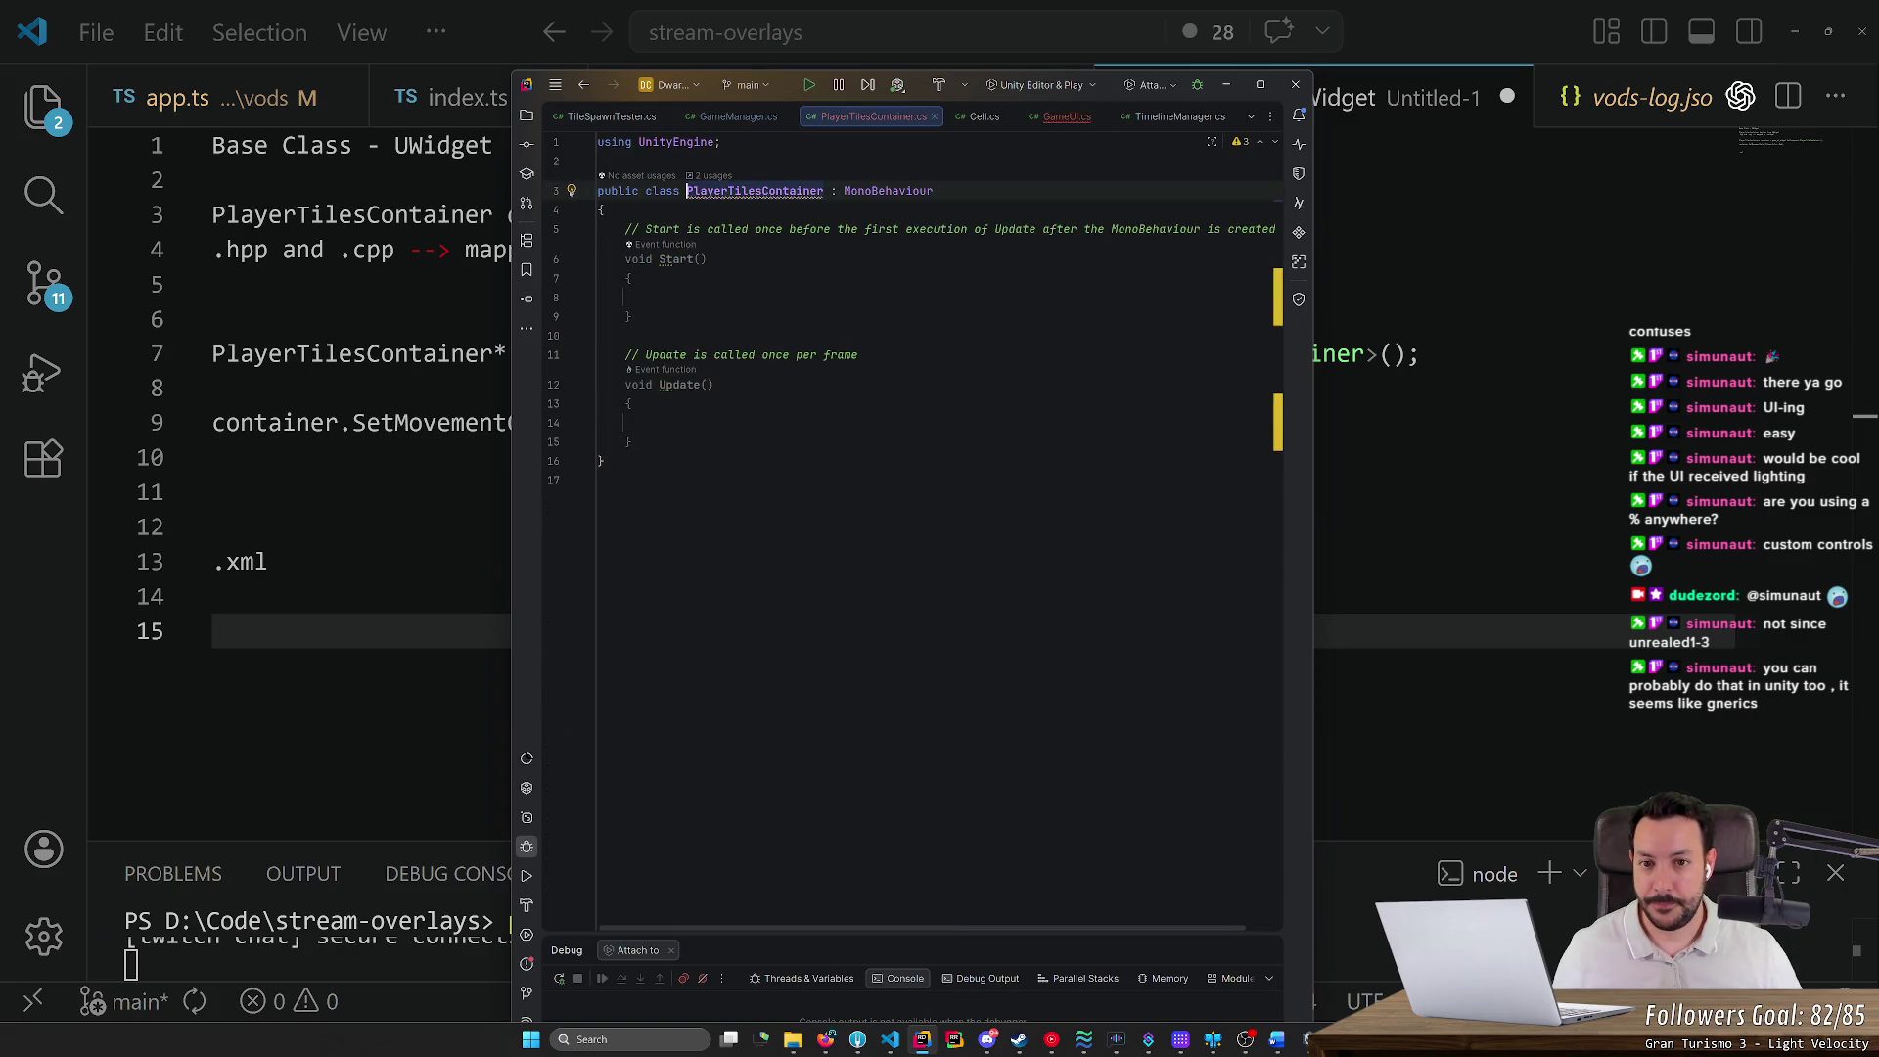
key(ctrl+alt+Left)
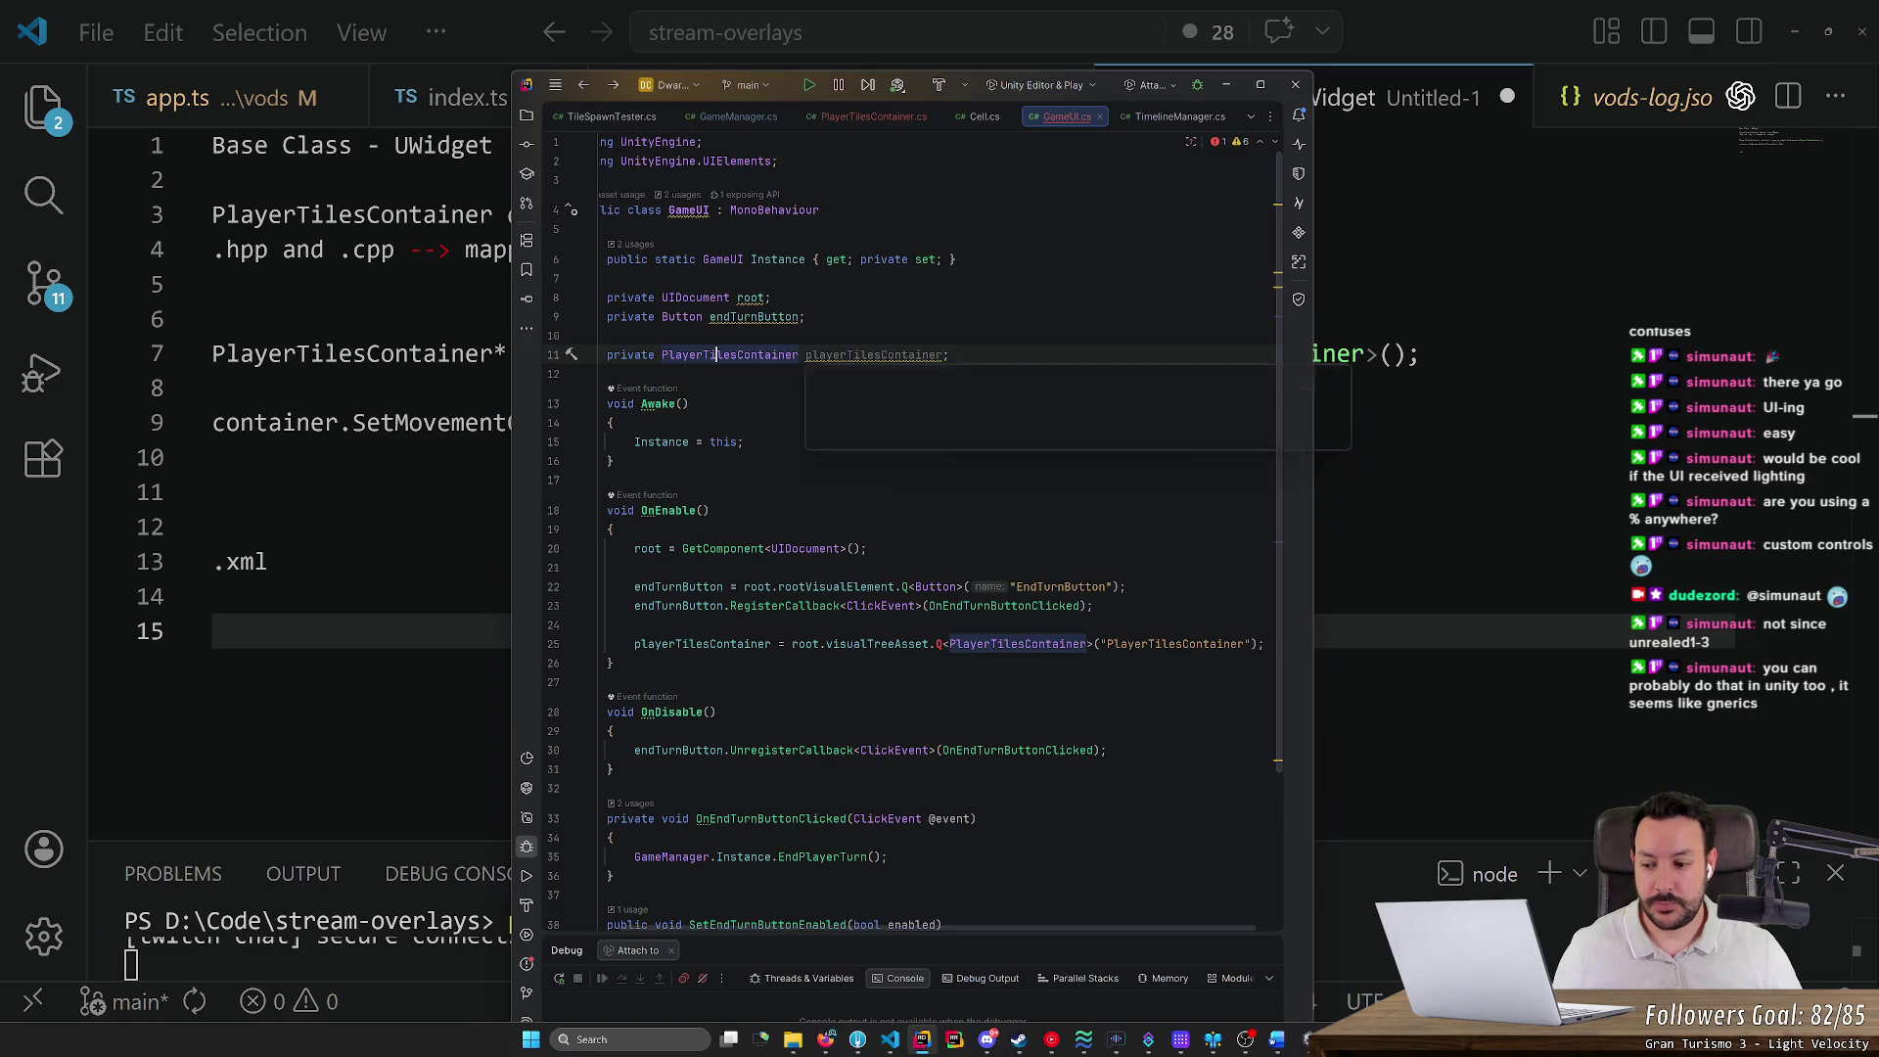
mouse_move(874, 355)
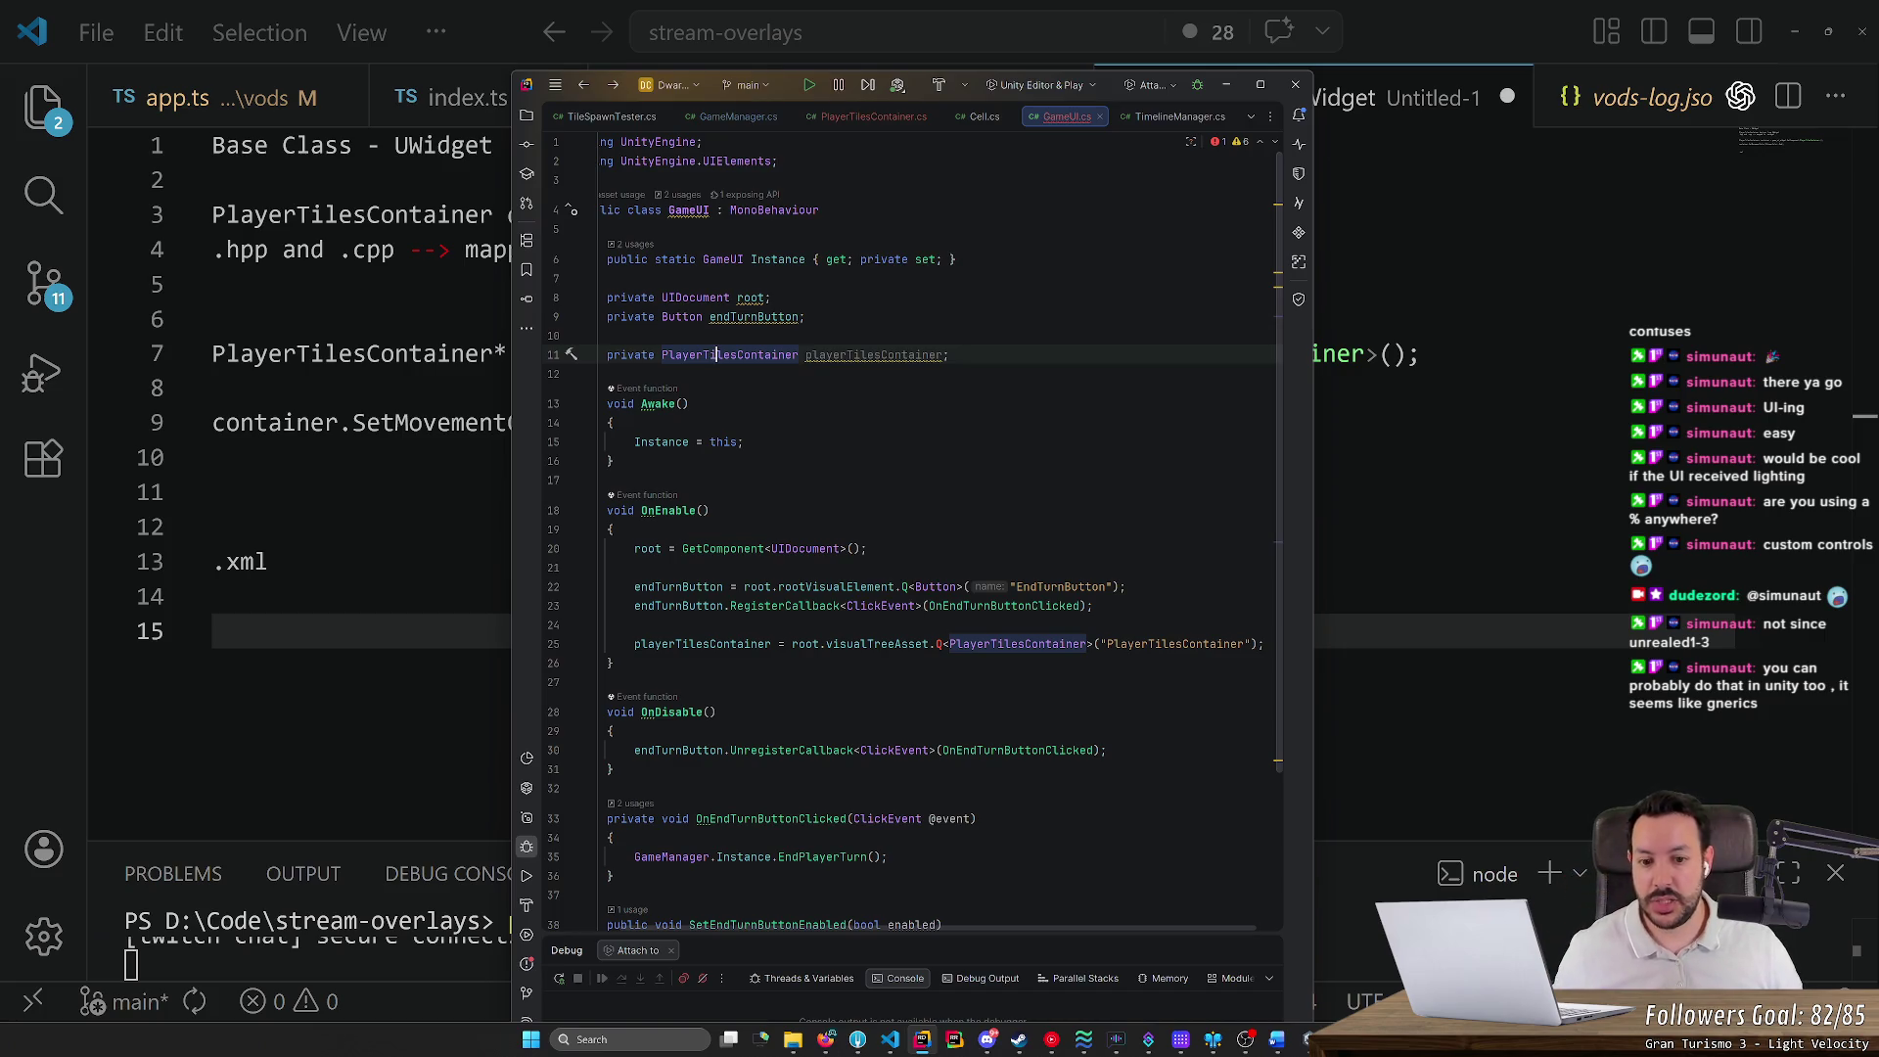
key(ctrl+b)
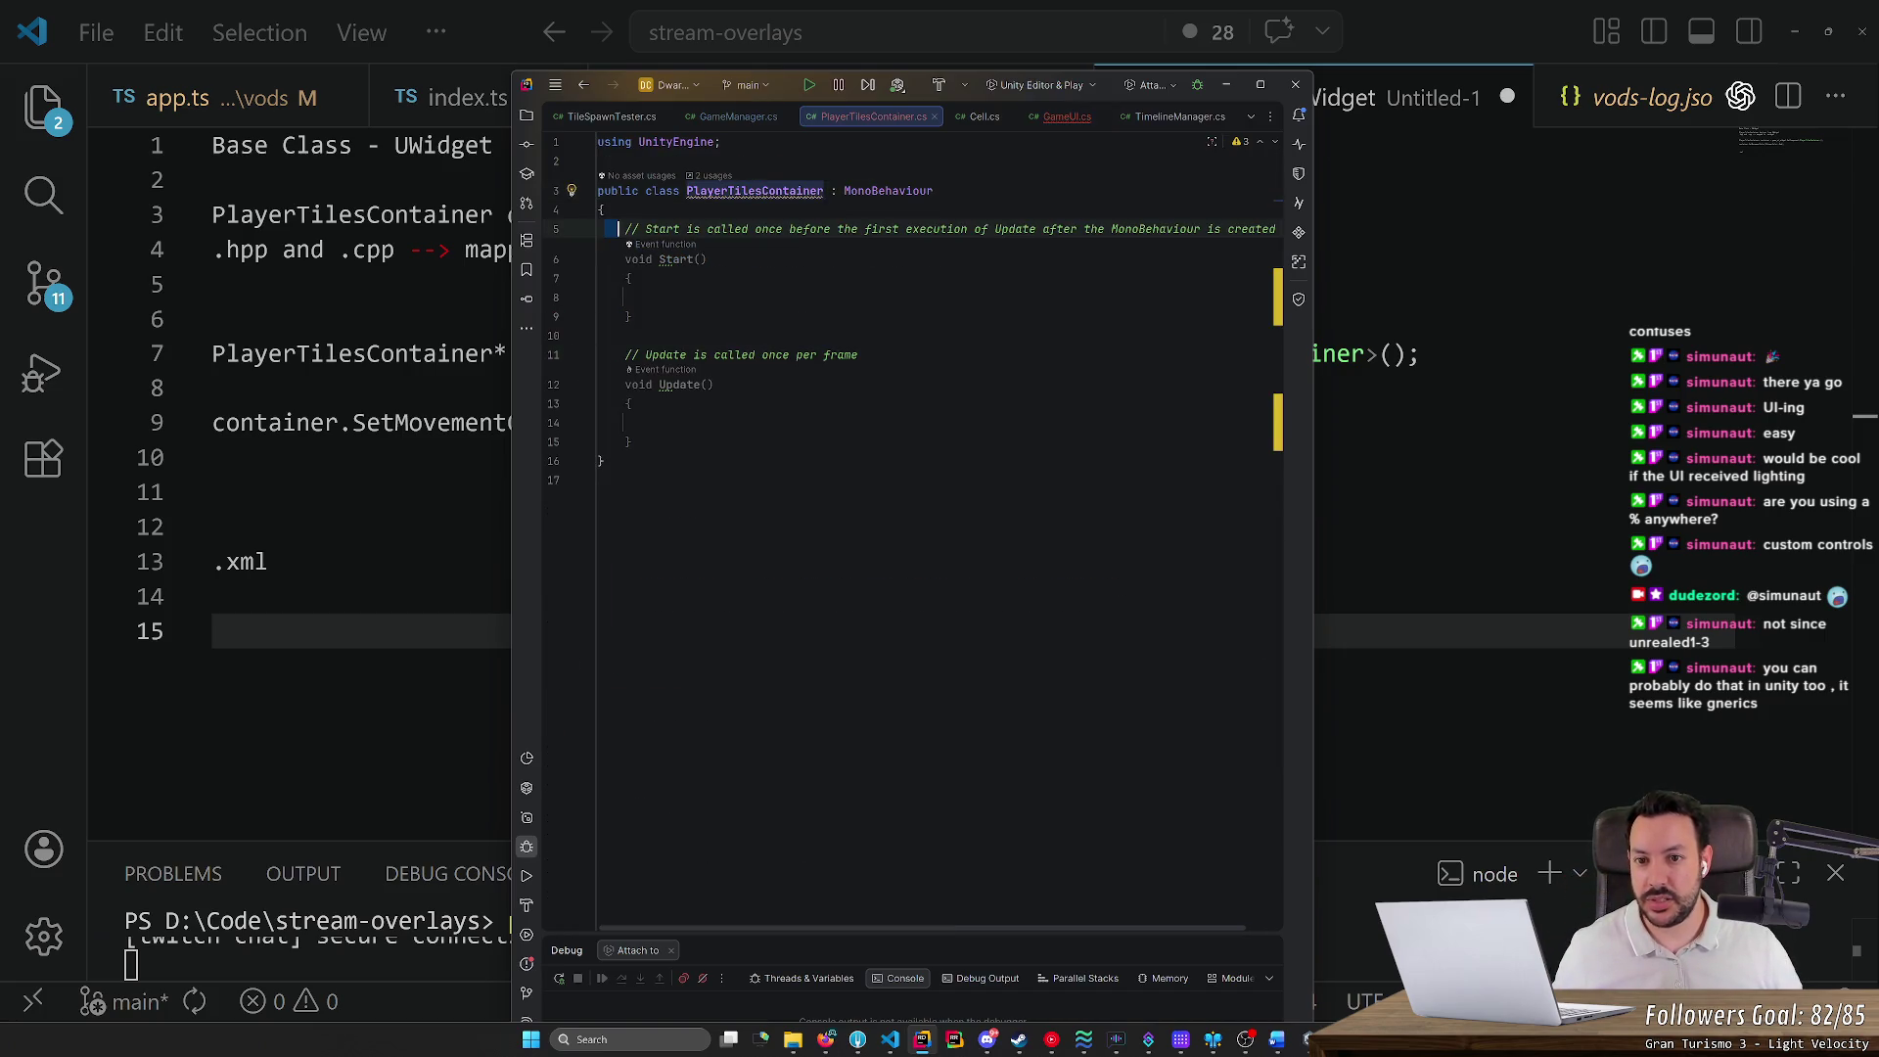
key(ctrl+alt+Left)
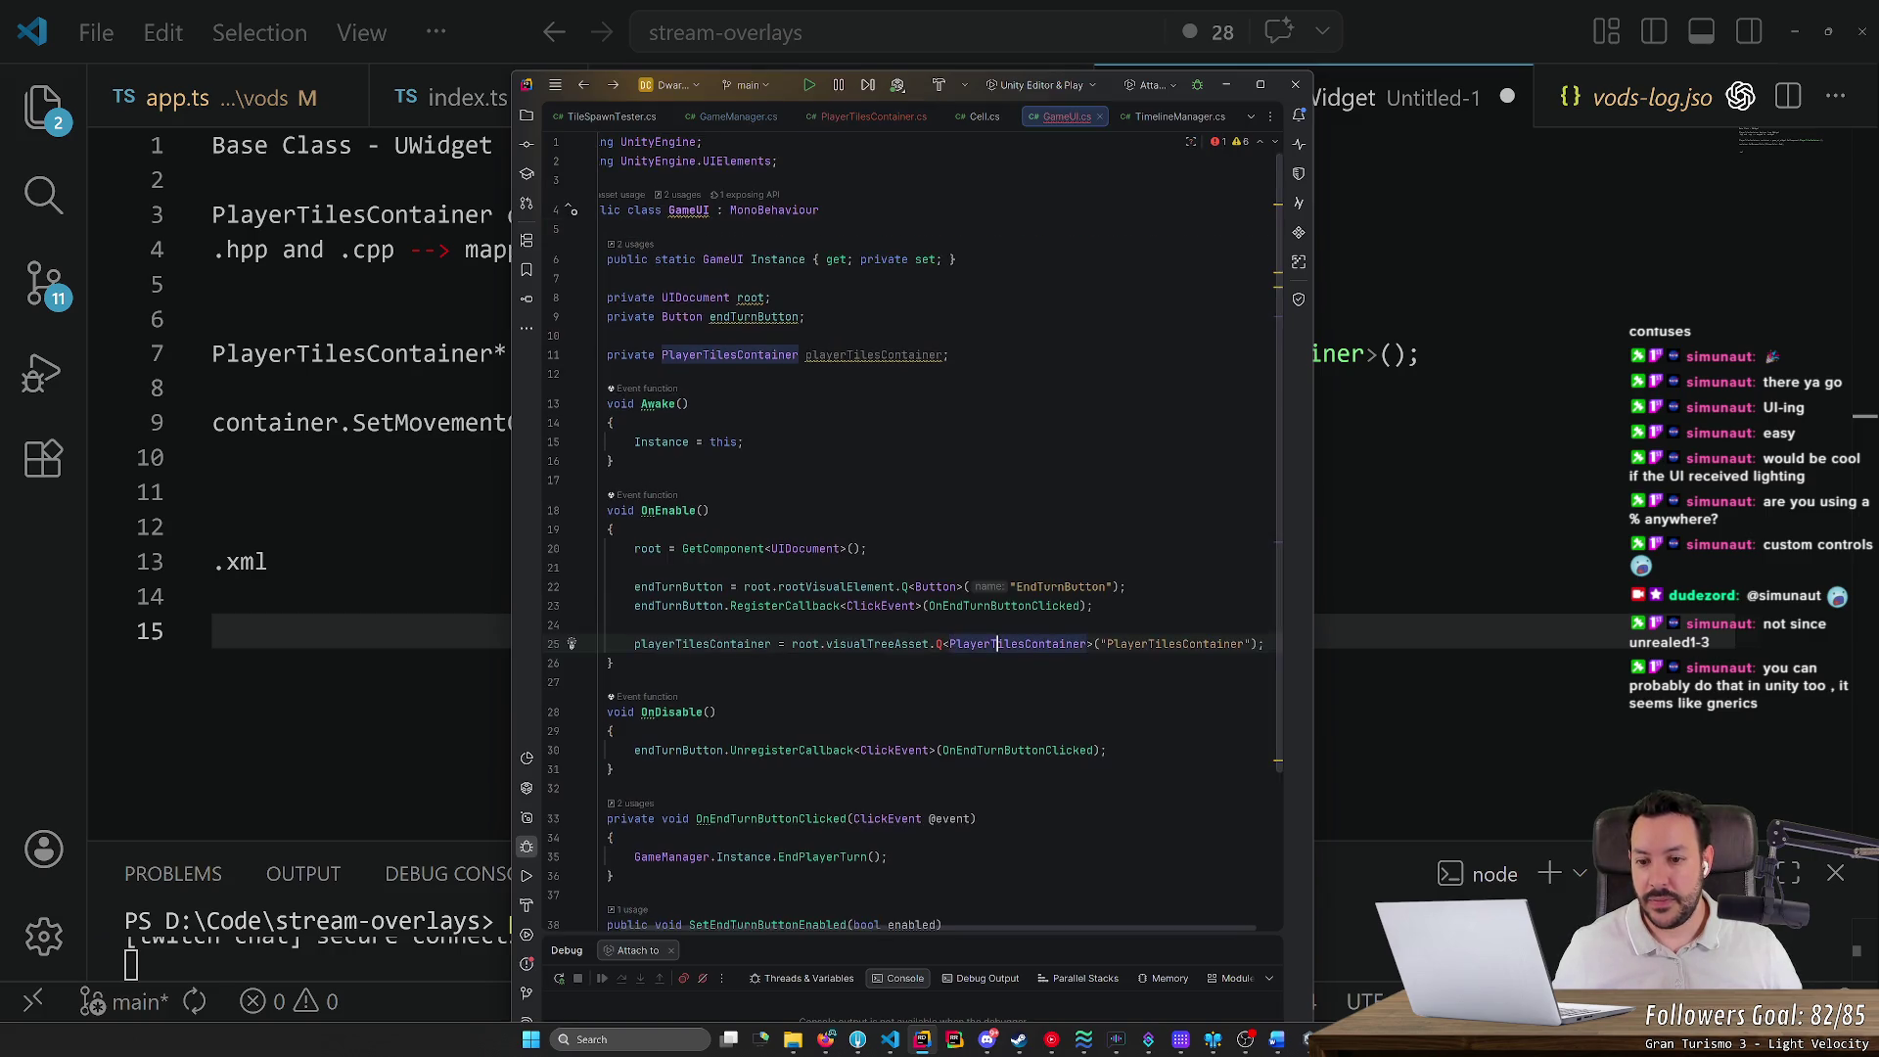
Change the query to use root.rootVisualElement instead of visualTreeAsset
scroll(913, 528, down, 3)
scroll(913, 540, down, 1)
click(627, 817)
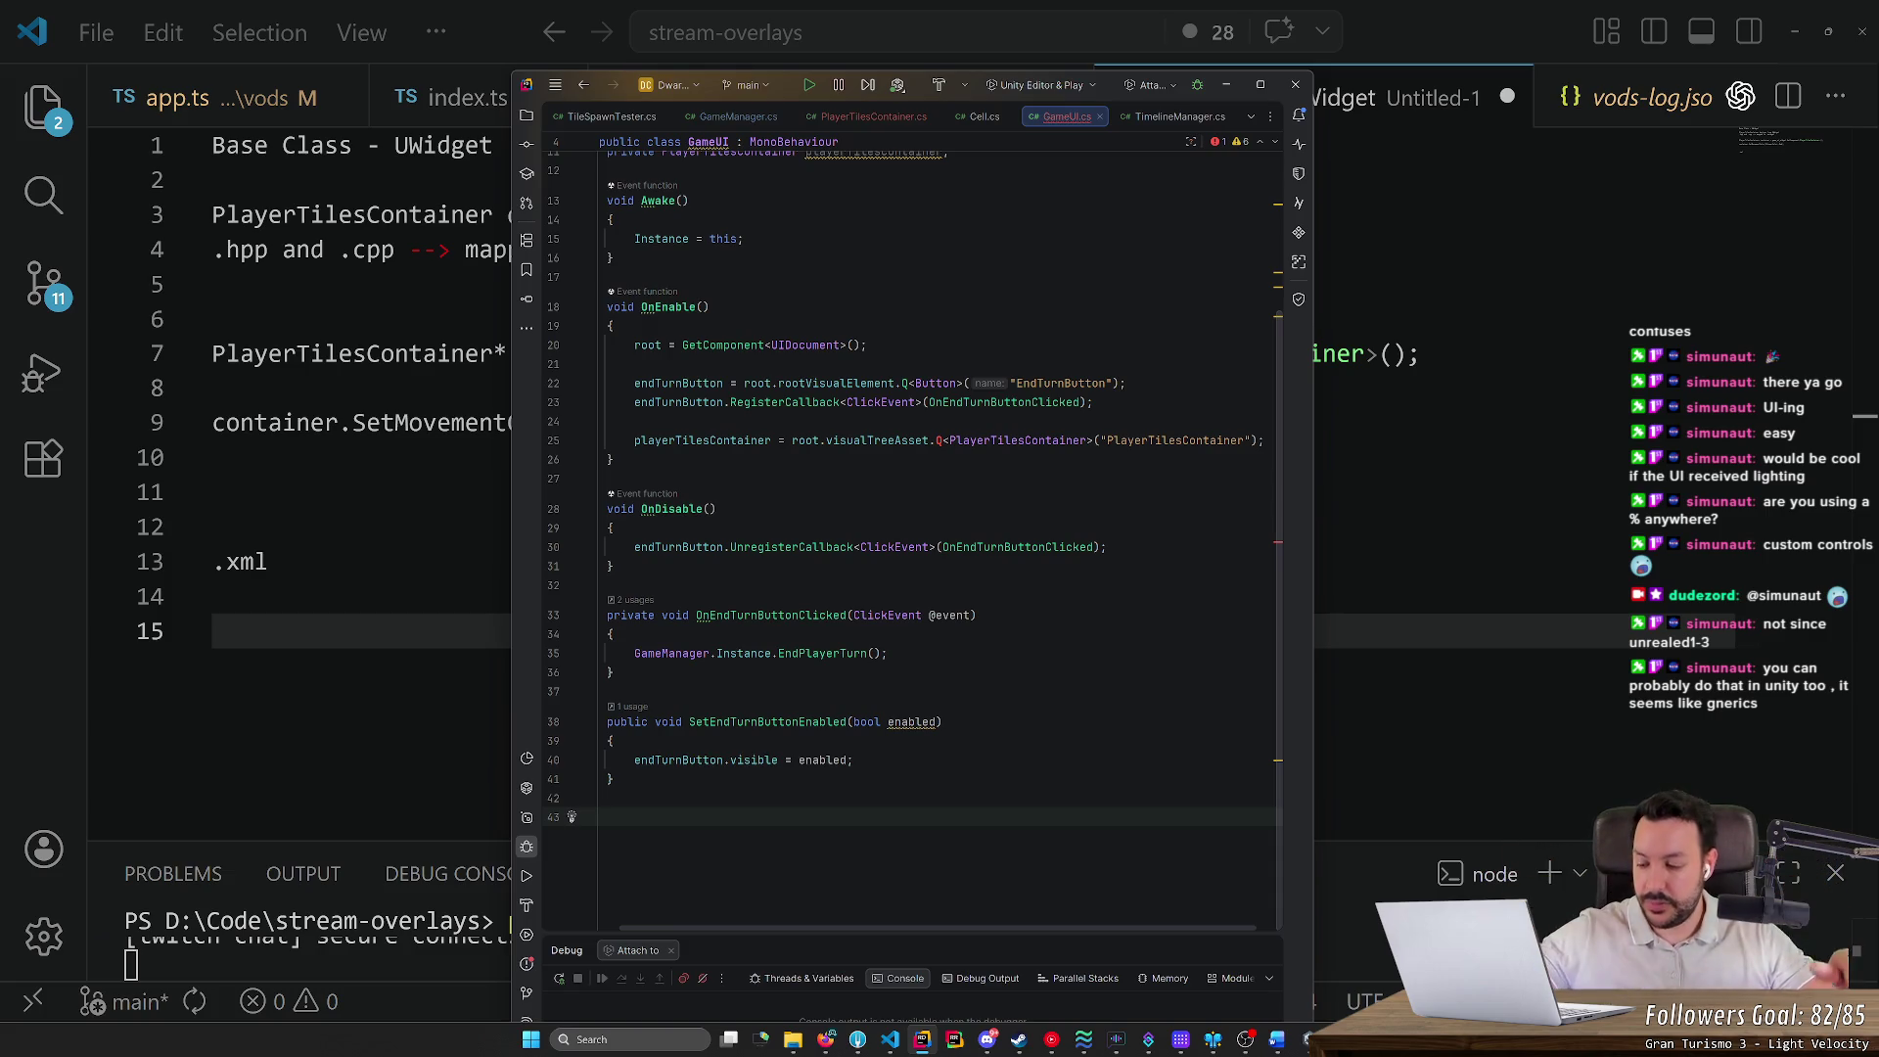
scroll(912, 529, up, 3)
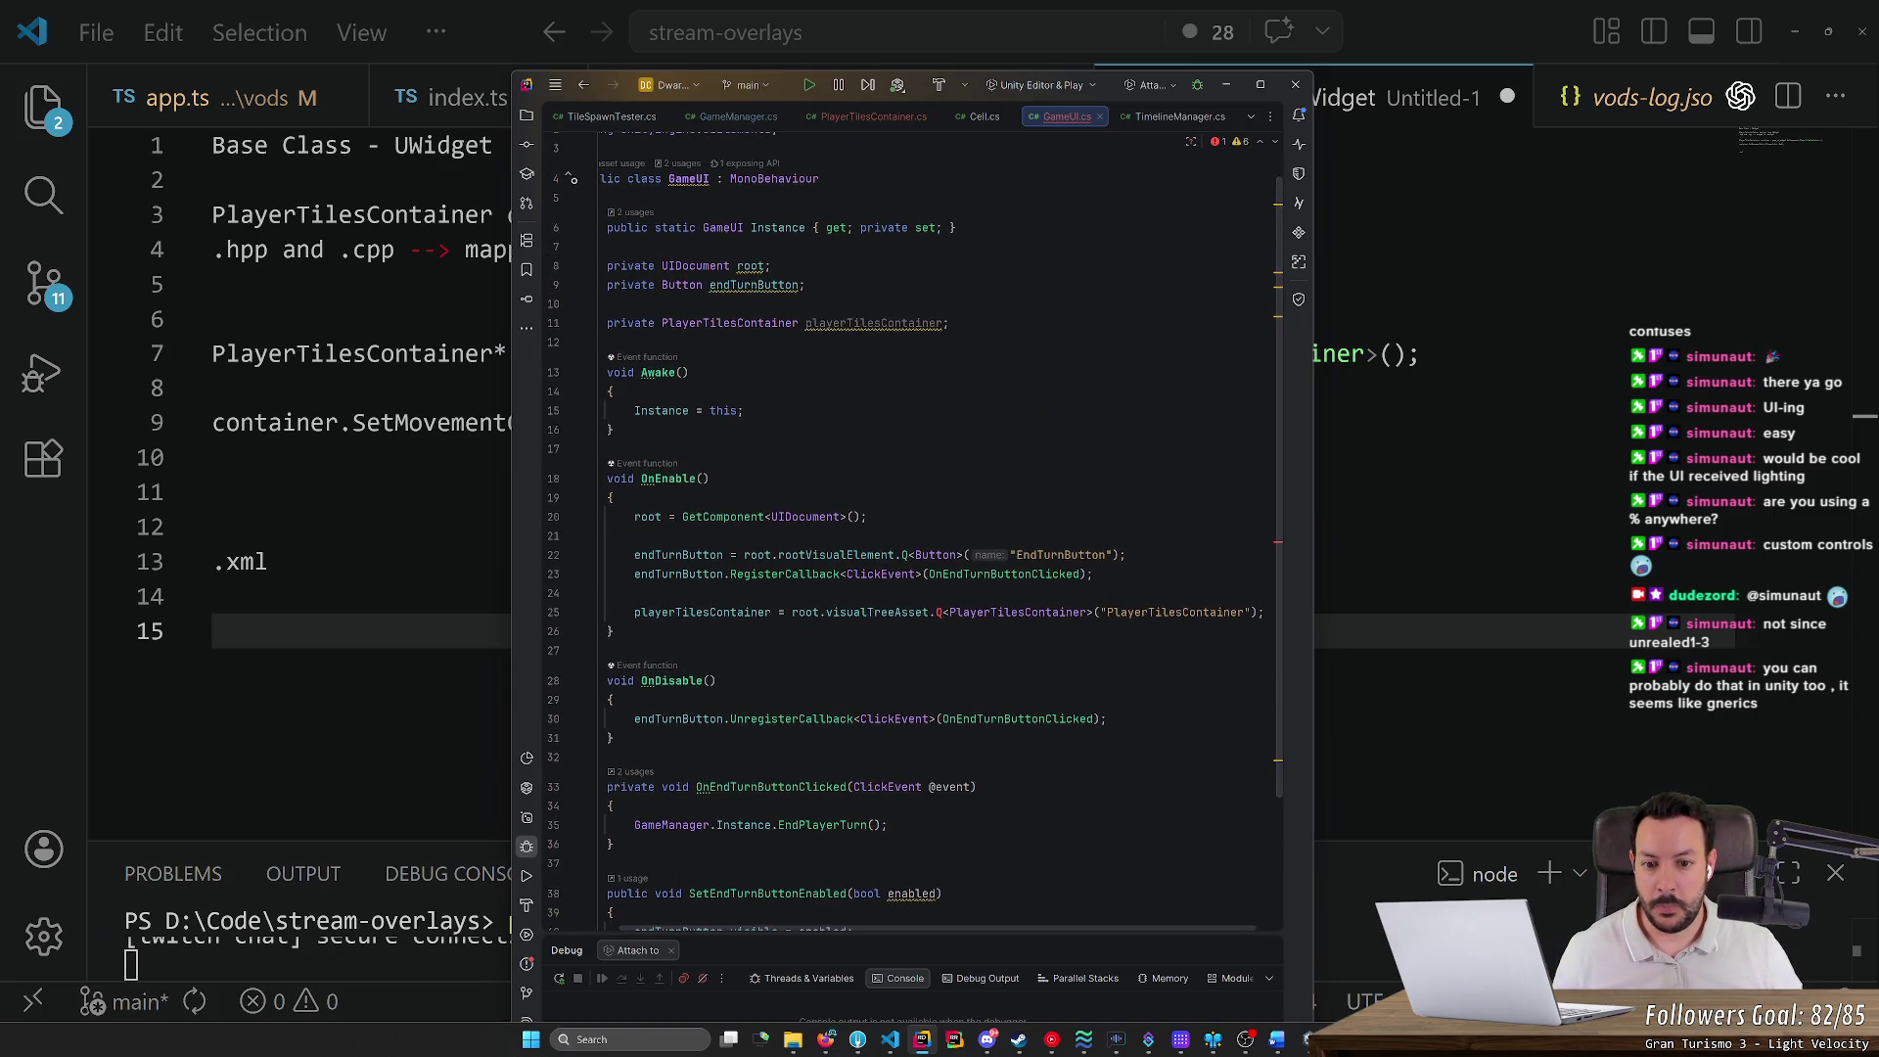
double_click(834, 554)
key(ctrl+c)
double_click(875, 613)
key(ctrl+v)
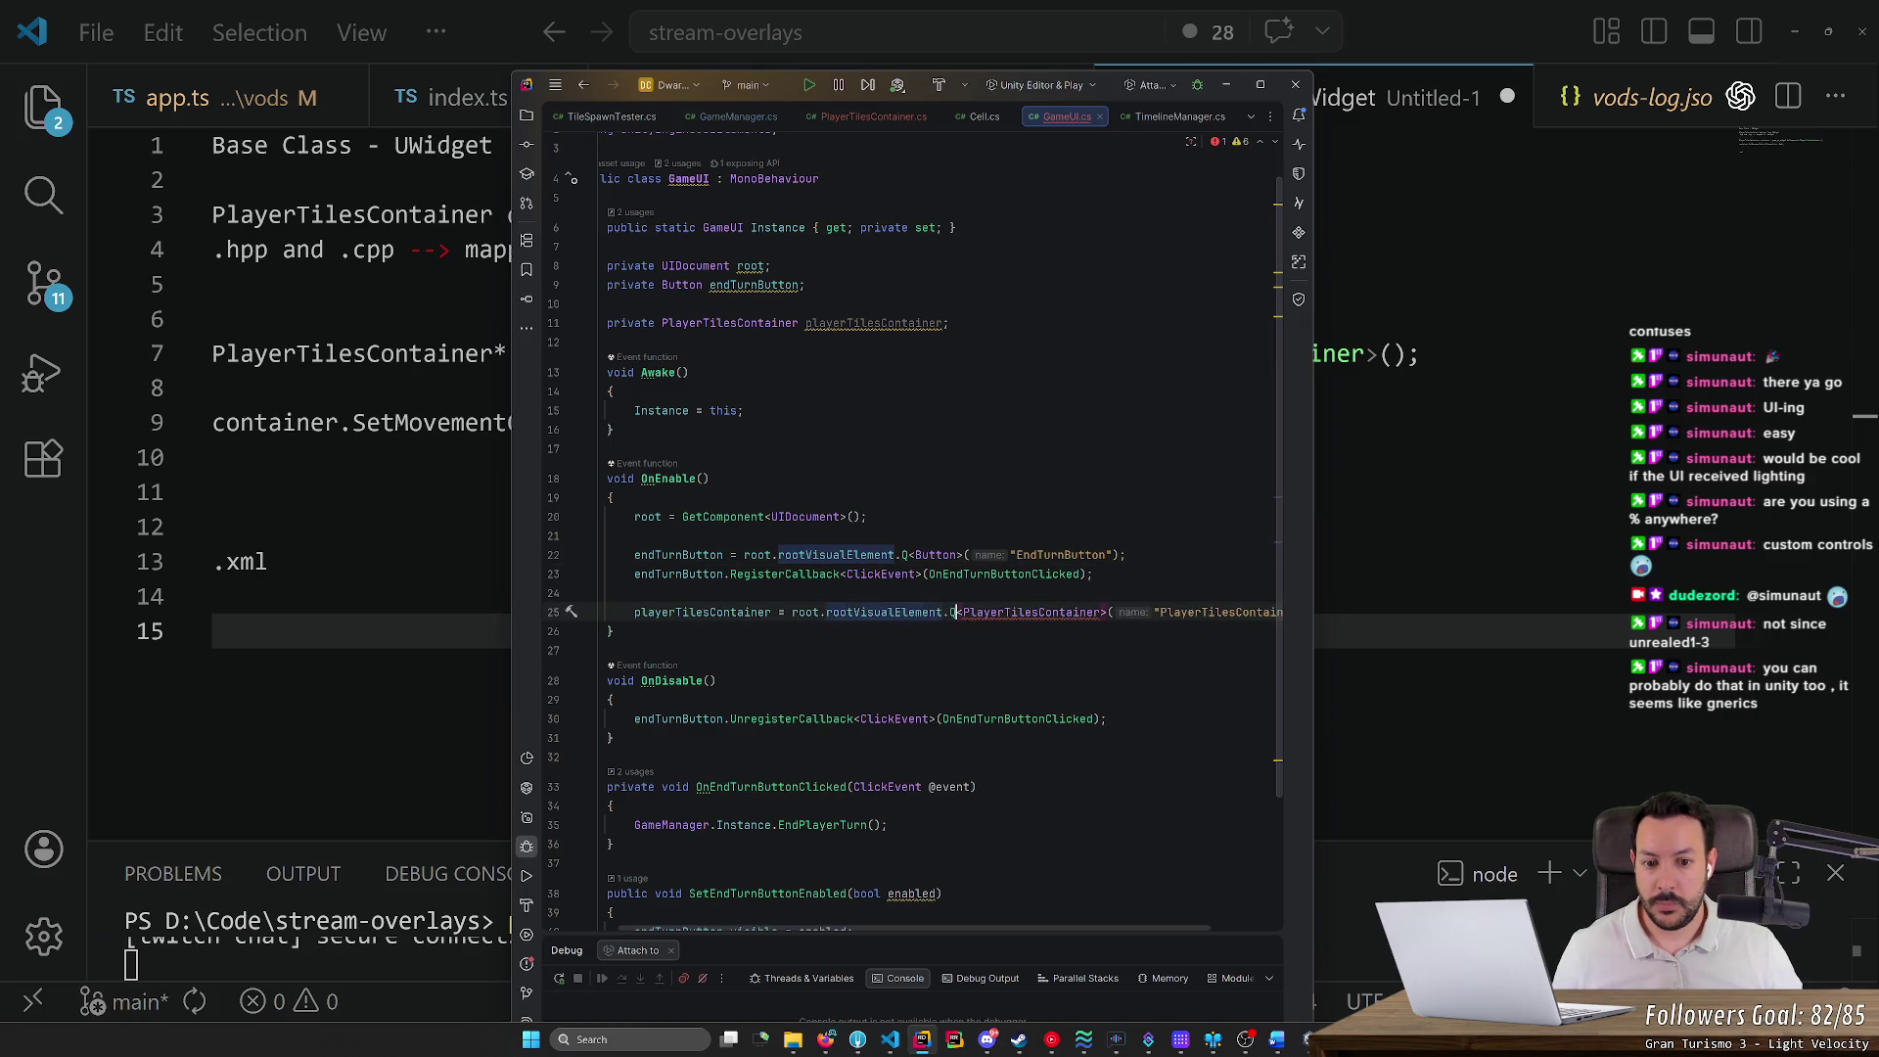
mouse_move(1027, 613)
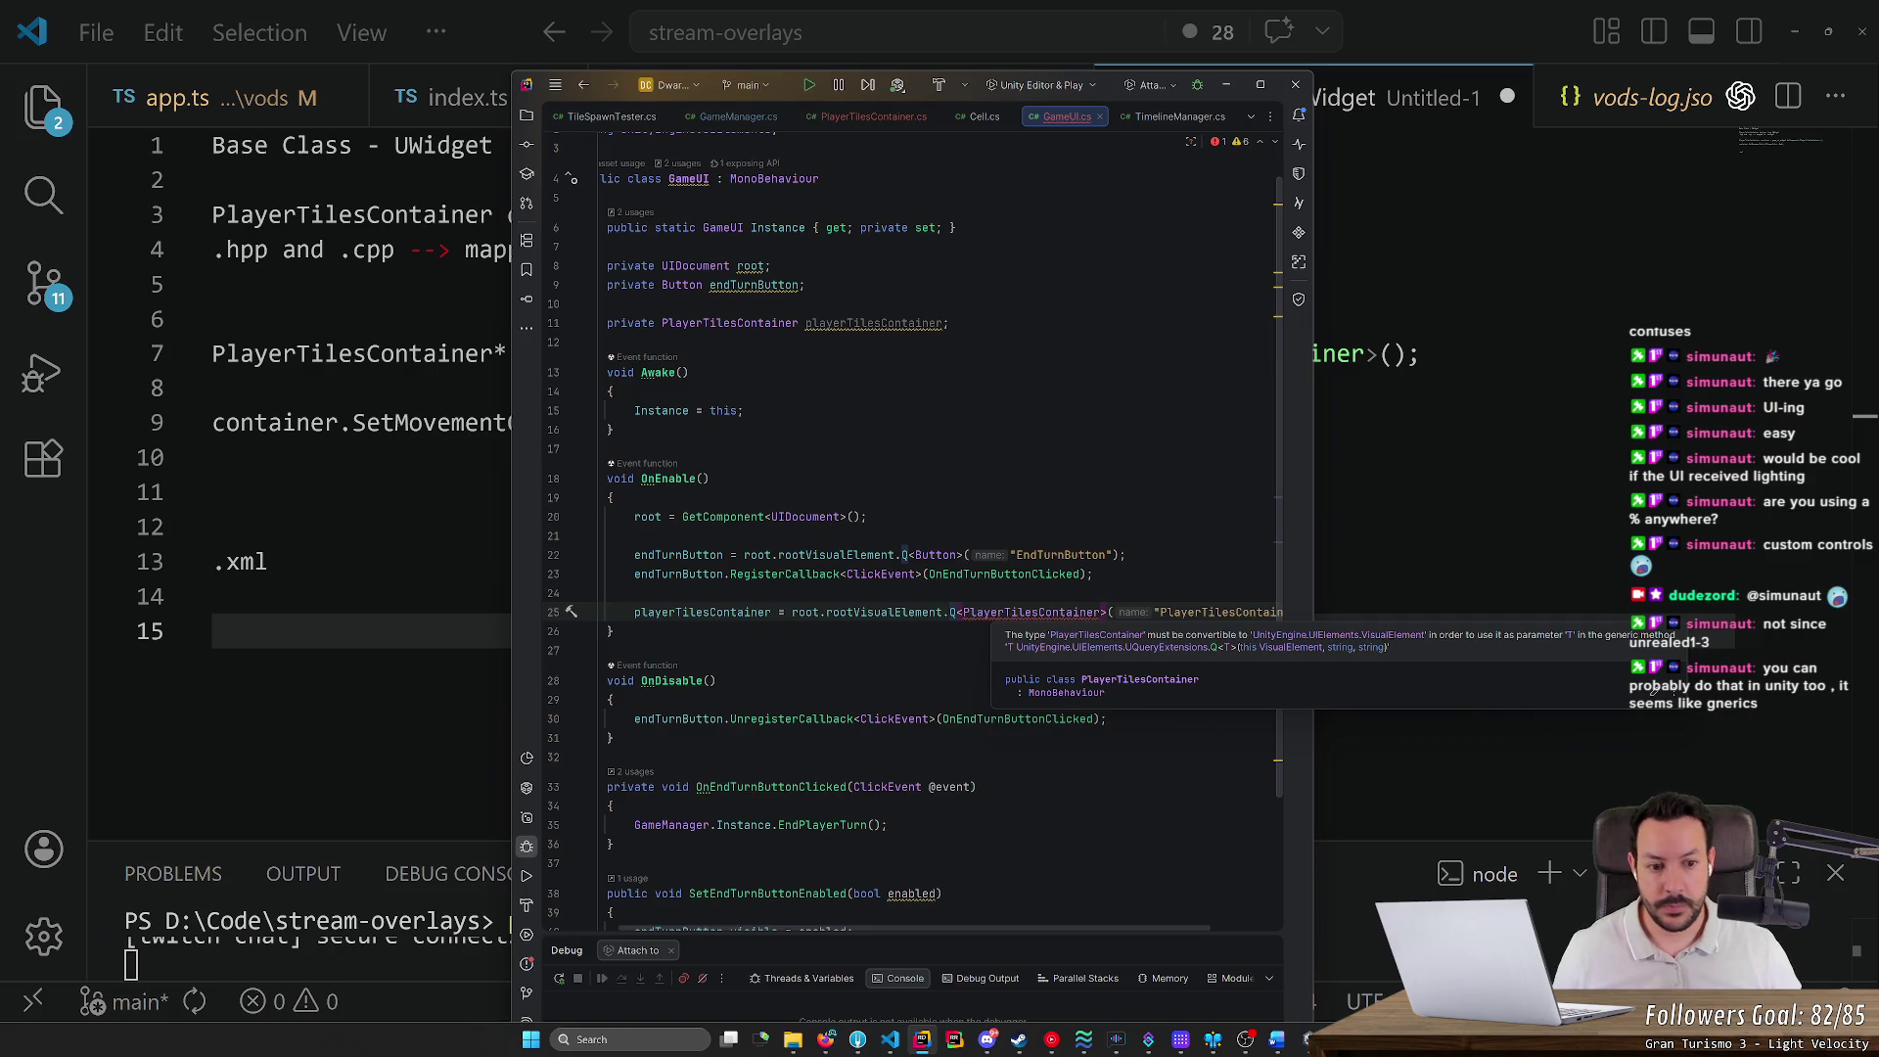
ctrl+click(993, 613)
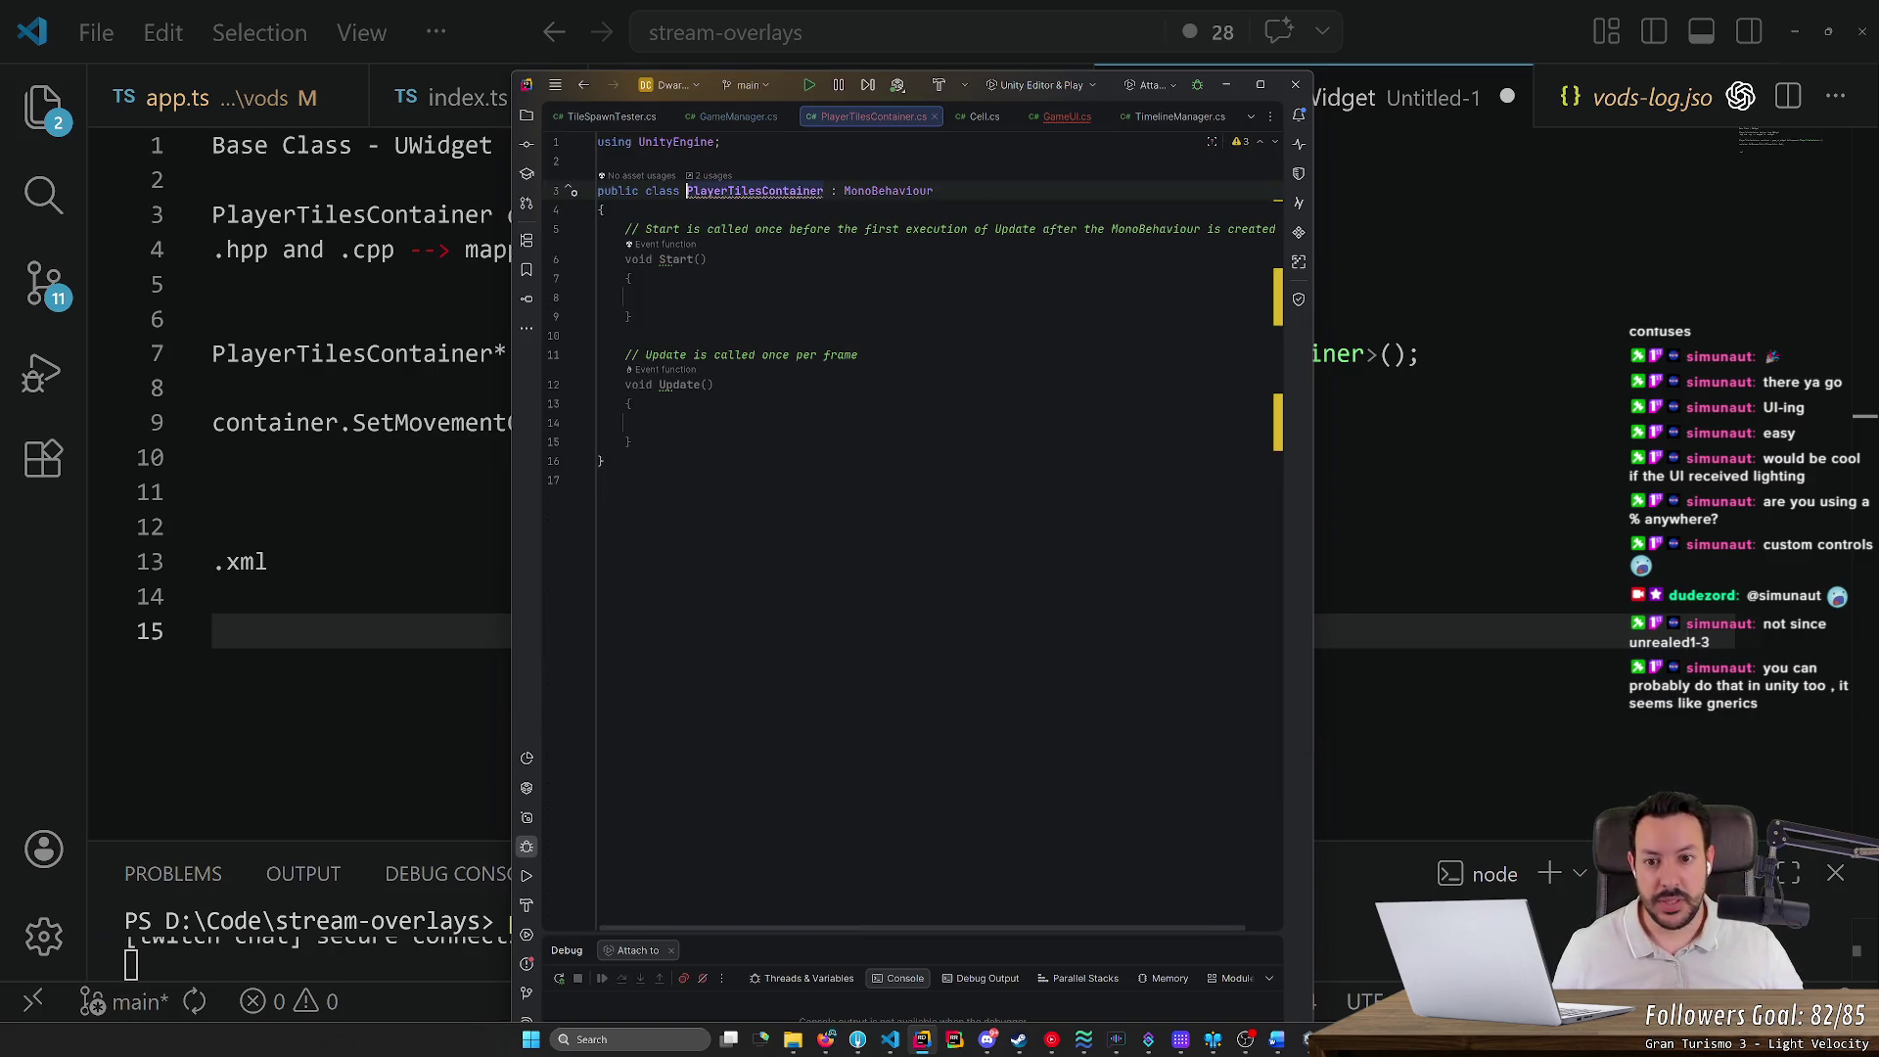
Make PlayerTilesContainer derive from VisualElement, adding the UnityEngine.UIElements using
text(VisualE)
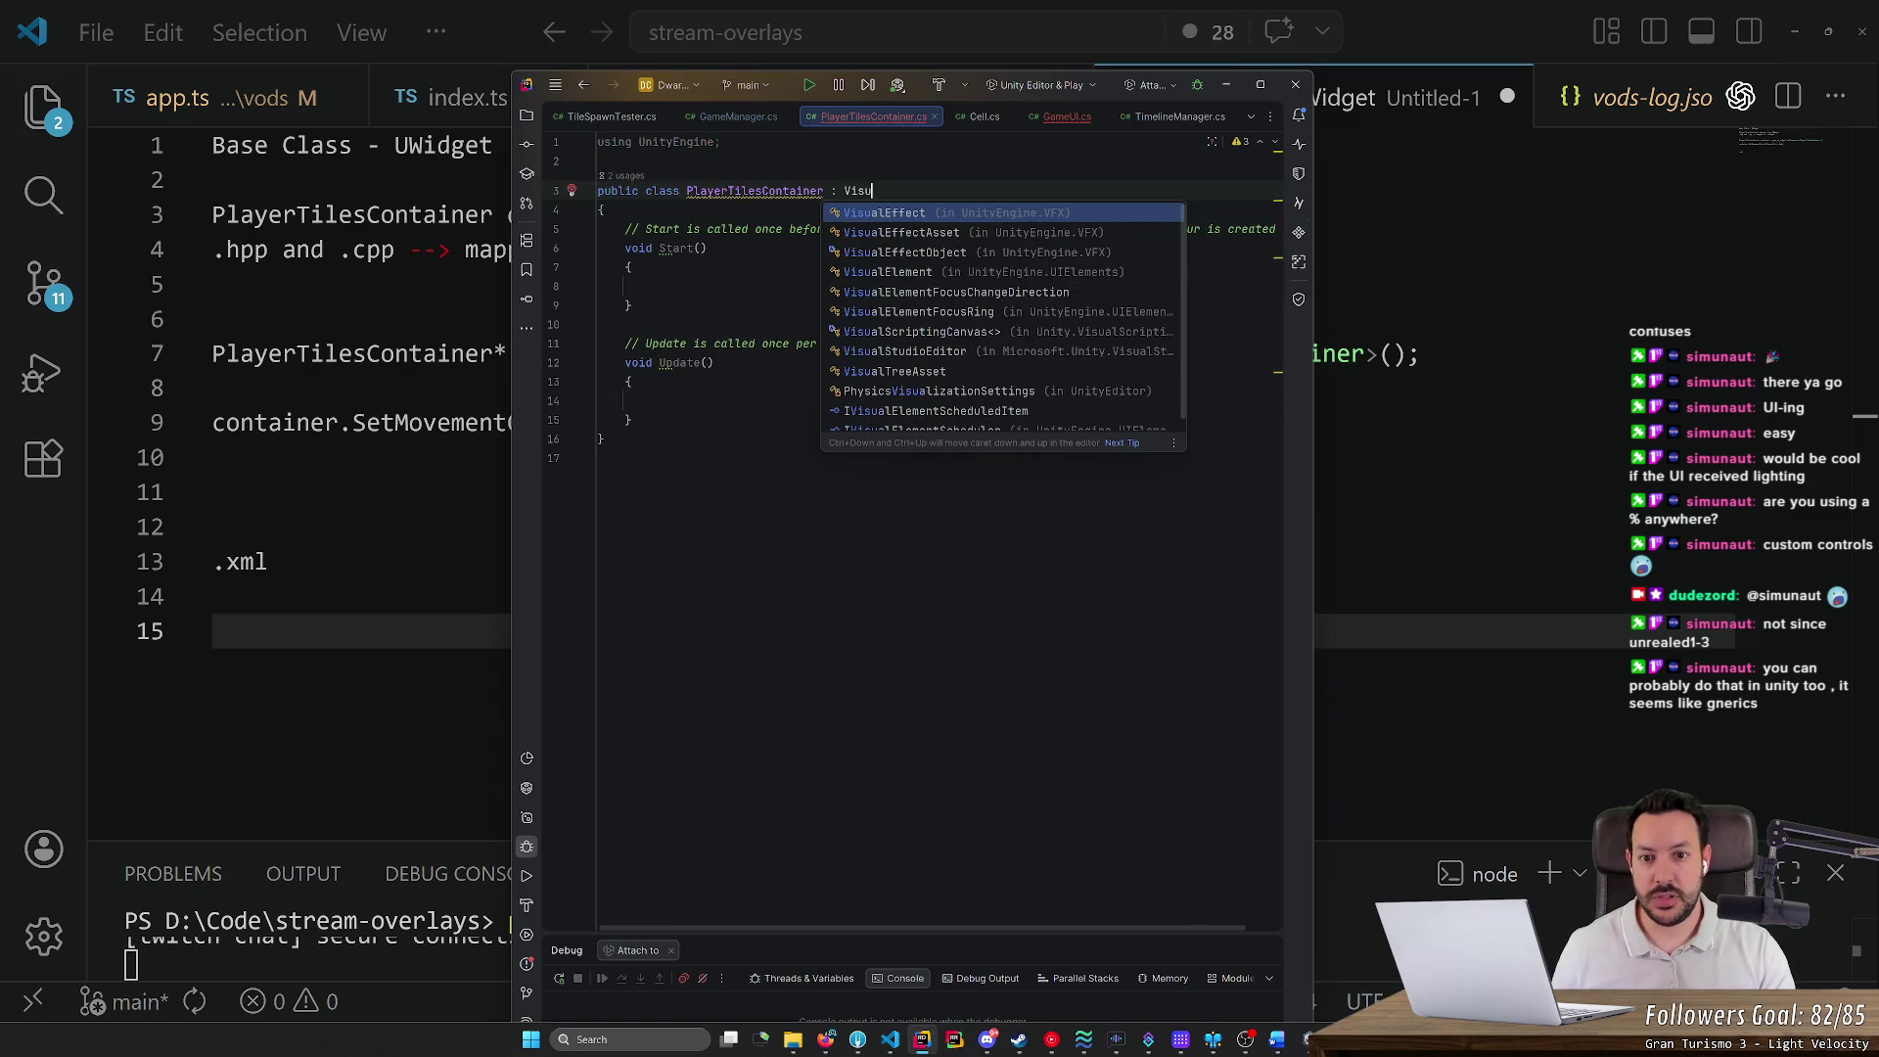
key(Down)
key(Down)
key(Down)
key(Return)
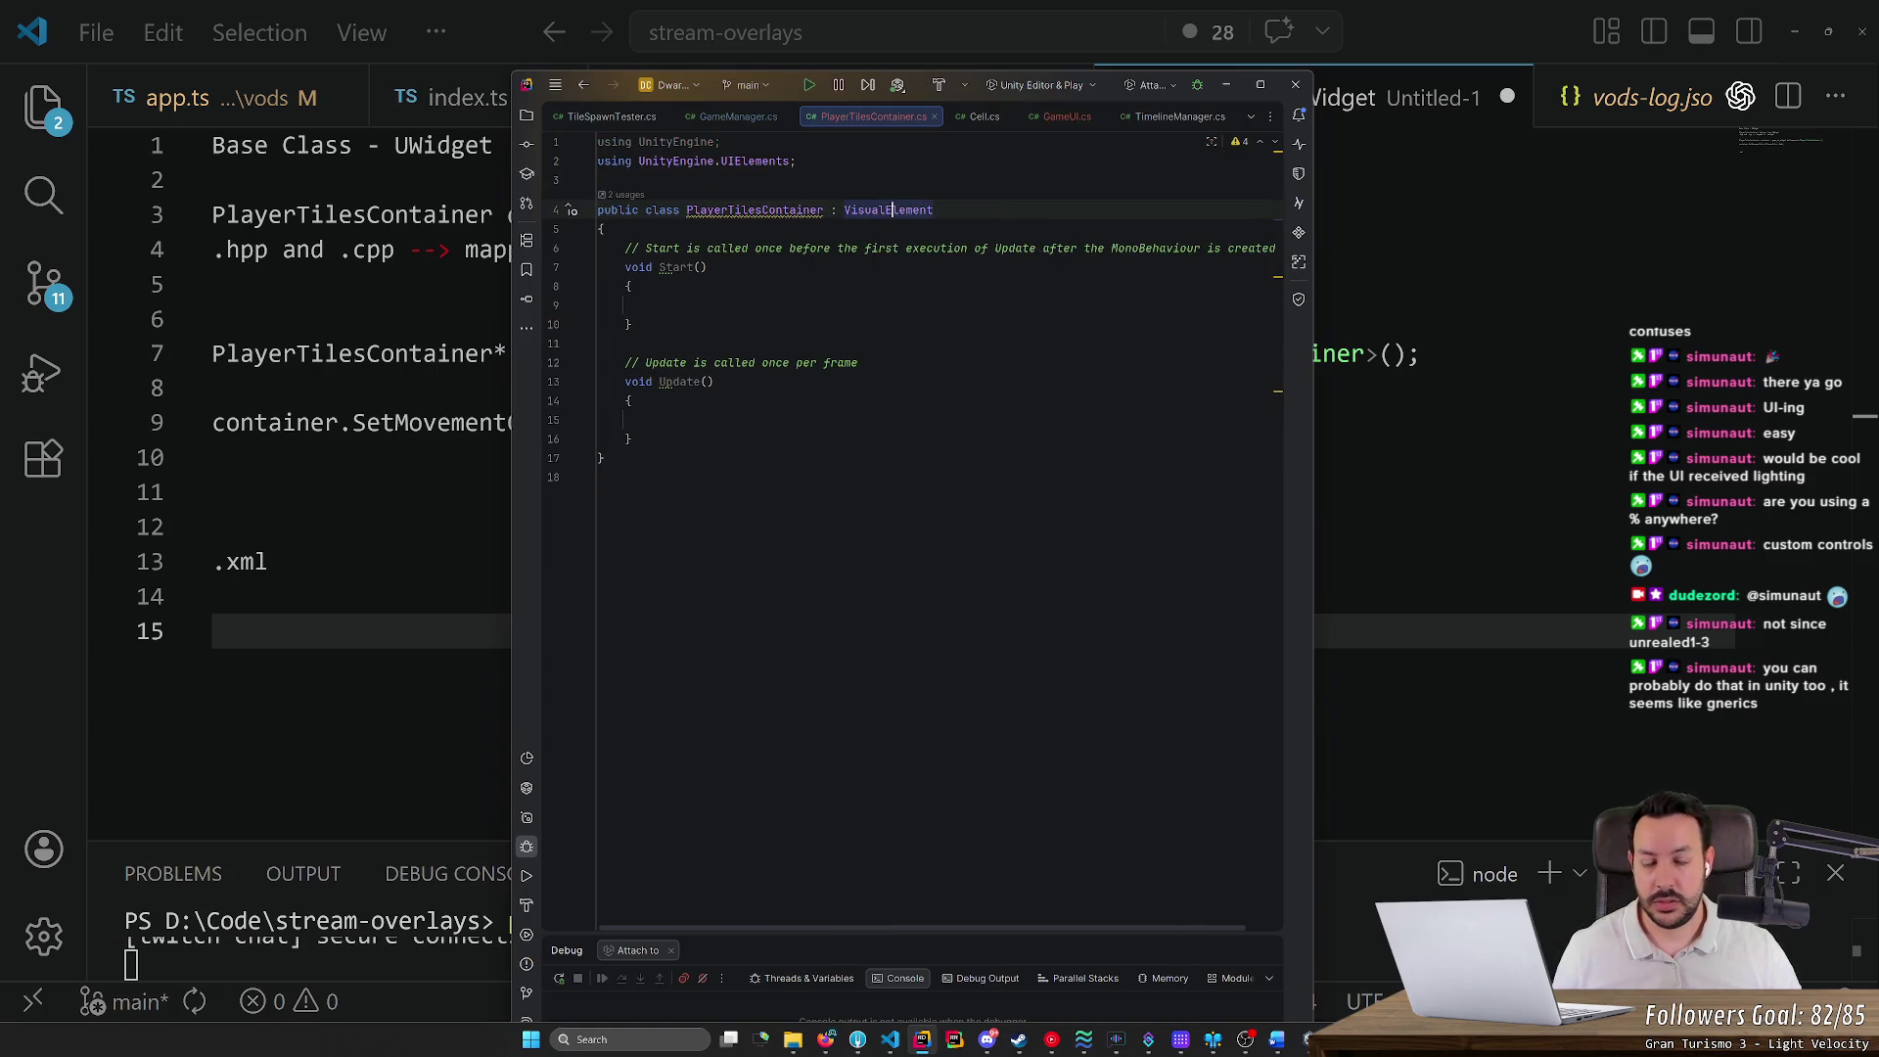
click(721, 142)
Return to GameUI.cs, select the "PlayerTilesContainer" query string, and bring up the UI Builder
click(732, 116)
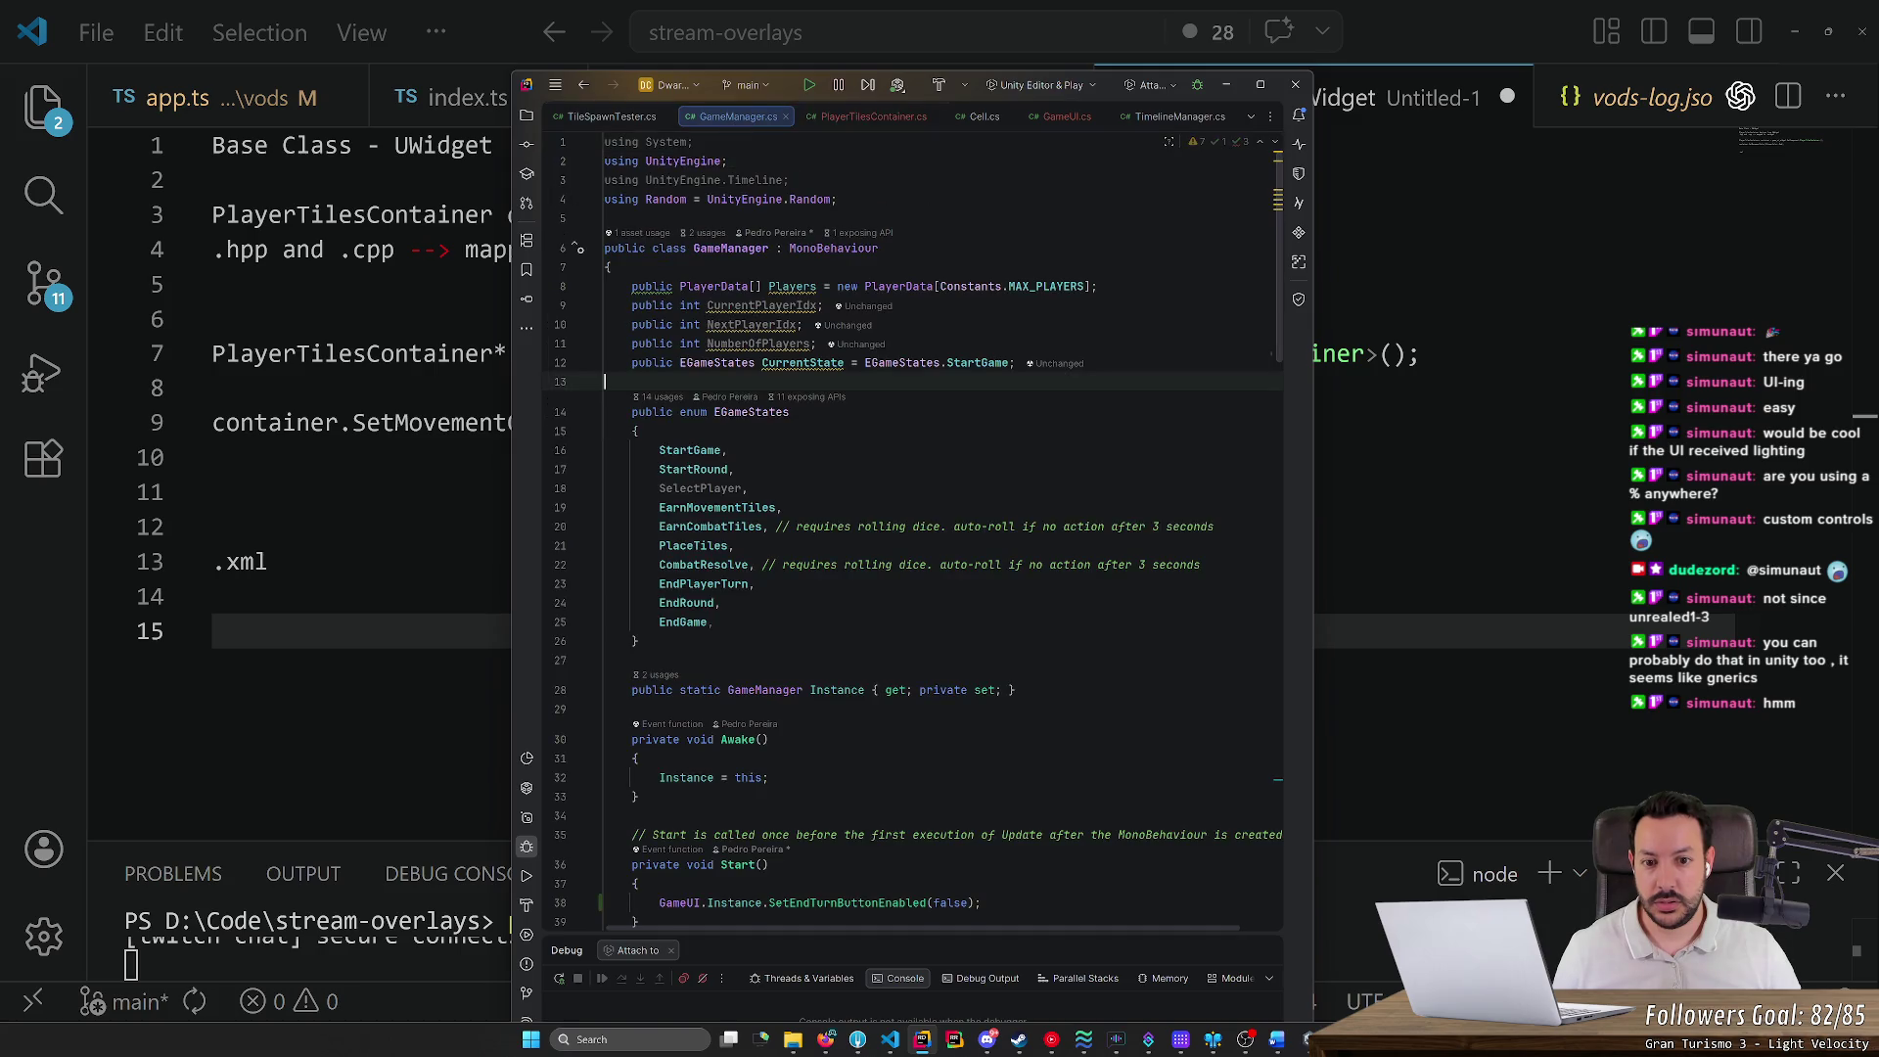
key(ctrl+Tab)
key(ctrl+Tab)
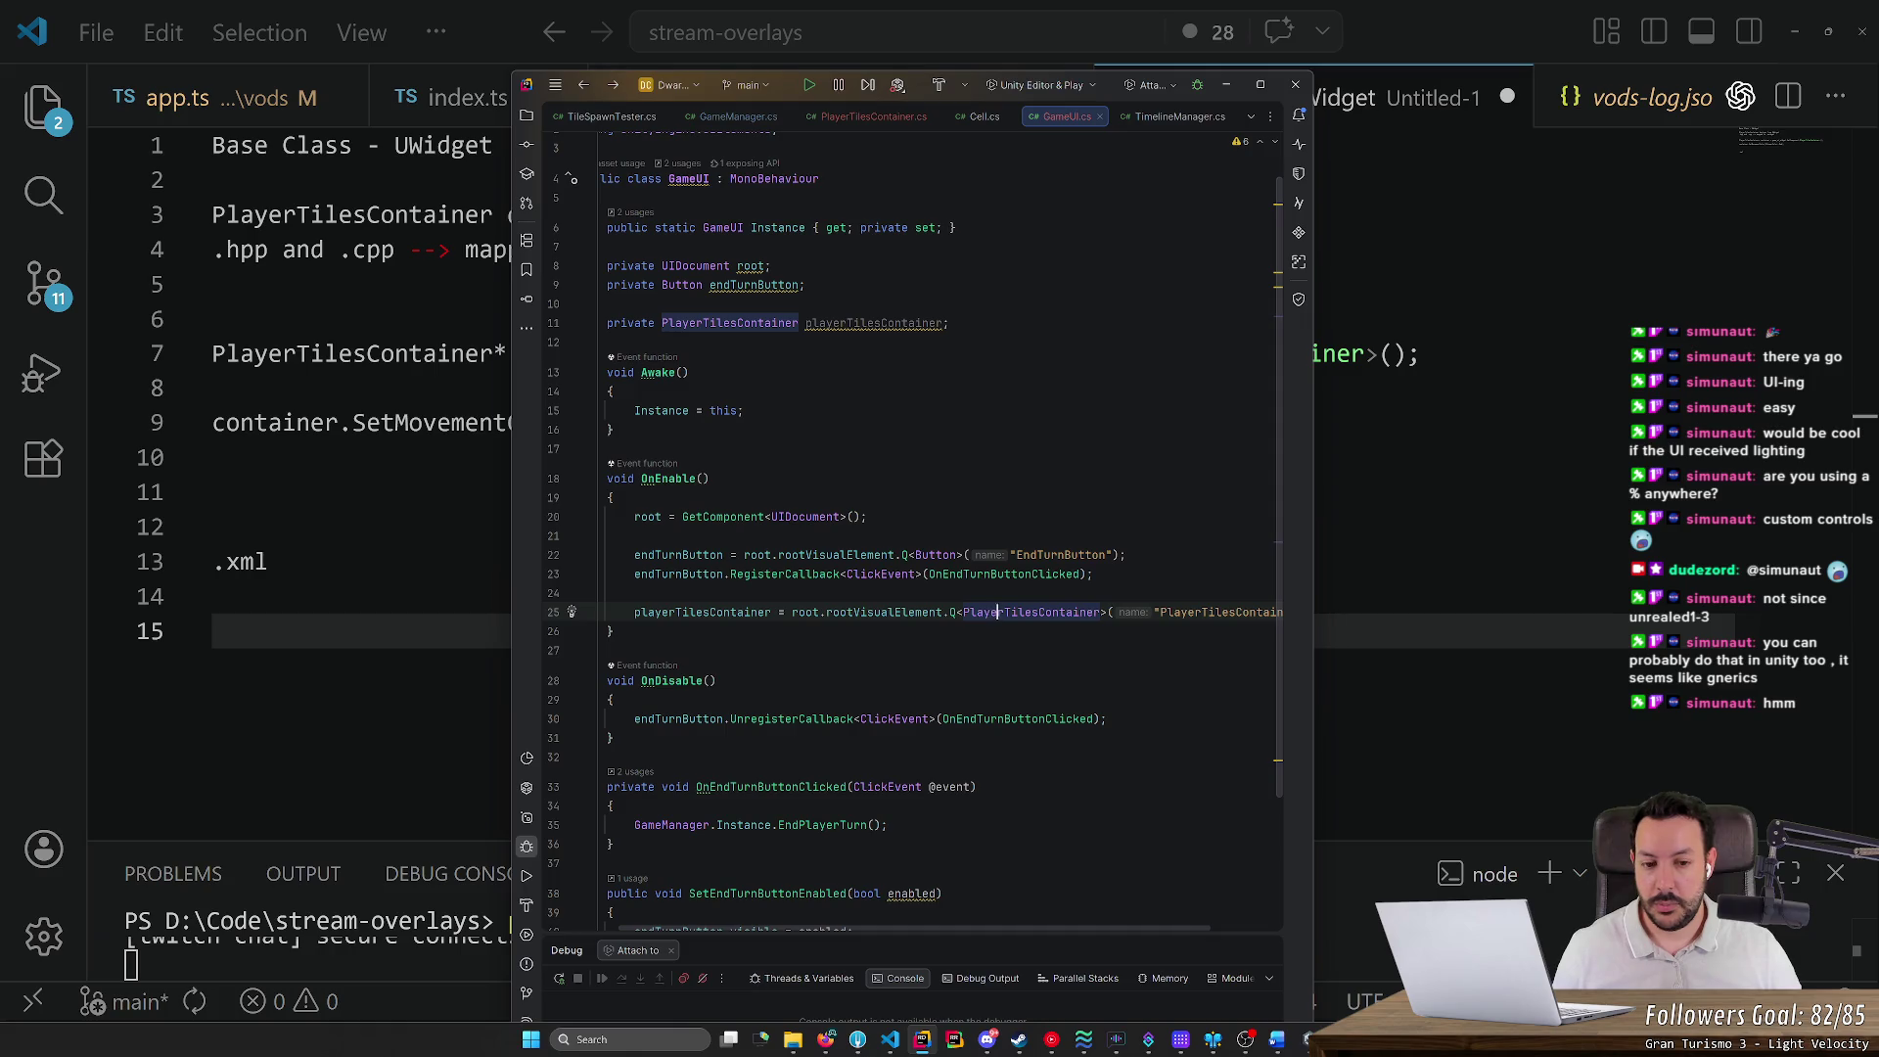
scroll(1009, 933, right, 2)
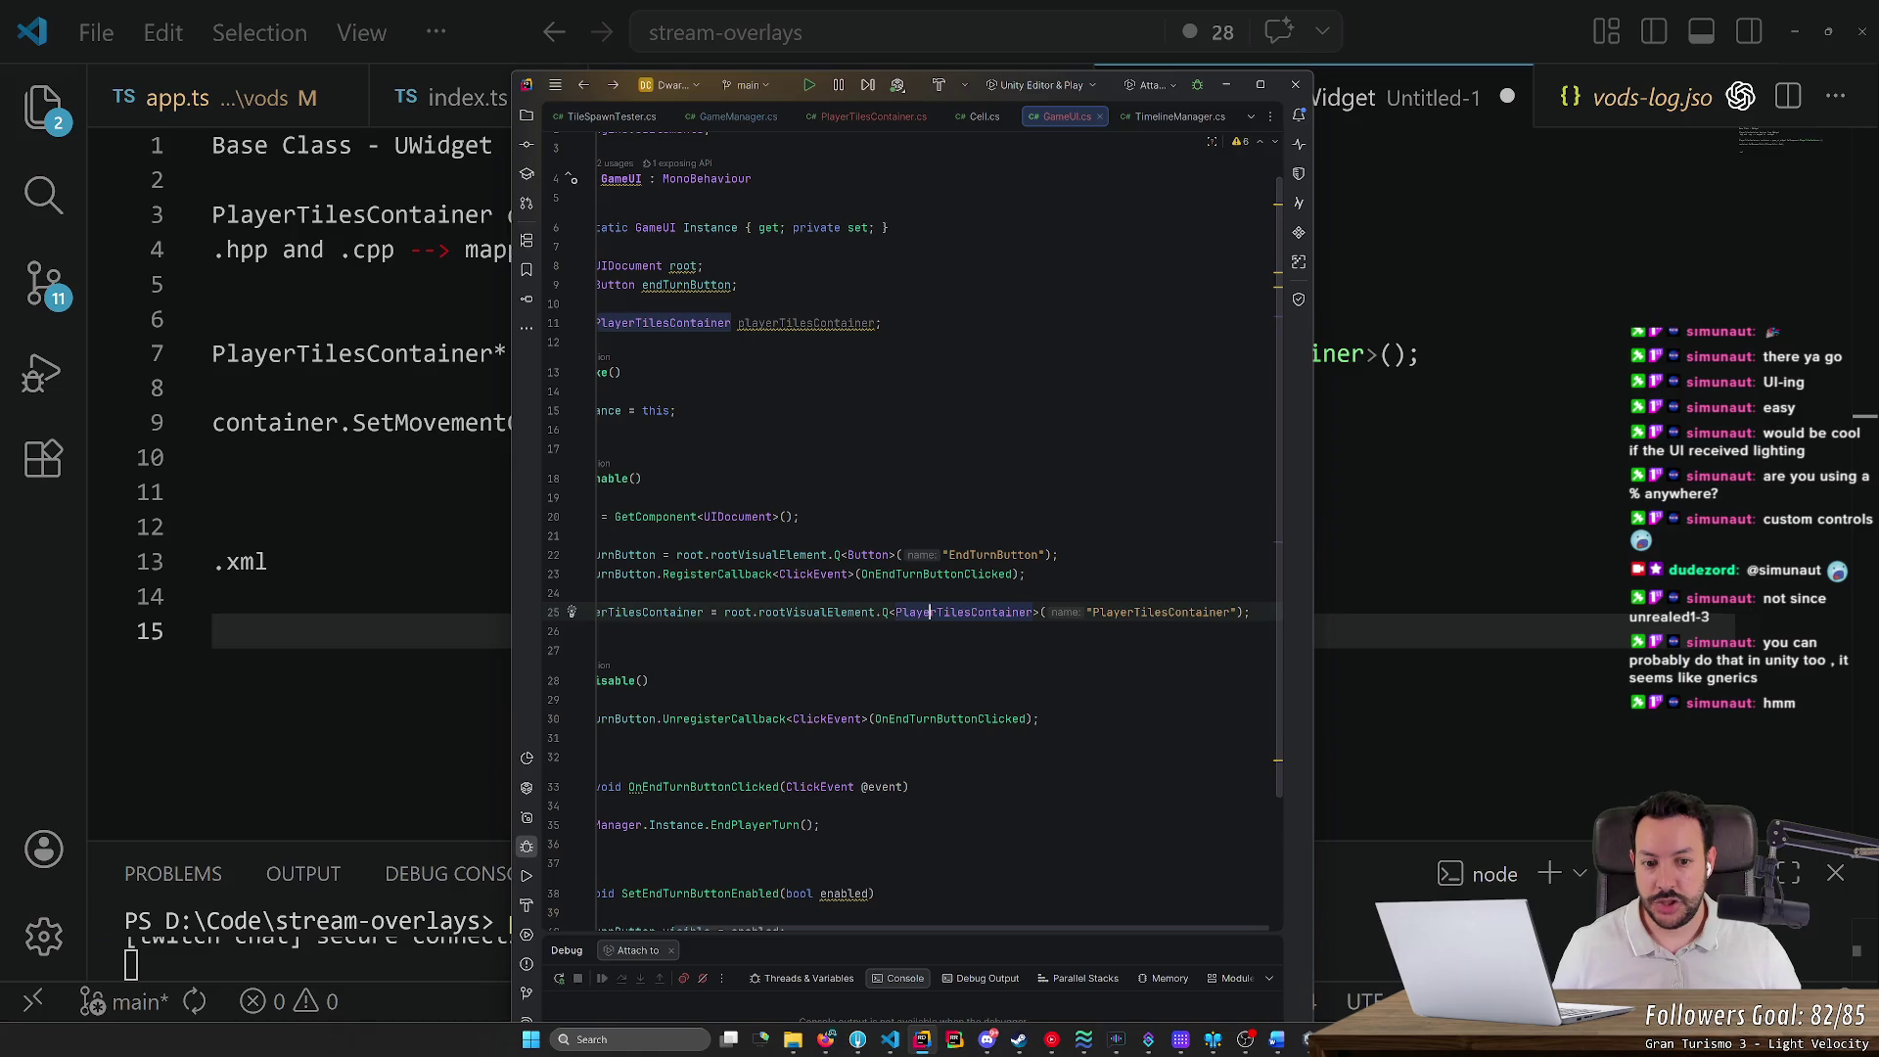
drag(1086, 611, 1237, 611)
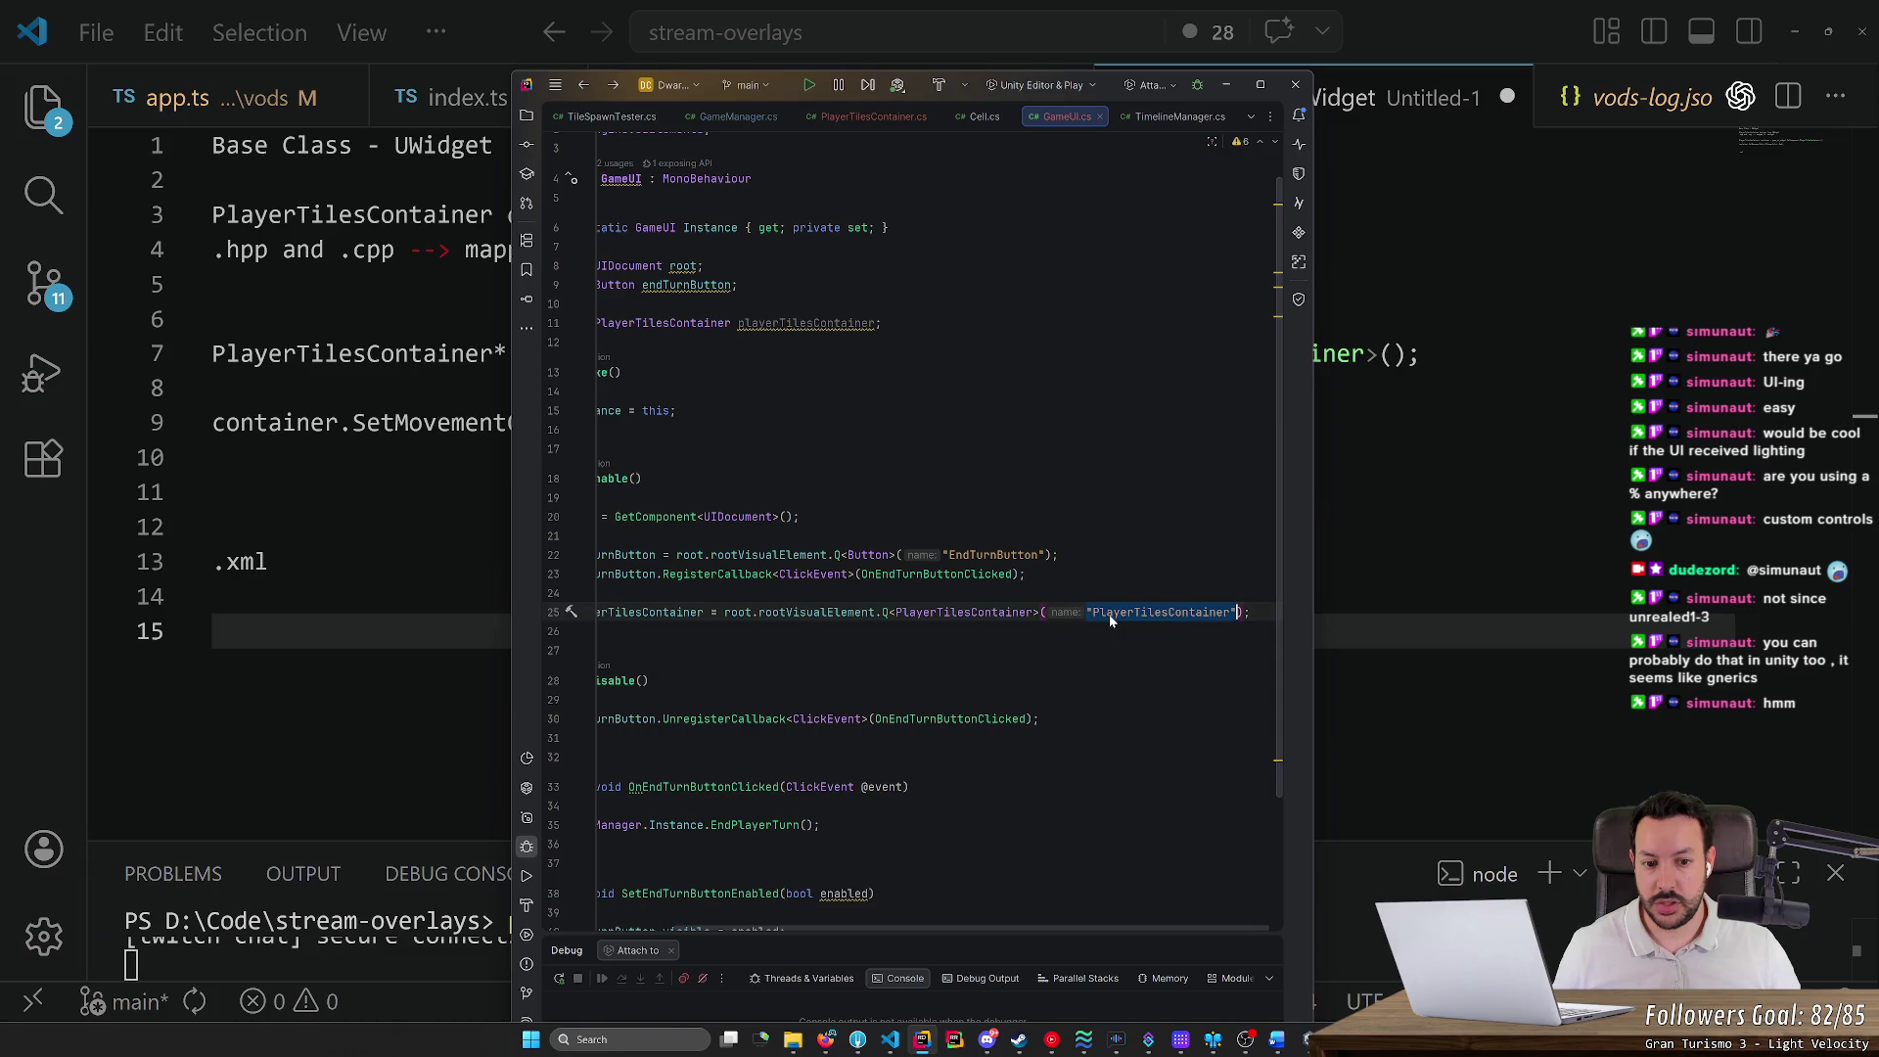
mouse_move(1245, 1039)
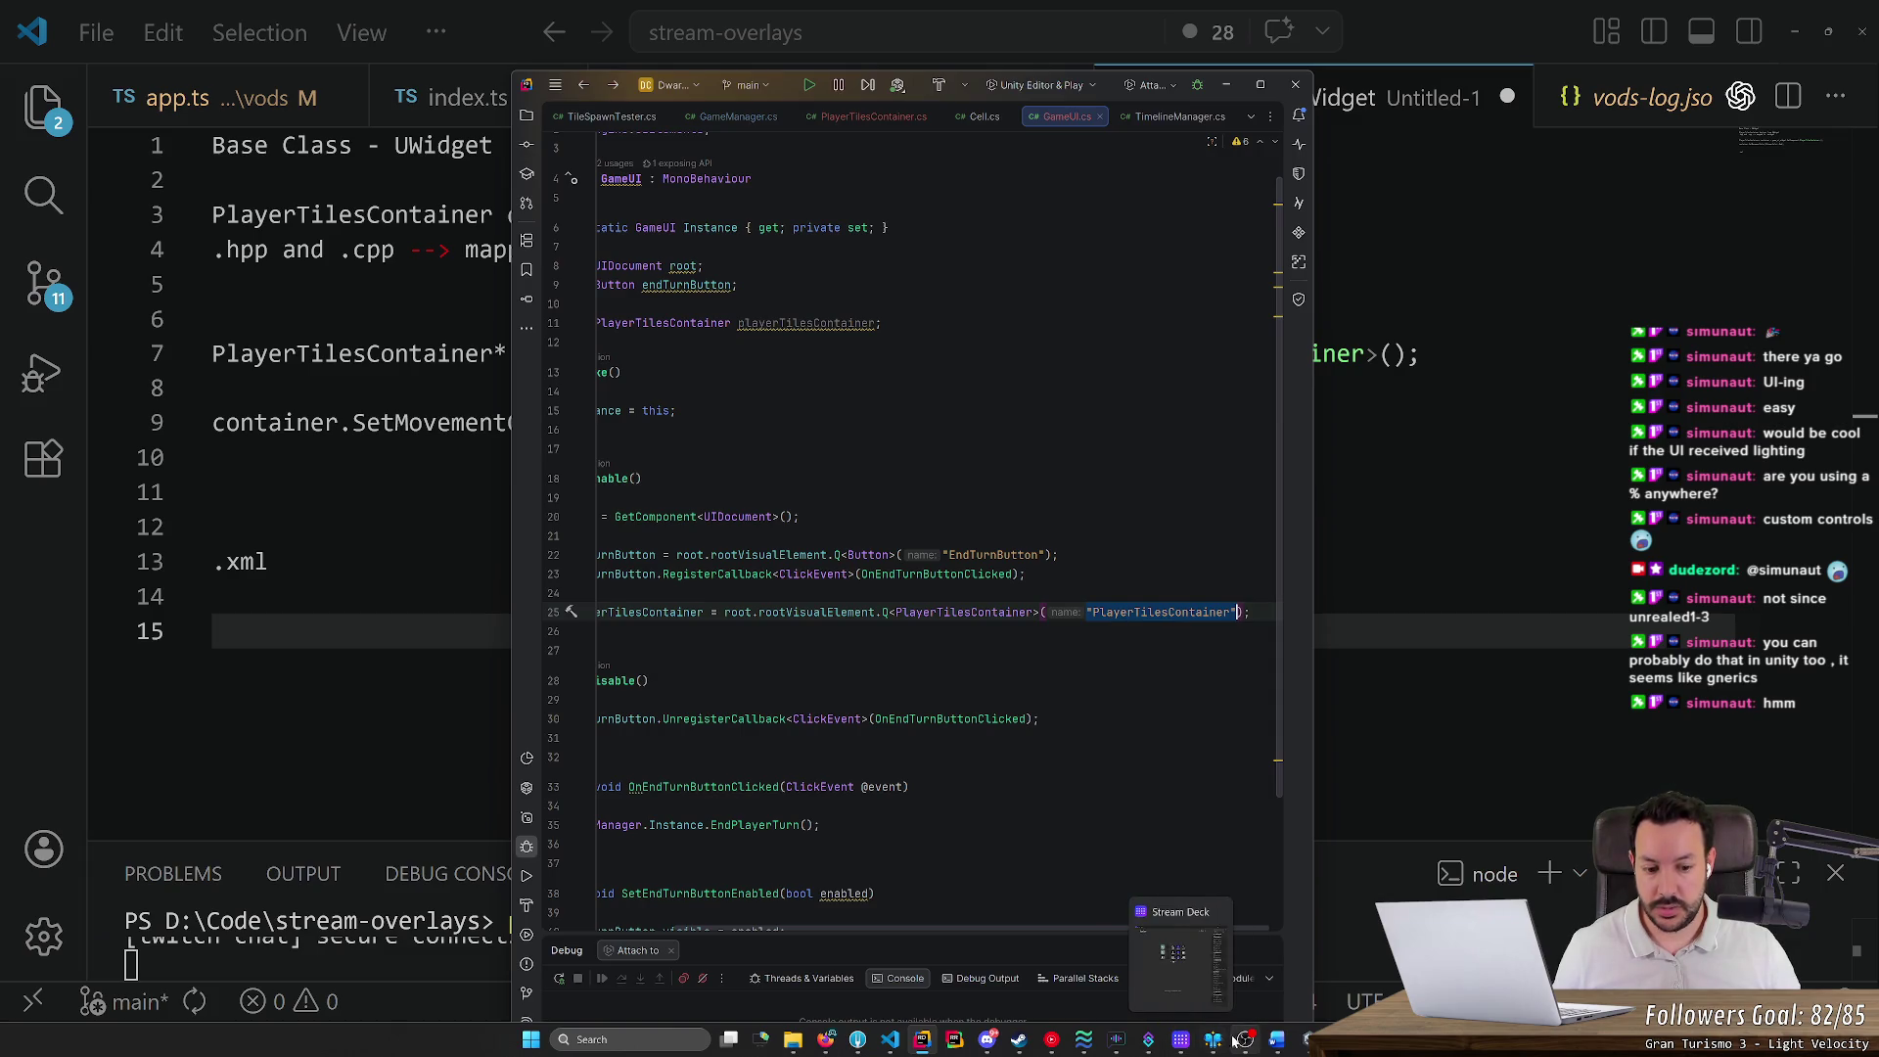
click(1310, 1040)
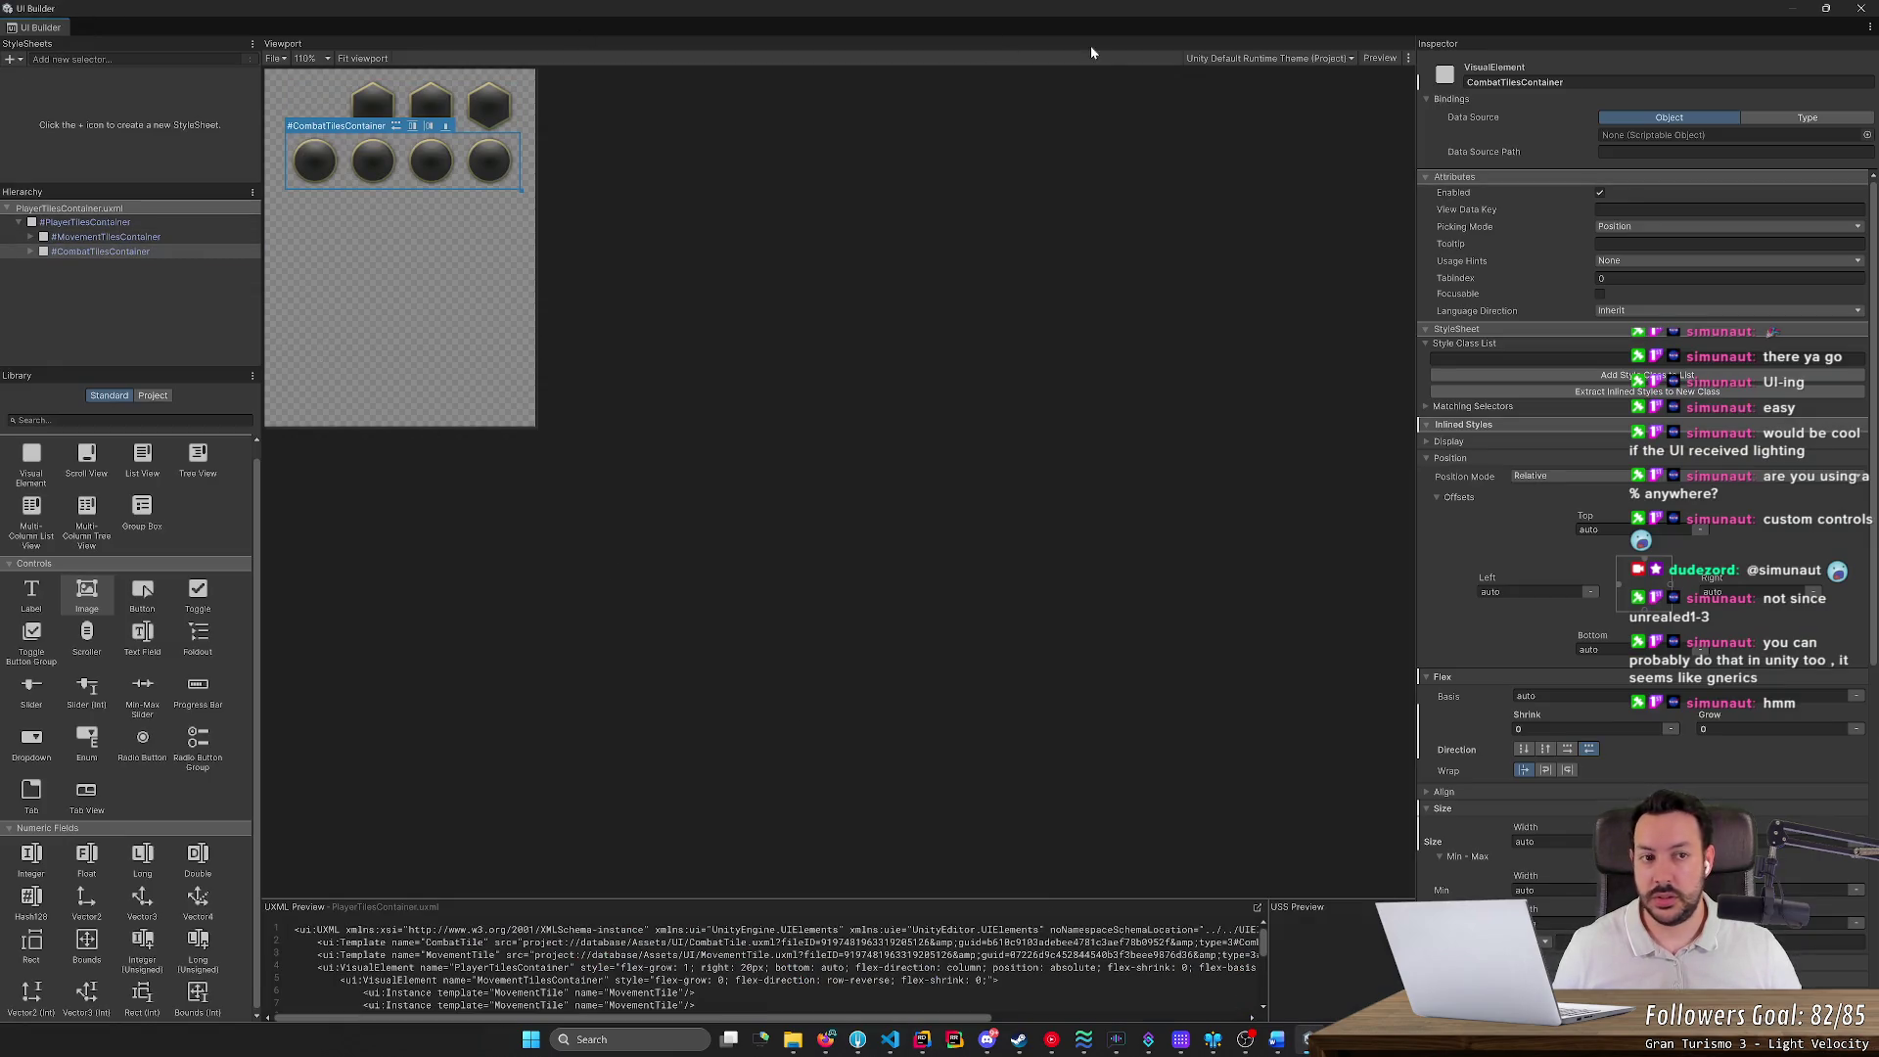
Reopen GameUI.uxml in the UI Builder and select the PlayerTilesContainer element
click(1860, 8)
double_click(292, 871)
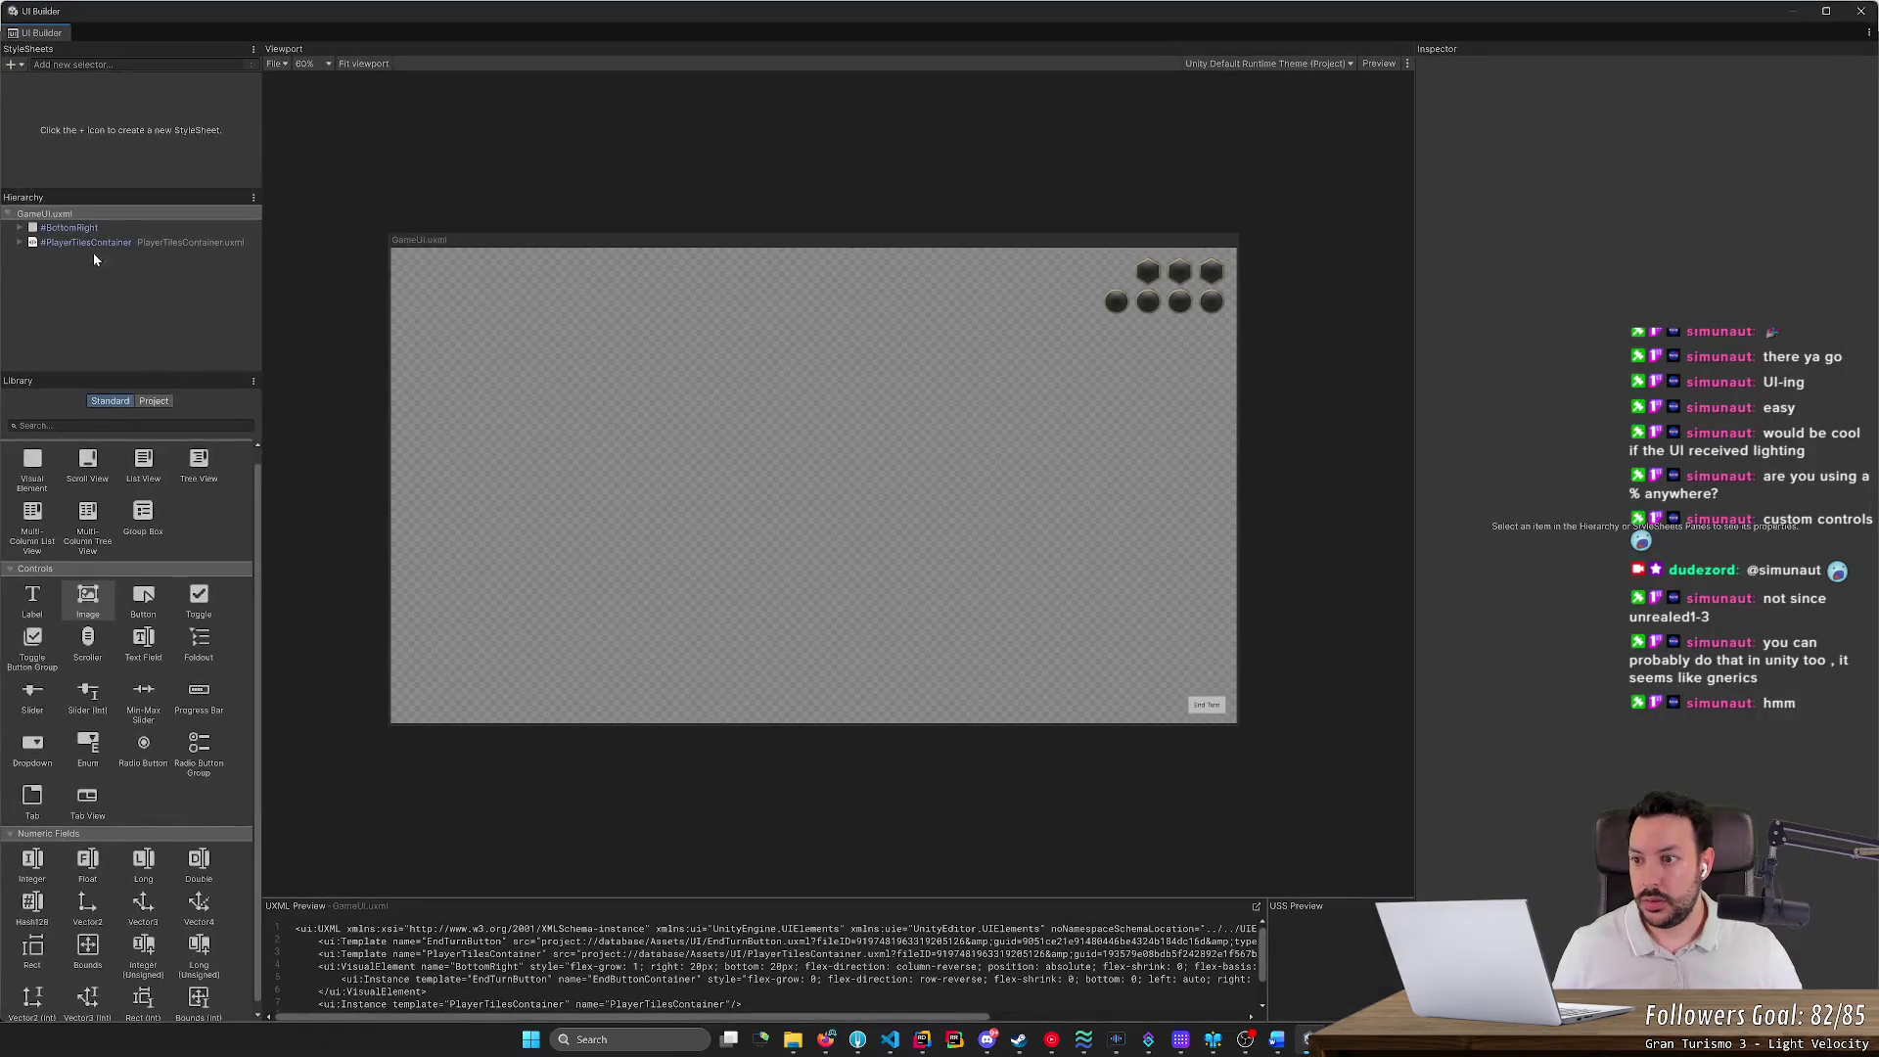
click(44, 243)
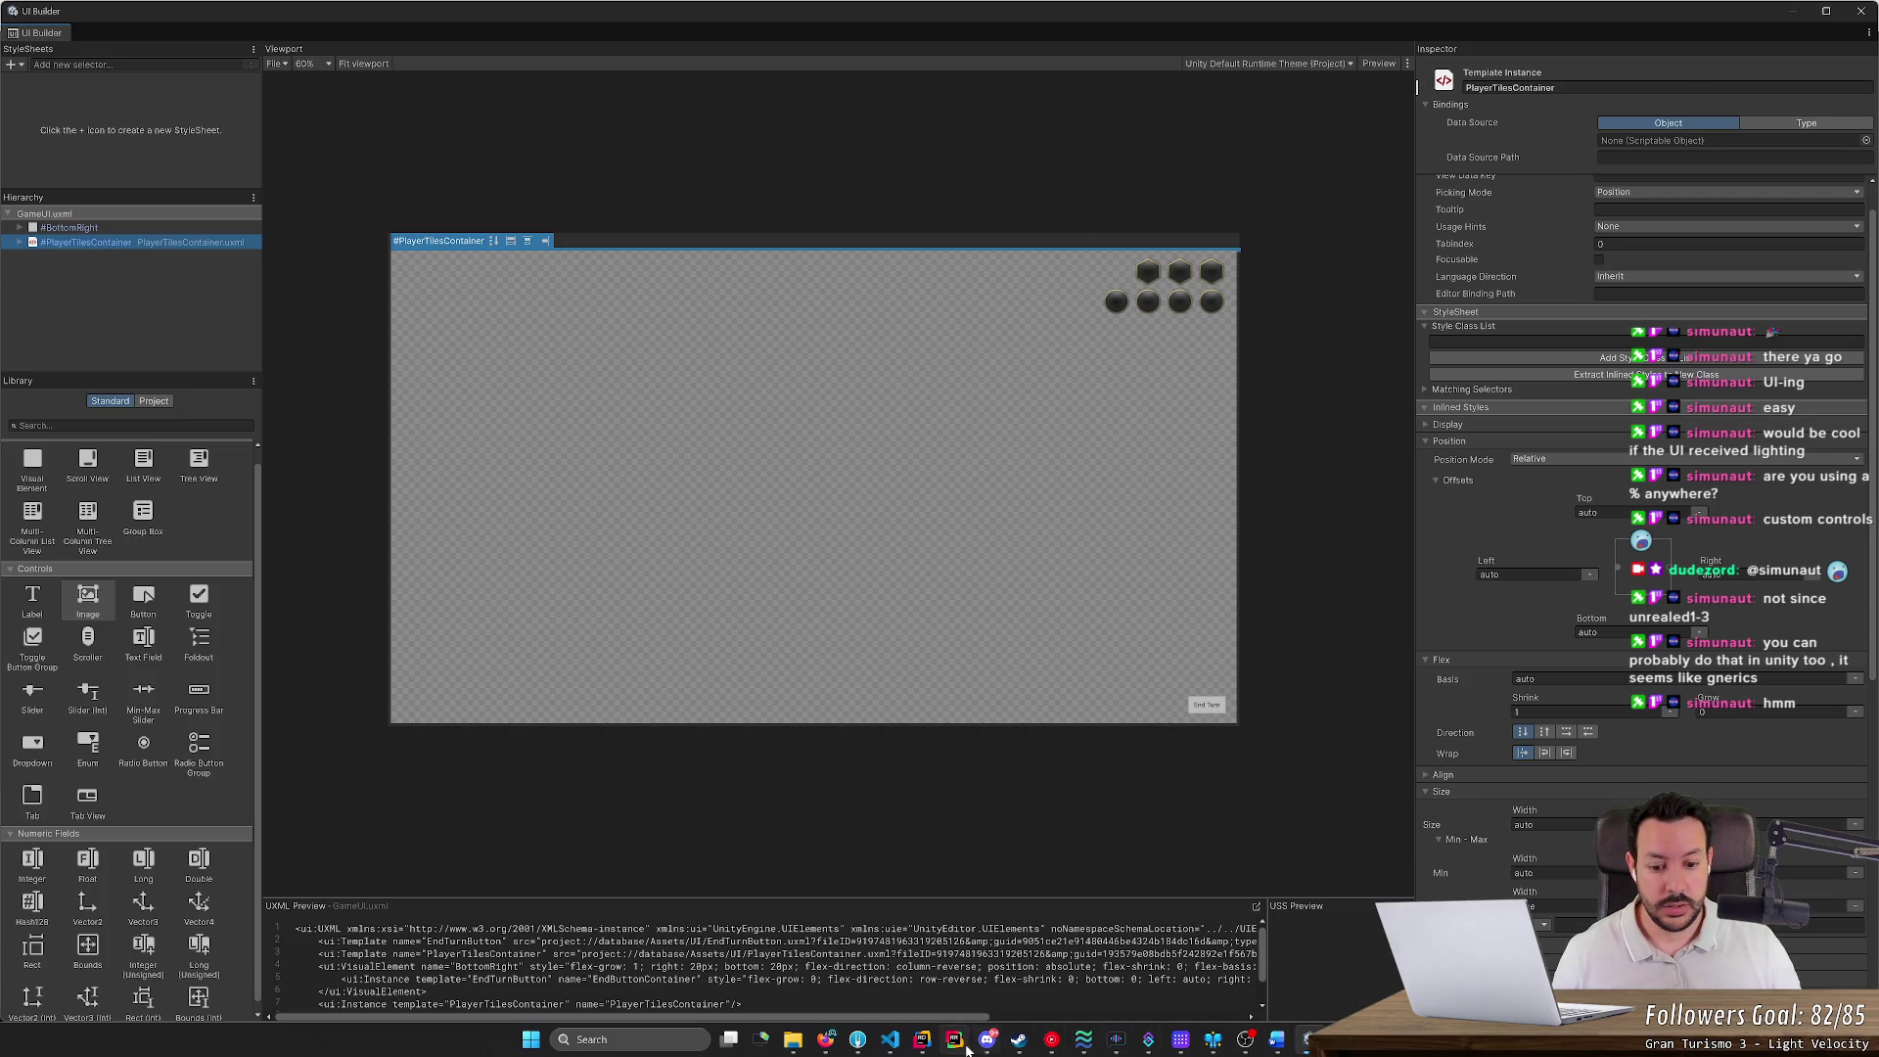
Bring Rider back to the front showing GameUI.cs
mouse_move(1101, 1047)
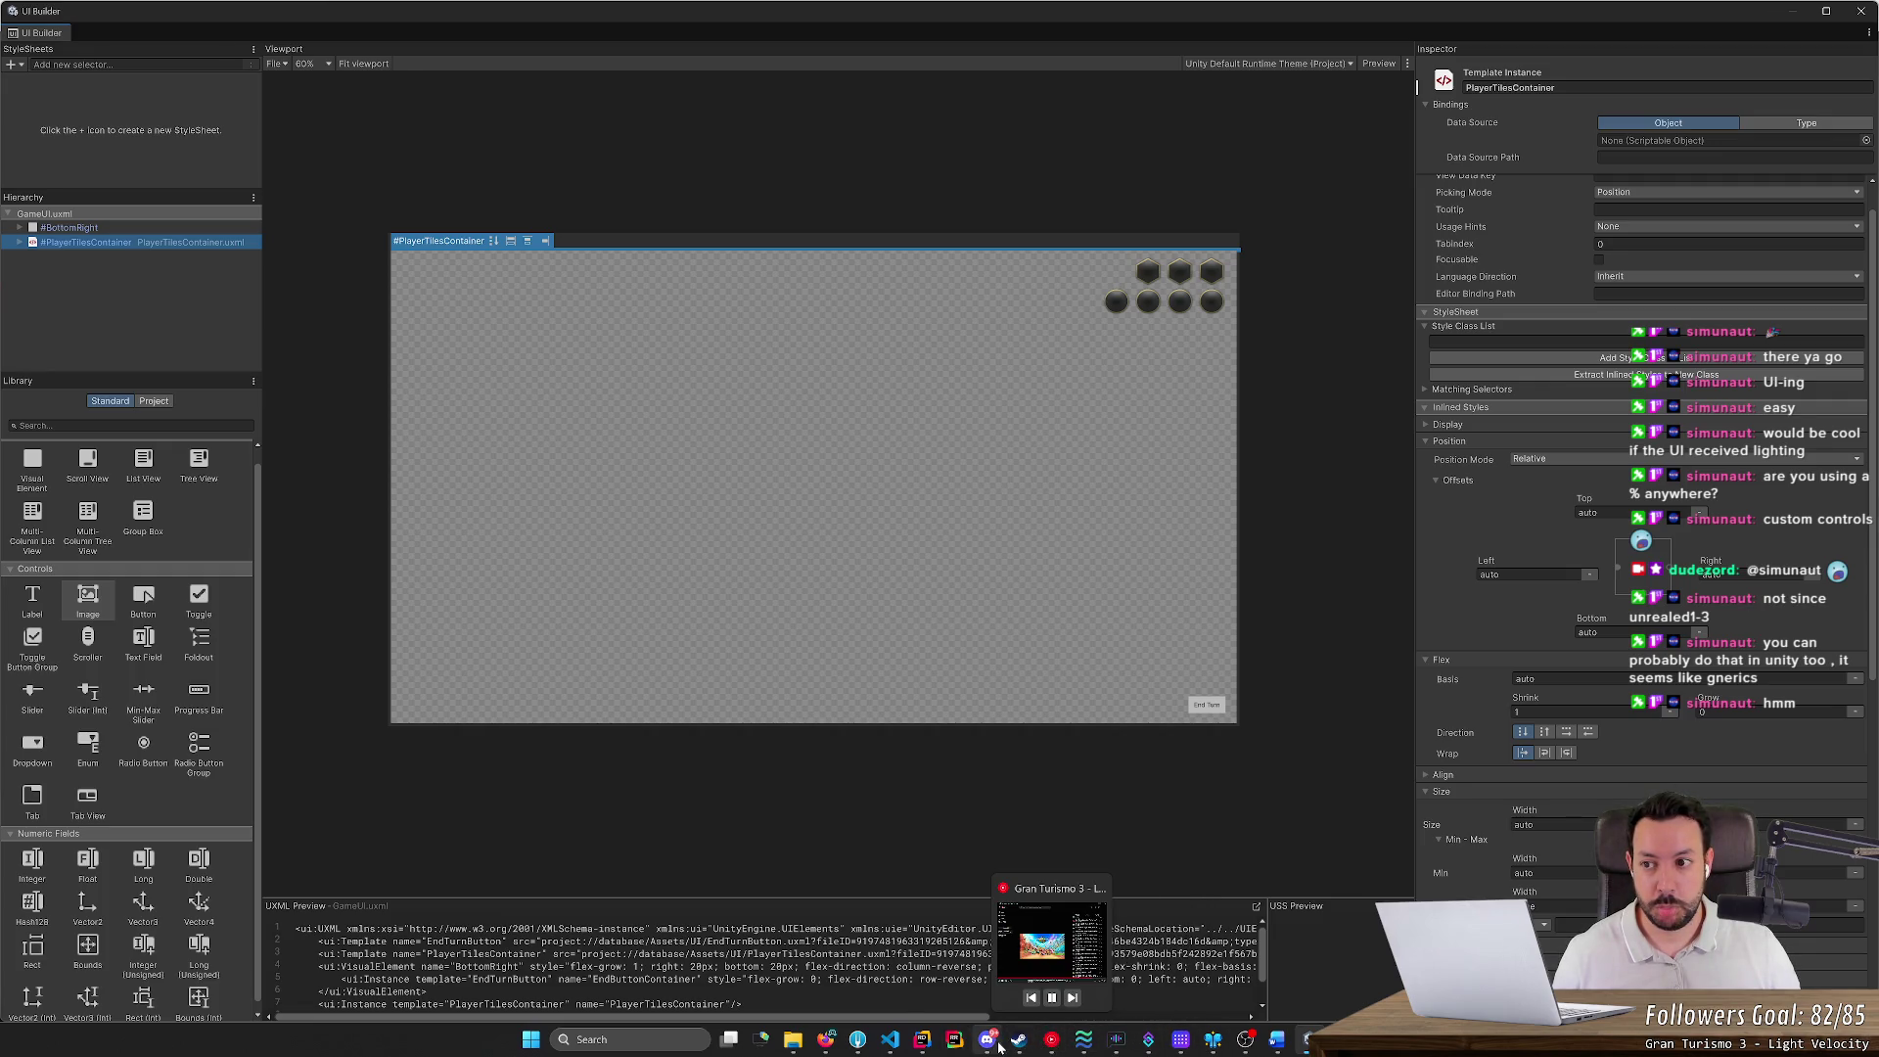
mouse_move(987, 1046)
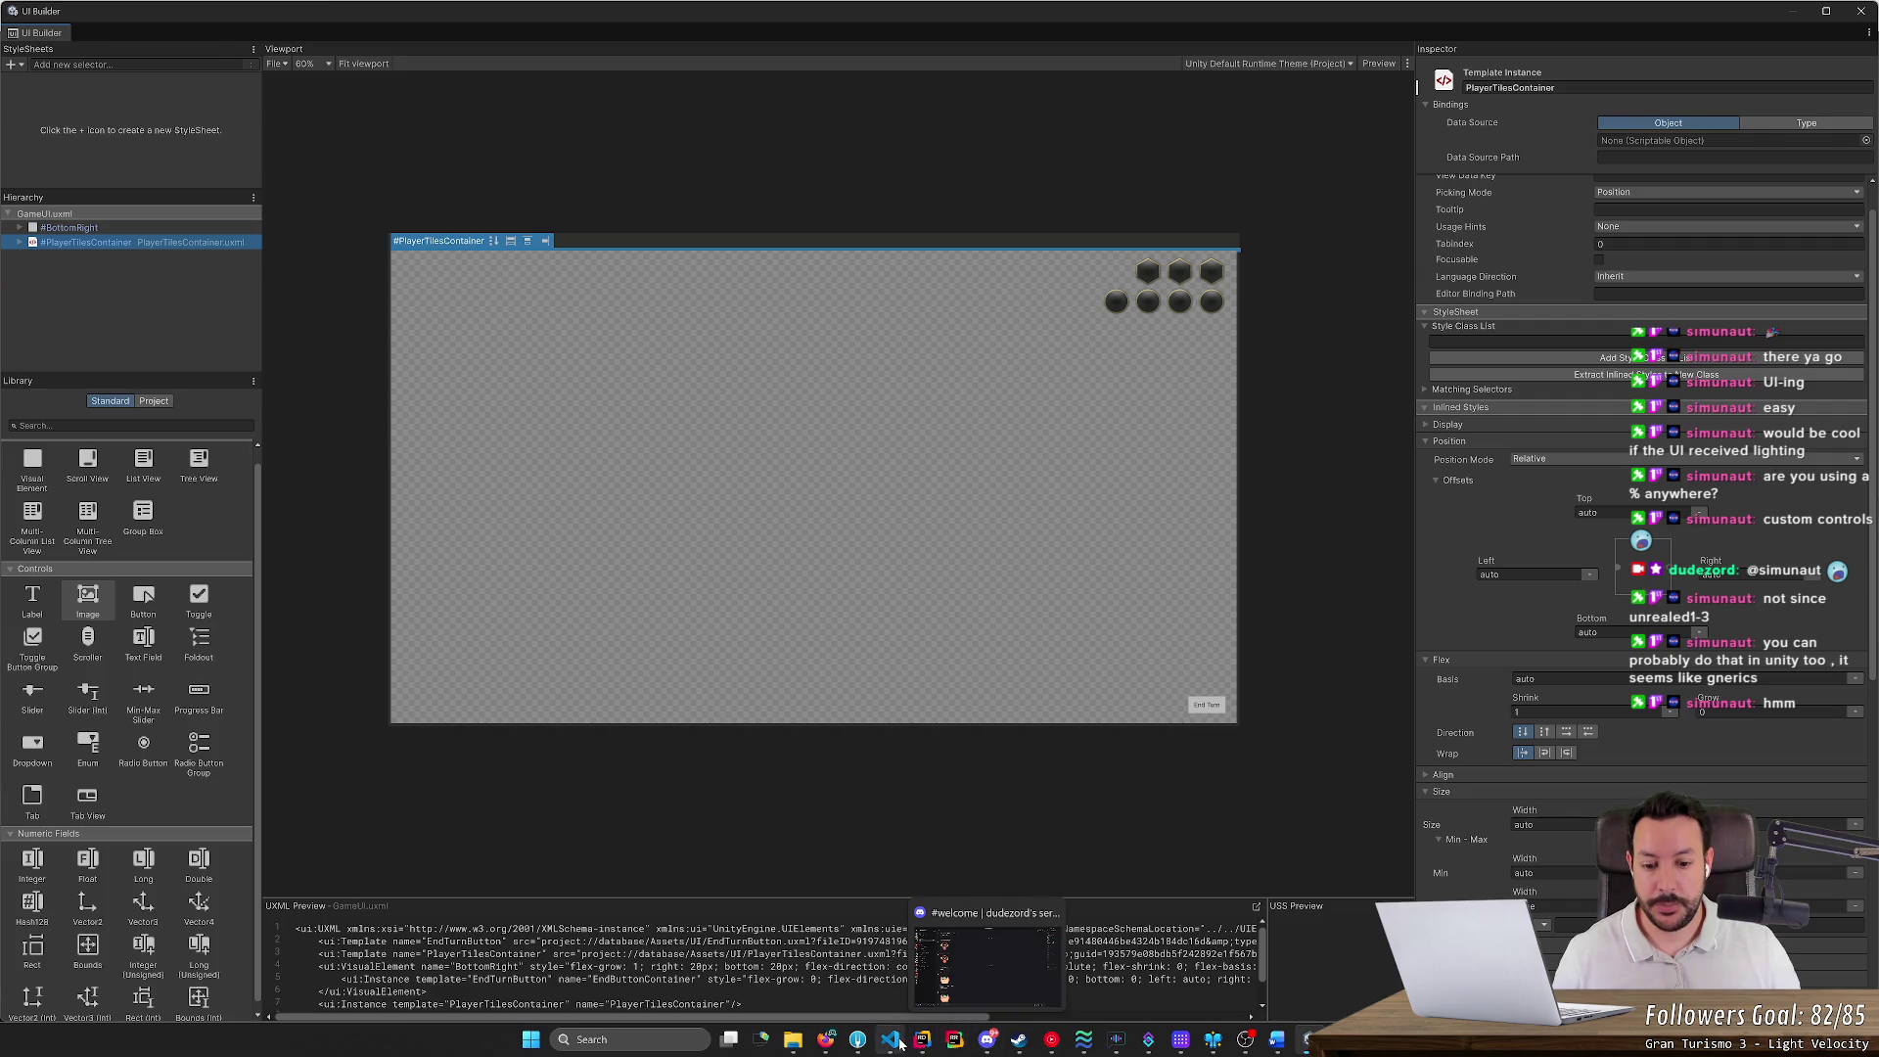
mouse_move(900, 1045)
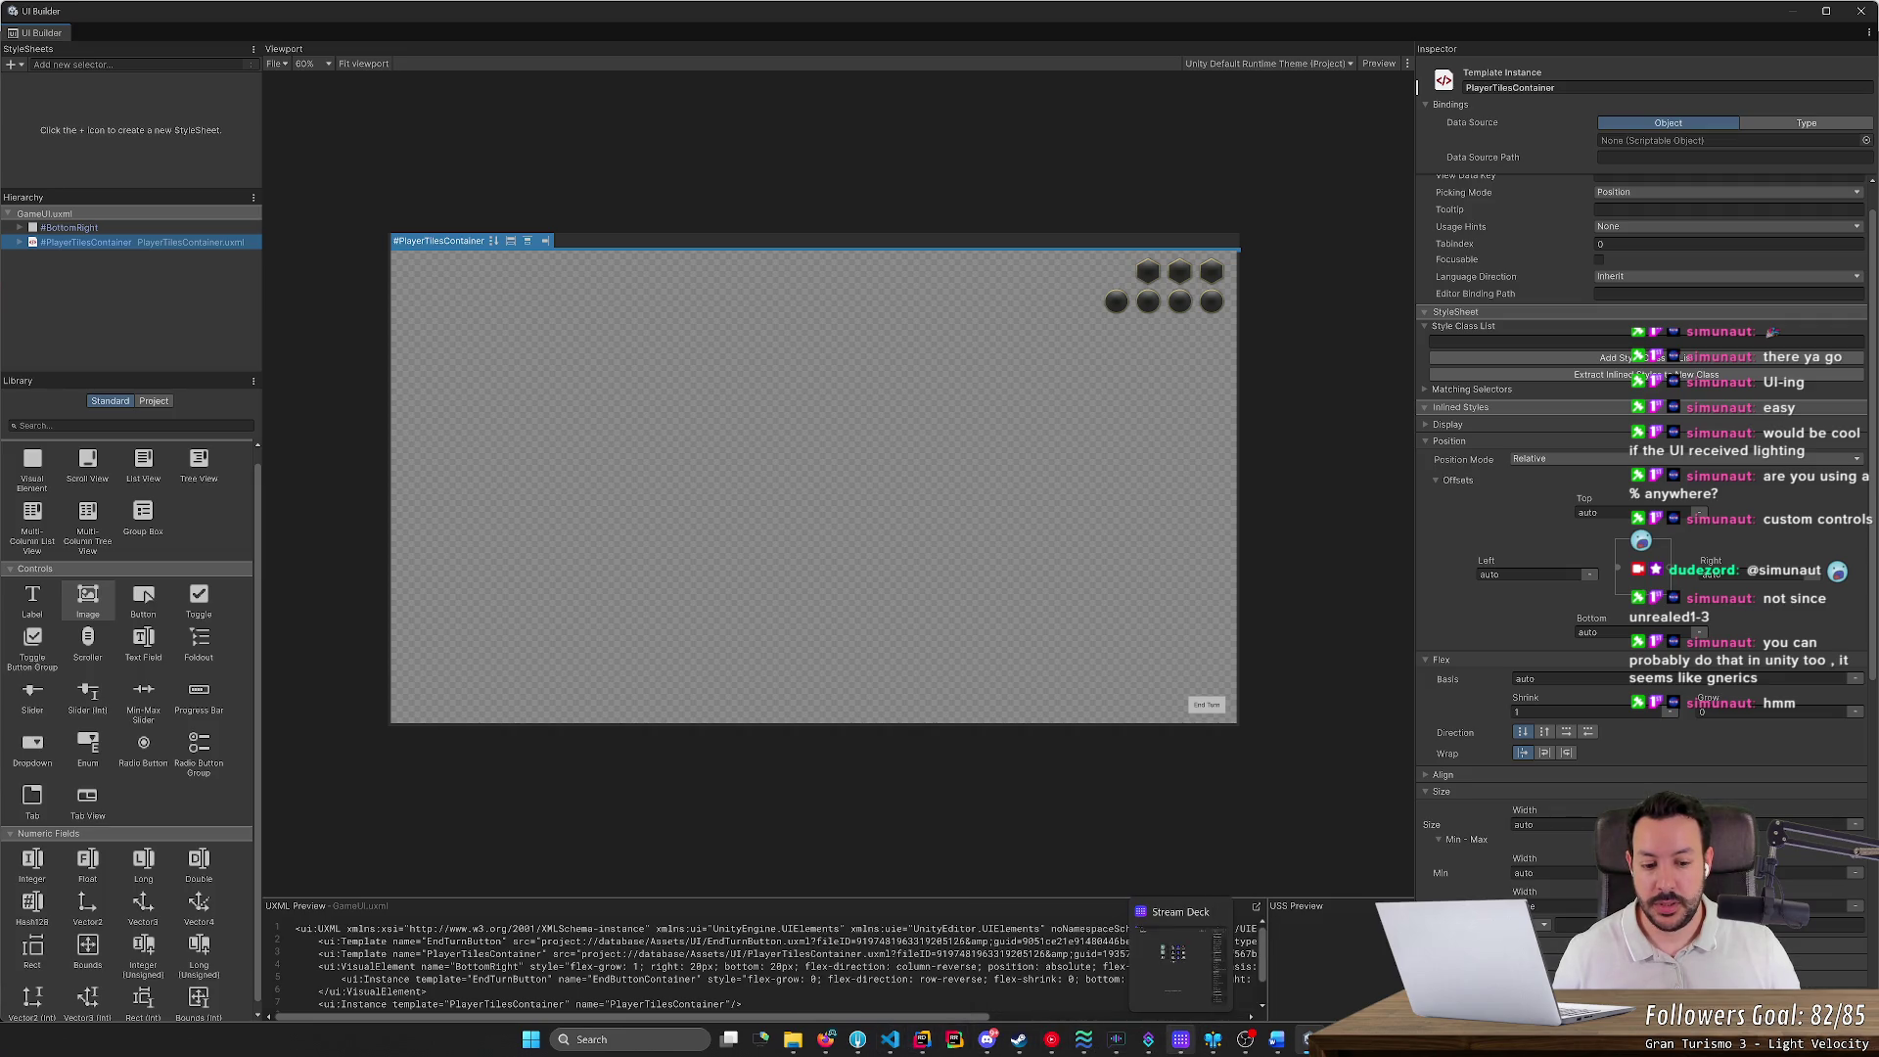
click(921, 1043)
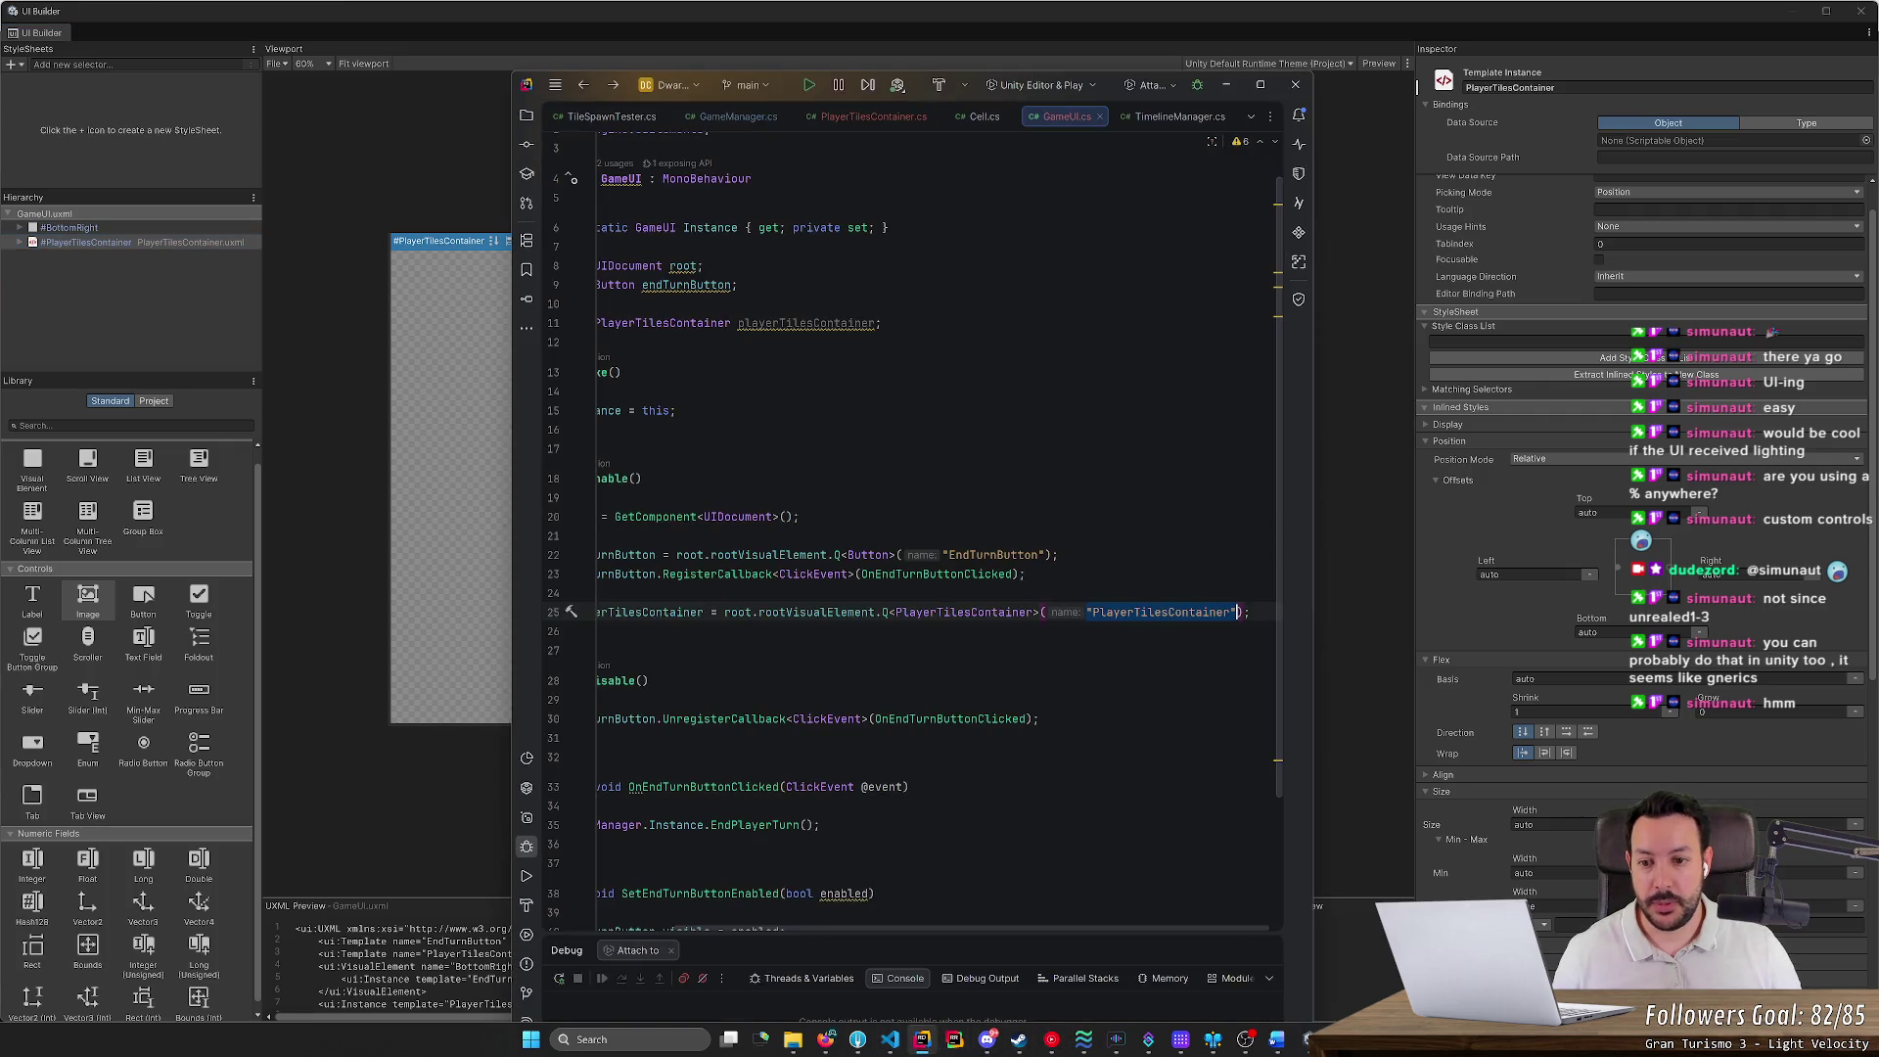
In PlayerTilesContainer.cs, delete the template Start and Update stubs
scroll(918, 926, left, 3)
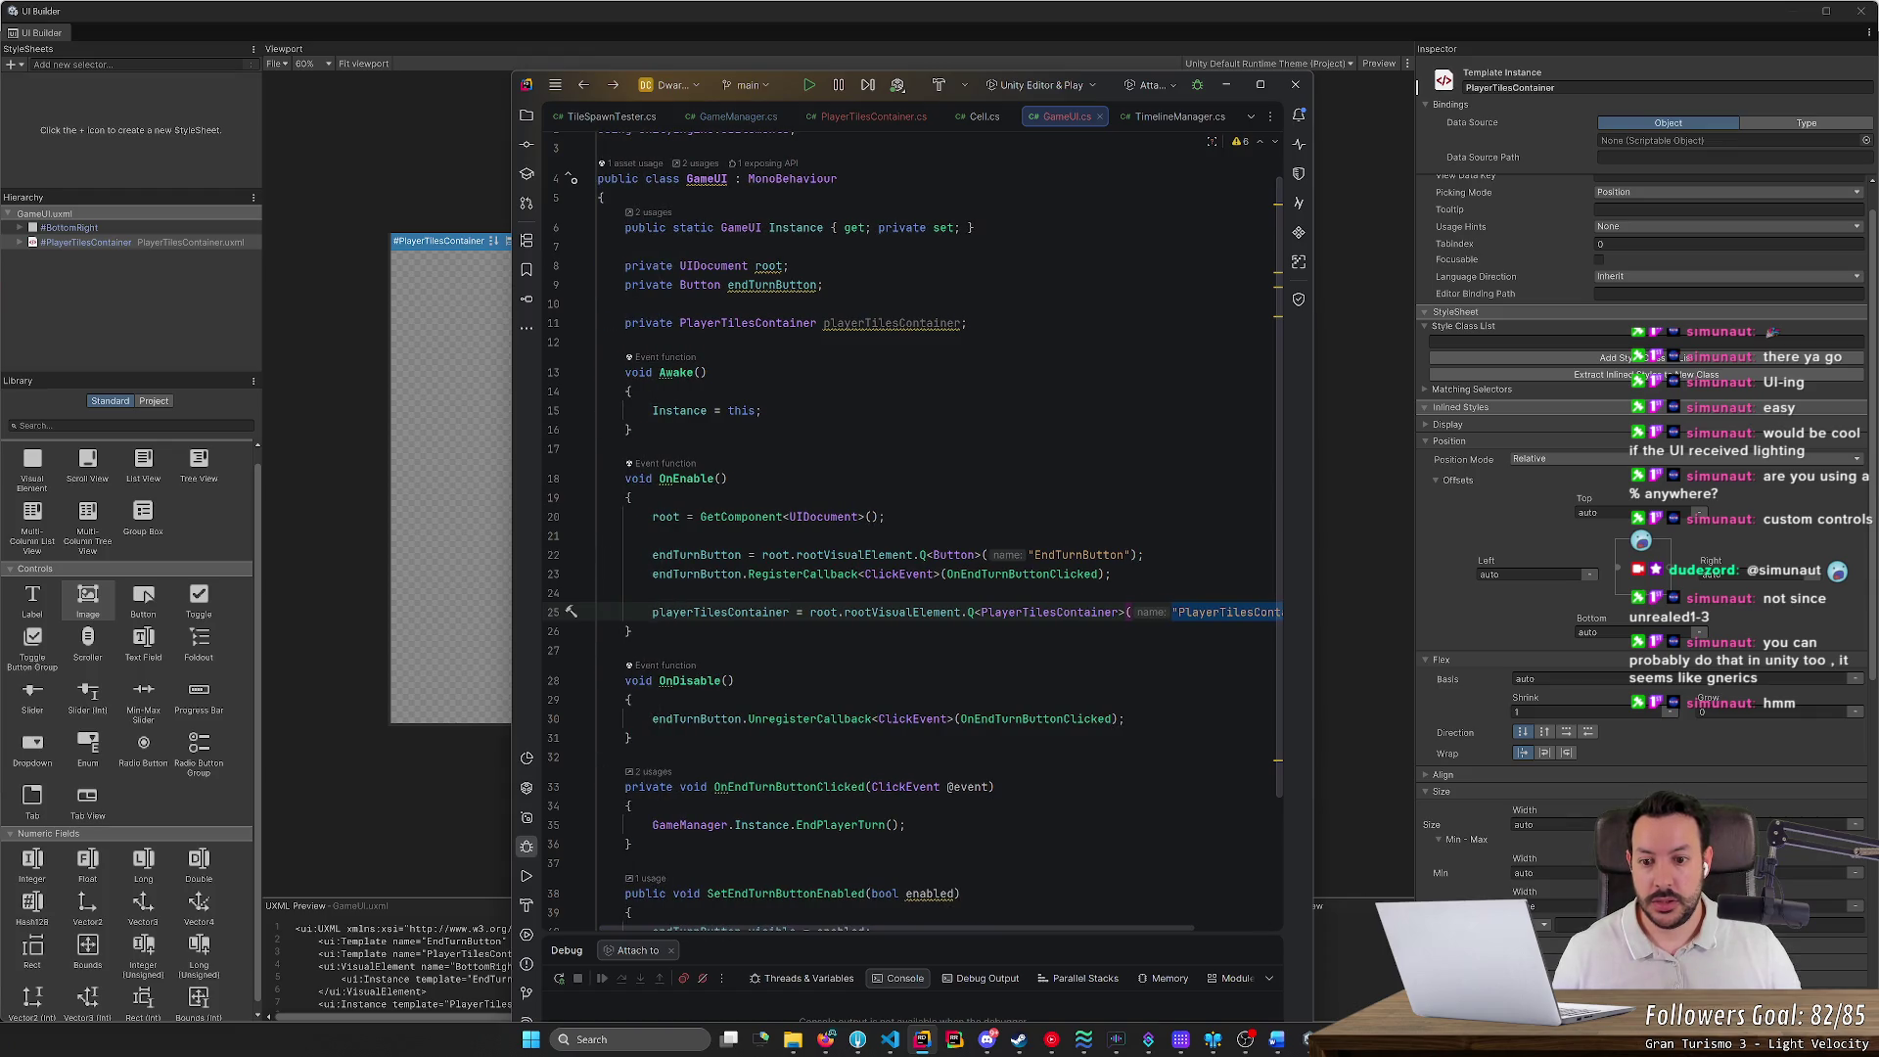
click(873, 116)
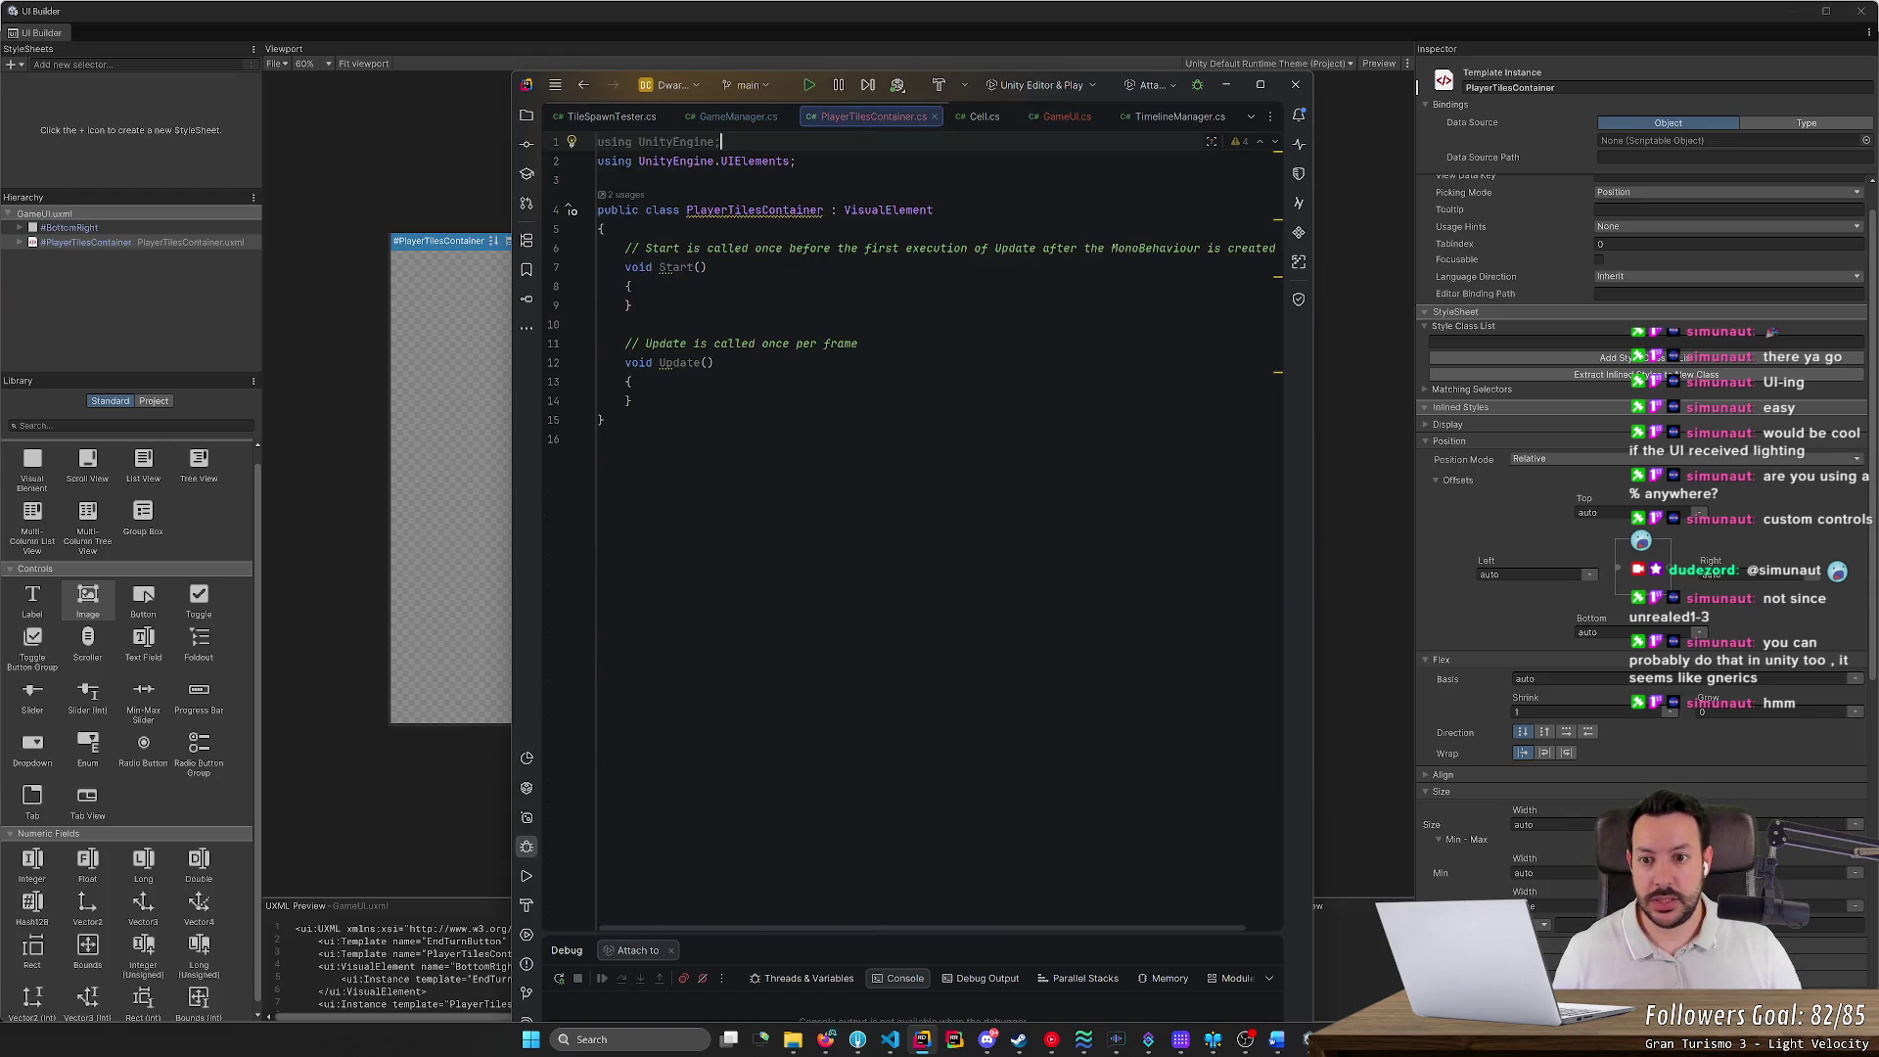
key(shift+Up)
key(shift+Up)
key(shift+Up)
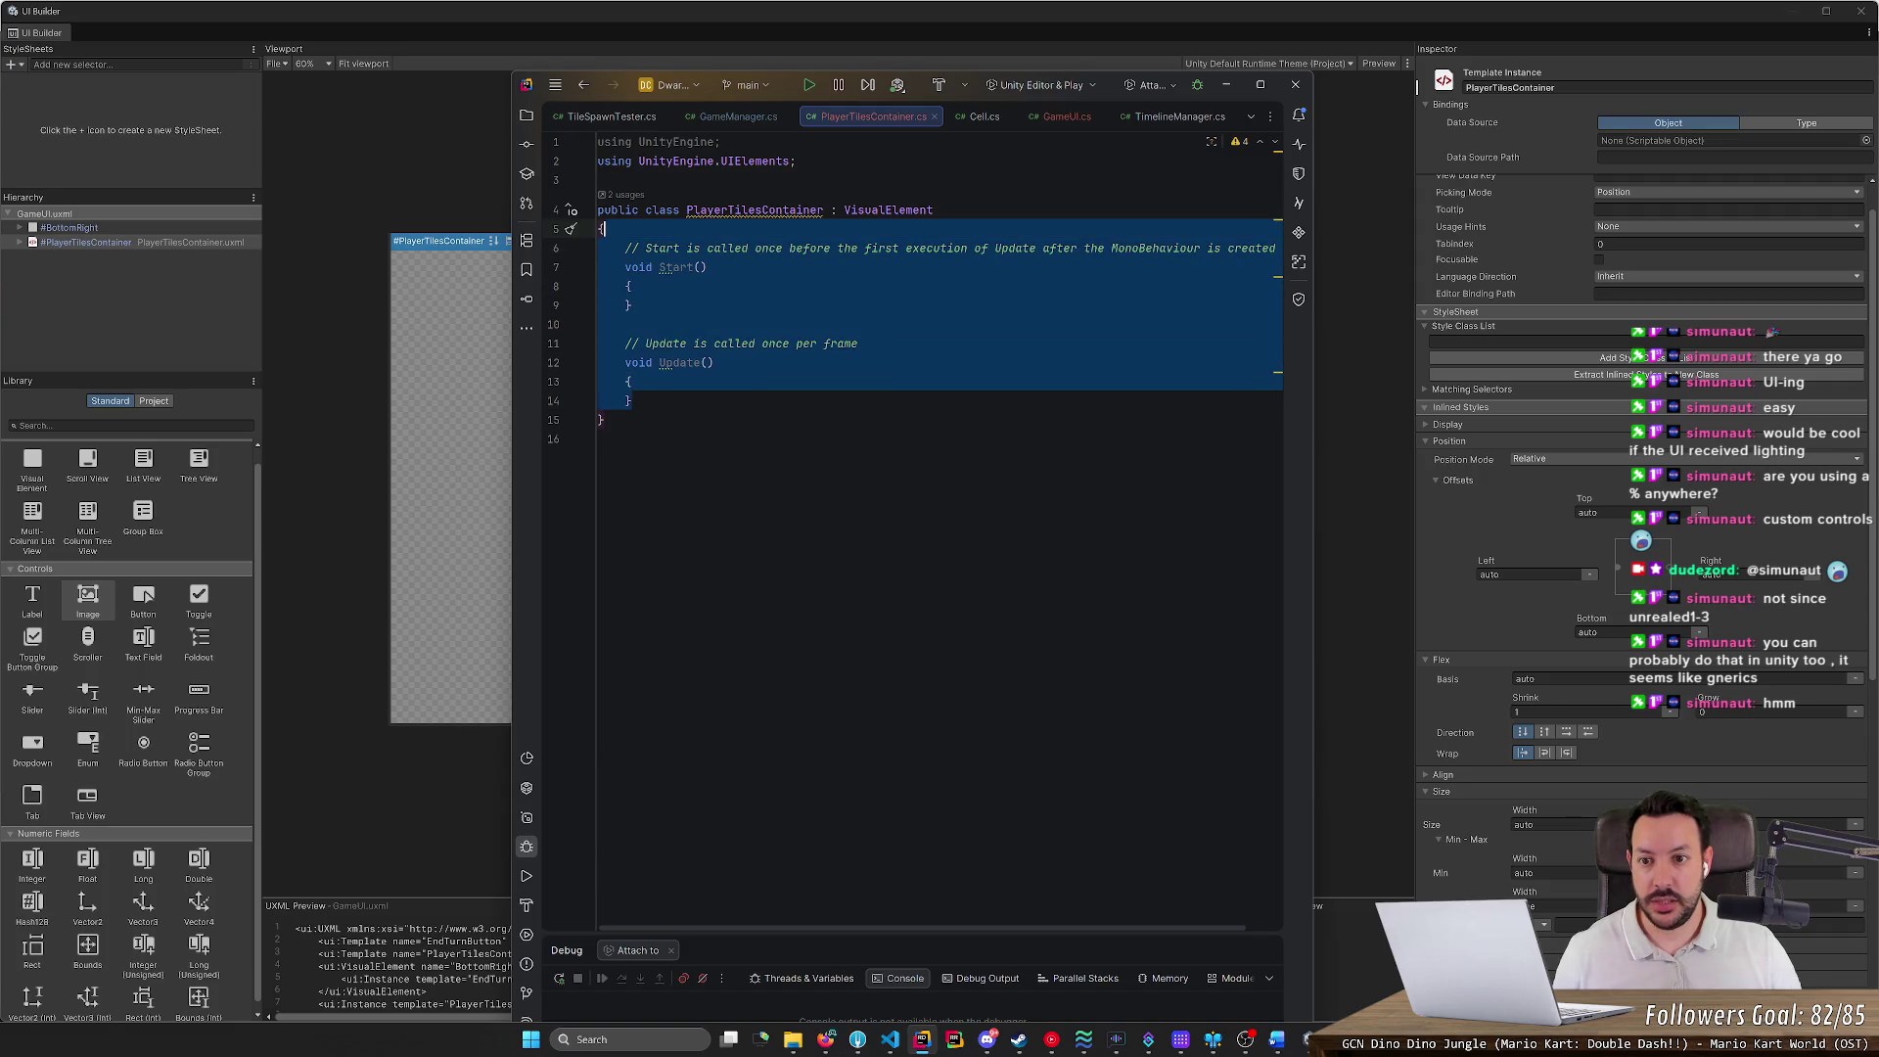
key(BackSpace)
Add a public void WriteLOLToConsole() method whose body calls Debug.Log("LOL!");
key(Return)
text(public )
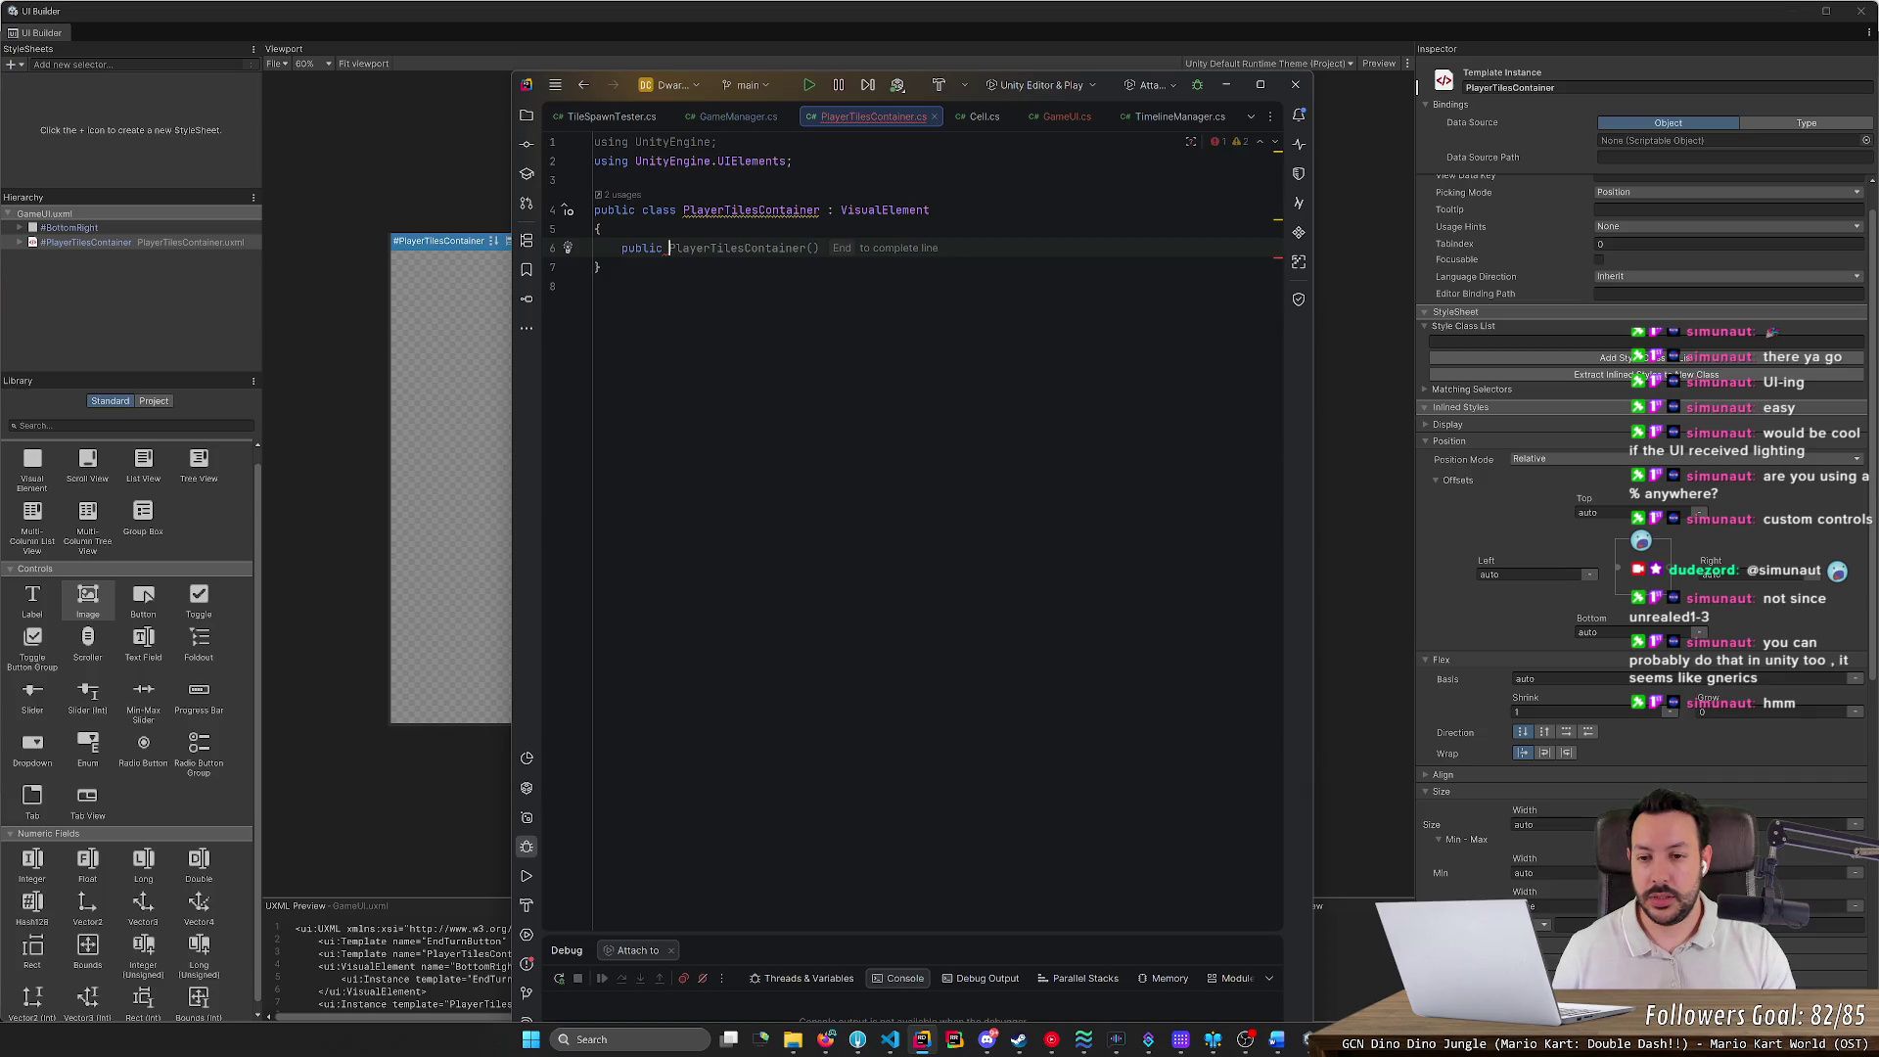
text(void )
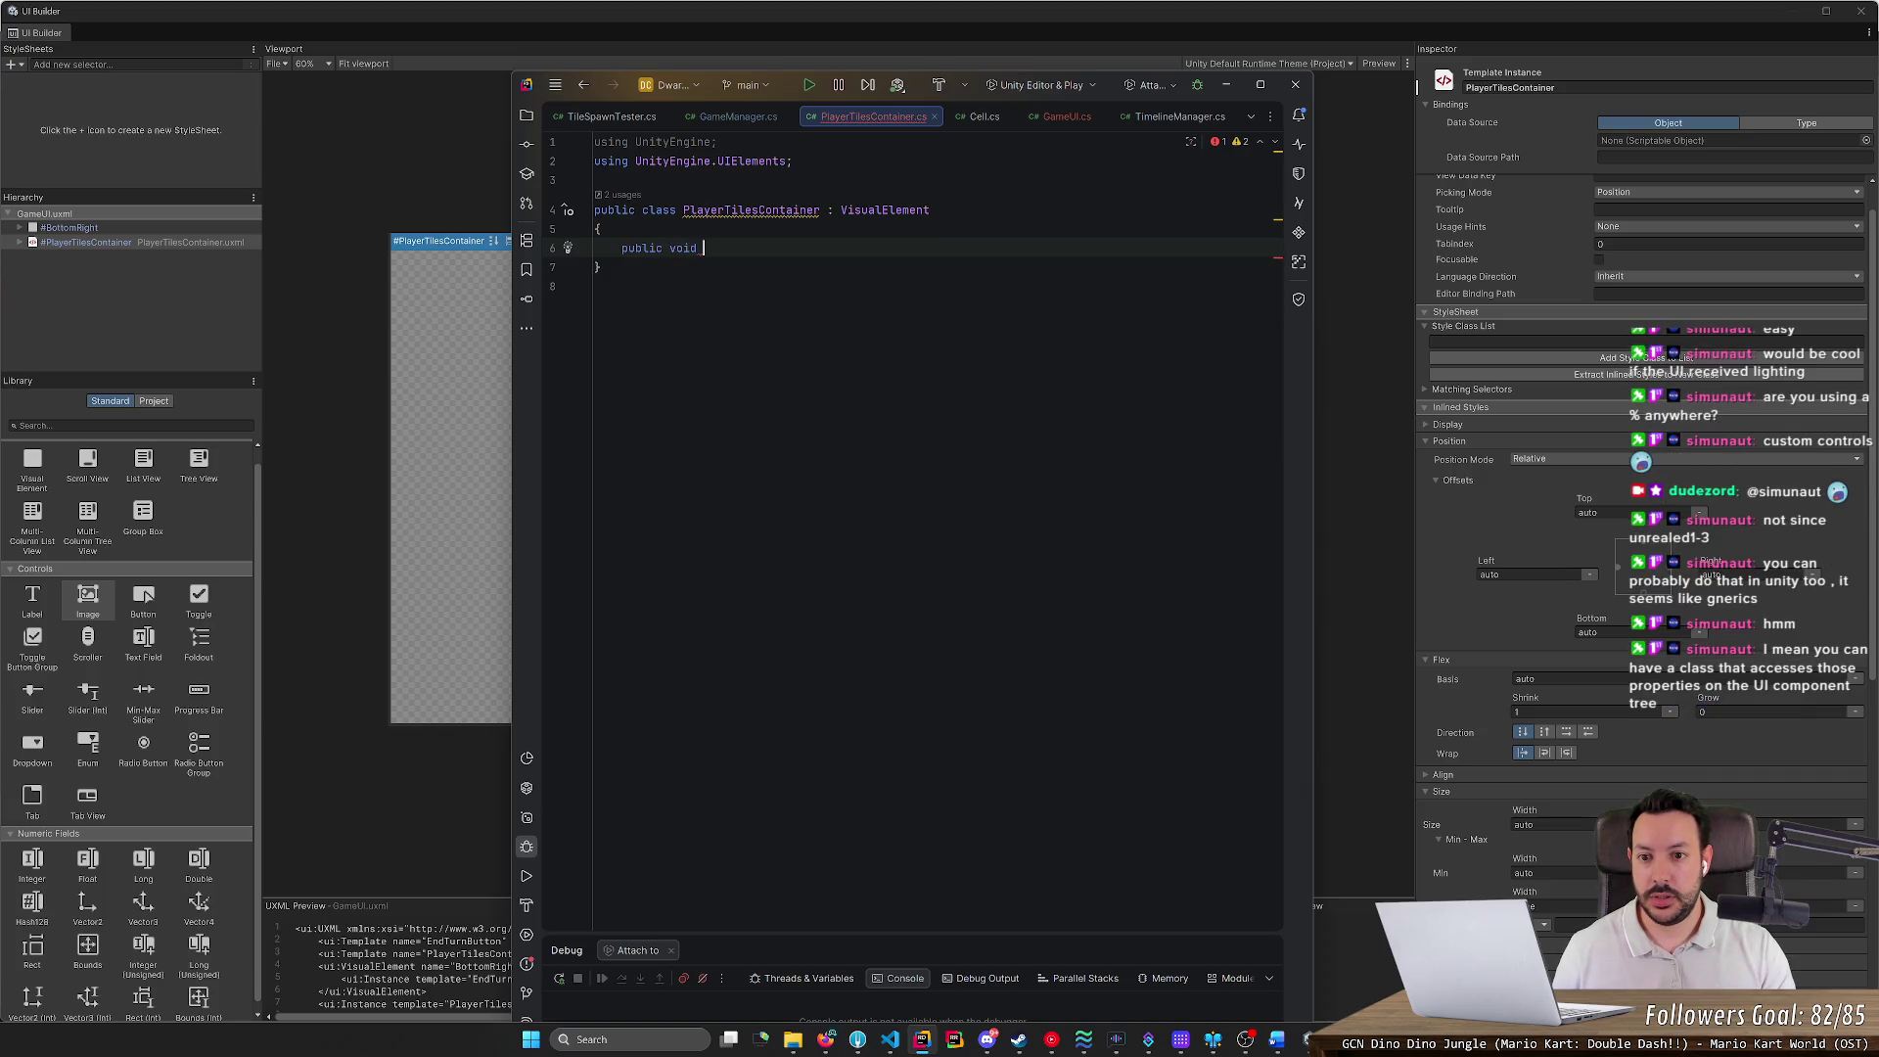
text(Wr)
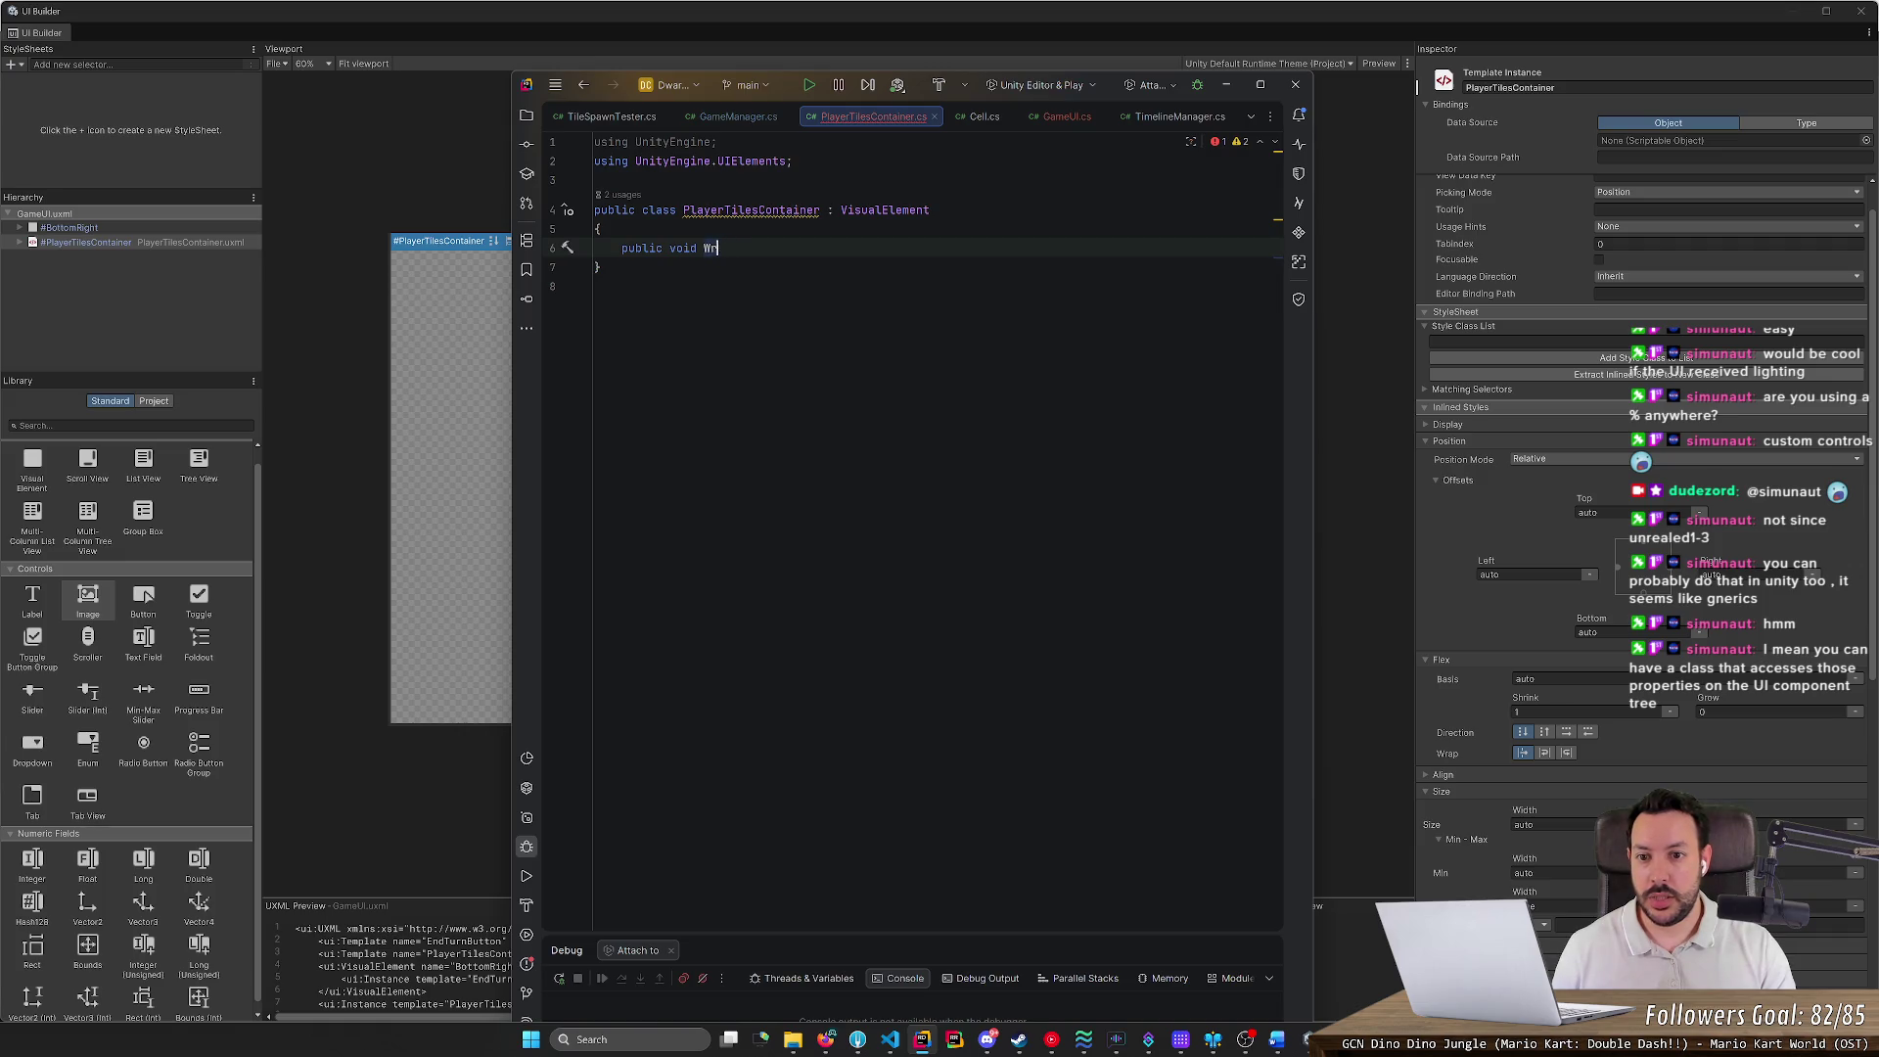
text(iteLOLToConsole())
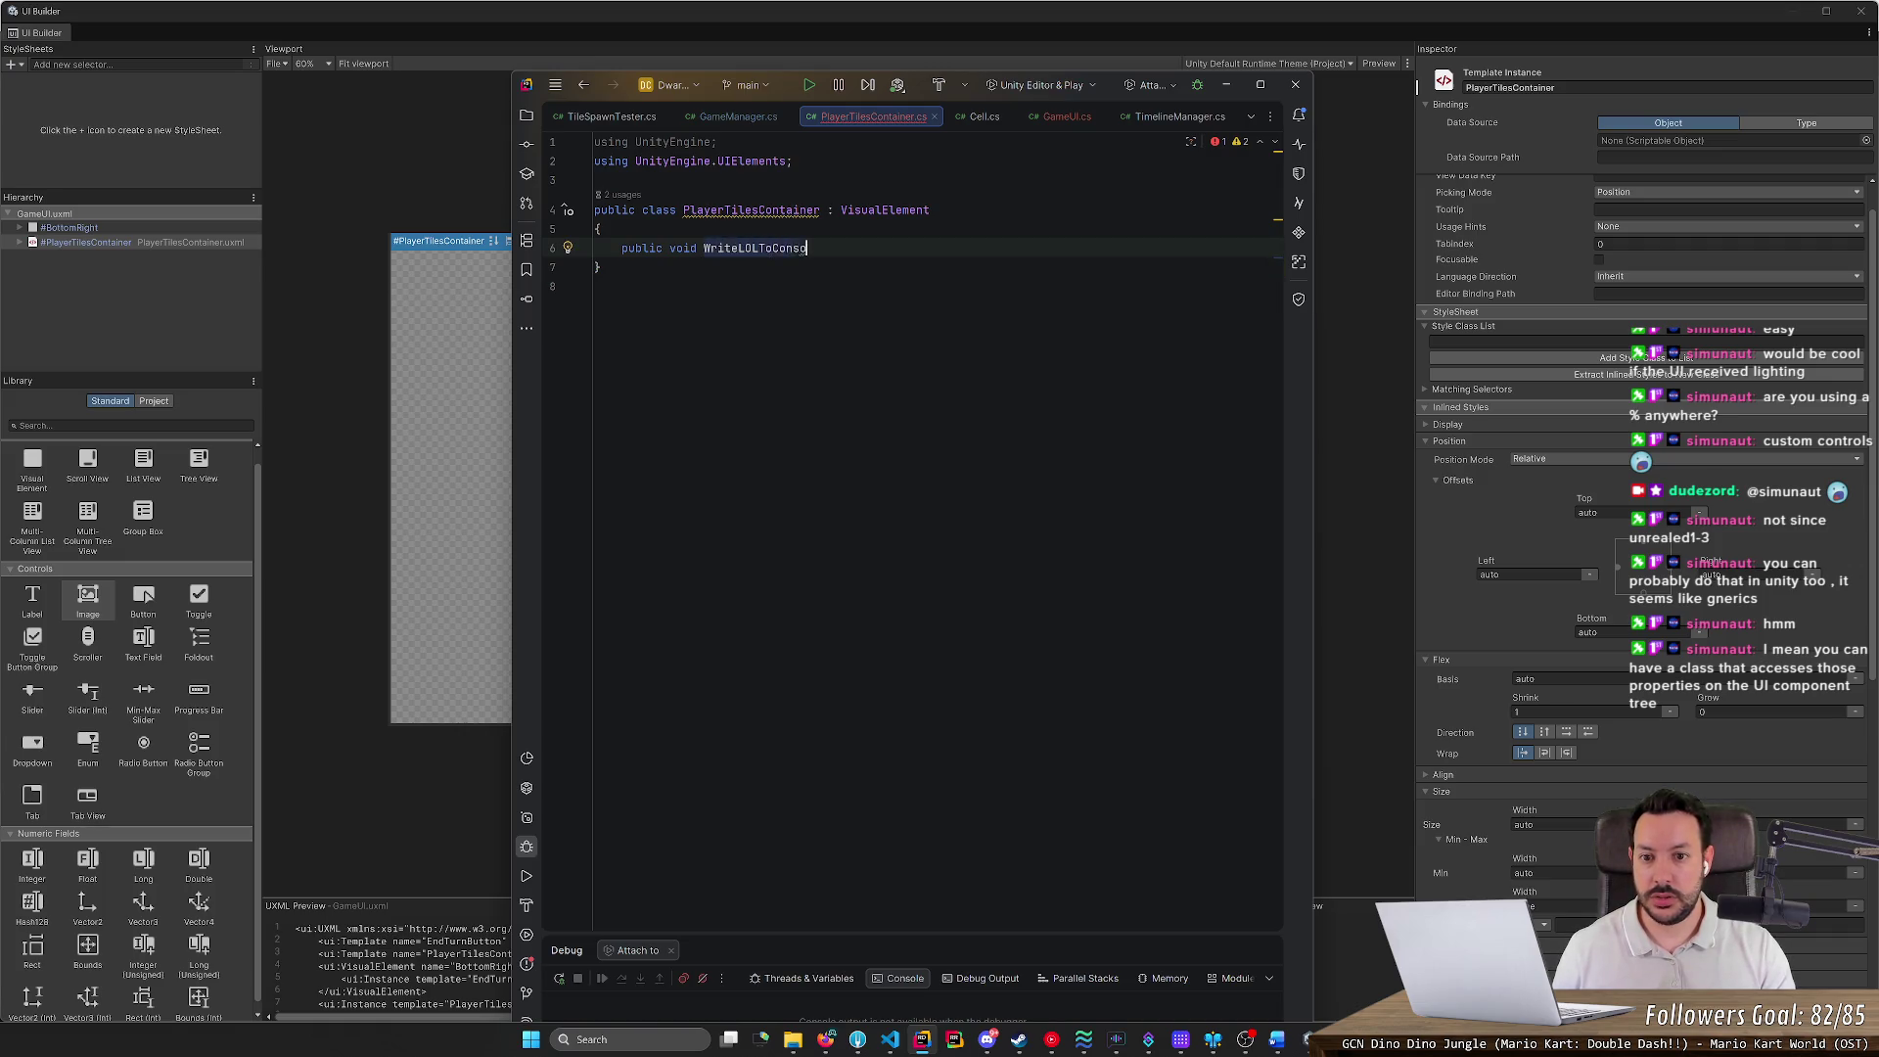
key(Return)
text(Deb)
key(Tab)
key(BackSpace)
key(BackSpace)
key(BackSpace)
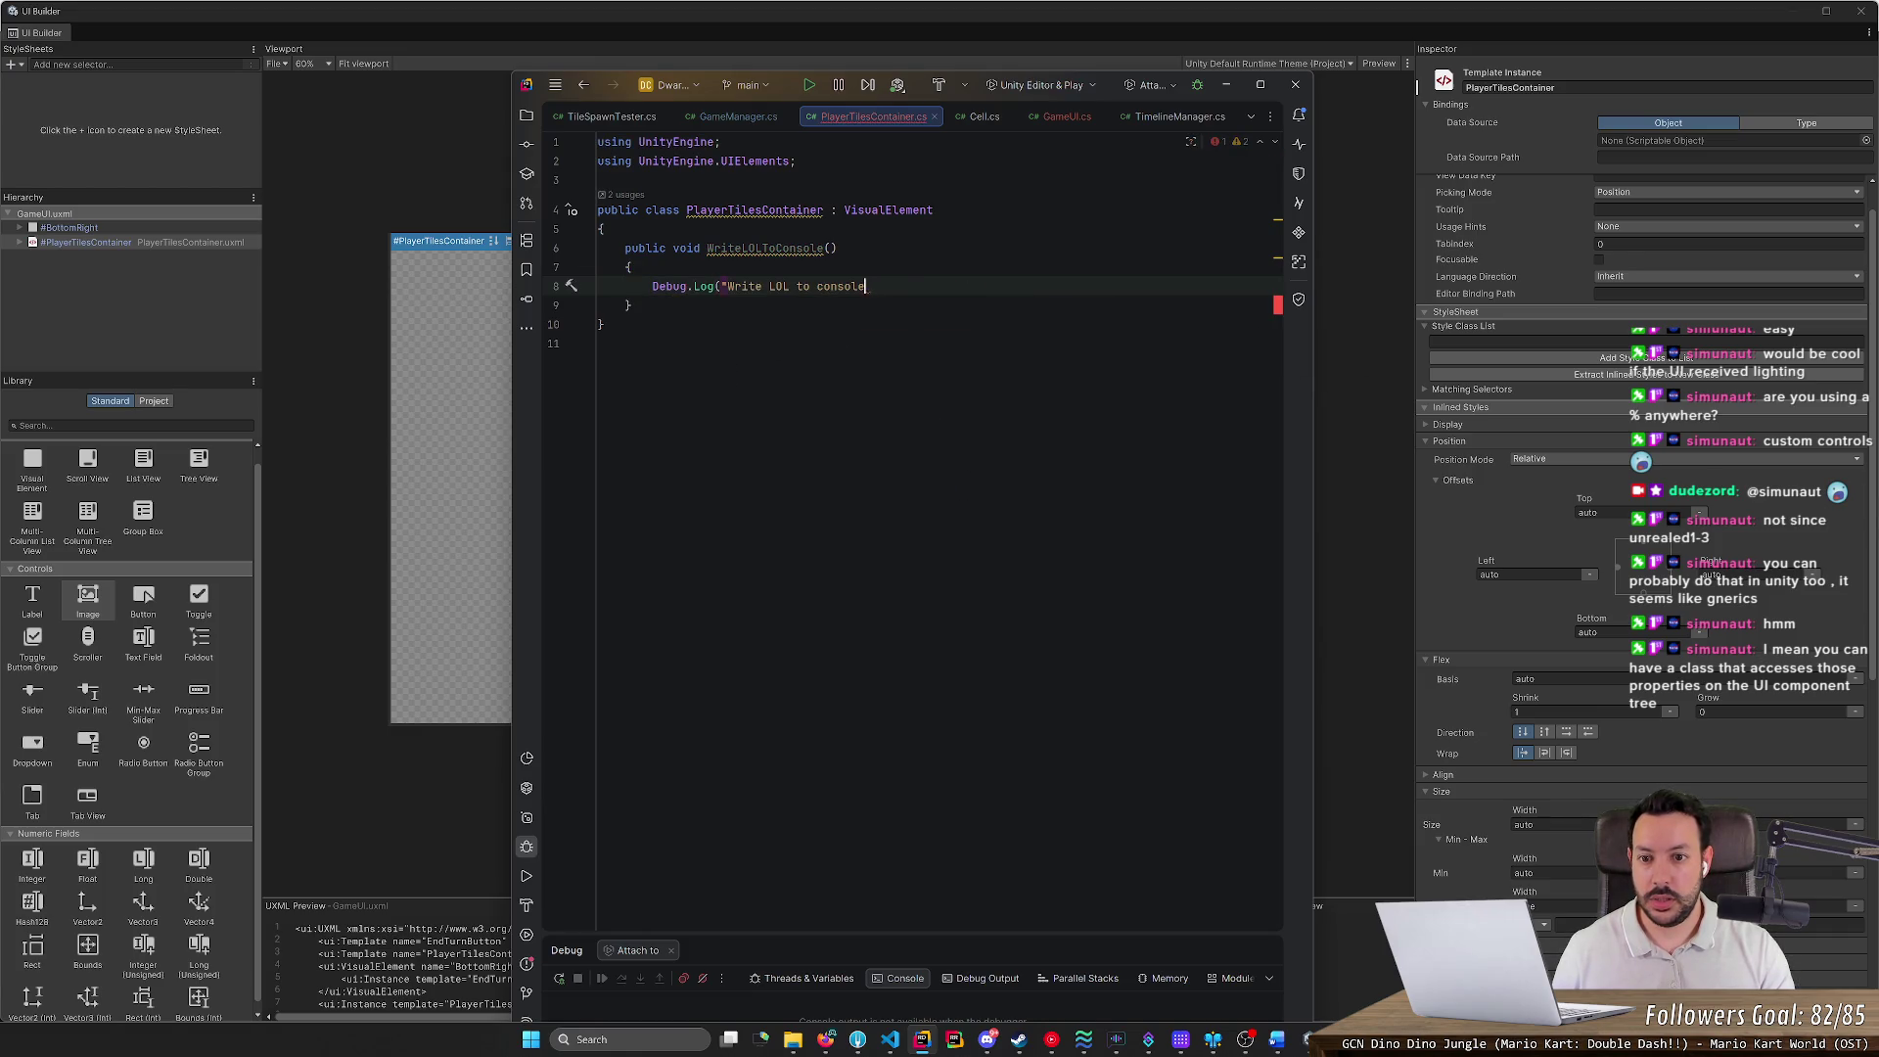
text(LOL!");)
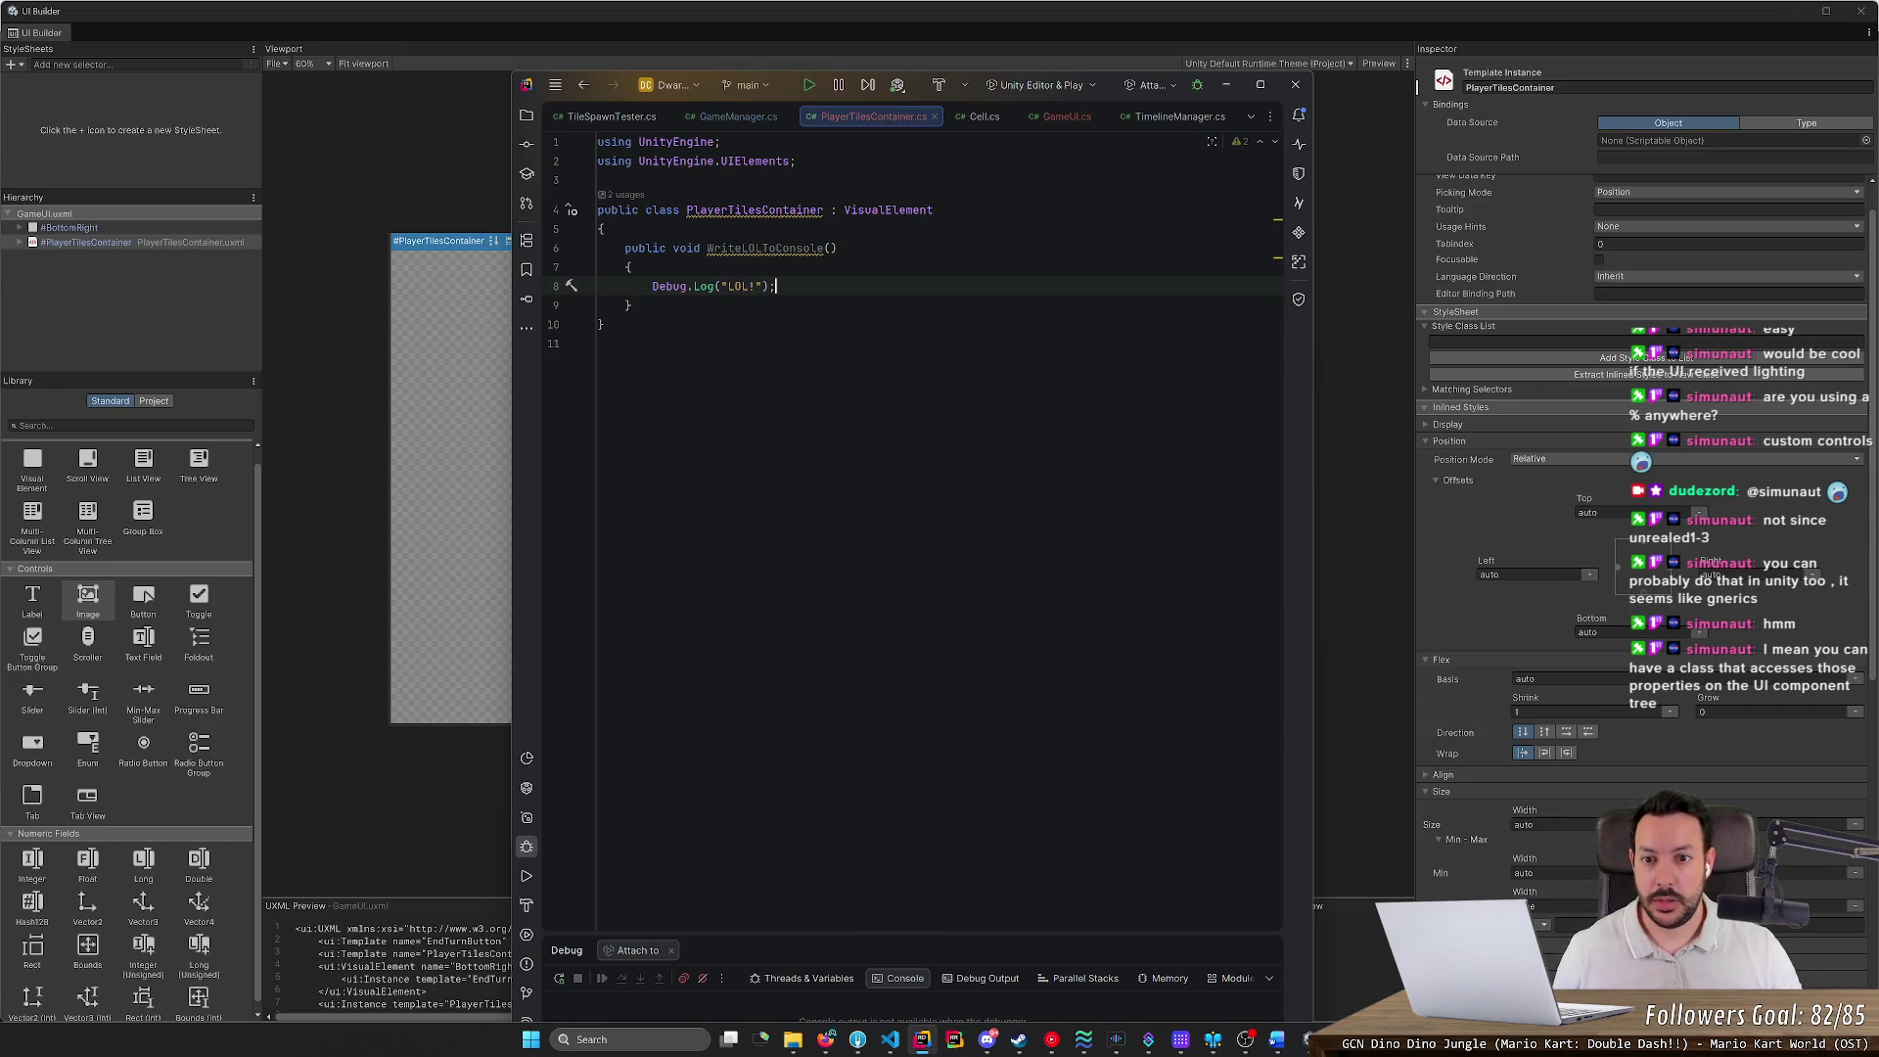
click(736, 116)
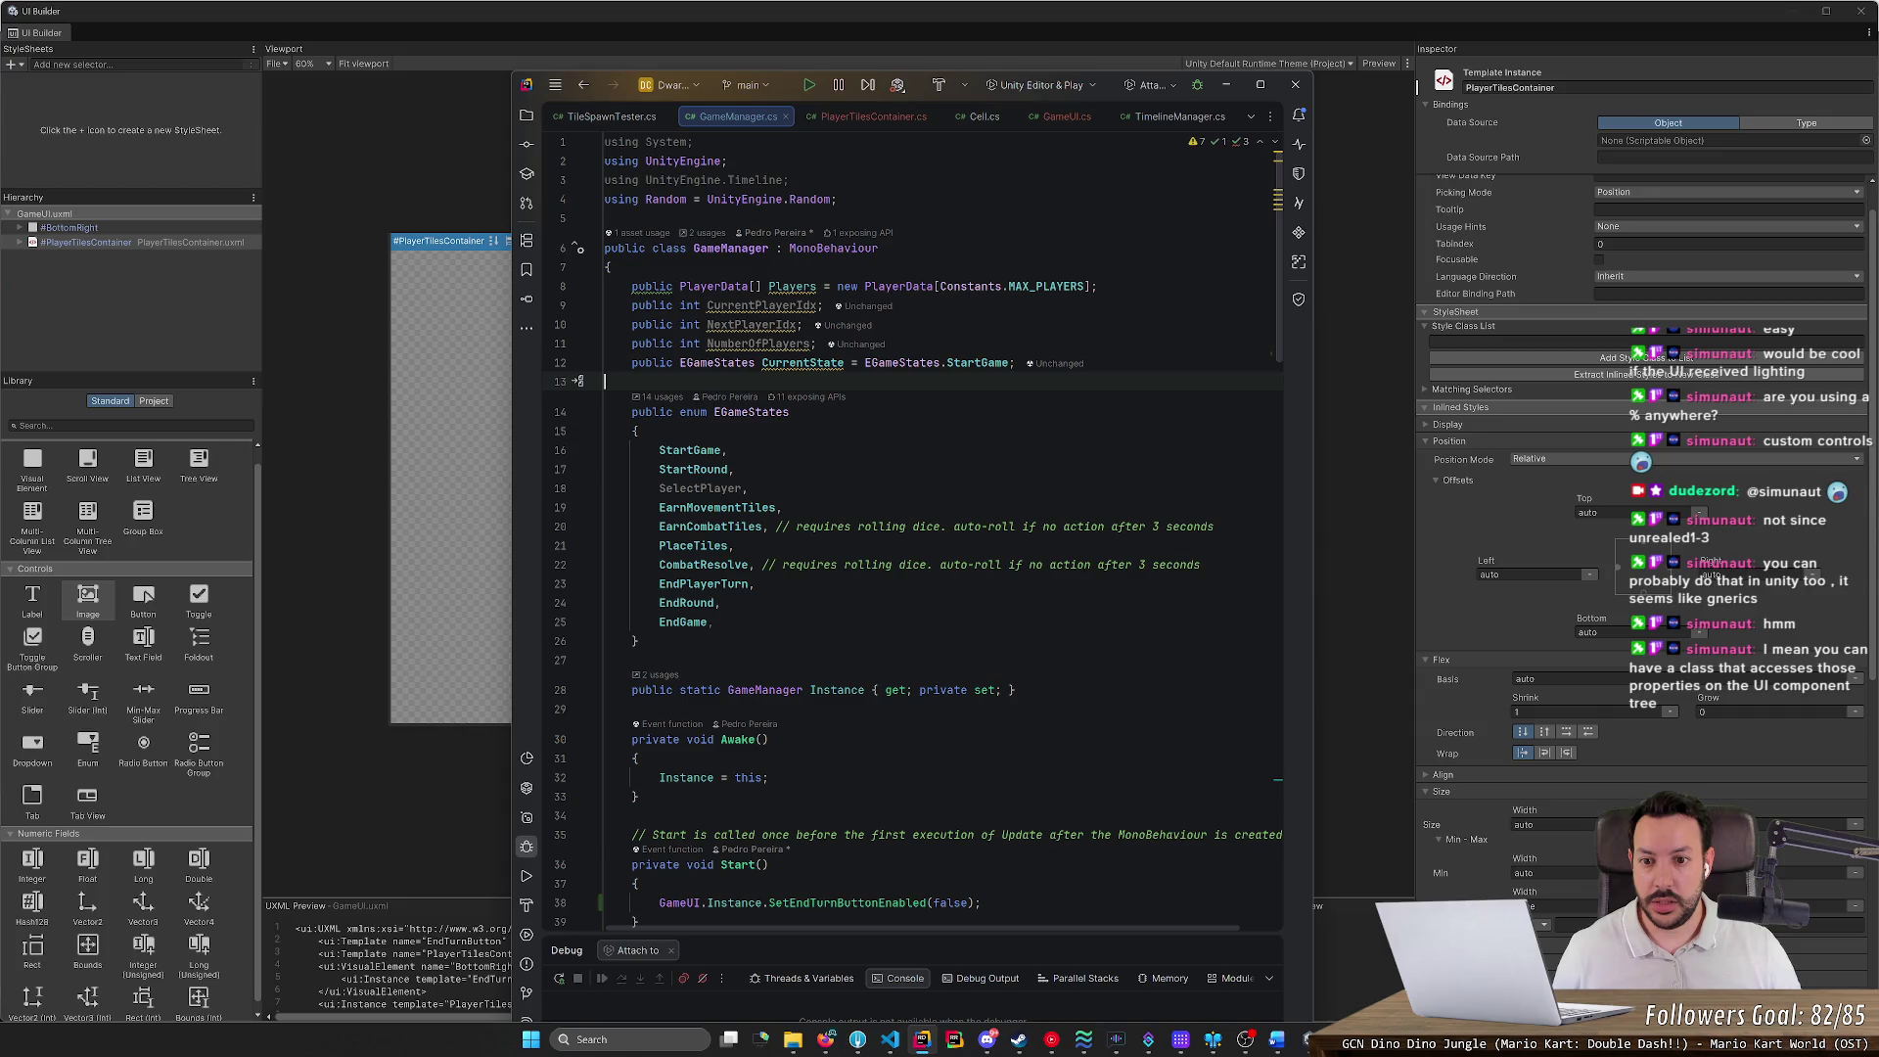
In GameUI.cs, add an empty void Update() method after SetEndTurnButtonEnabled
click(611, 117)
click(832, 116)
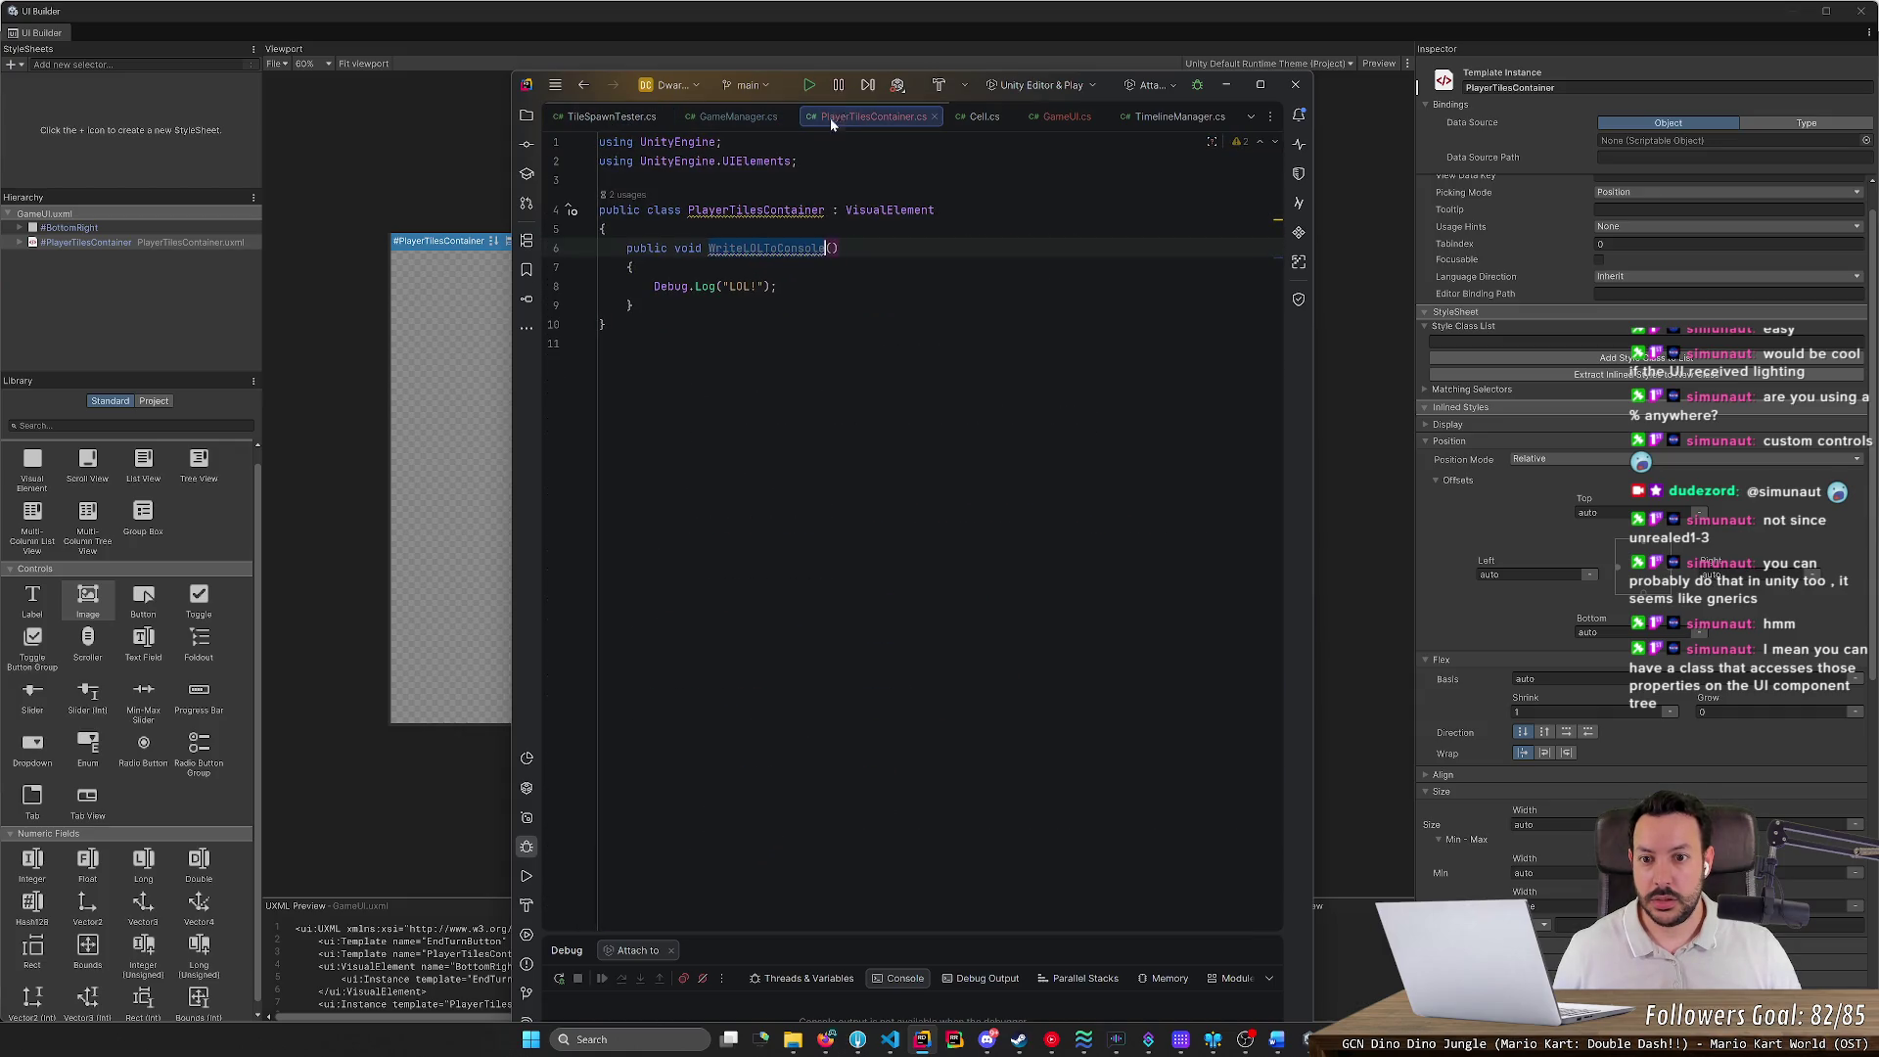
click(734, 117)
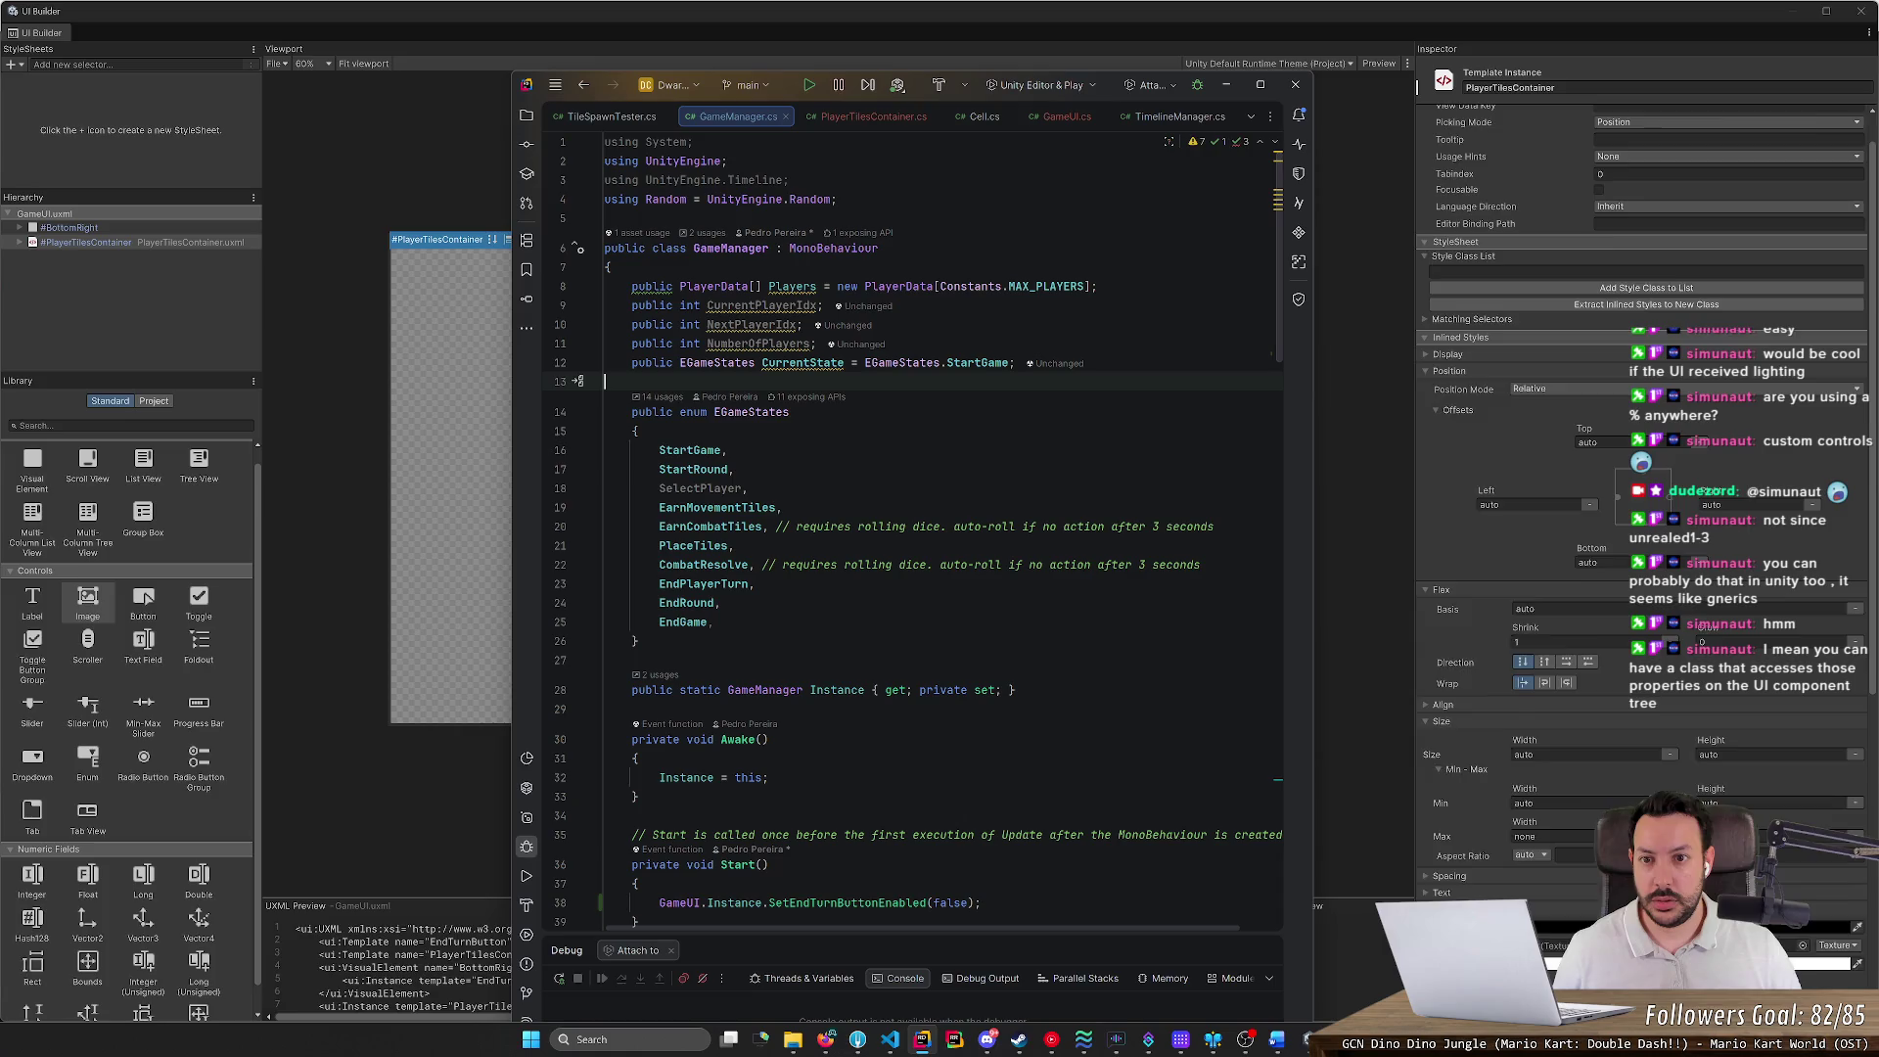
click(1065, 117)
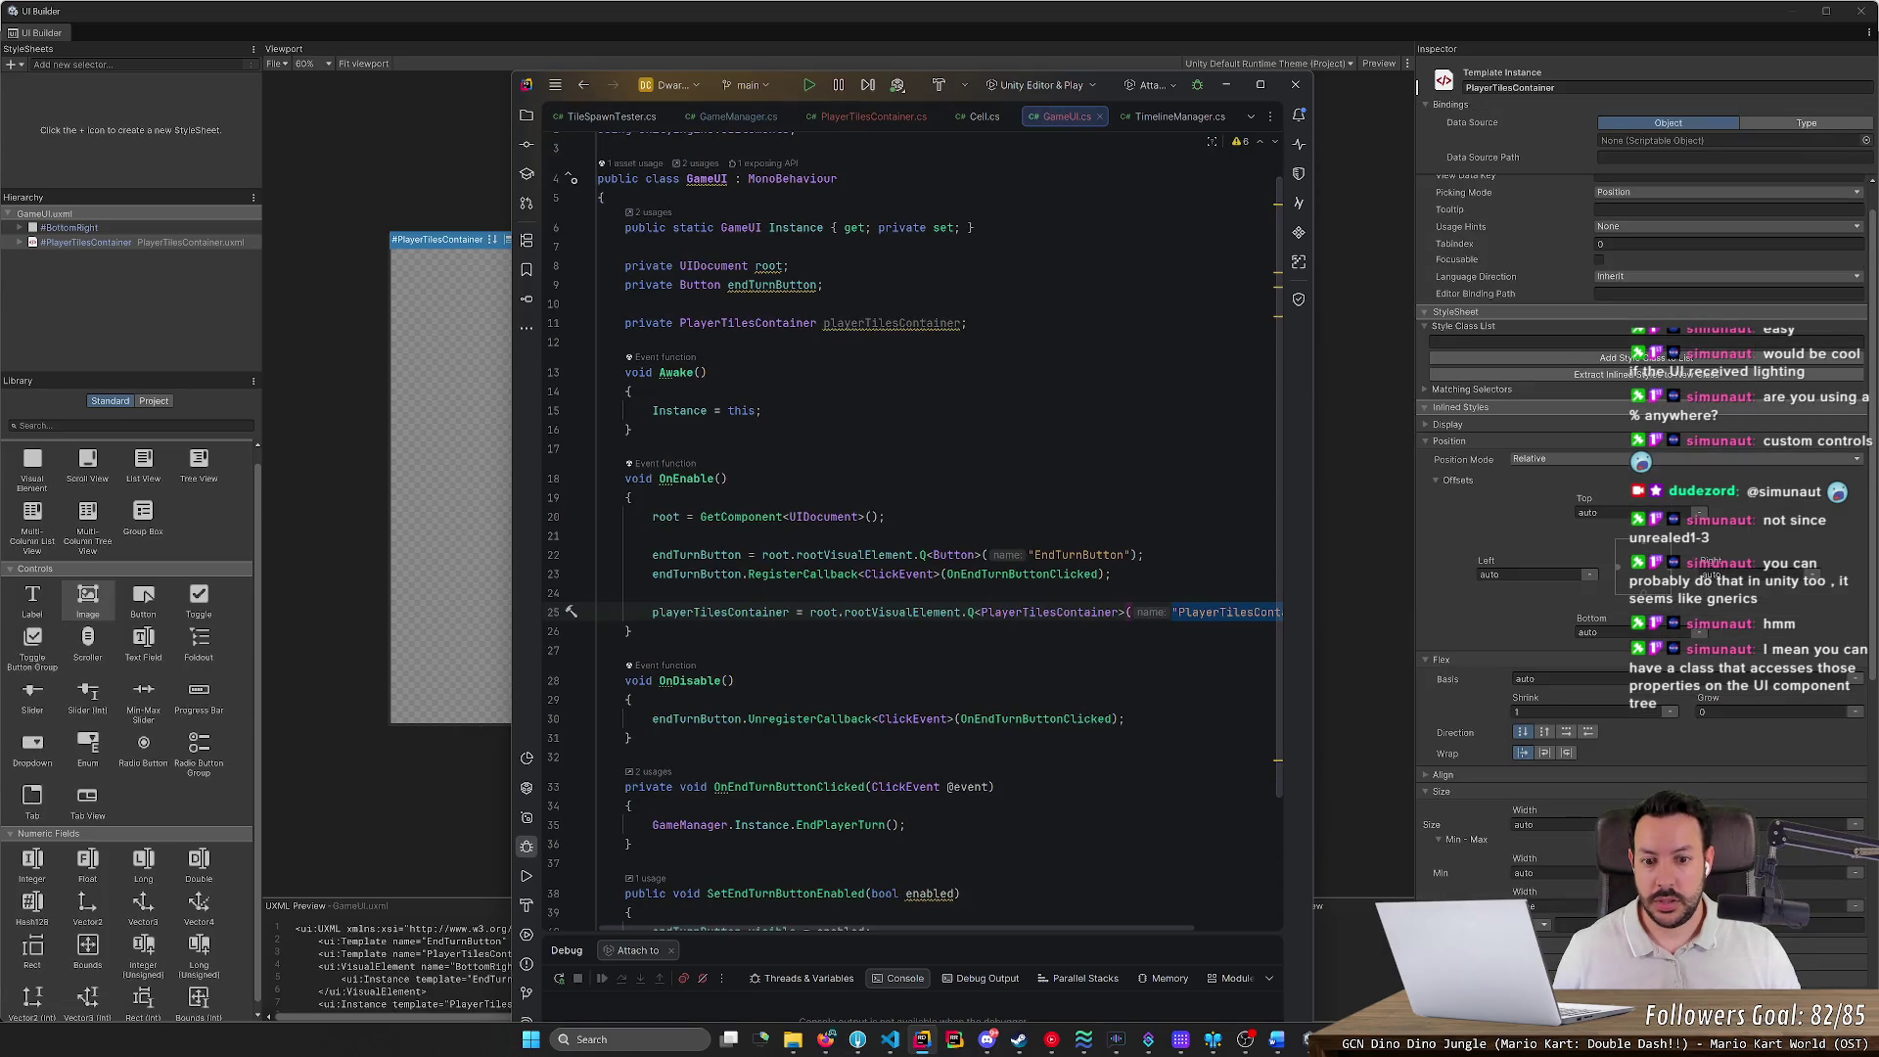
scroll(913, 538, down, 3)
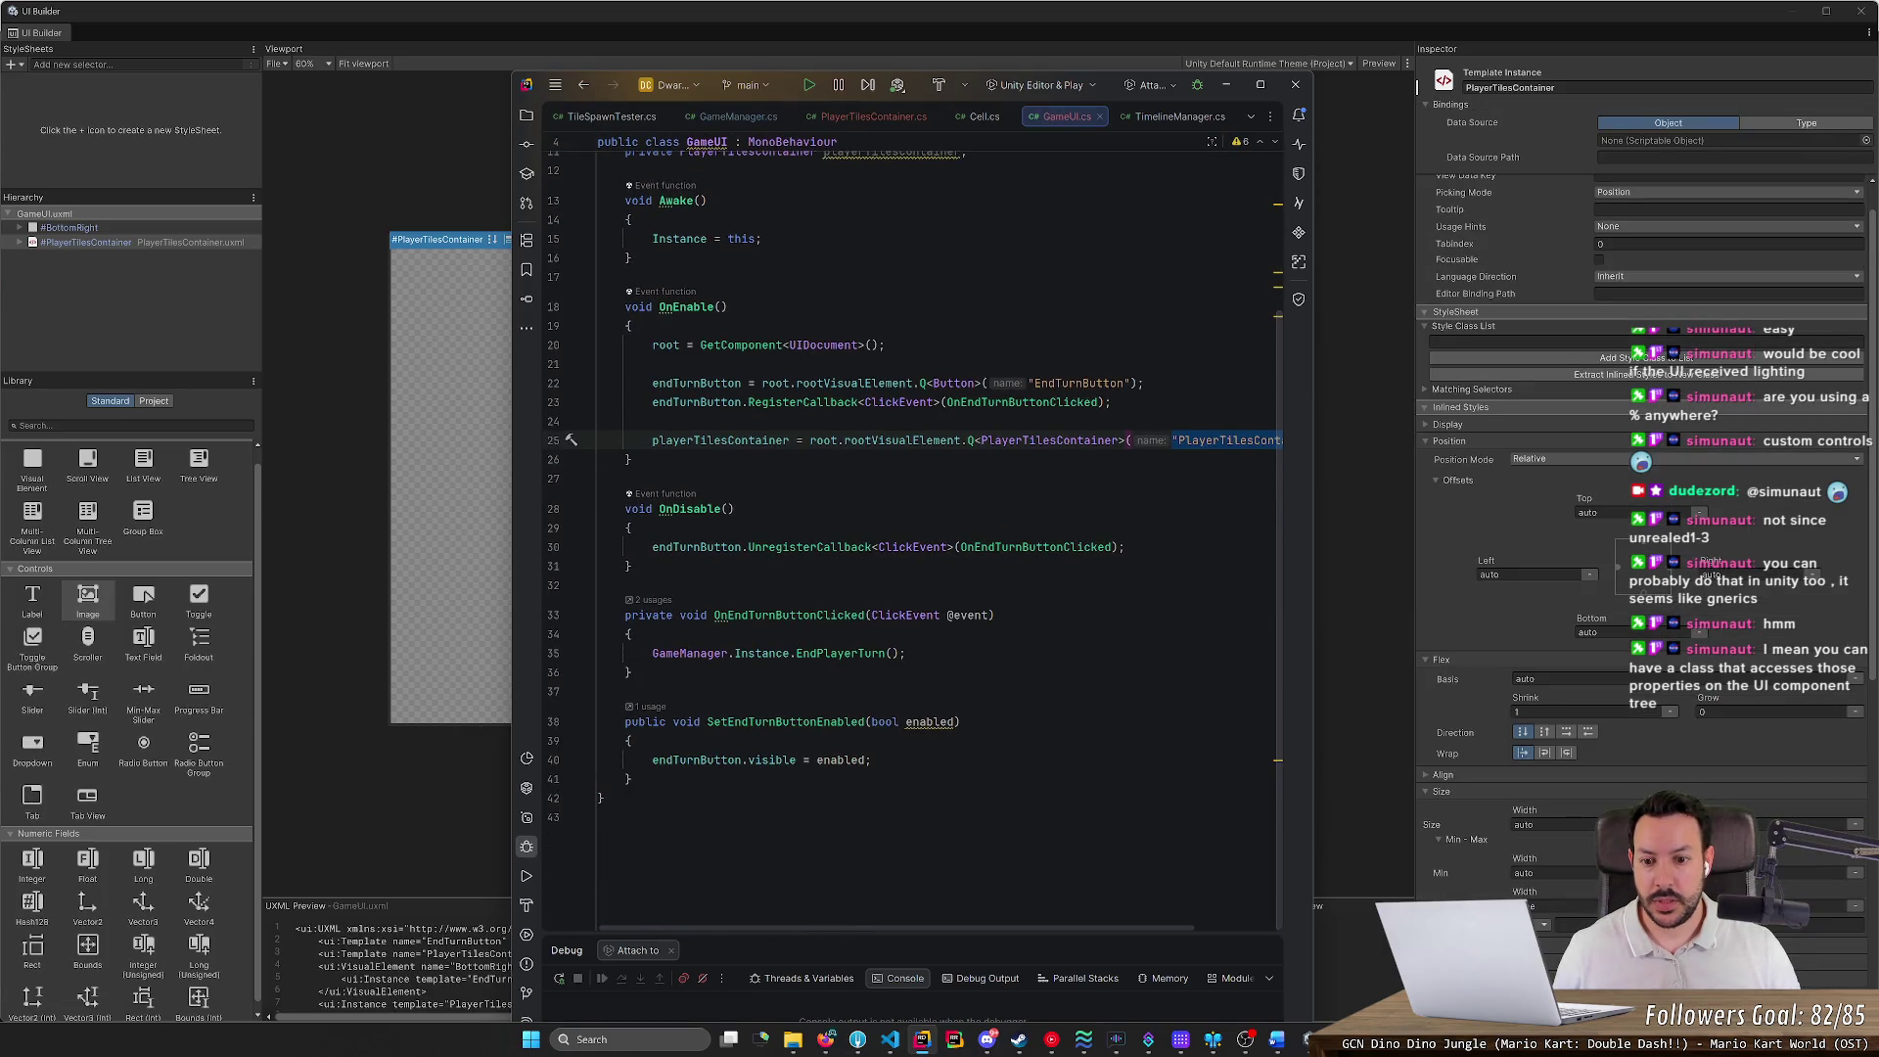
click(762, 777)
key(Return)
key(Return)
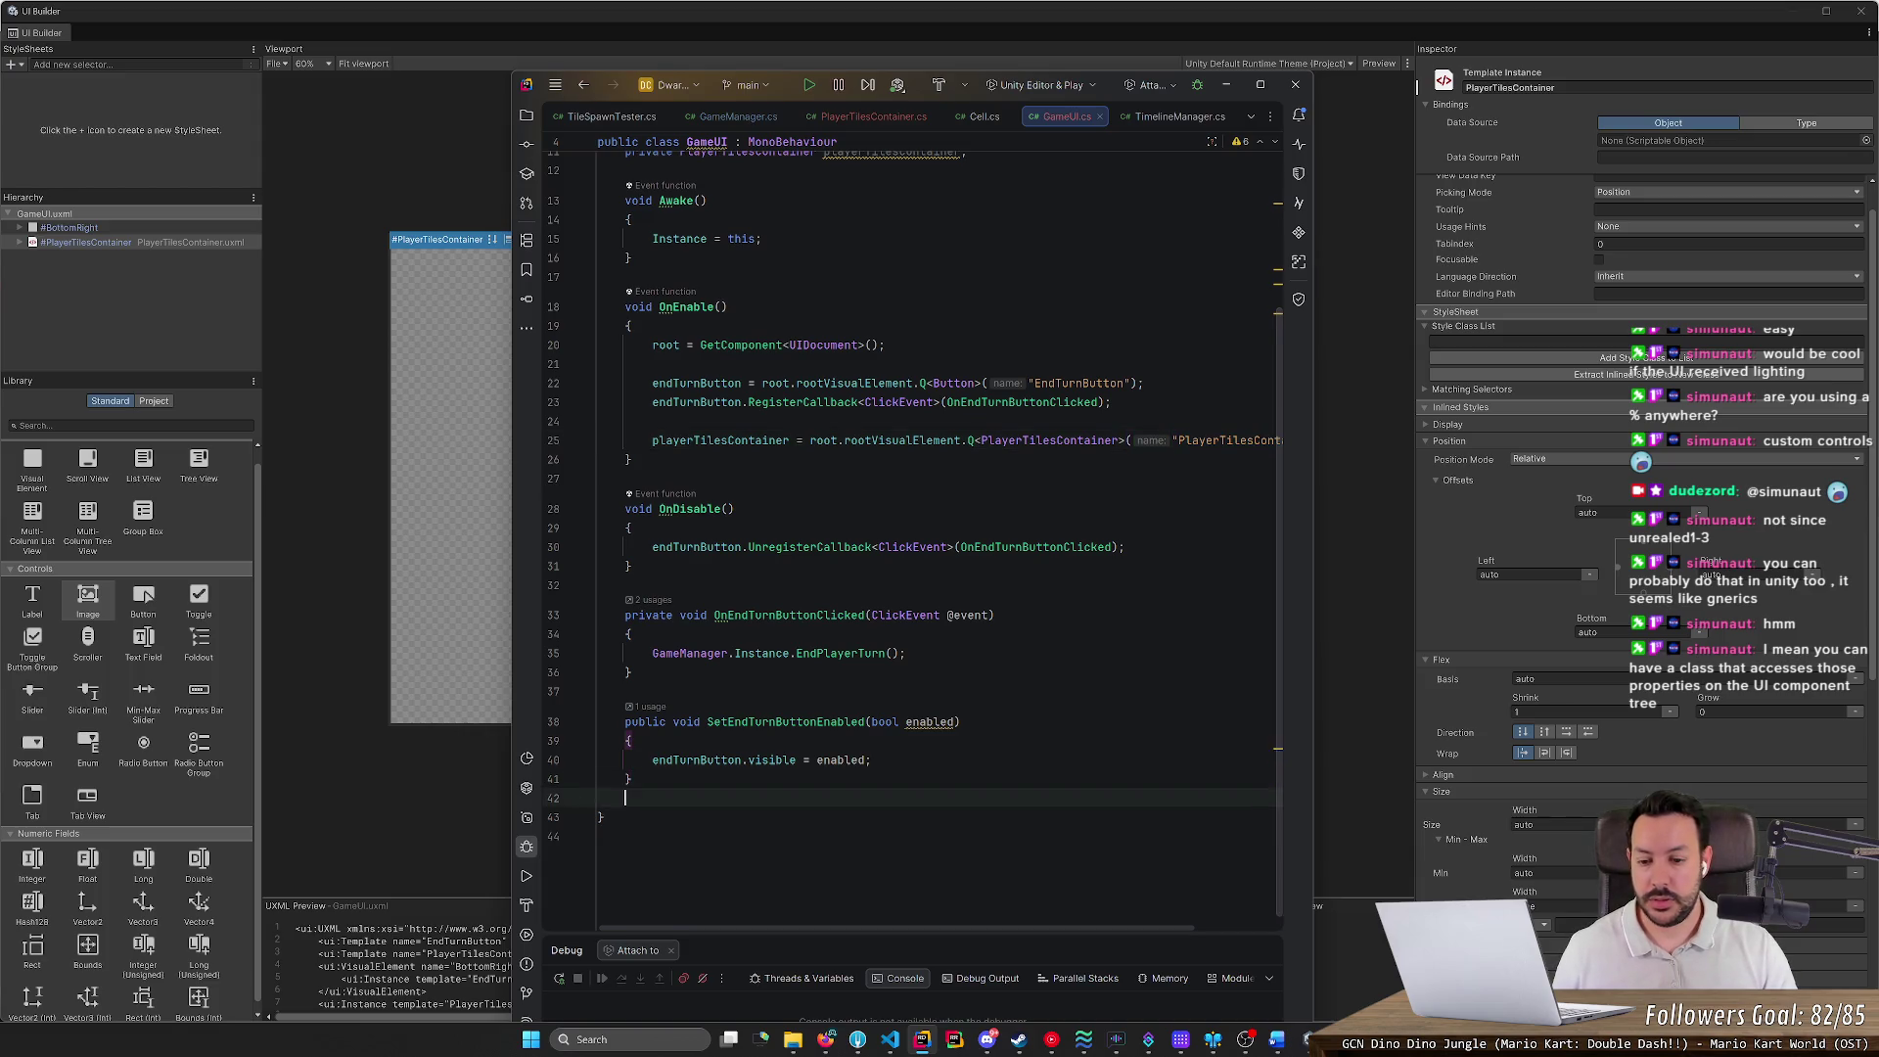
text(void Upda)
key(Return)
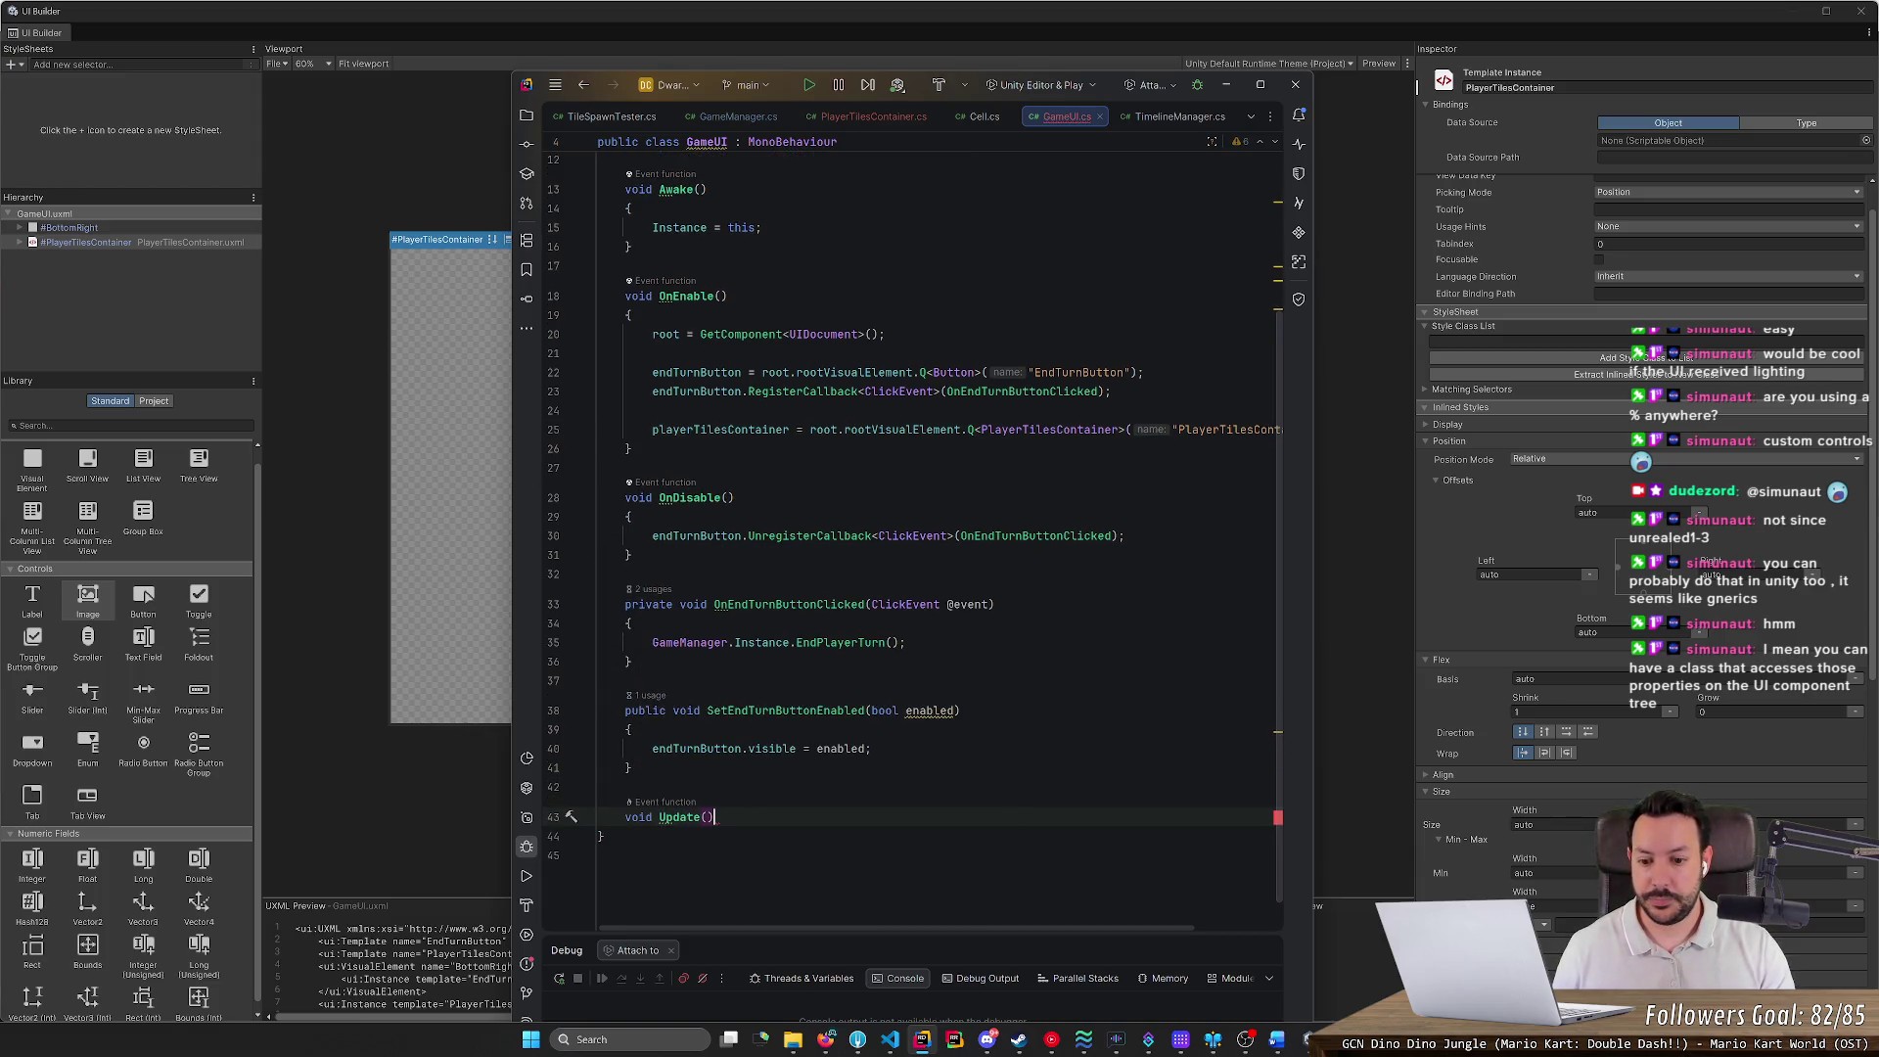
text({)
key(Return)
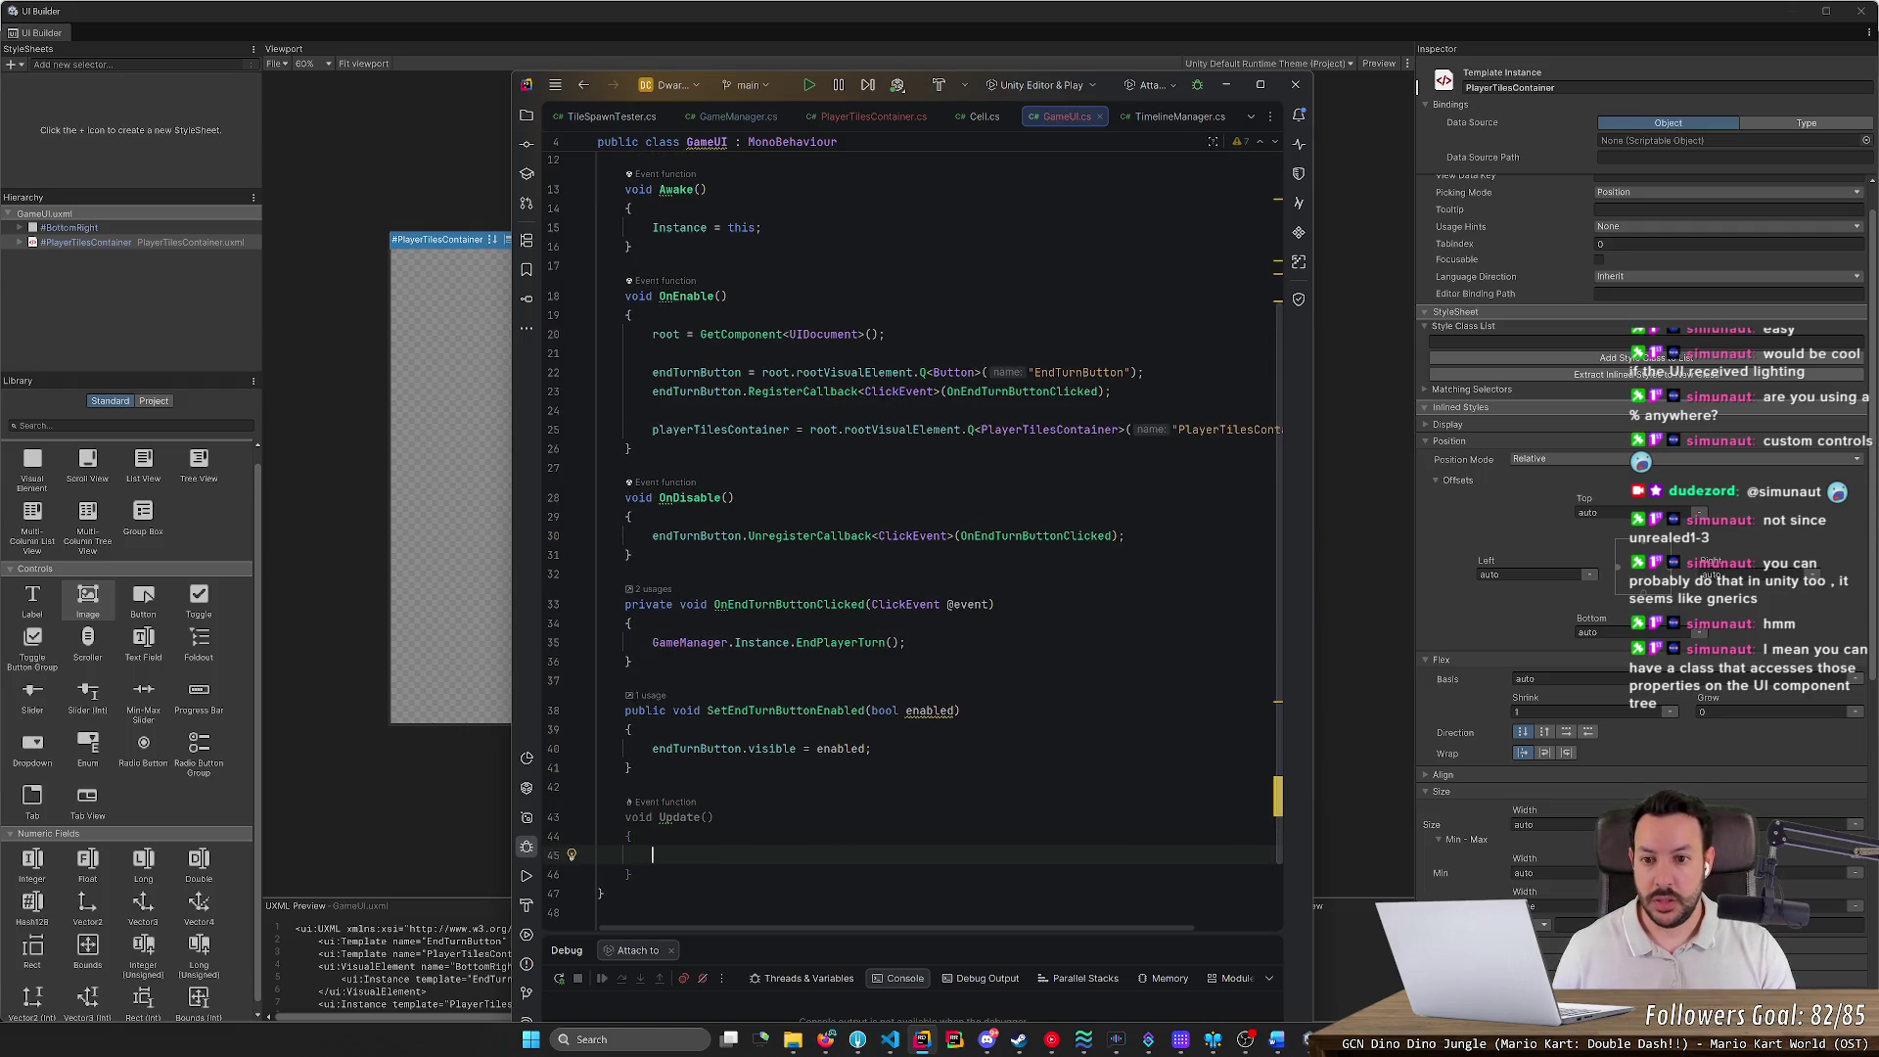
Make Update call playerTilesContainer.WriteLOLToConsole();
text(pla)
key(Return)
text(.)
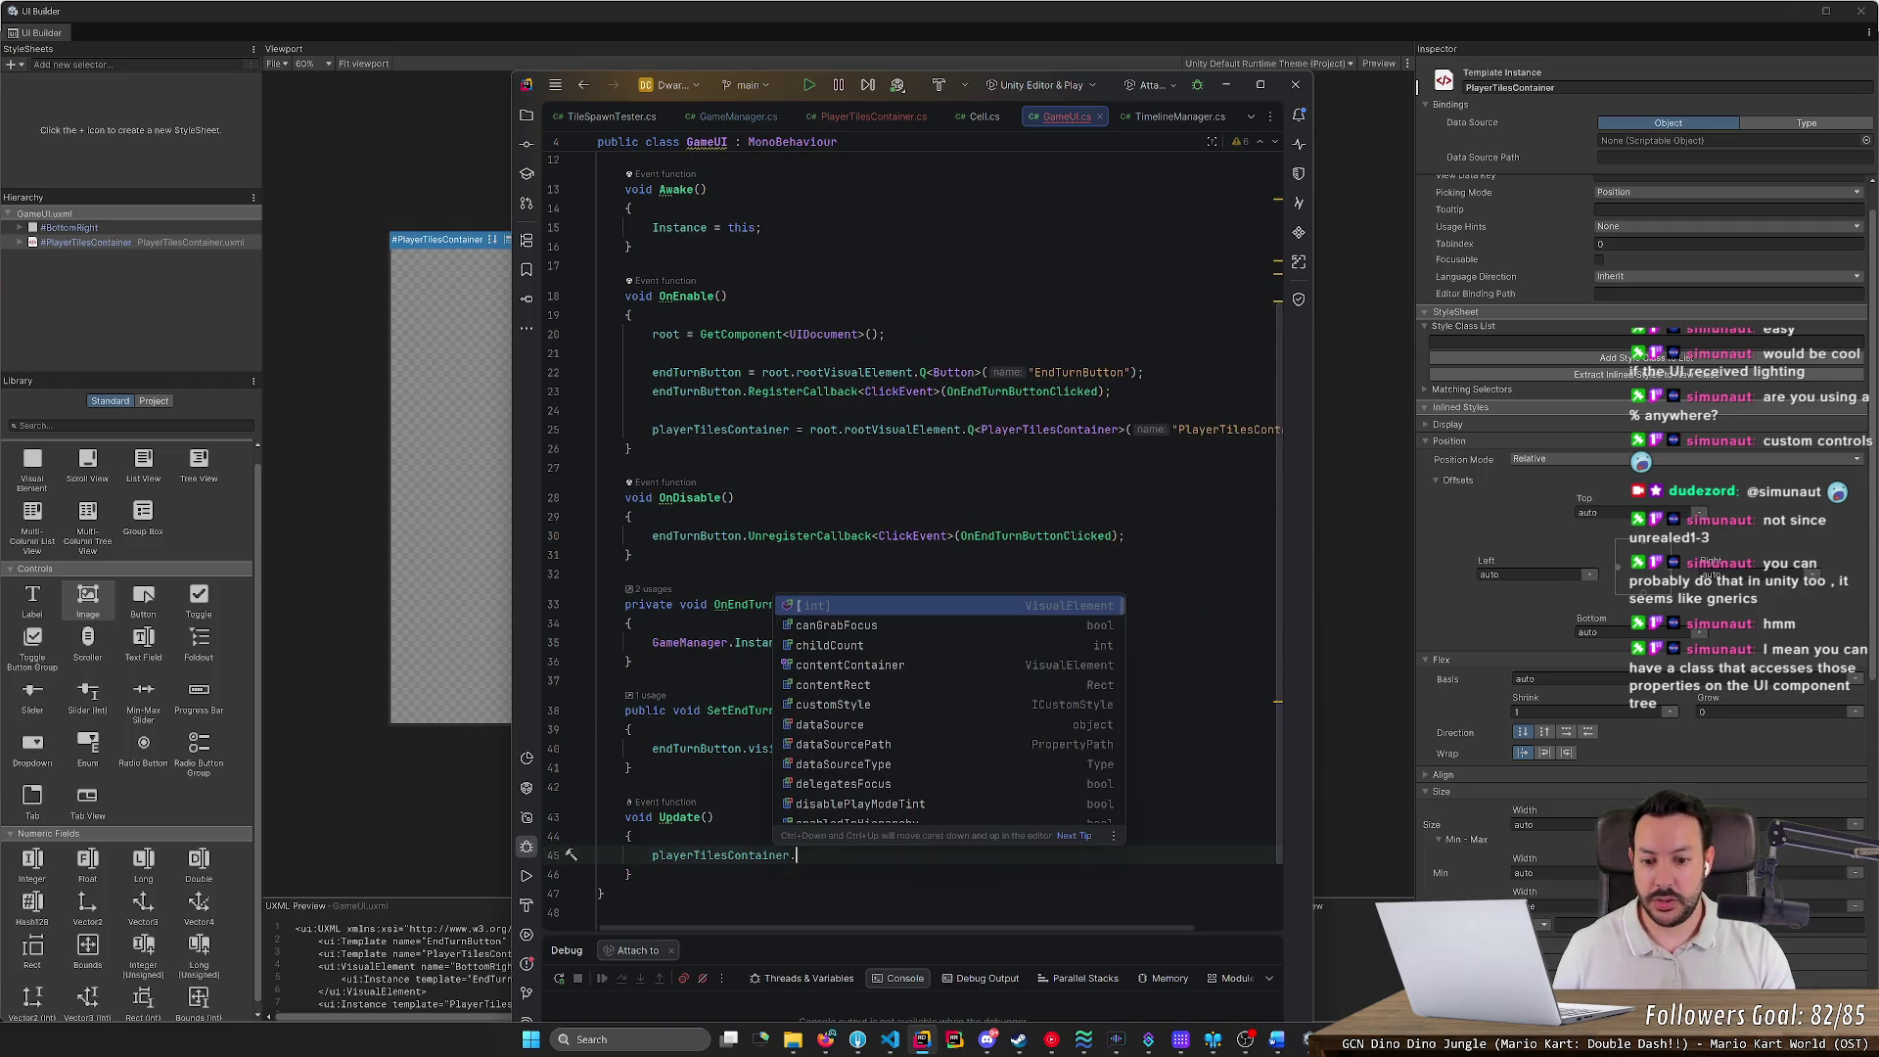
text(Call)
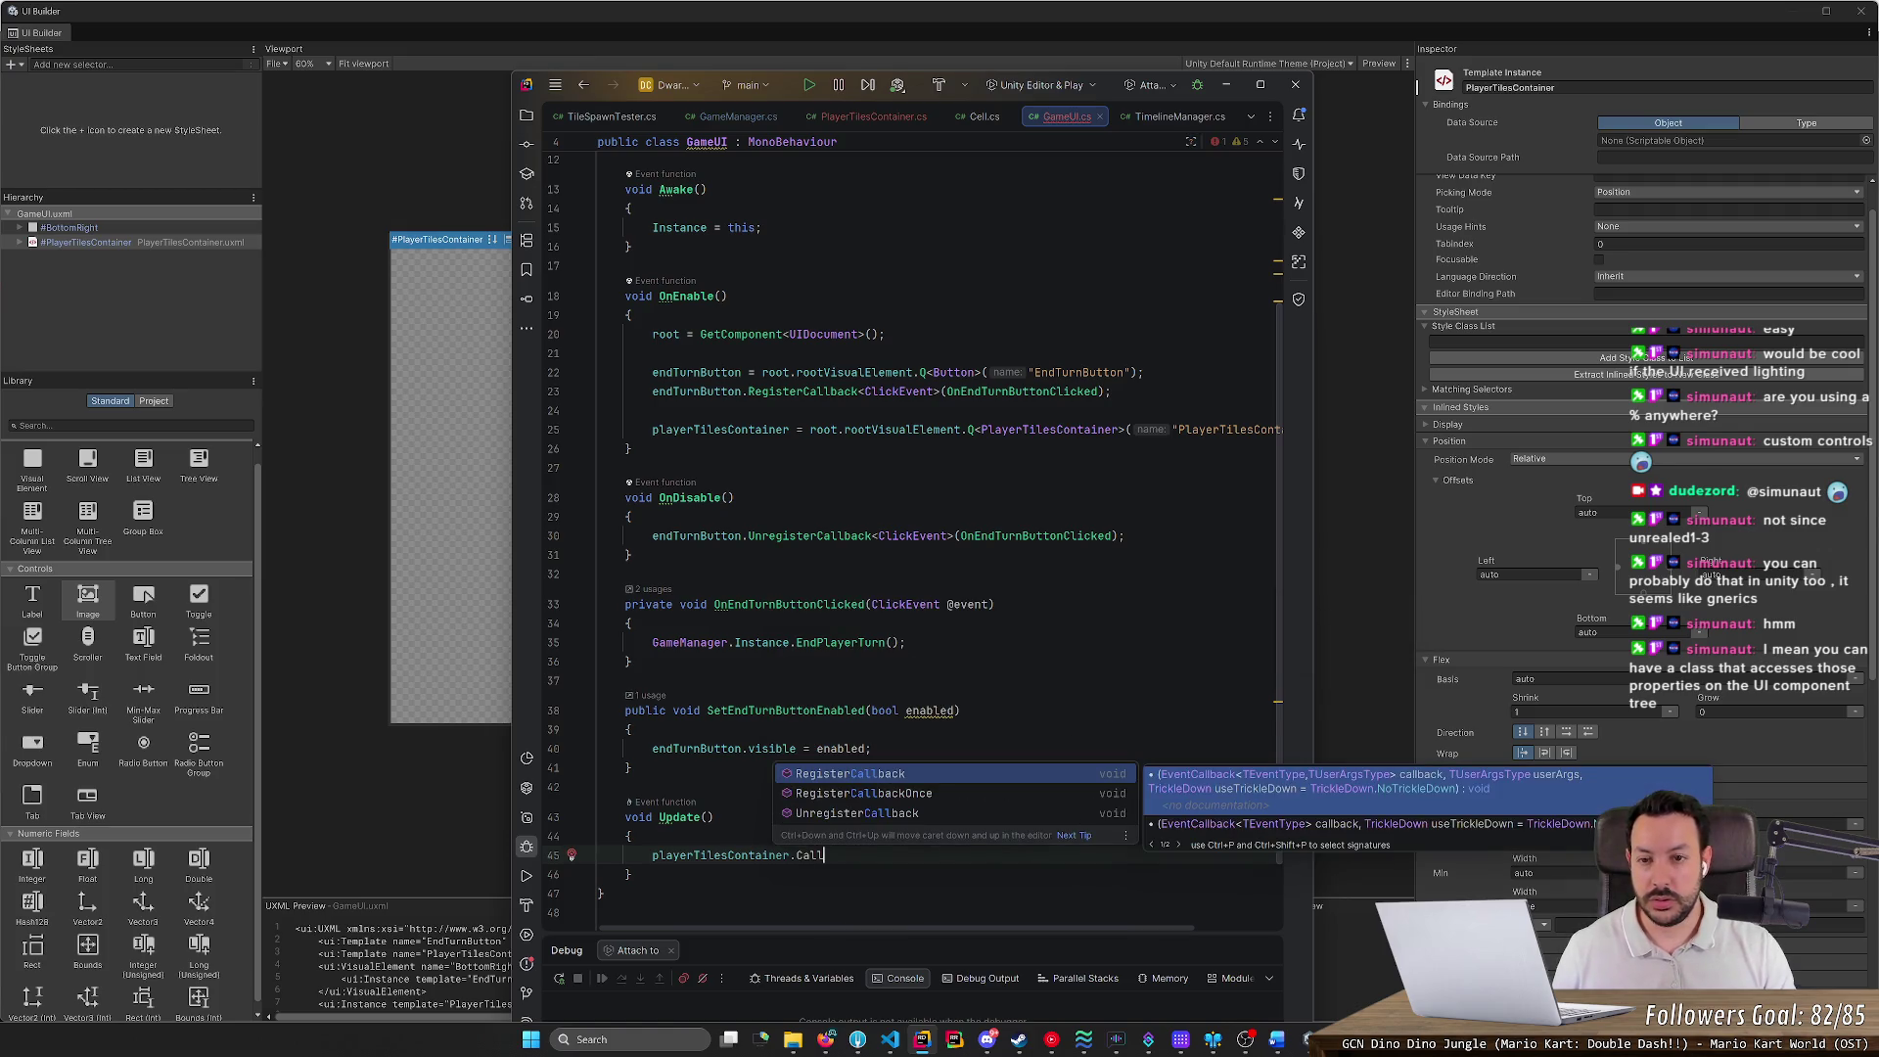
click(868, 125)
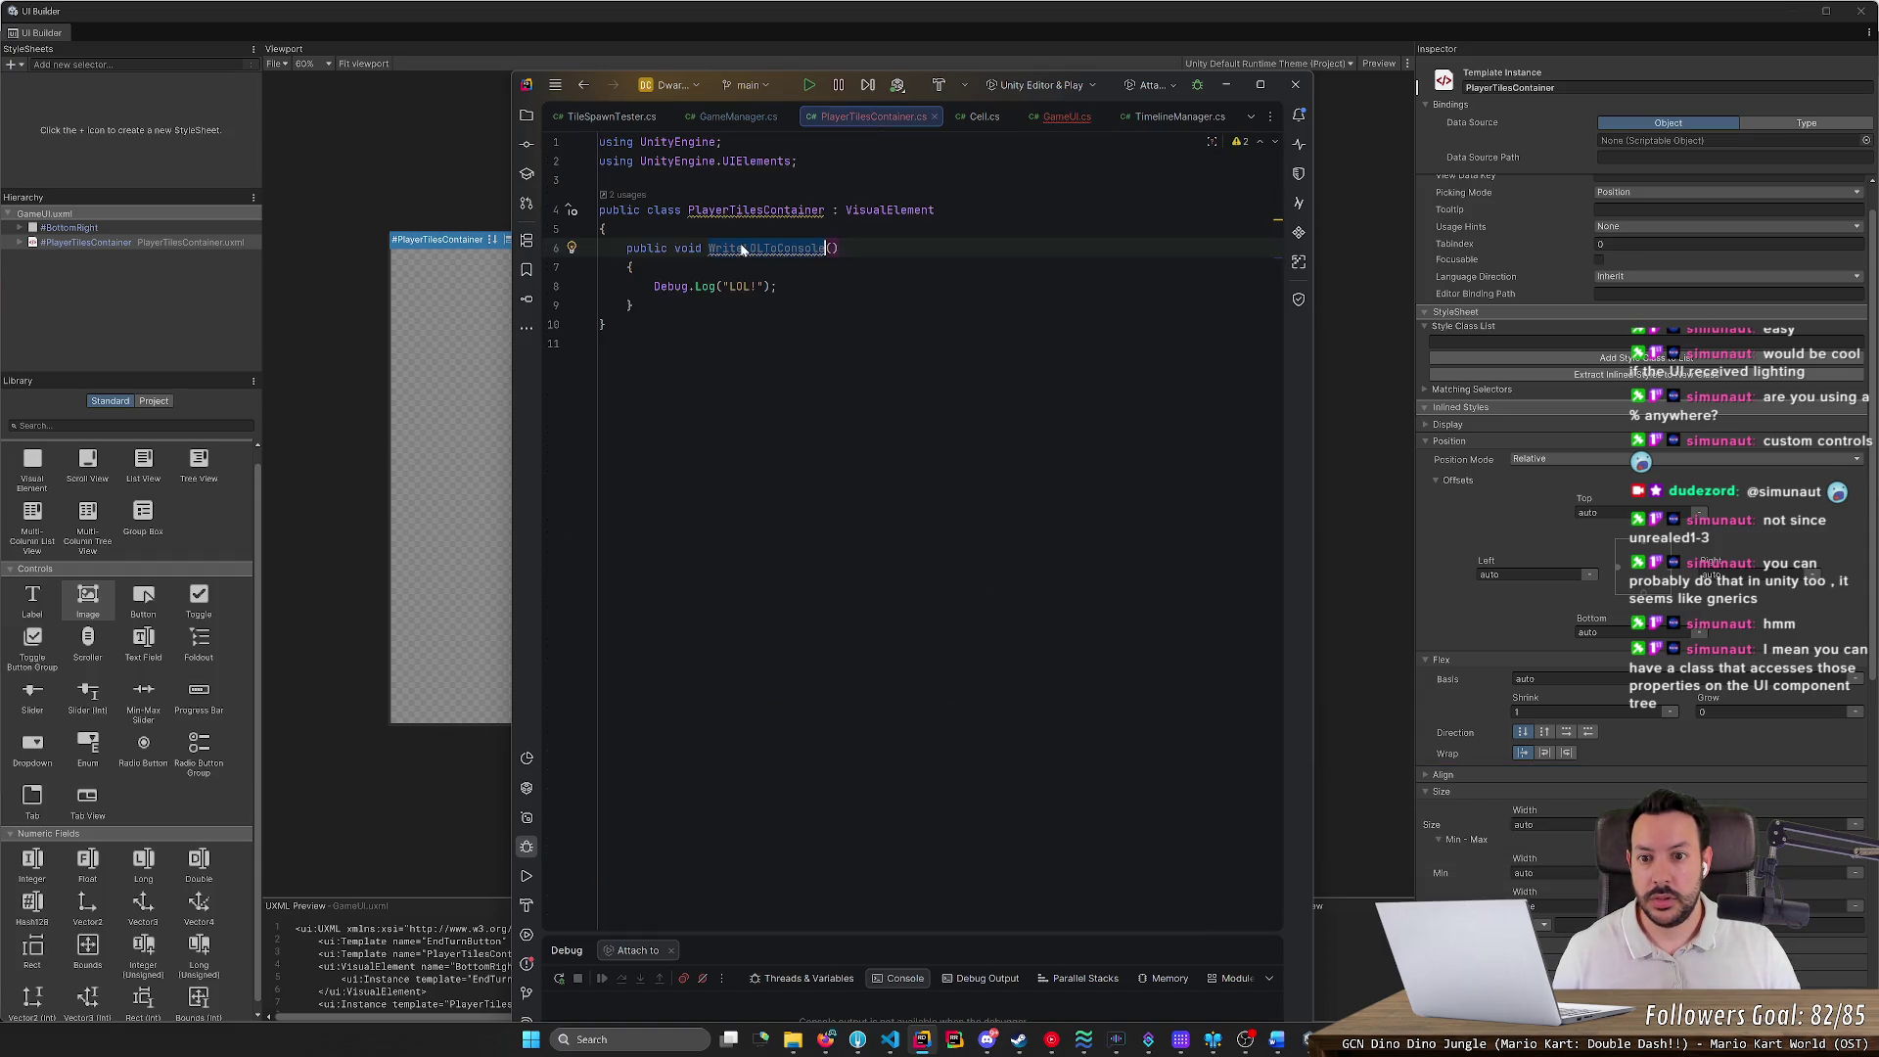
key(ctrl+Tab)
key(ctrl+BackSpace)
text(WriteLOLToConsole)
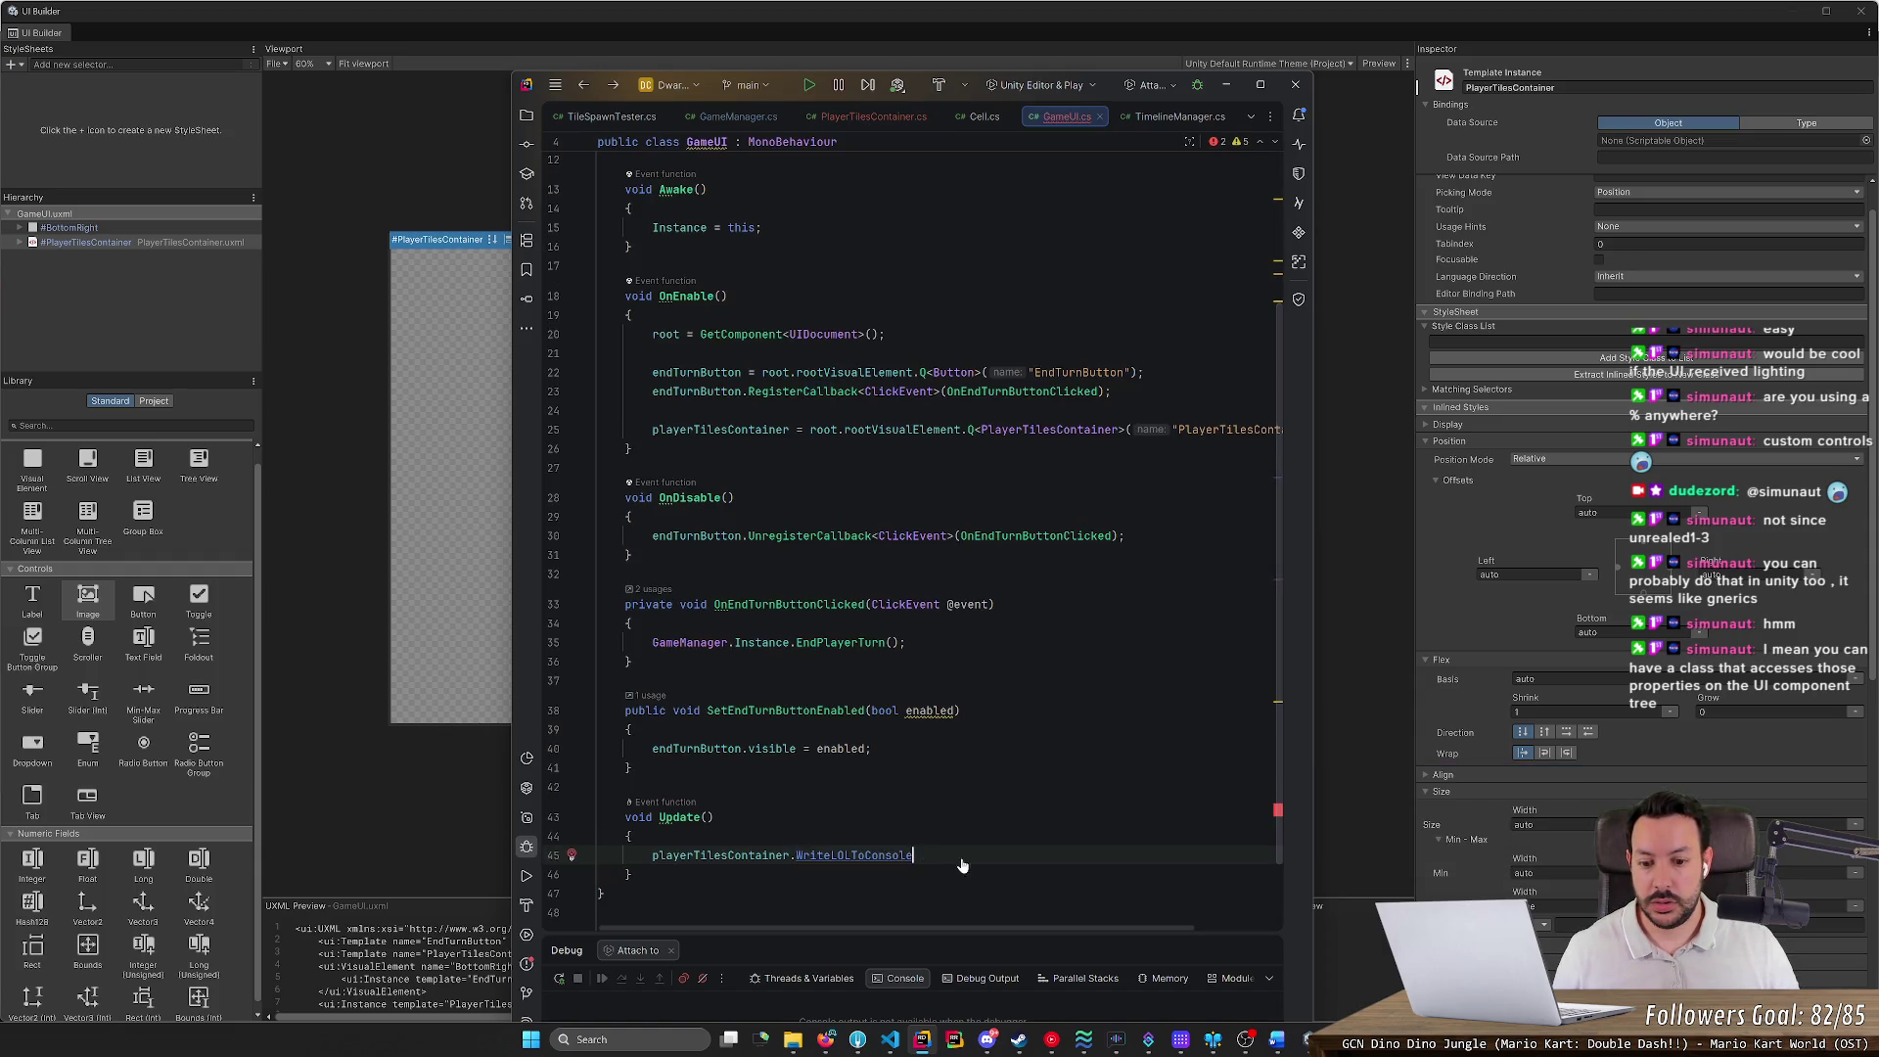
key(Return)
text(;)
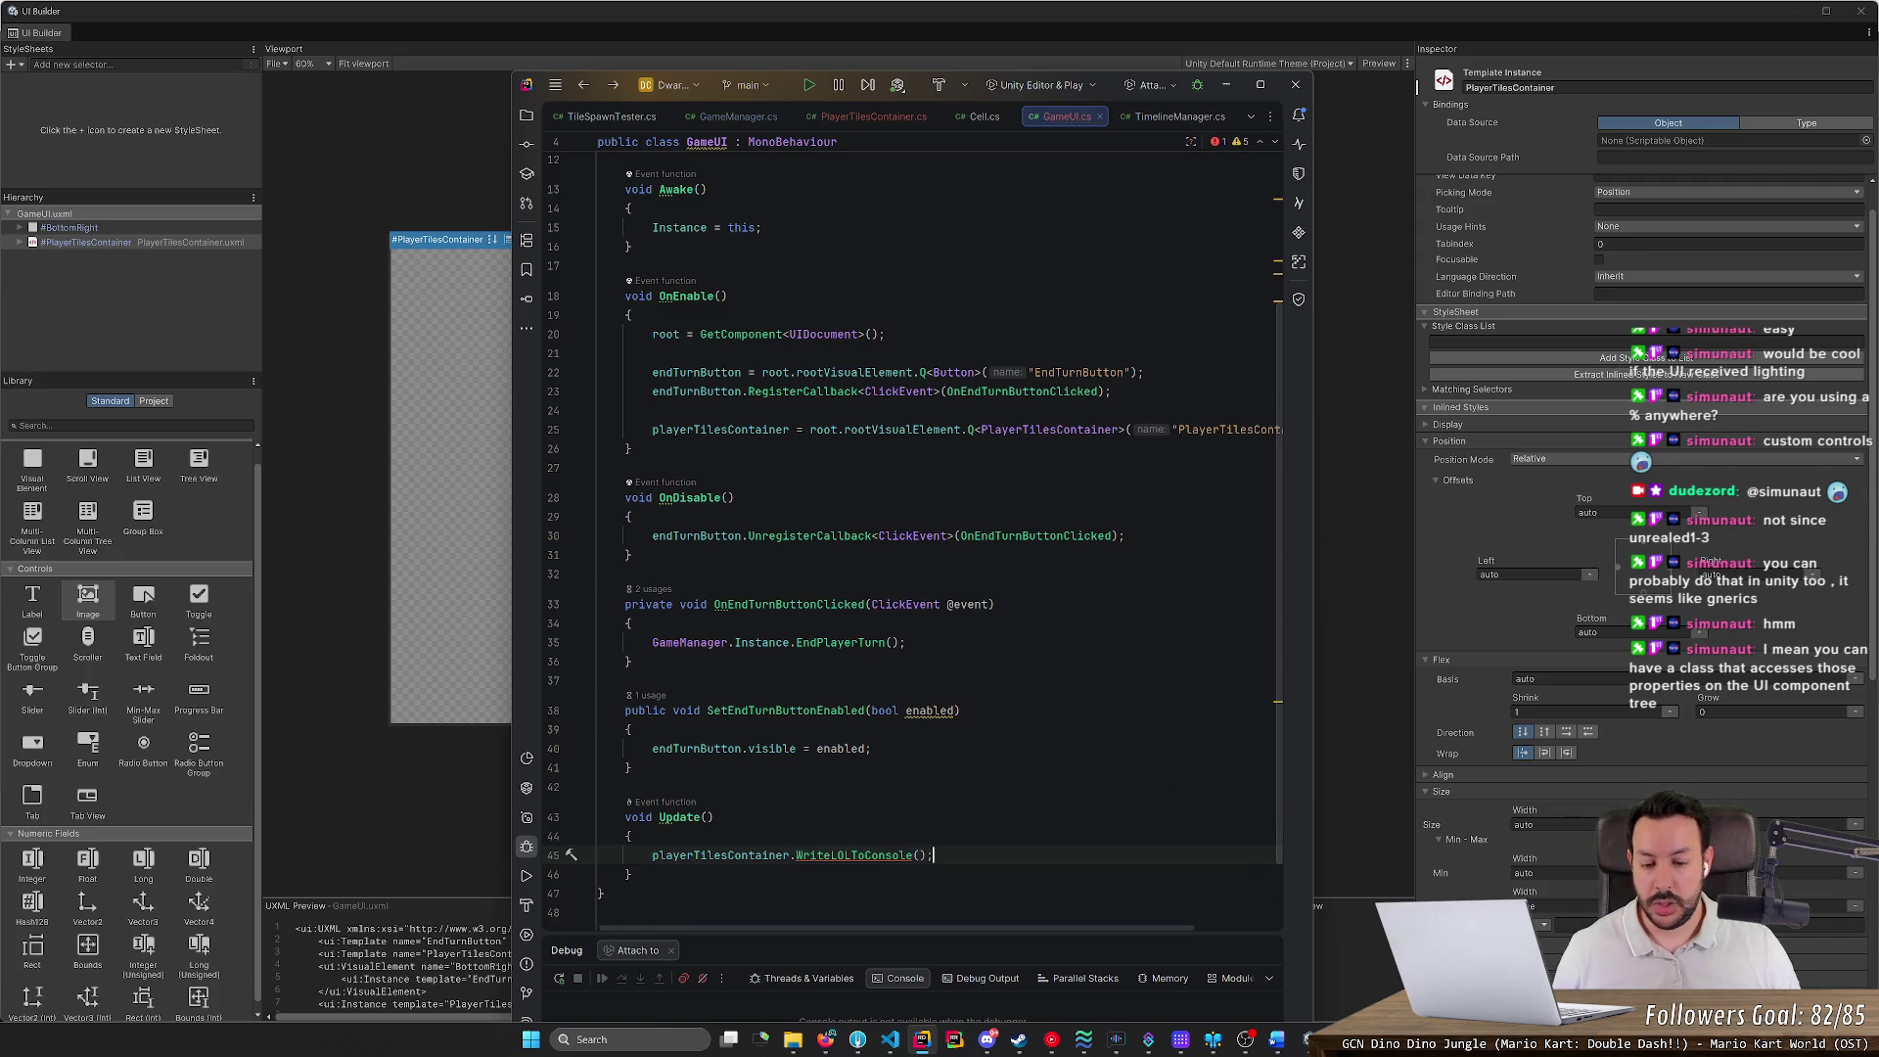
Set a breakpoint on the playerTilesContainer.WriteLOLToConsole() line
click(553, 854)
key(Down)
mouse_move(861, 857)
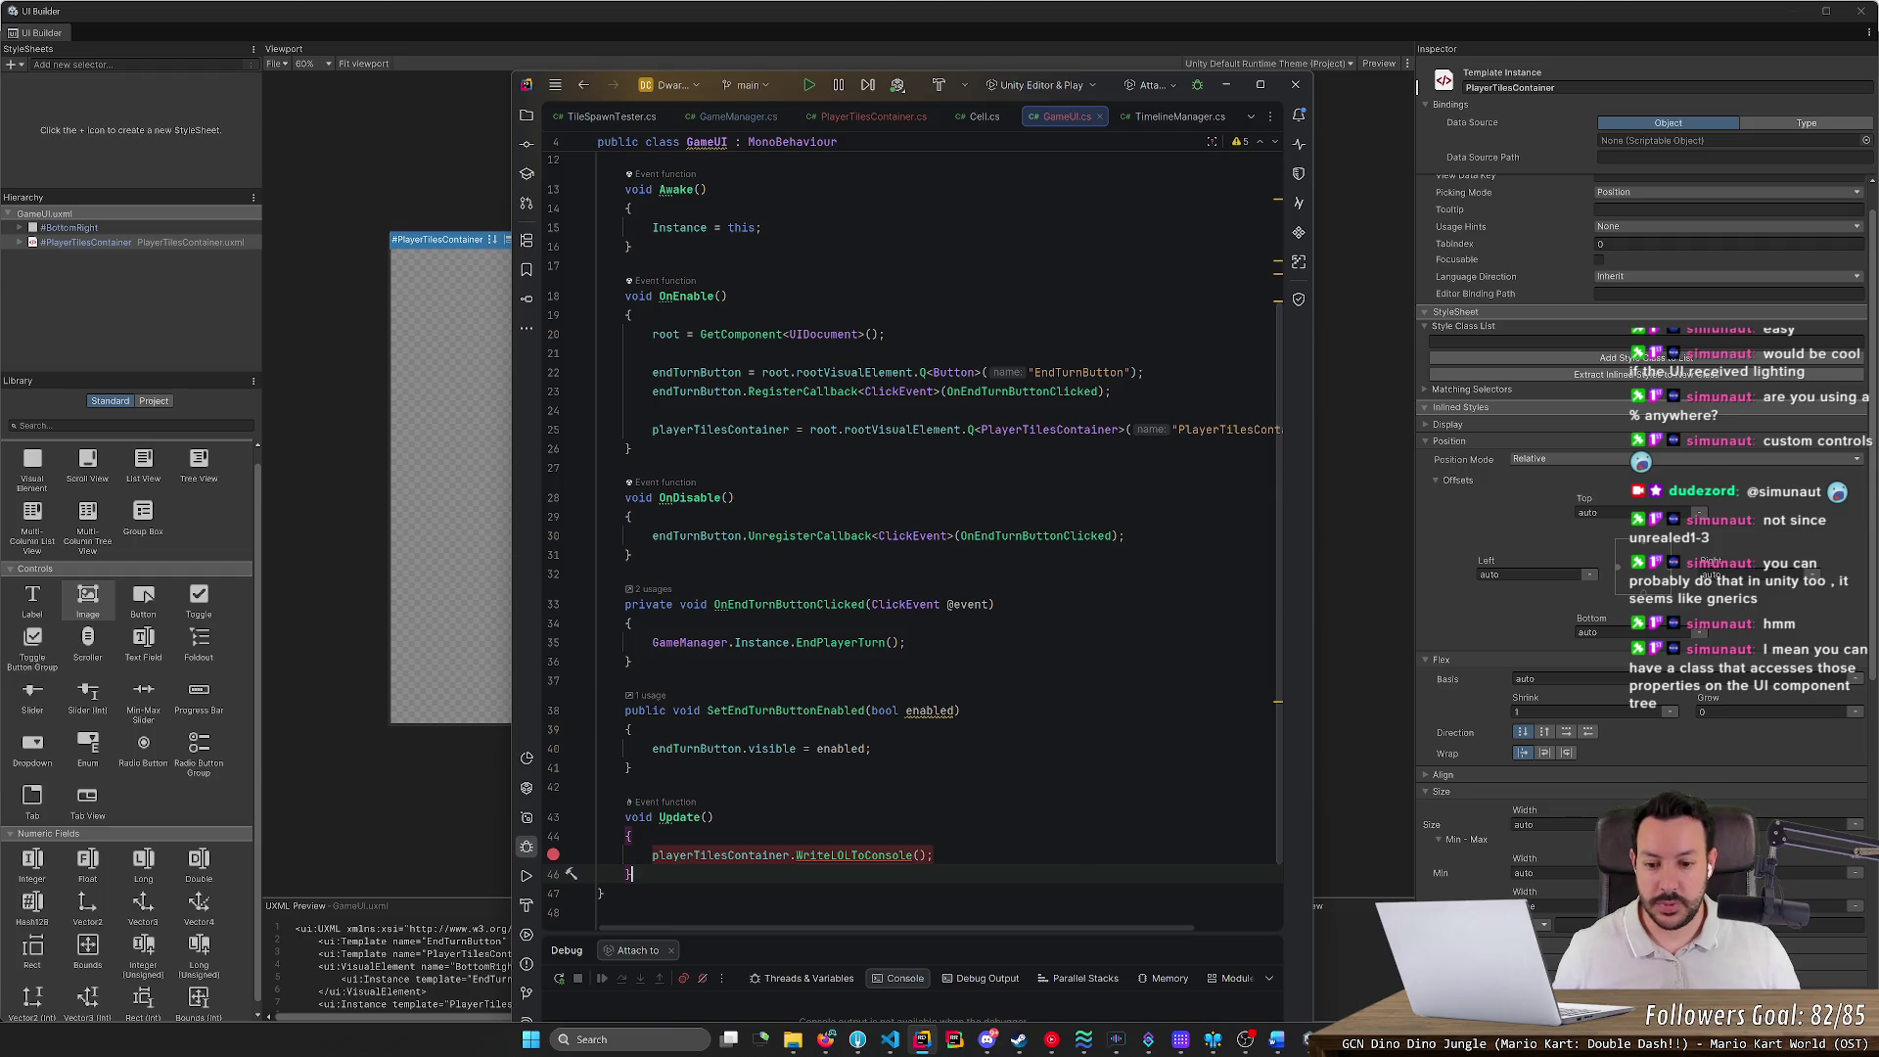
mouse_move(719, 855)
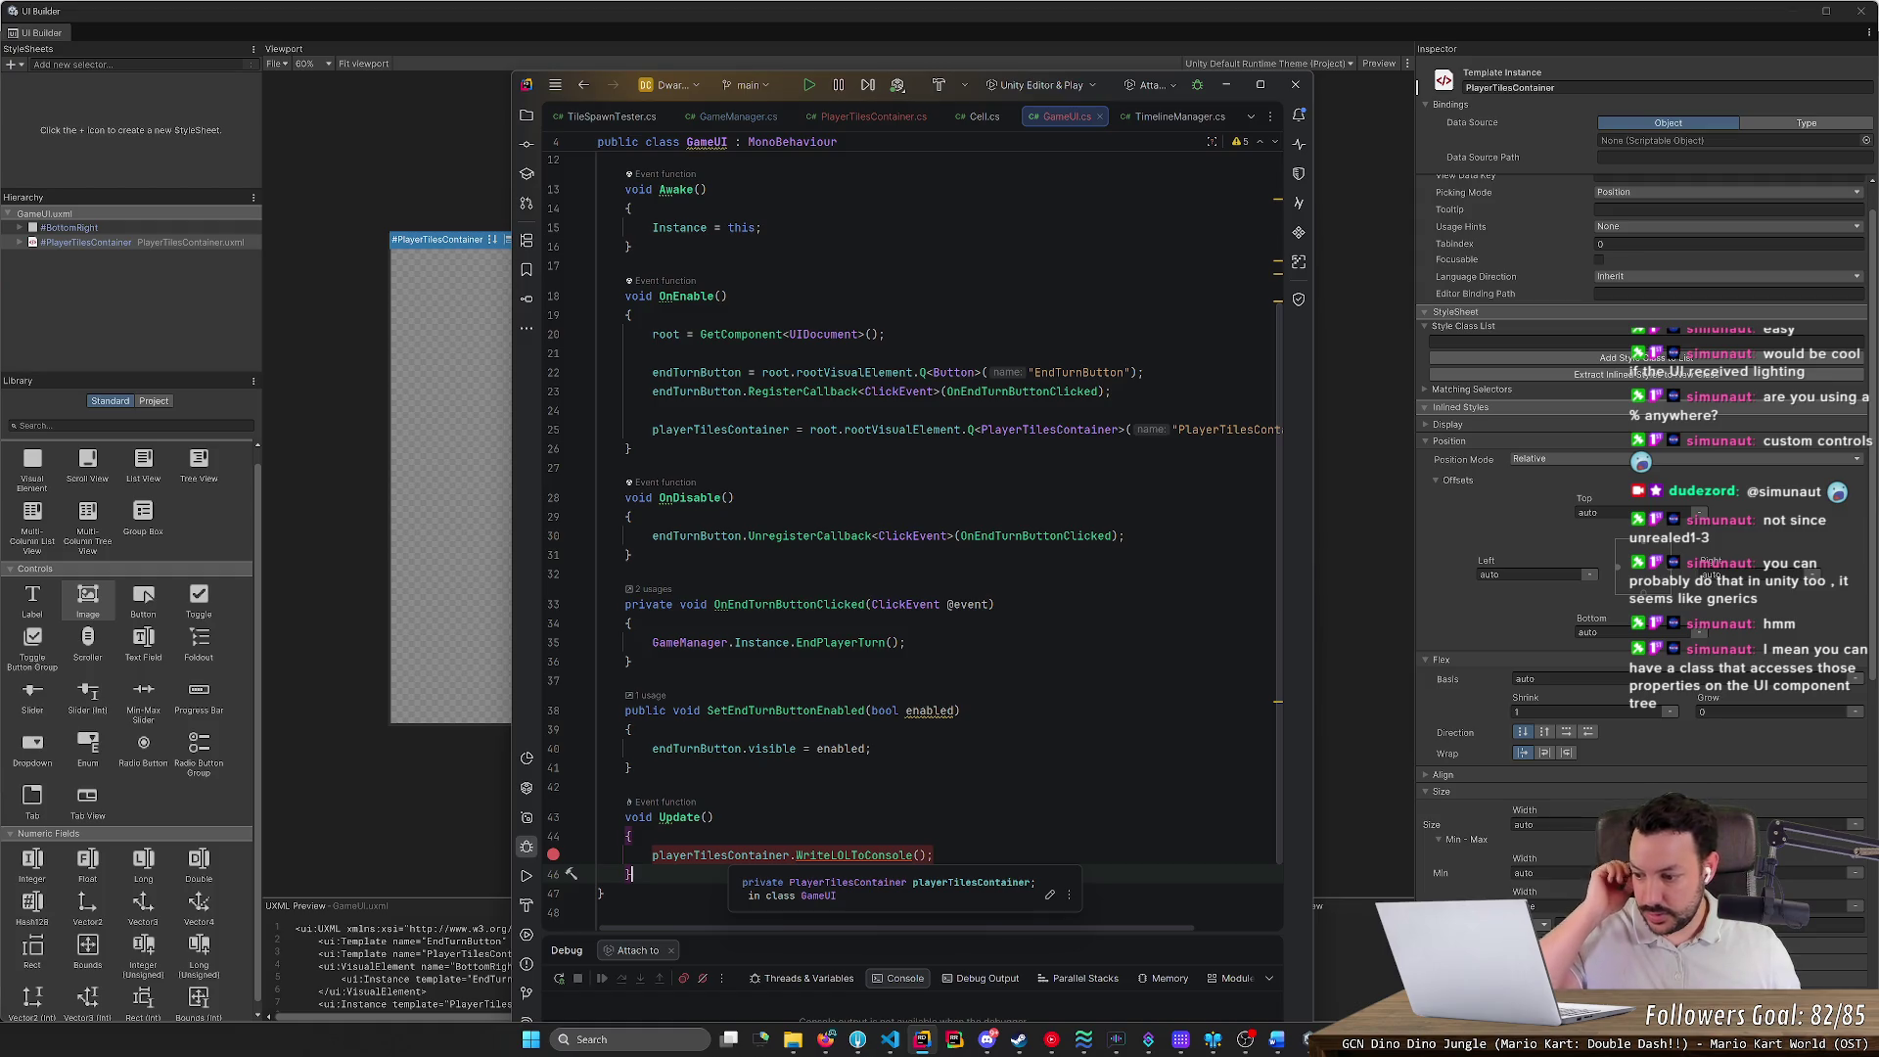
scroll(913, 539, up, 5)
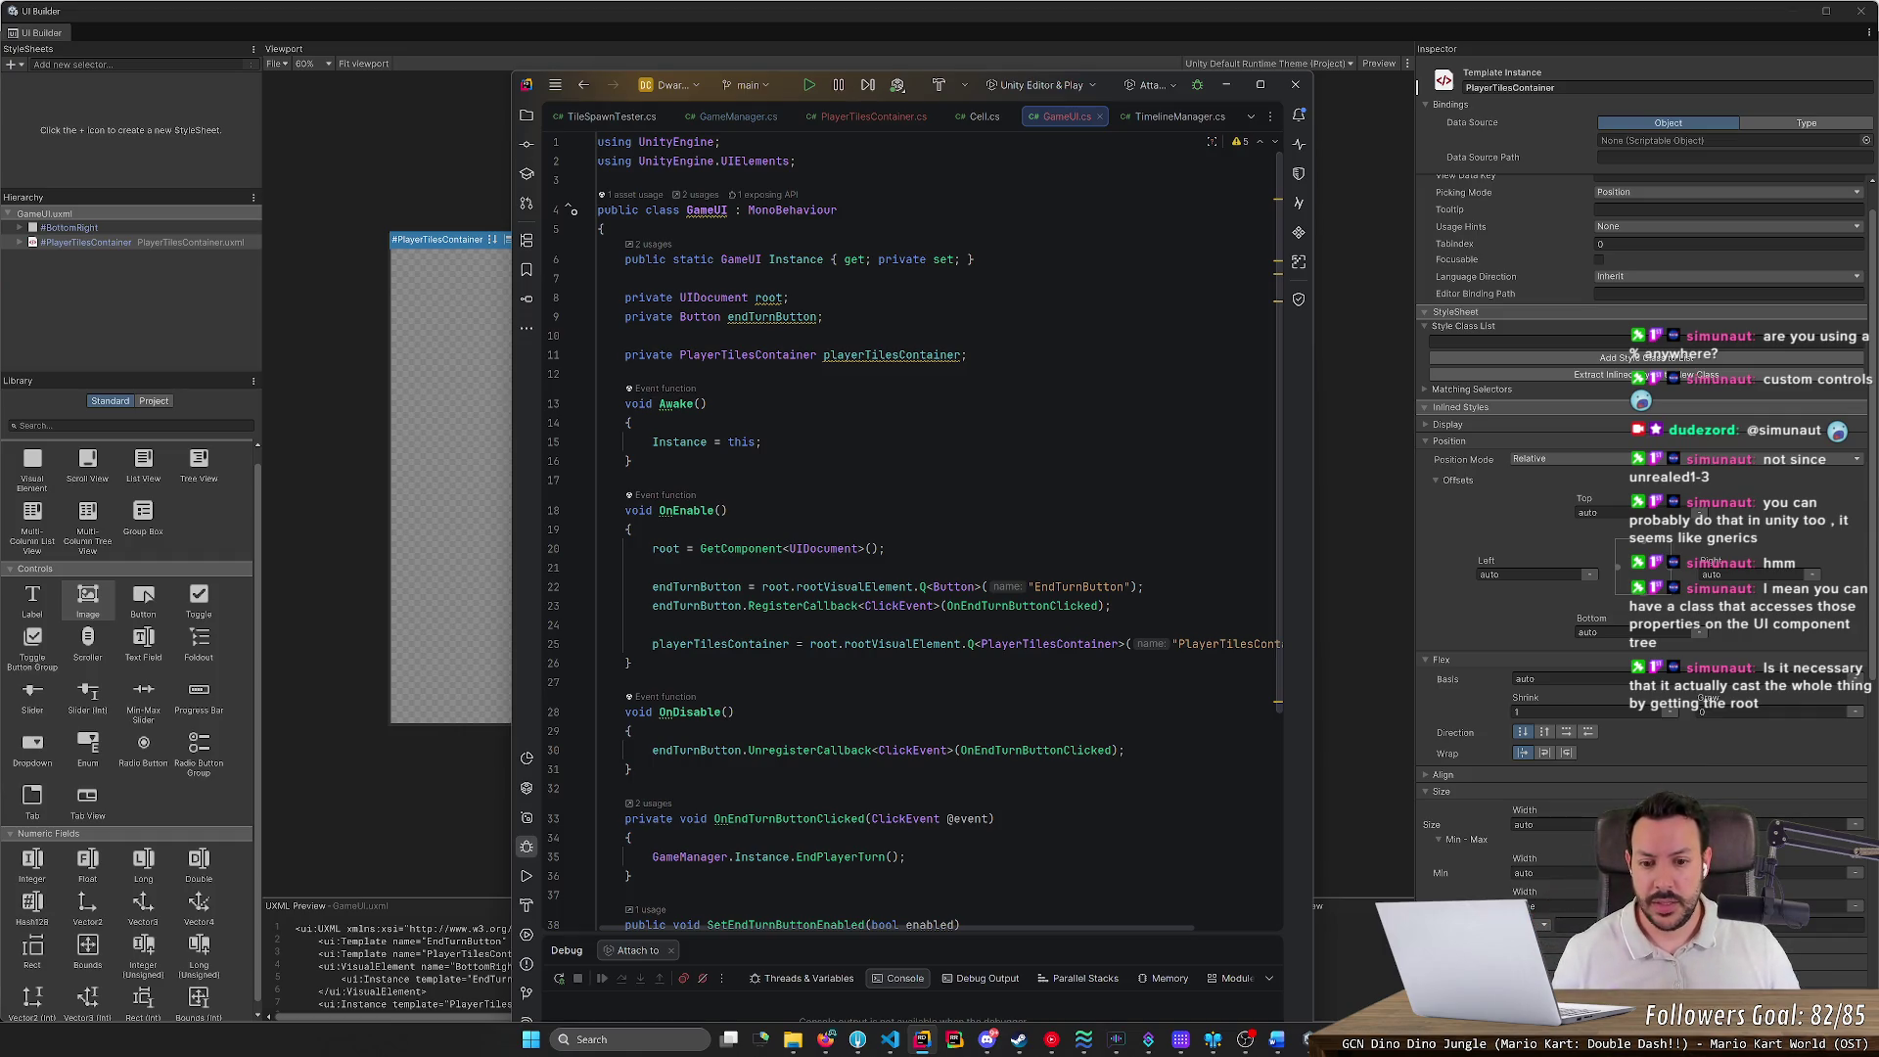
key(ctrl+End)
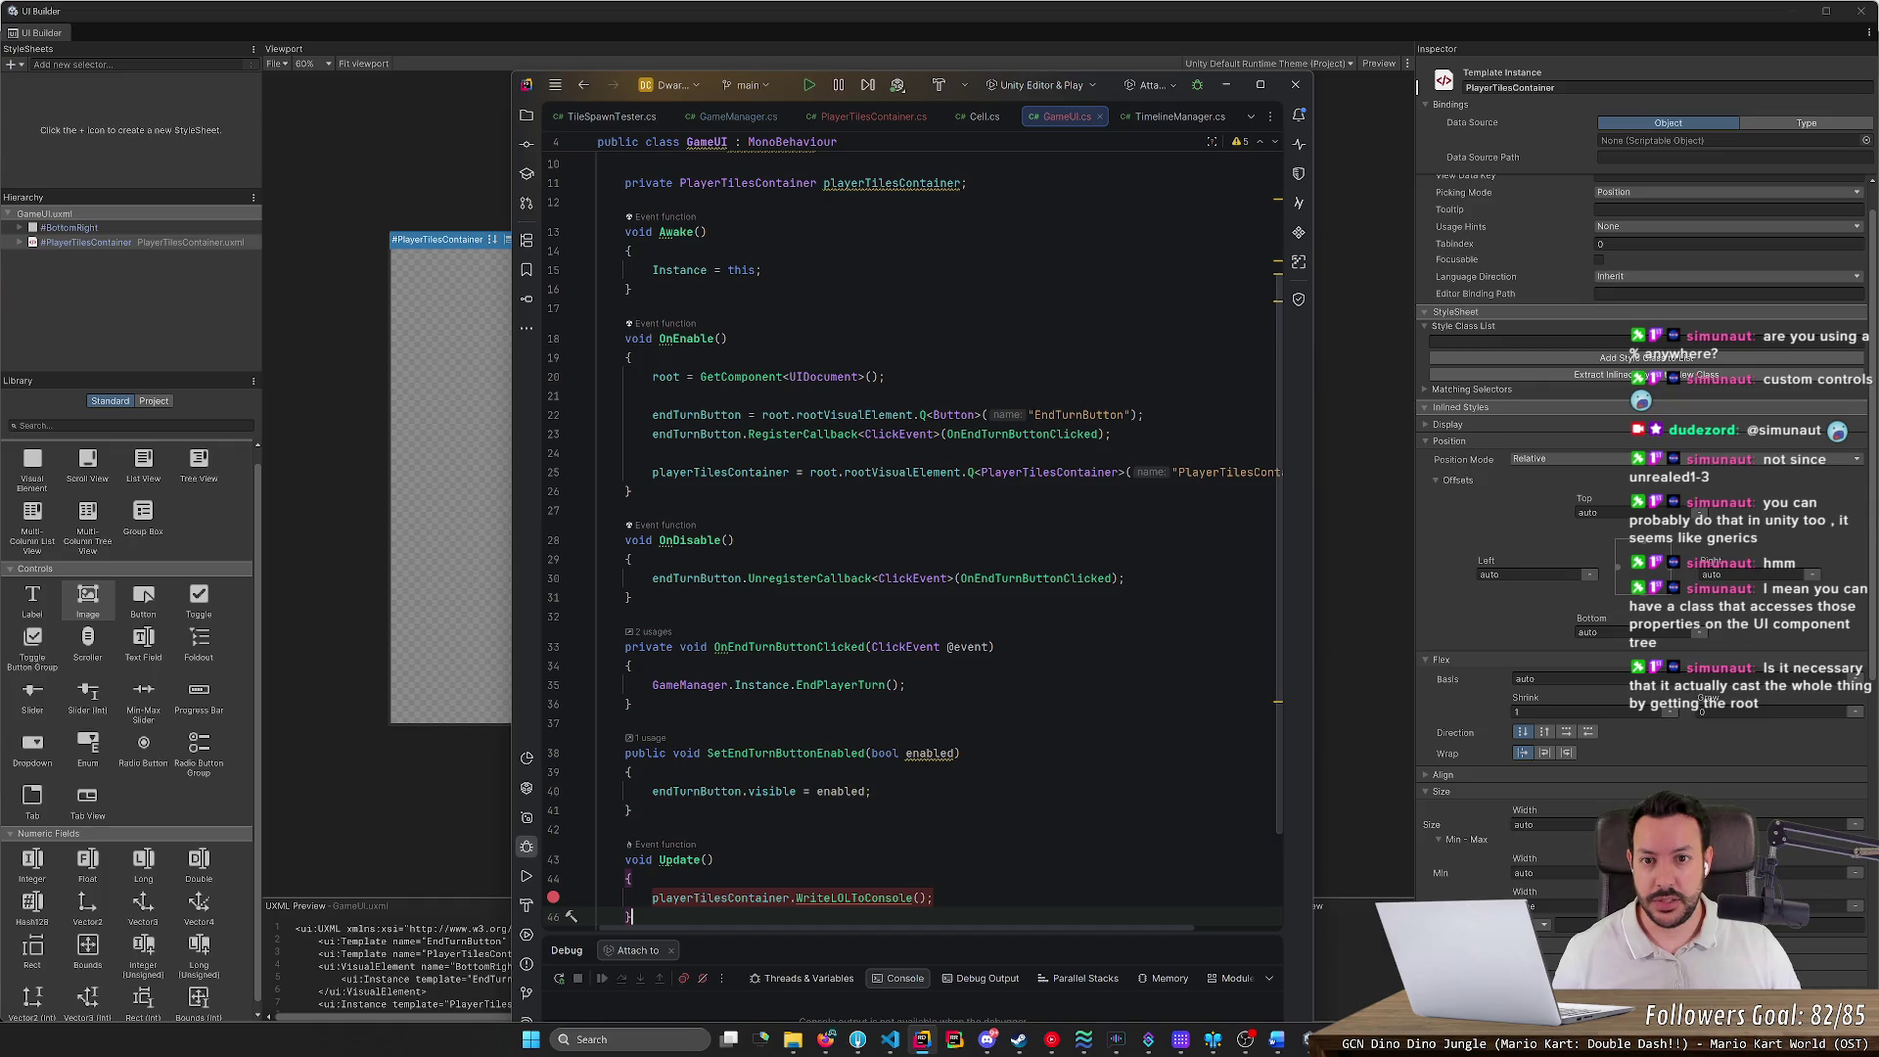
Attach Rider's debugger to the Unity Editor and enable debugging for this session only
click(808, 86)
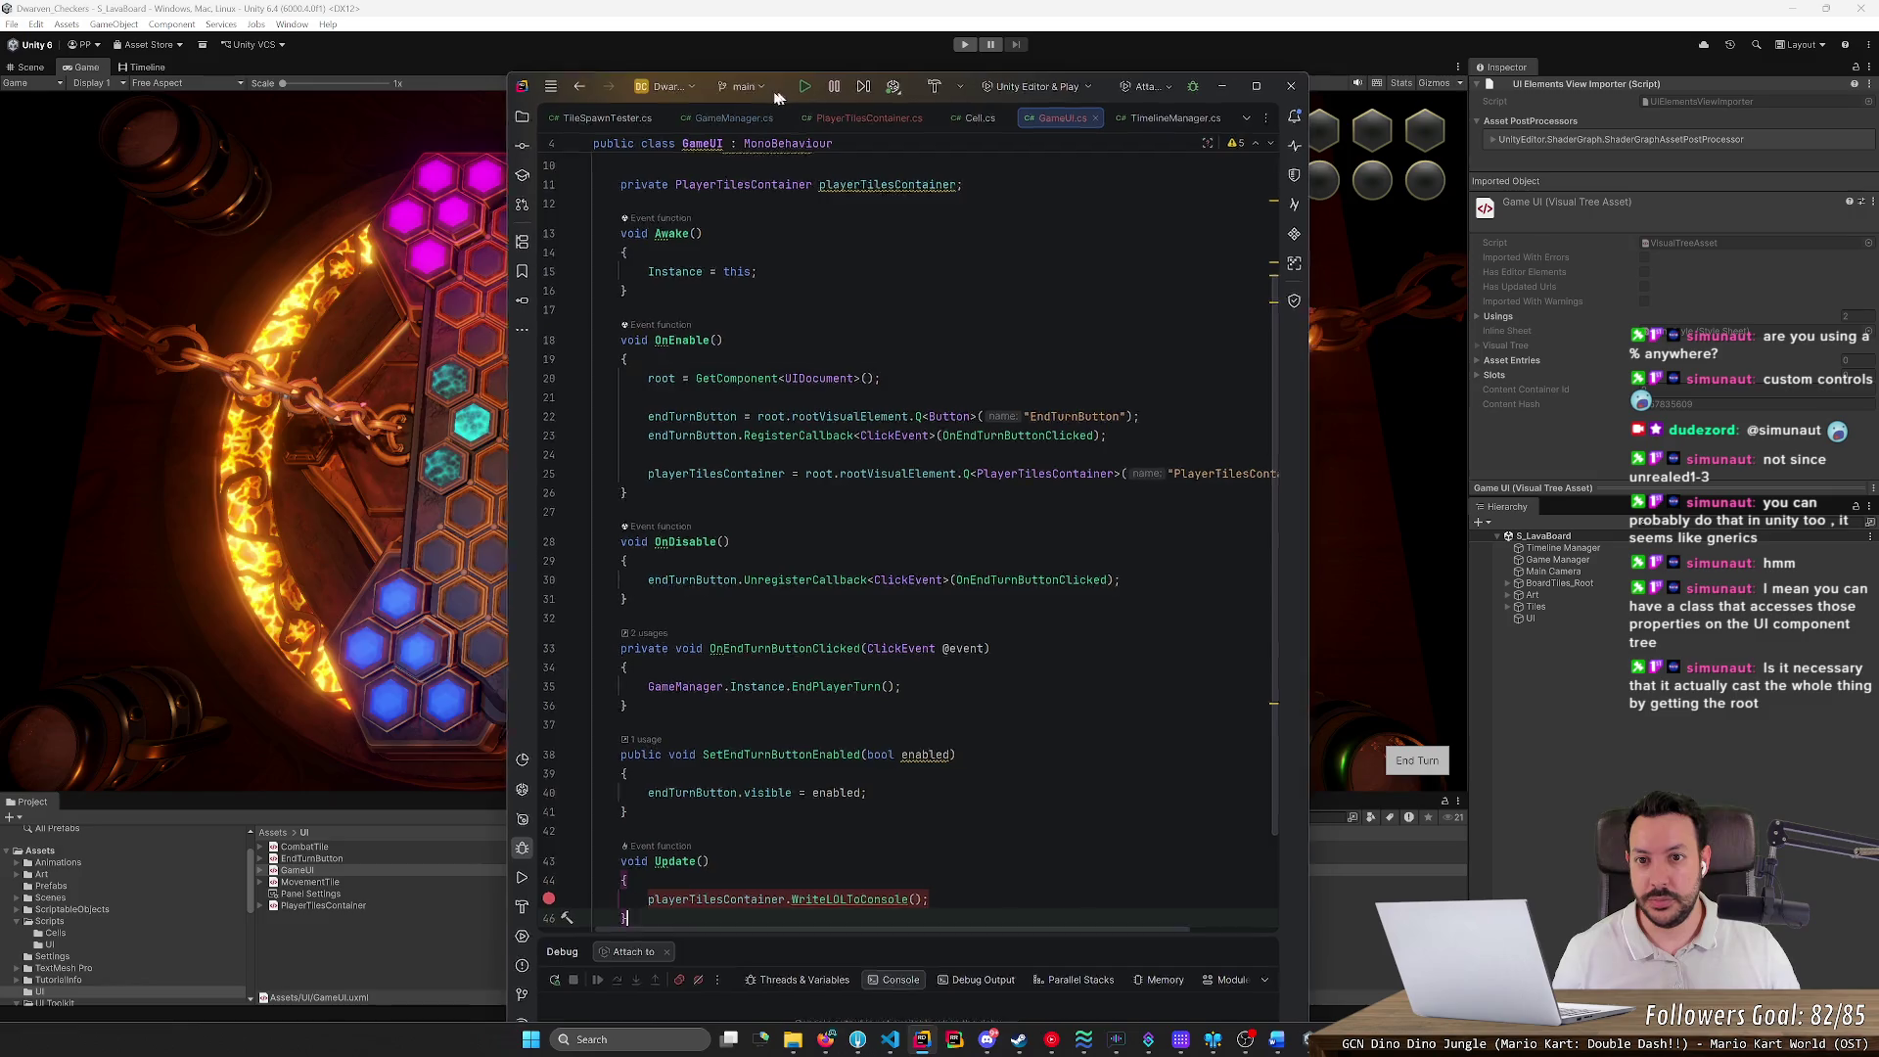
drag(809, 88, 505, 90)
click(597, 86)
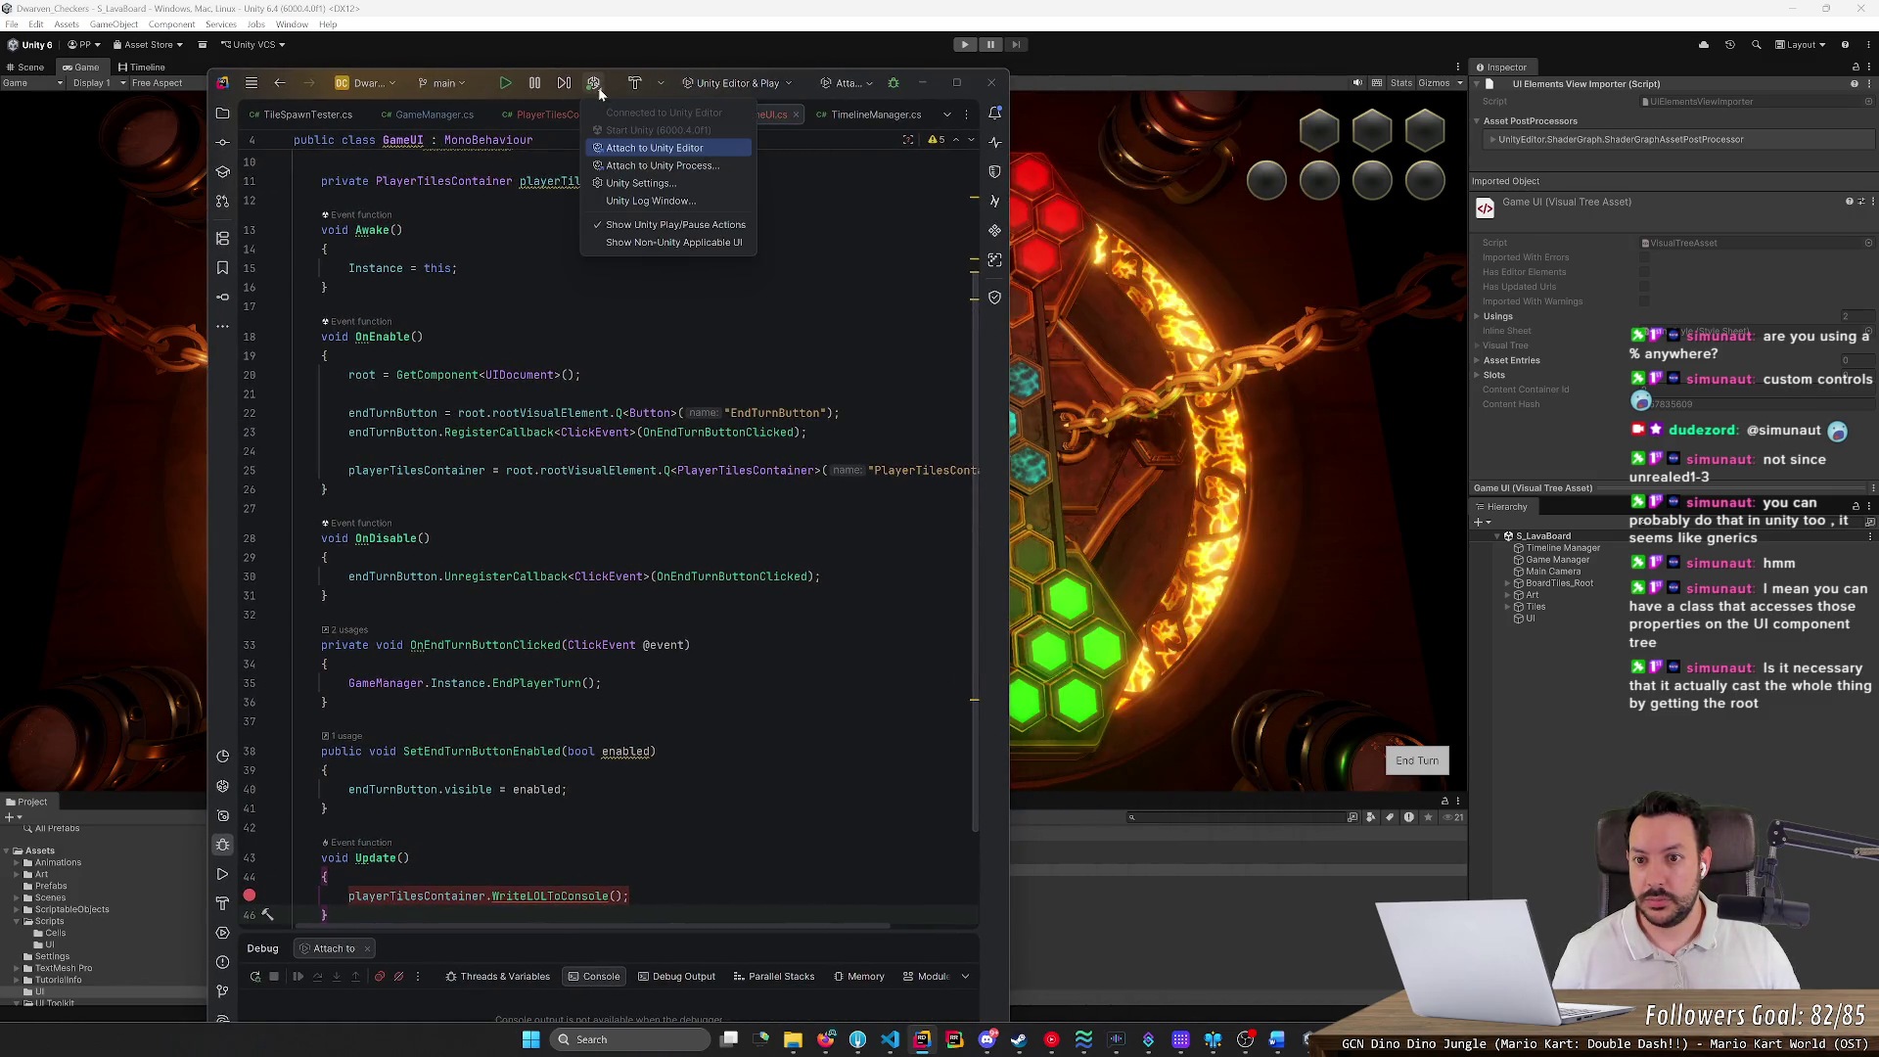
click(632, 150)
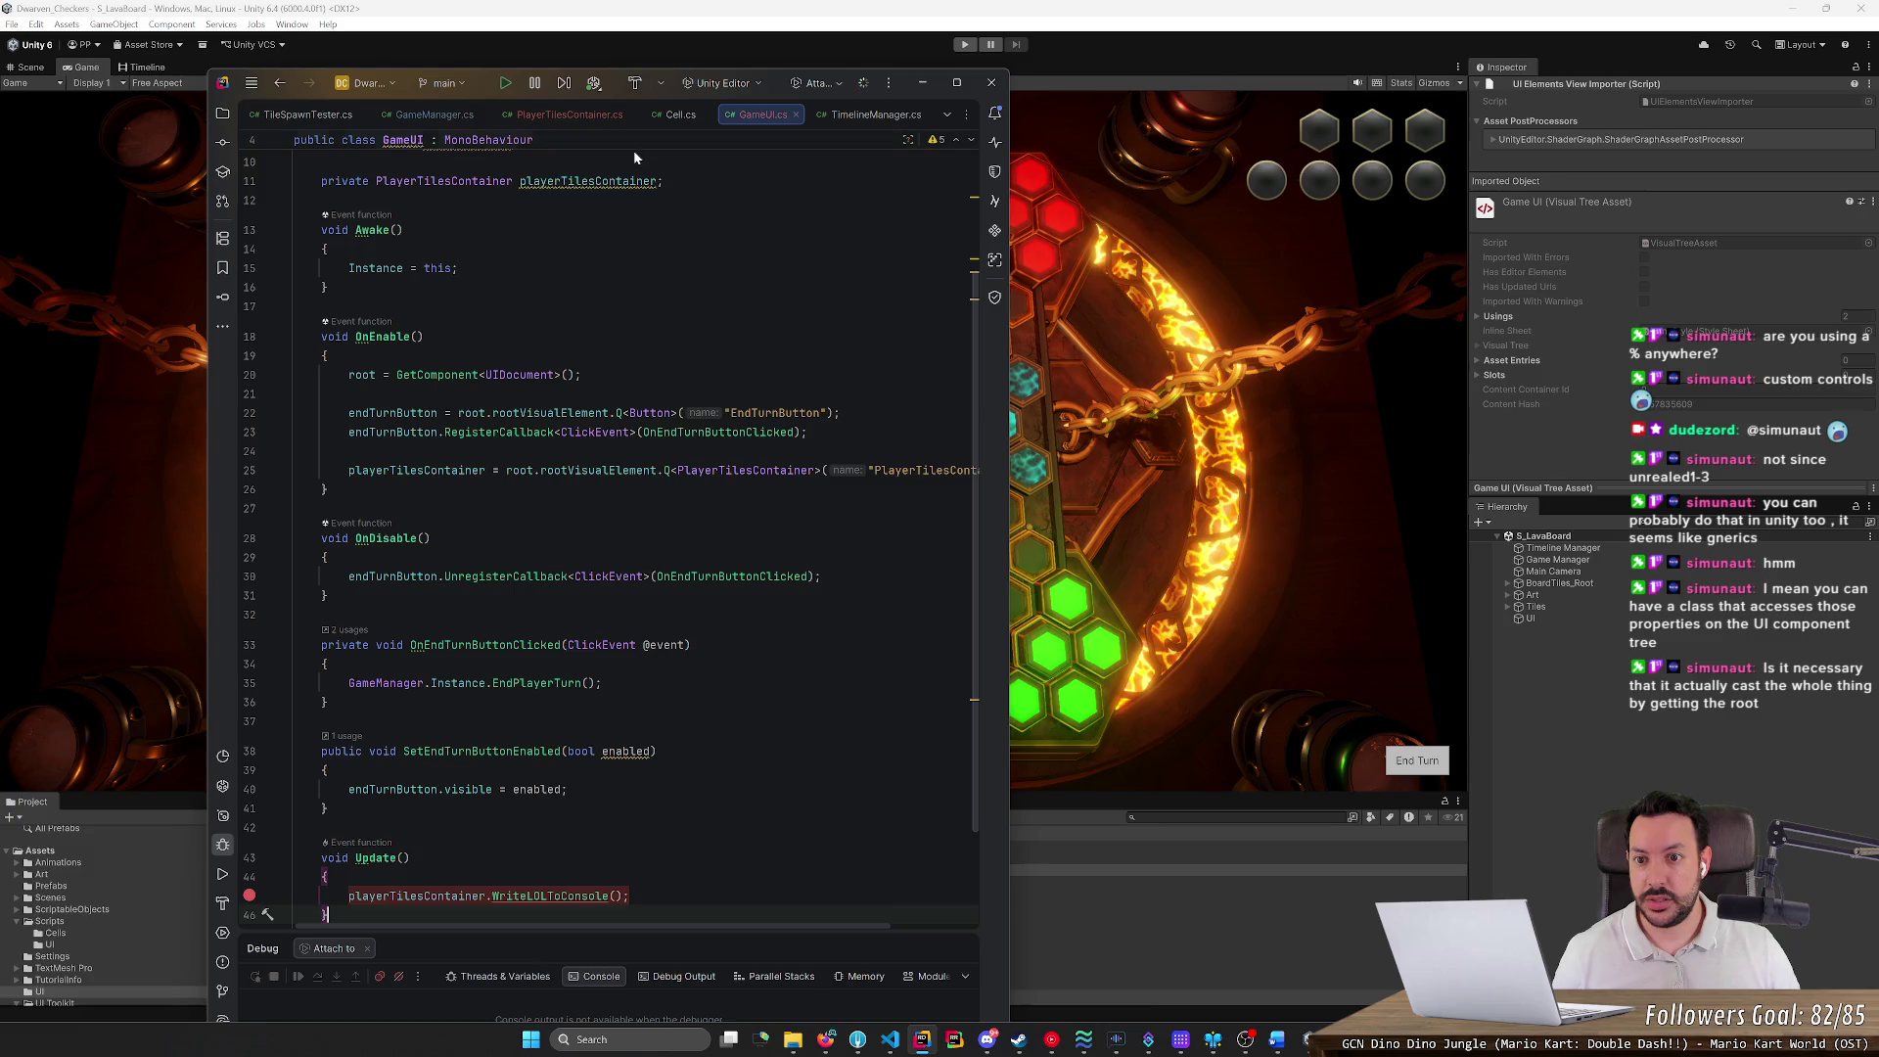
click(599, 88)
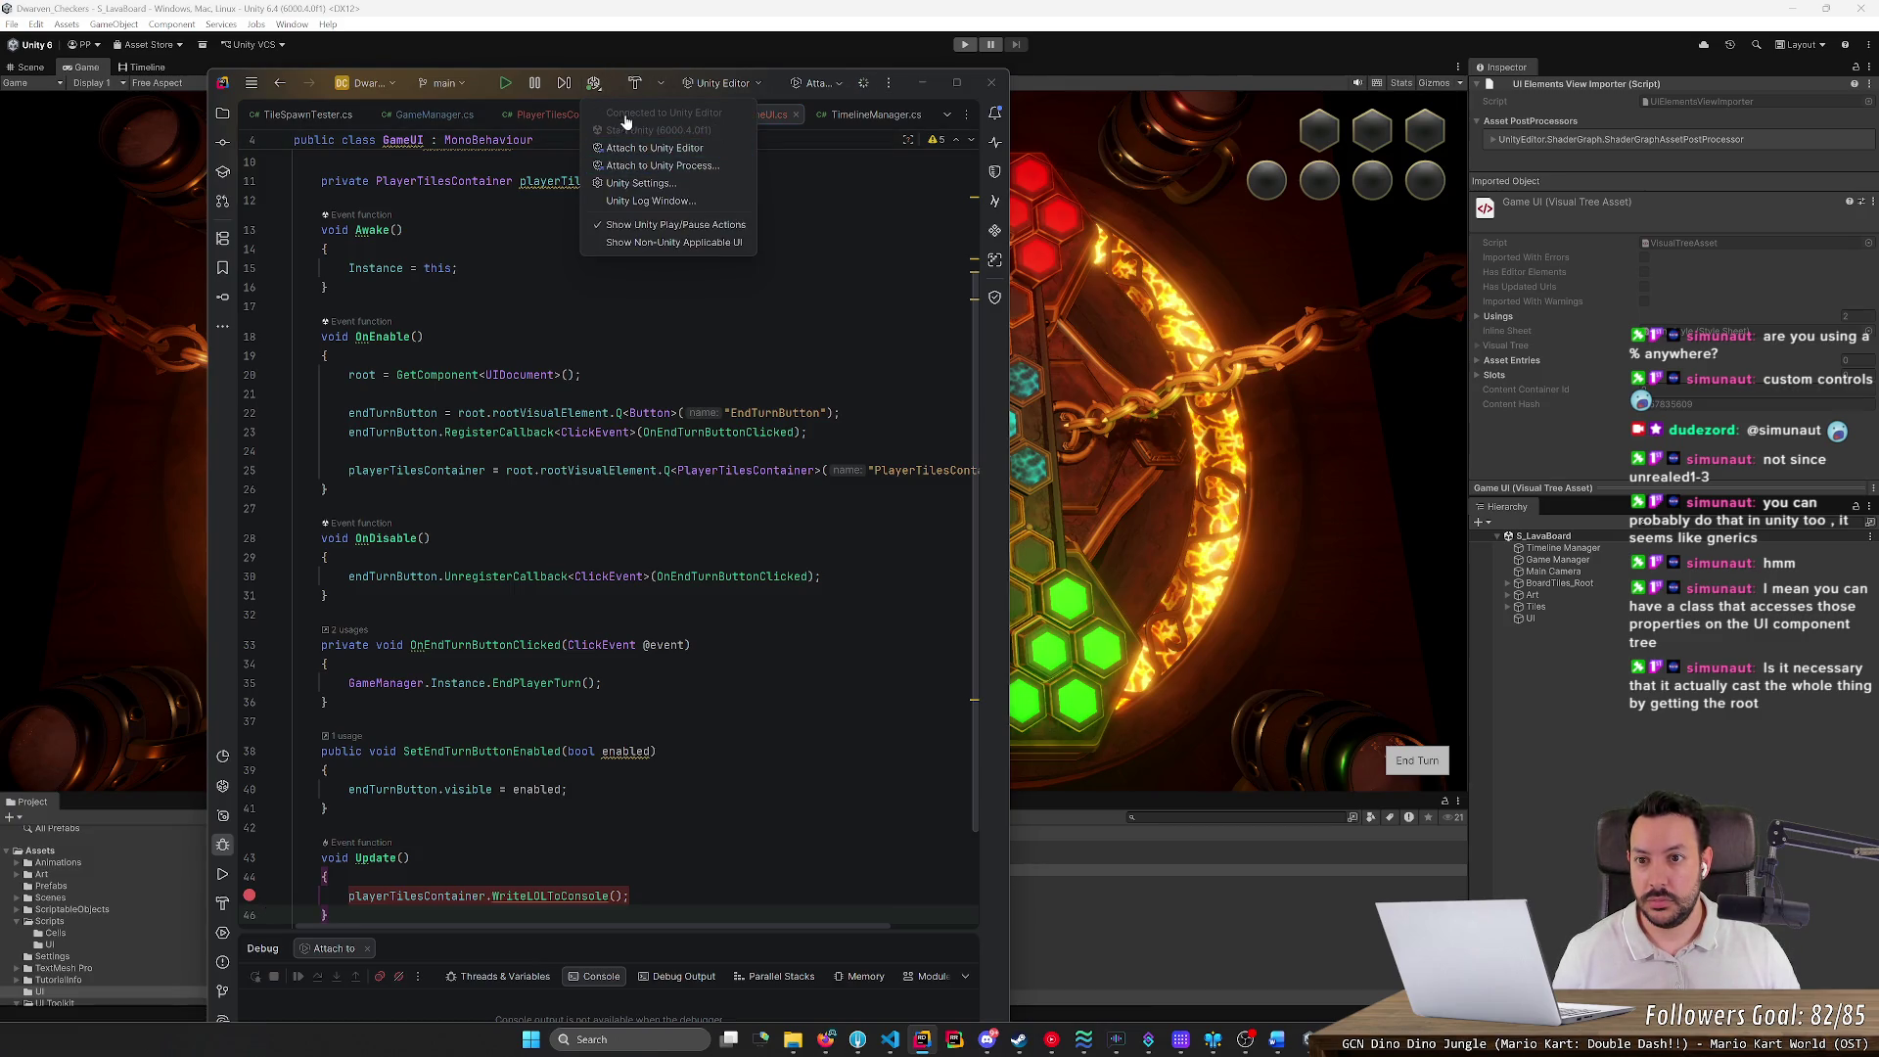
click(597, 88)
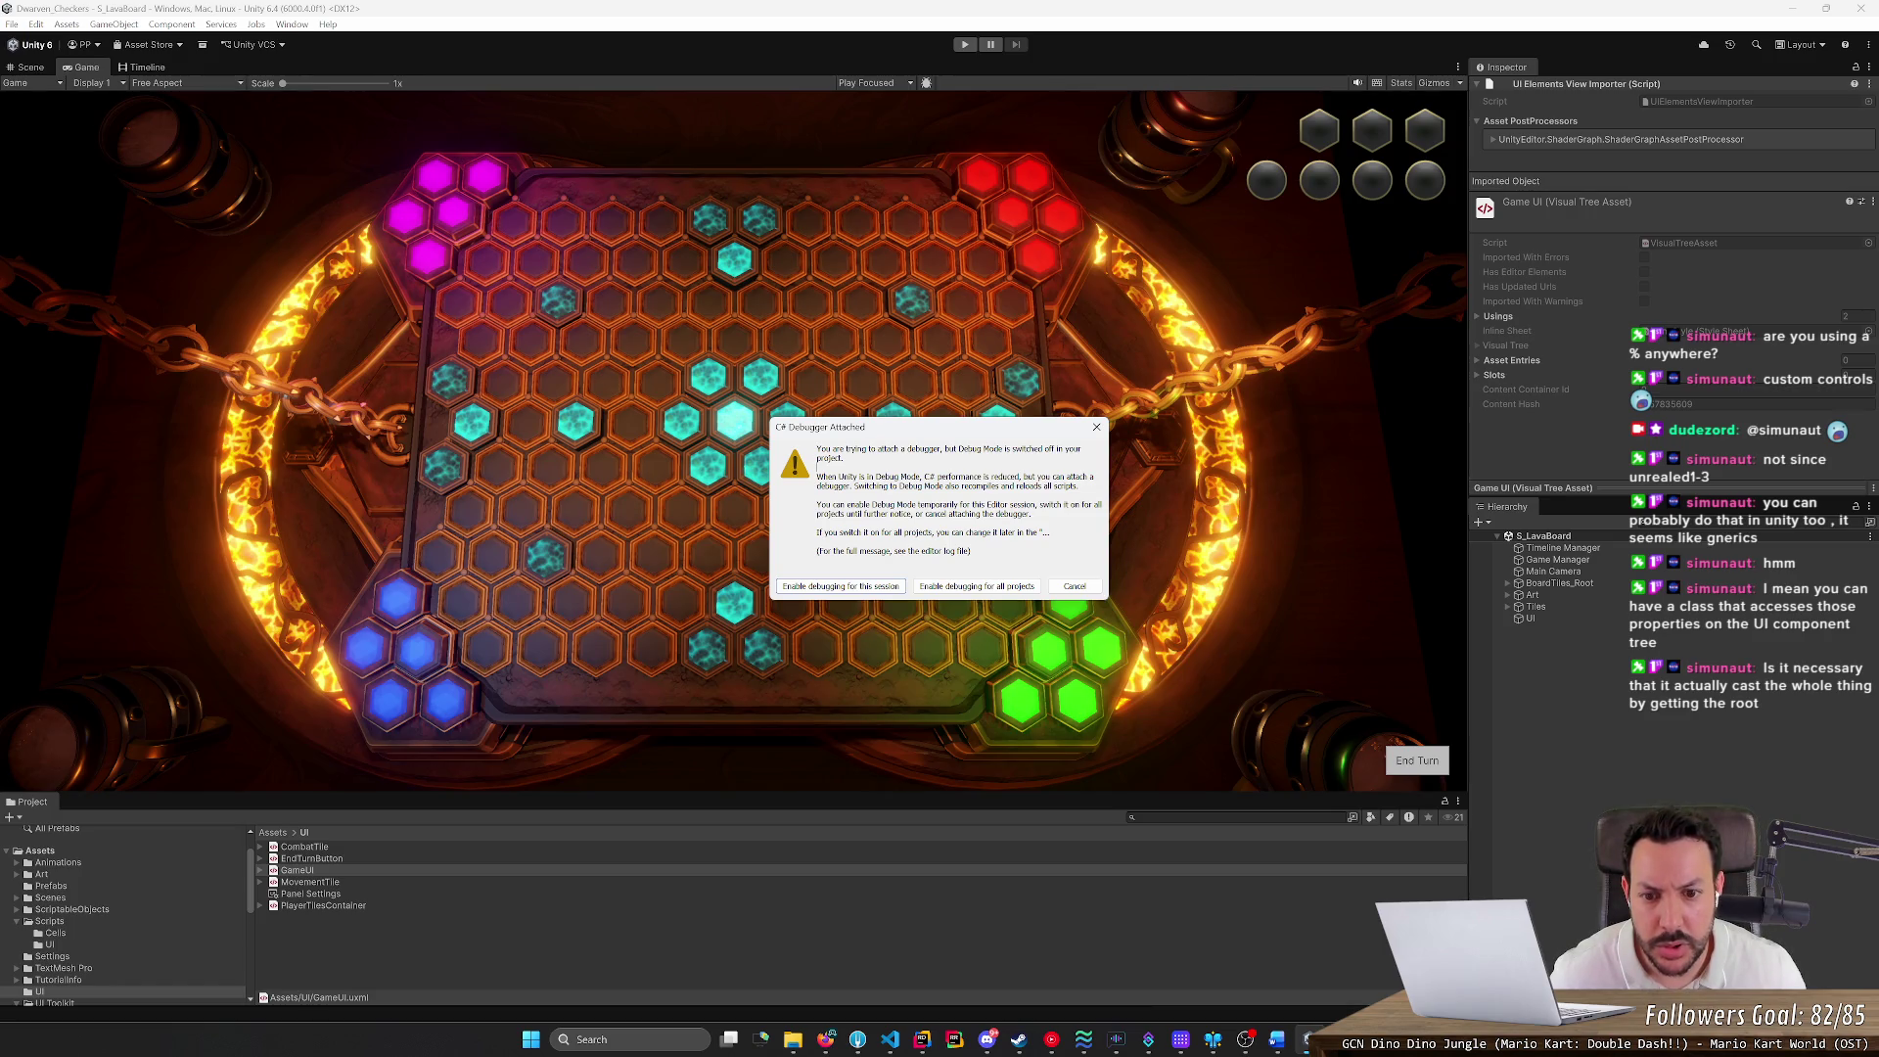
click(831, 590)
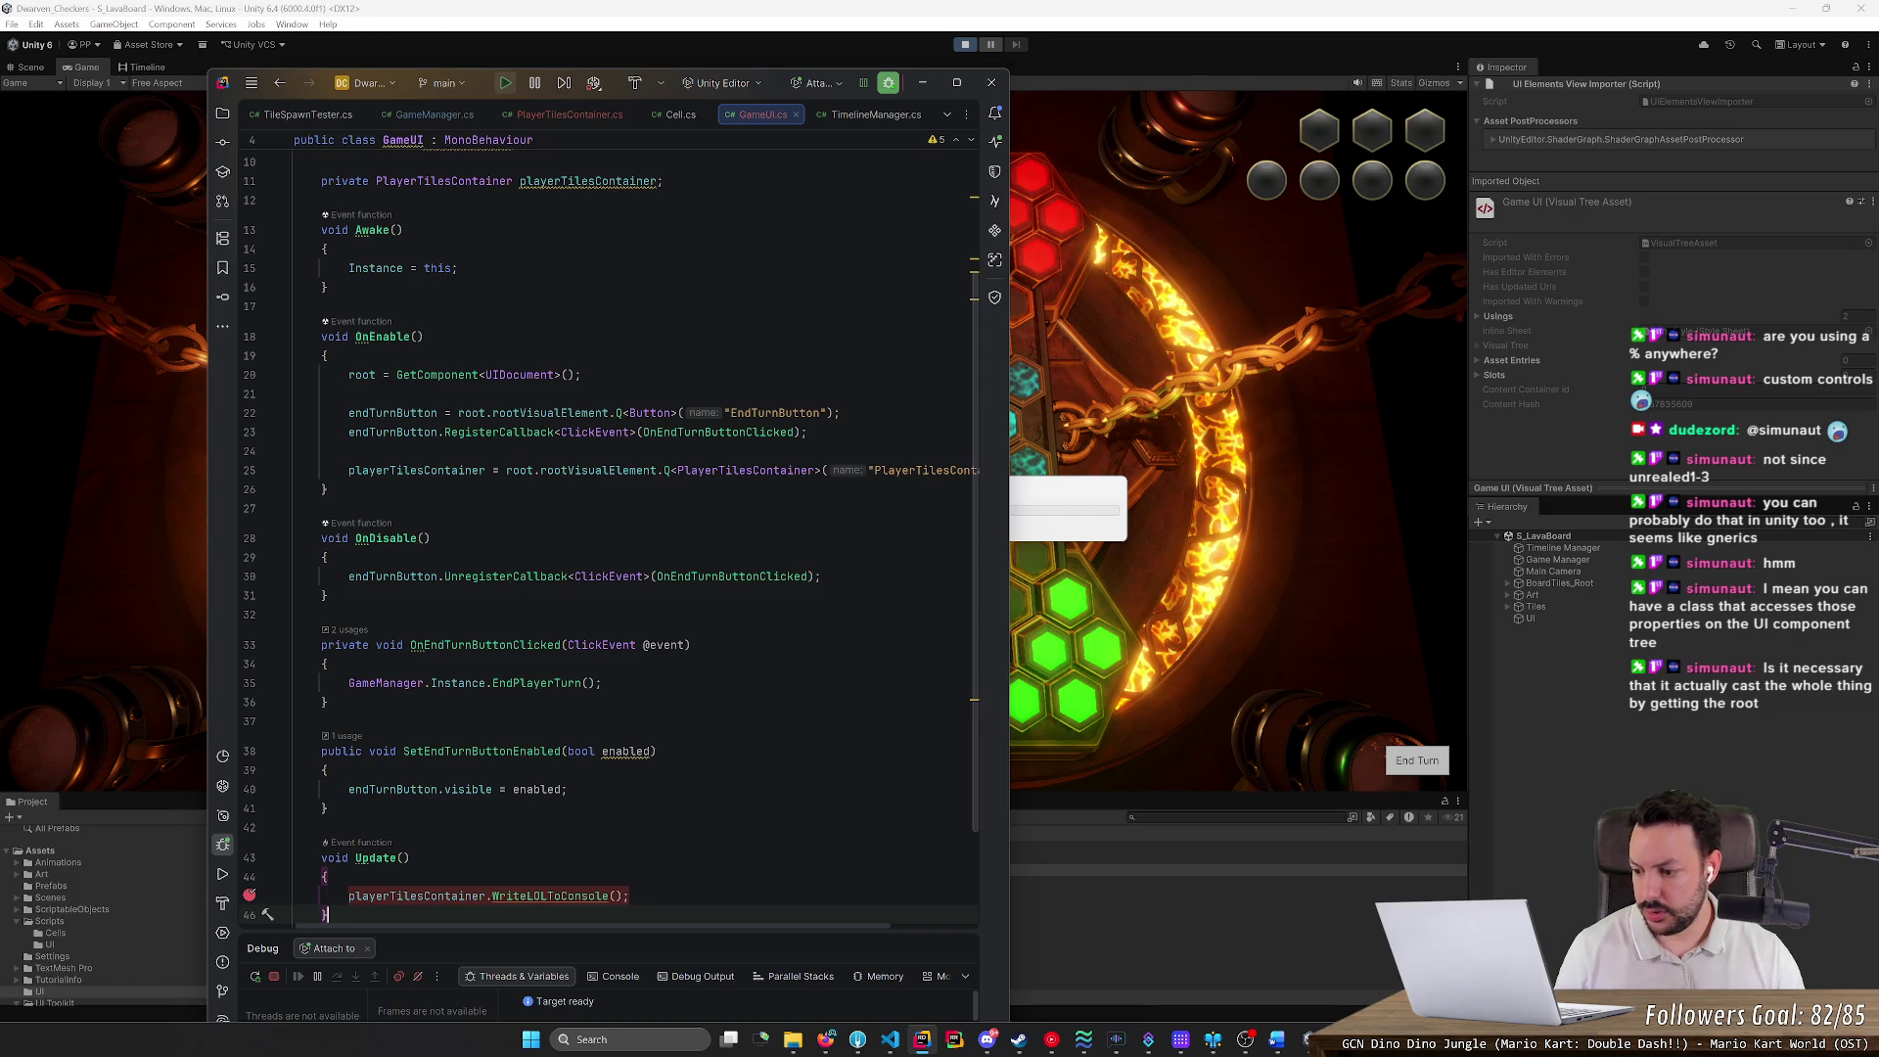
Run to the Update breakpoint and inspect playerTilesContainer (null) and its PlayerTilesContainer type
key(alt+Tab)
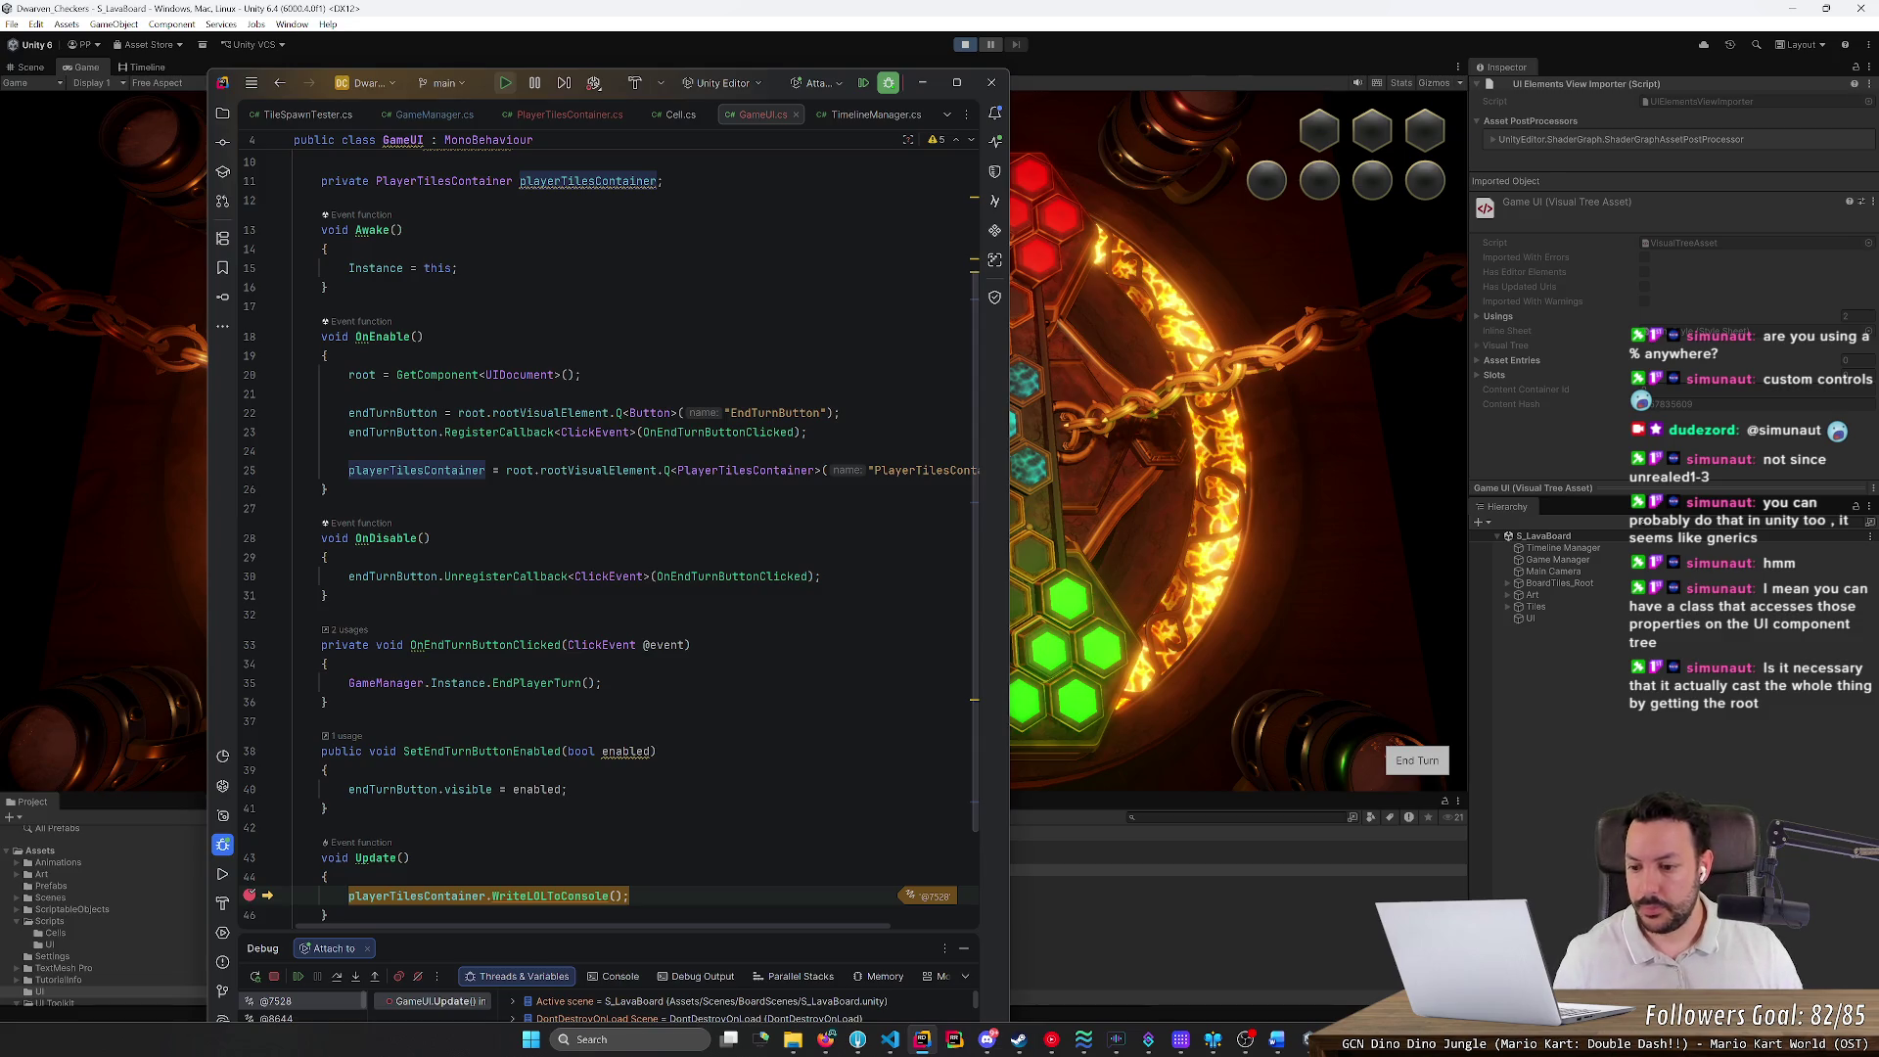
scroll(430, 842, down, 3)
mouse_move(430, 839)
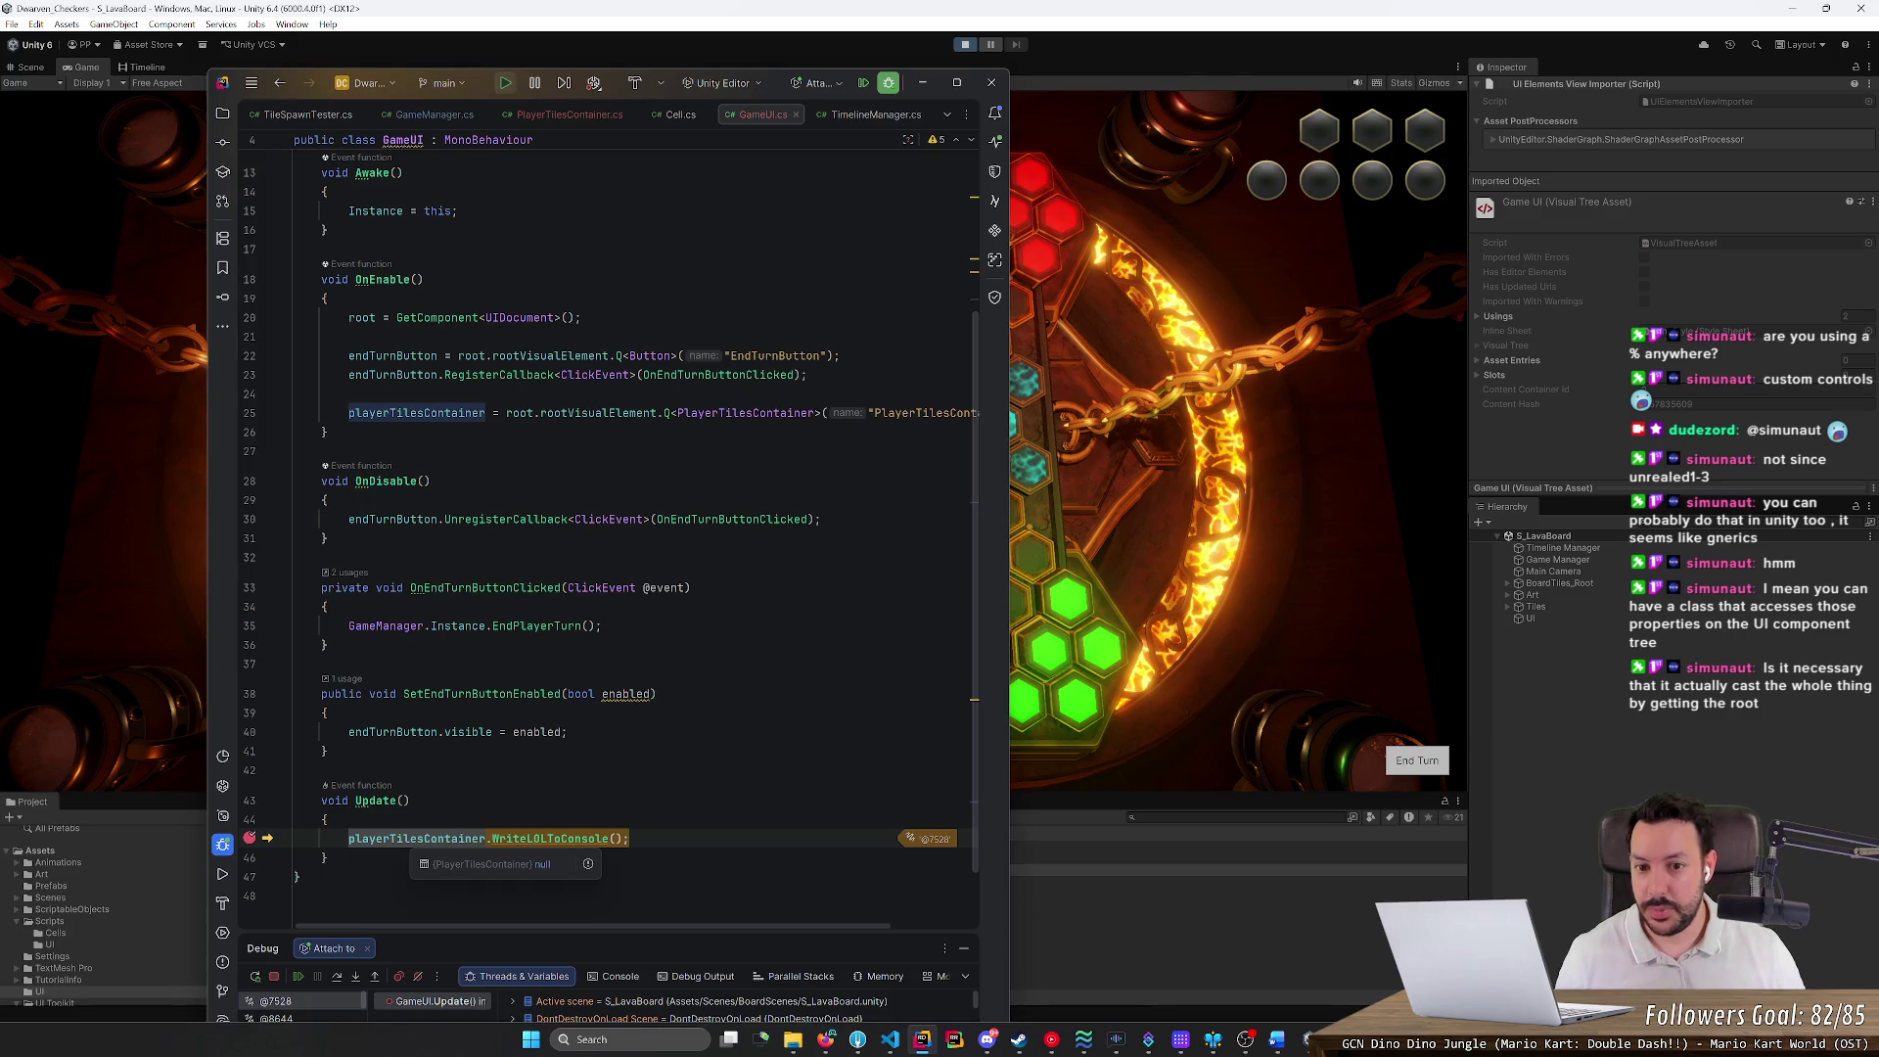
click(815, 412)
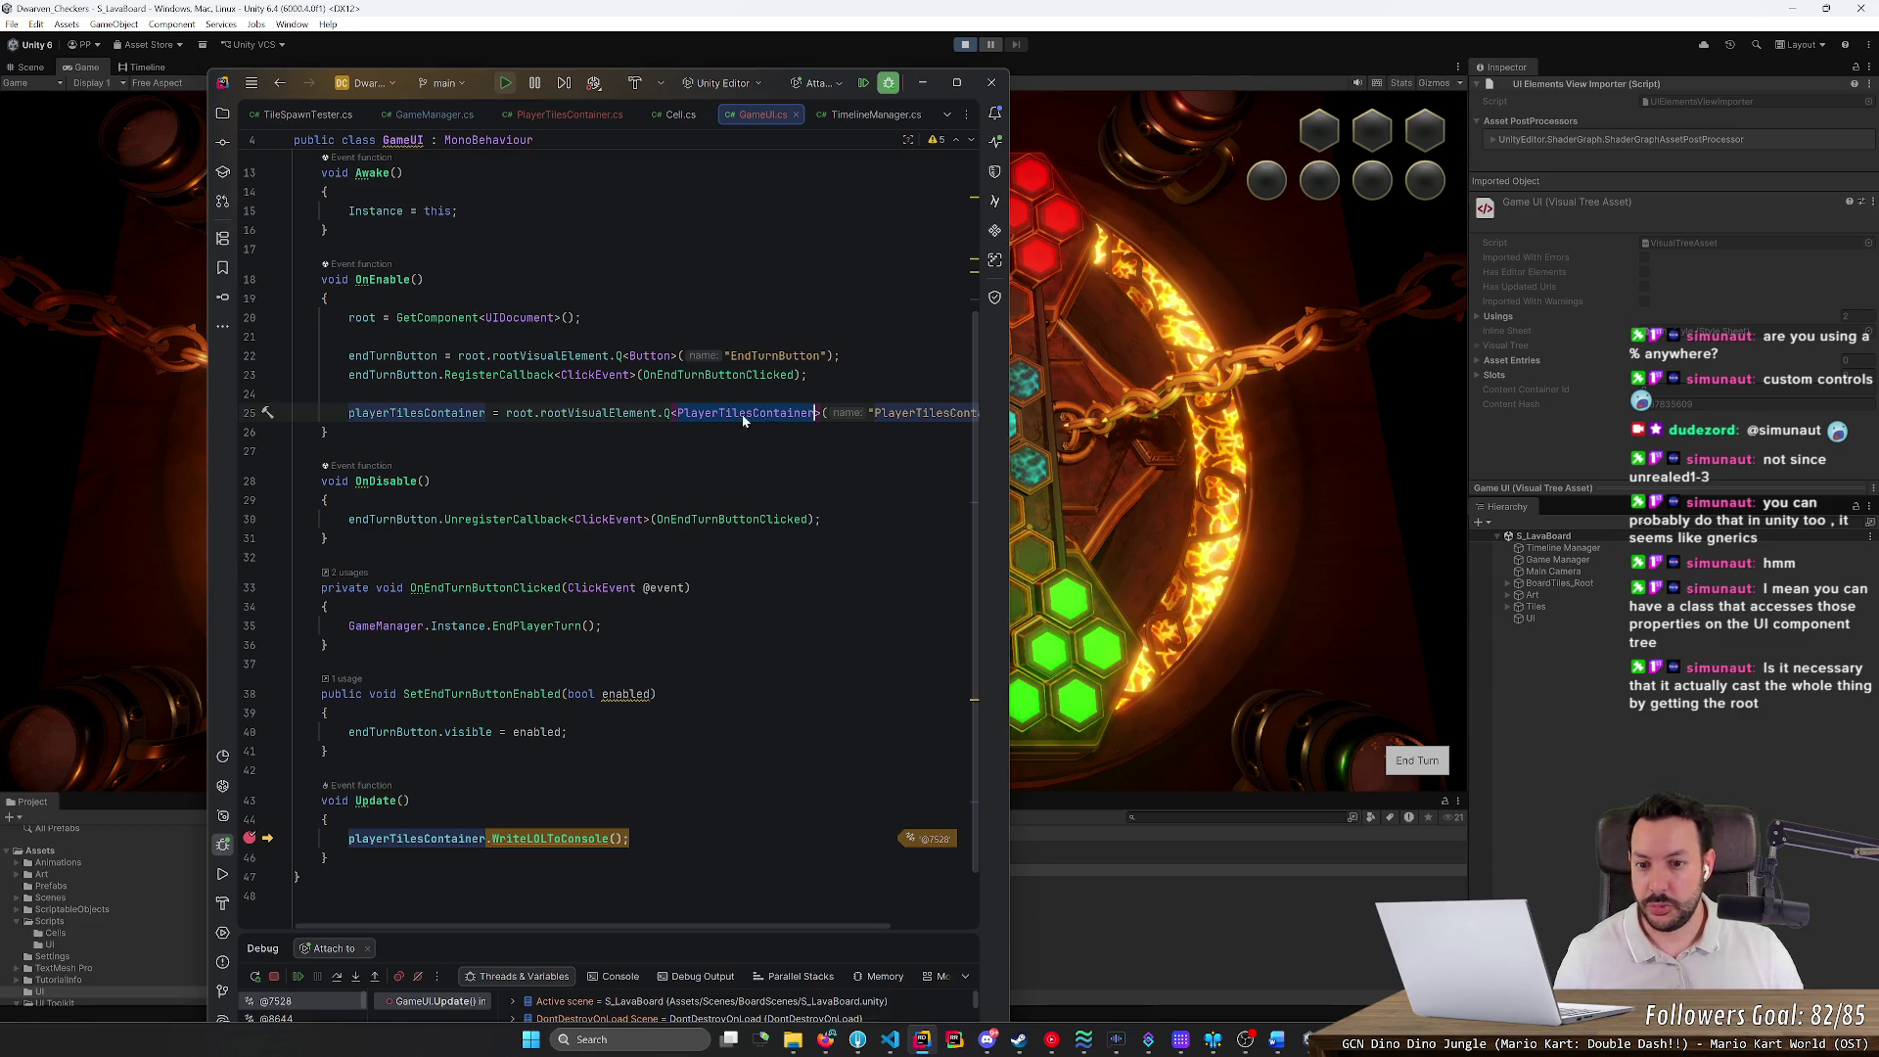
mouse_move(759, 413)
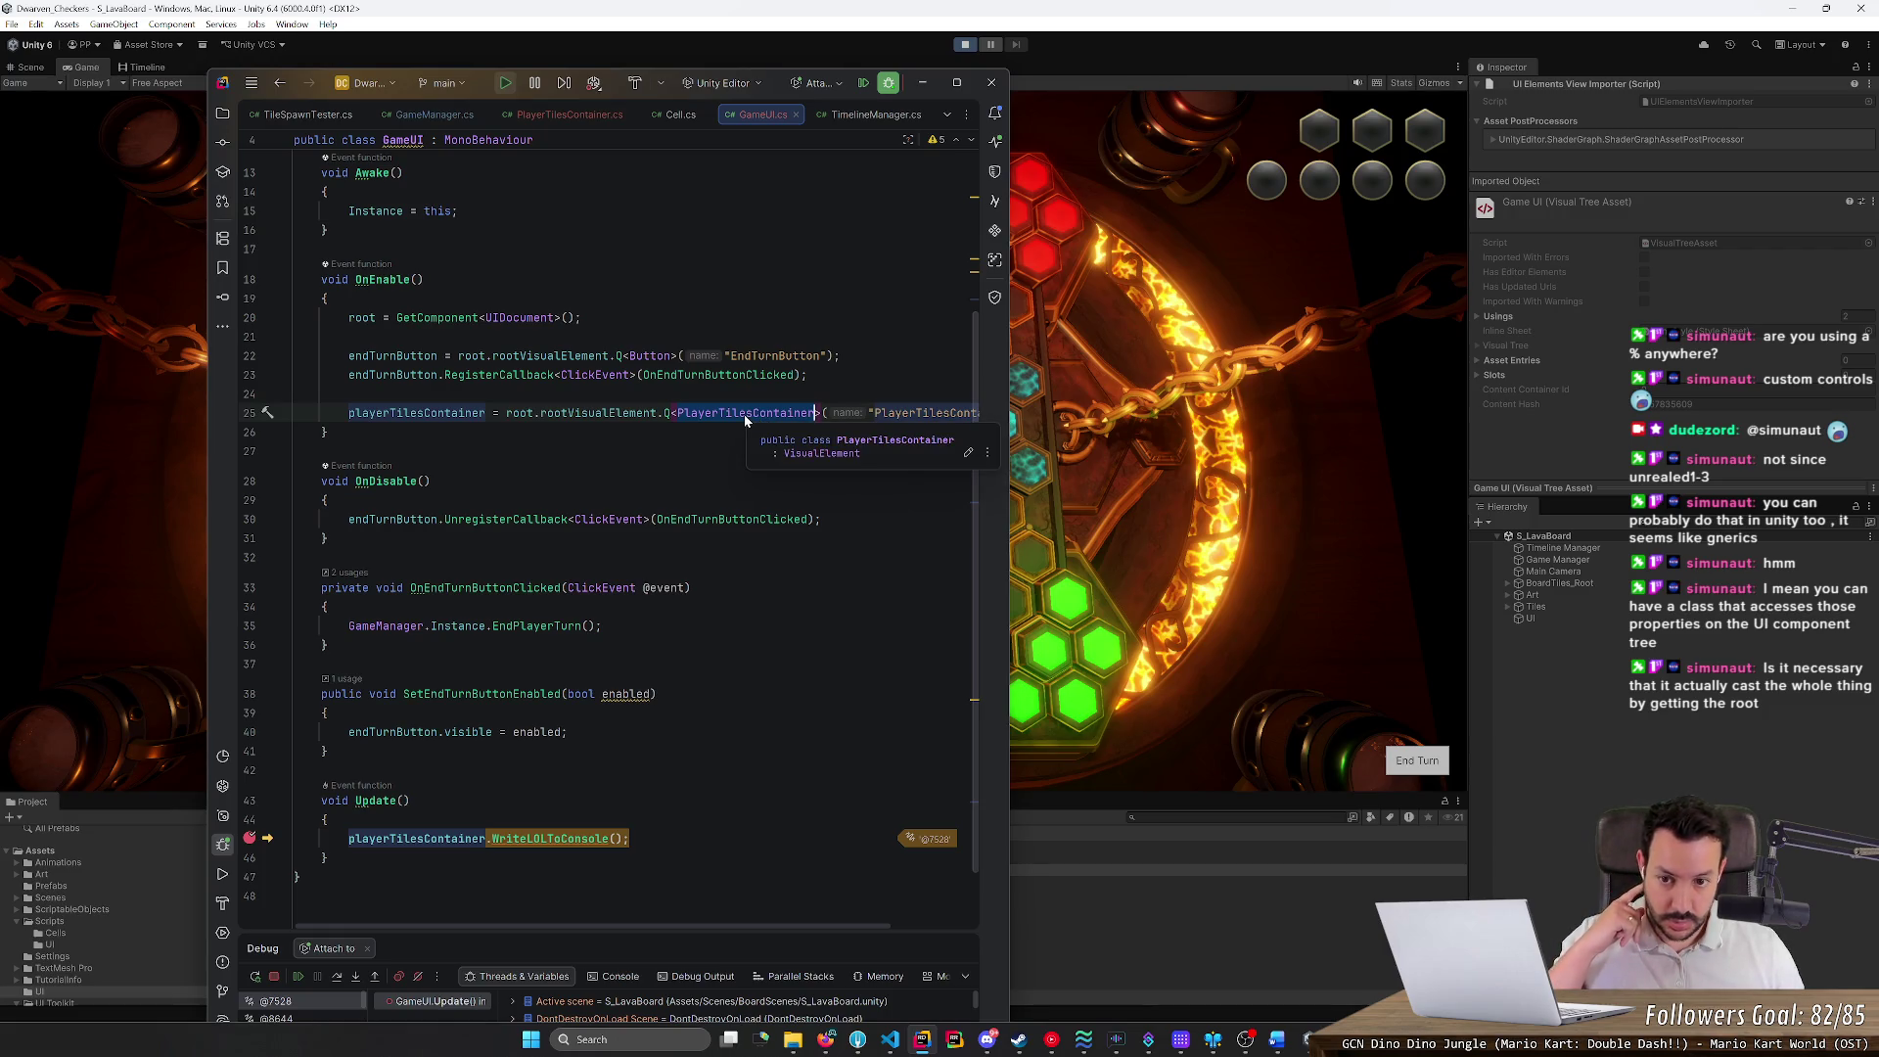
scroll(741, 415, up, 2)
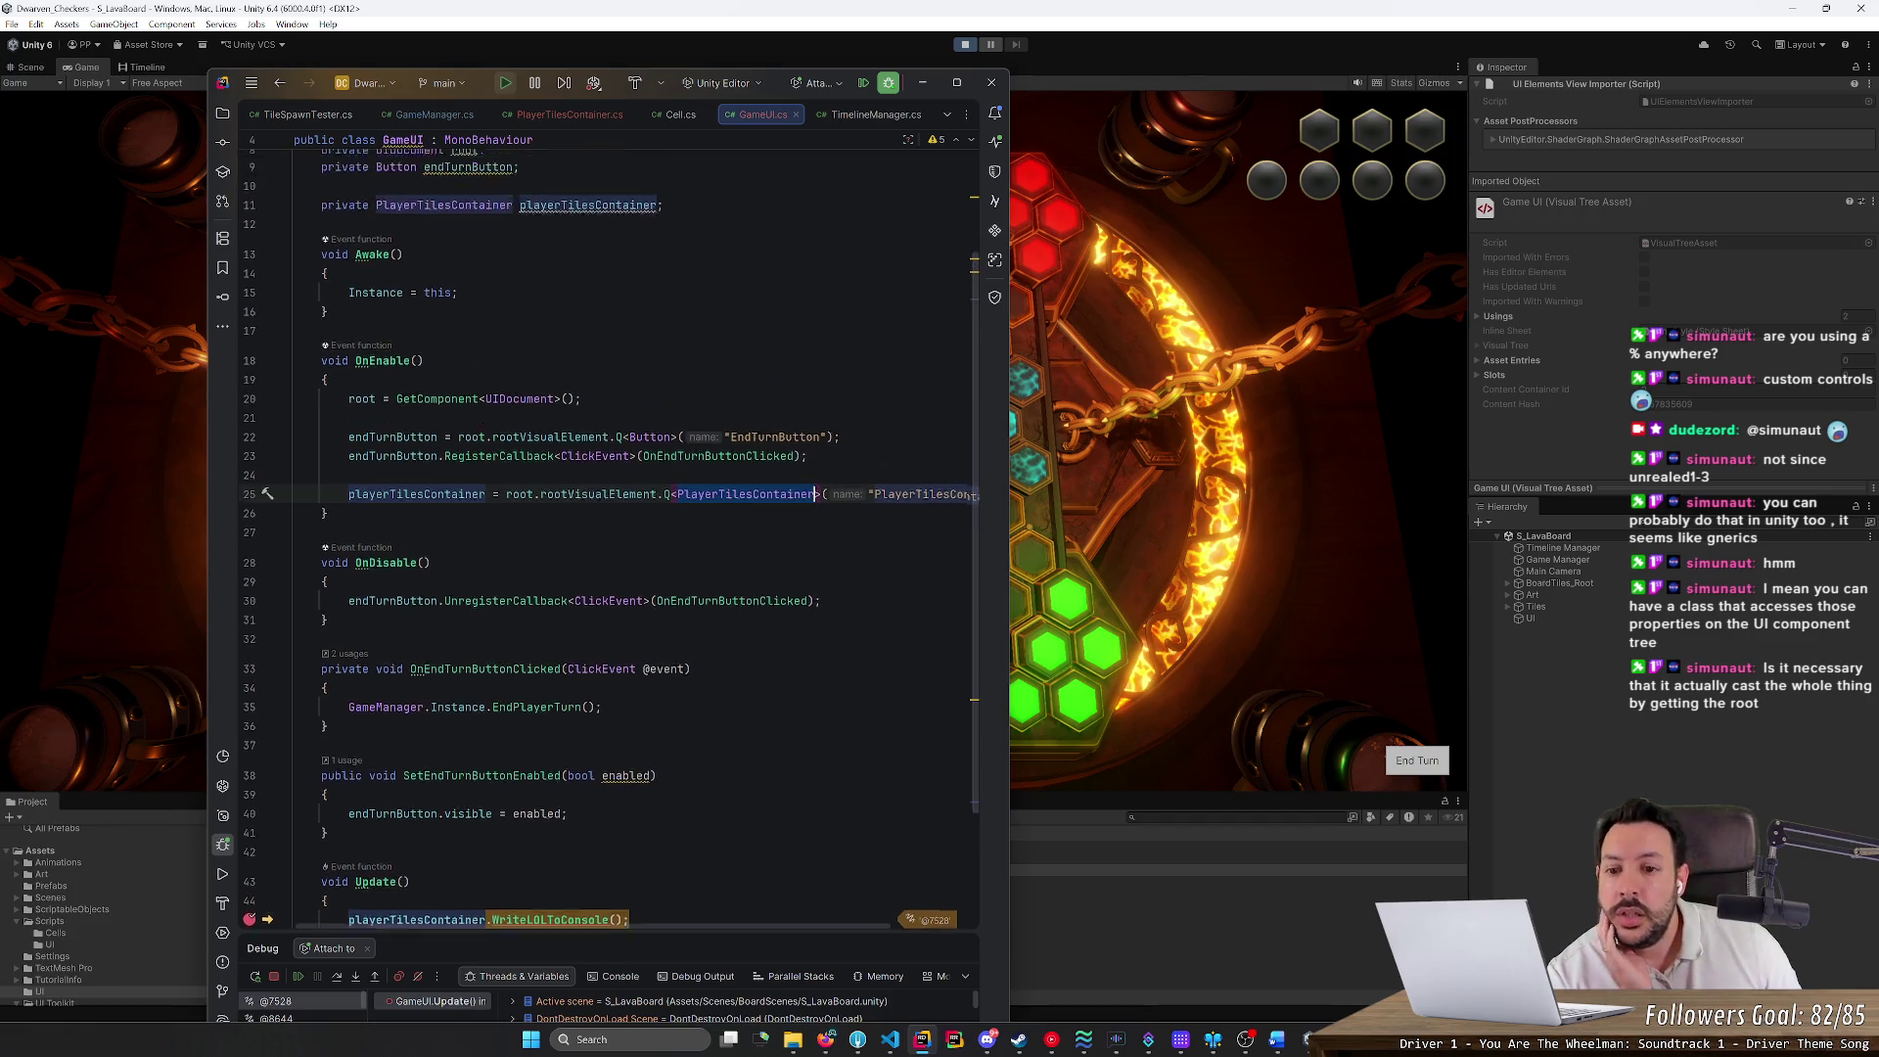
Widen Rider and change the line 25 query to Q<VisualElement>("PlayerTilesContainer")
scroll(742, 415, up, 3)
drag(1011, 430, 1495, 430)
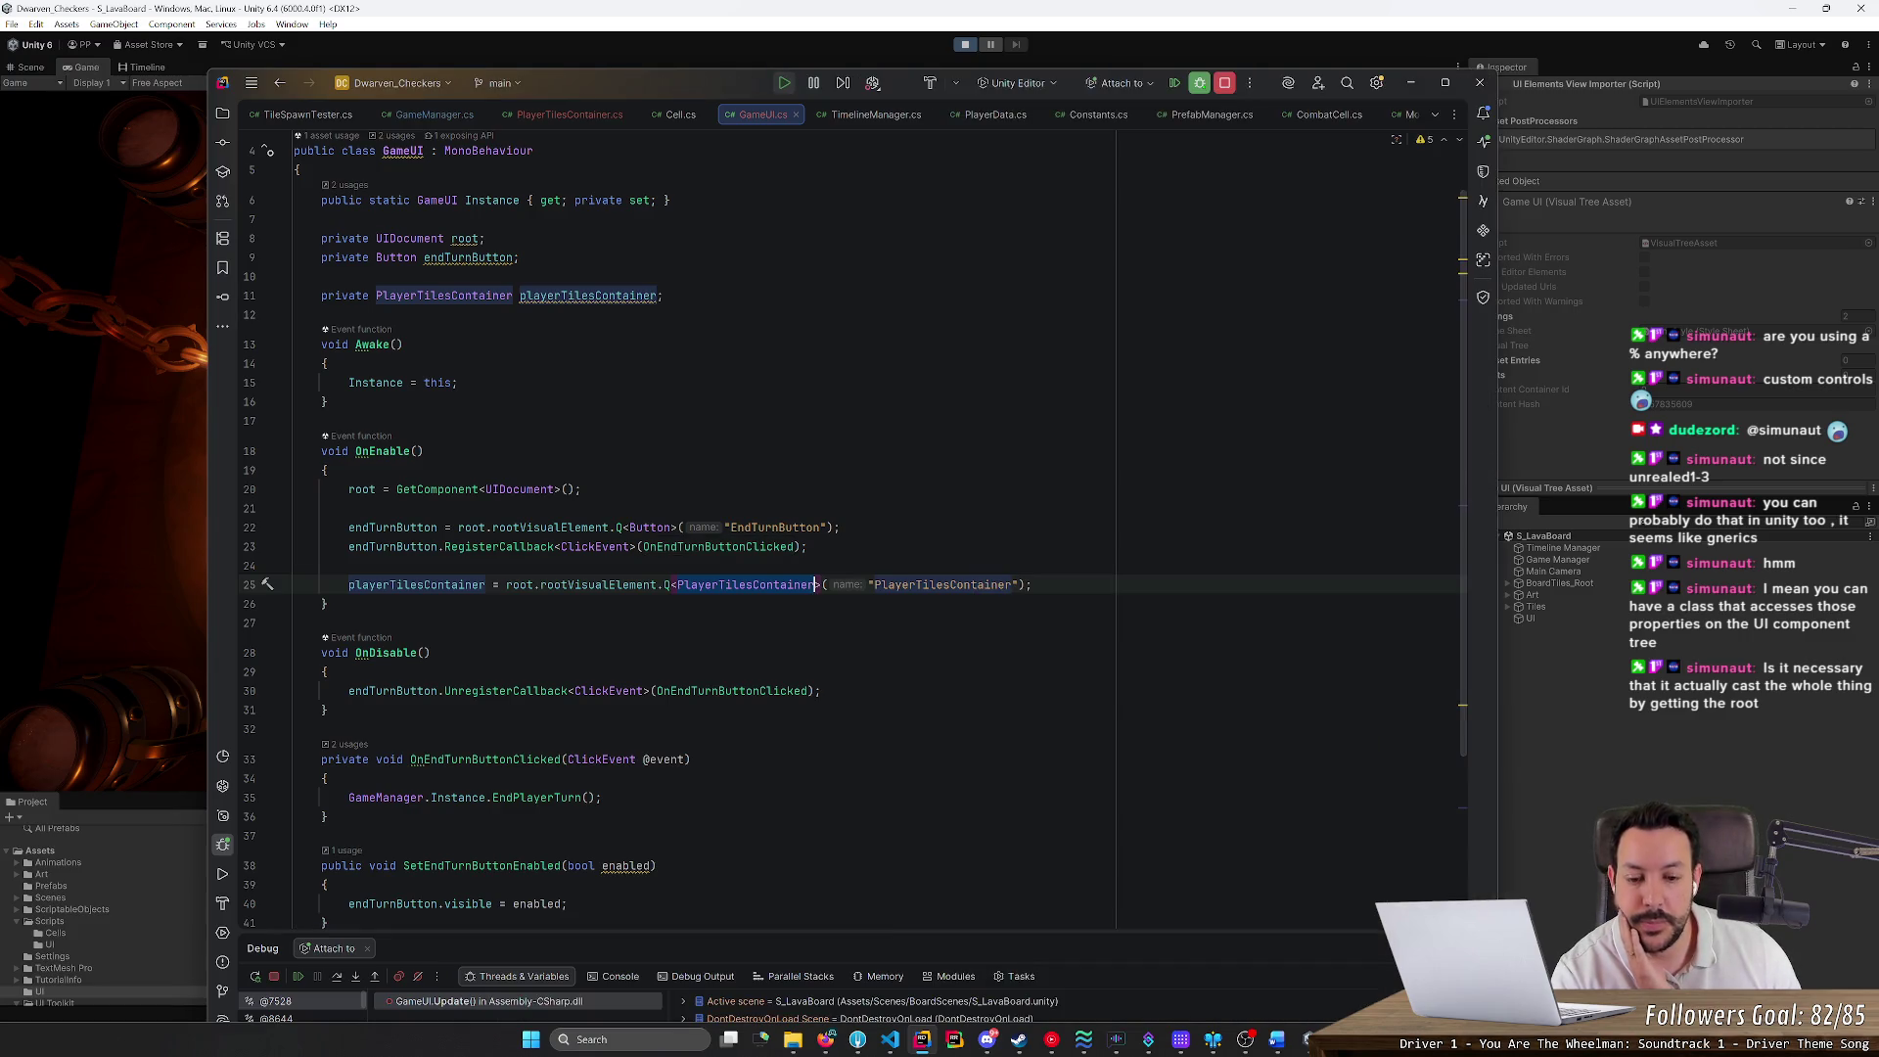
mouse_move(815, 584)
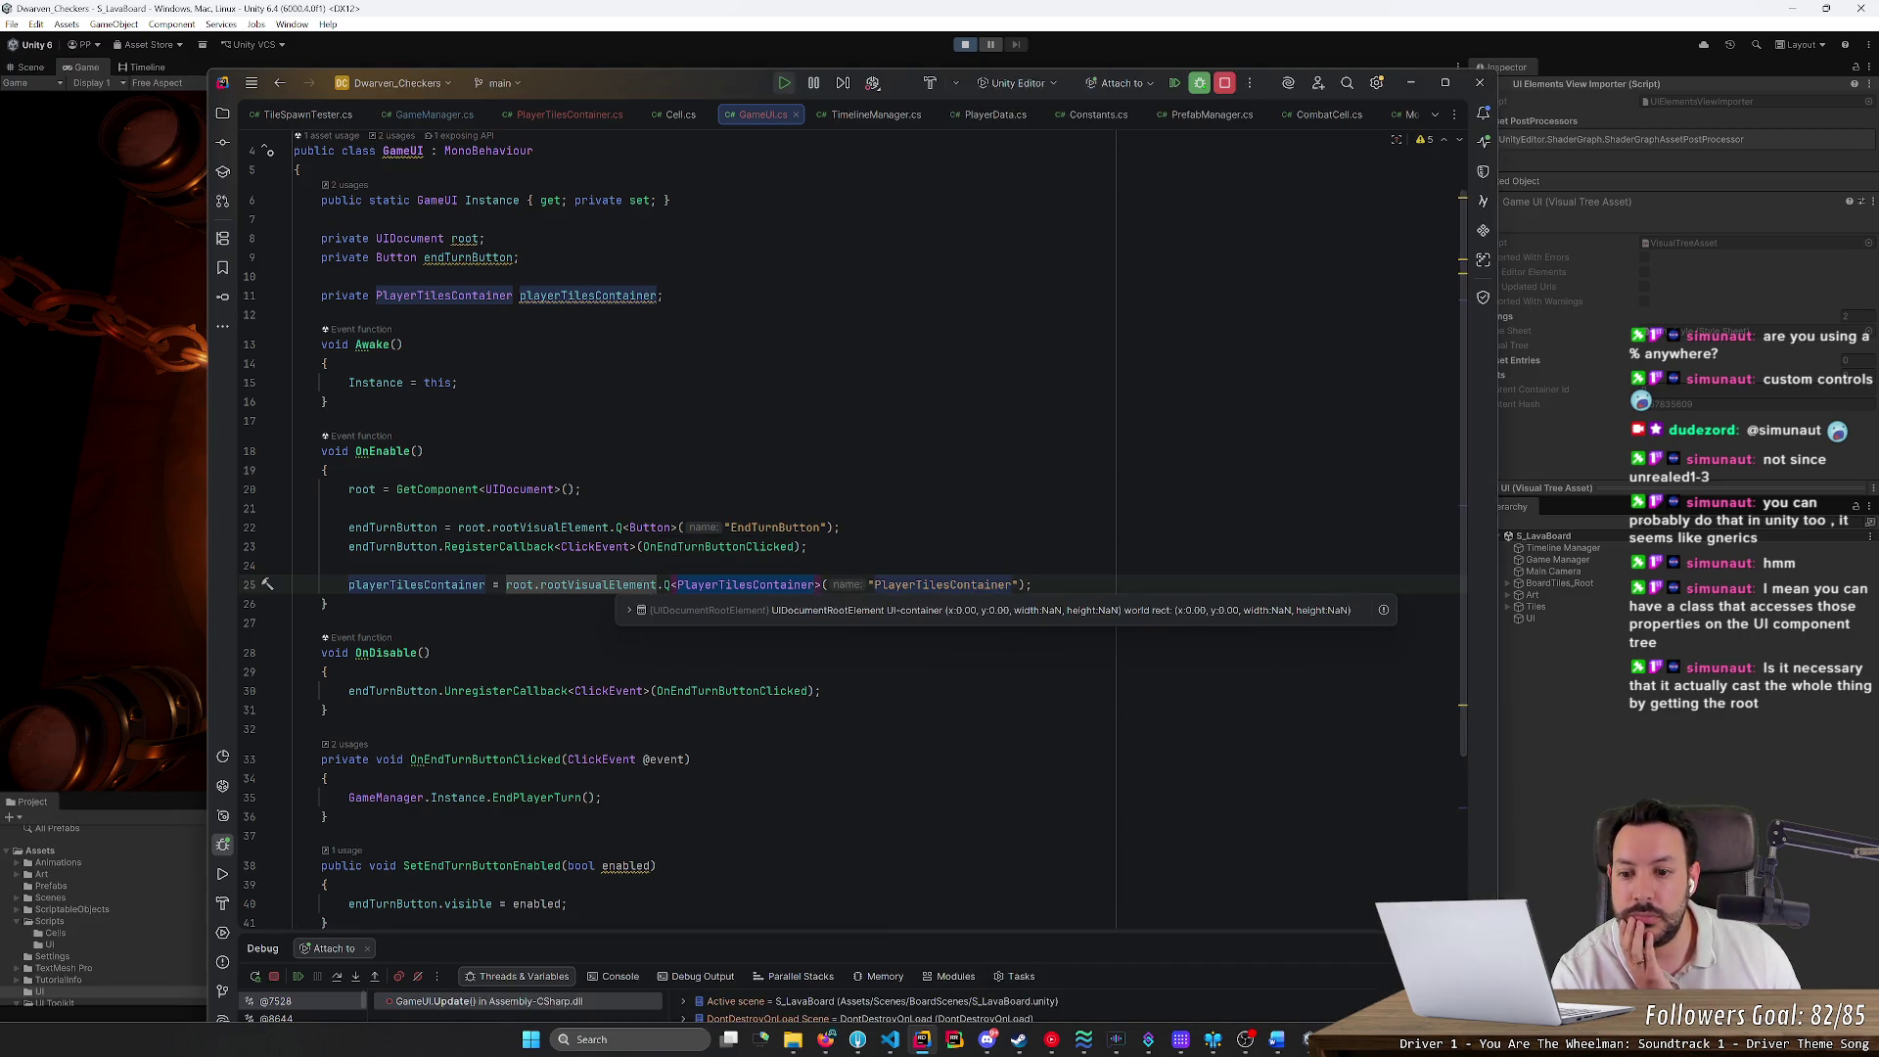
mouse_move(879, 584)
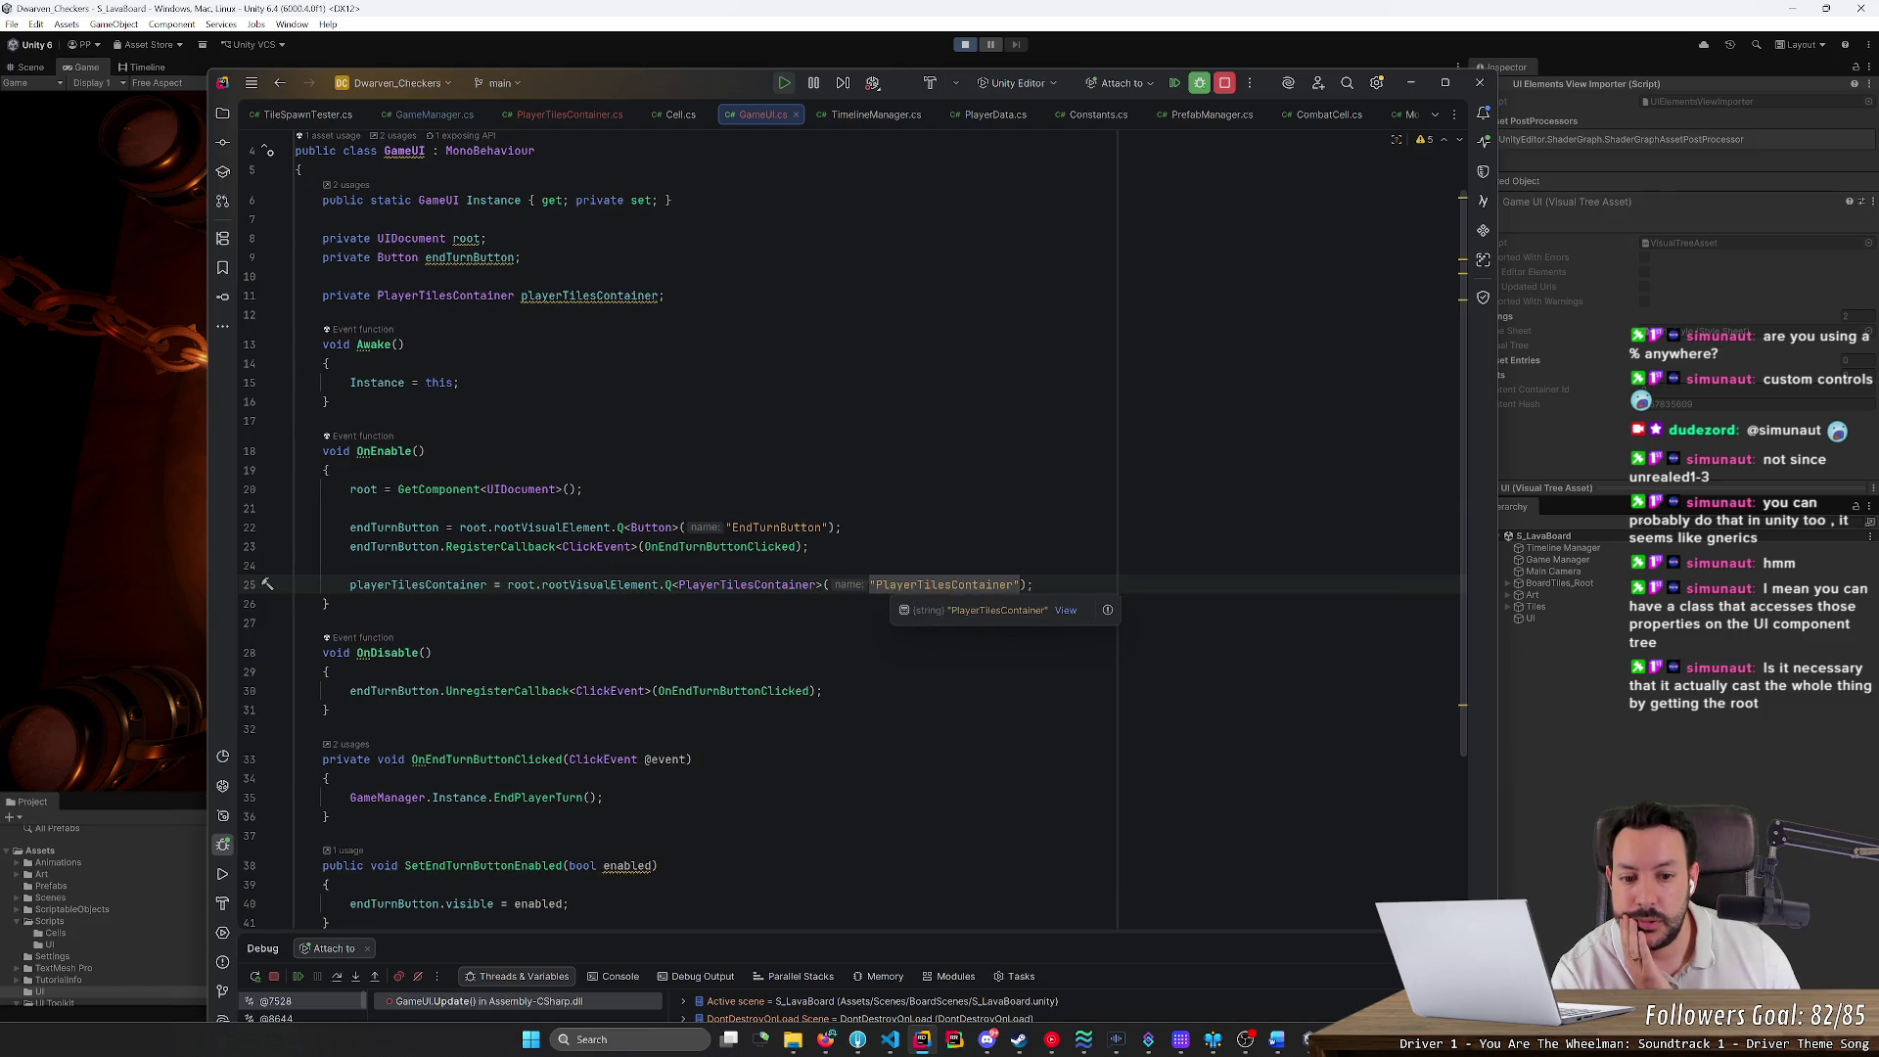
double_click(748, 584)
text(VisualE)
key(Return)
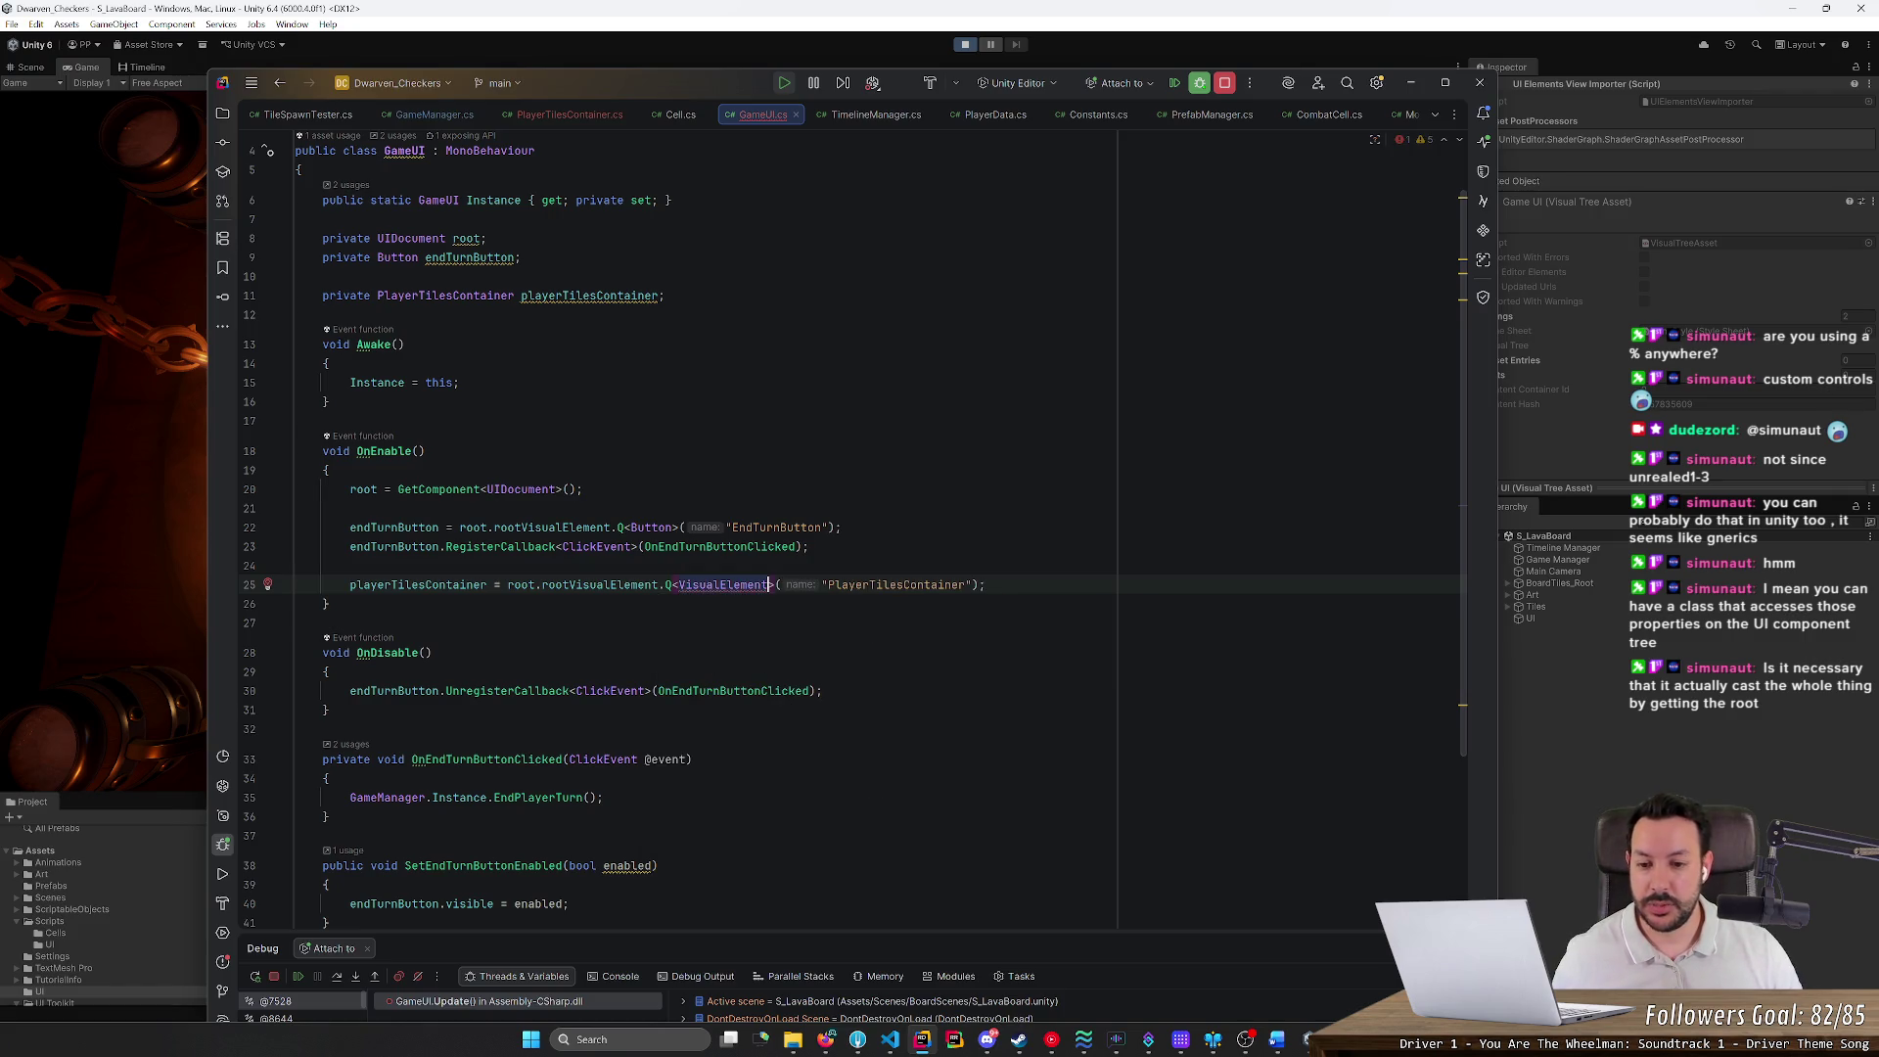
mouse_move(748, 584)
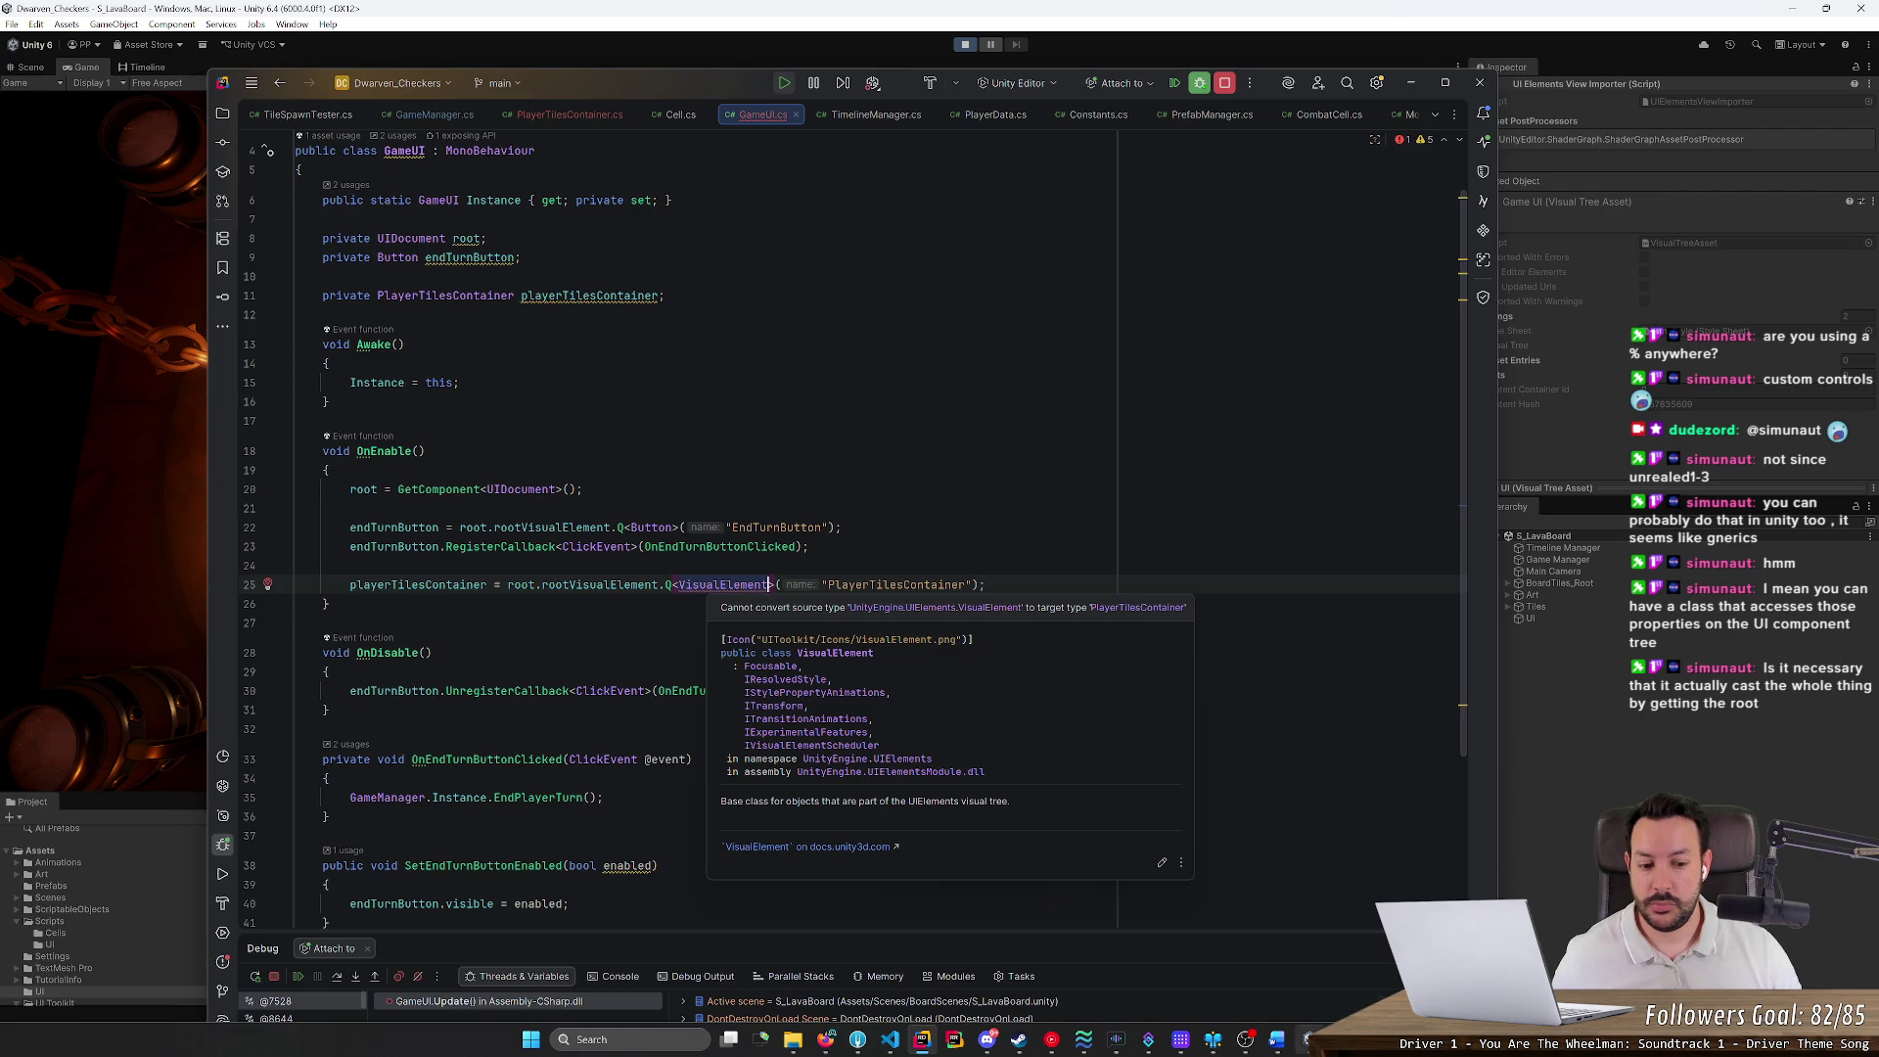
mouse_move(1310, 1039)
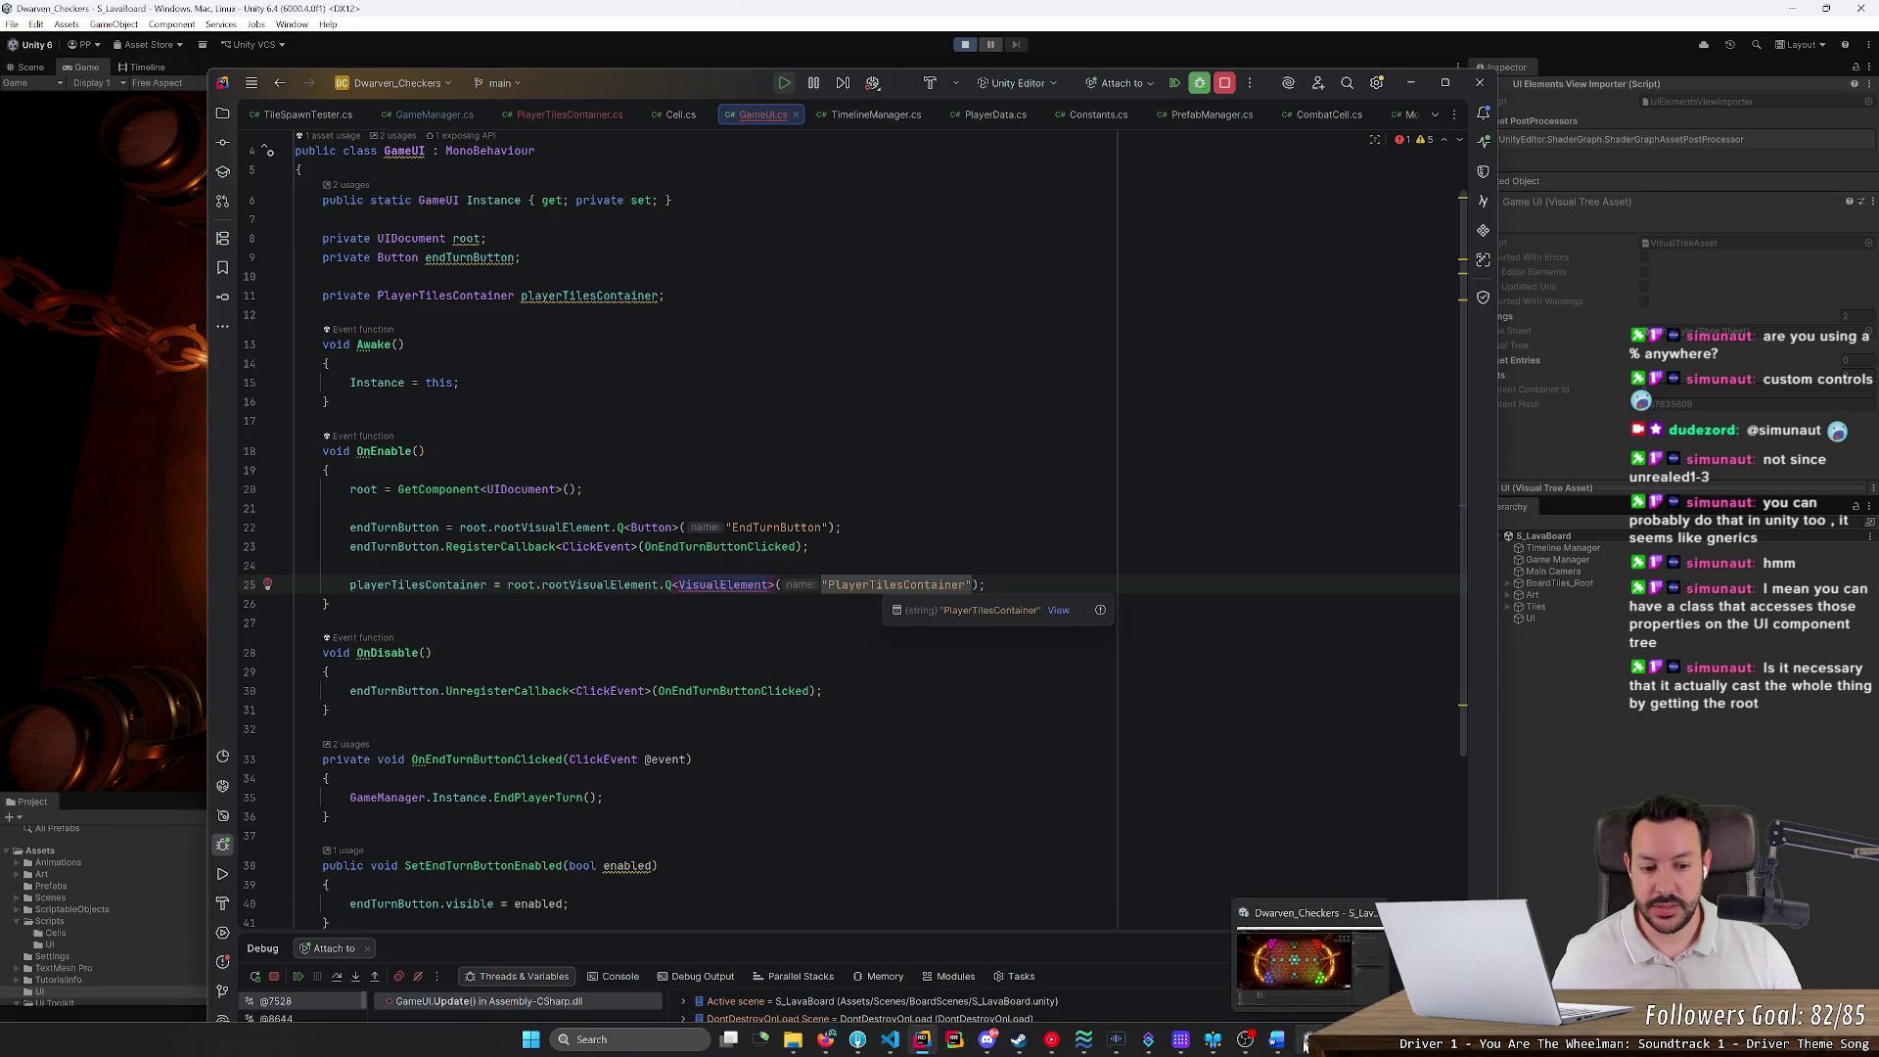
click(1293, 964)
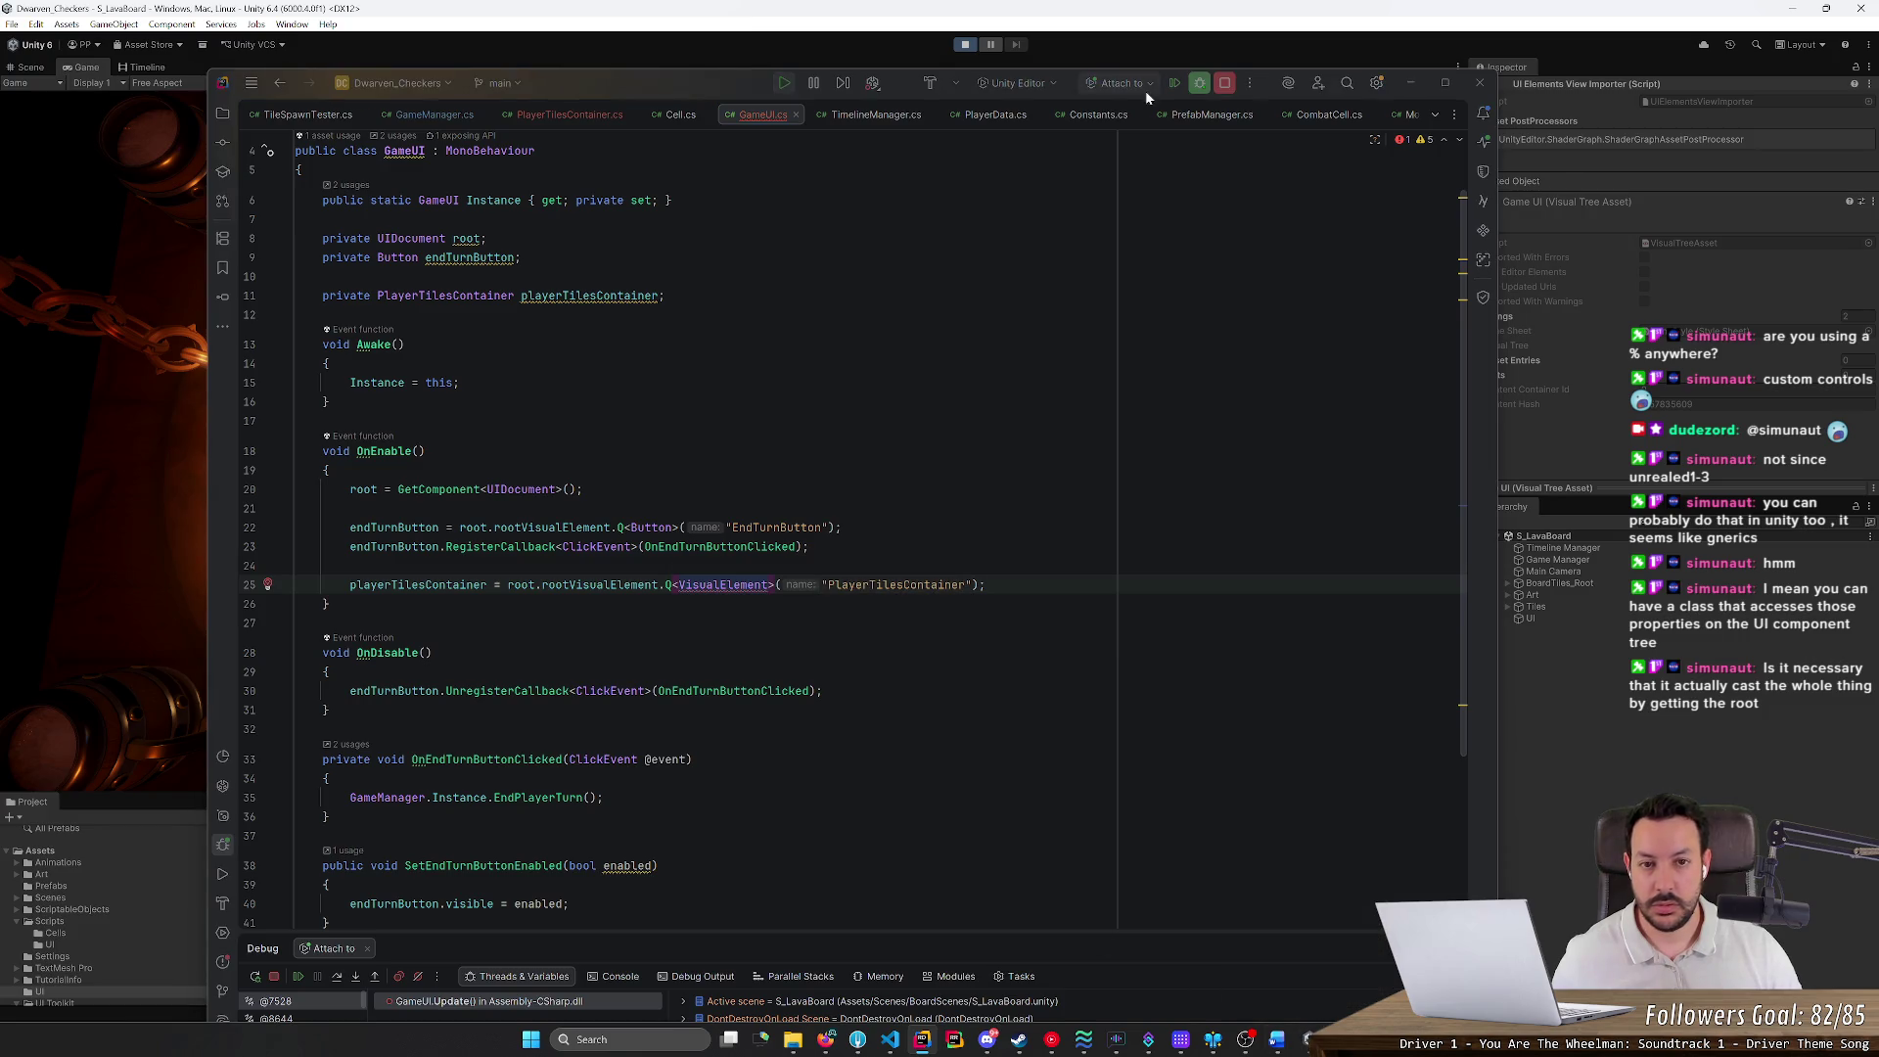
Stop the Rider debugging session
click(1425, 83)
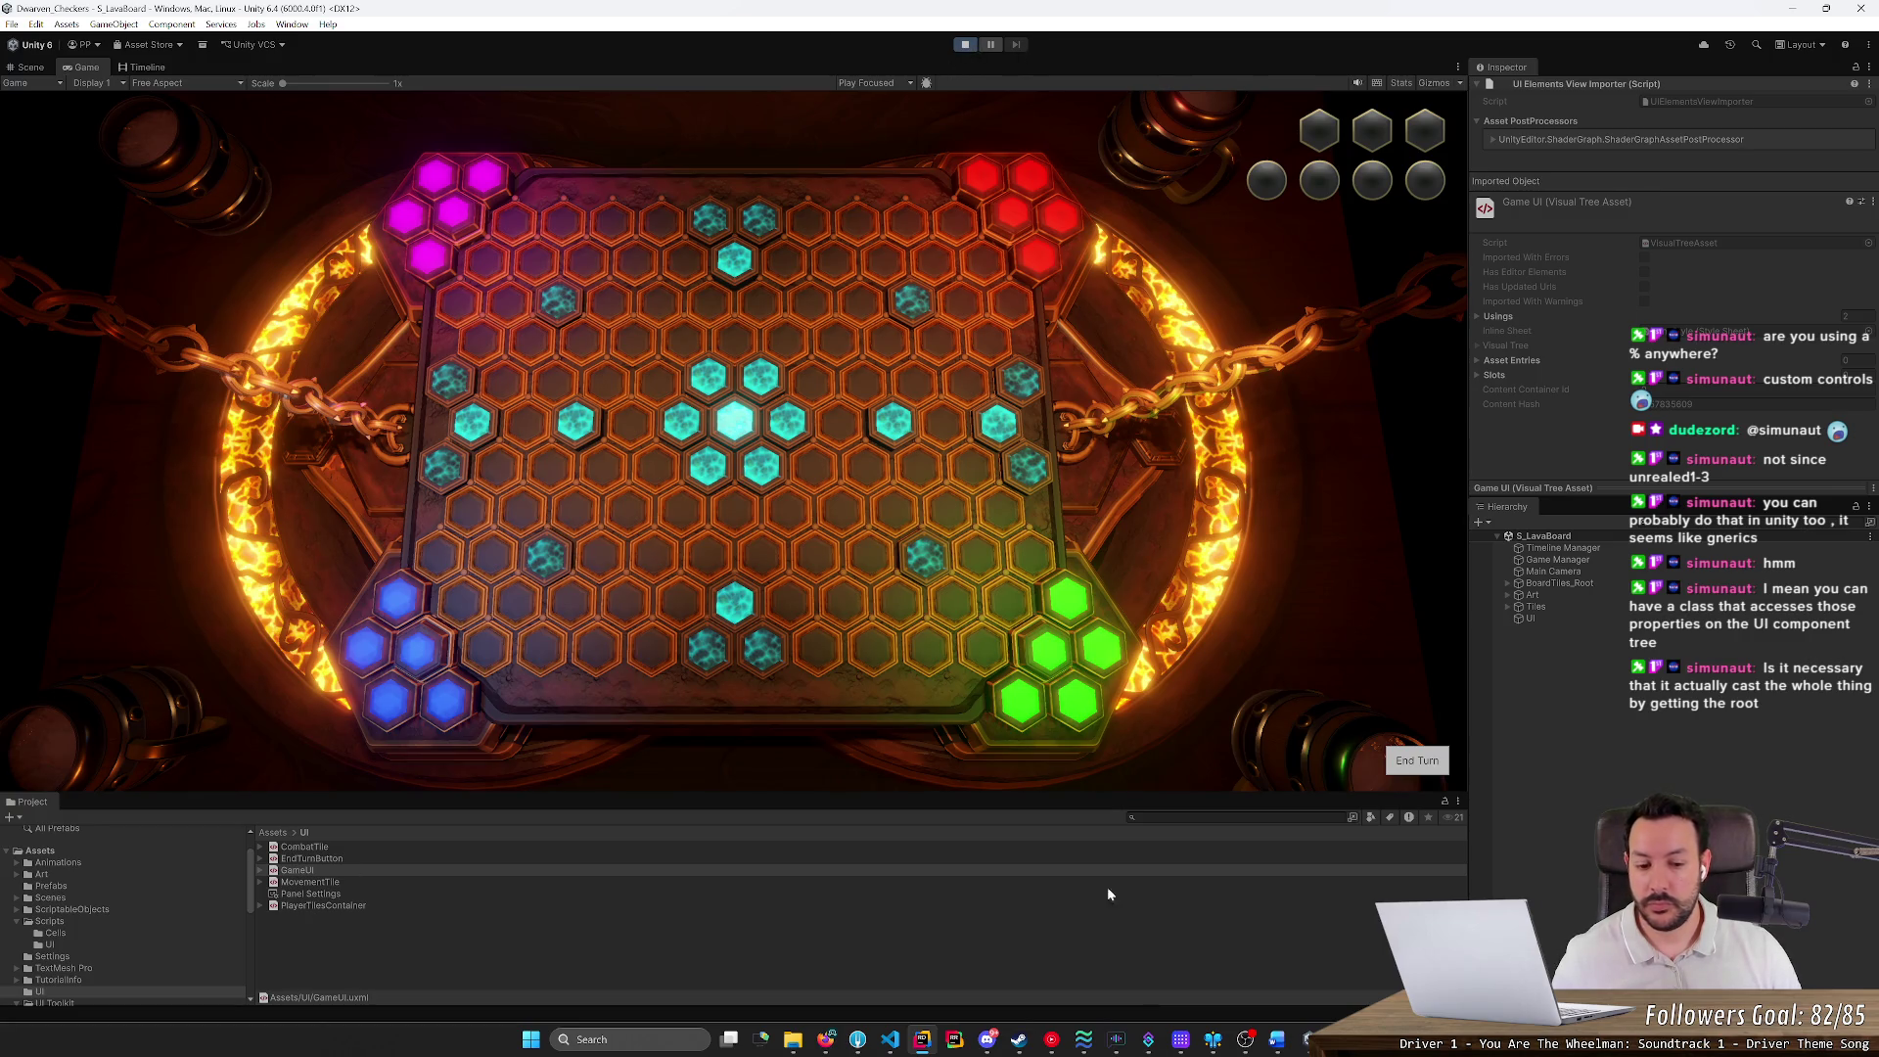
click(921, 1044)
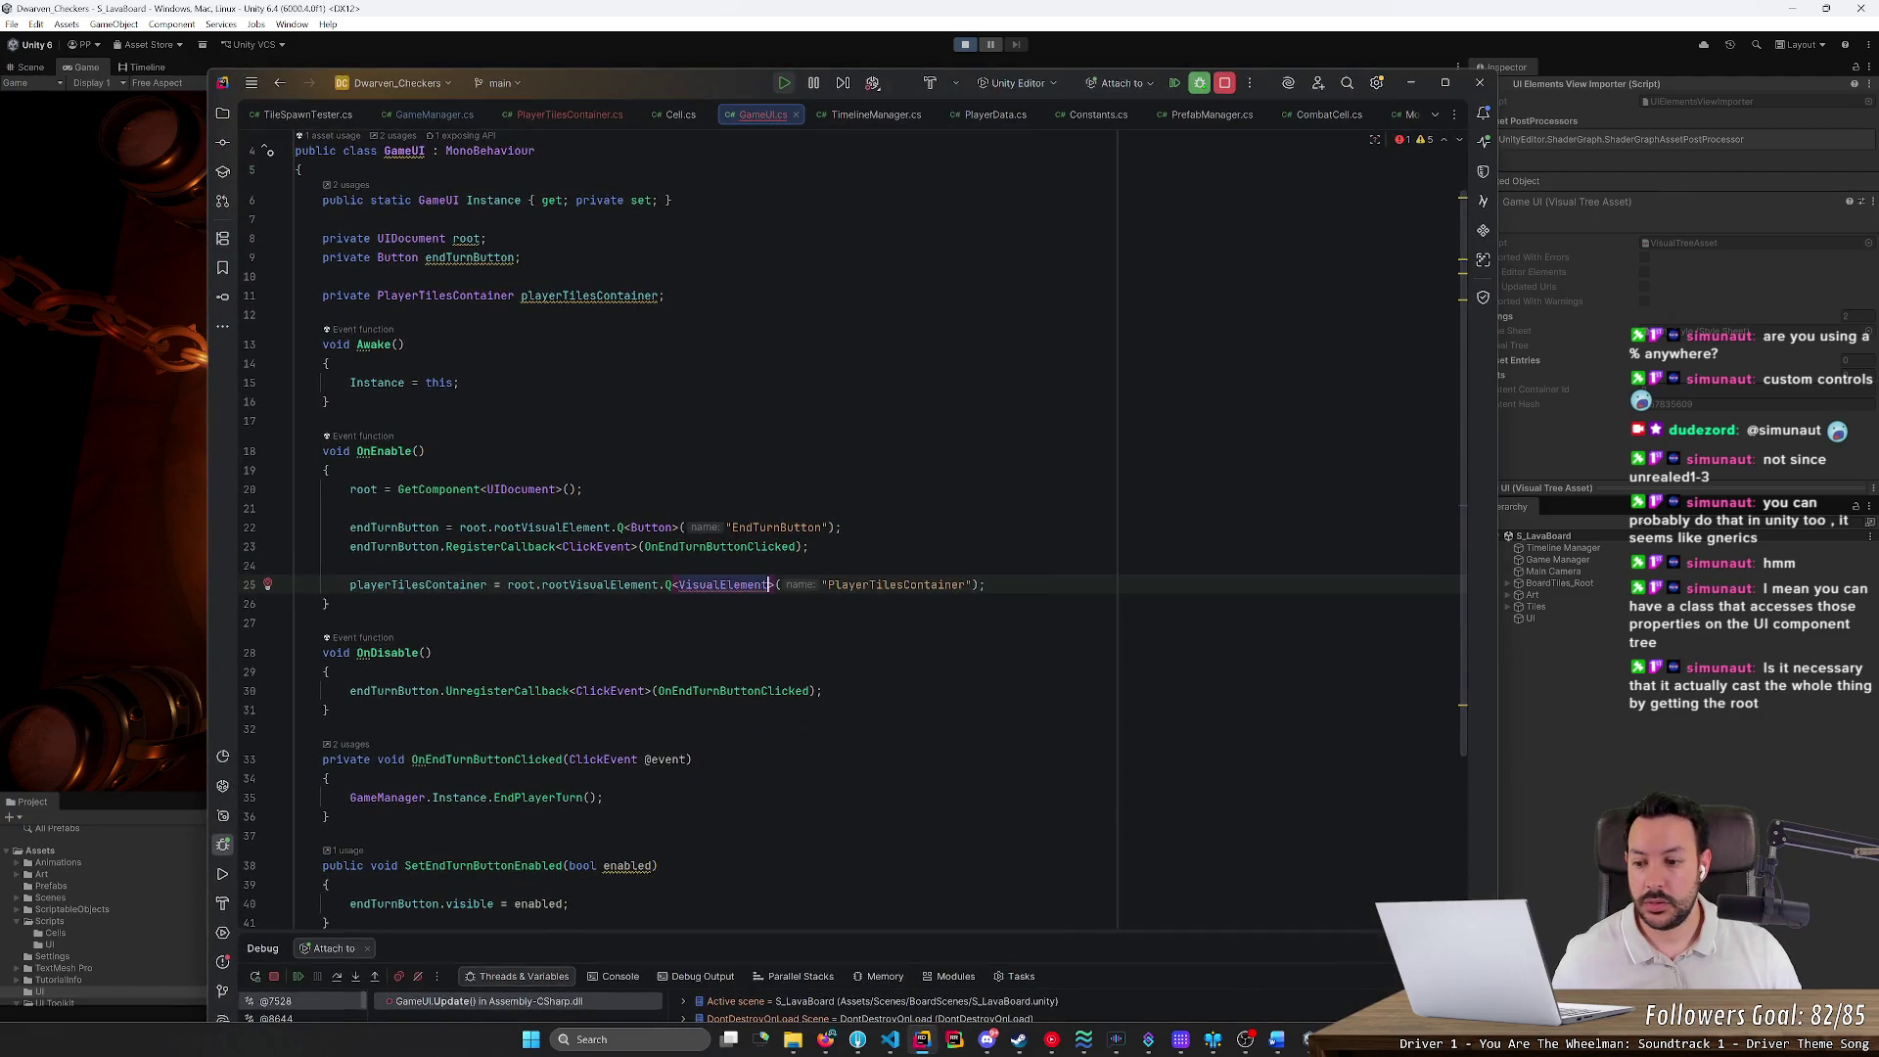
click(277, 977)
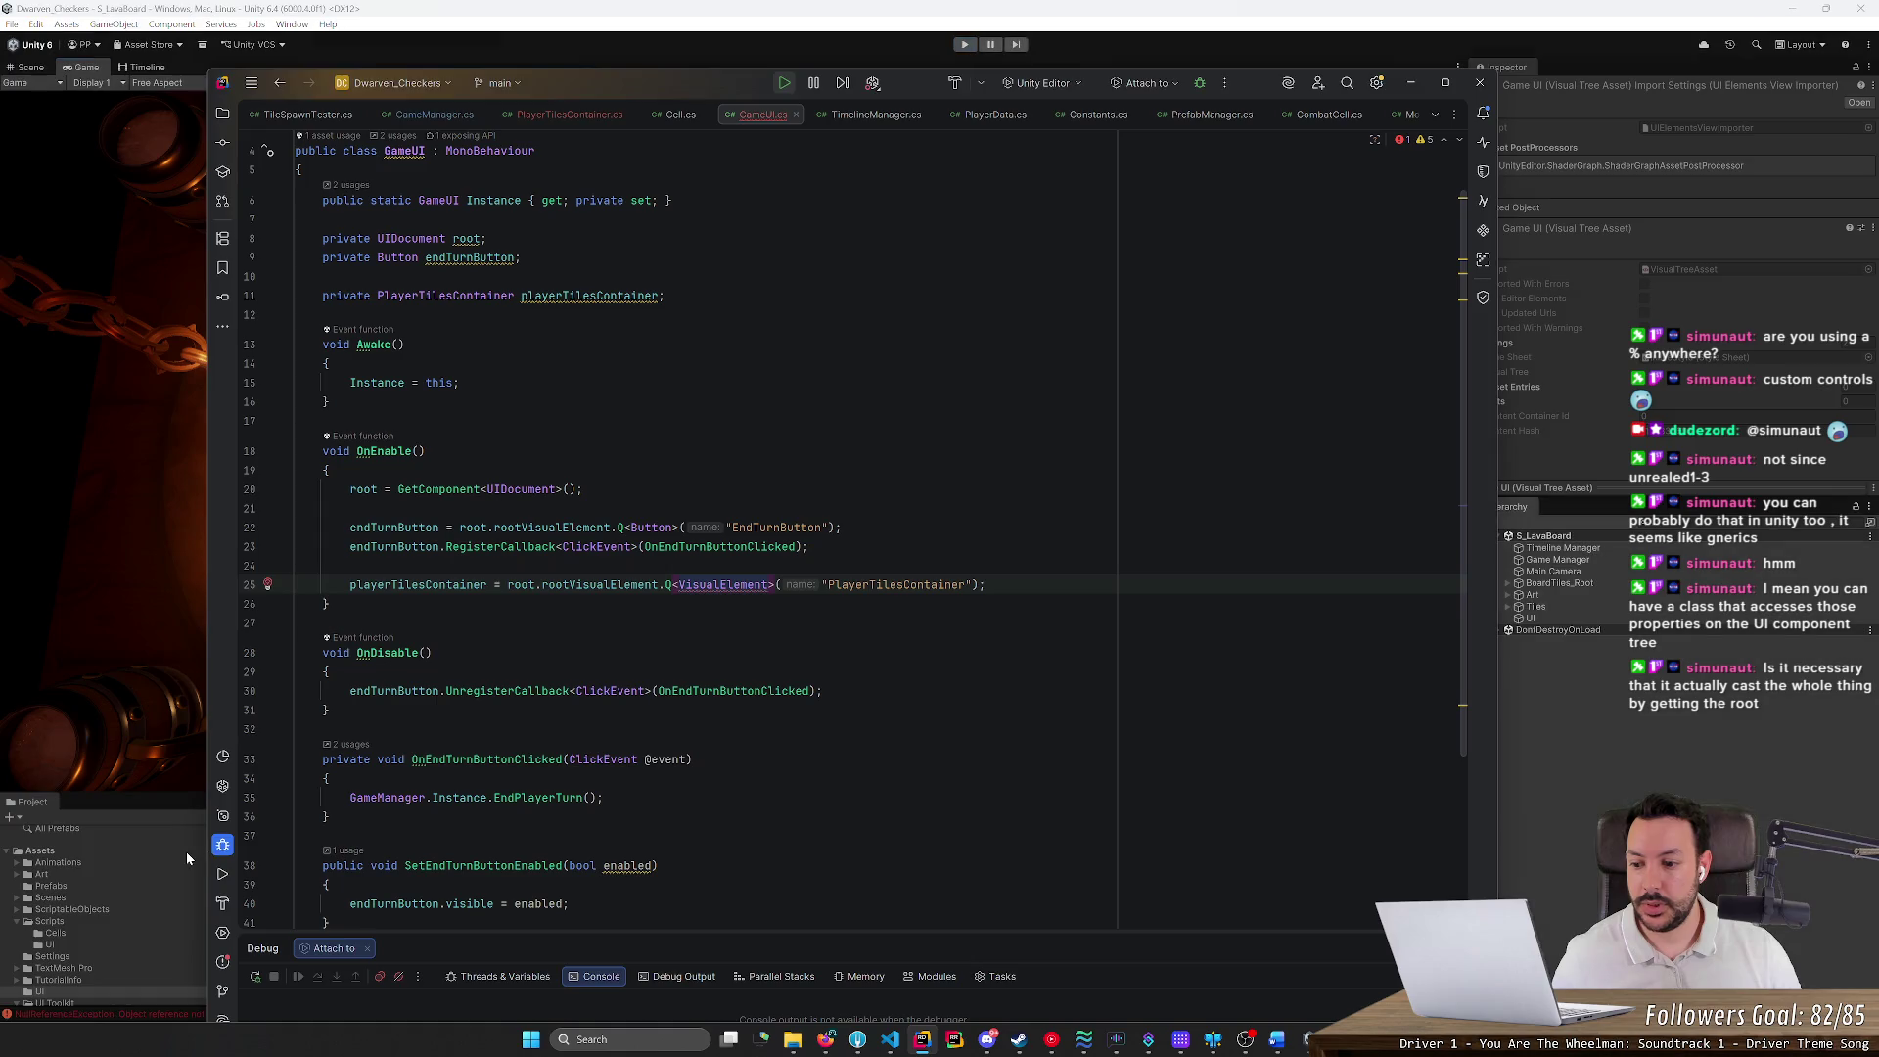
Open PlayerTilesContainer.uxml from Assets > UI in UI Builder
click(186, 852)
scroll(350, 942, down, 1)
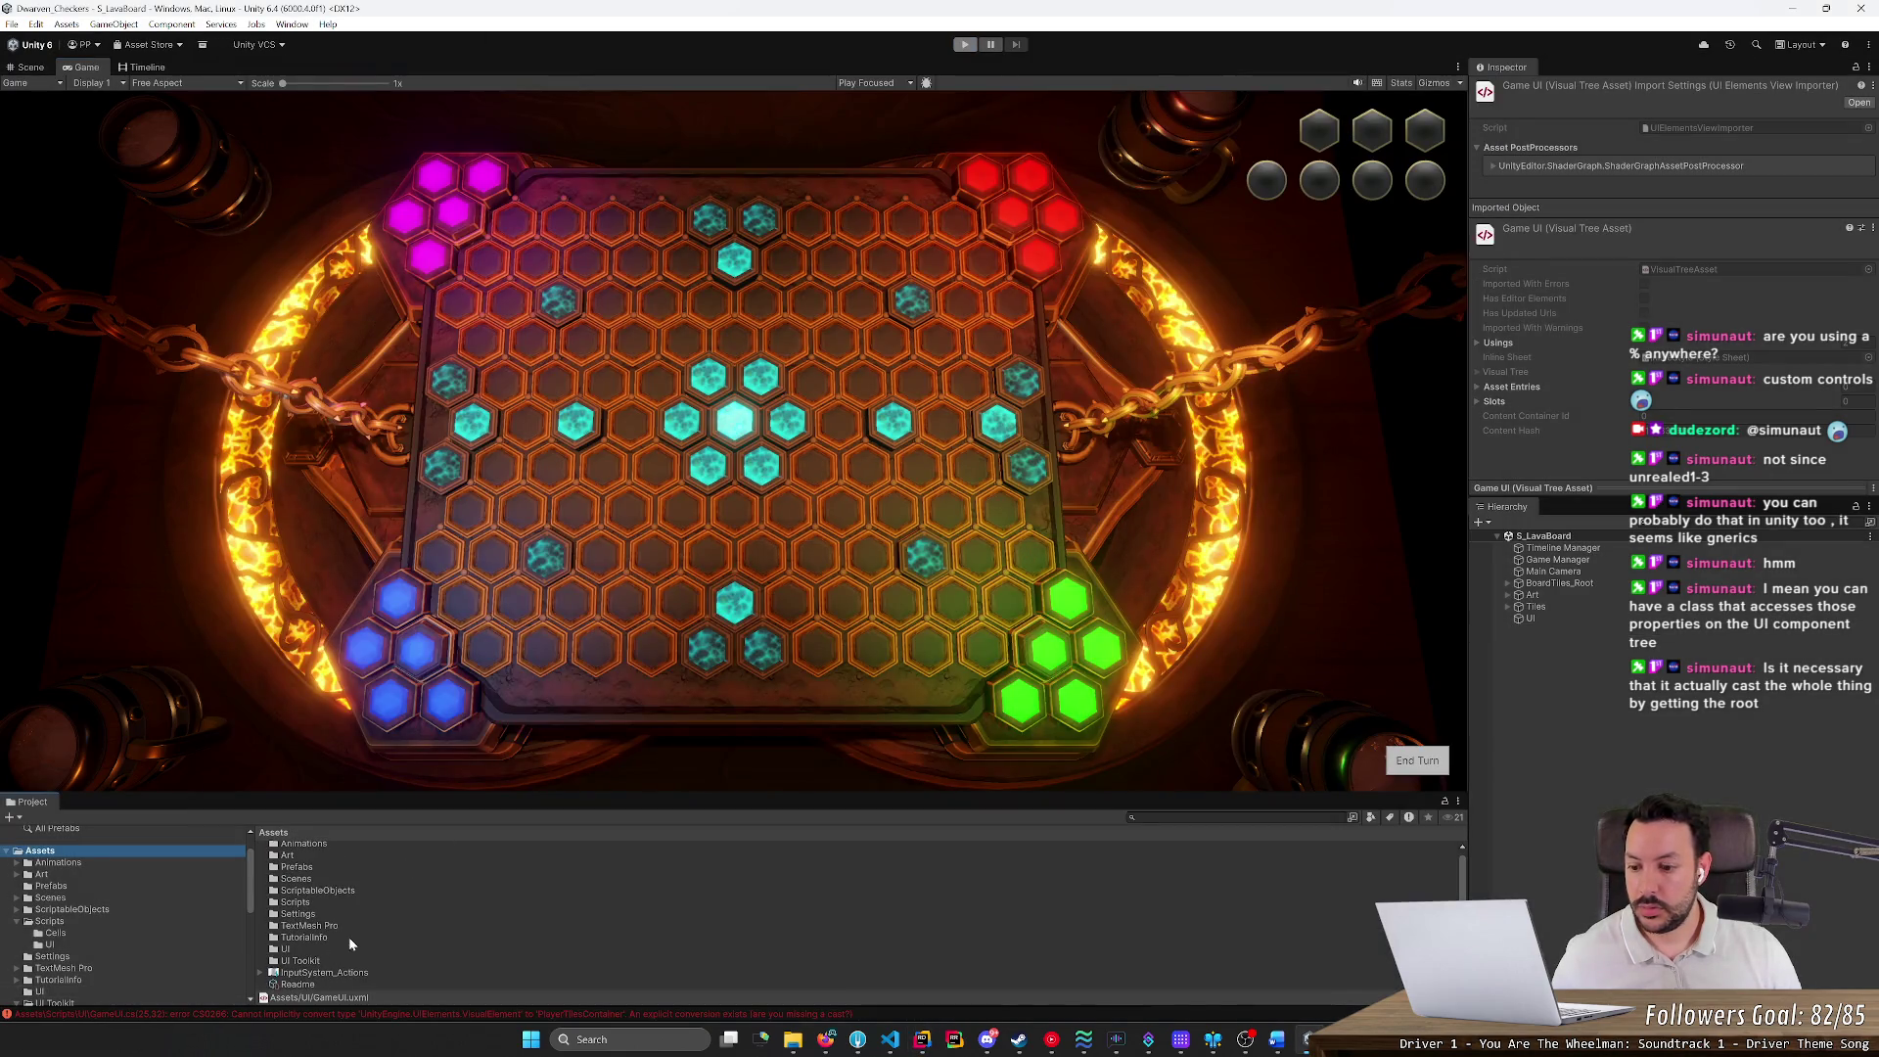
click(51, 945)
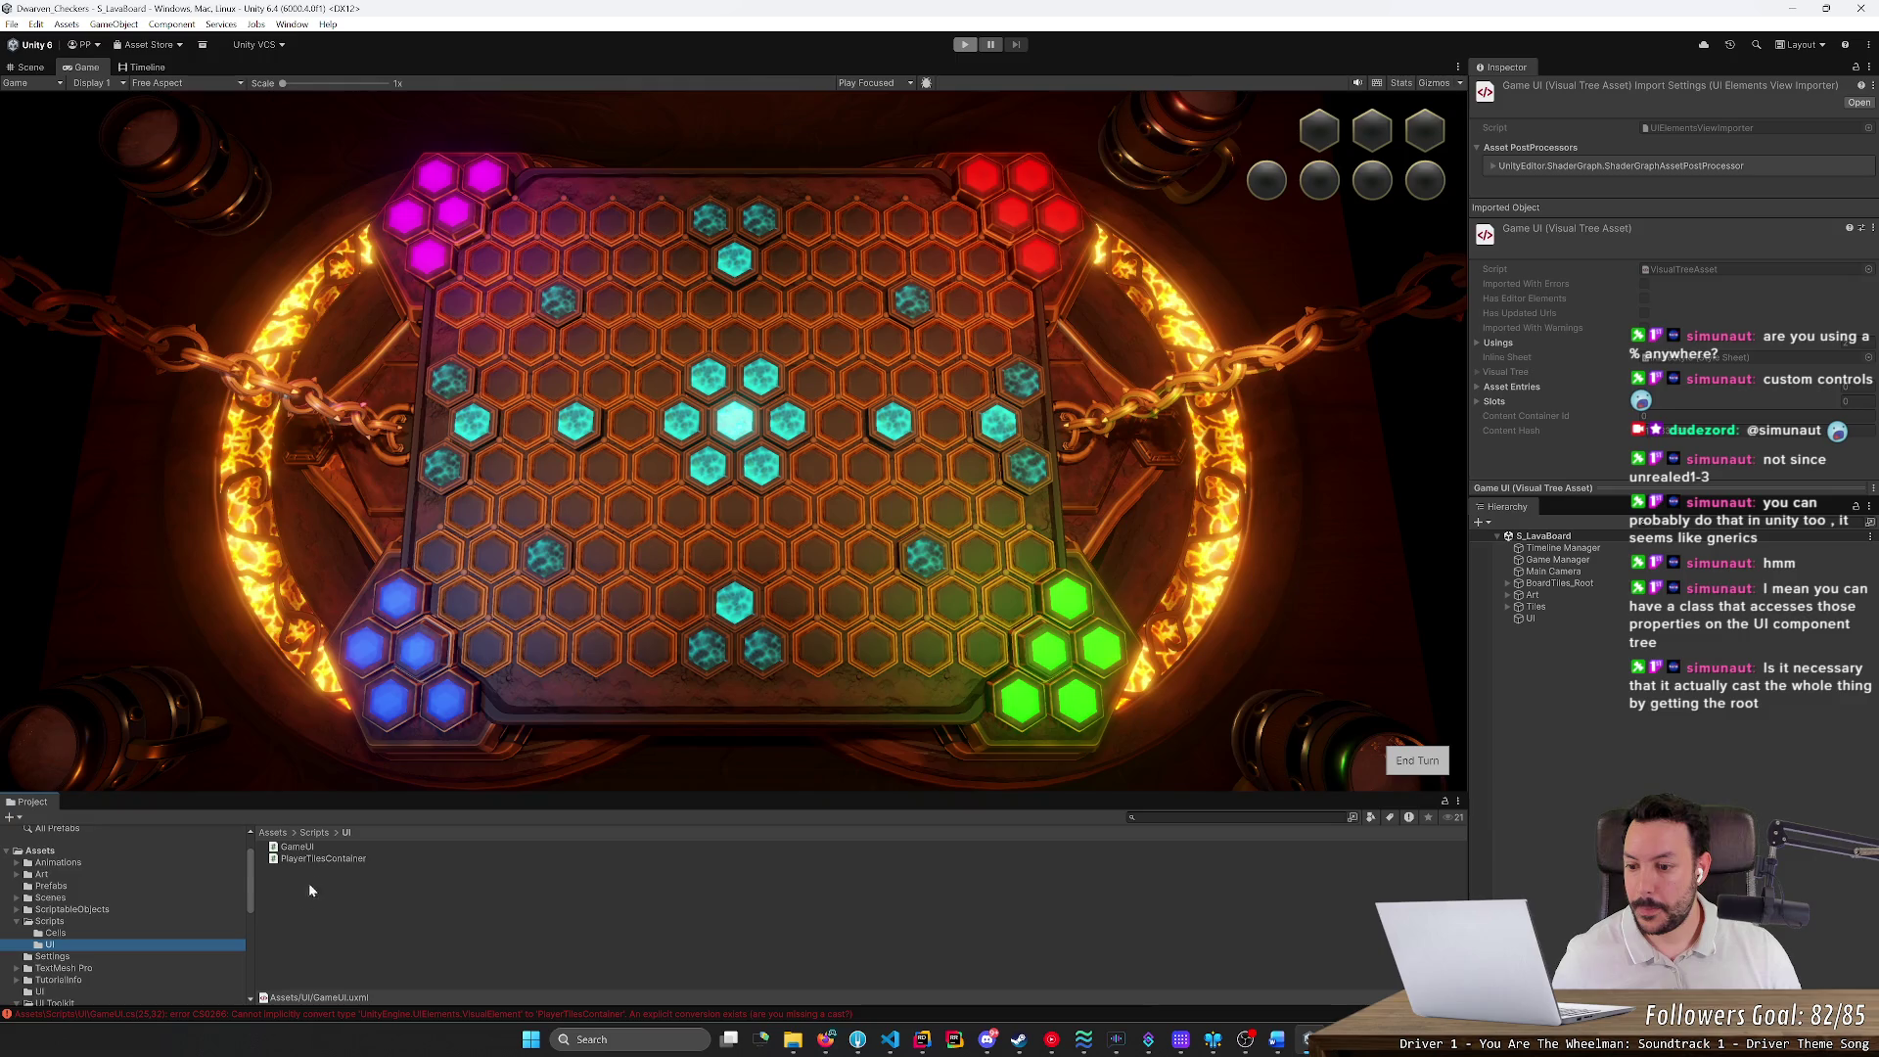
click(16, 922)
scroll(36, 875, down, 3)
click(37, 880)
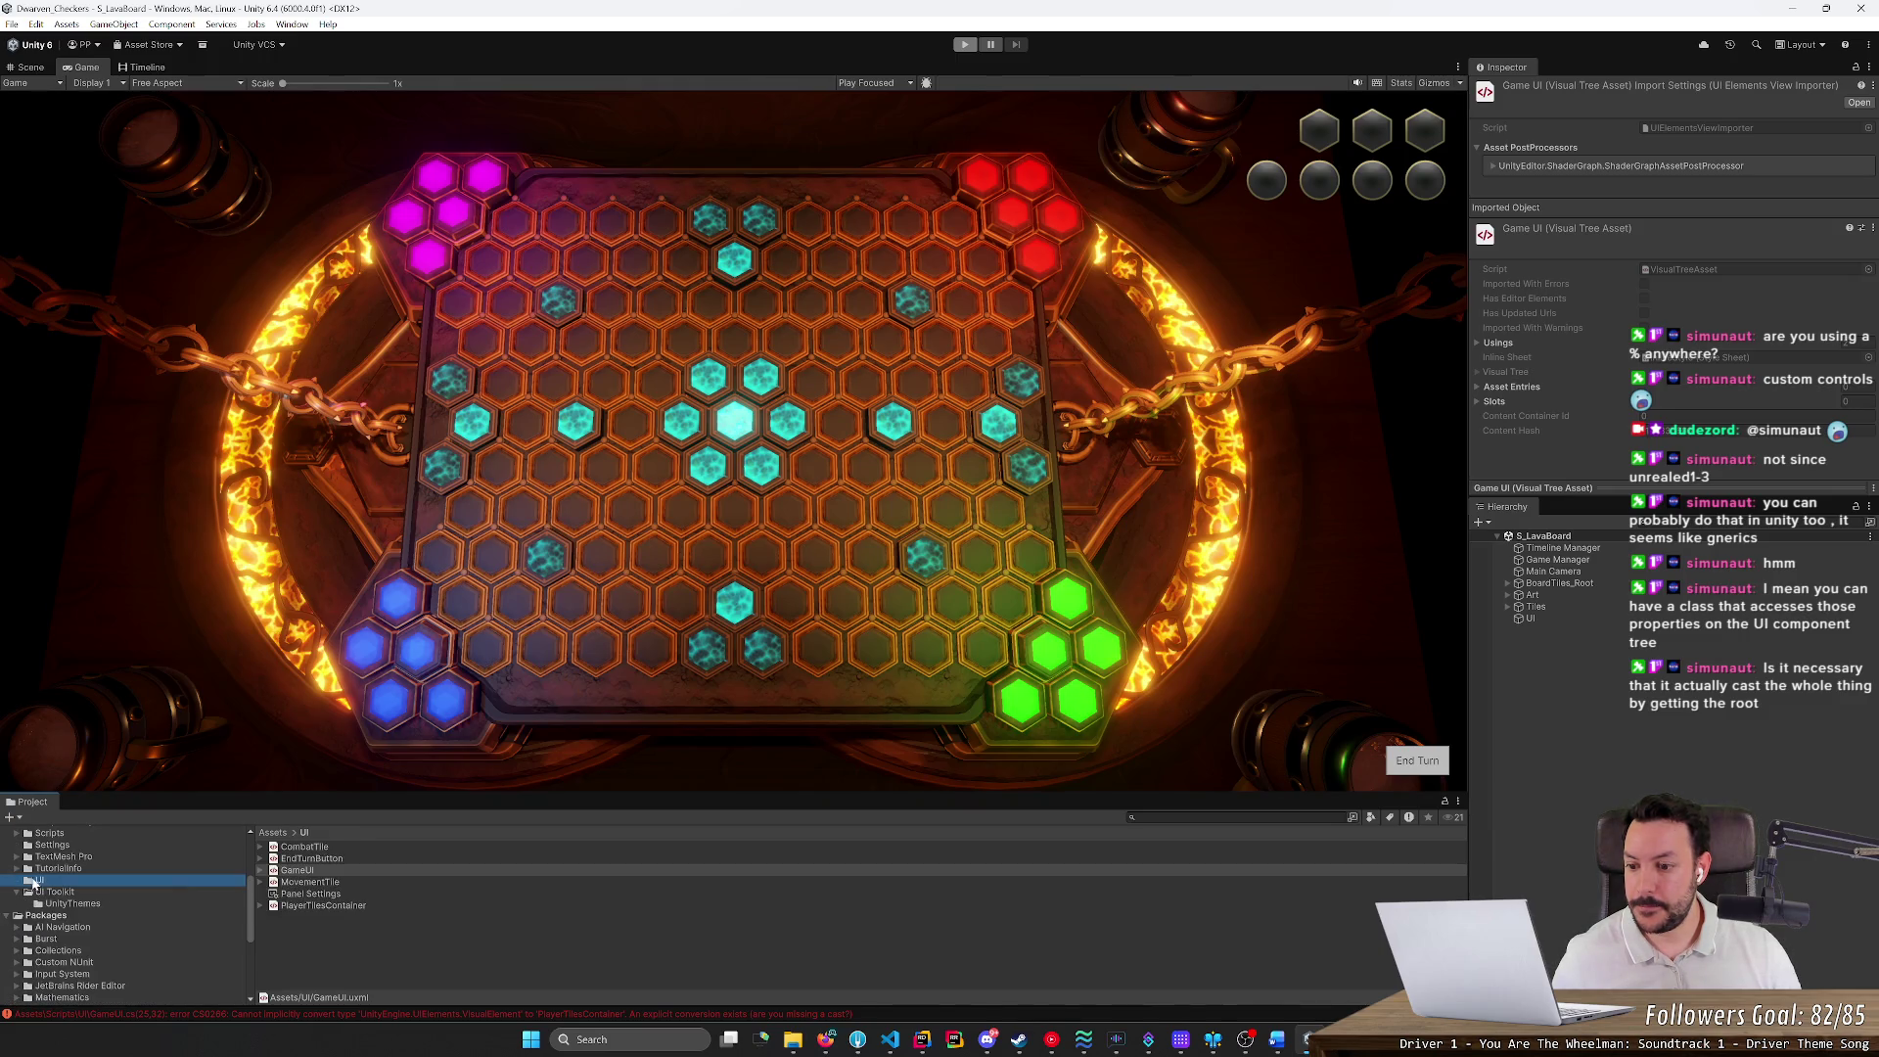
double_click(314, 906)
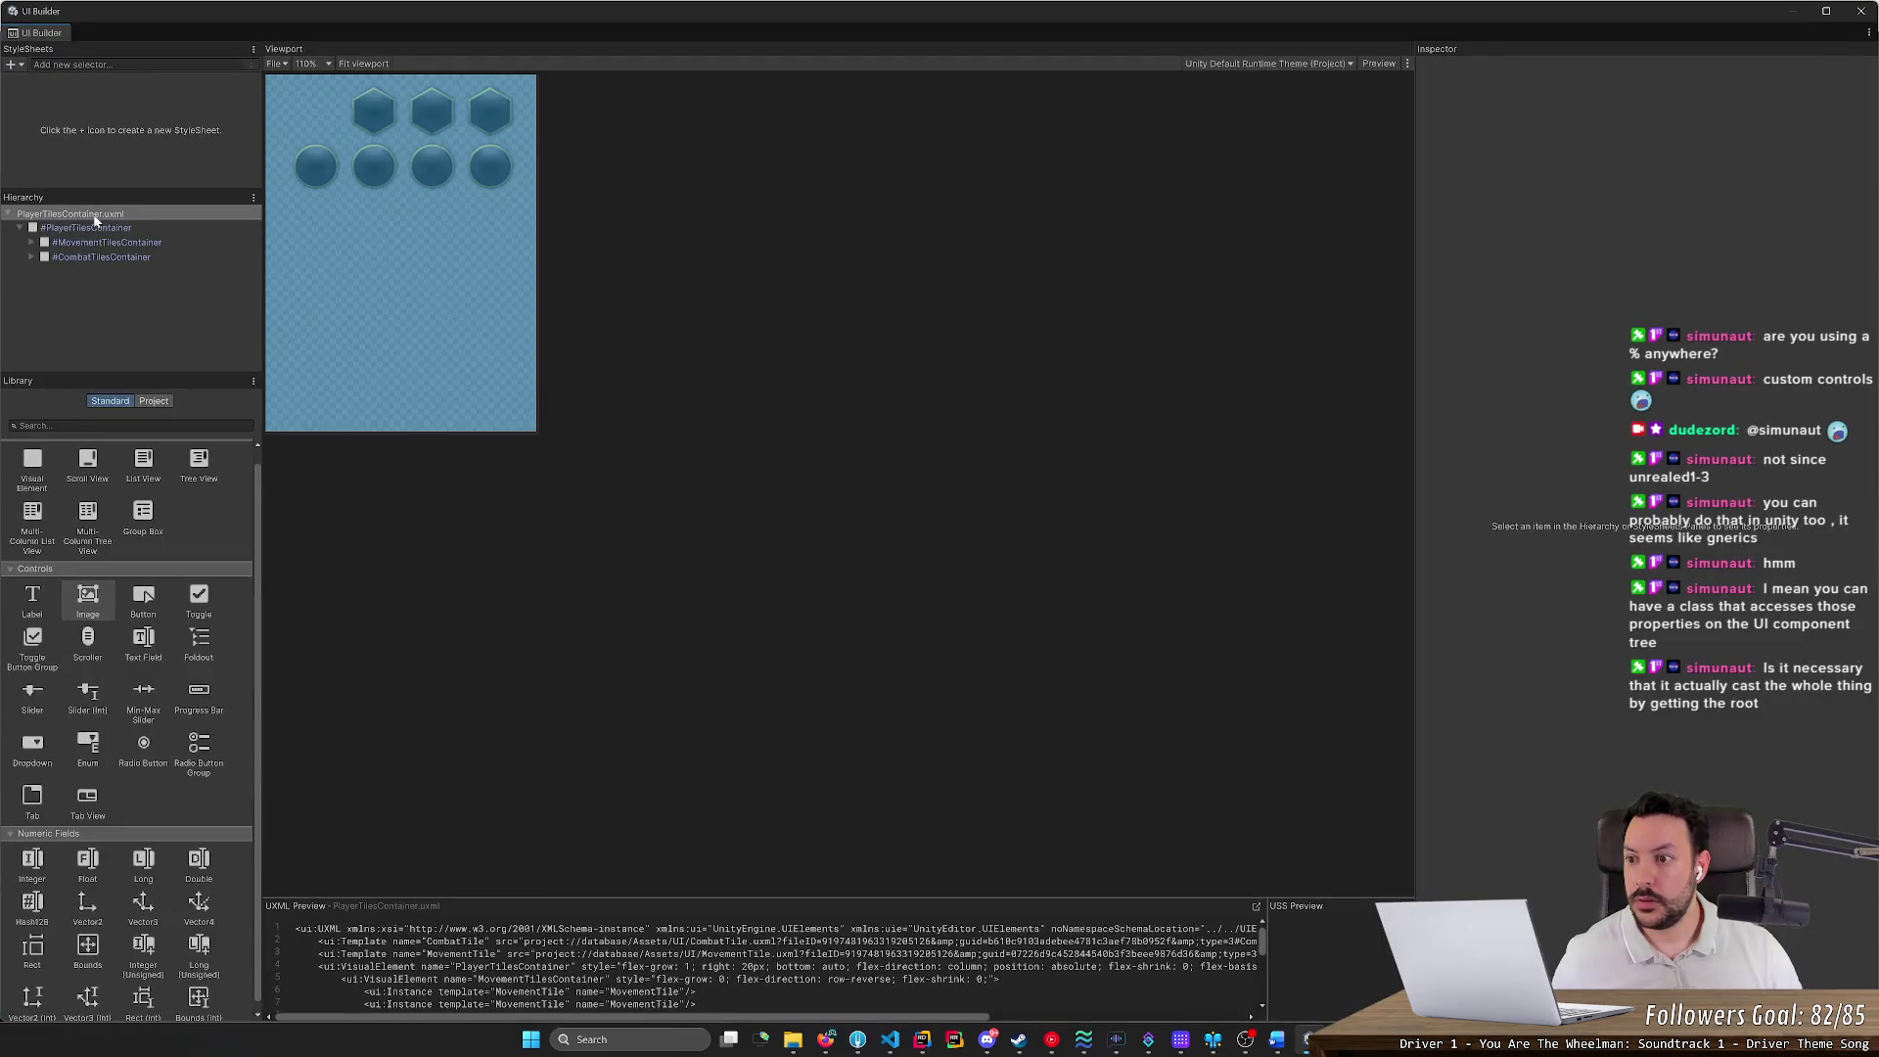
Browse the Library's project documents down to the UXML files in the UI folder
click(63, 229)
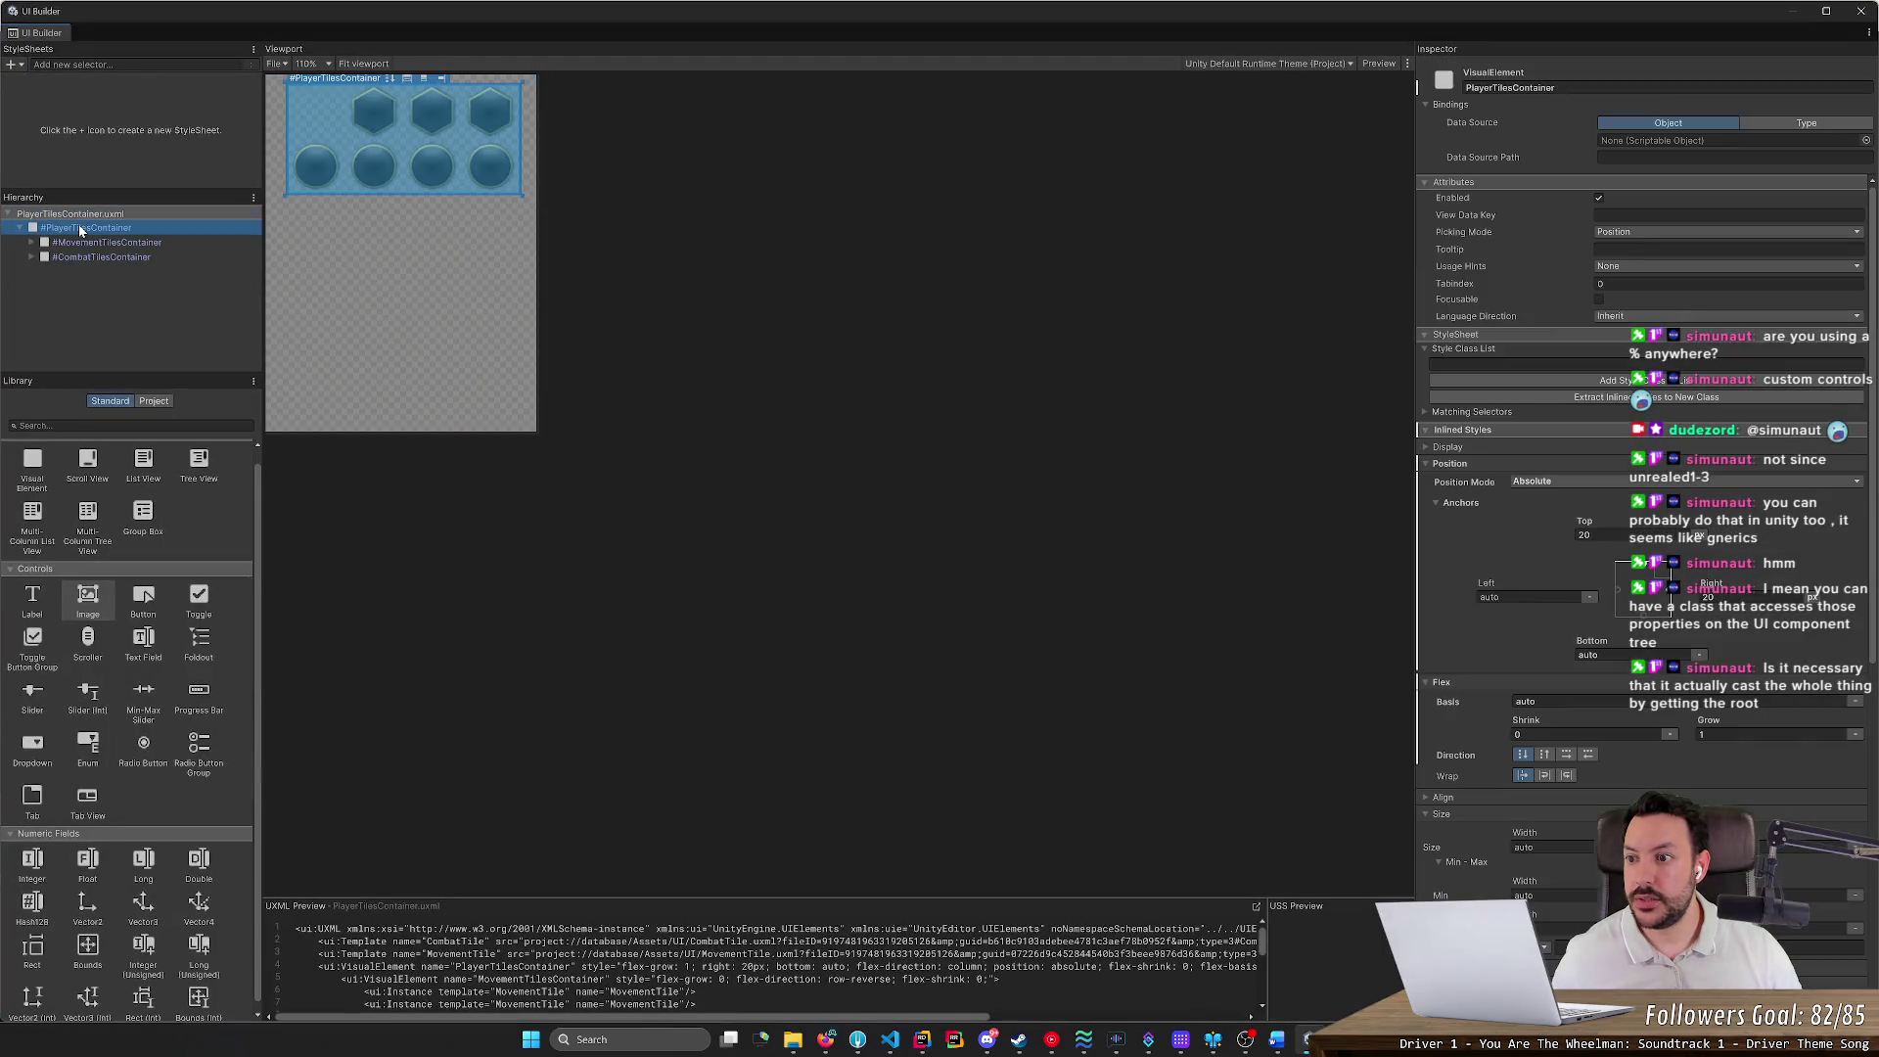
click(1488, 76)
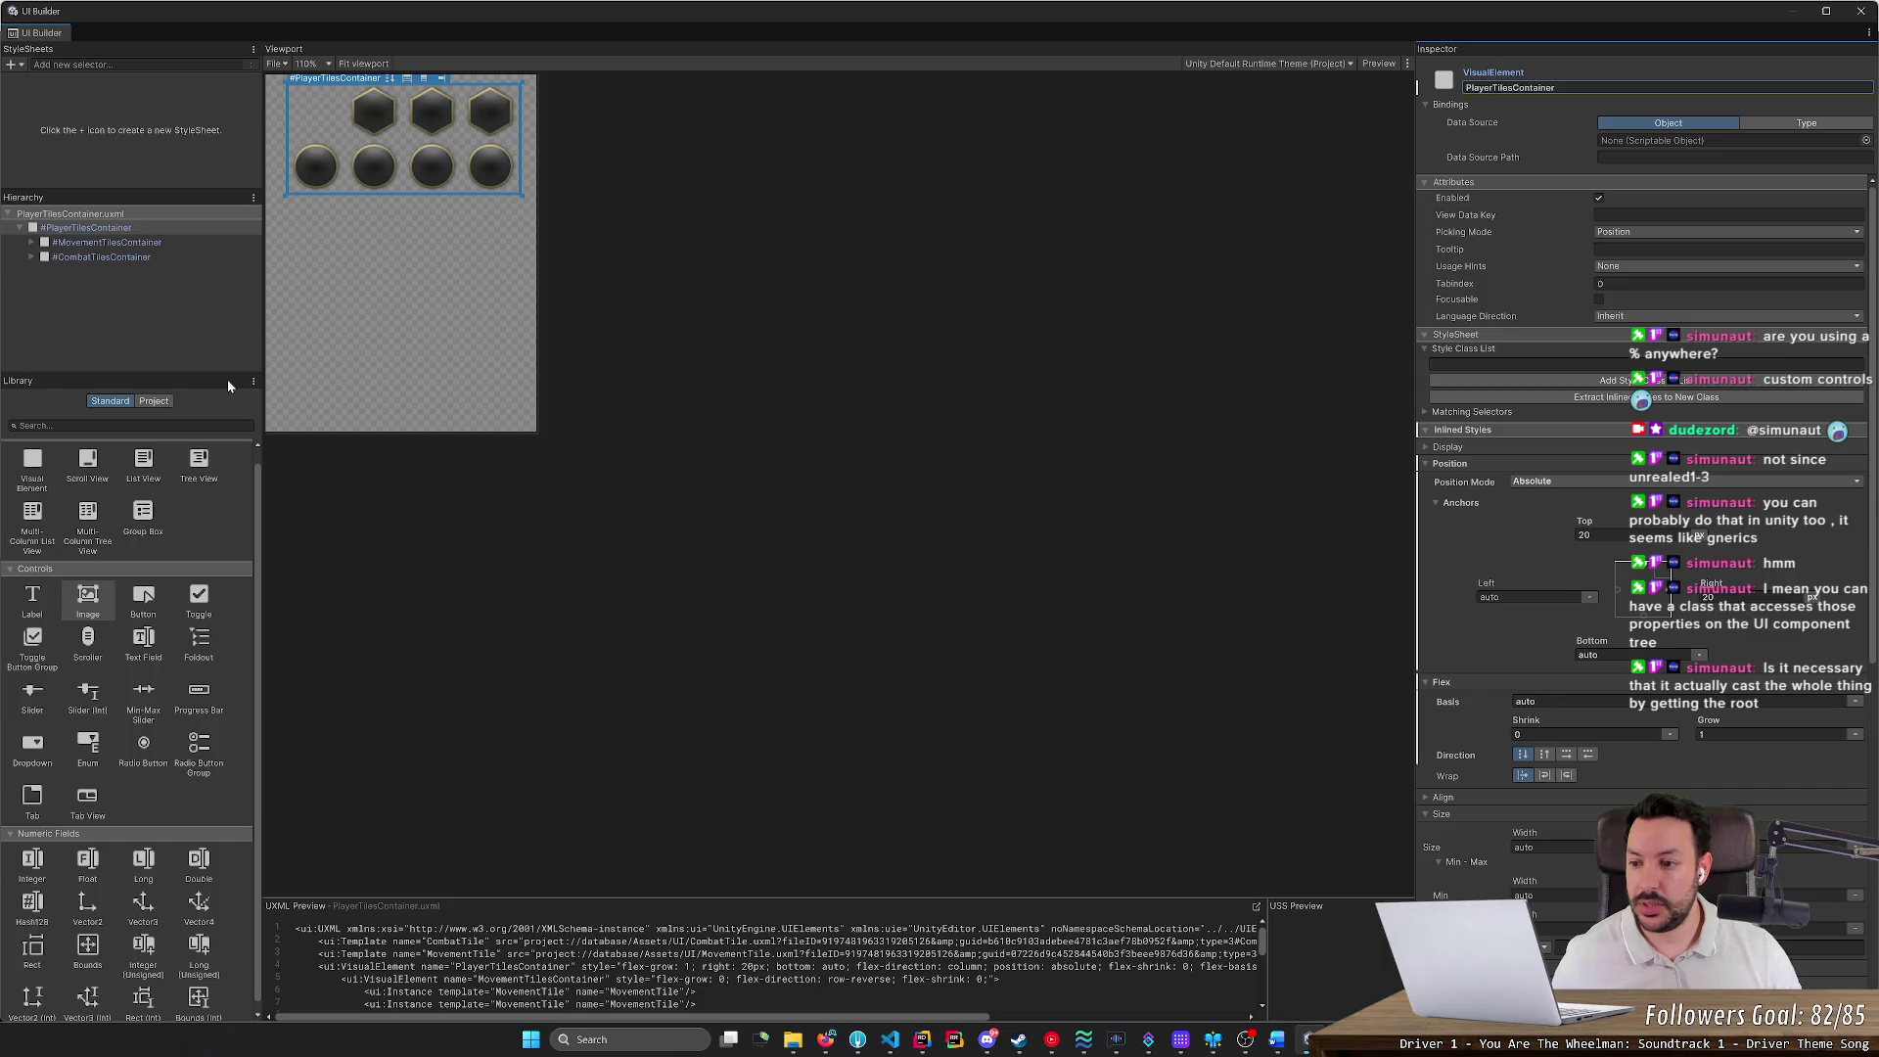
click(163, 401)
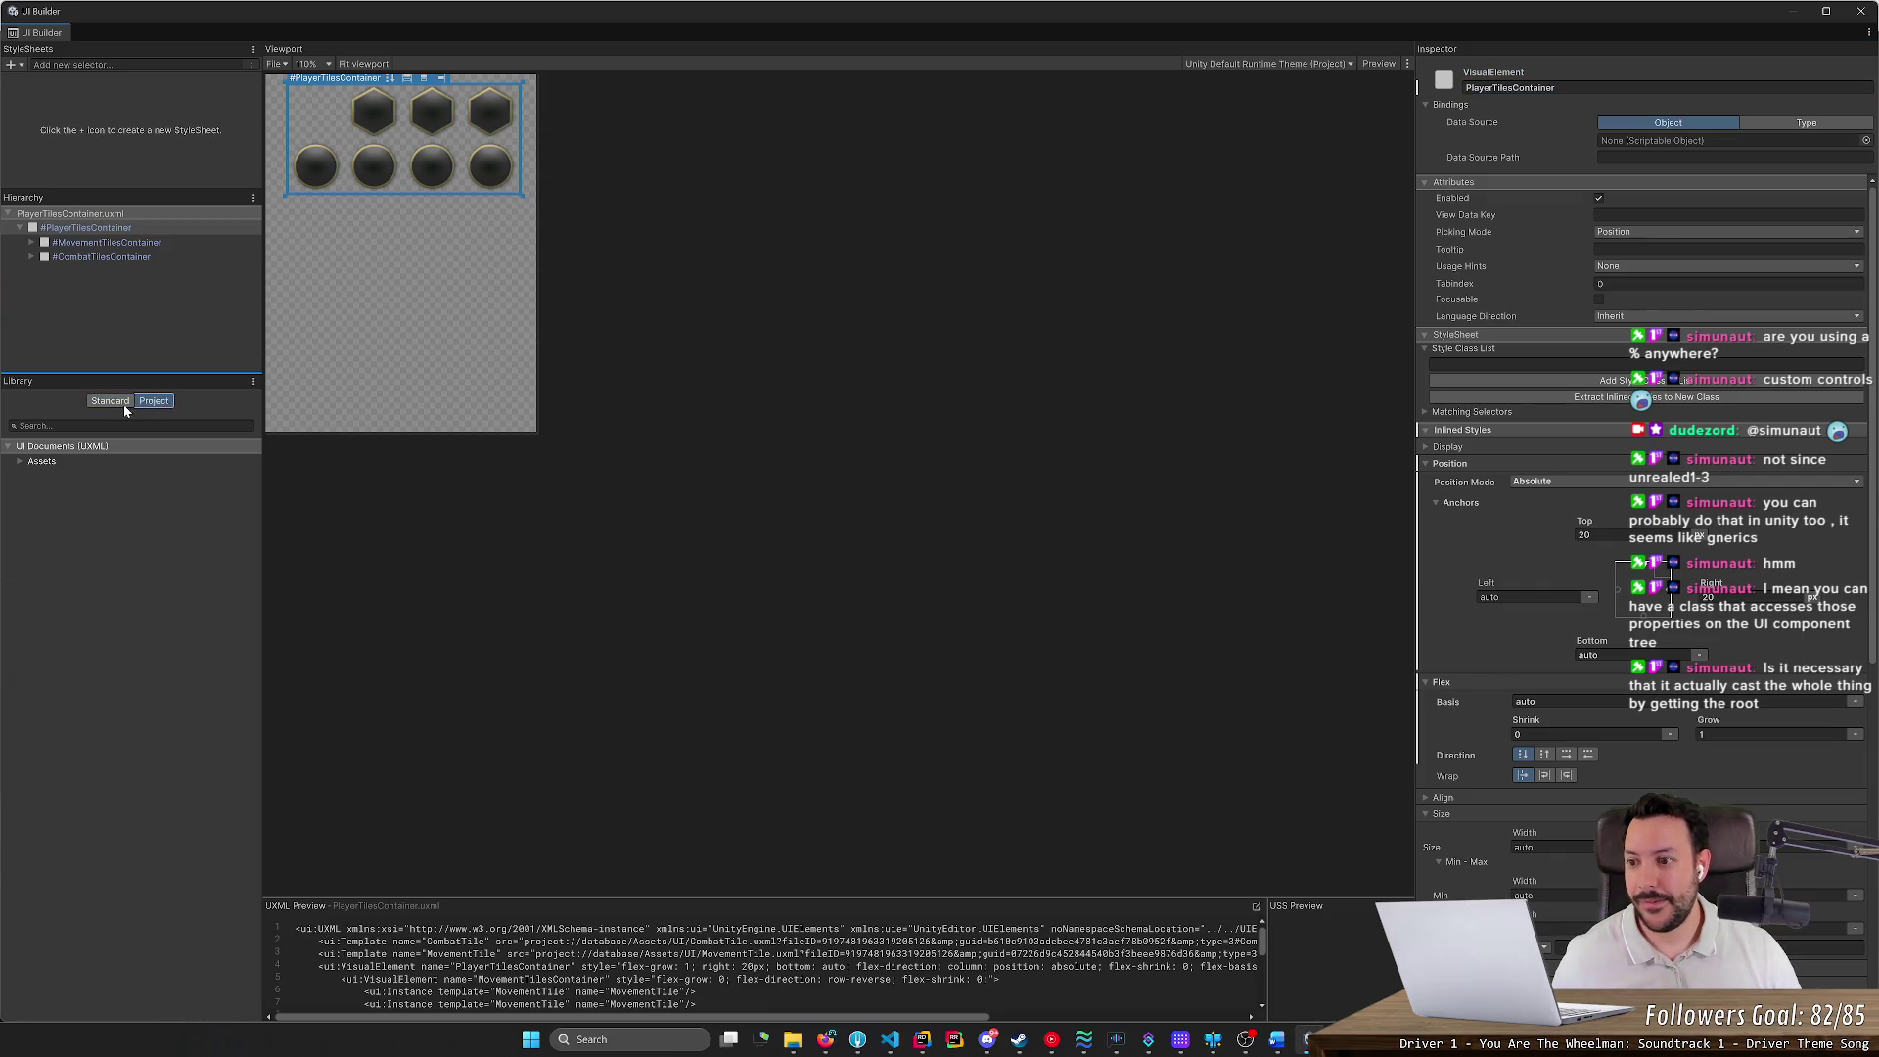
click(21, 463)
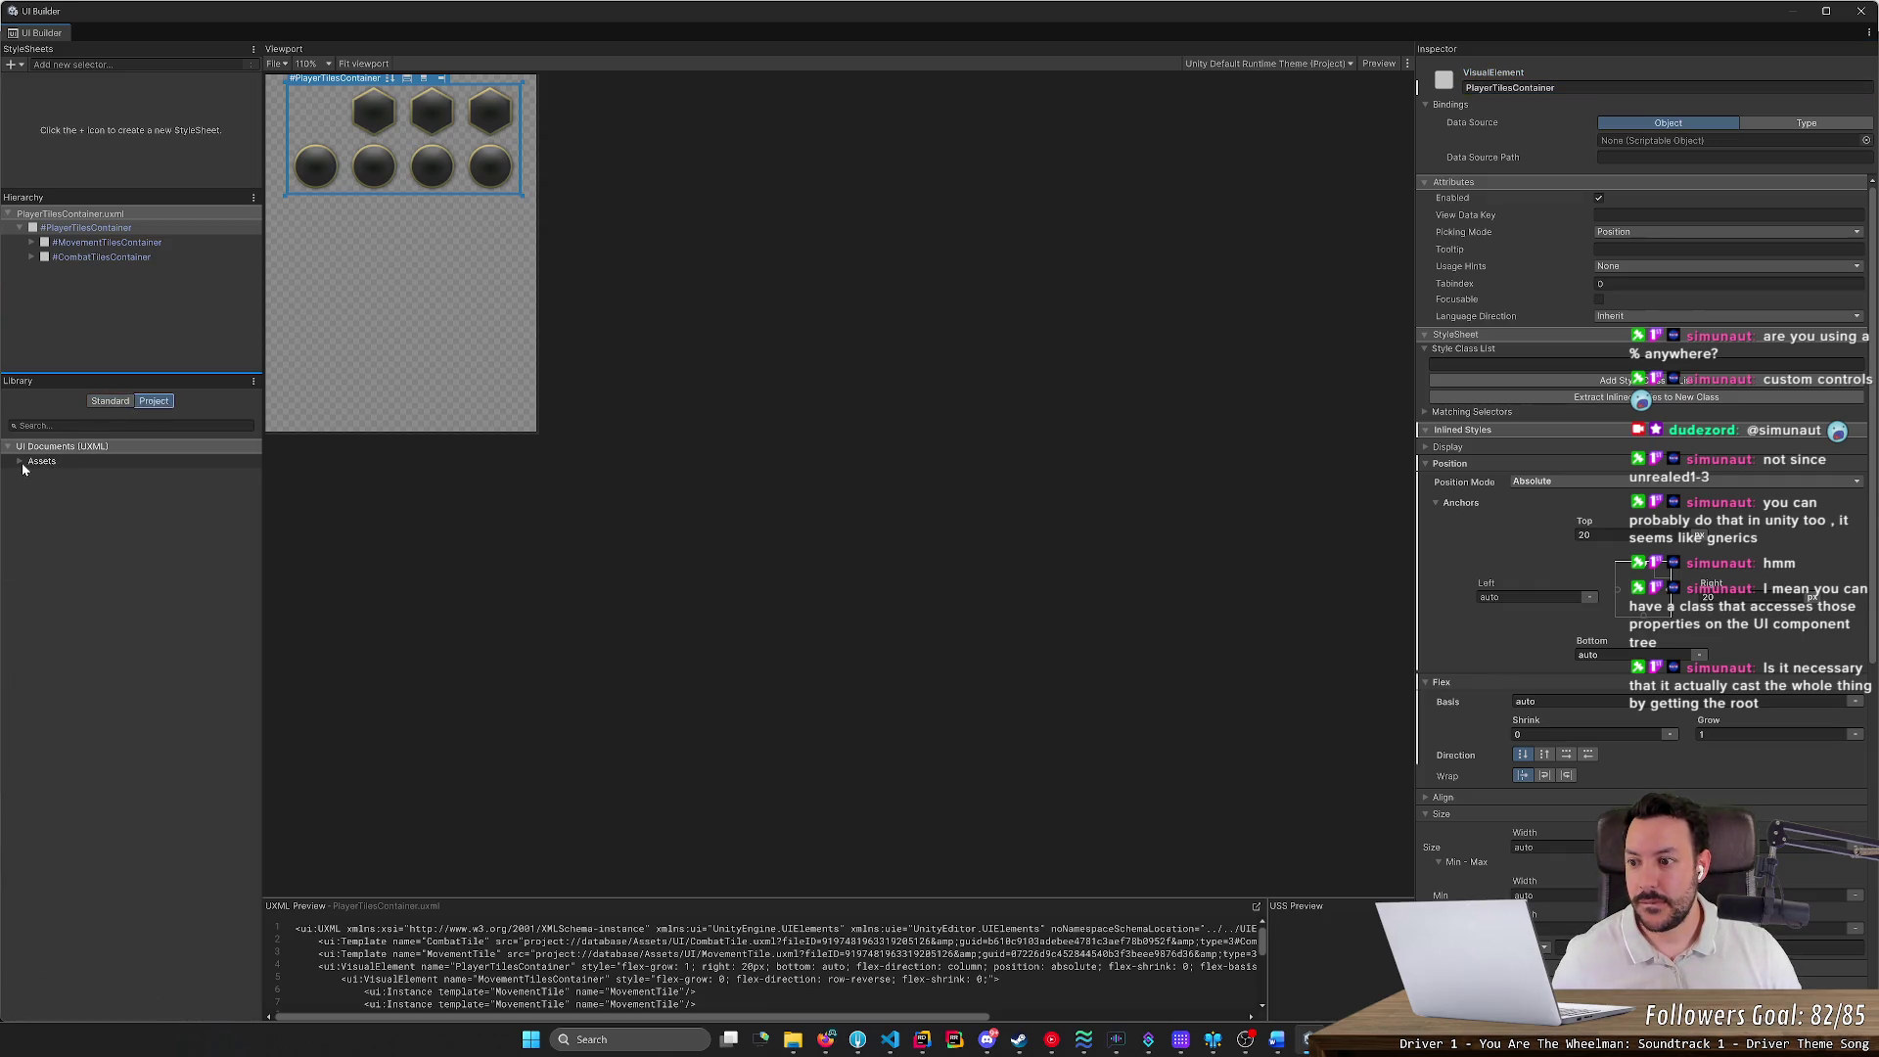
click(31, 475)
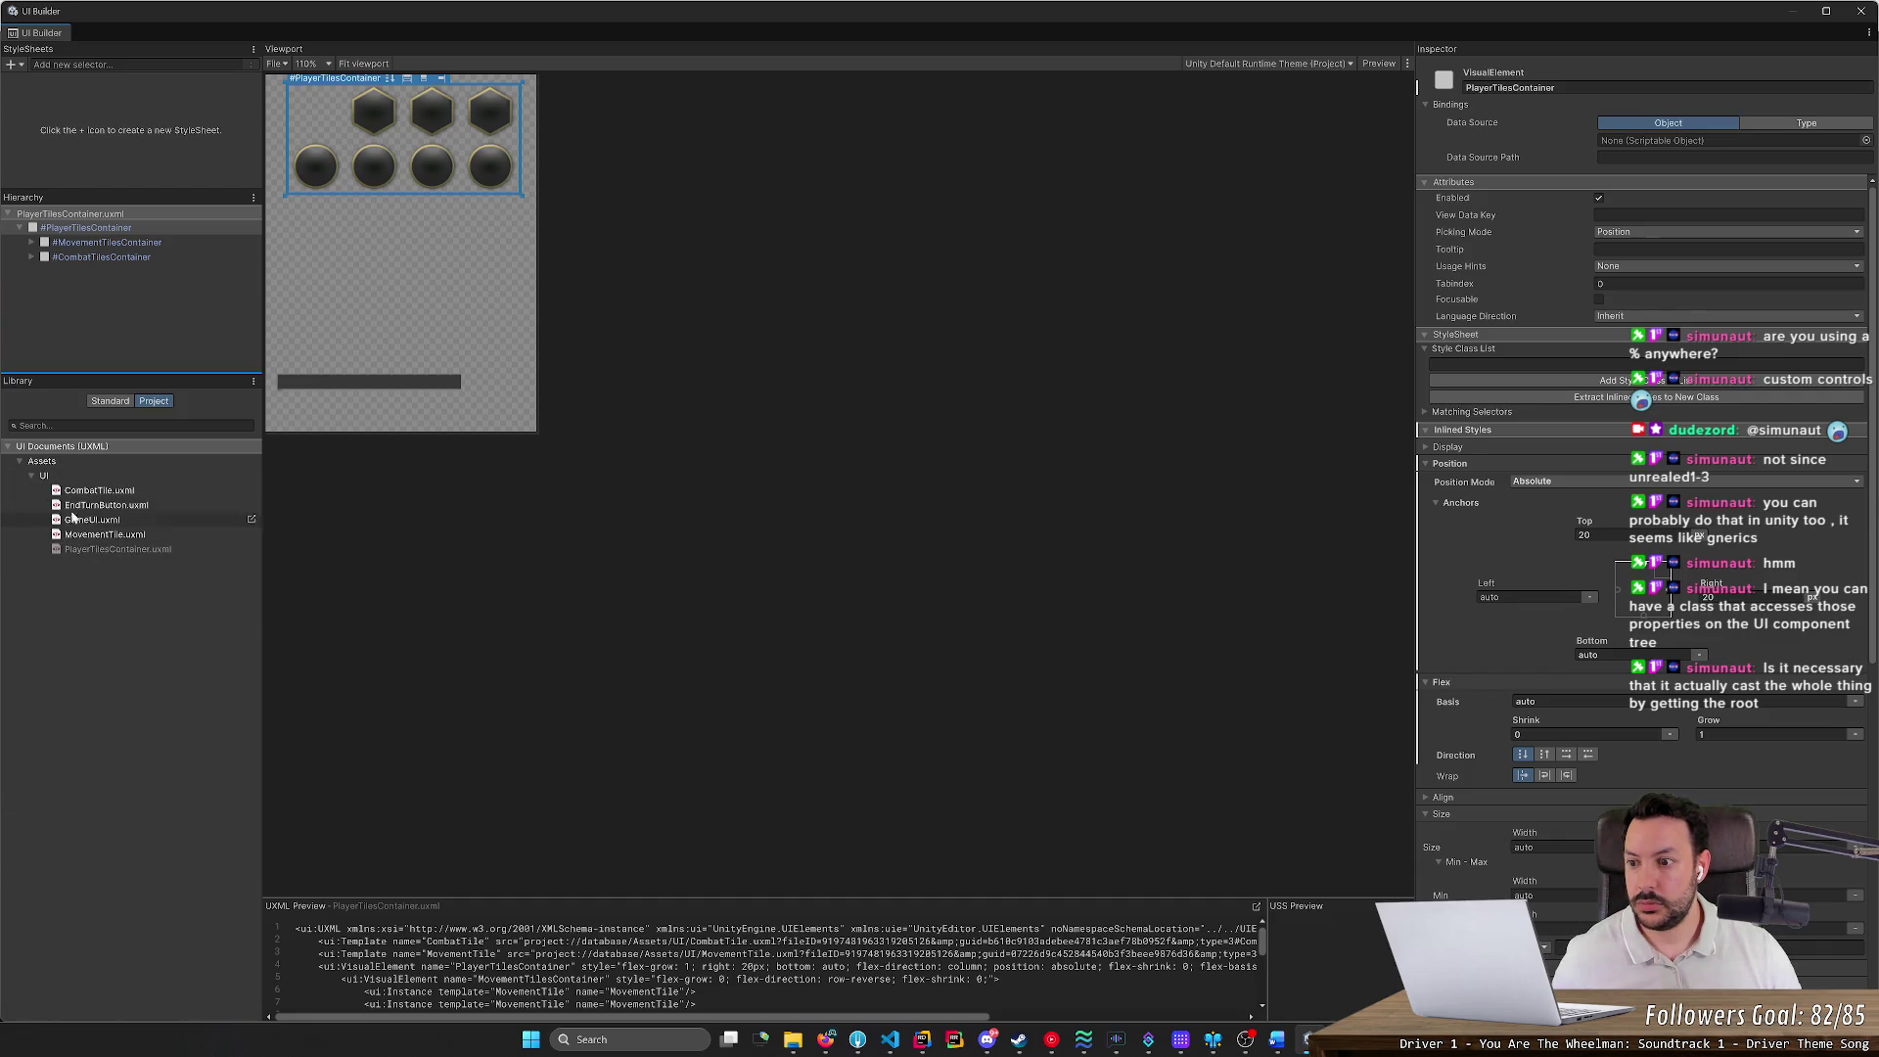
click(90, 403)
Search the Library for 'player' to list matching project documents
right_click(94, 316)
click(45, 425)
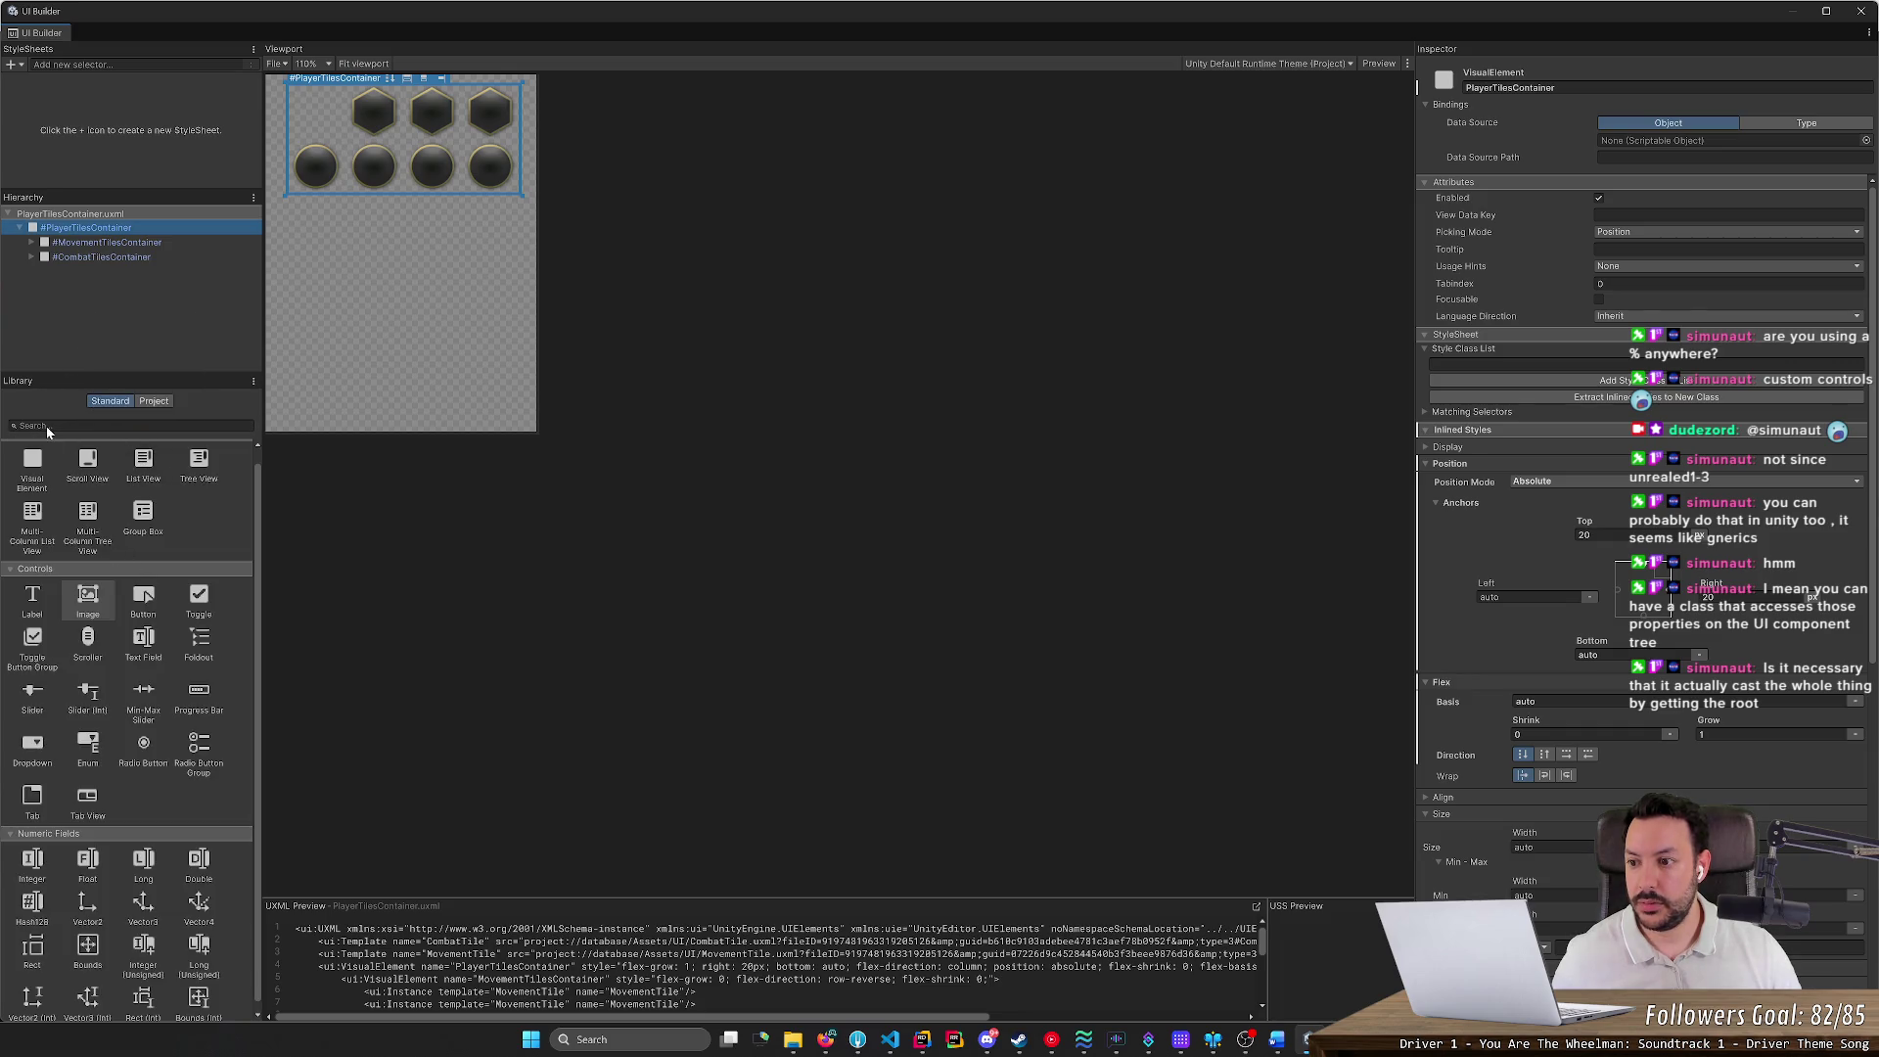
text(playe)
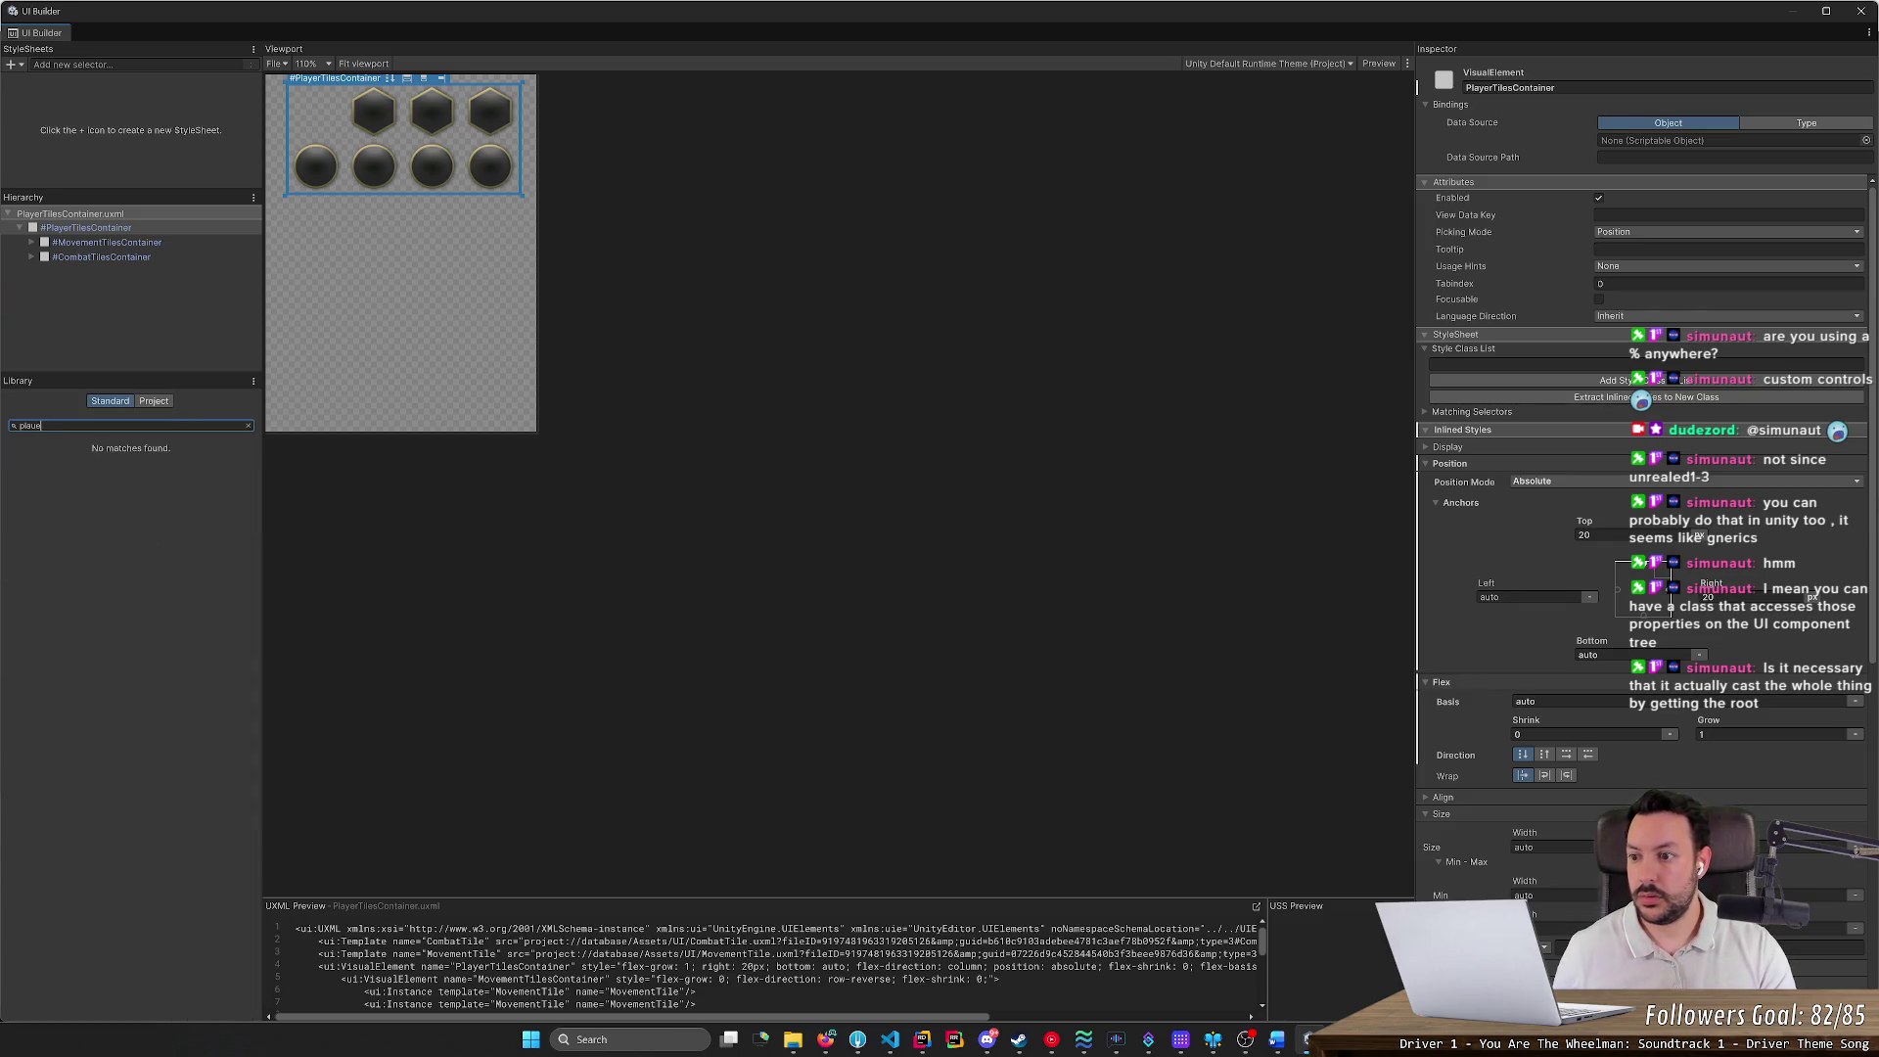
text(yer)
key(BackSpace)
key(BackSpace)
key(BackSpace)
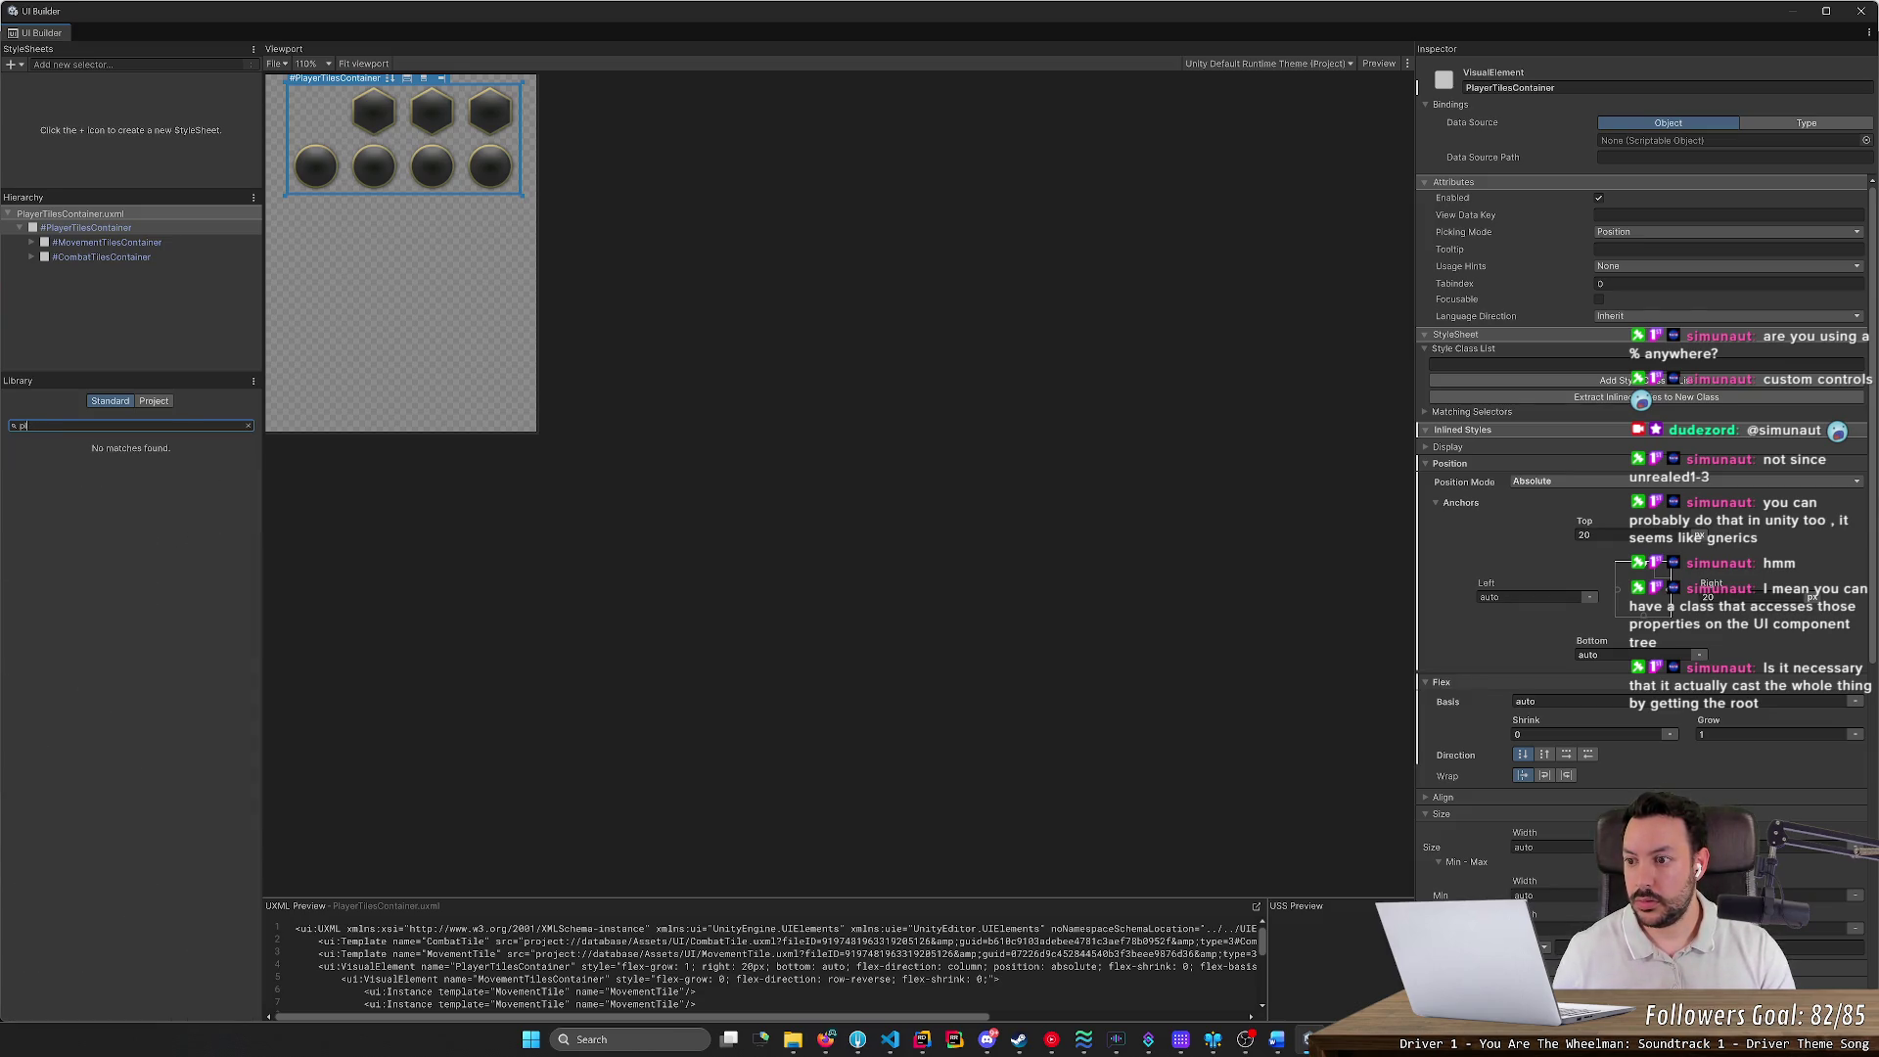
text(ayer)
click(154, 402)
click(154, 402)
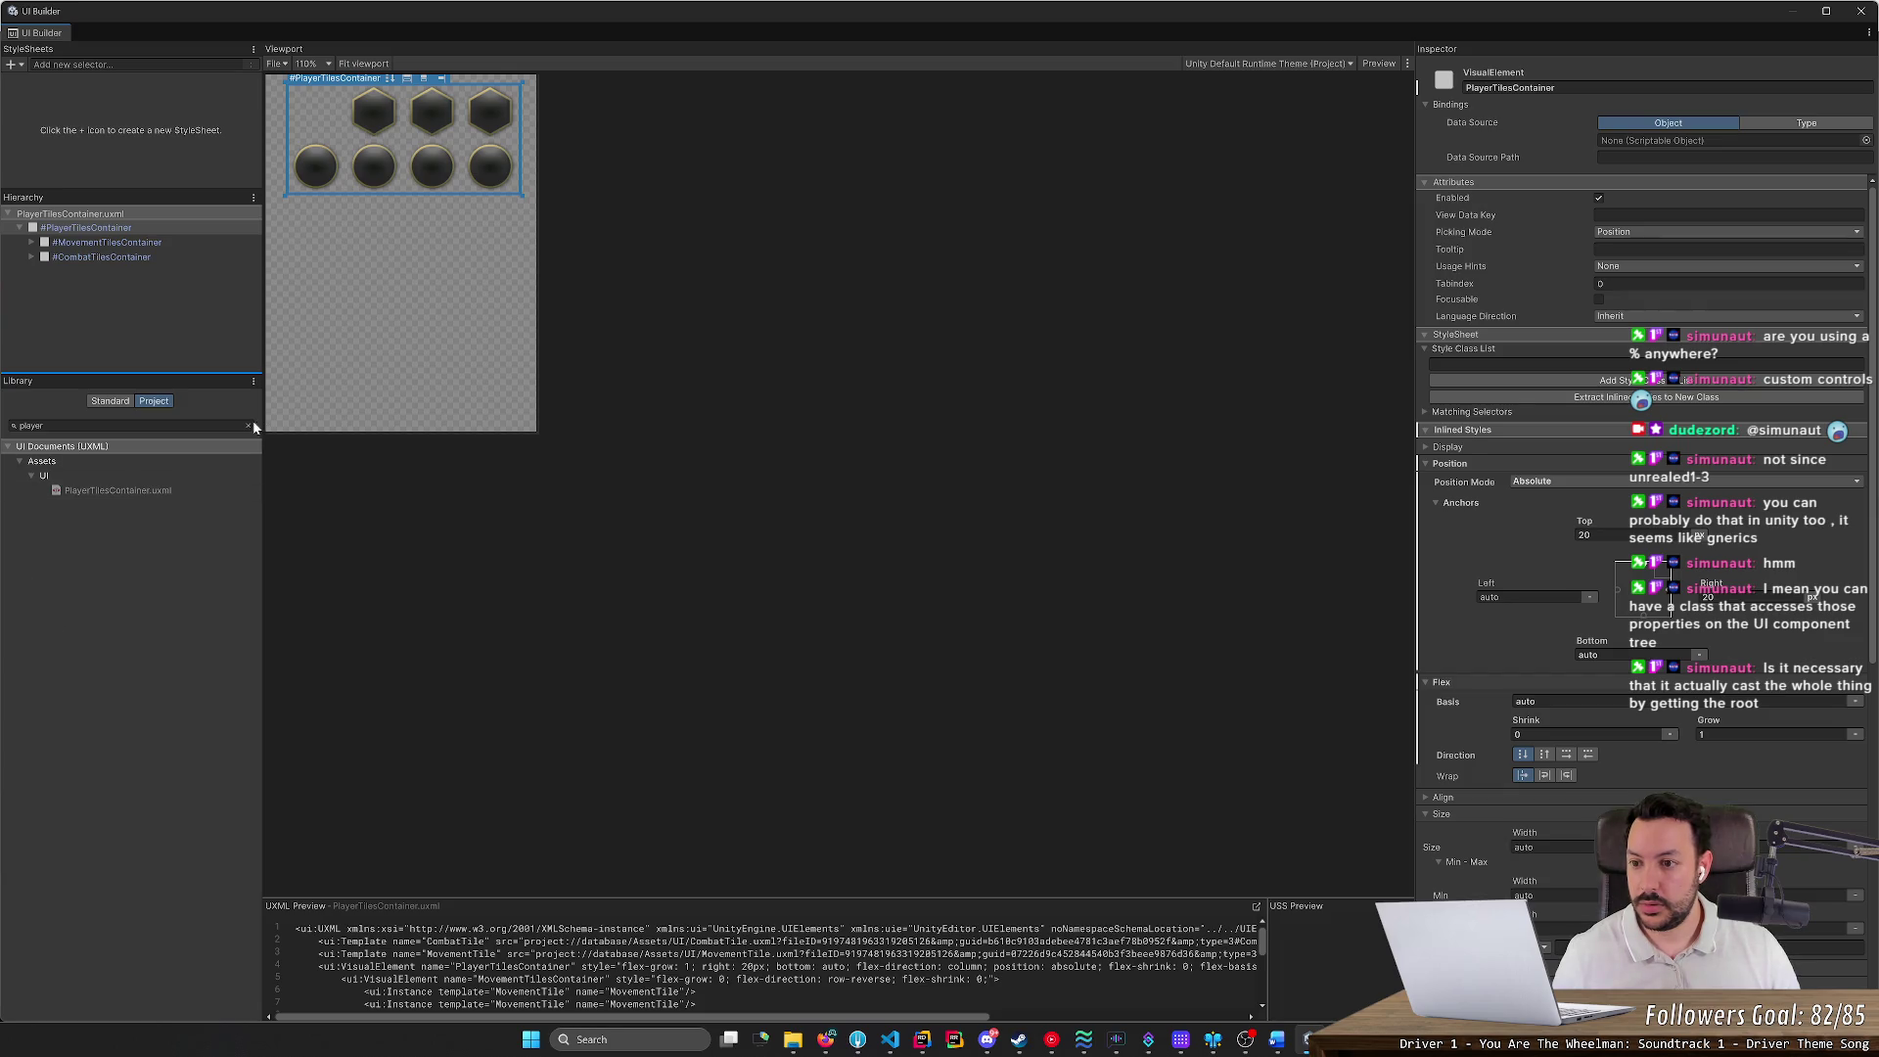
Inspect the PlayerTilesContainer element and UXML preview, then shrink UI Builder over the game view
click(100, 215)
click(88, 229)
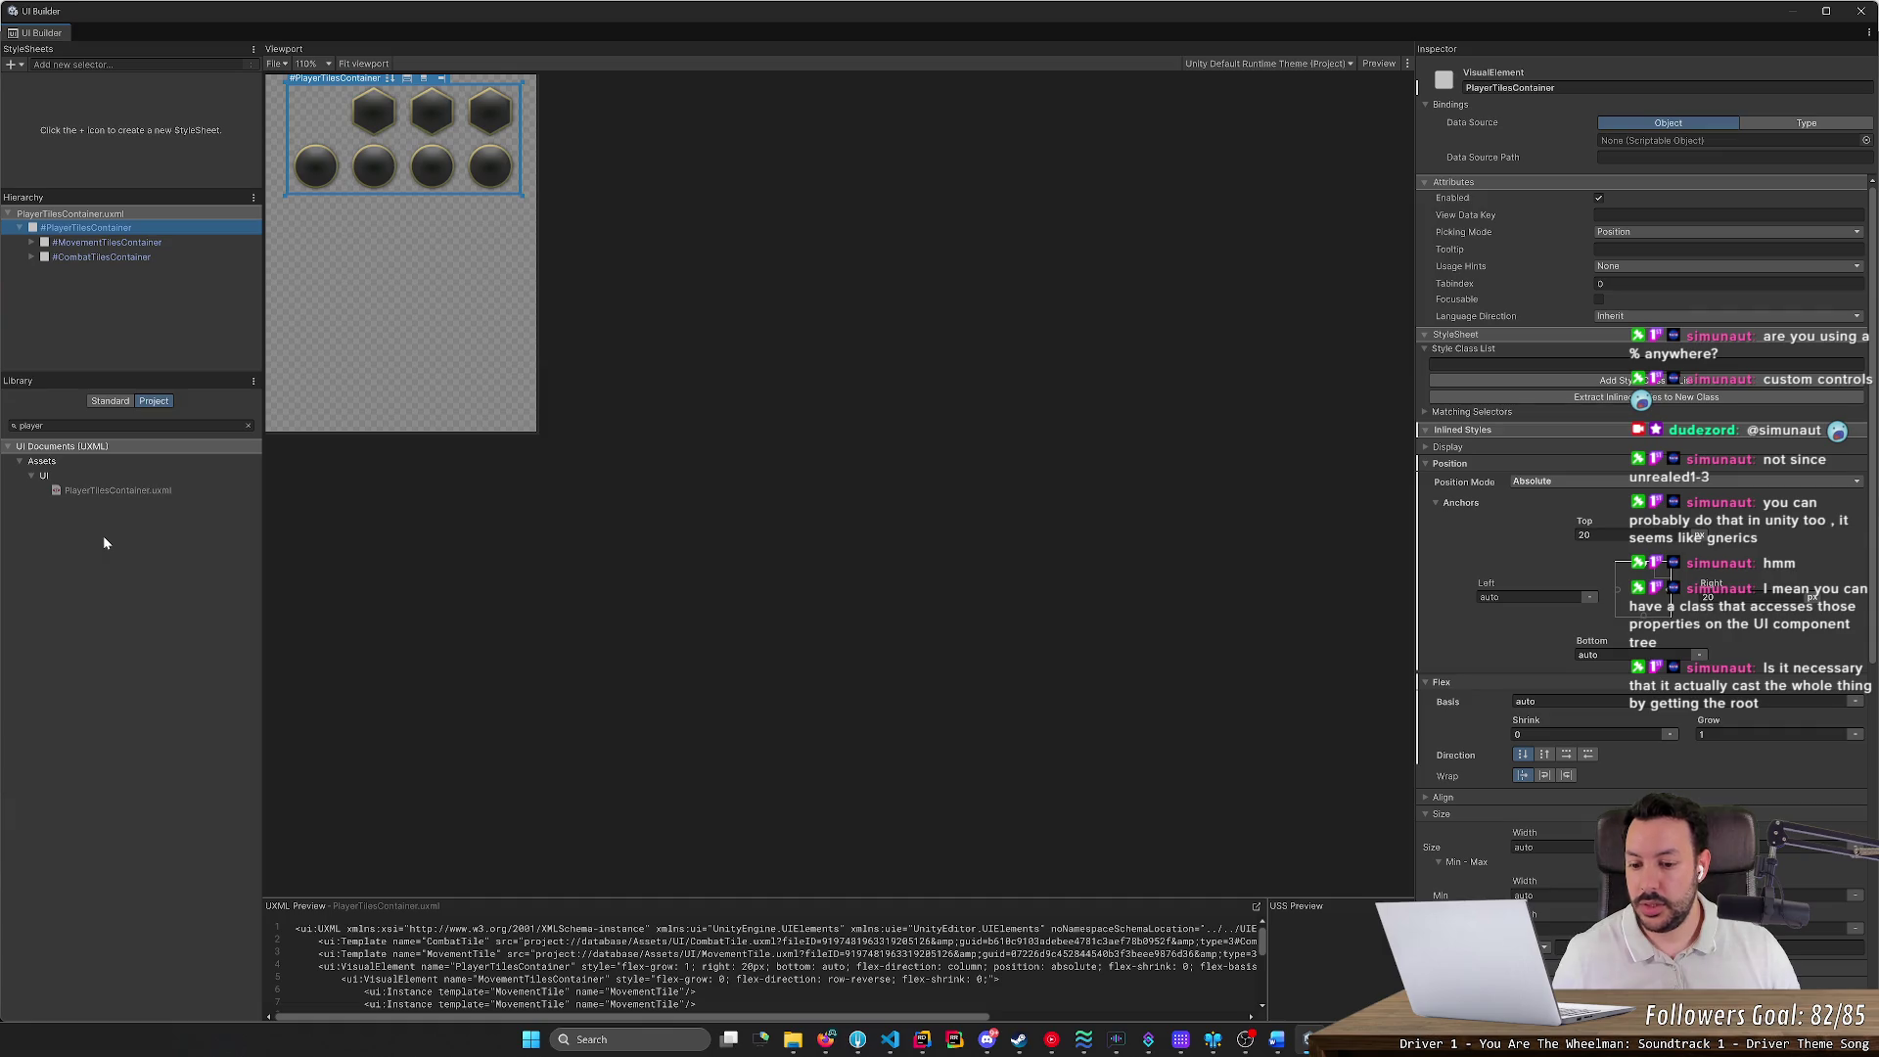
mouse_move(593, 899)
mouse_down()
mouse_move(587, 637)
mouse_move(588, 745)
mouse_up()
click(108, 488)
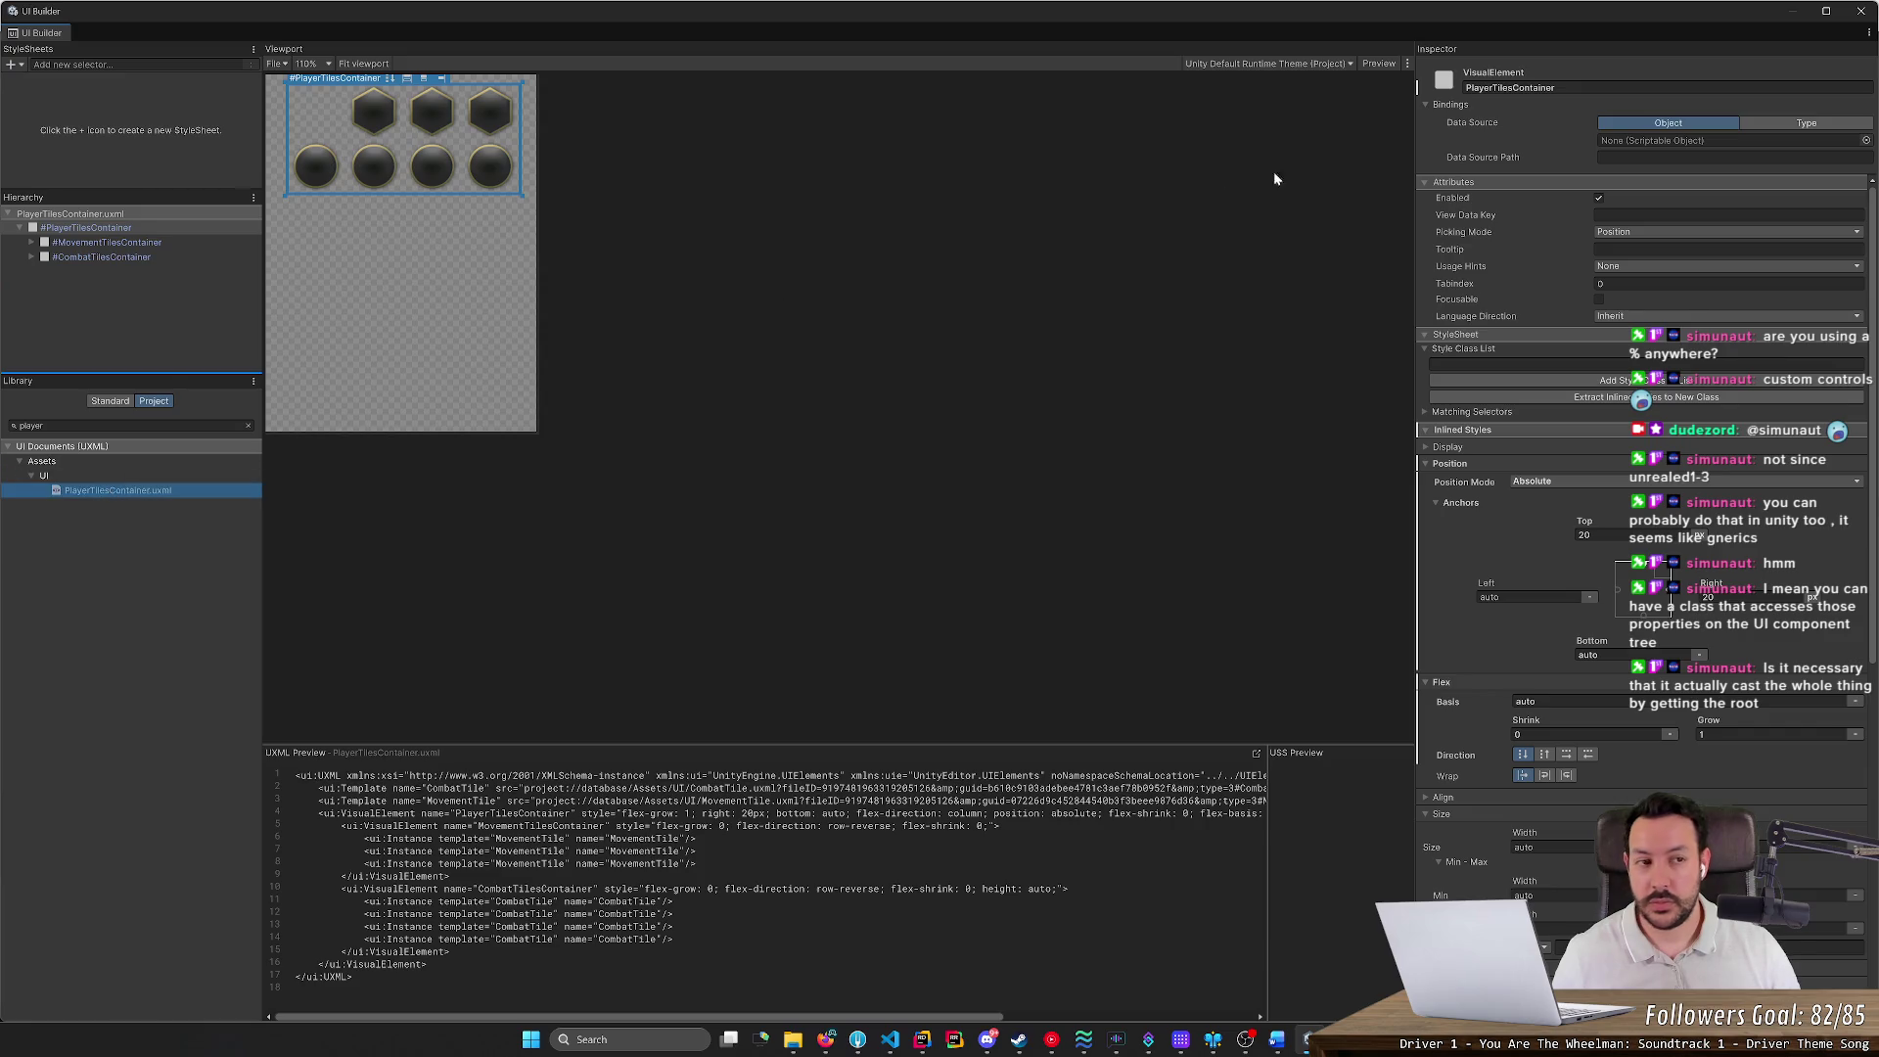
mouse_move(1796, 14)
mouse_down()
mouse_move(1526, 44)
mouse_move(1299, 276)
mouse_up()
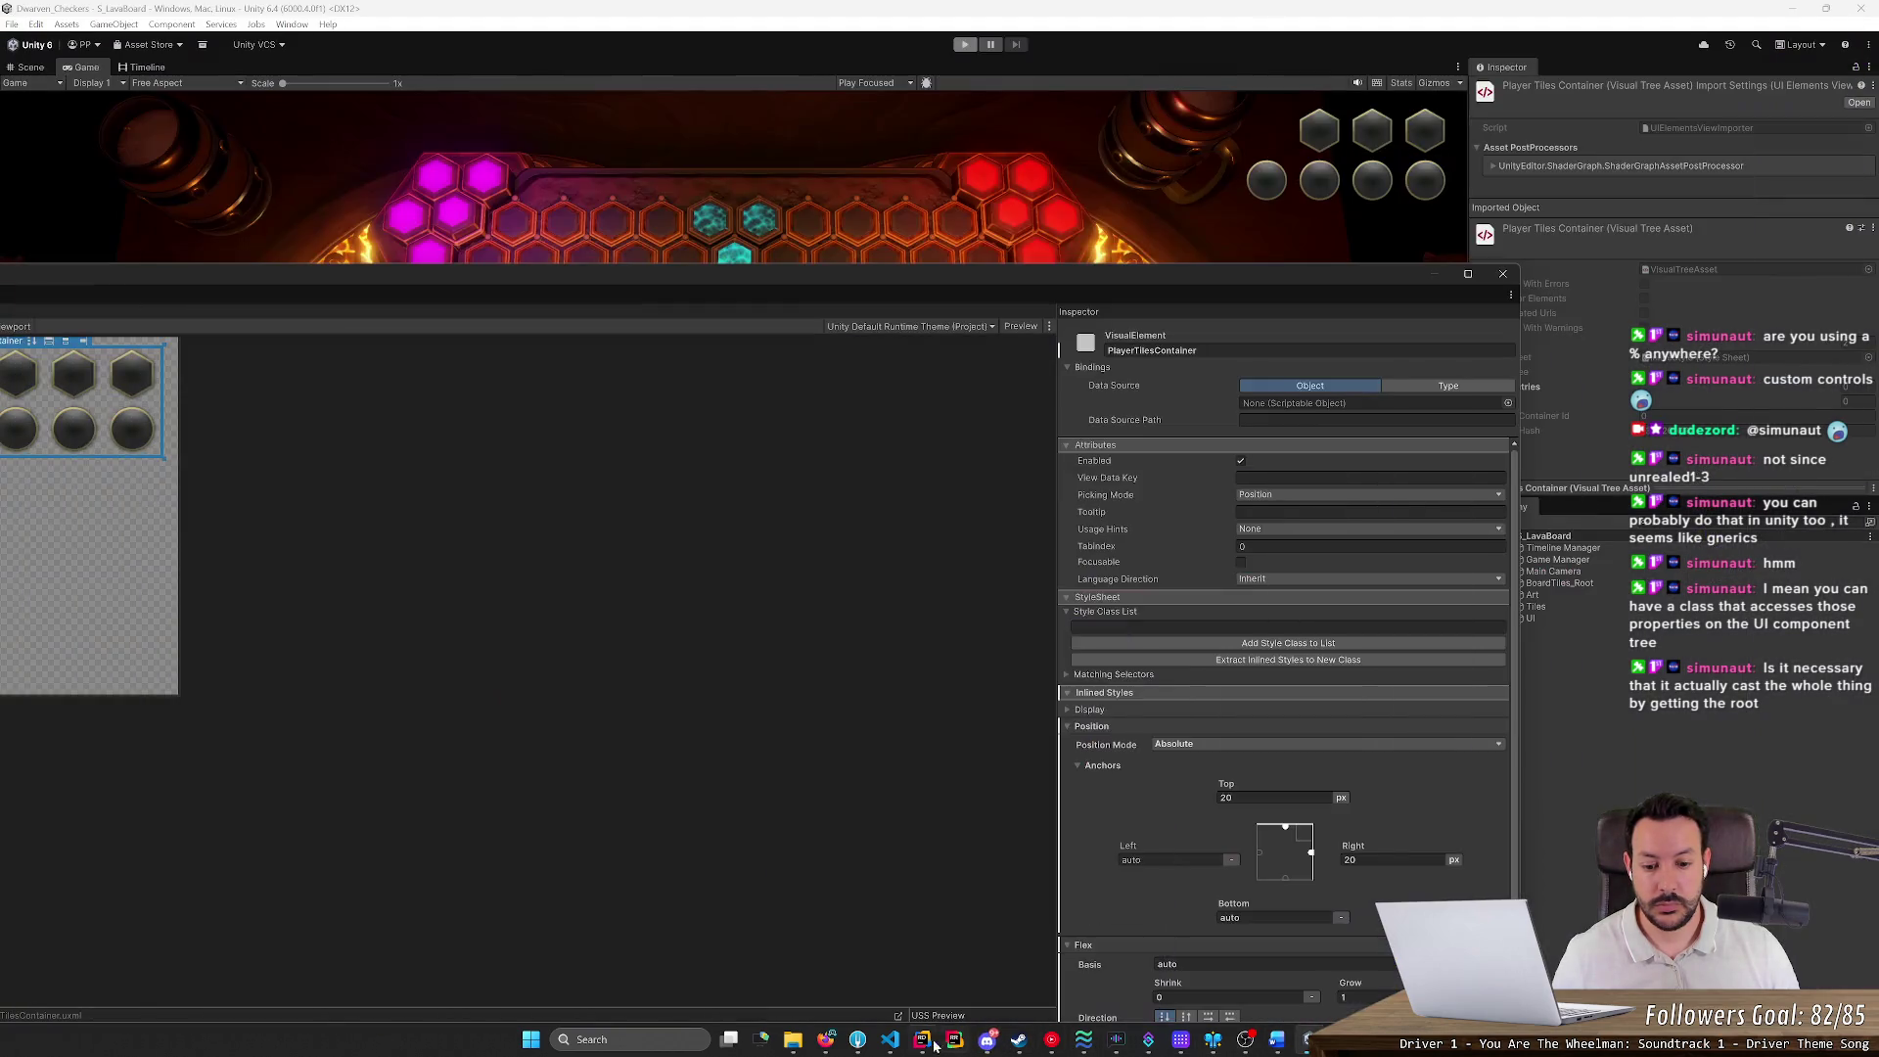
Move the PlayerTilesContainer query into a new var playerTilesVisualContainer
click(932, 1043)
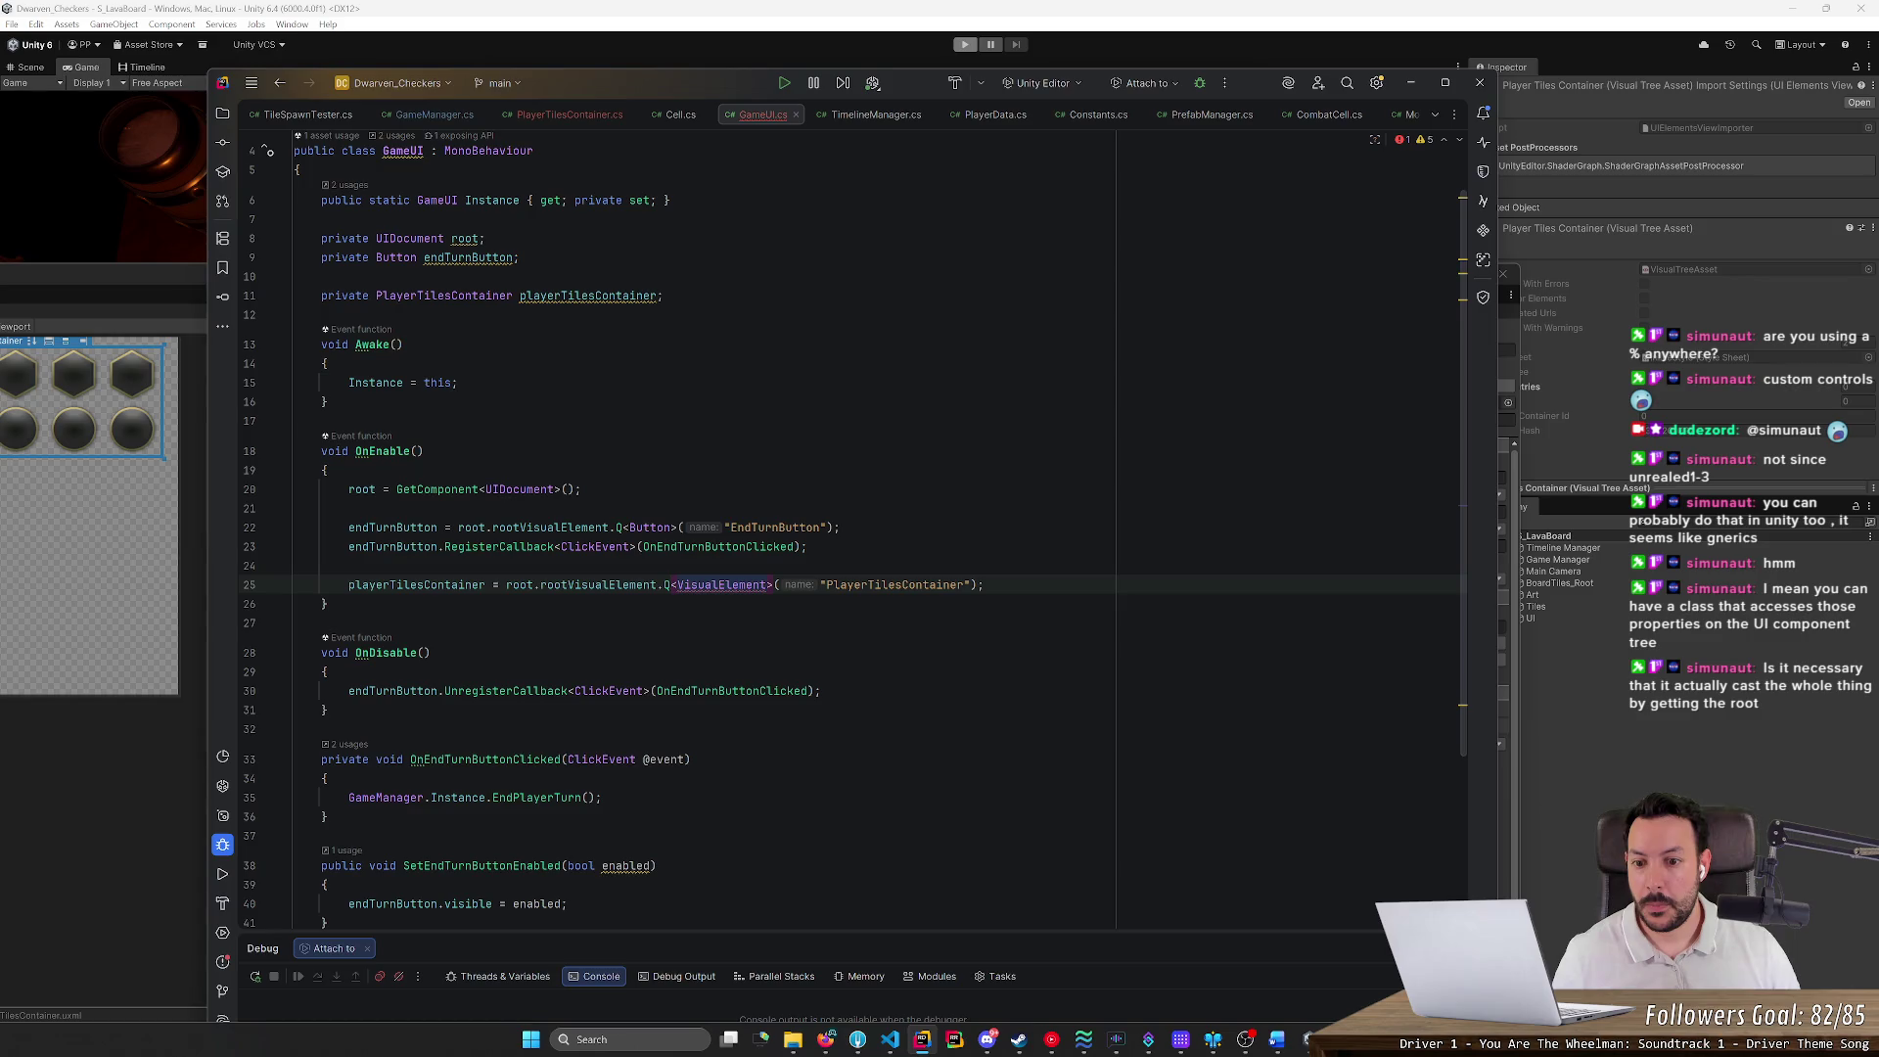
key(ctrl+w)
key(ctrl+w)
key(ctrl+w)
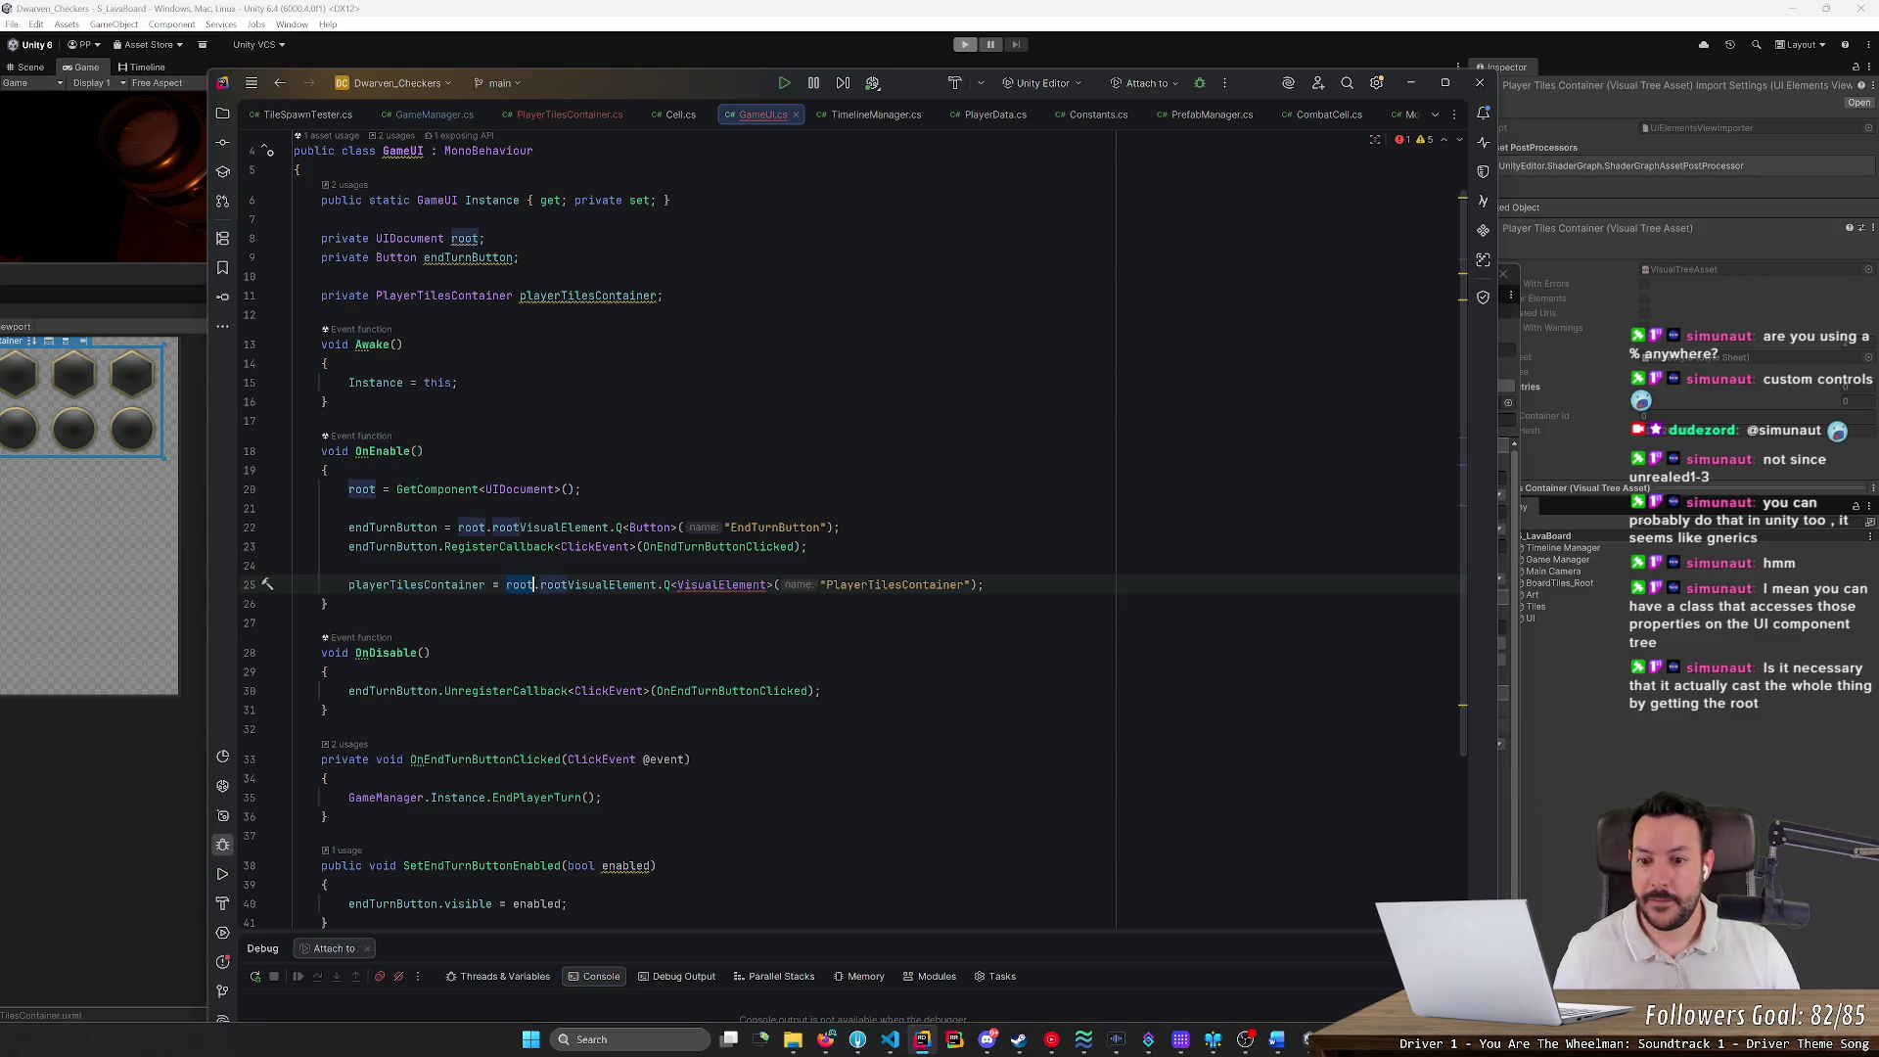
key(BackSpace)
key(Up)
key(Return)
text(var pa)
key(BackSpace)
key(BackSpace)
key(BackSpace)
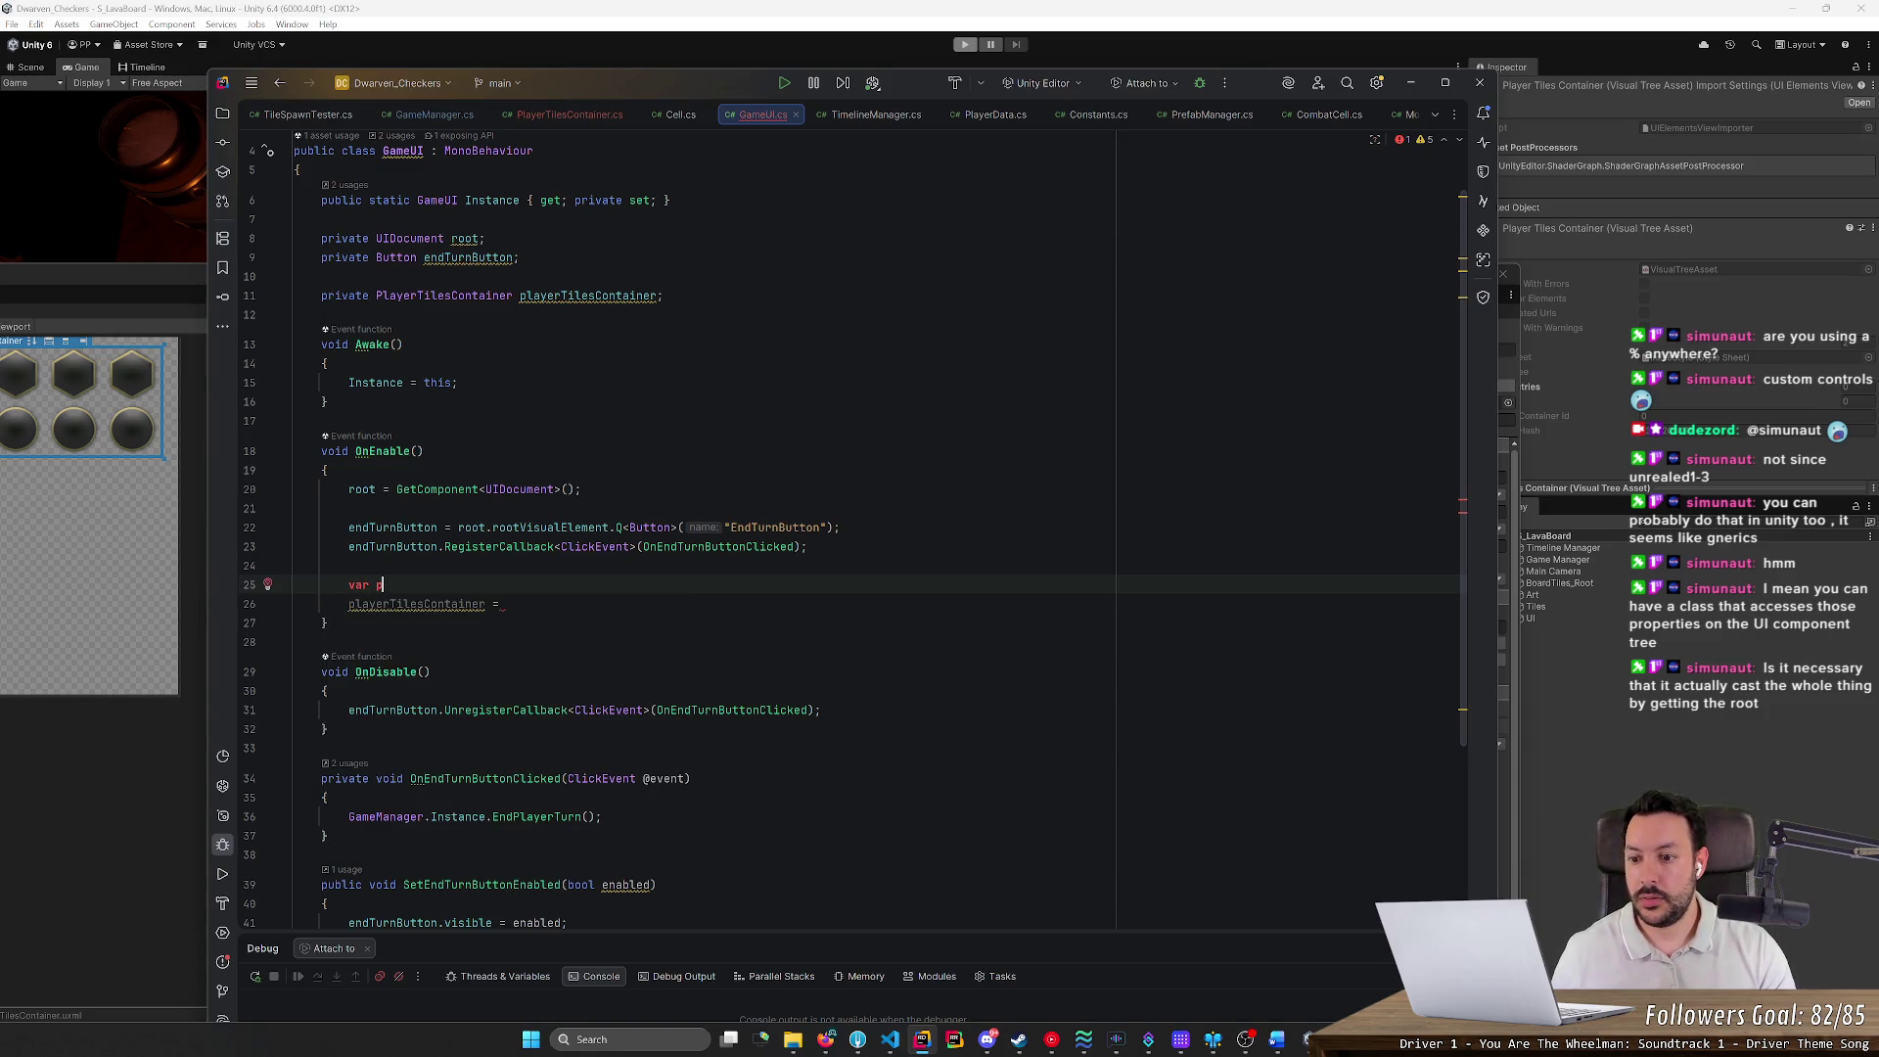
text(var playerTiles)
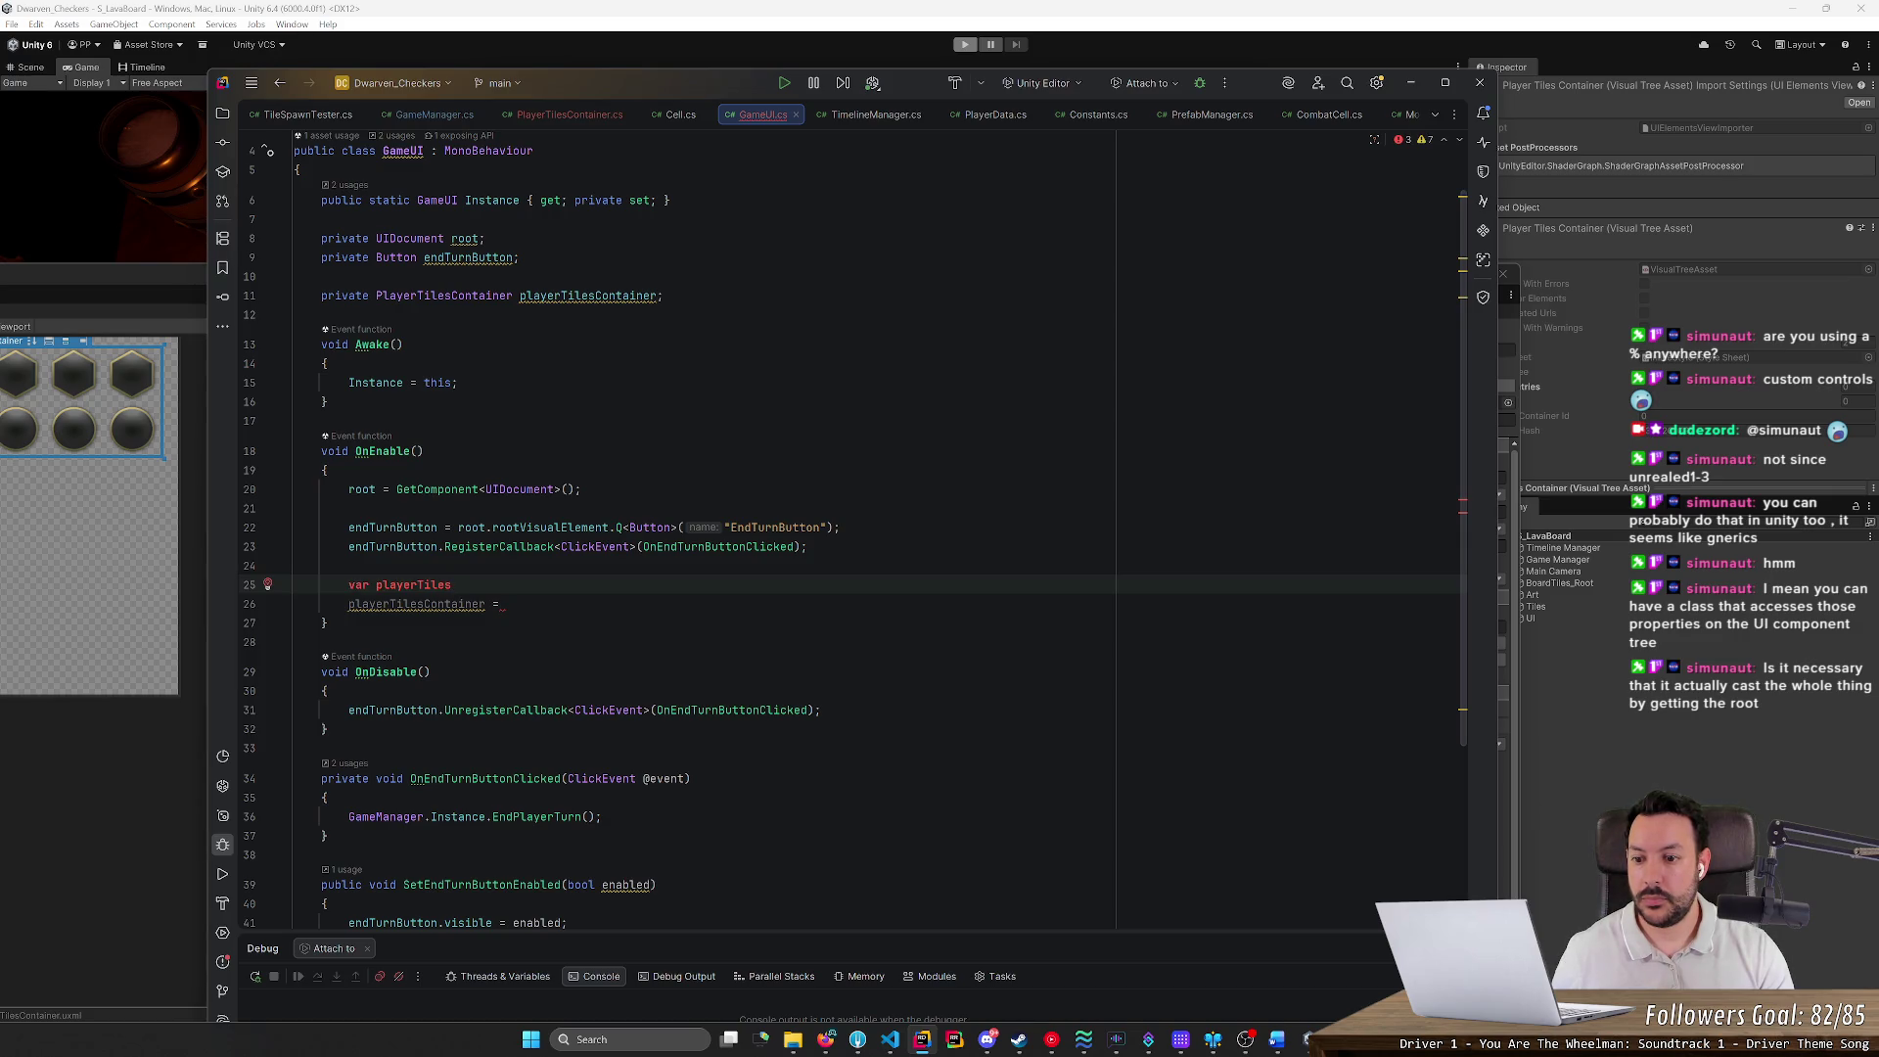
text(Visual)
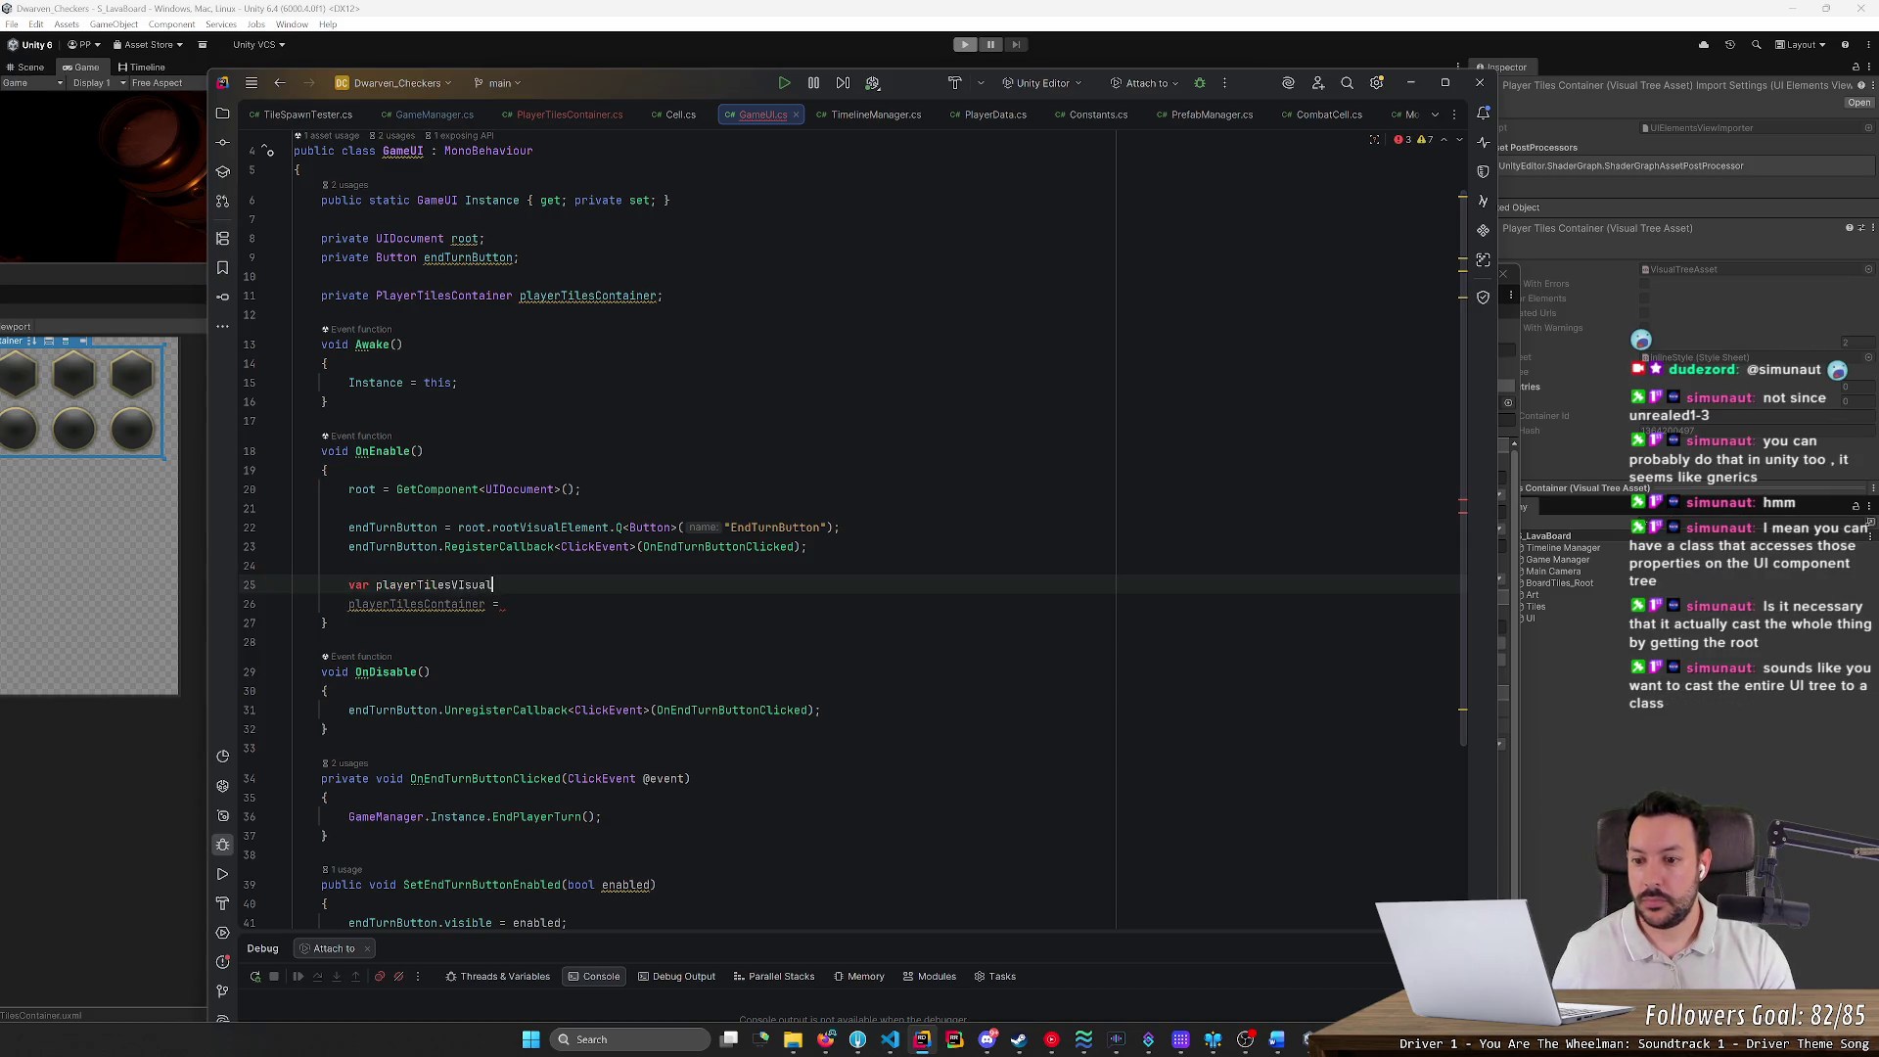
key(BackSpace)
key(BackSpace)
key(BackSpace)
text(isualCon)
text(tainer)
key(Tab)
key(Return)
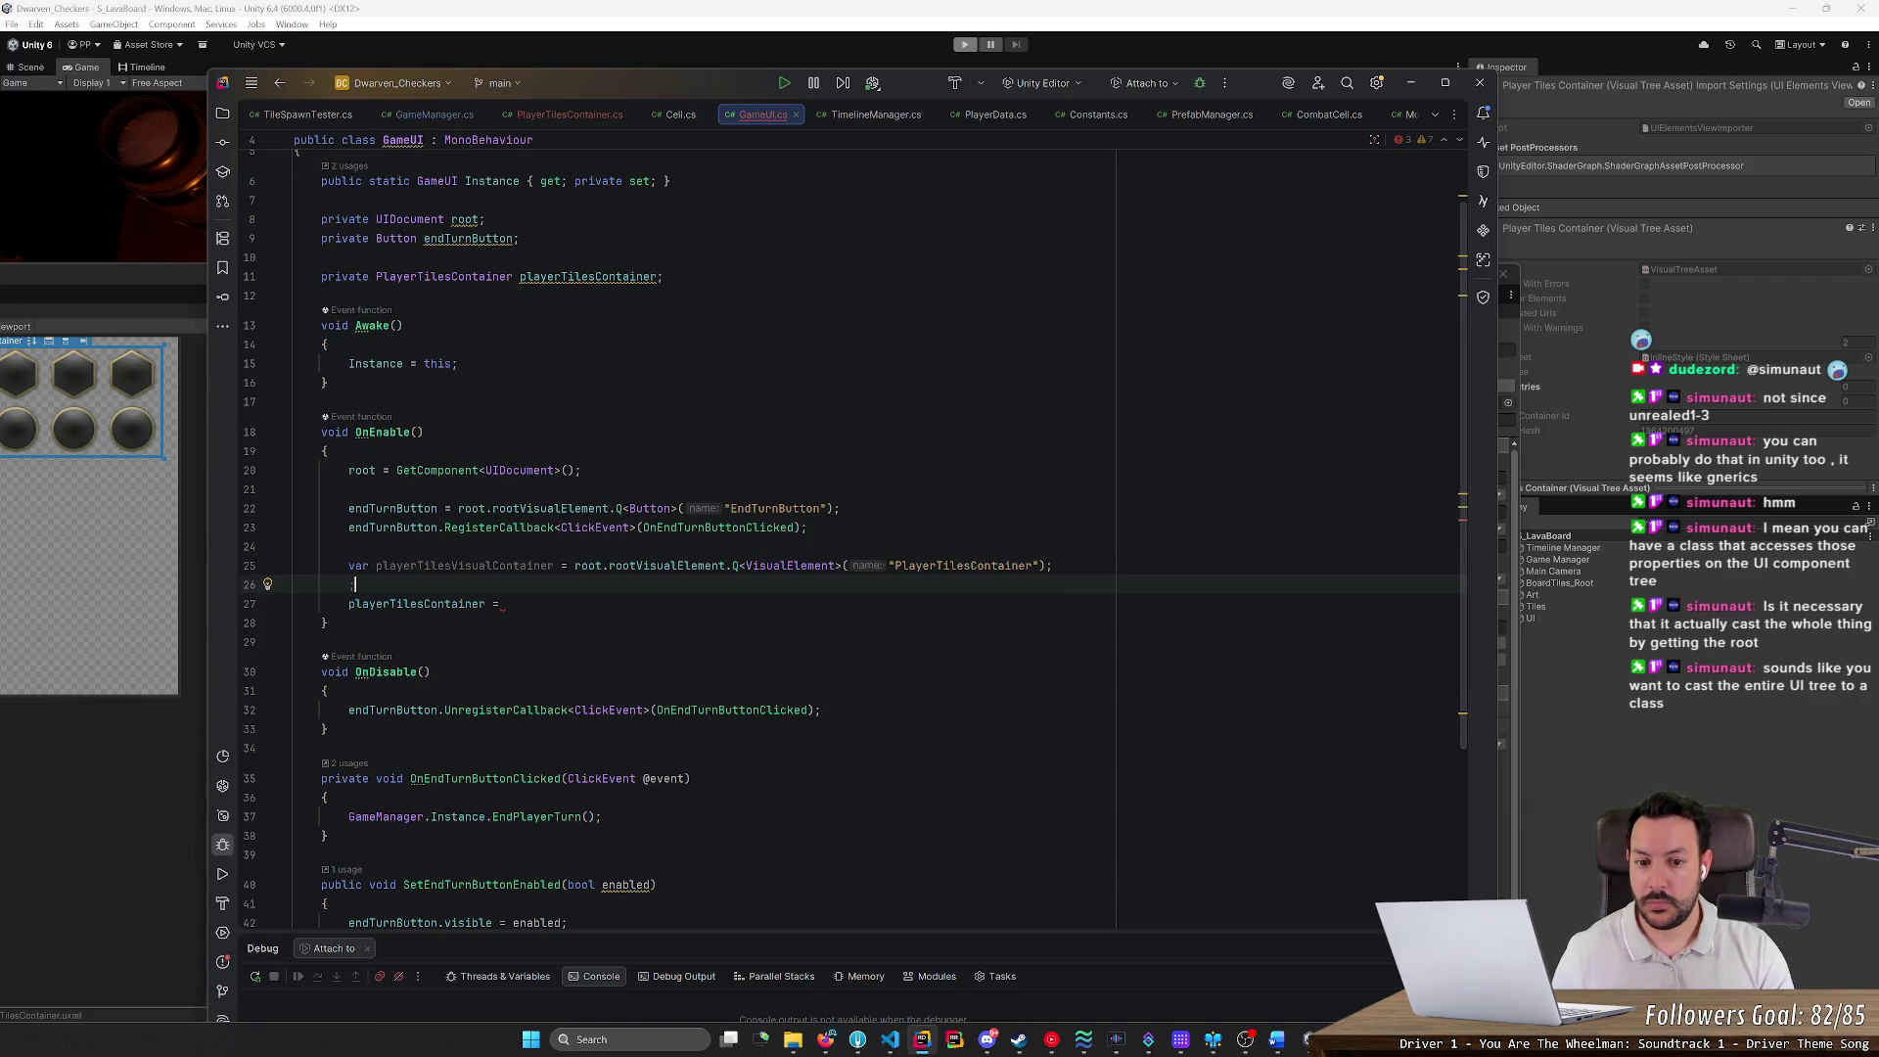
Set playerTilesContainer = playerTilesVisualContainer as PlayerTilesContainer and breakpoint that line
double_click(465, 565)
key(ctrl+c)
key(Down)
key(Down)
key(ctrl+v)
text(as)
key(Tab)
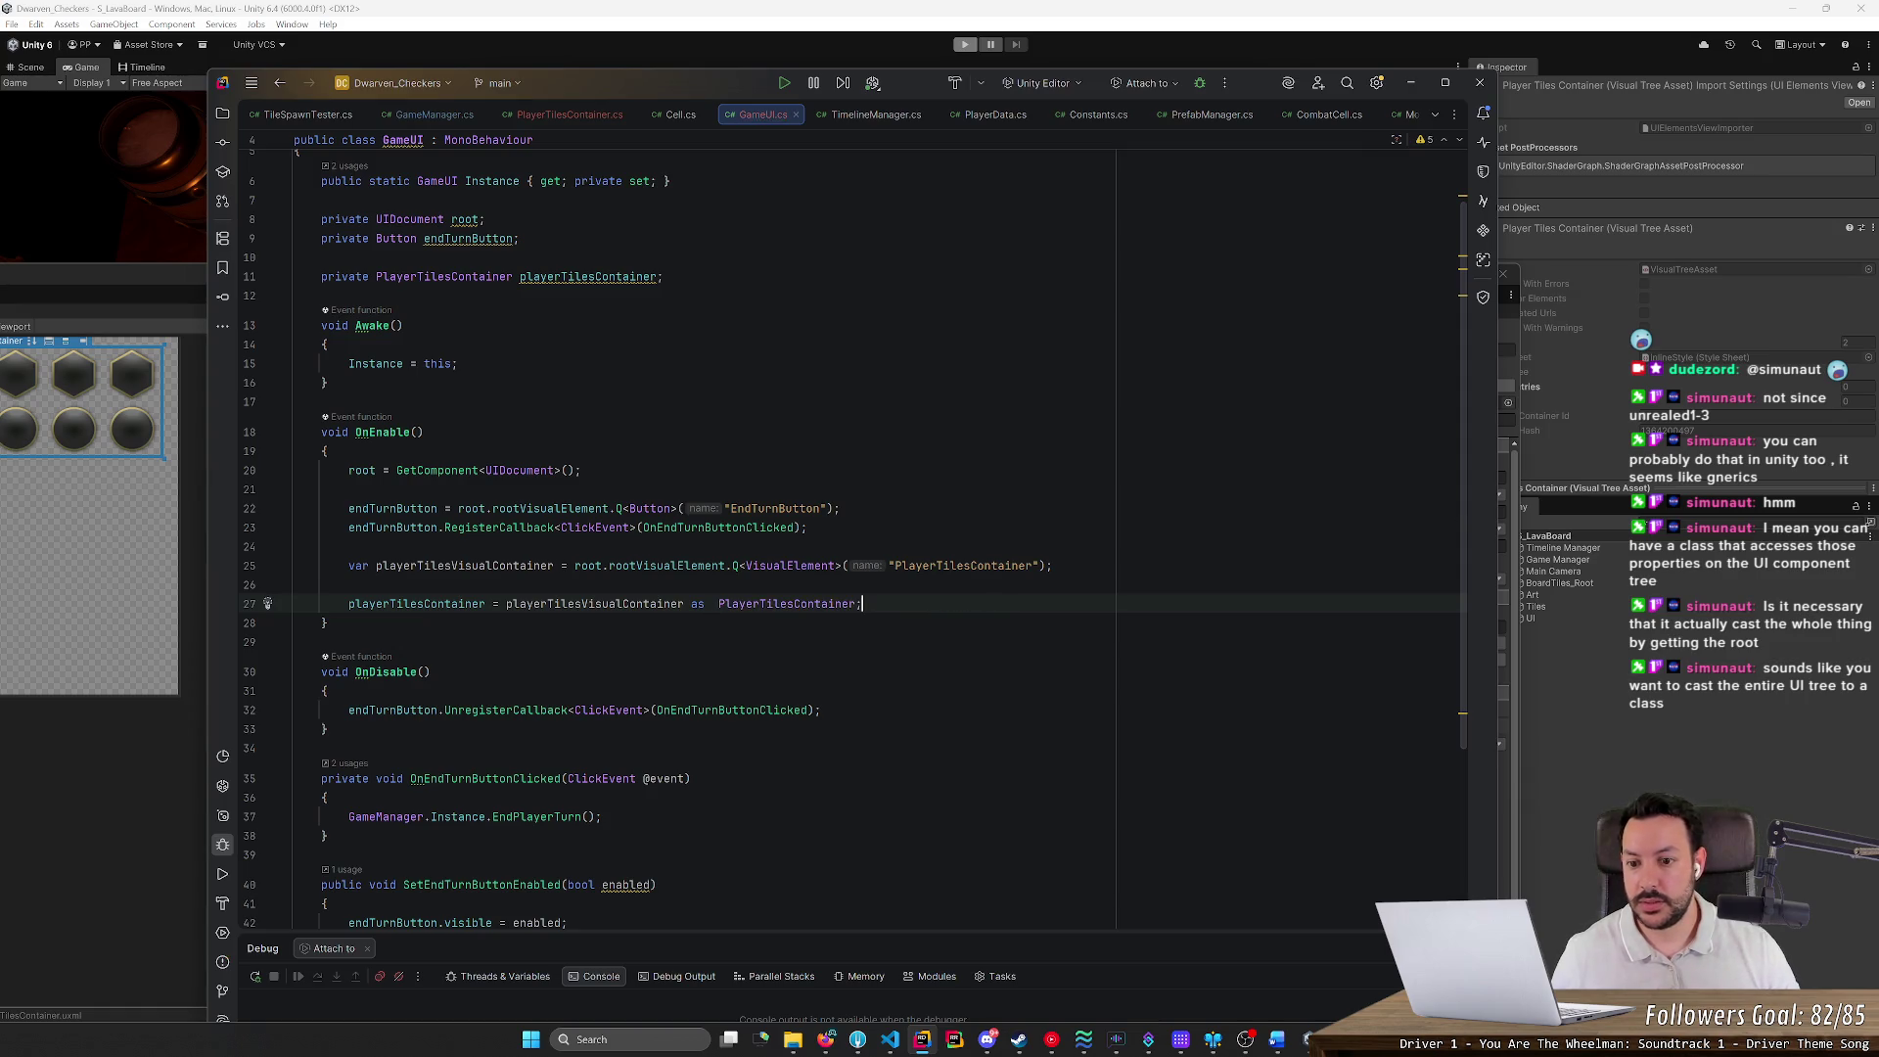
click(712, 603)
key(BackSpace)
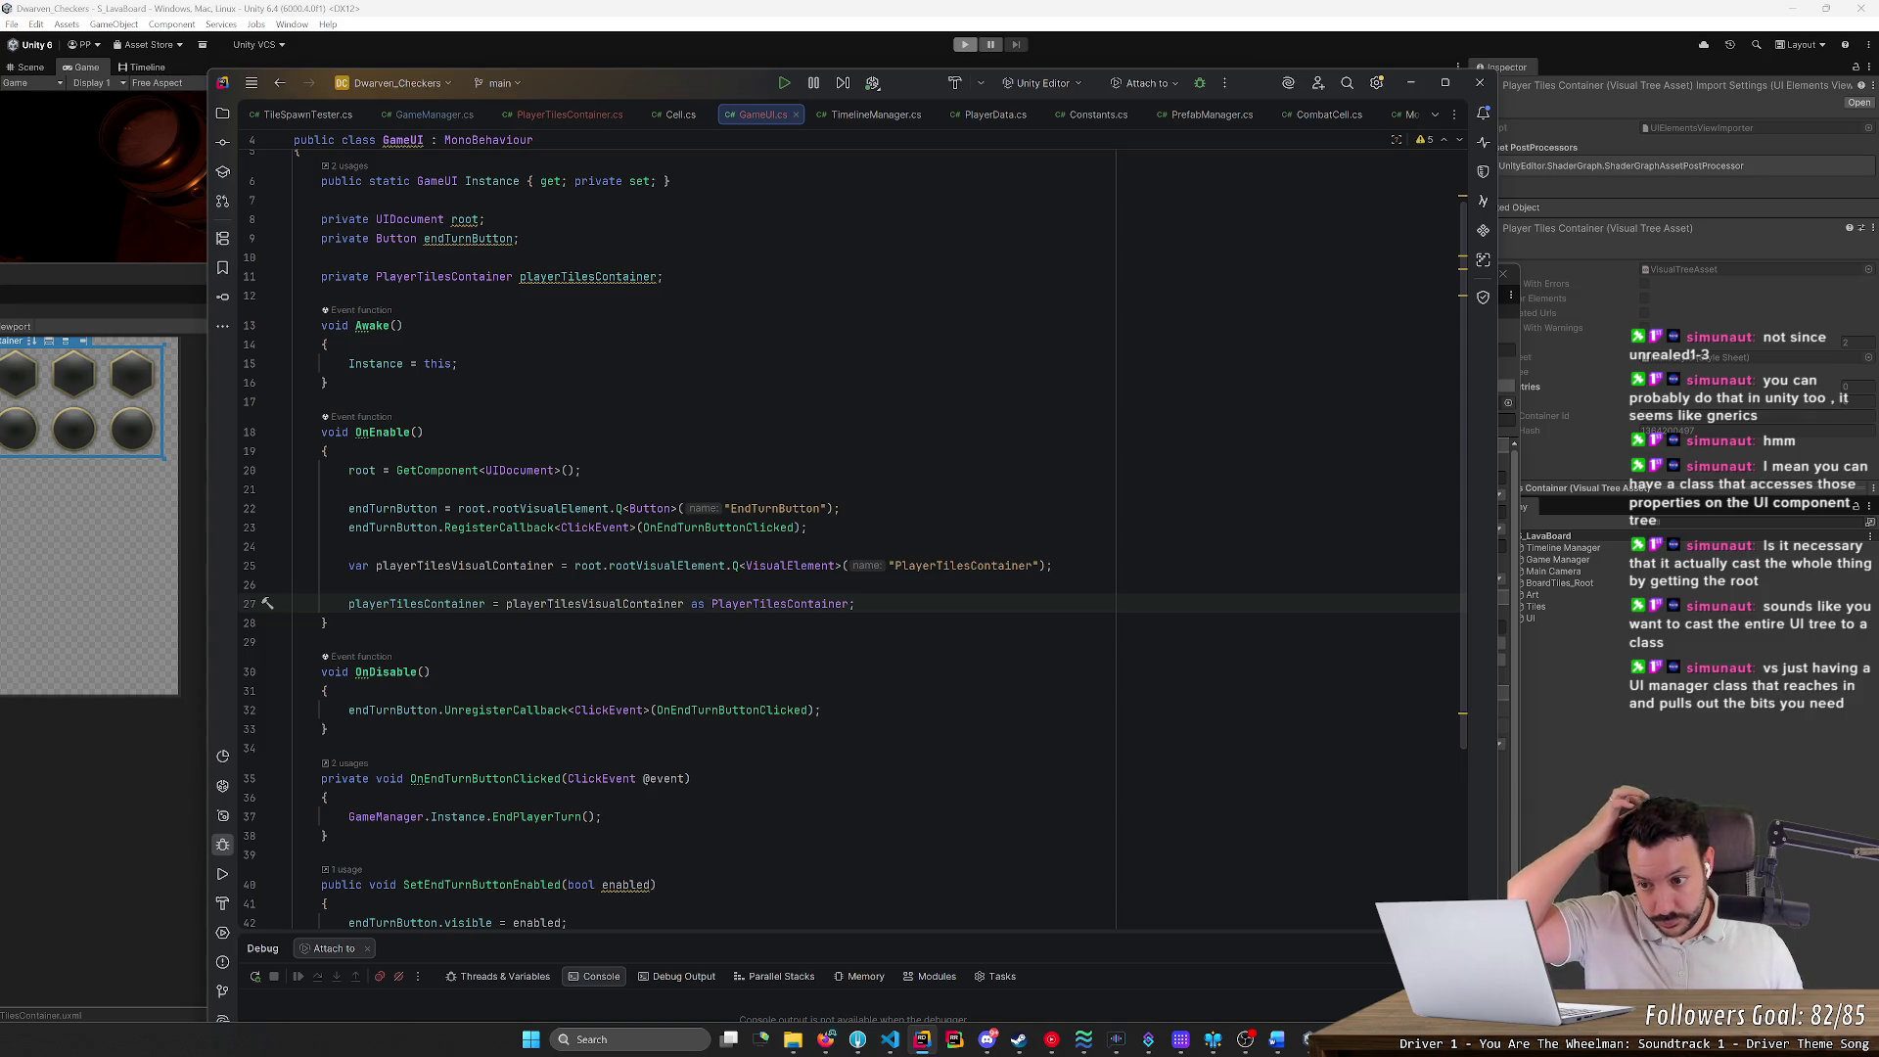
click(250, 603)
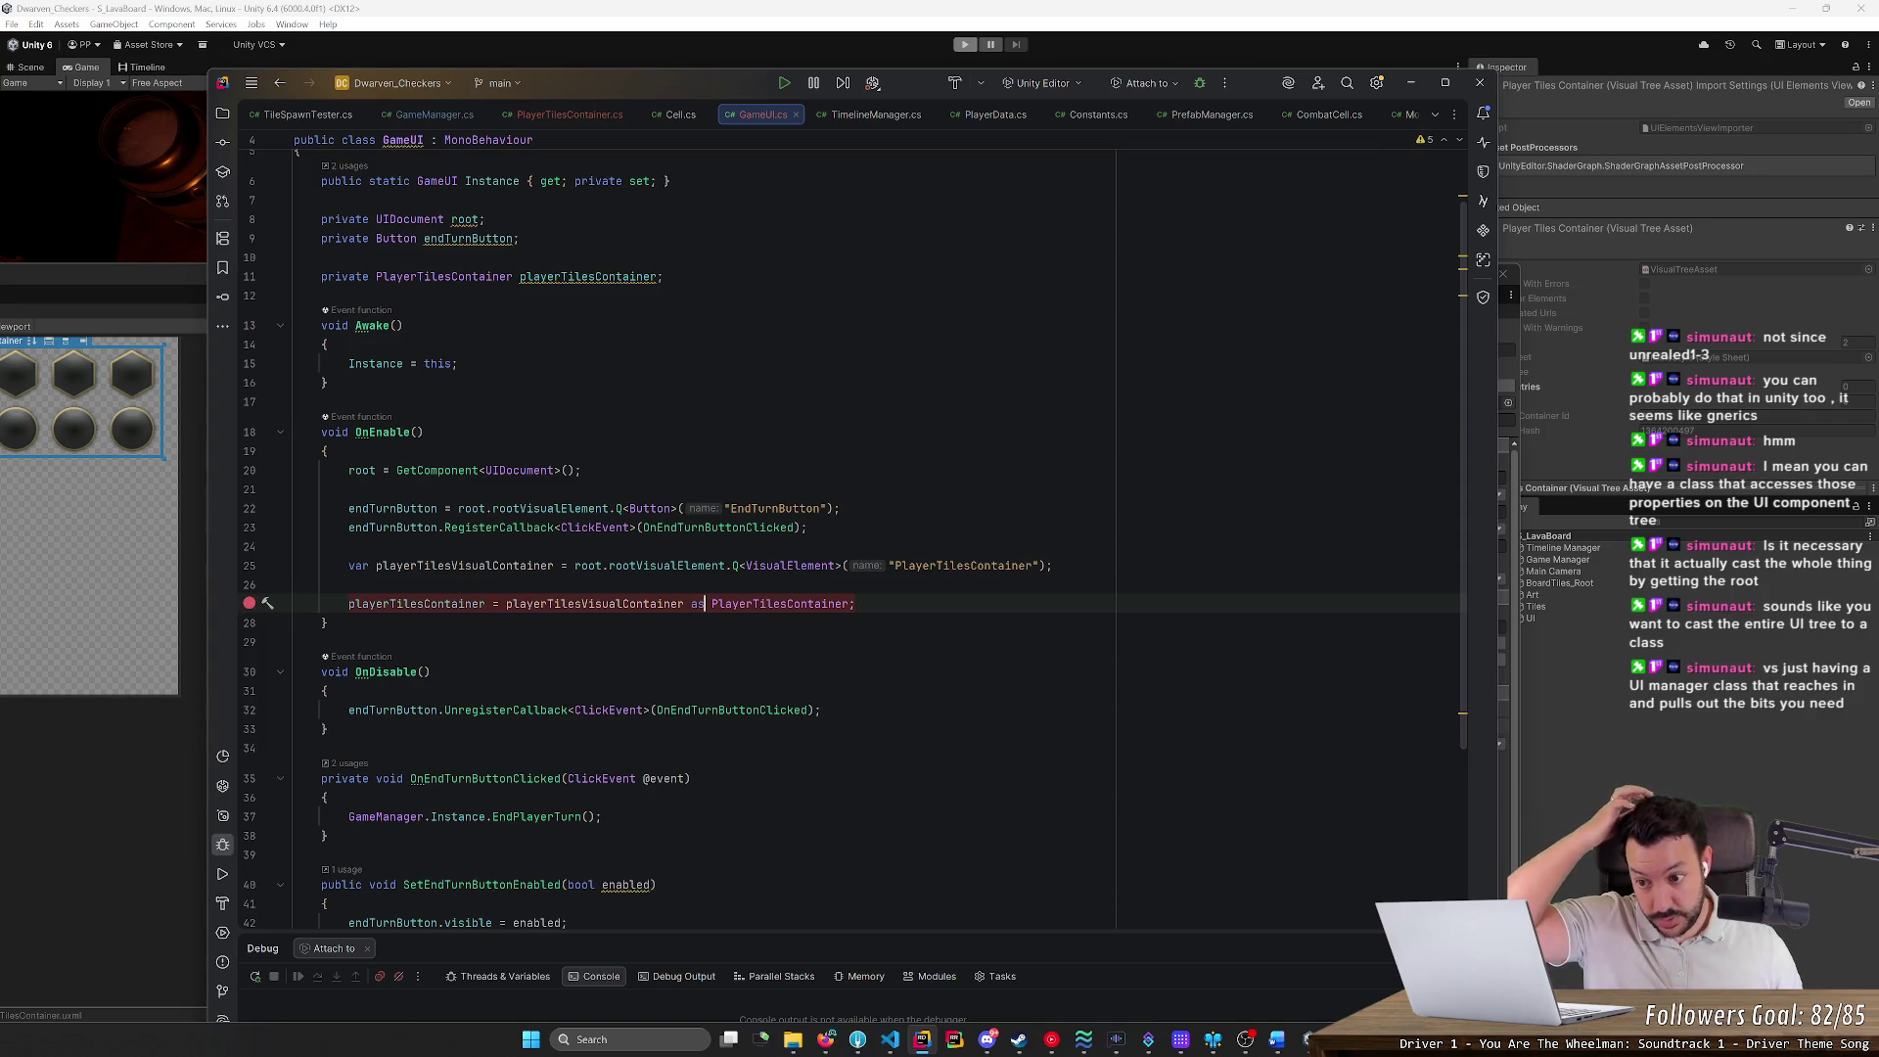
click(874, 85)
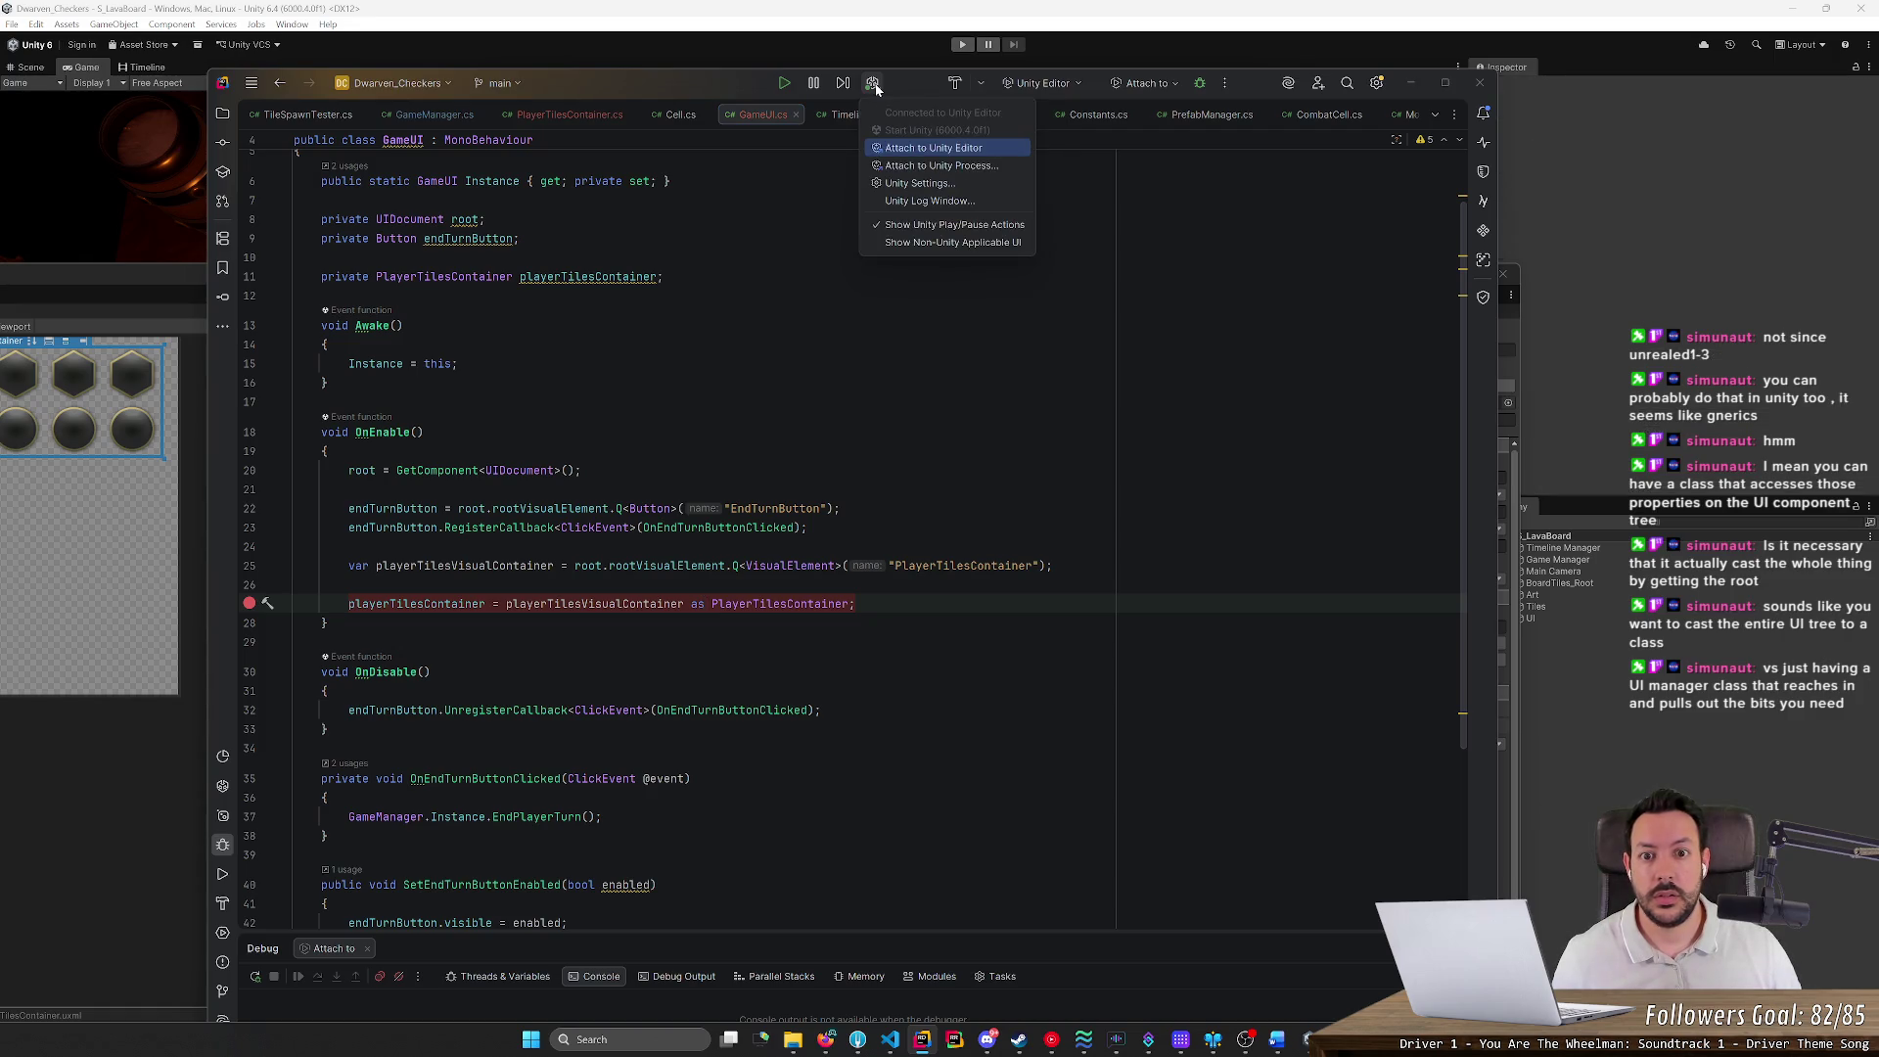
Attach the debugger to the Unity Editor, check the line 25 query, and return to Unity
click(931, 158)
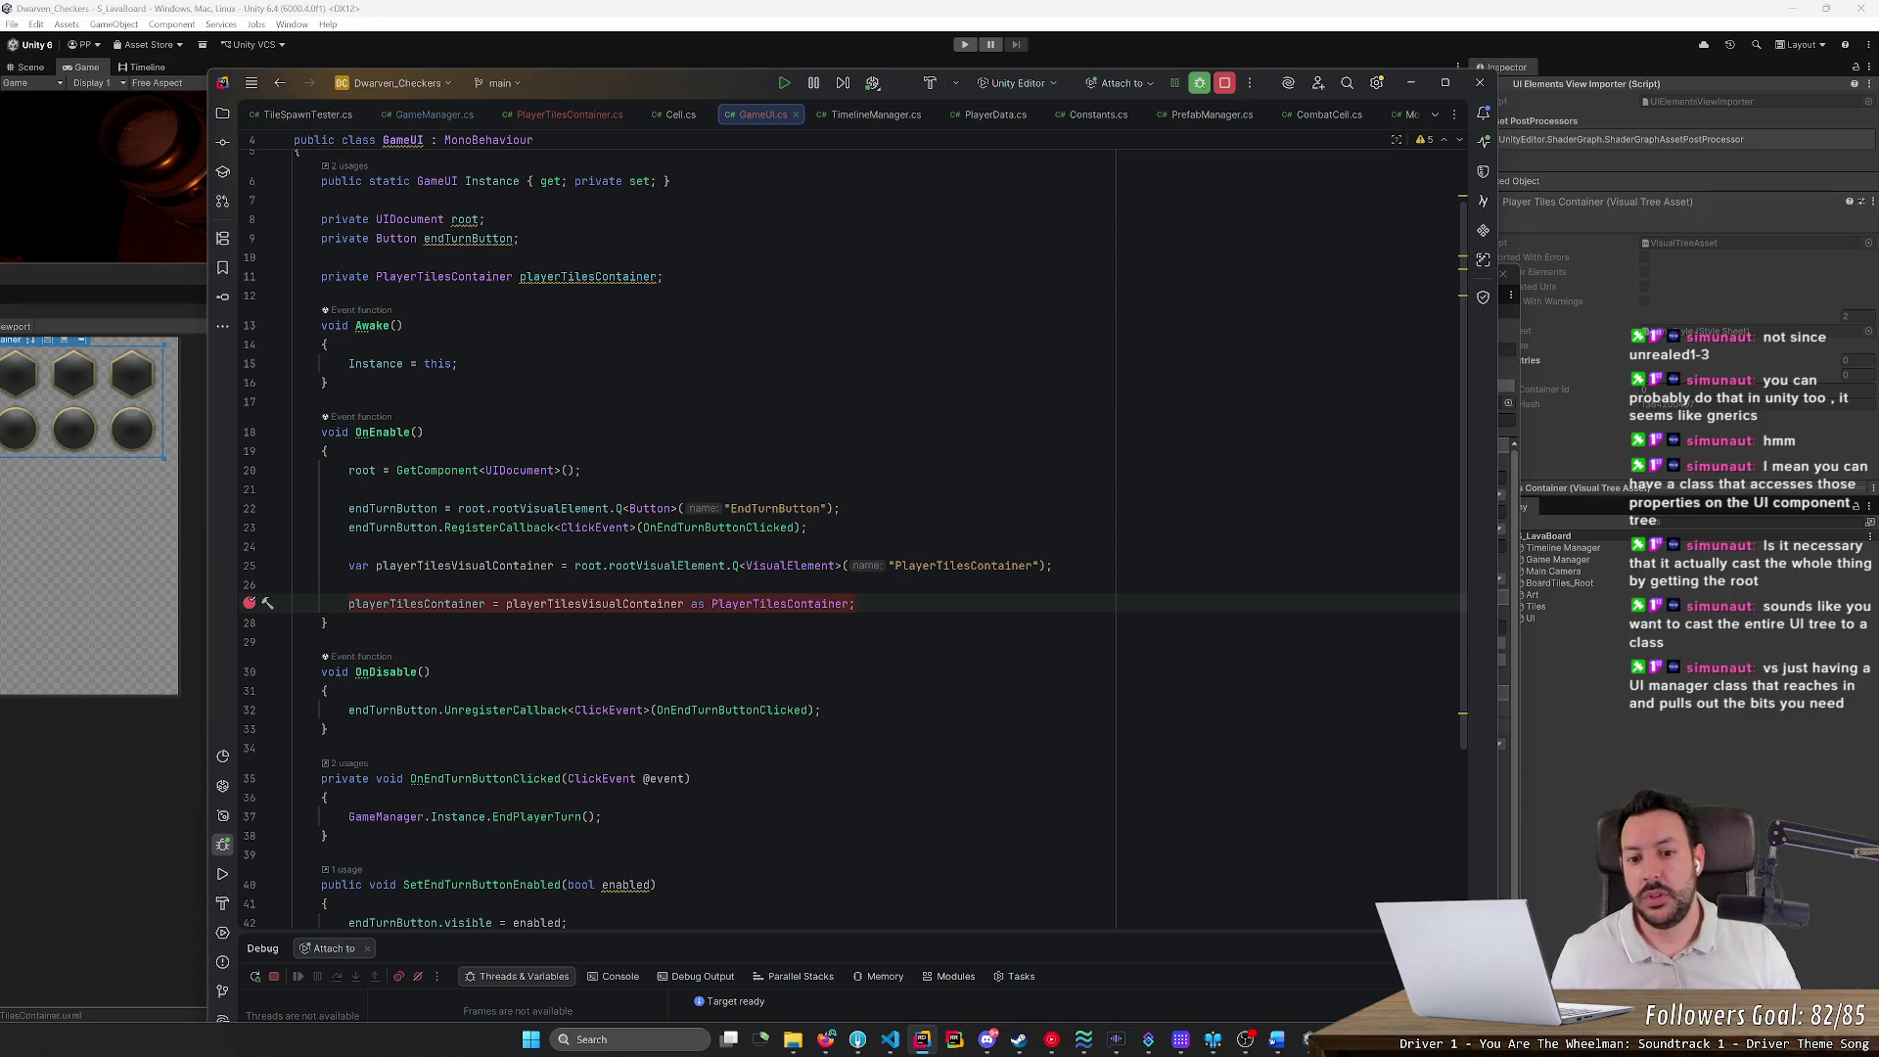
click(836, 566)
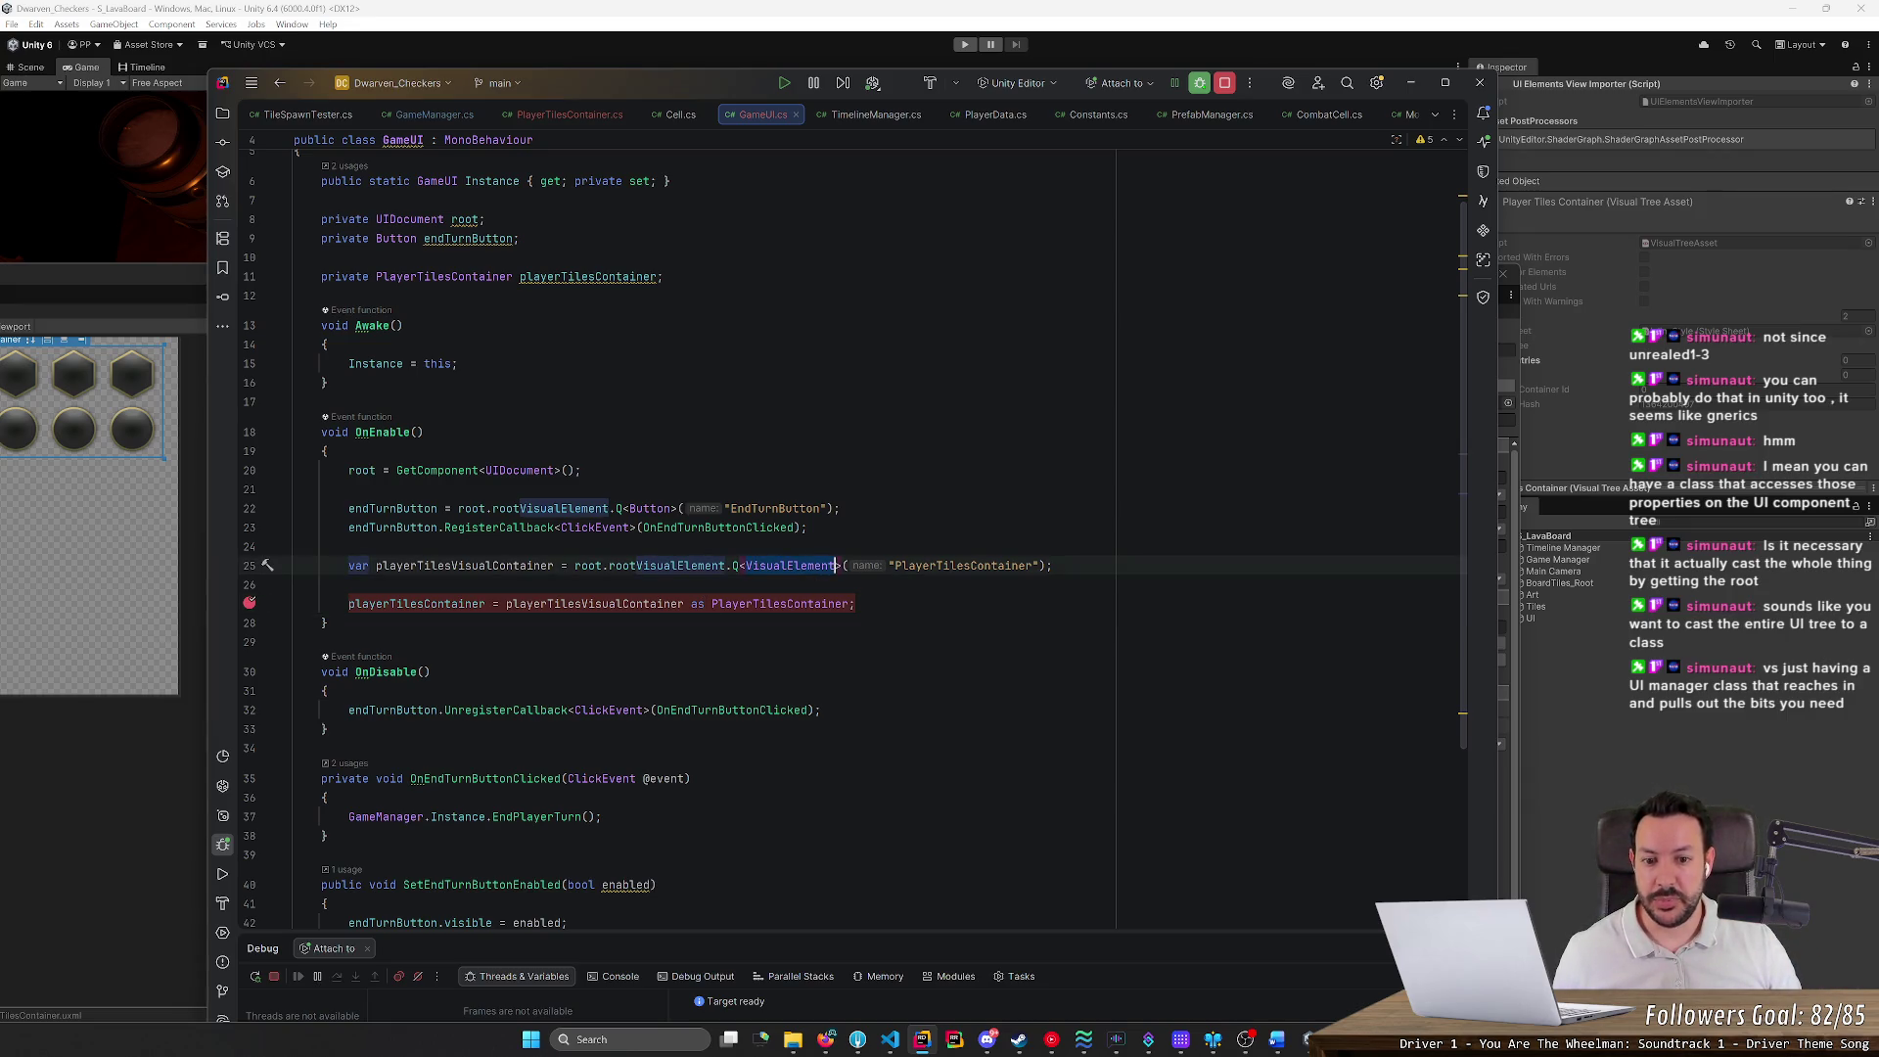
double_click(964, 565)
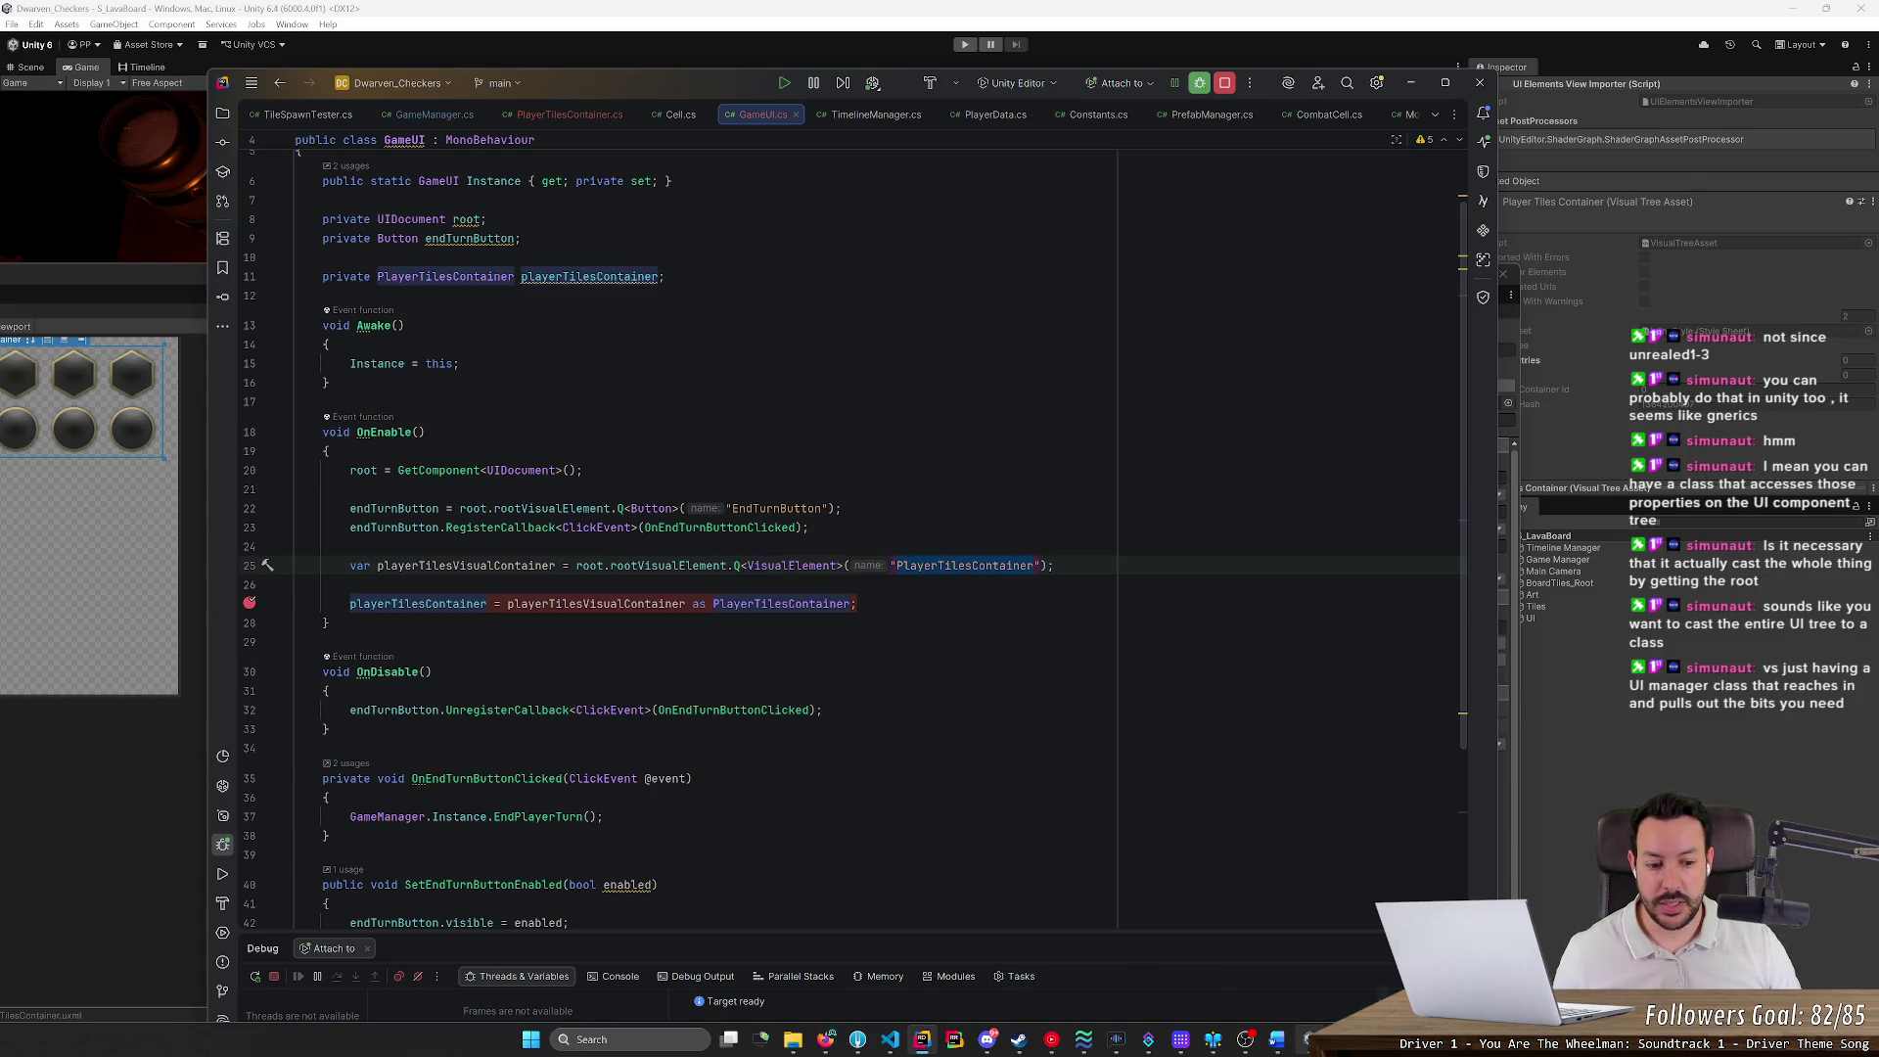
key(alt+Tab)
double_click(408, 280)
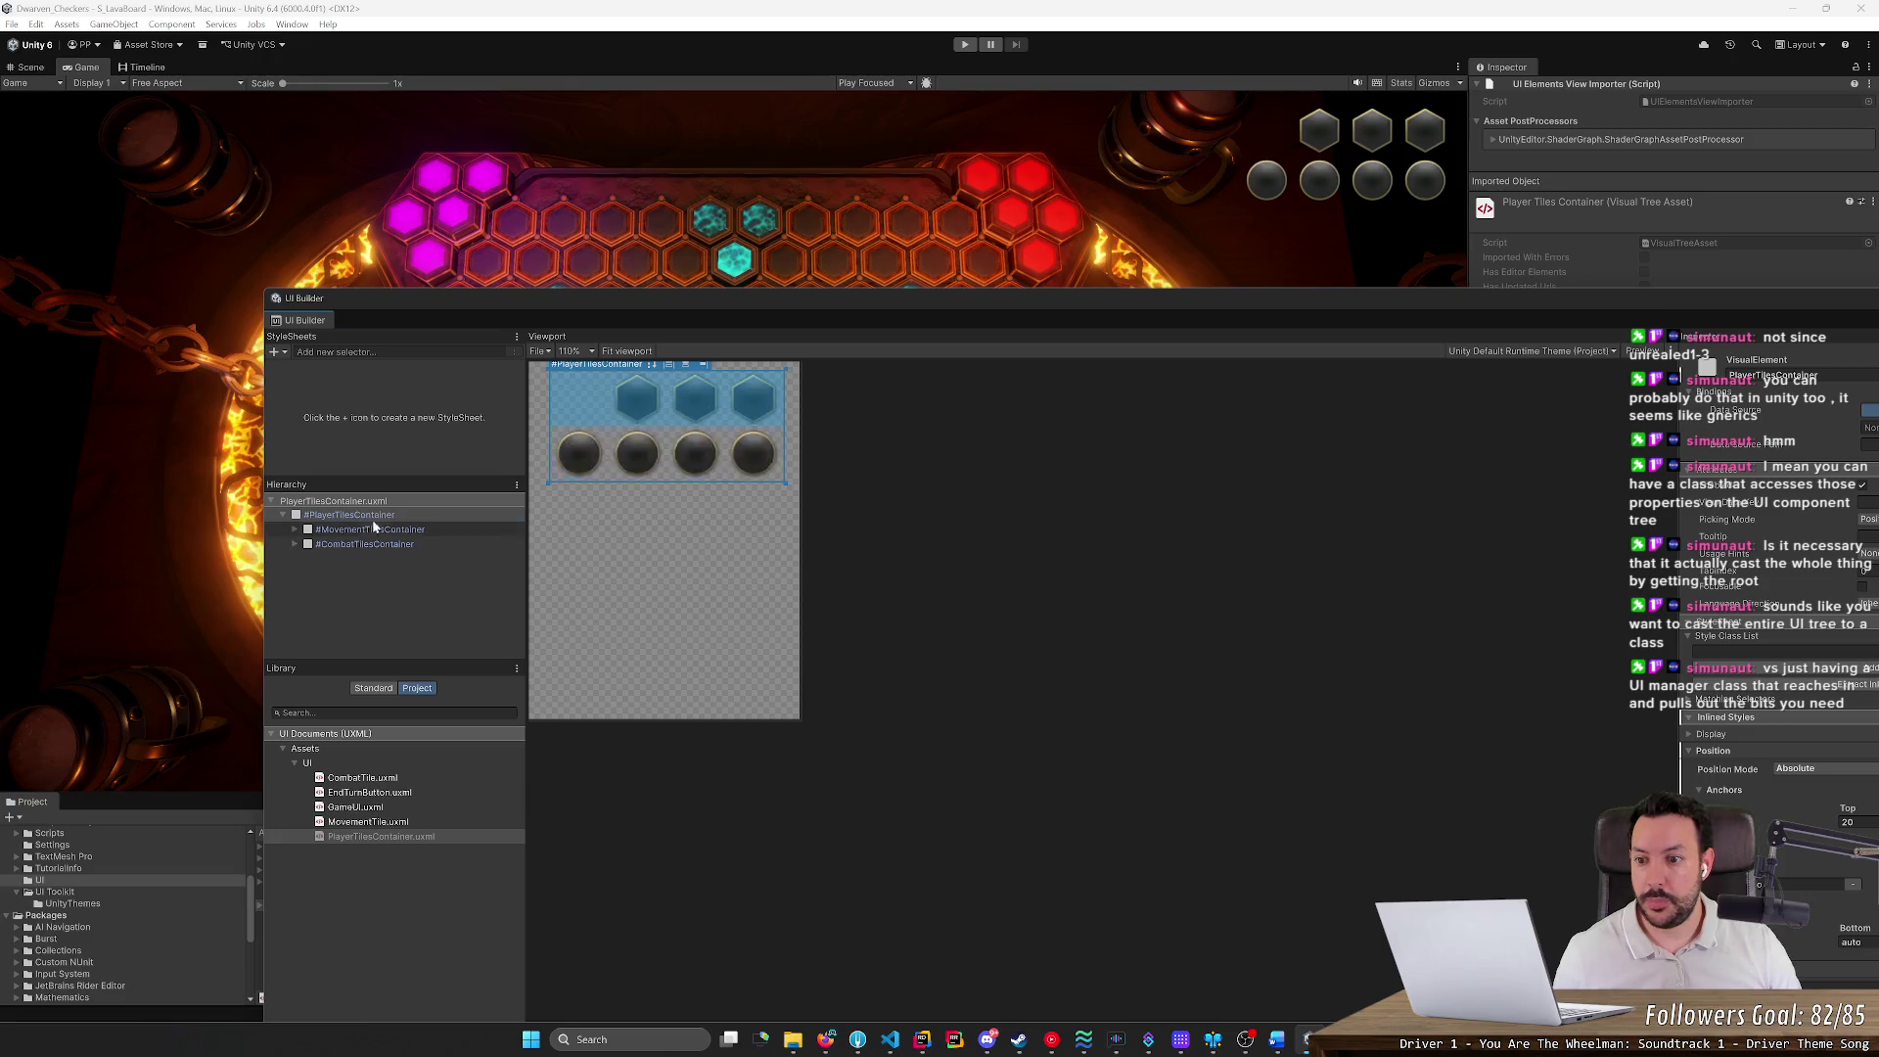
Move and narrow the UI Builder window beside the game, then start Play mode
mouse_move(549, 304)
mouse_down()
mouse_move(465, 299)
mouse_move(285, 235)
mouse_up()
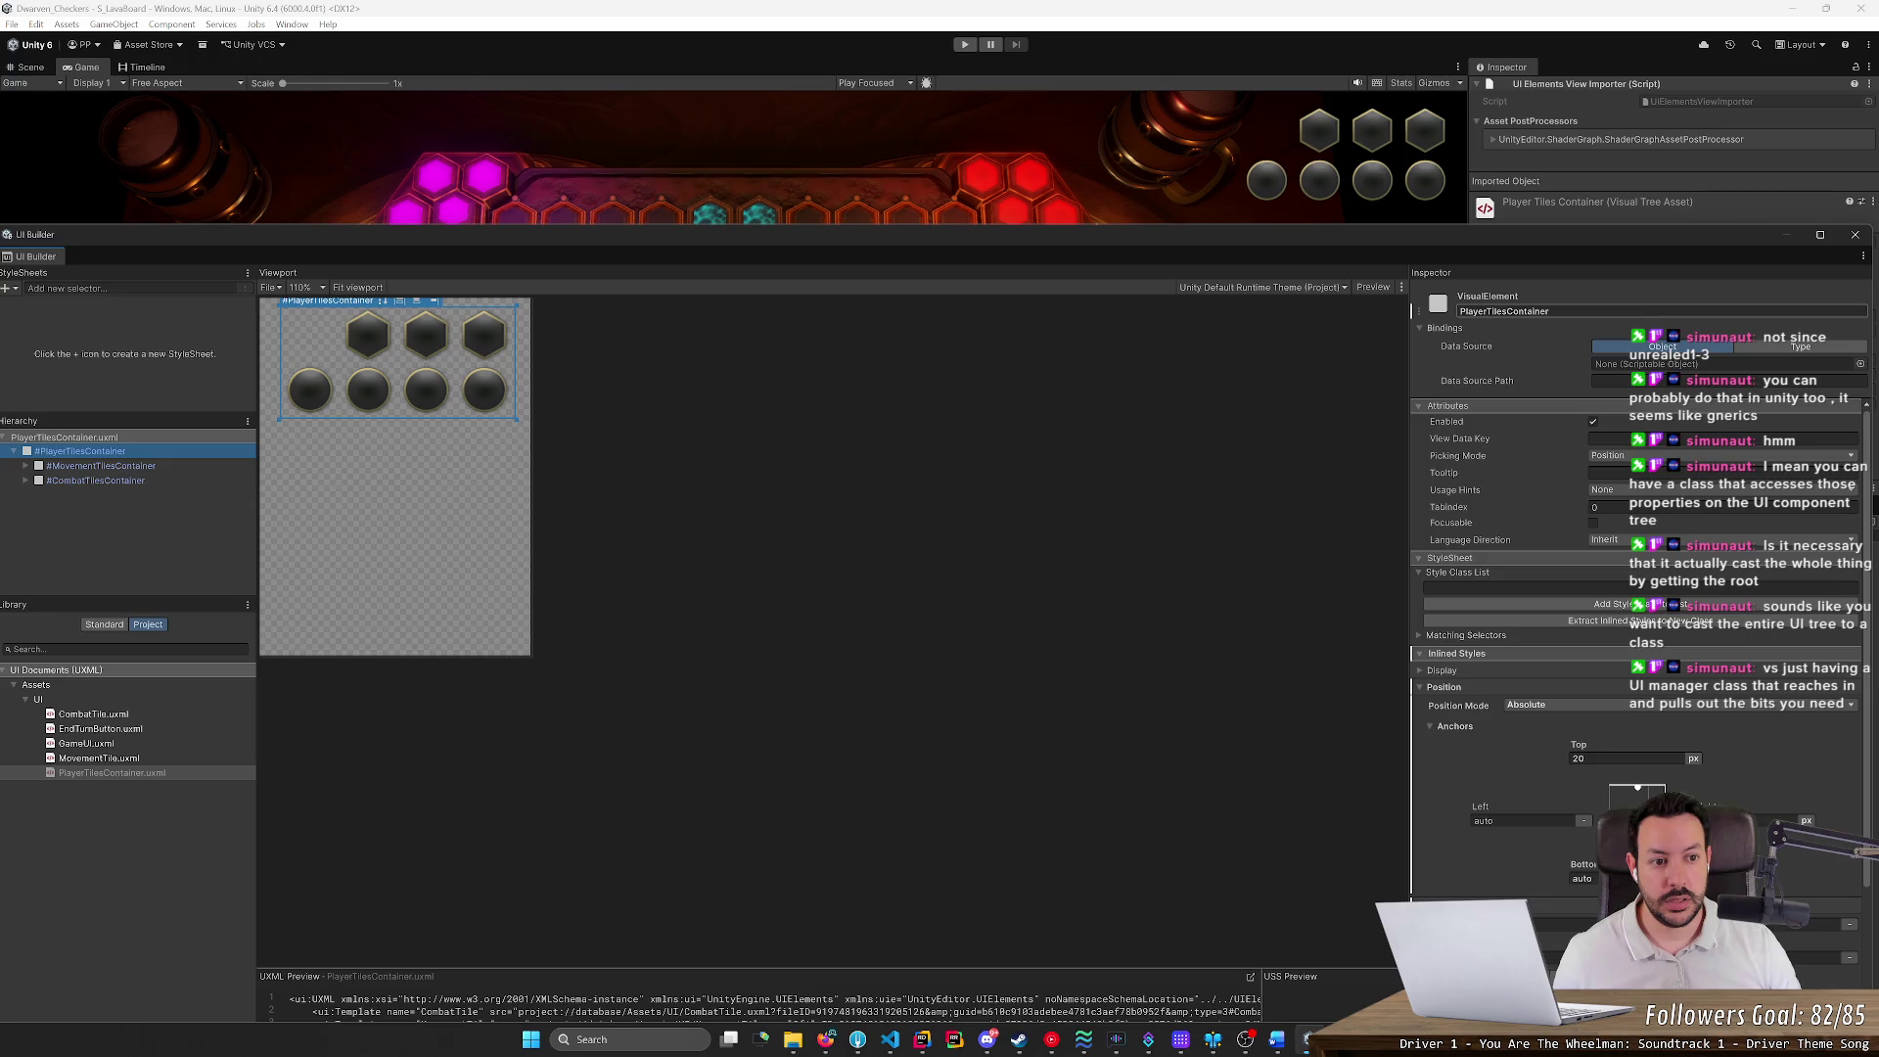
click(1663, 312)
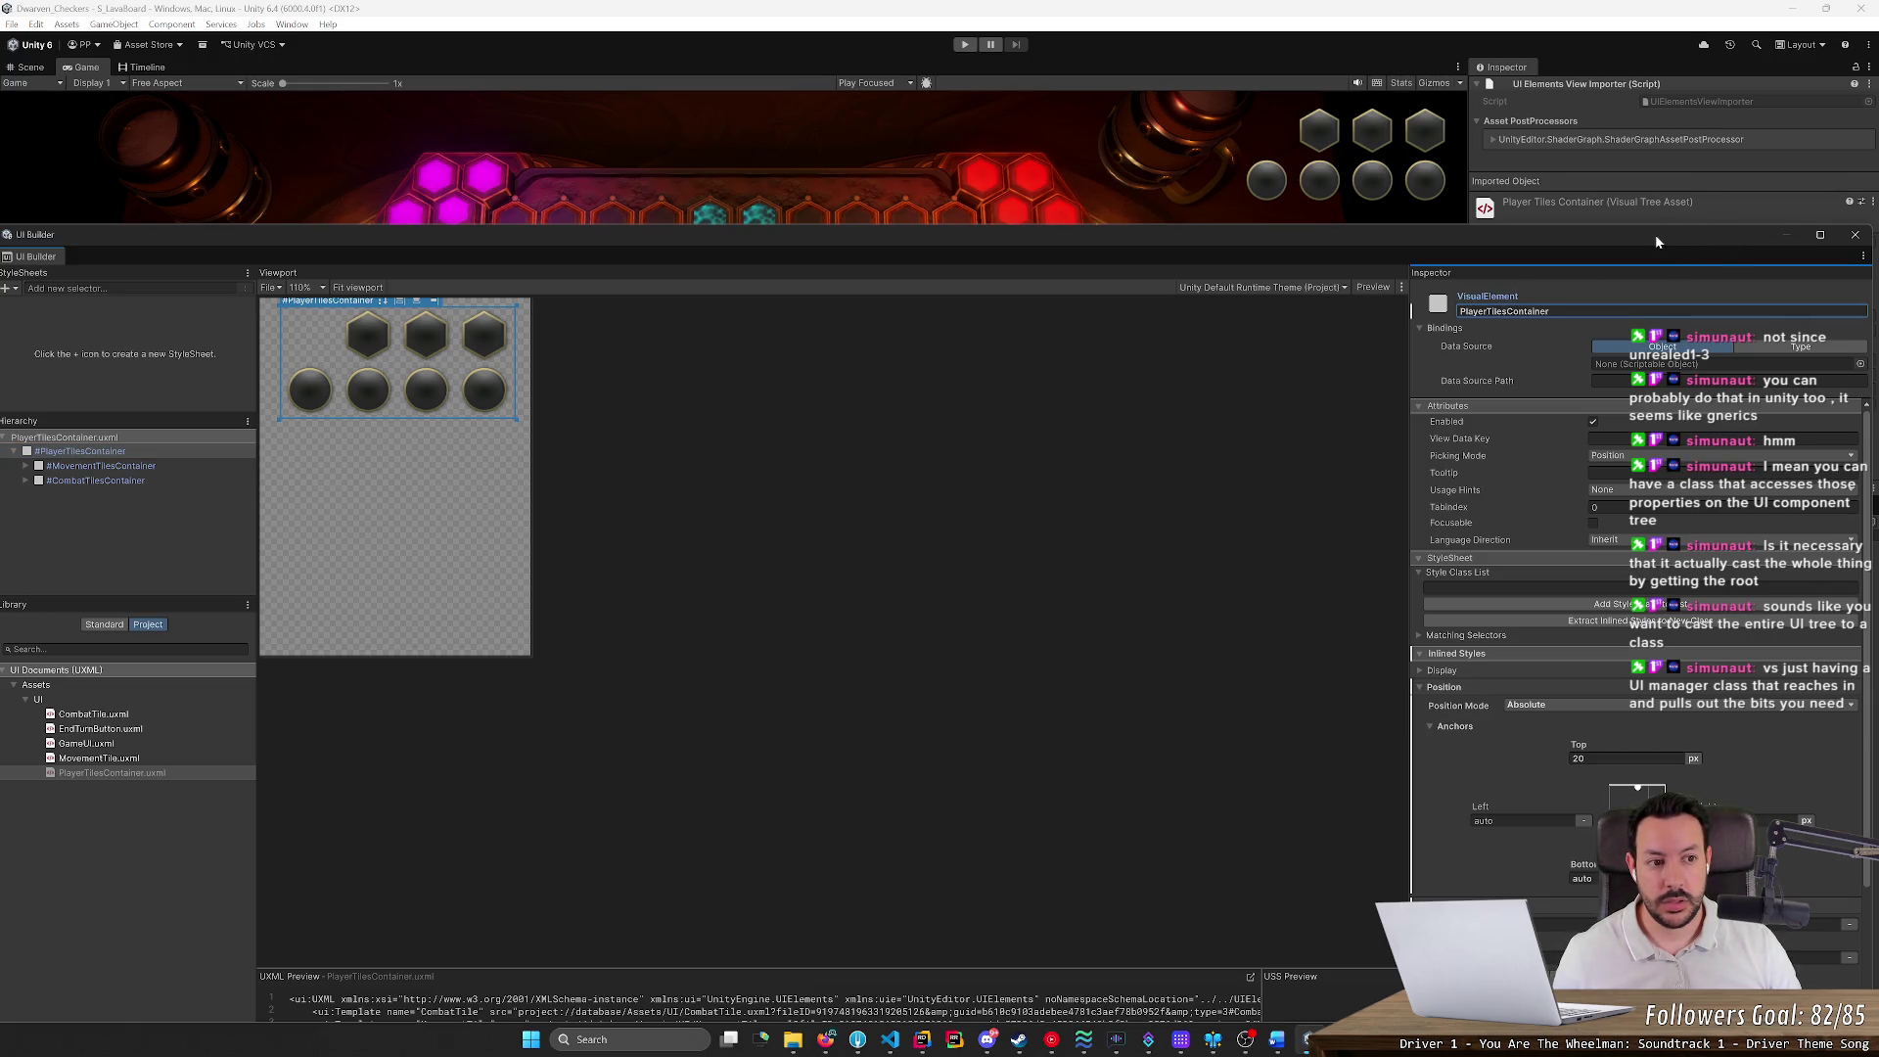
mouse_move(1873, 251)
mouse_down()
mouse_move(812, 252)
mouse_move(954, 250)
mouse_up()
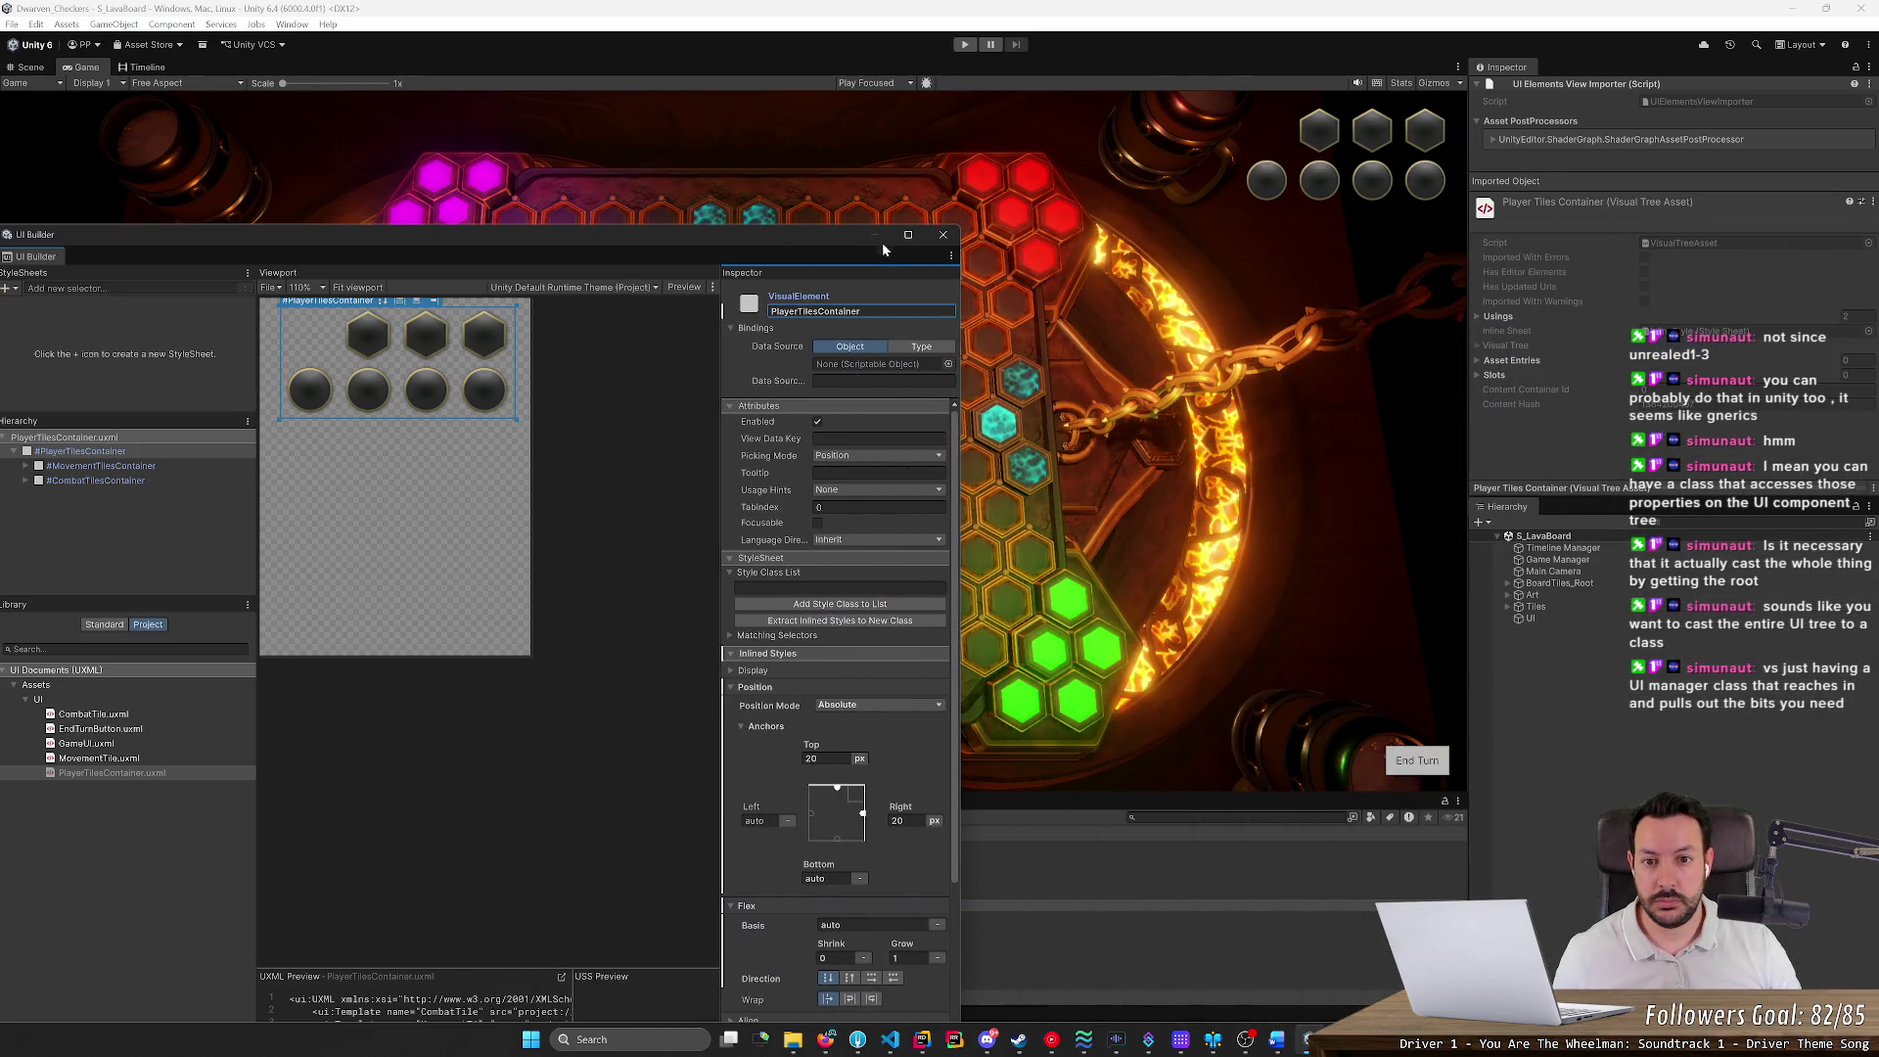
click(966, 46)
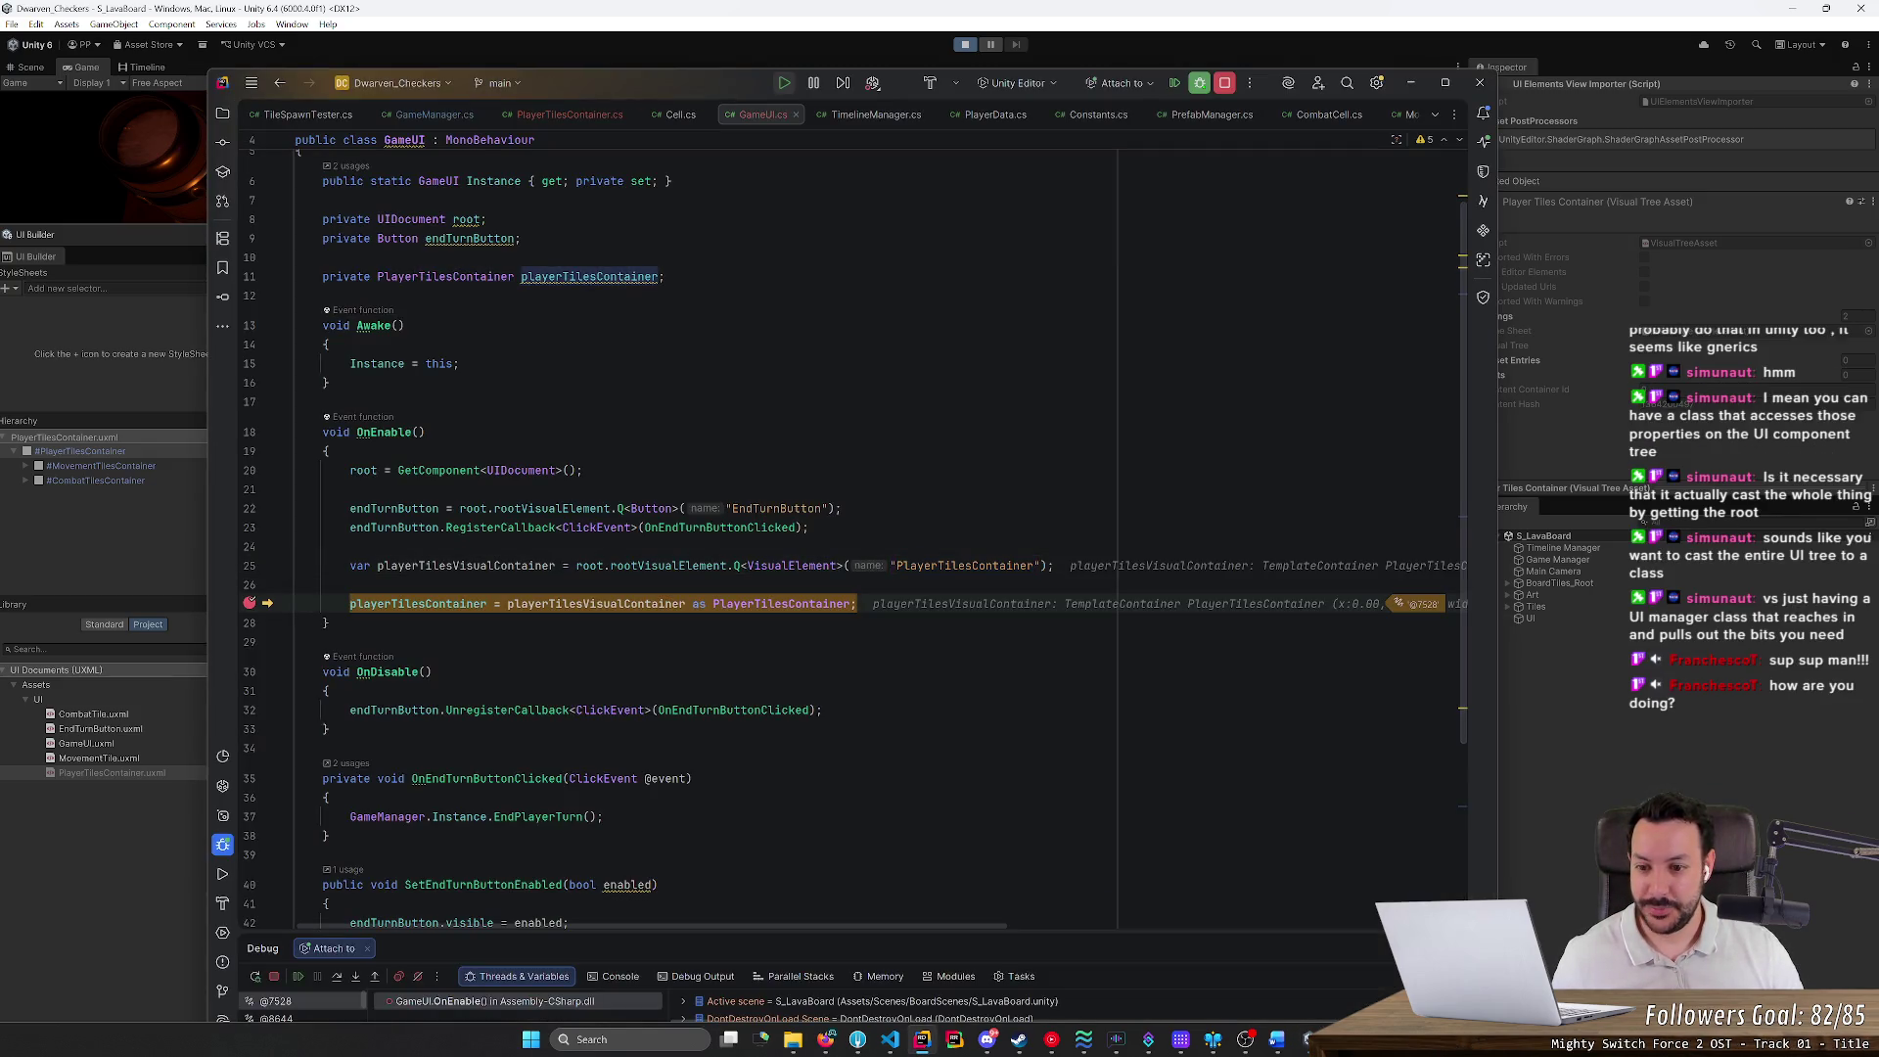
Enlarge the Debug panel, then pin and expand playerTilesVisualContainer to show it is a TemplateContainer
mouse_move(466, 566)
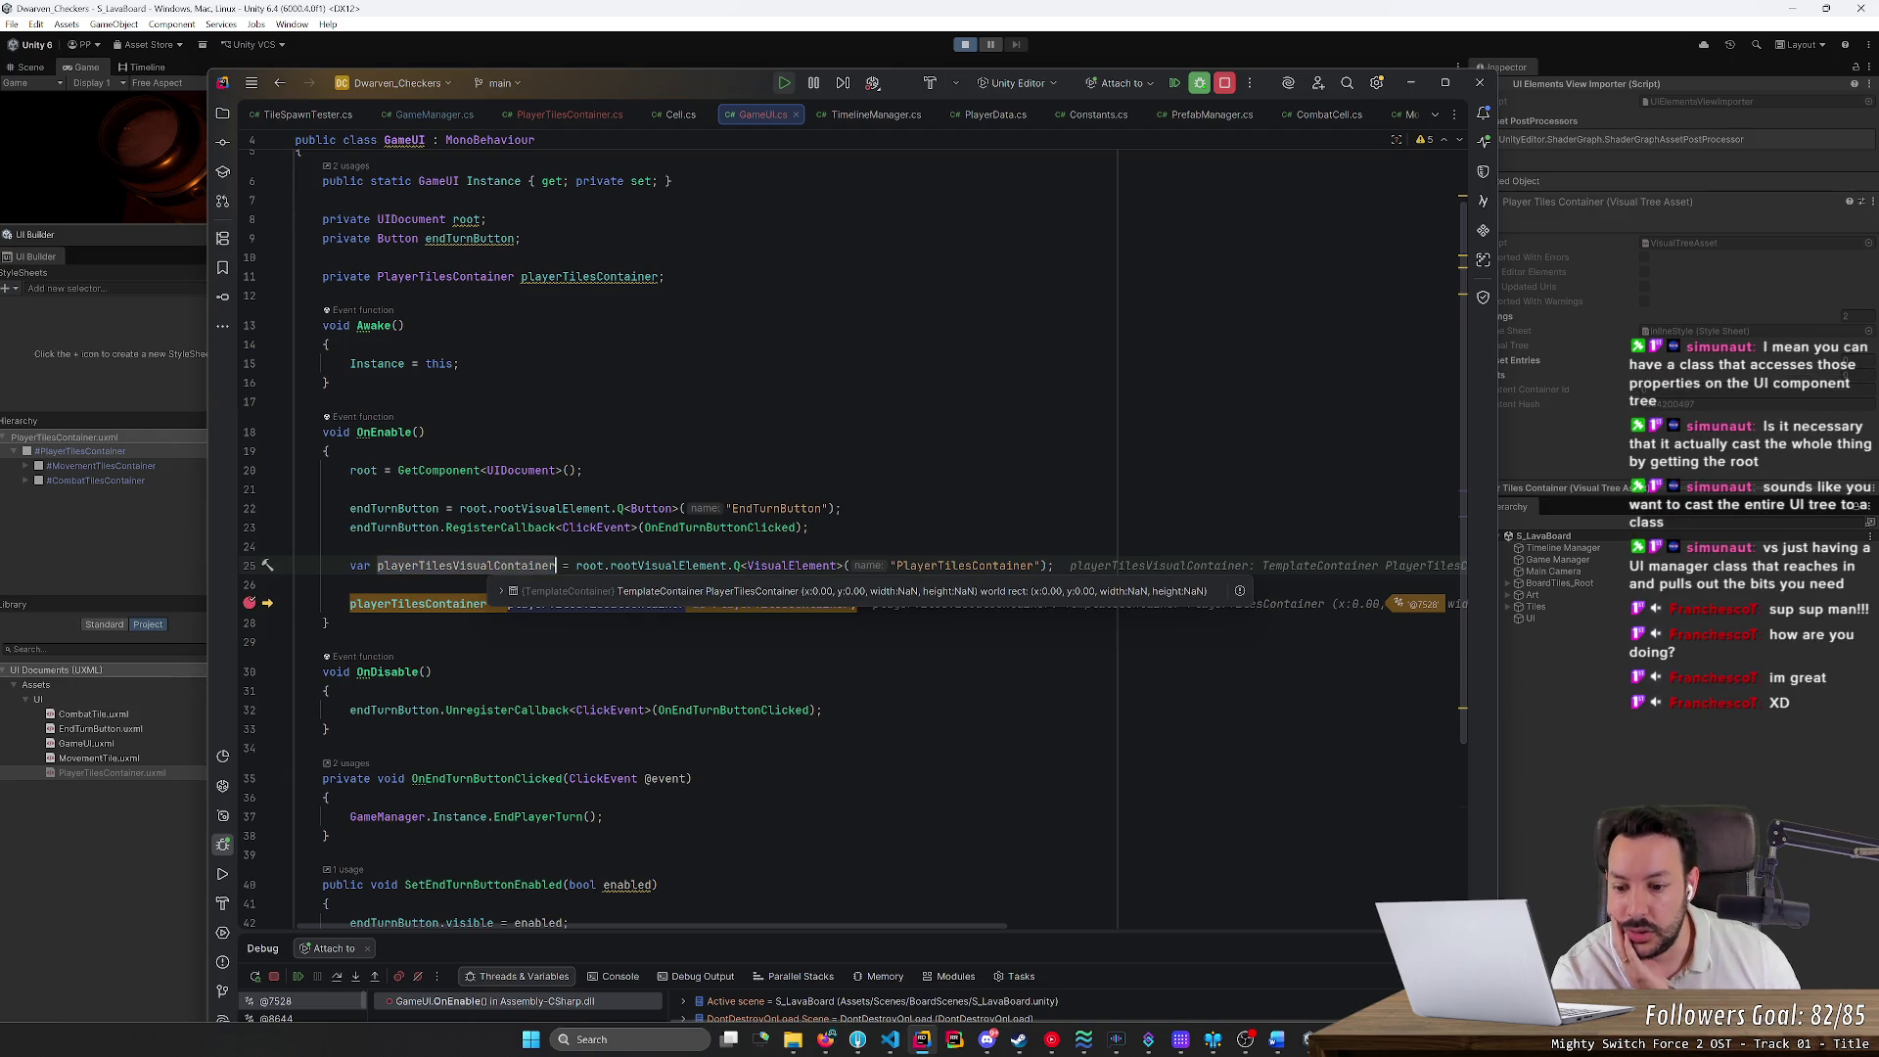
mouse_move(577, 932)
mouse_down()
mouse_move(587, 534)
mouse_move(597, 616)
mouse_up()
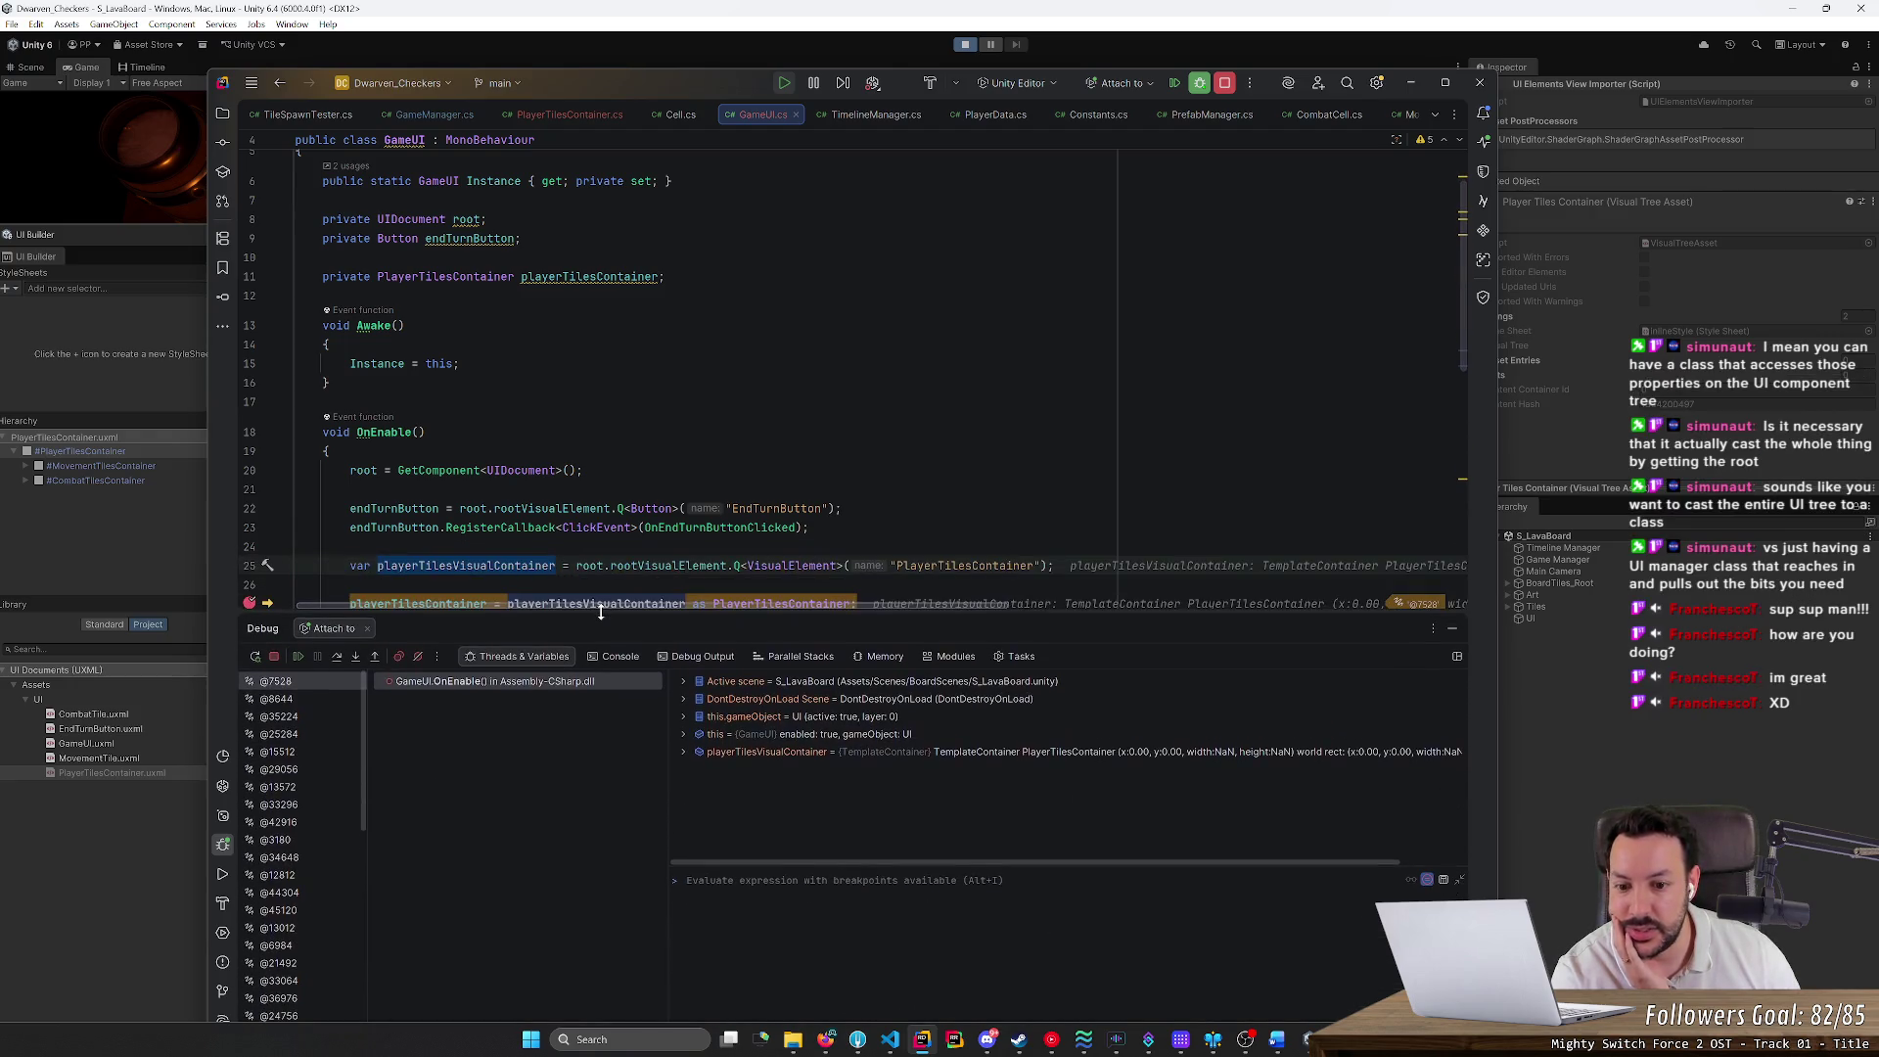
click(692, 753)
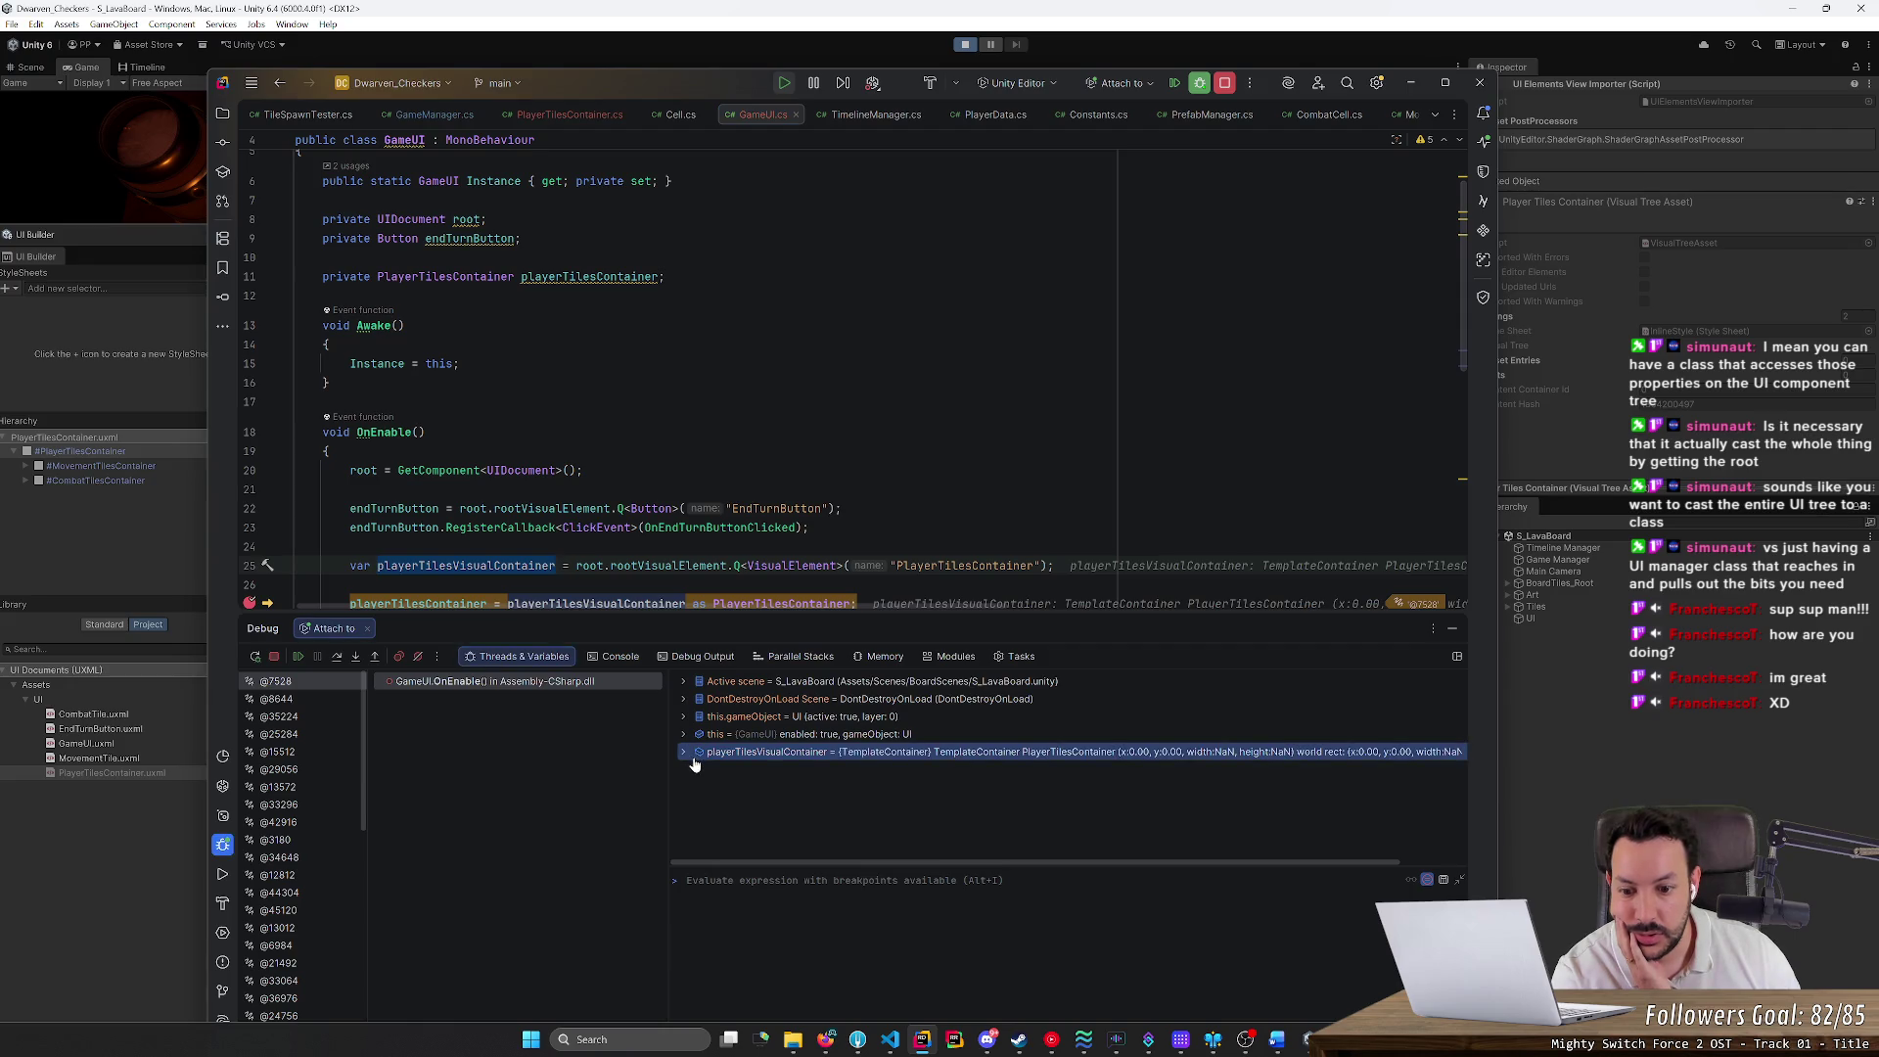
click(699, 751)
click(683, 753)
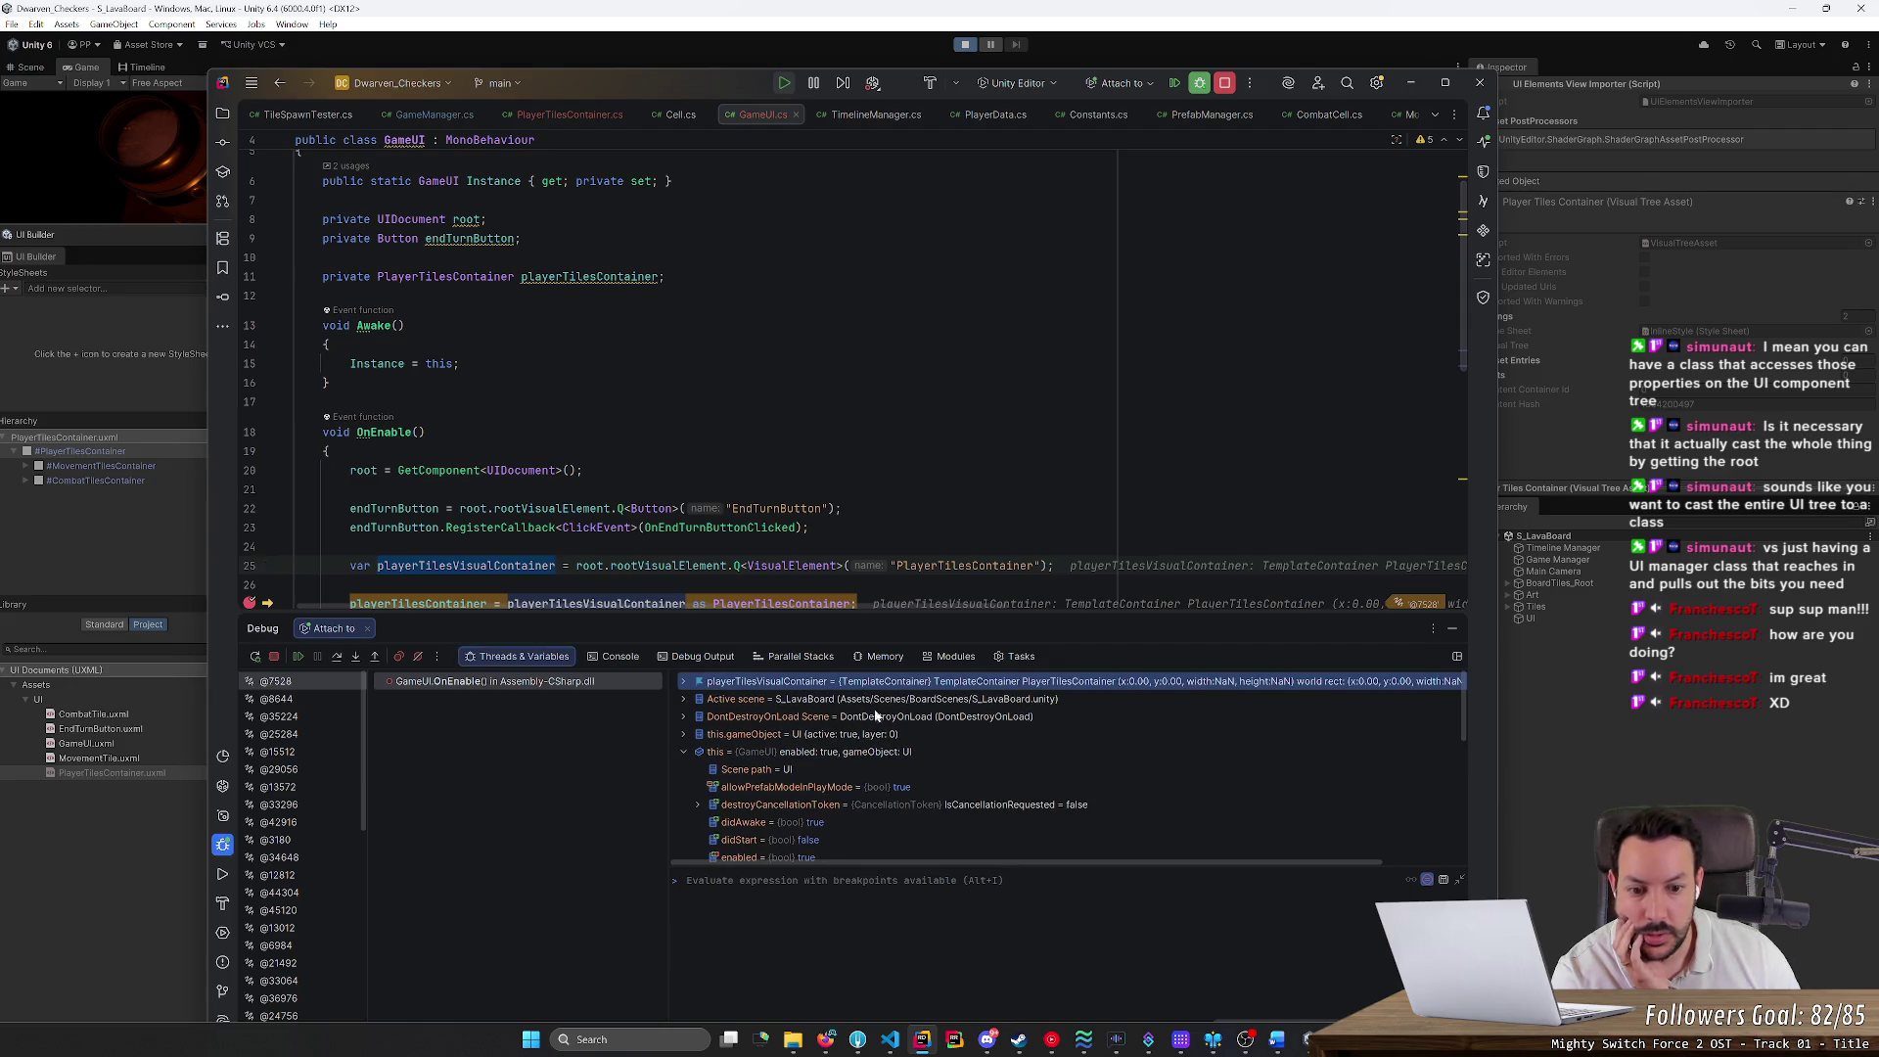
click(682, 751)
click(682, 682)
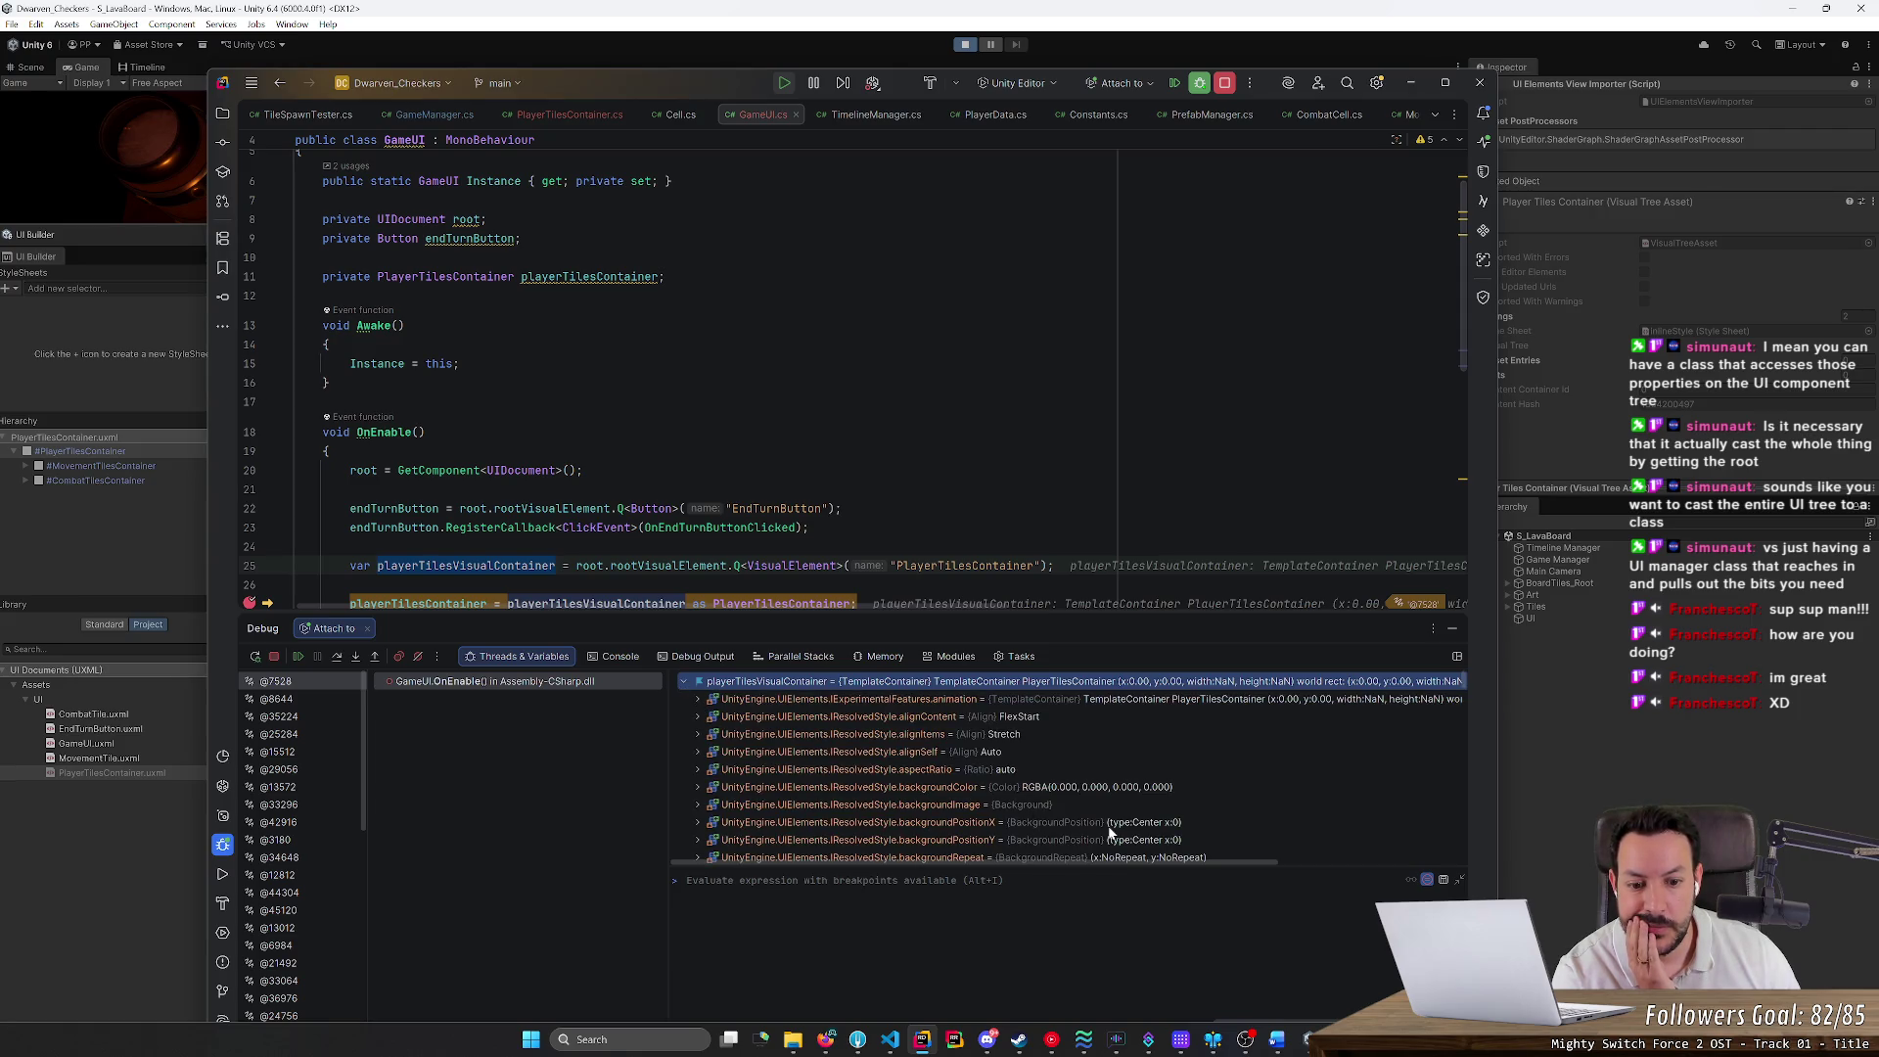
Step over the cast line, confirming the PlayerTilesContainer cast yields null
scroll(1108, 830, down, 3)
scroll(1108, 826, down, 6)
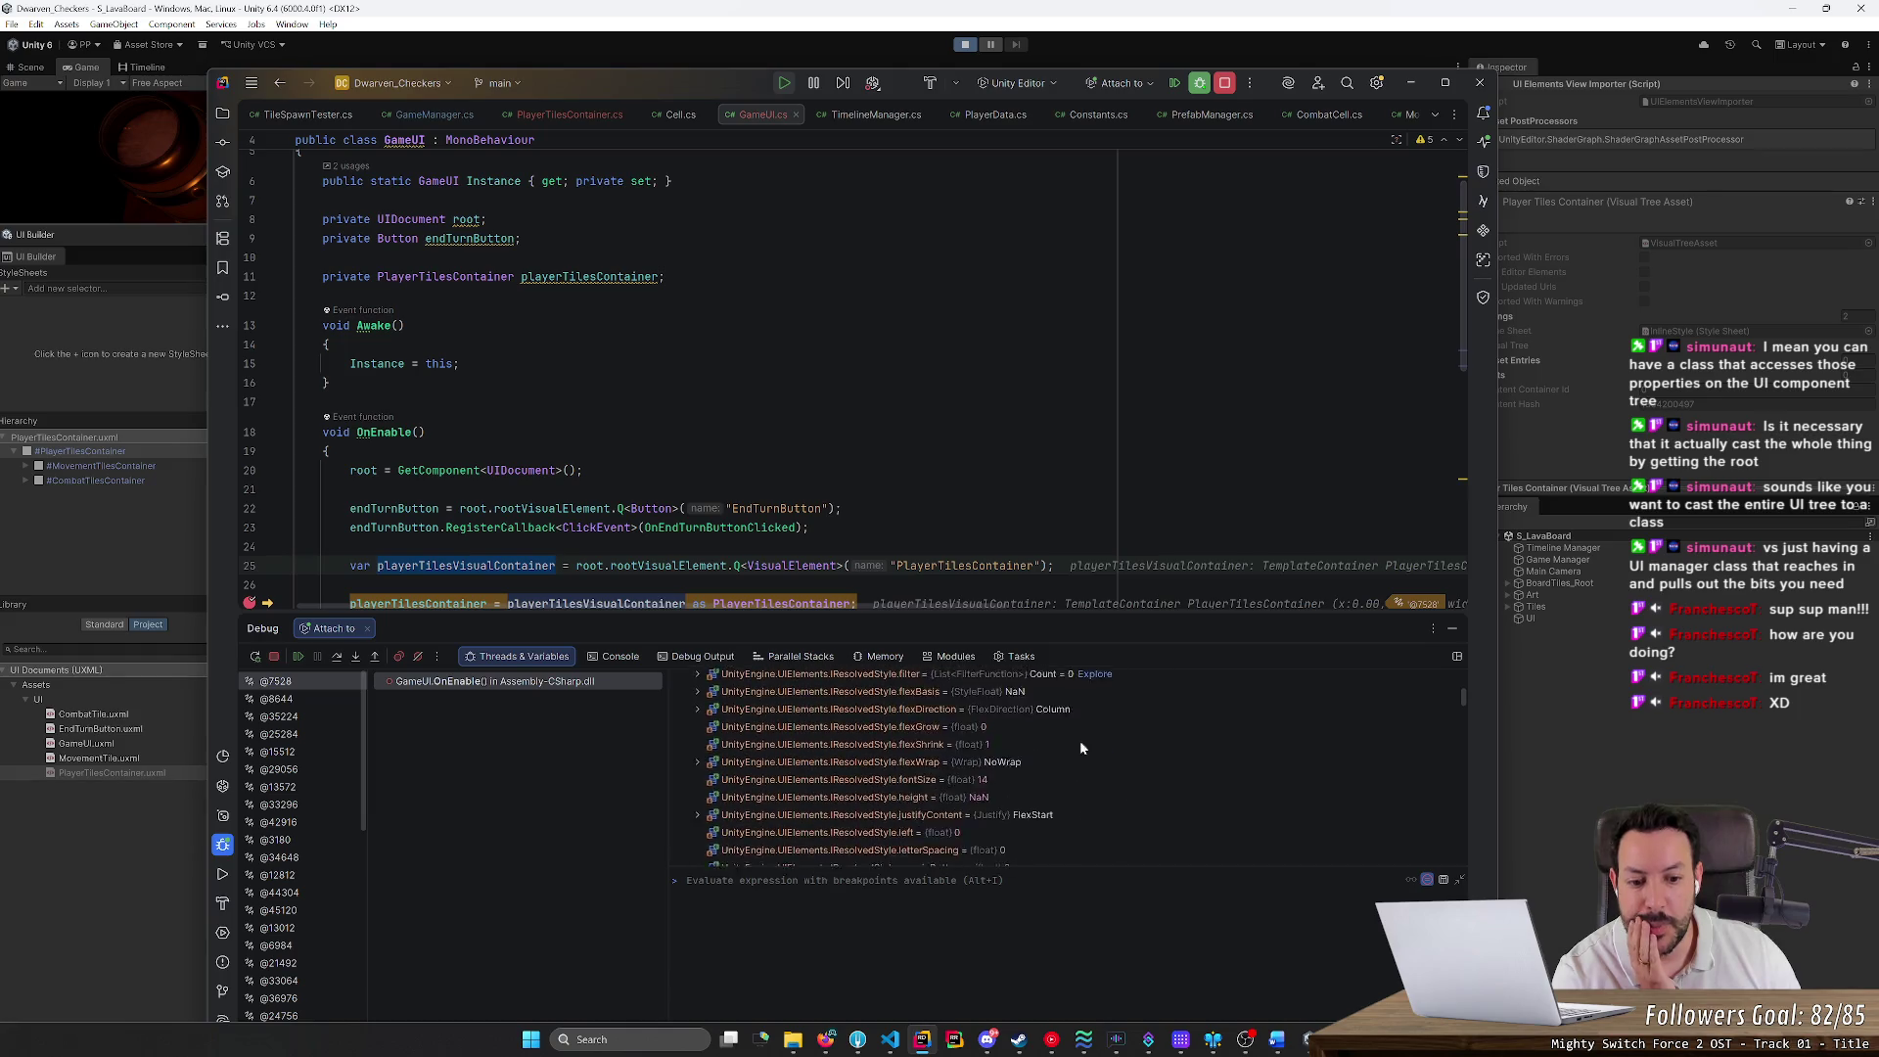
scroll(851, 372, down, 1)
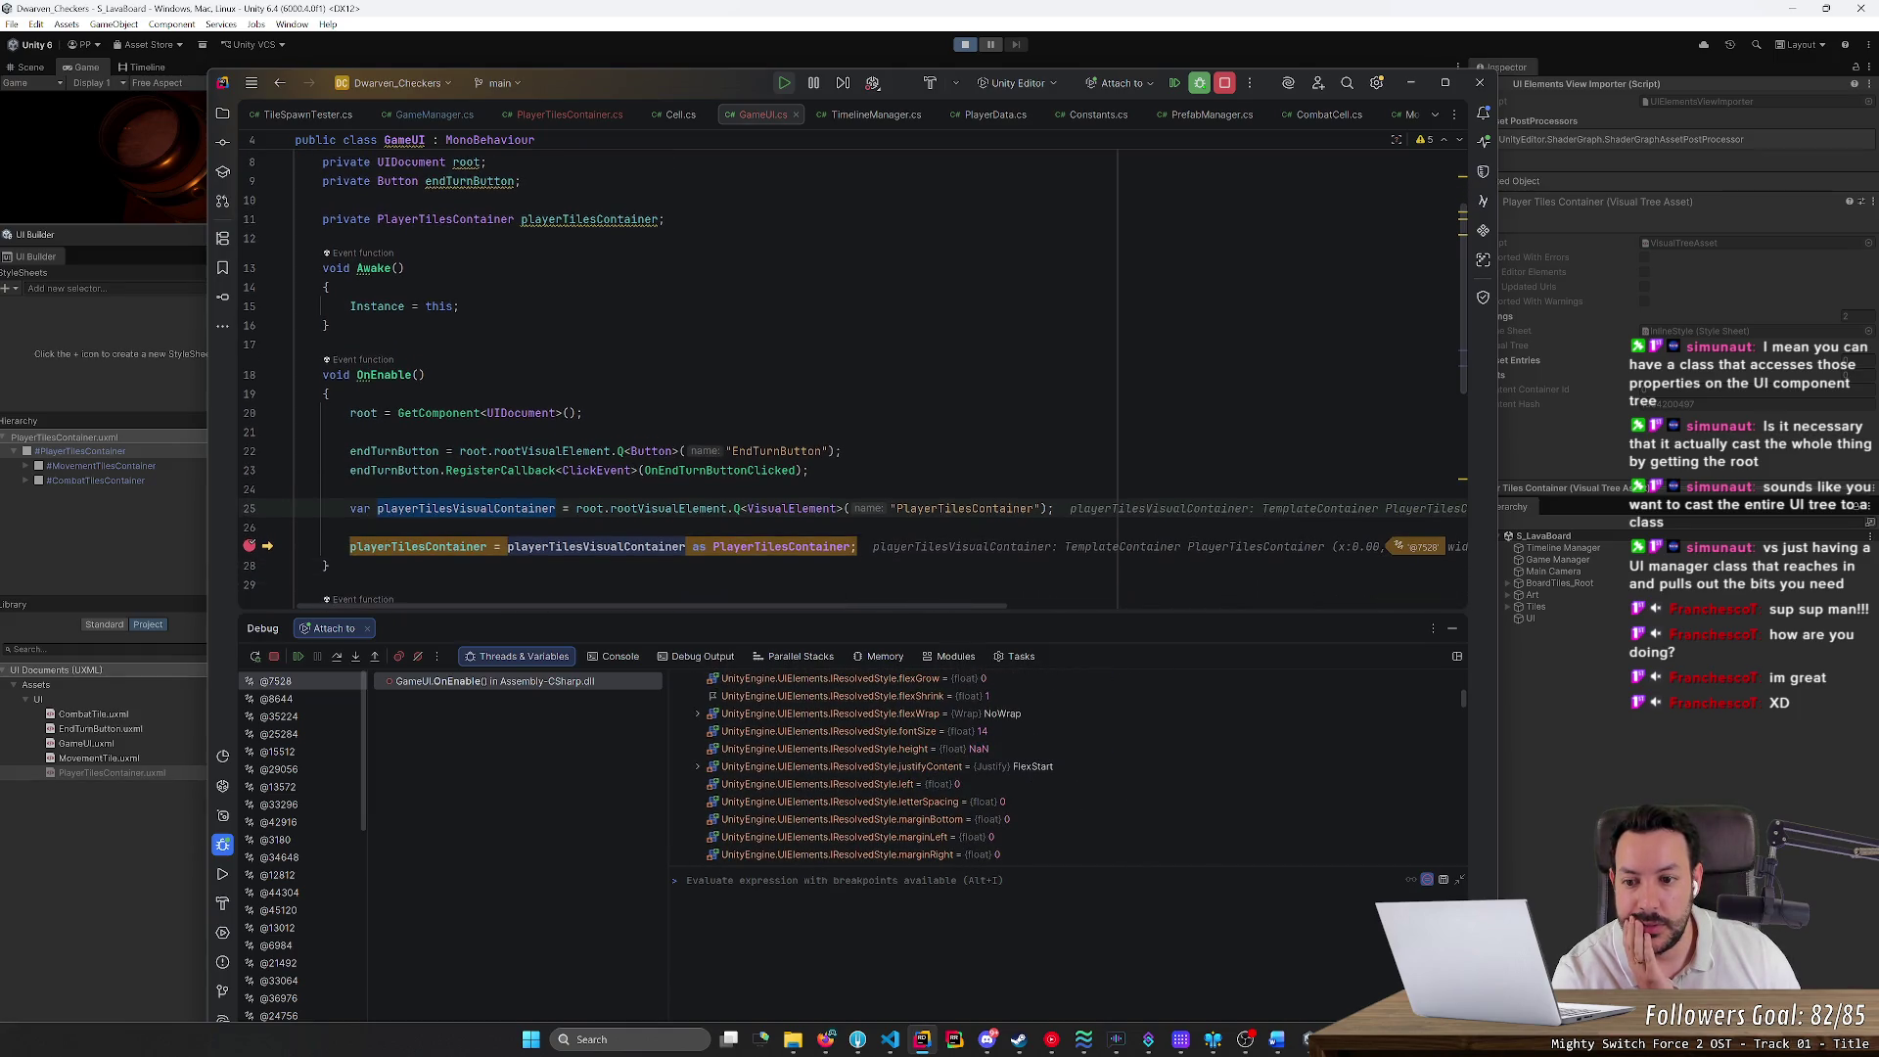
click(336, 655)
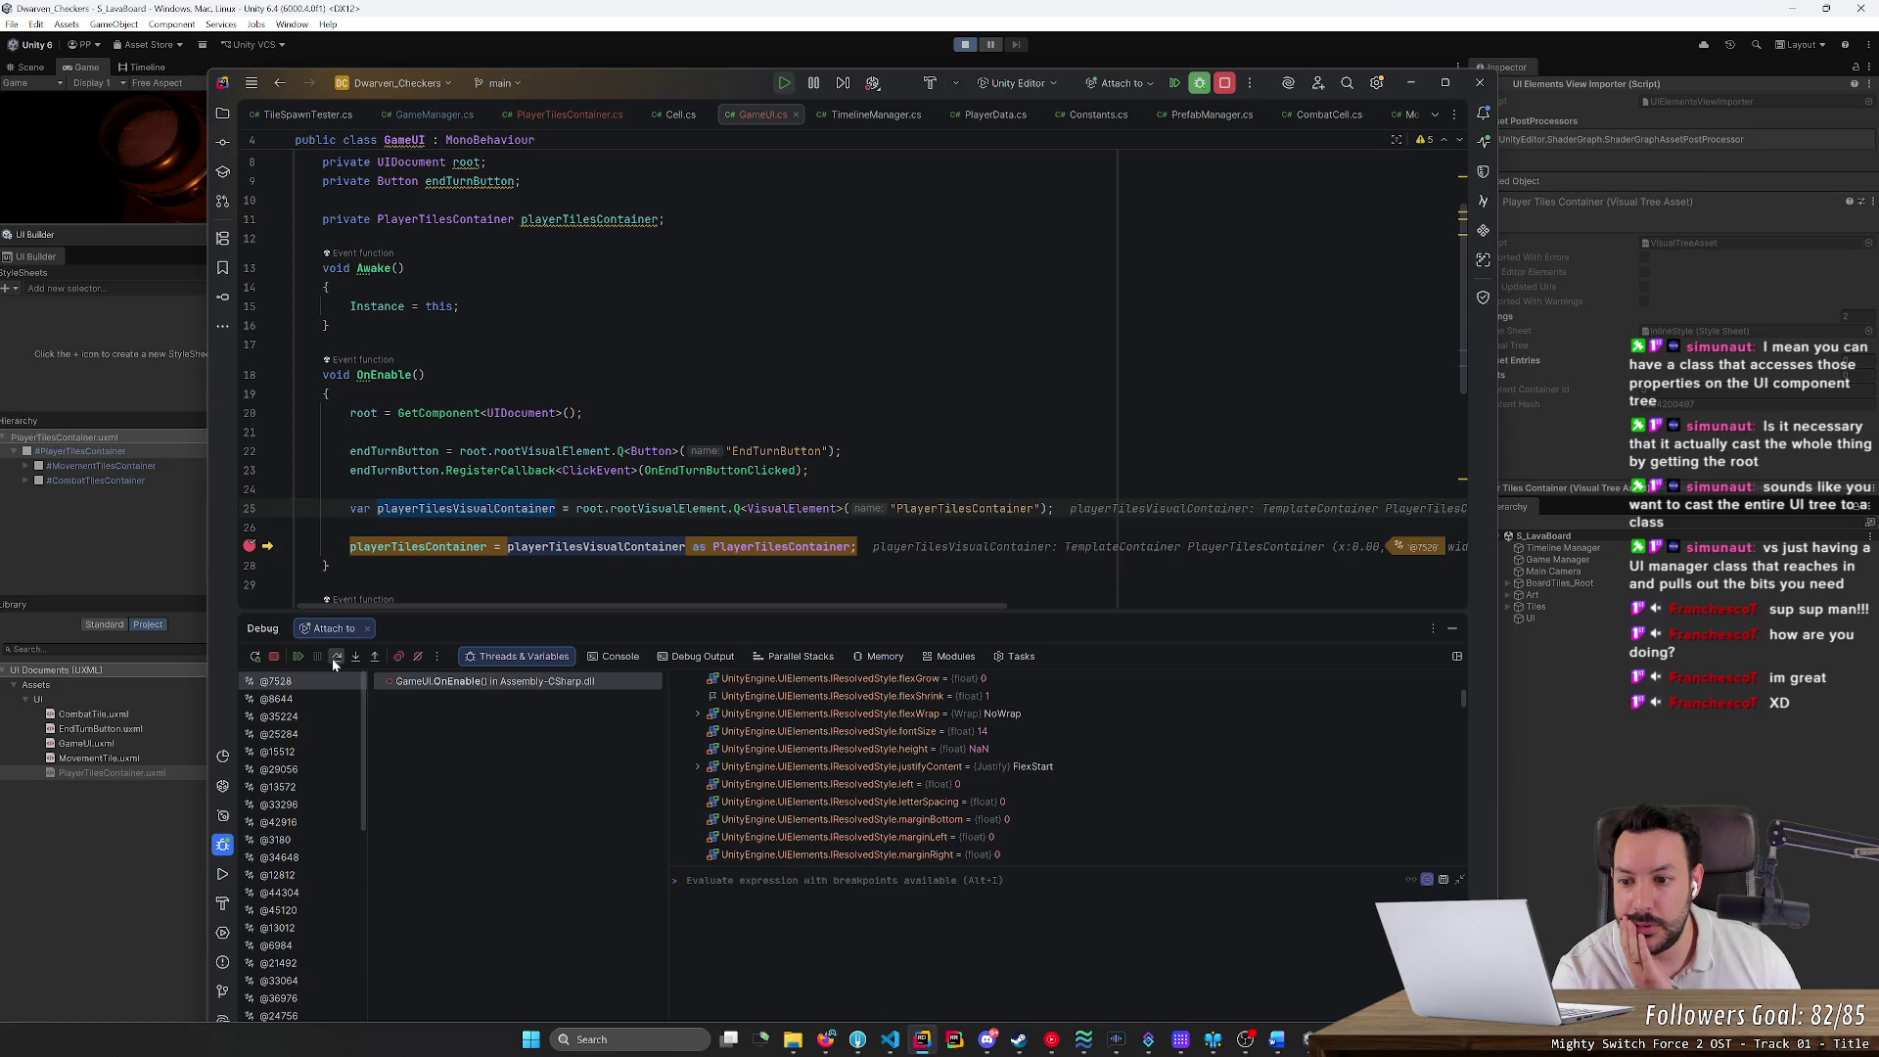
scroll(856, 440, down, 4)
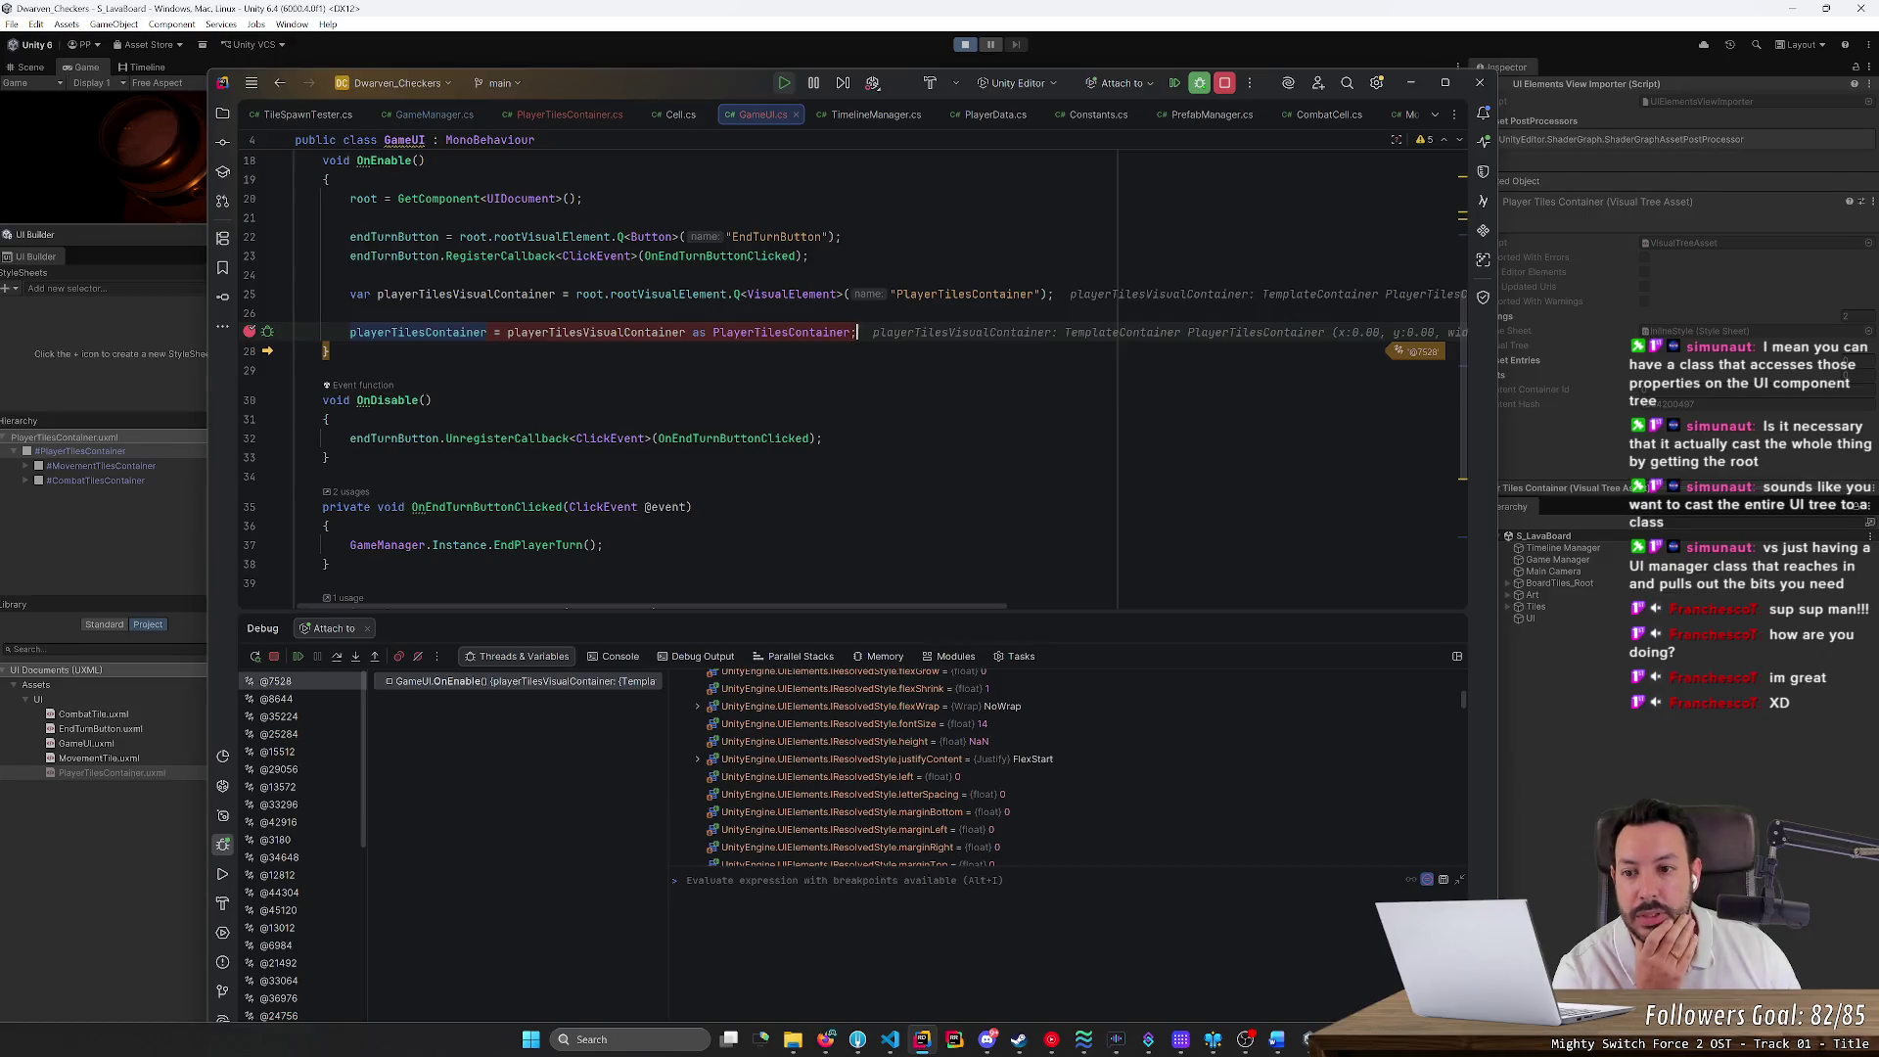
Resume the game with F9 and minimize Rider to return to Unity
drag(856, 332, 295, 313)
mouse_move(788, 295)
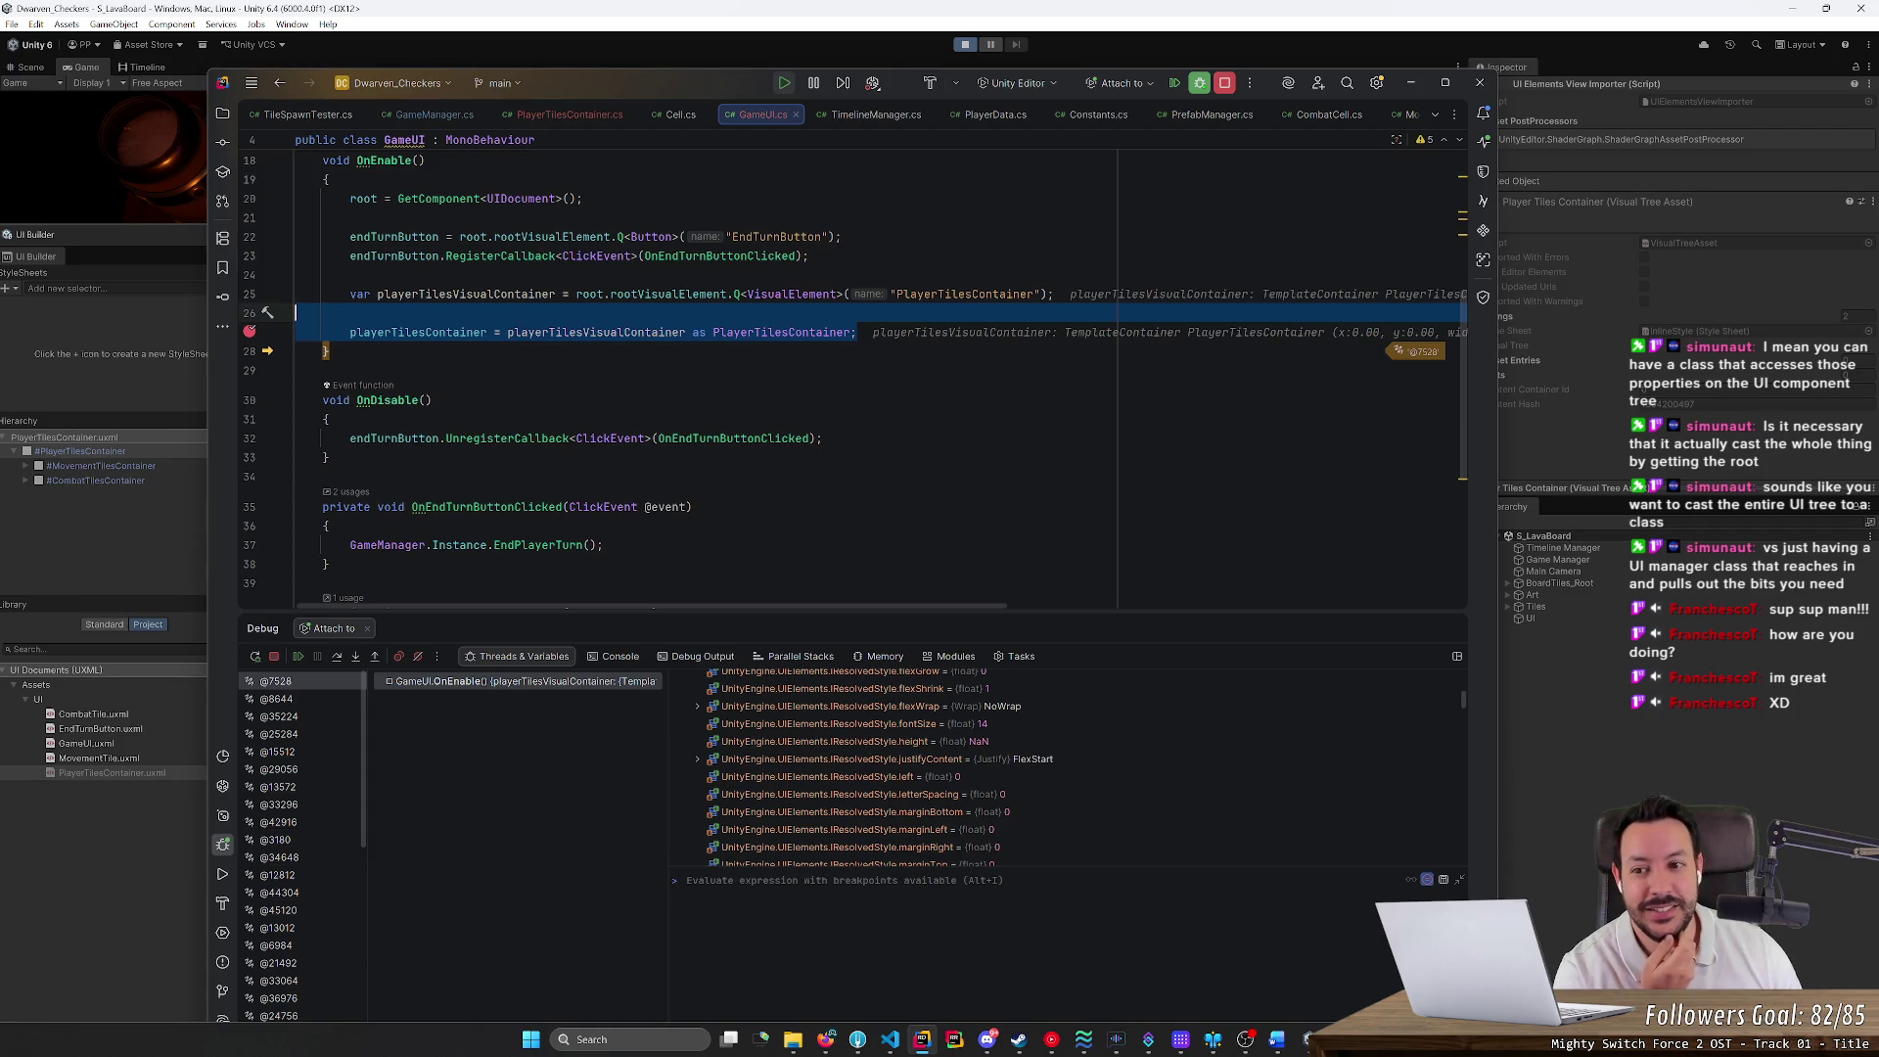
key(F9)
click(1410, 83)
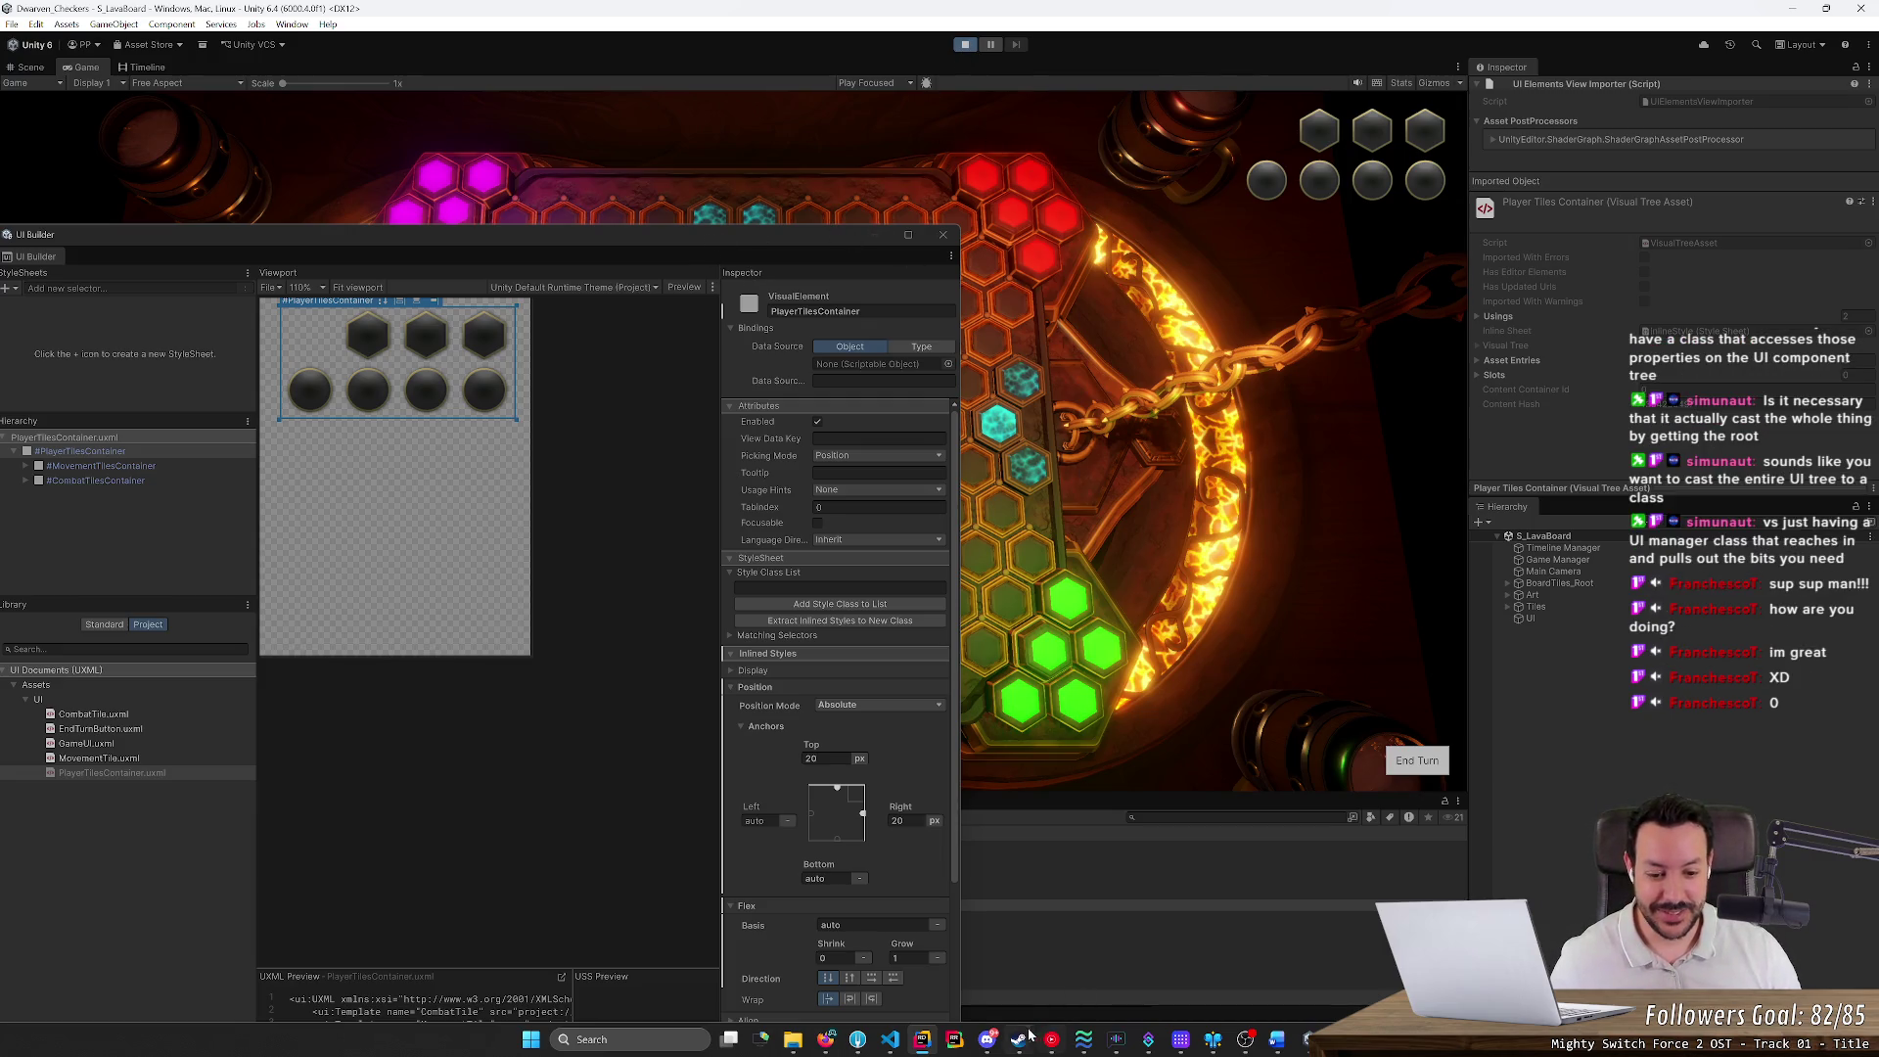
Resume the Rider debugger past the breakpoint, then return to Unity and move the UI Builder window up
mouse_move(857, 1041)
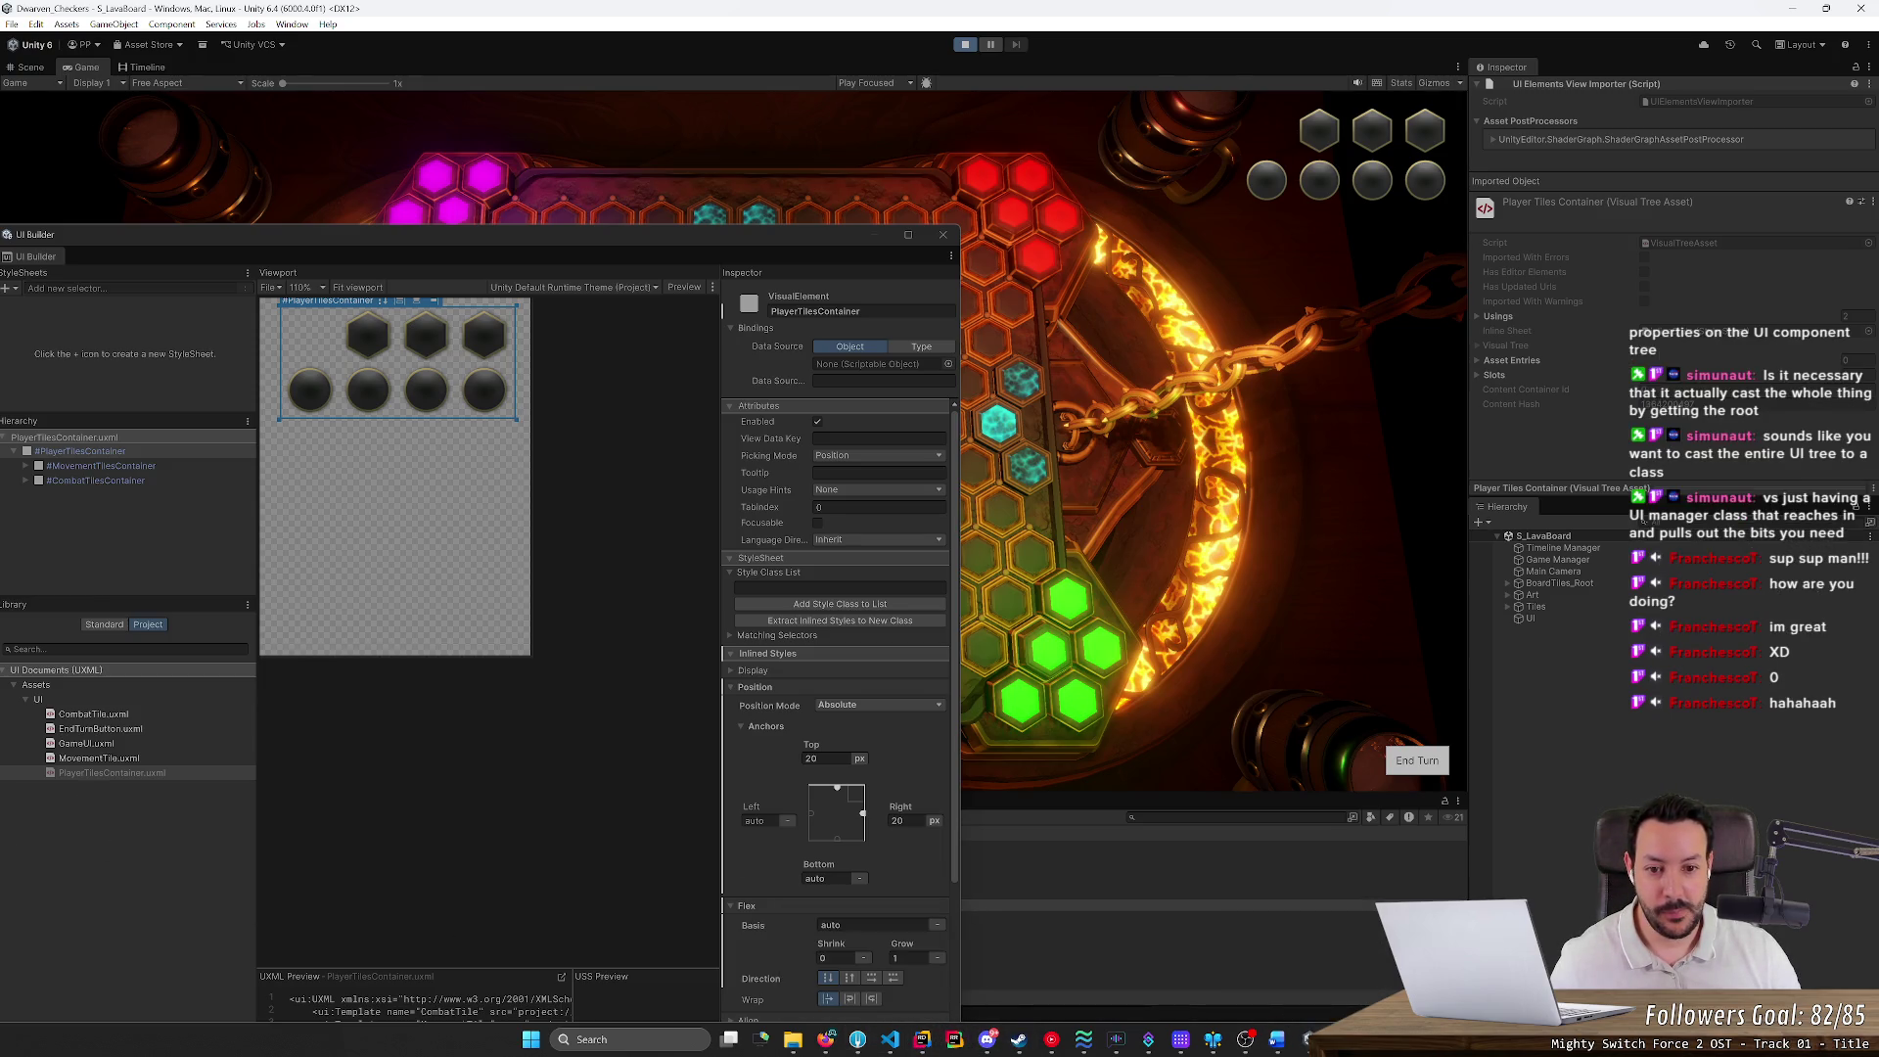
mouse_move(1180, 1039)
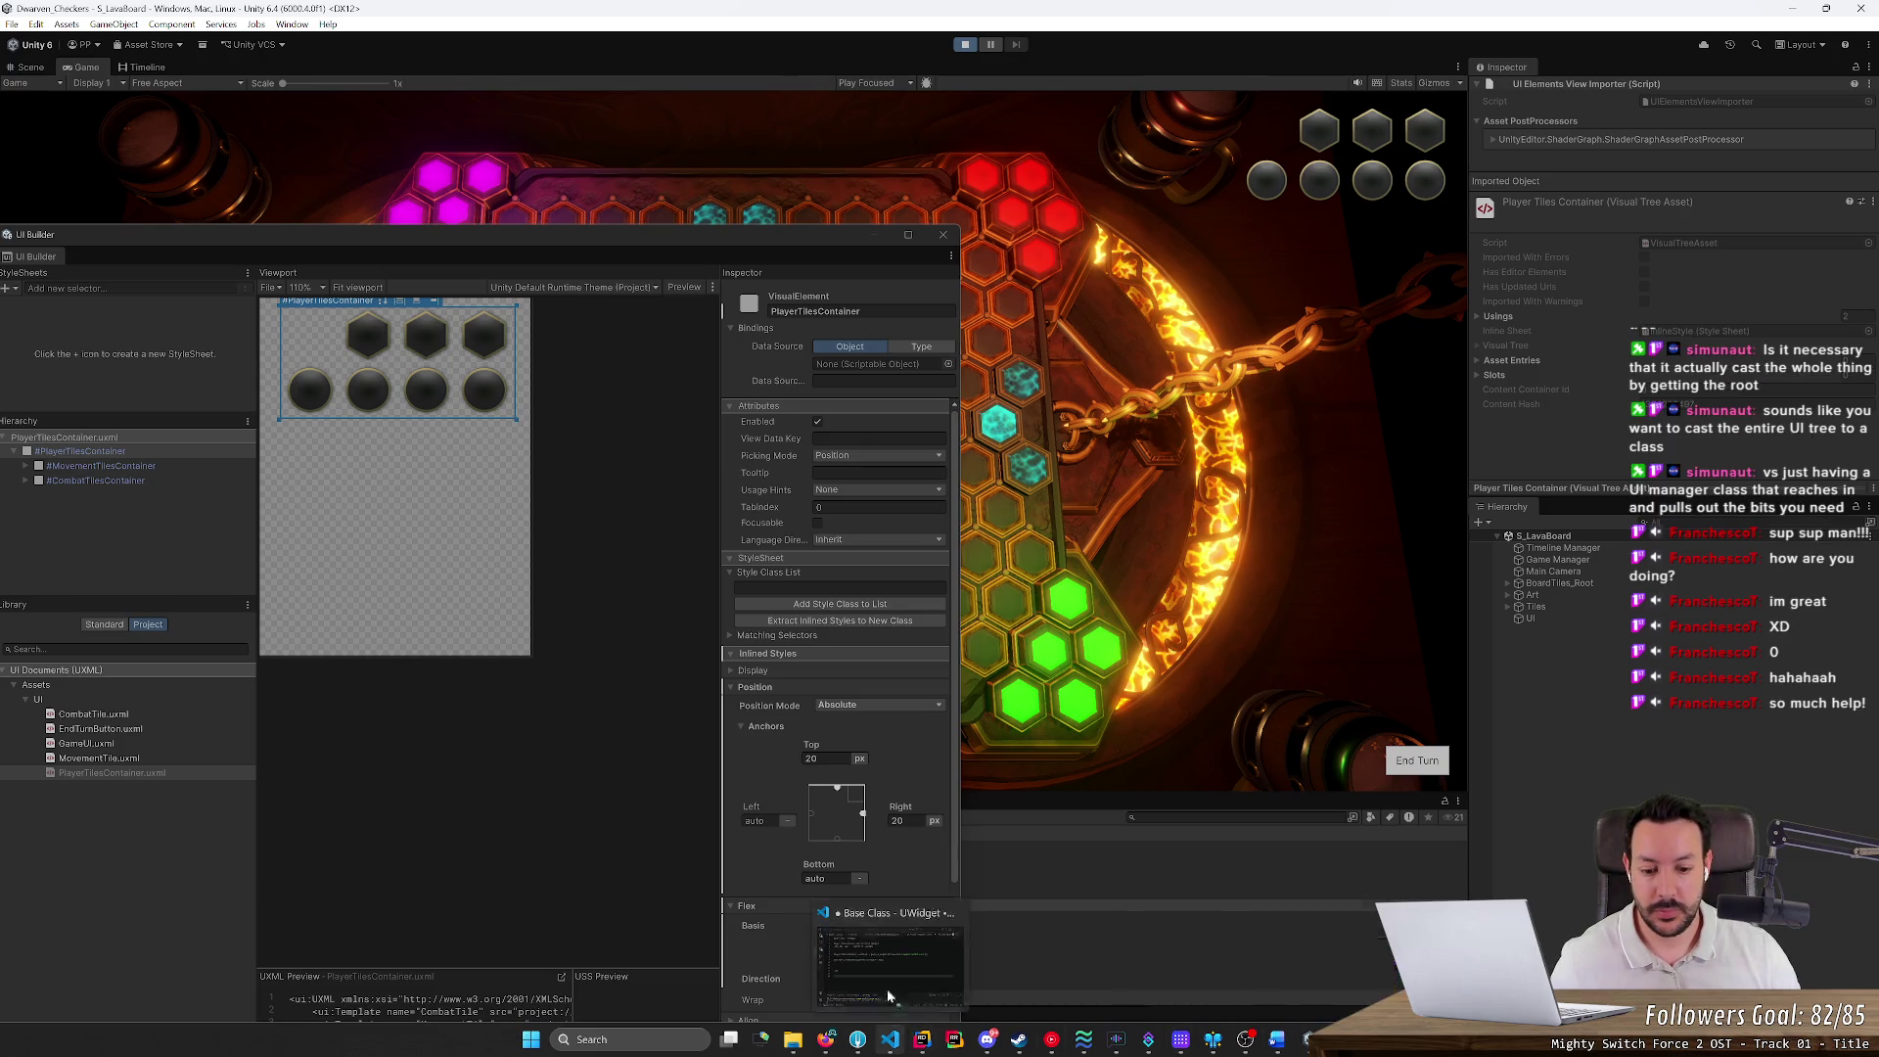
click(921, 1039)
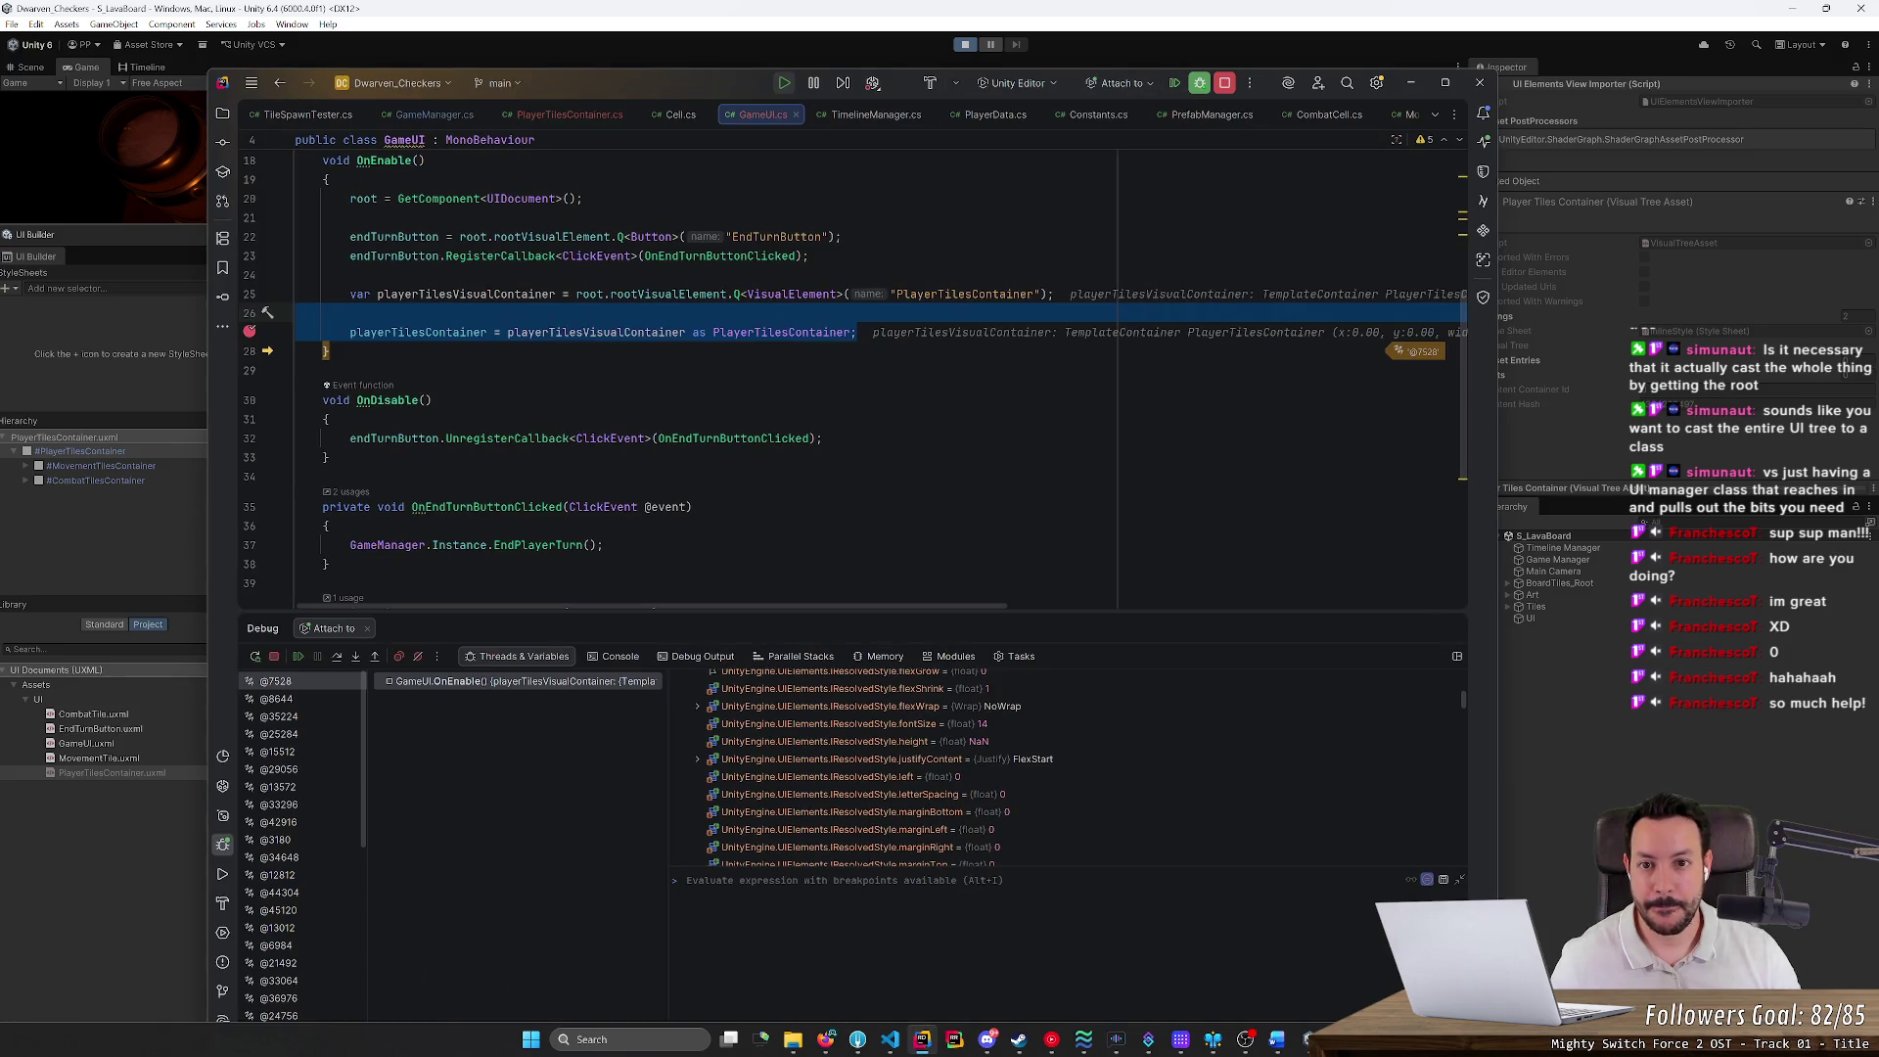
click(274, 658)
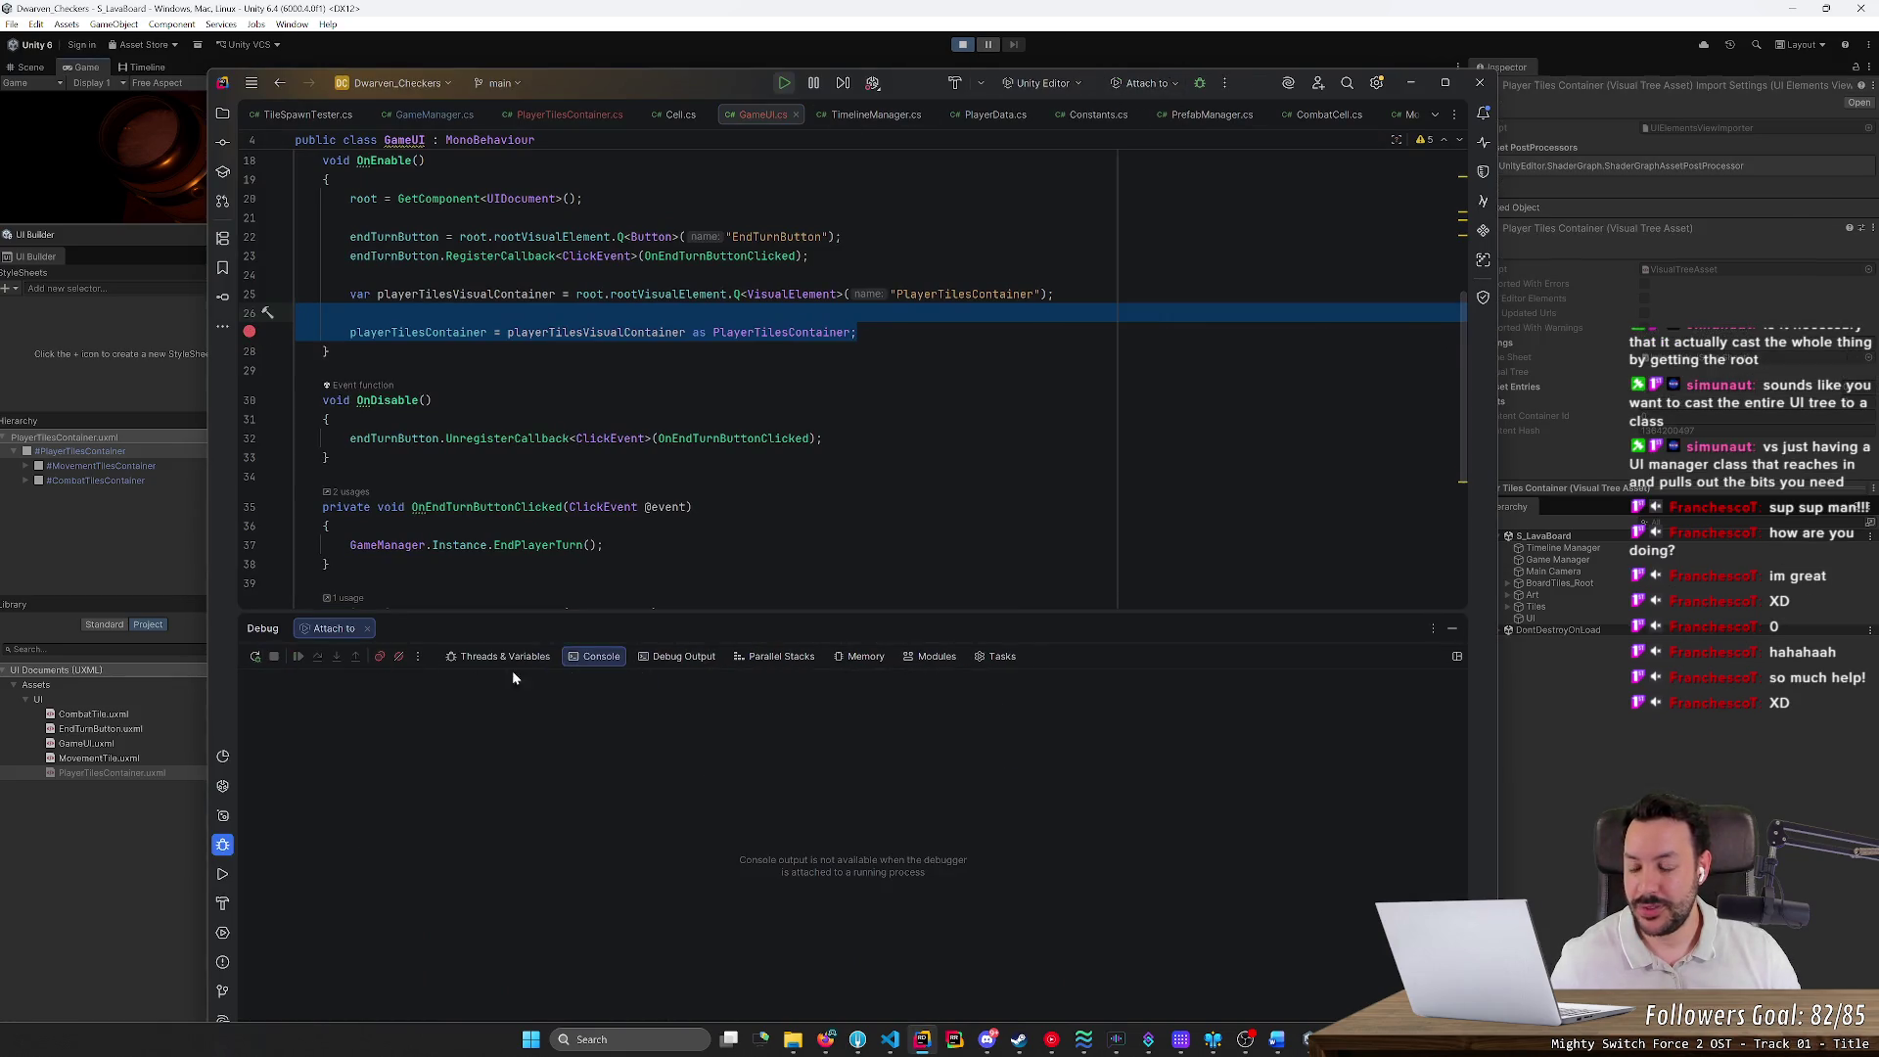
key(alt+Tab)
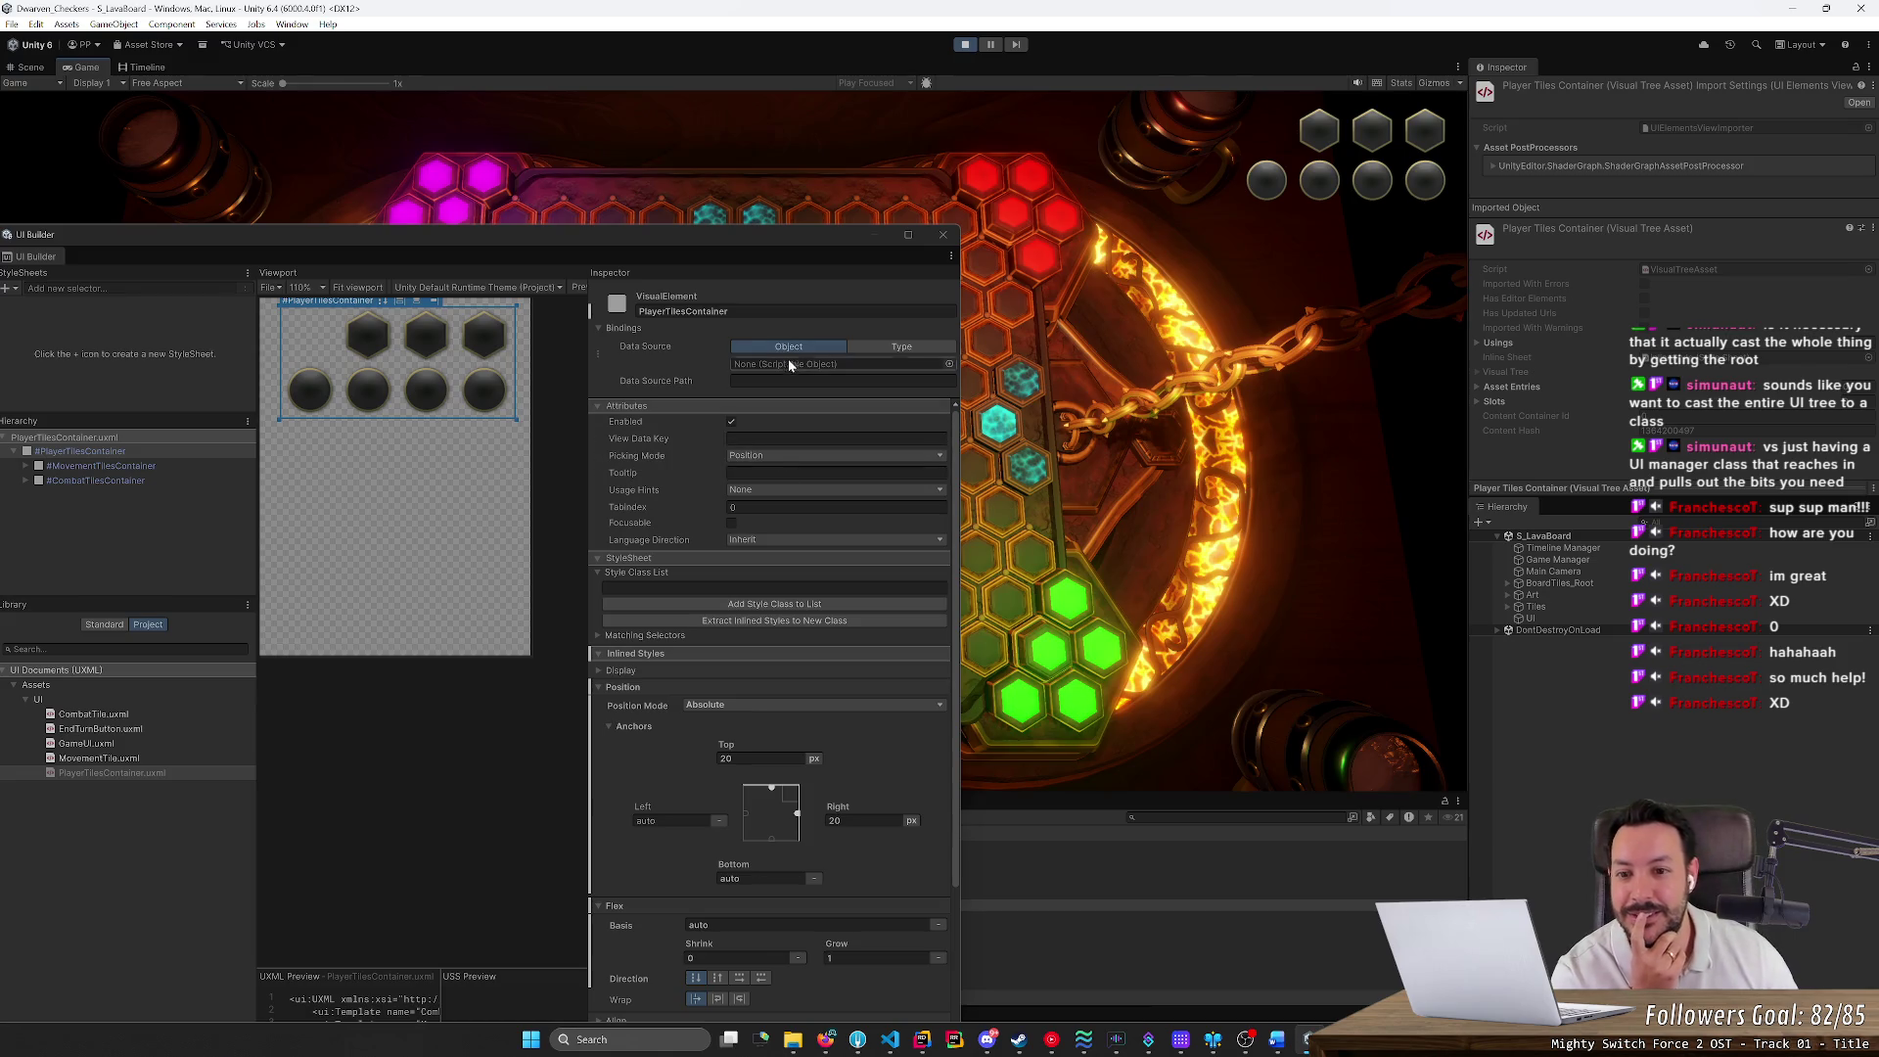
drag(661, 239, 884, 174)
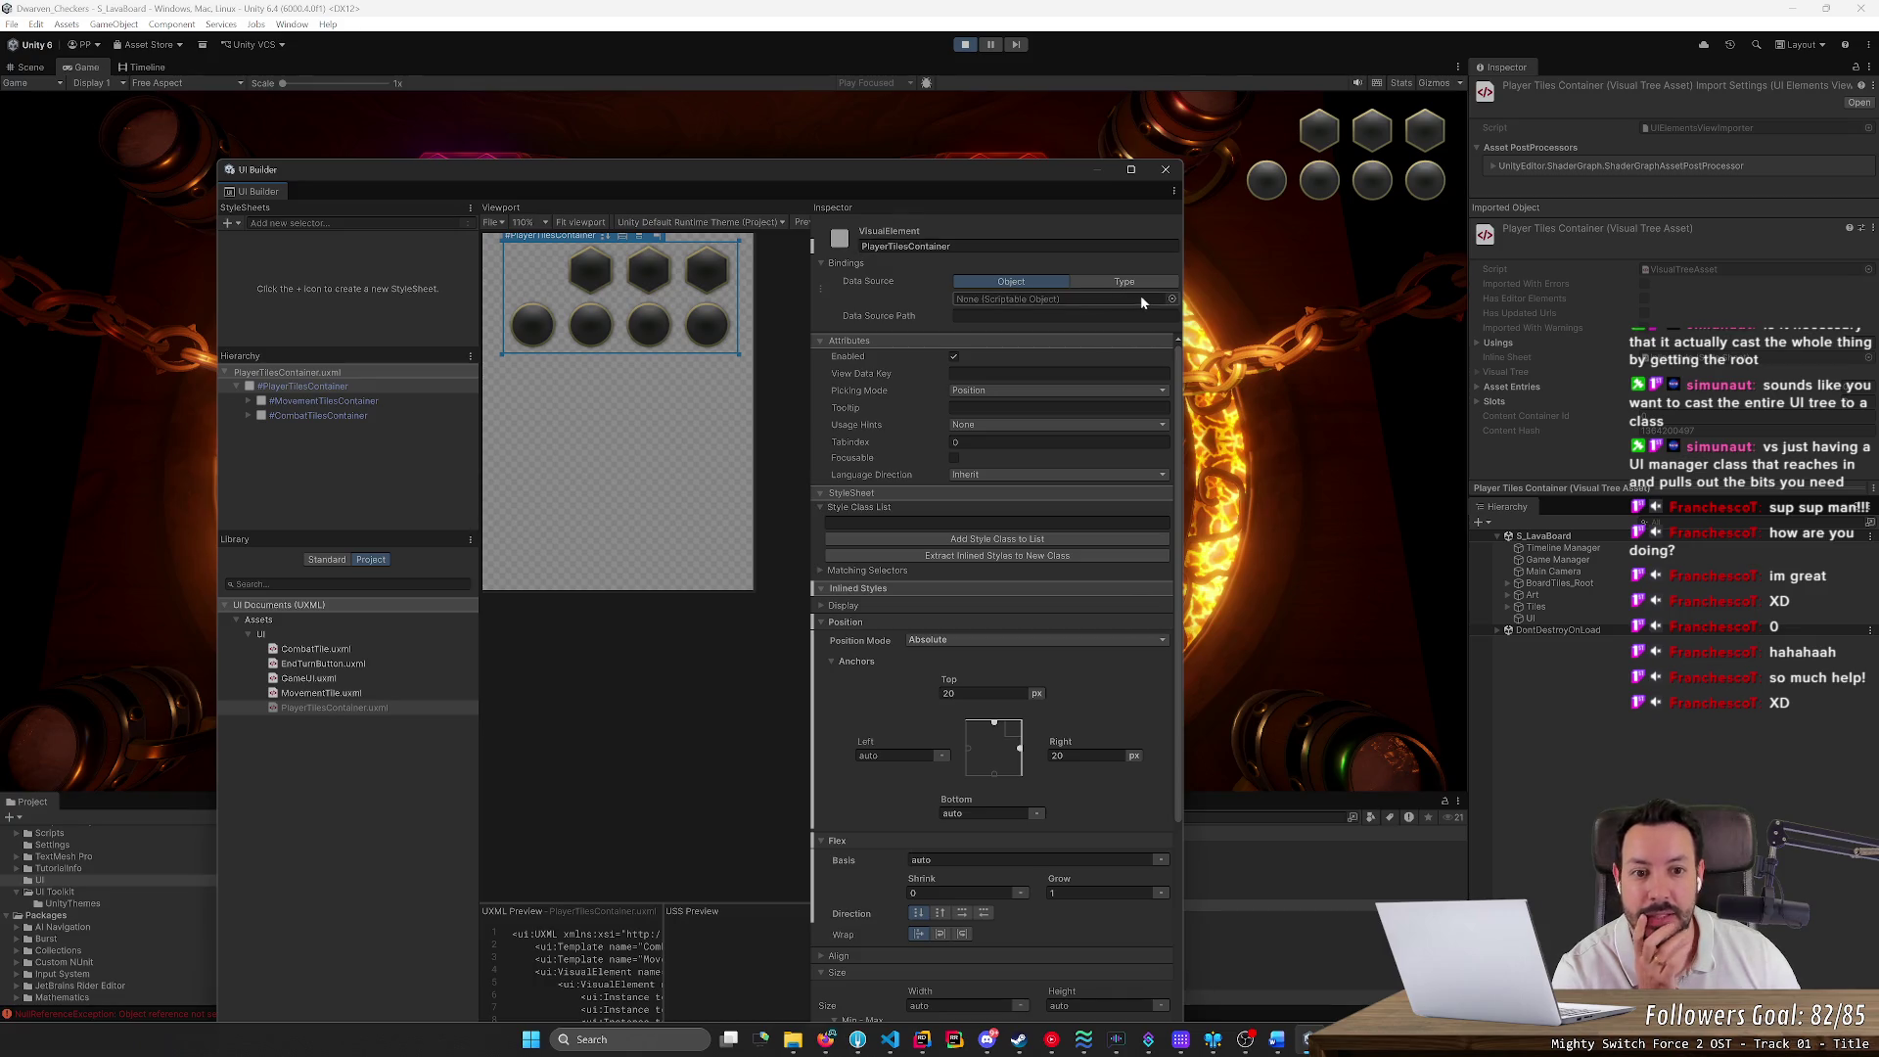
Try the object picker for the data source, dismiss it, and reselect the PlayerTilesContainer element
click(1168, 299)
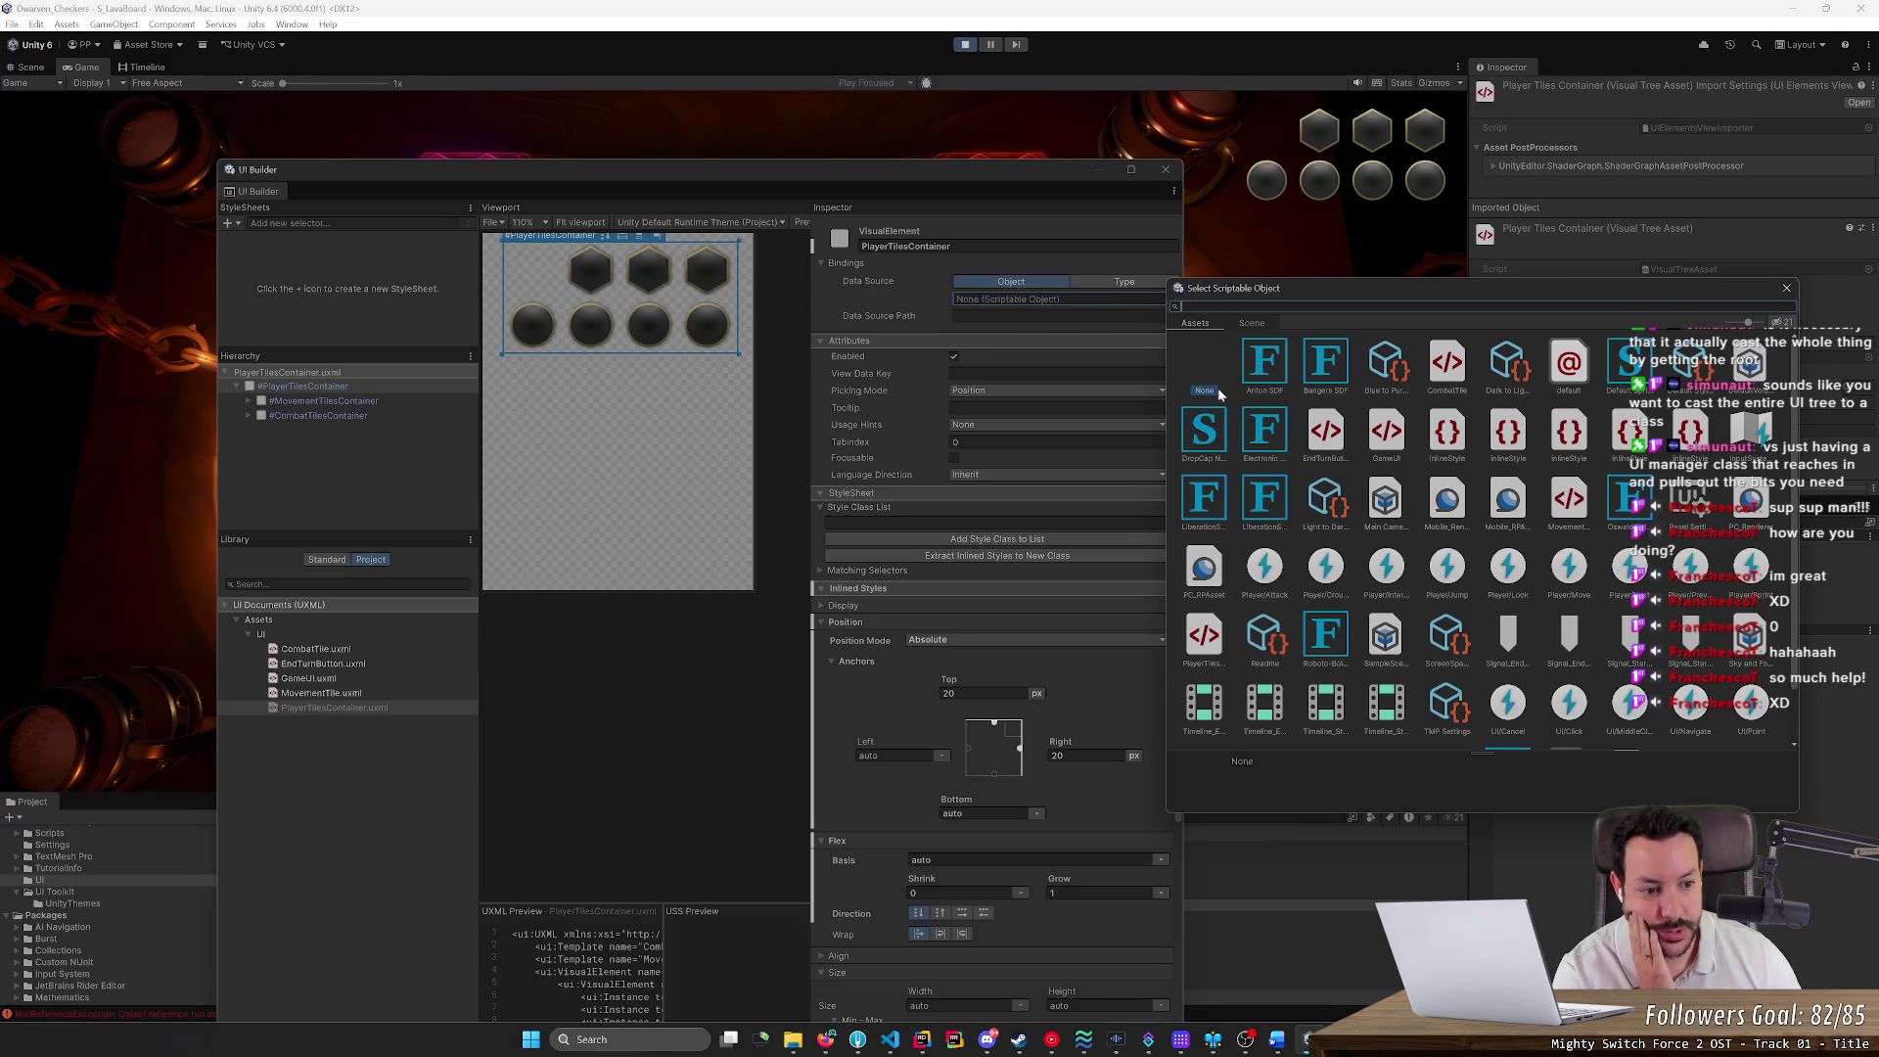
scroll(1522, 590, down, 1)
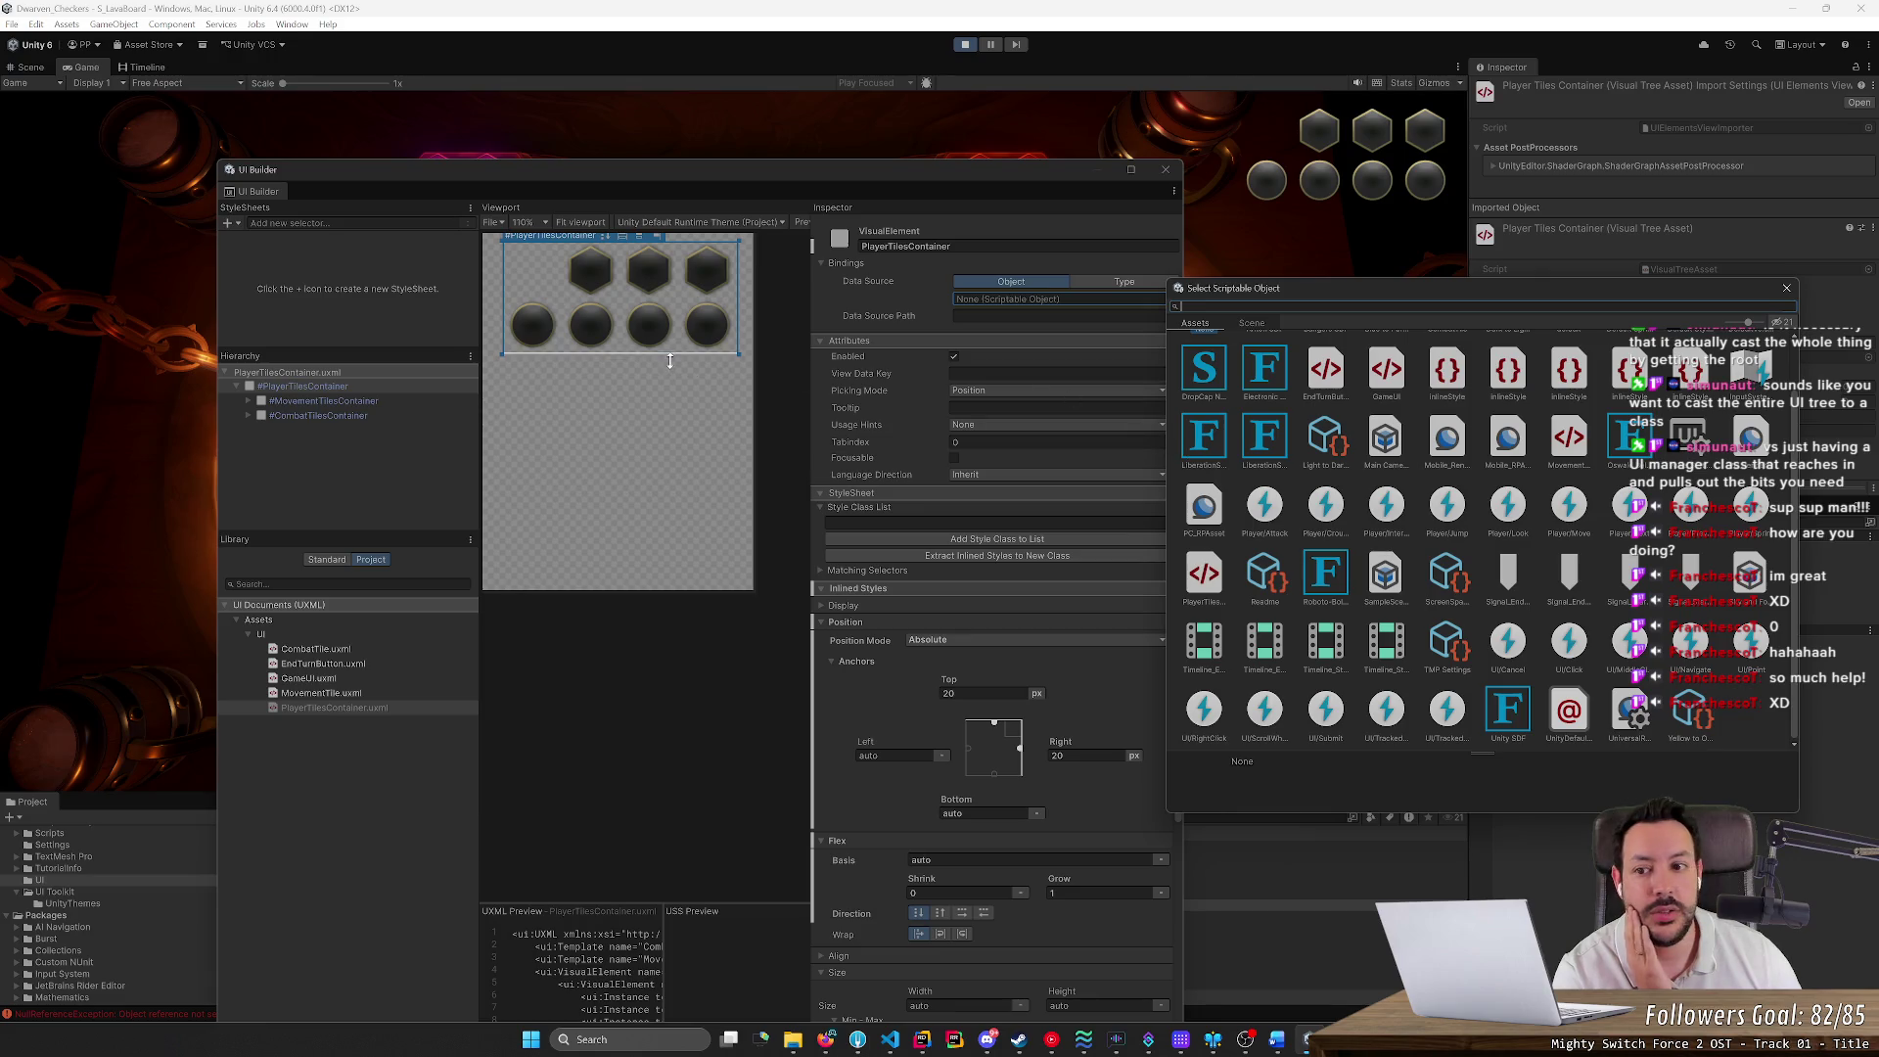
click(384, 385)
click(382, 373)
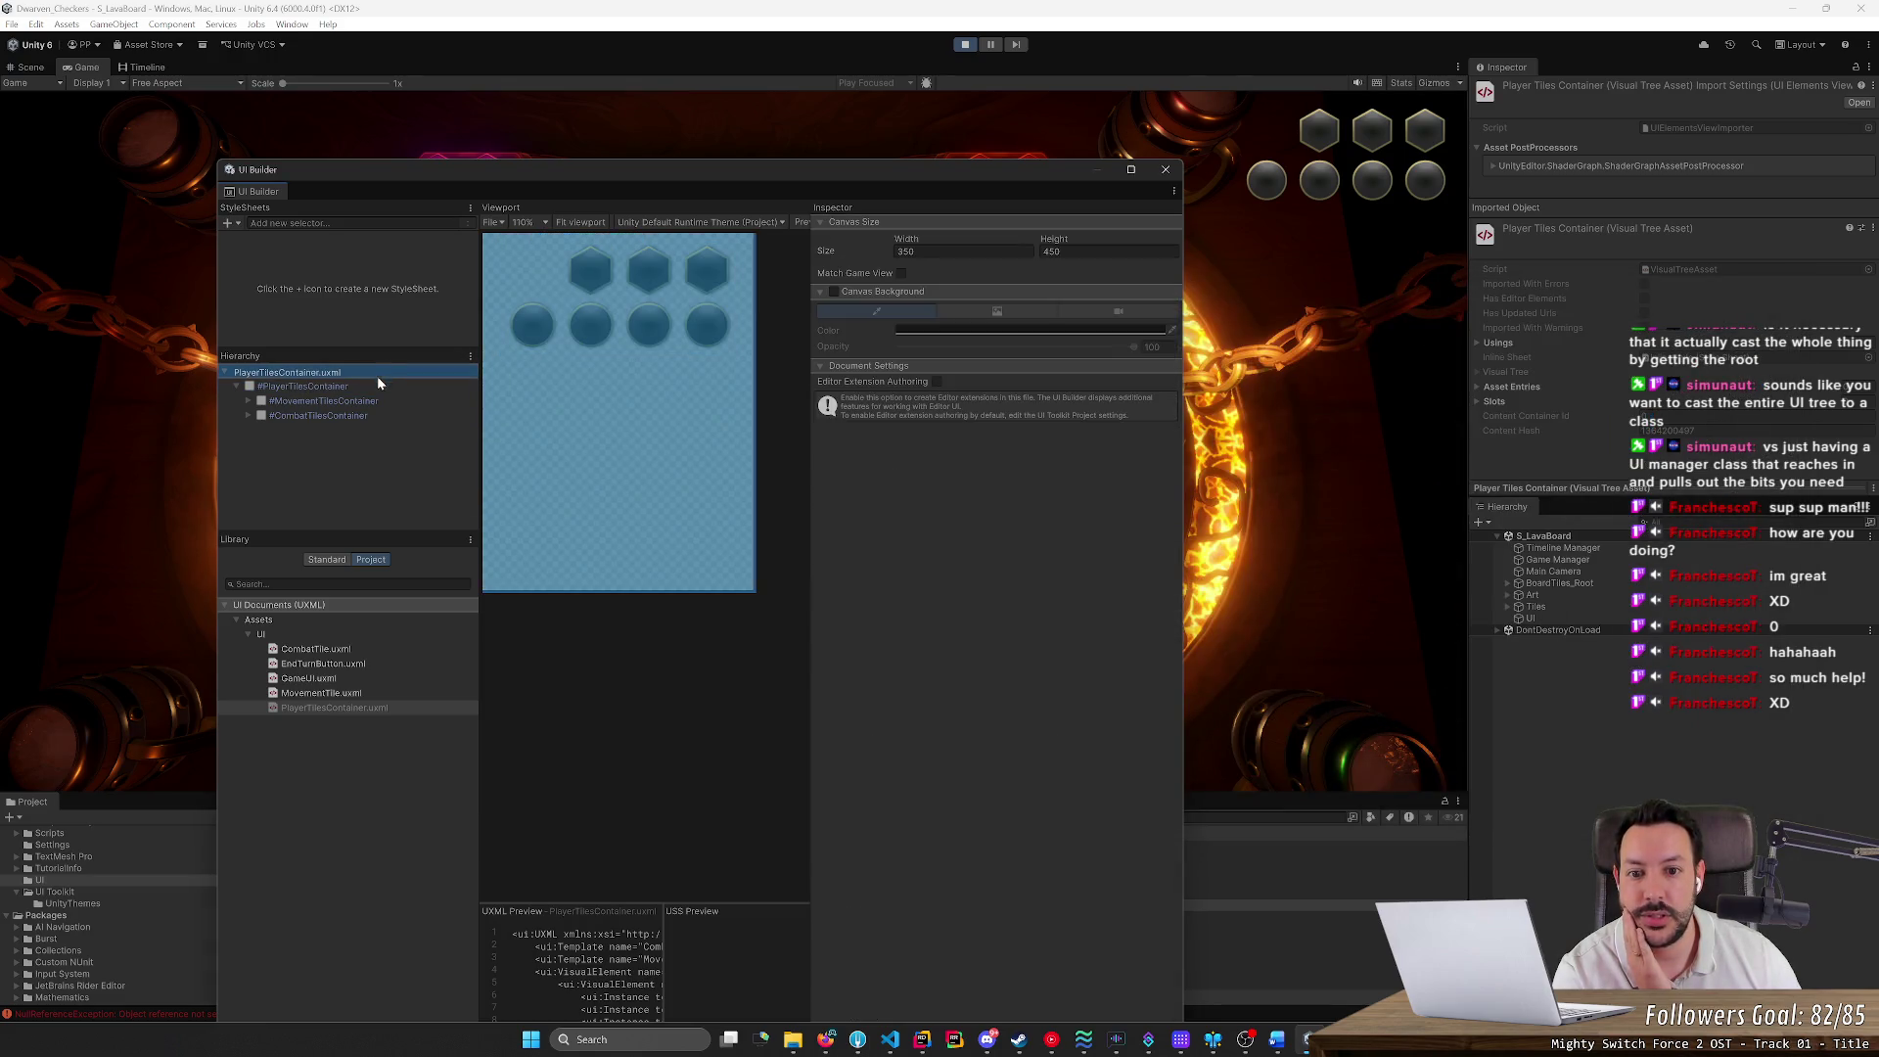
click(374, 384)
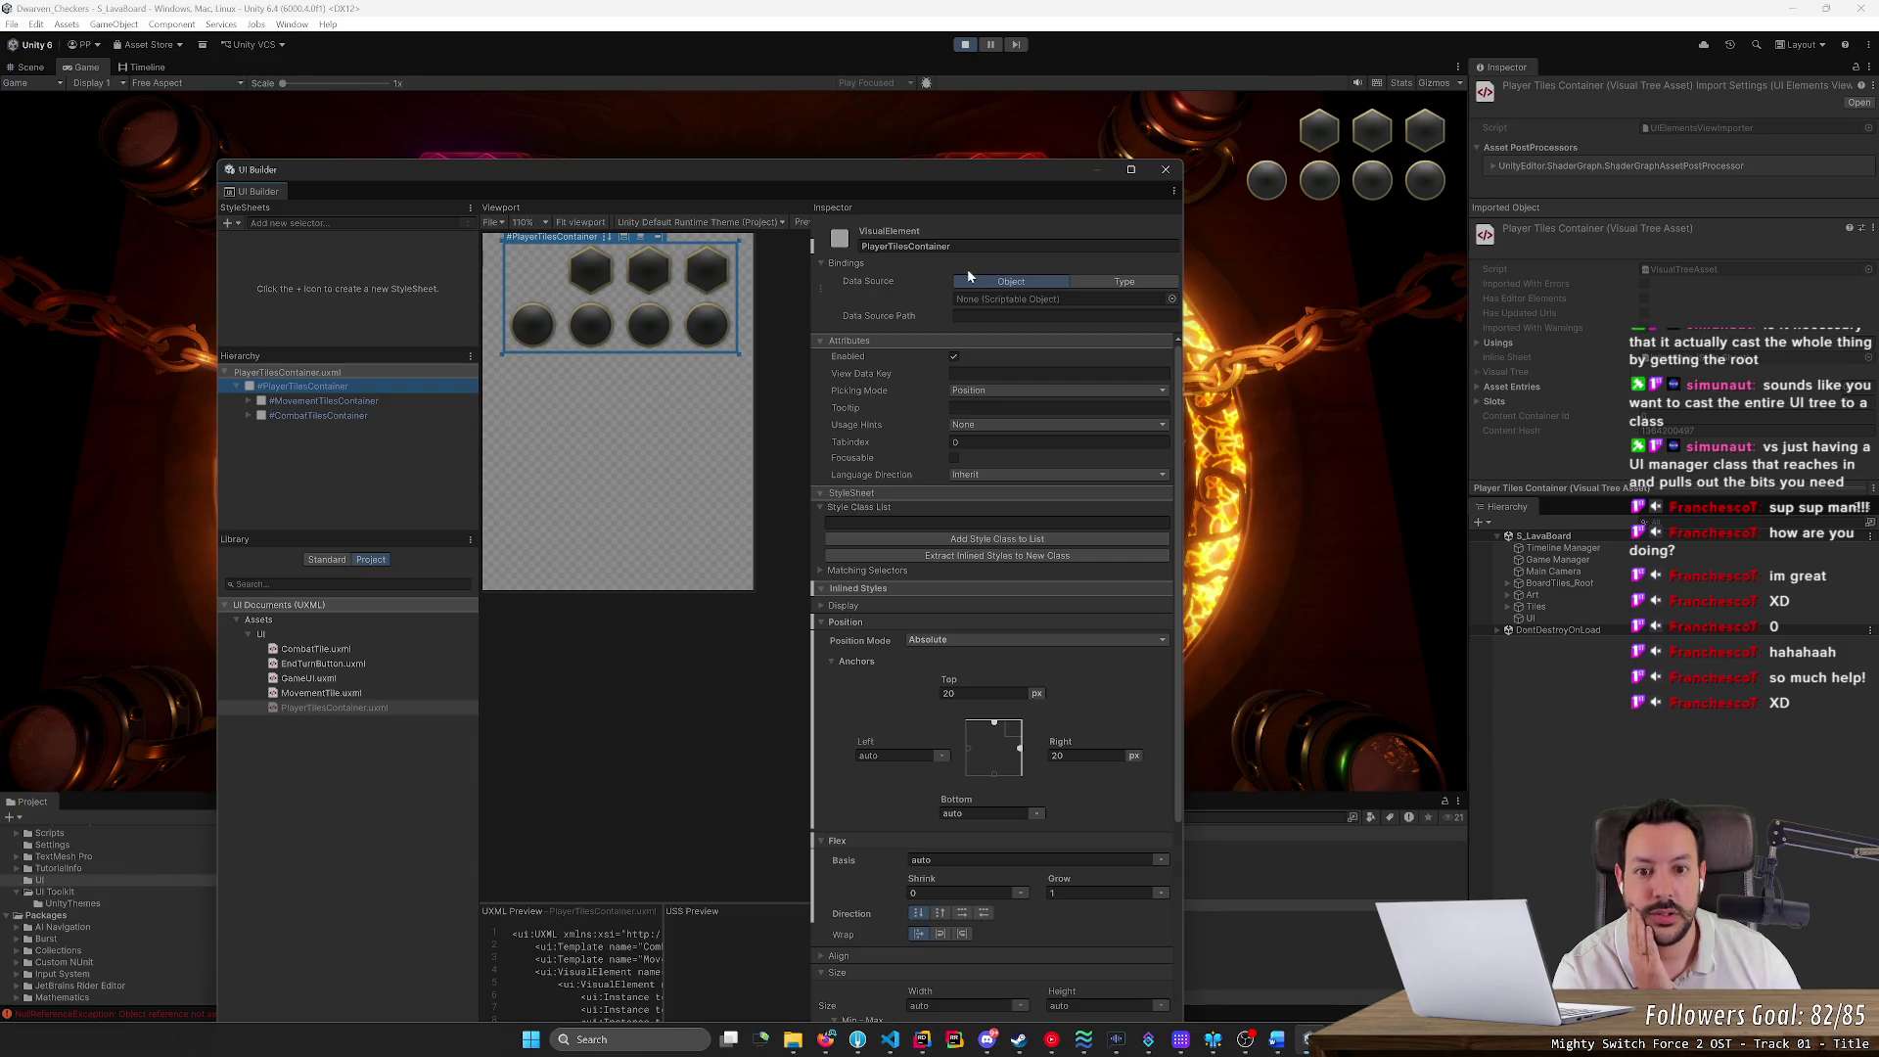
Set the Data Source to the PlayerTilesContainer type via a 'playertil' type search
click(1123, 280)
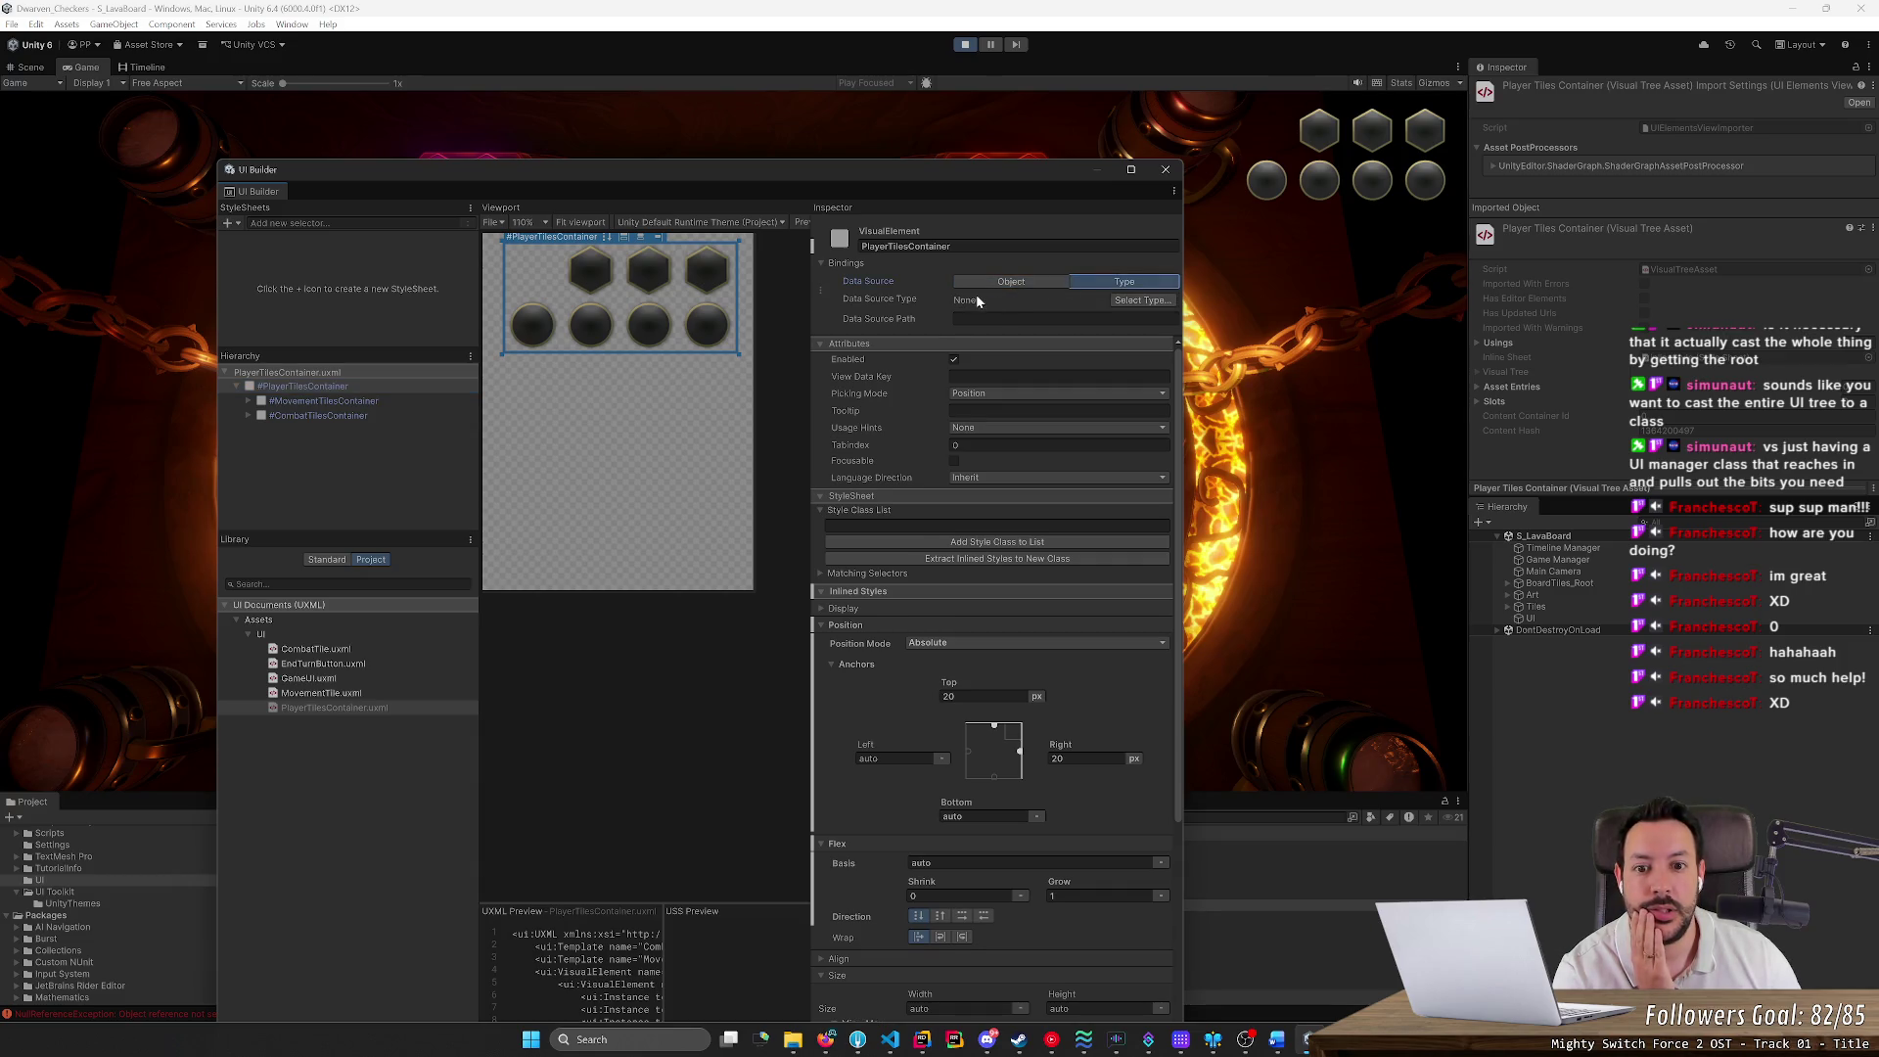
click(1137, 299)
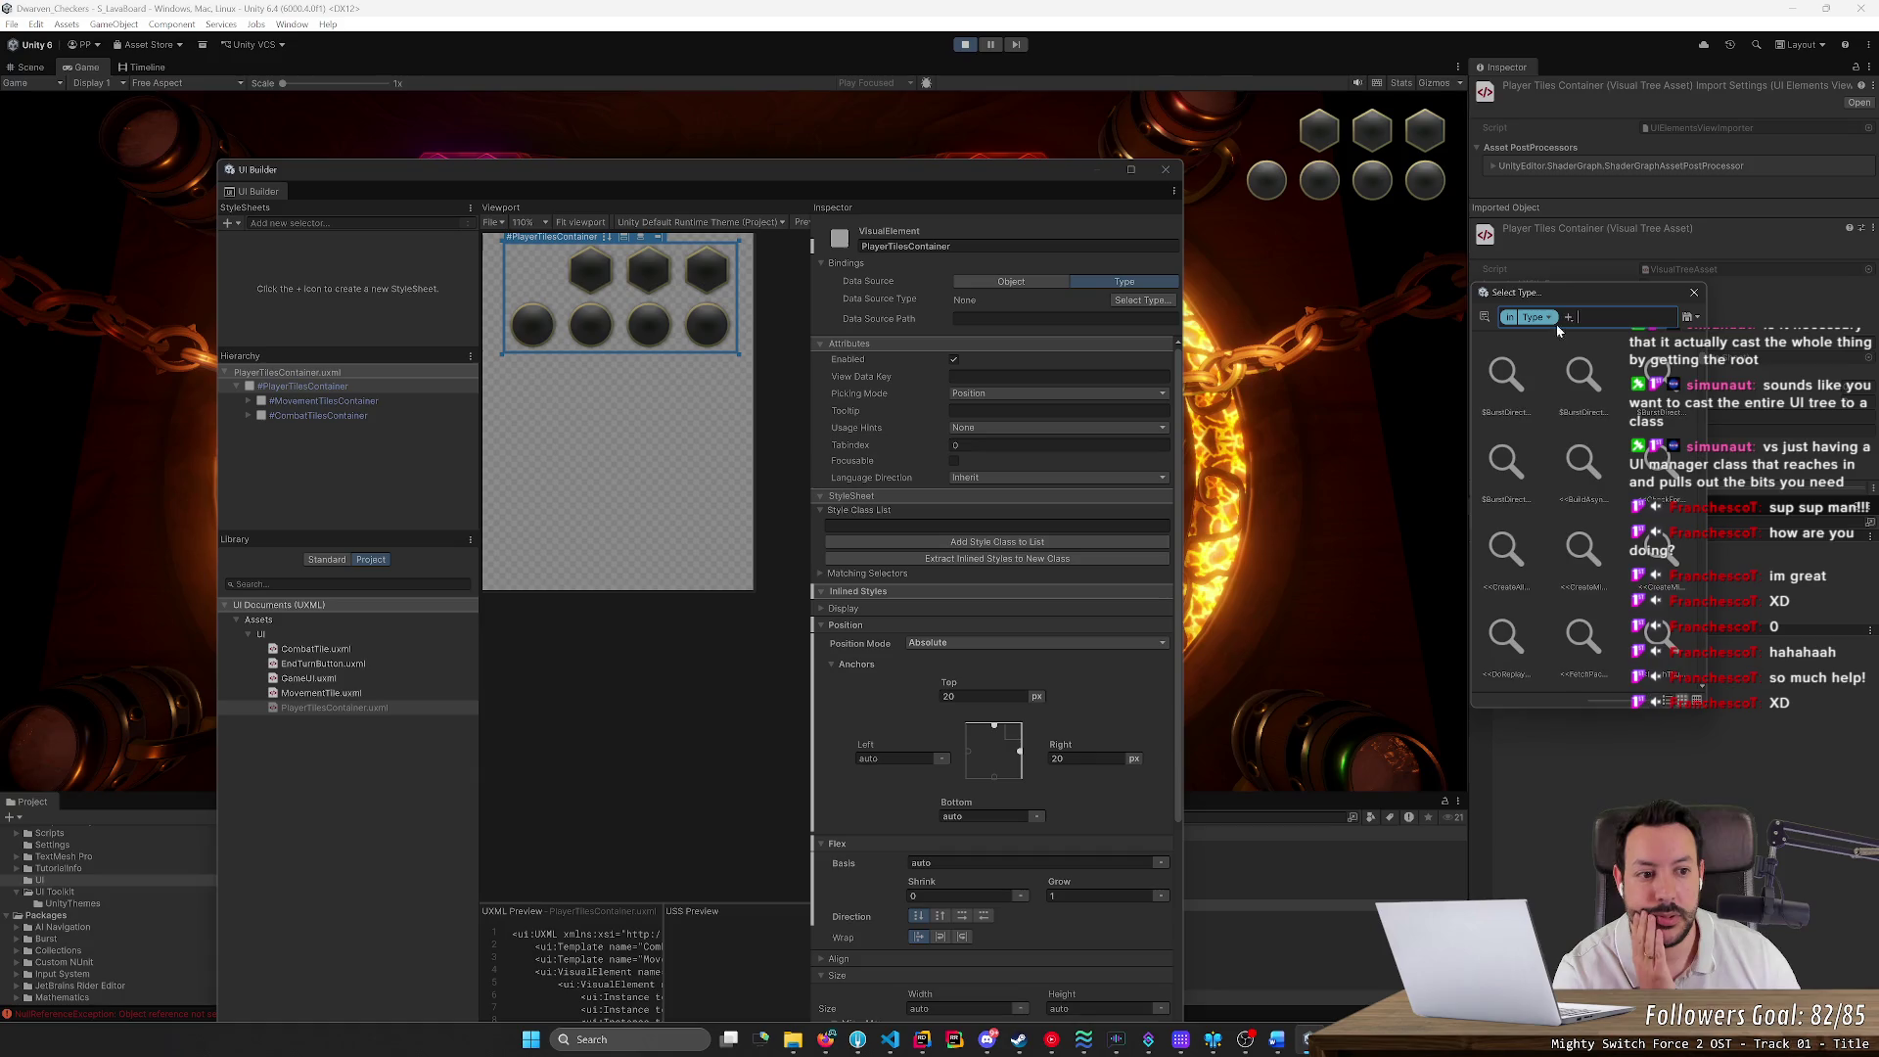
text(p)
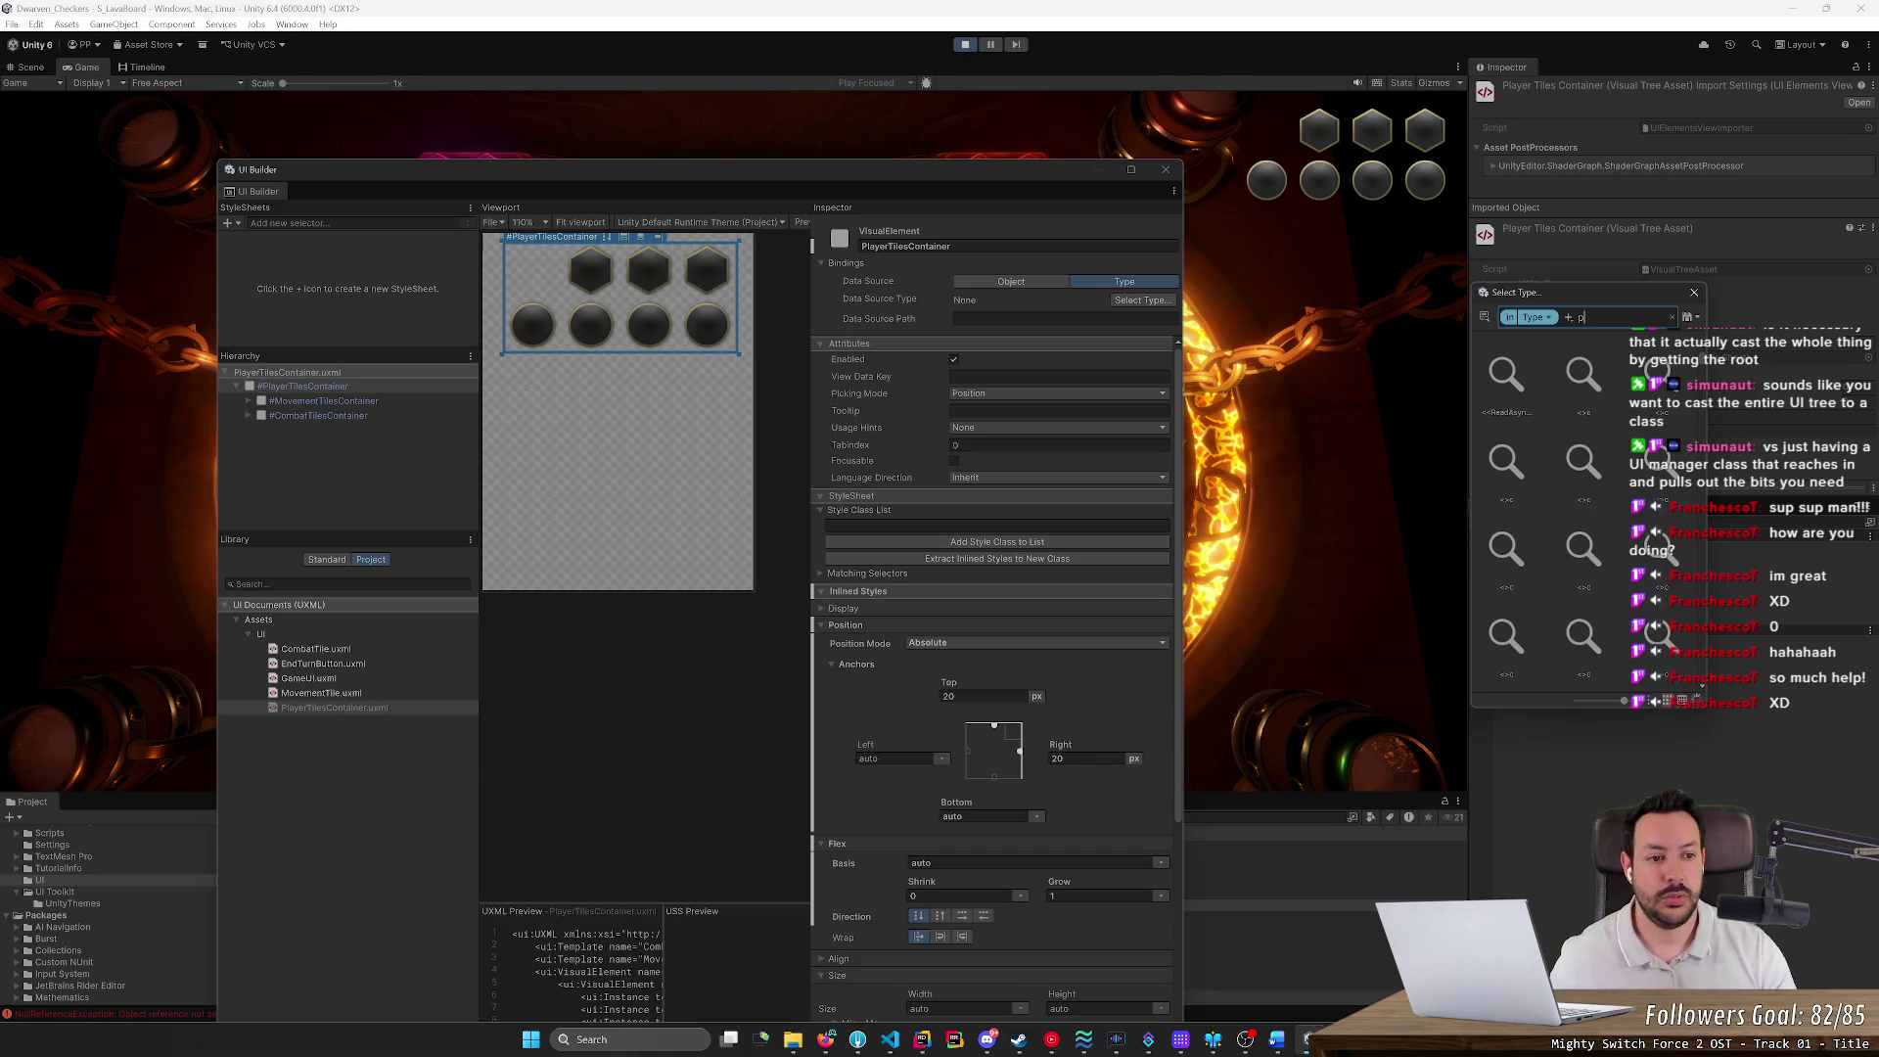
text(lauer)
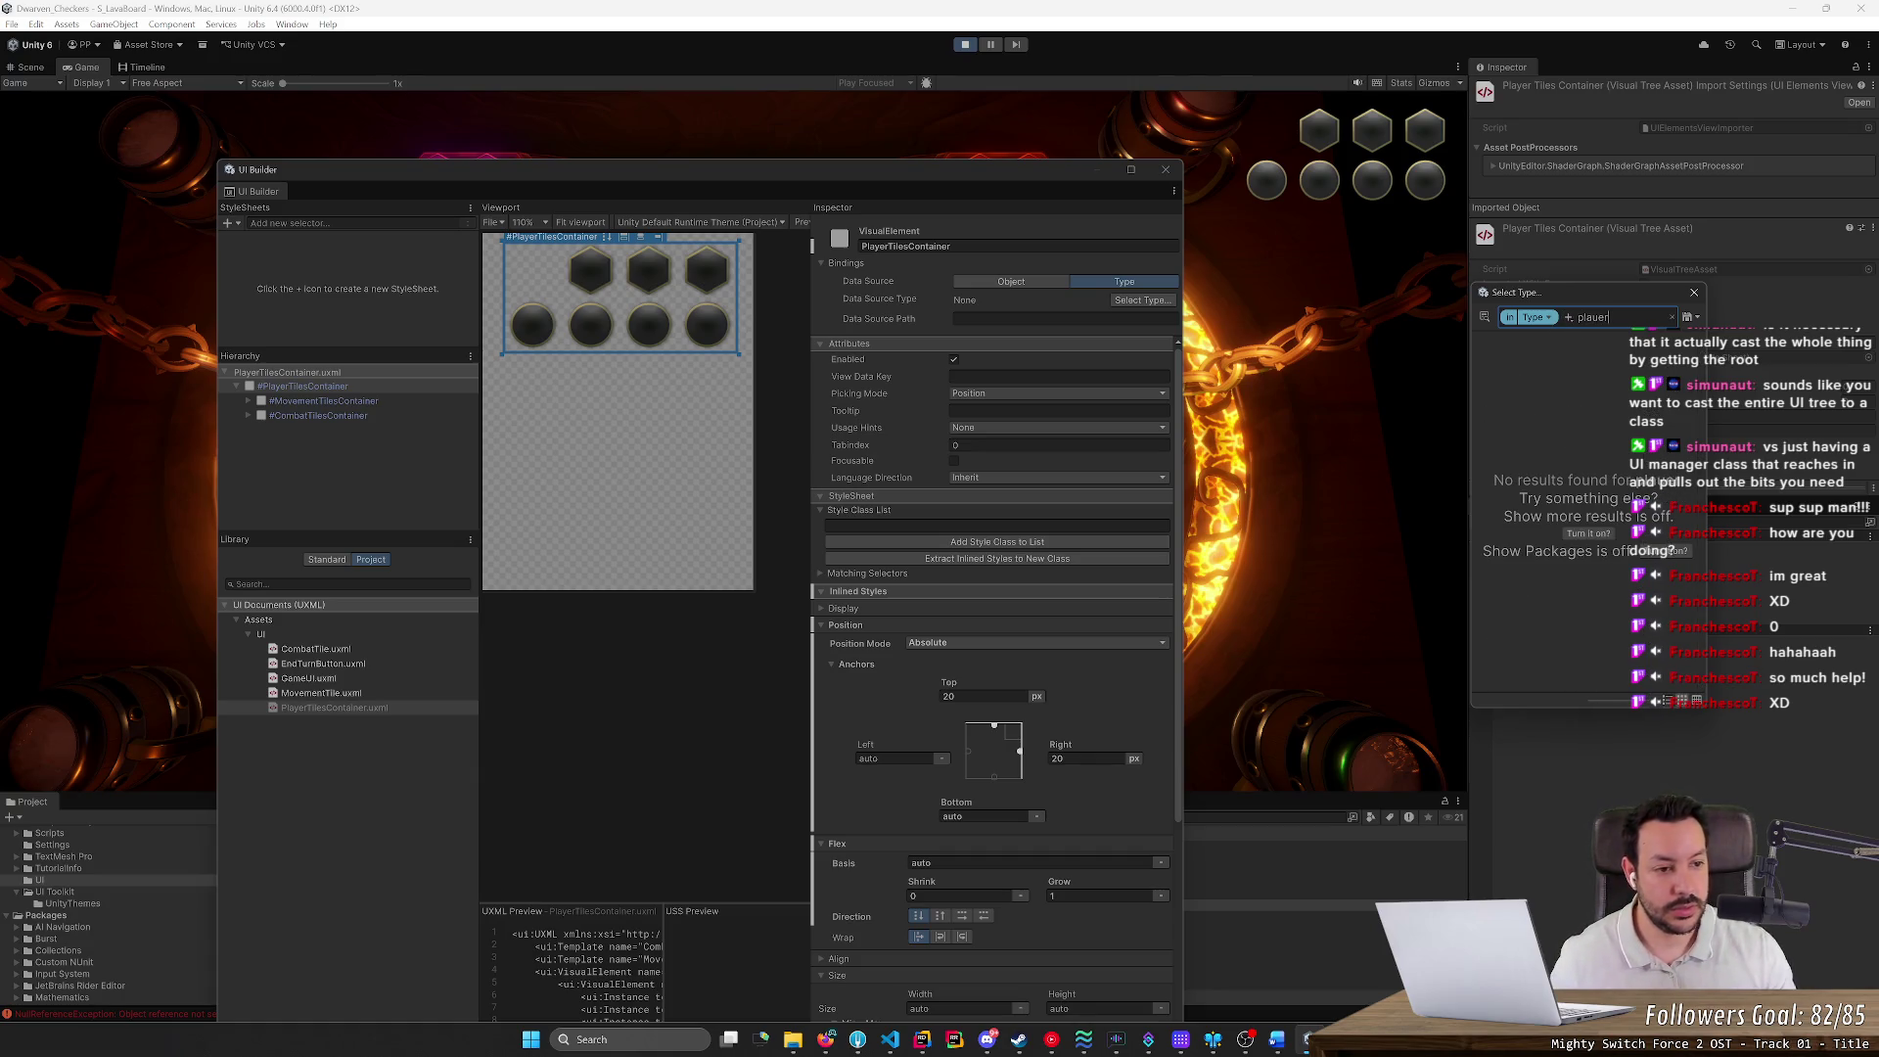
key(BackSpace)
key(BackSpace)
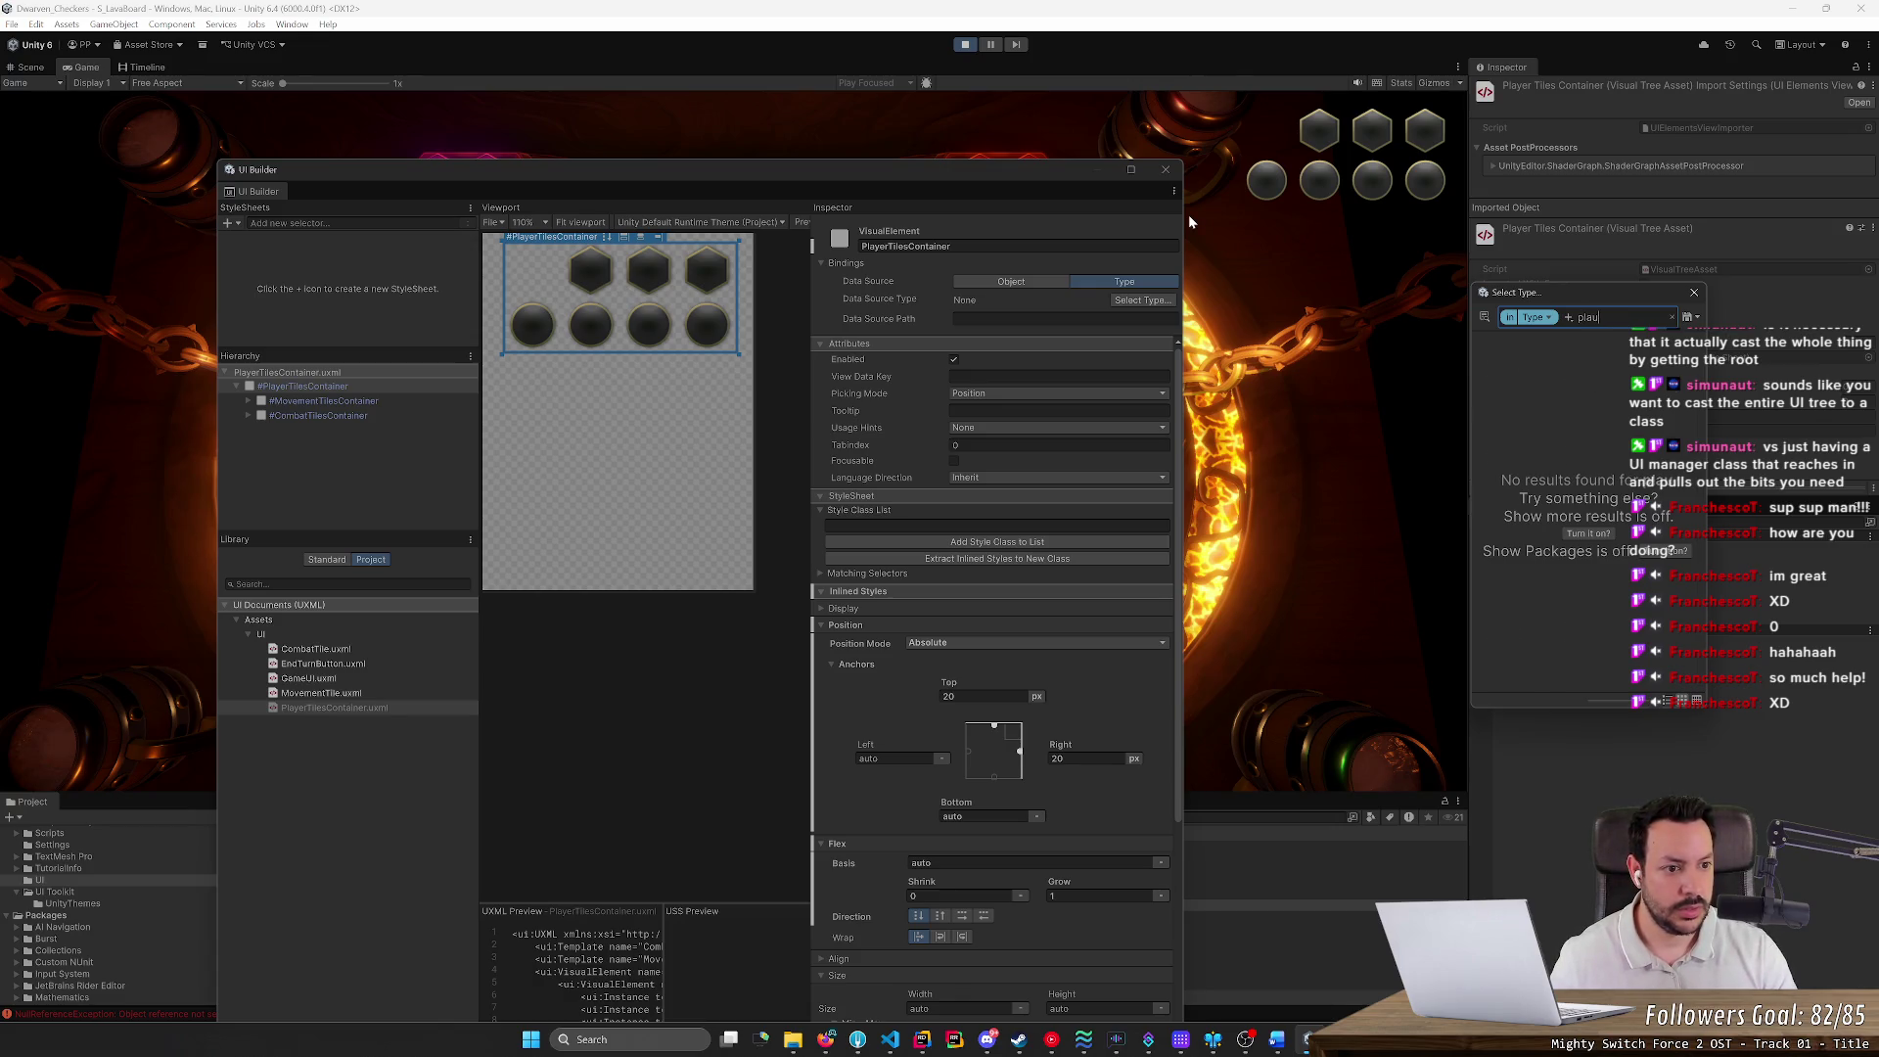
key(BackSpace)
text(yerti)
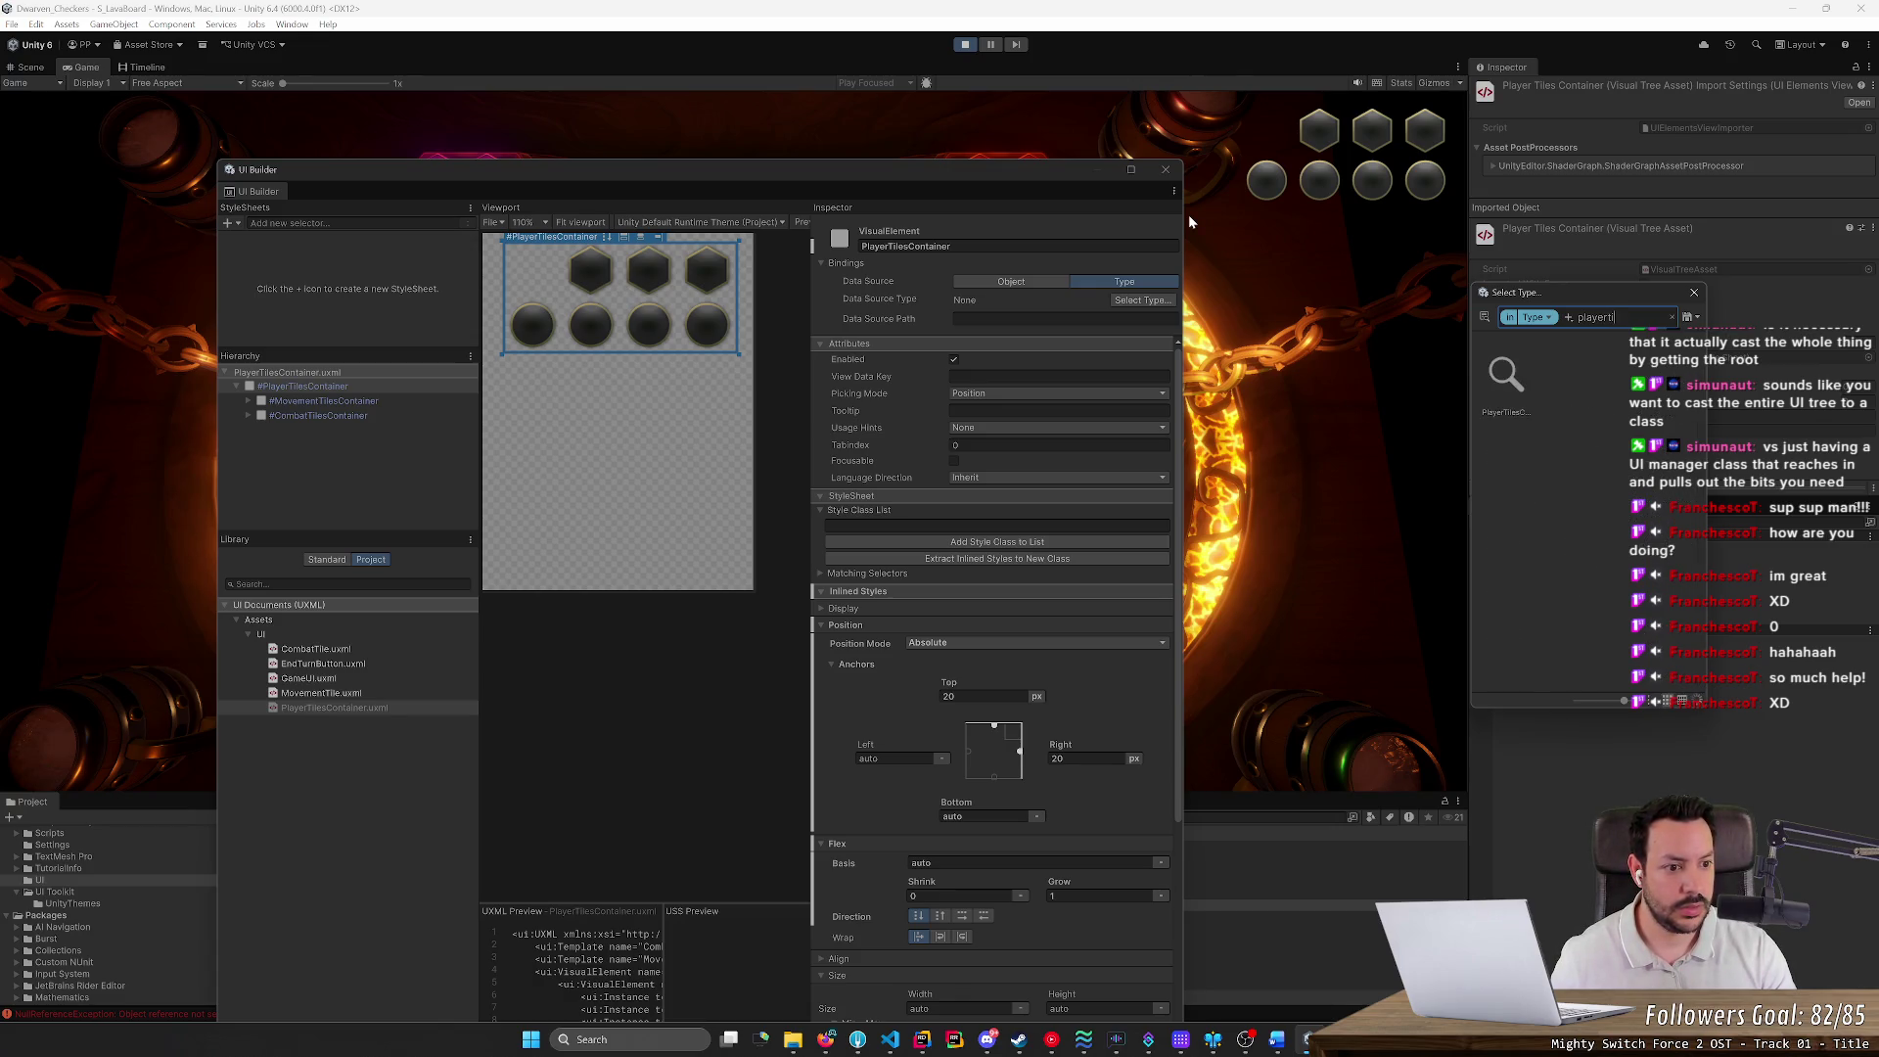
text(l)
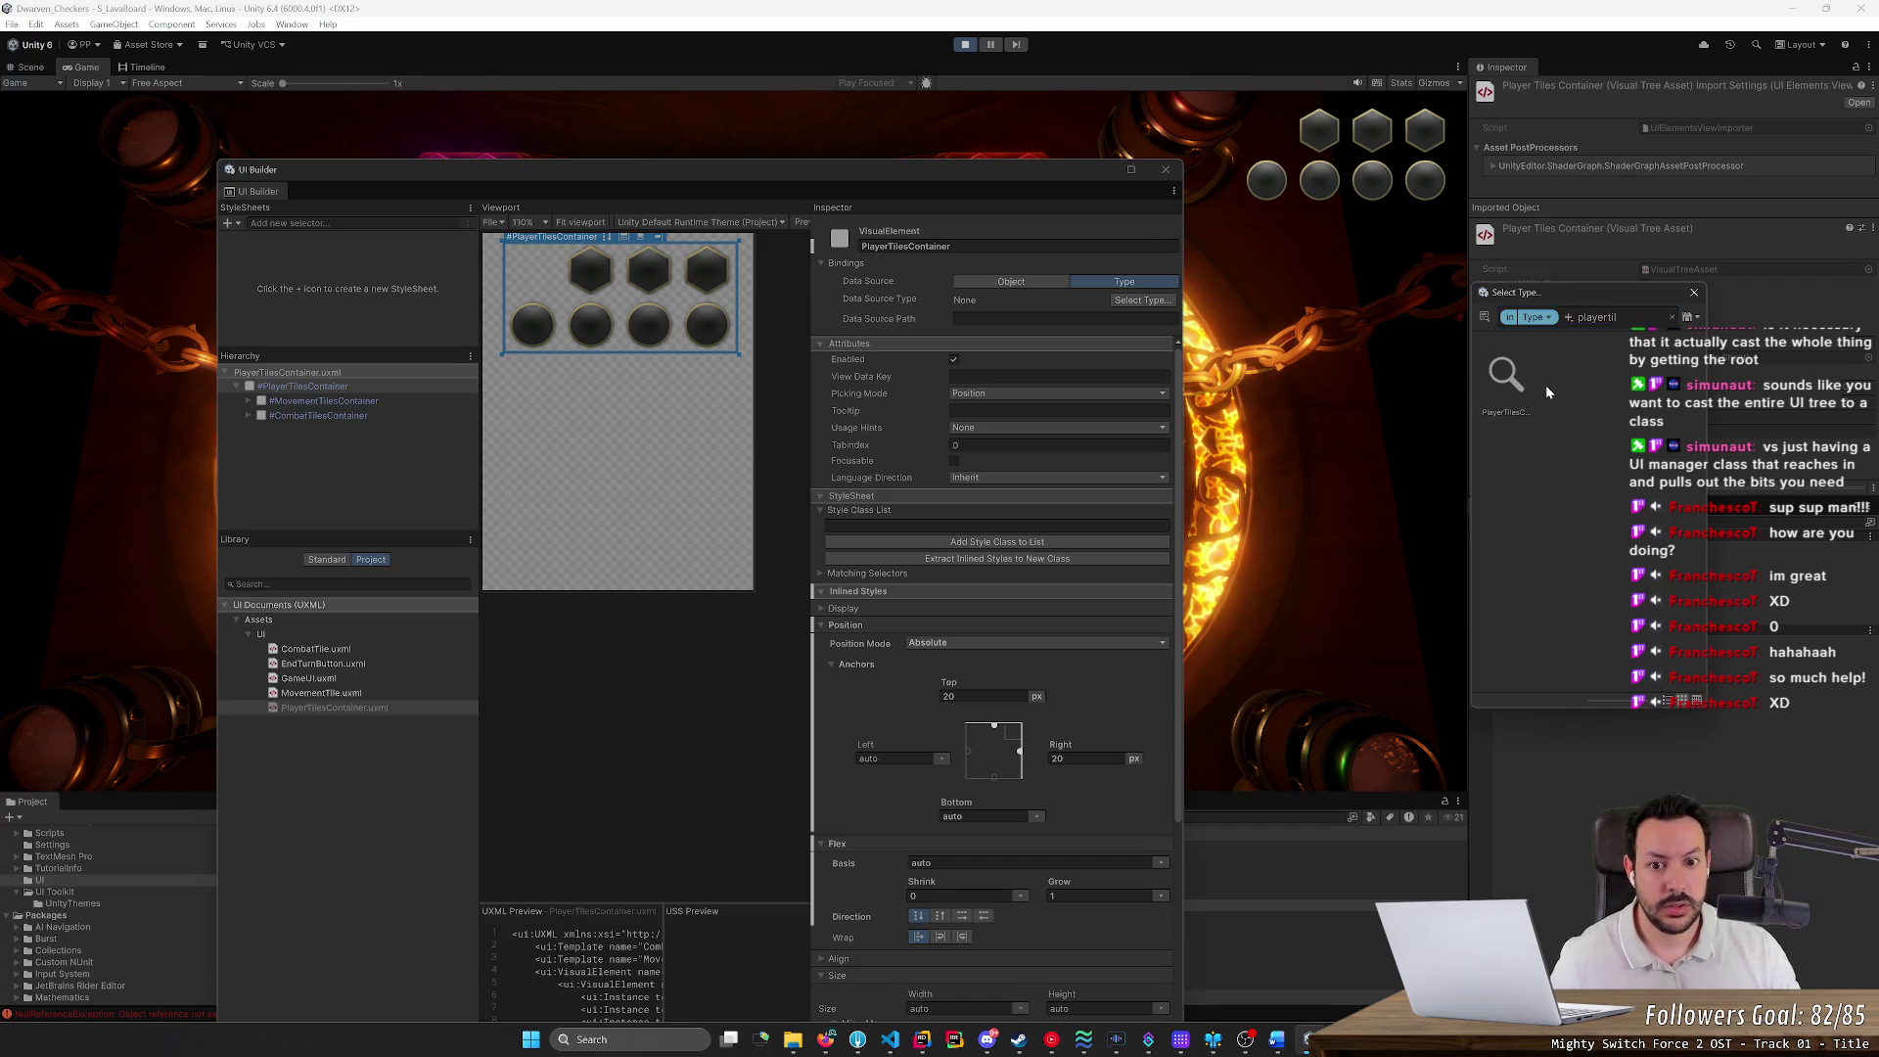
key(Return)
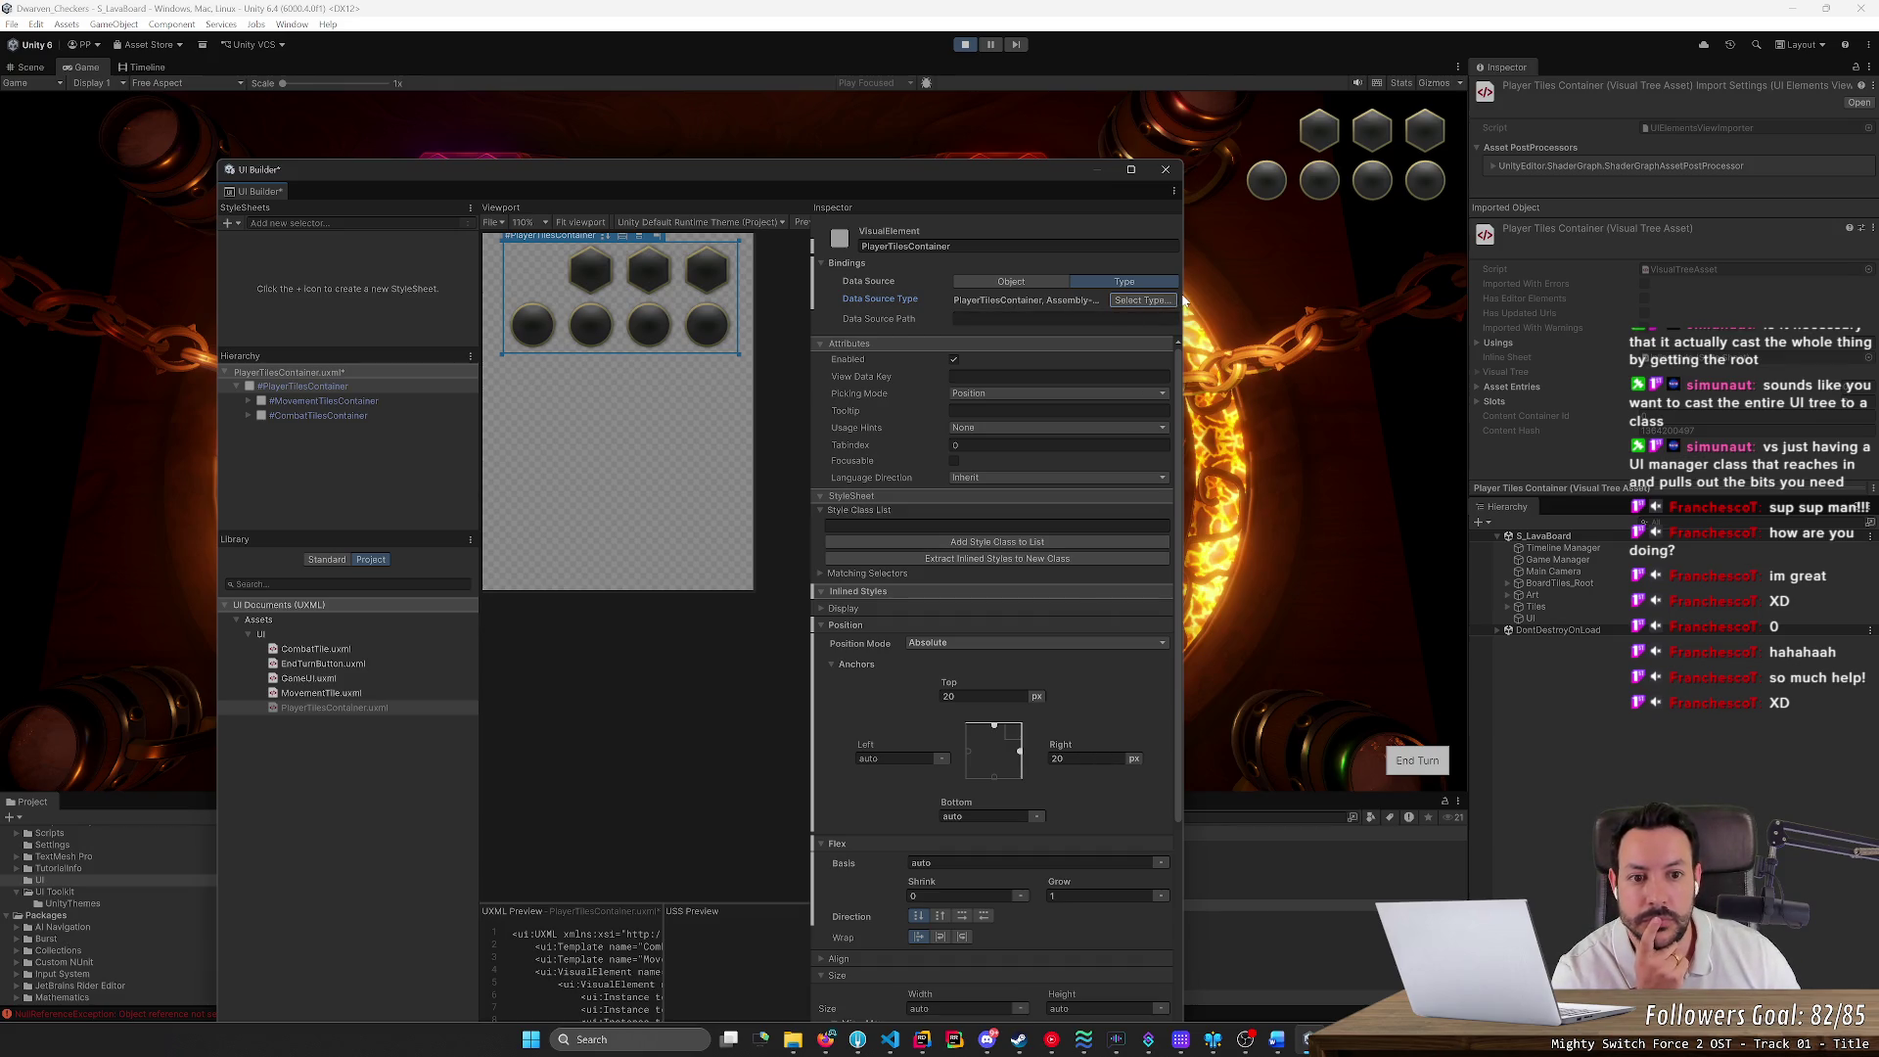
Widen UI Builder, save the UXML with Ctrl+S, stop play mode, and bring Rider forward
drag(1182, 303, 1306, 304)
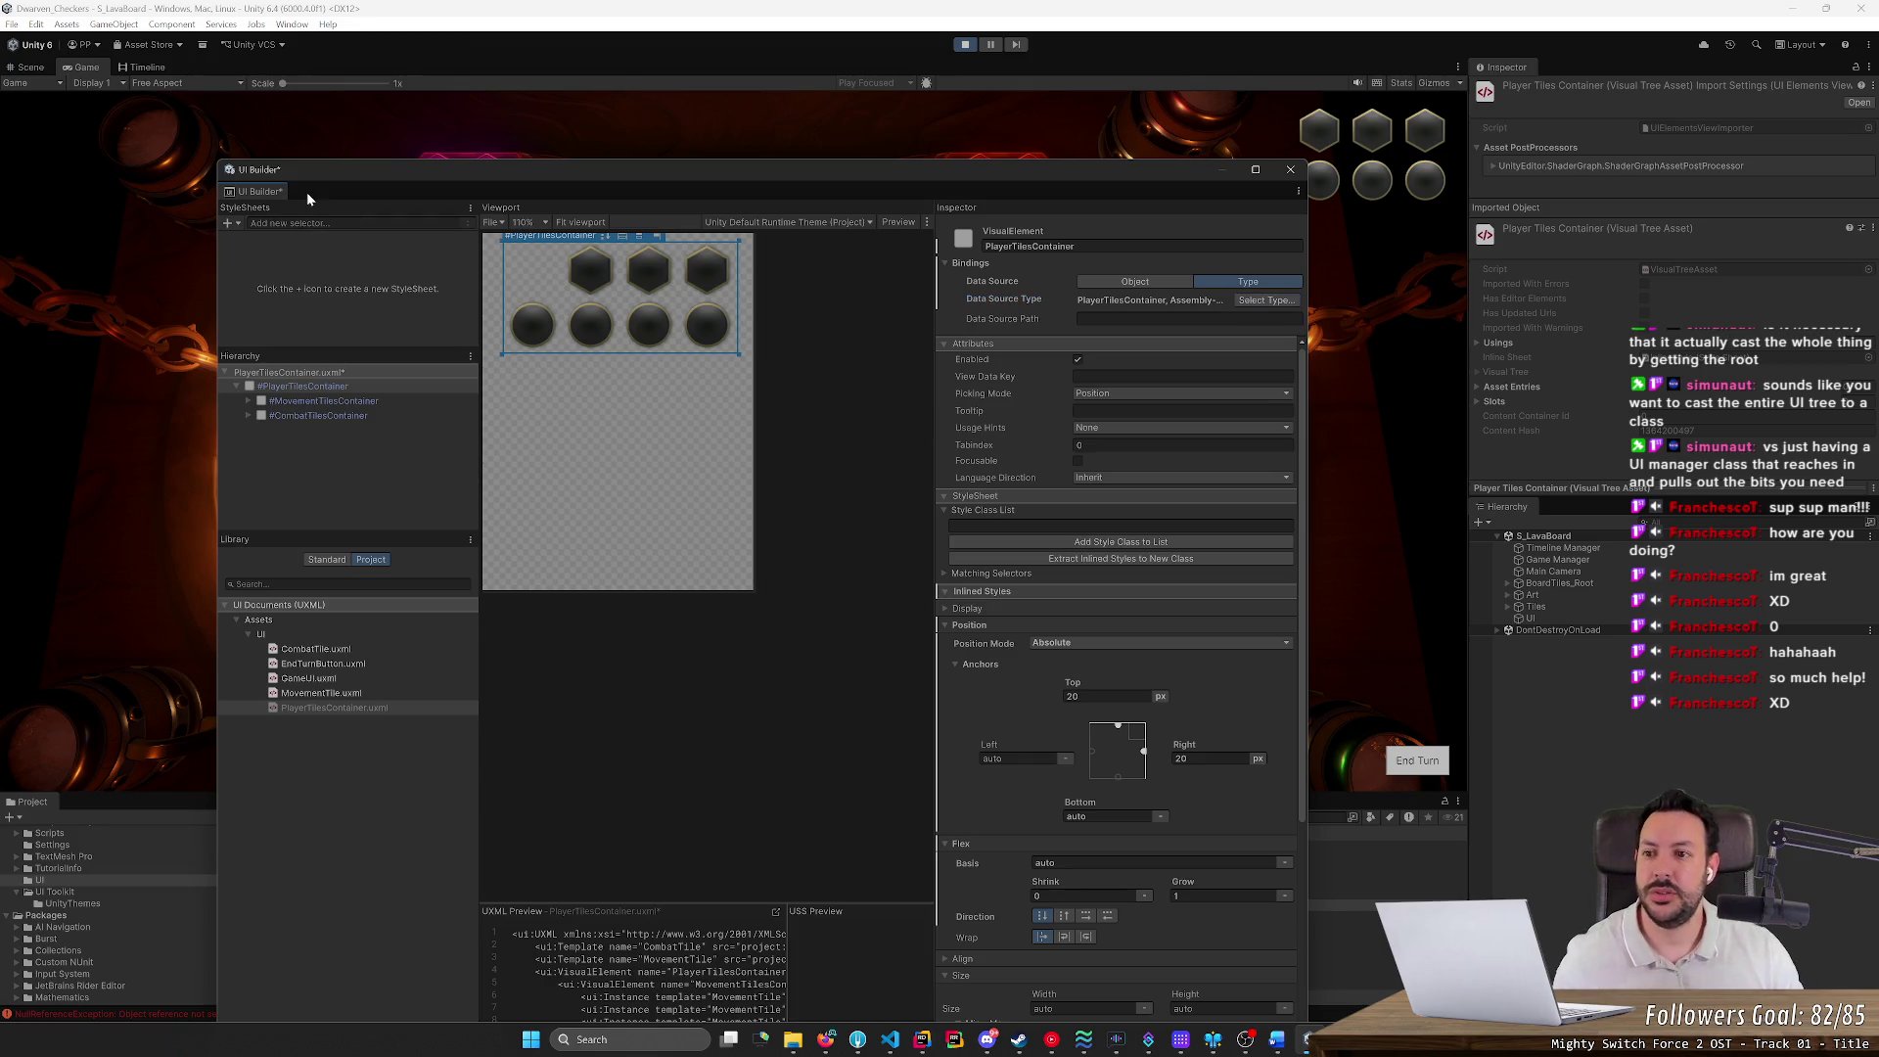
key(ctrl+s)
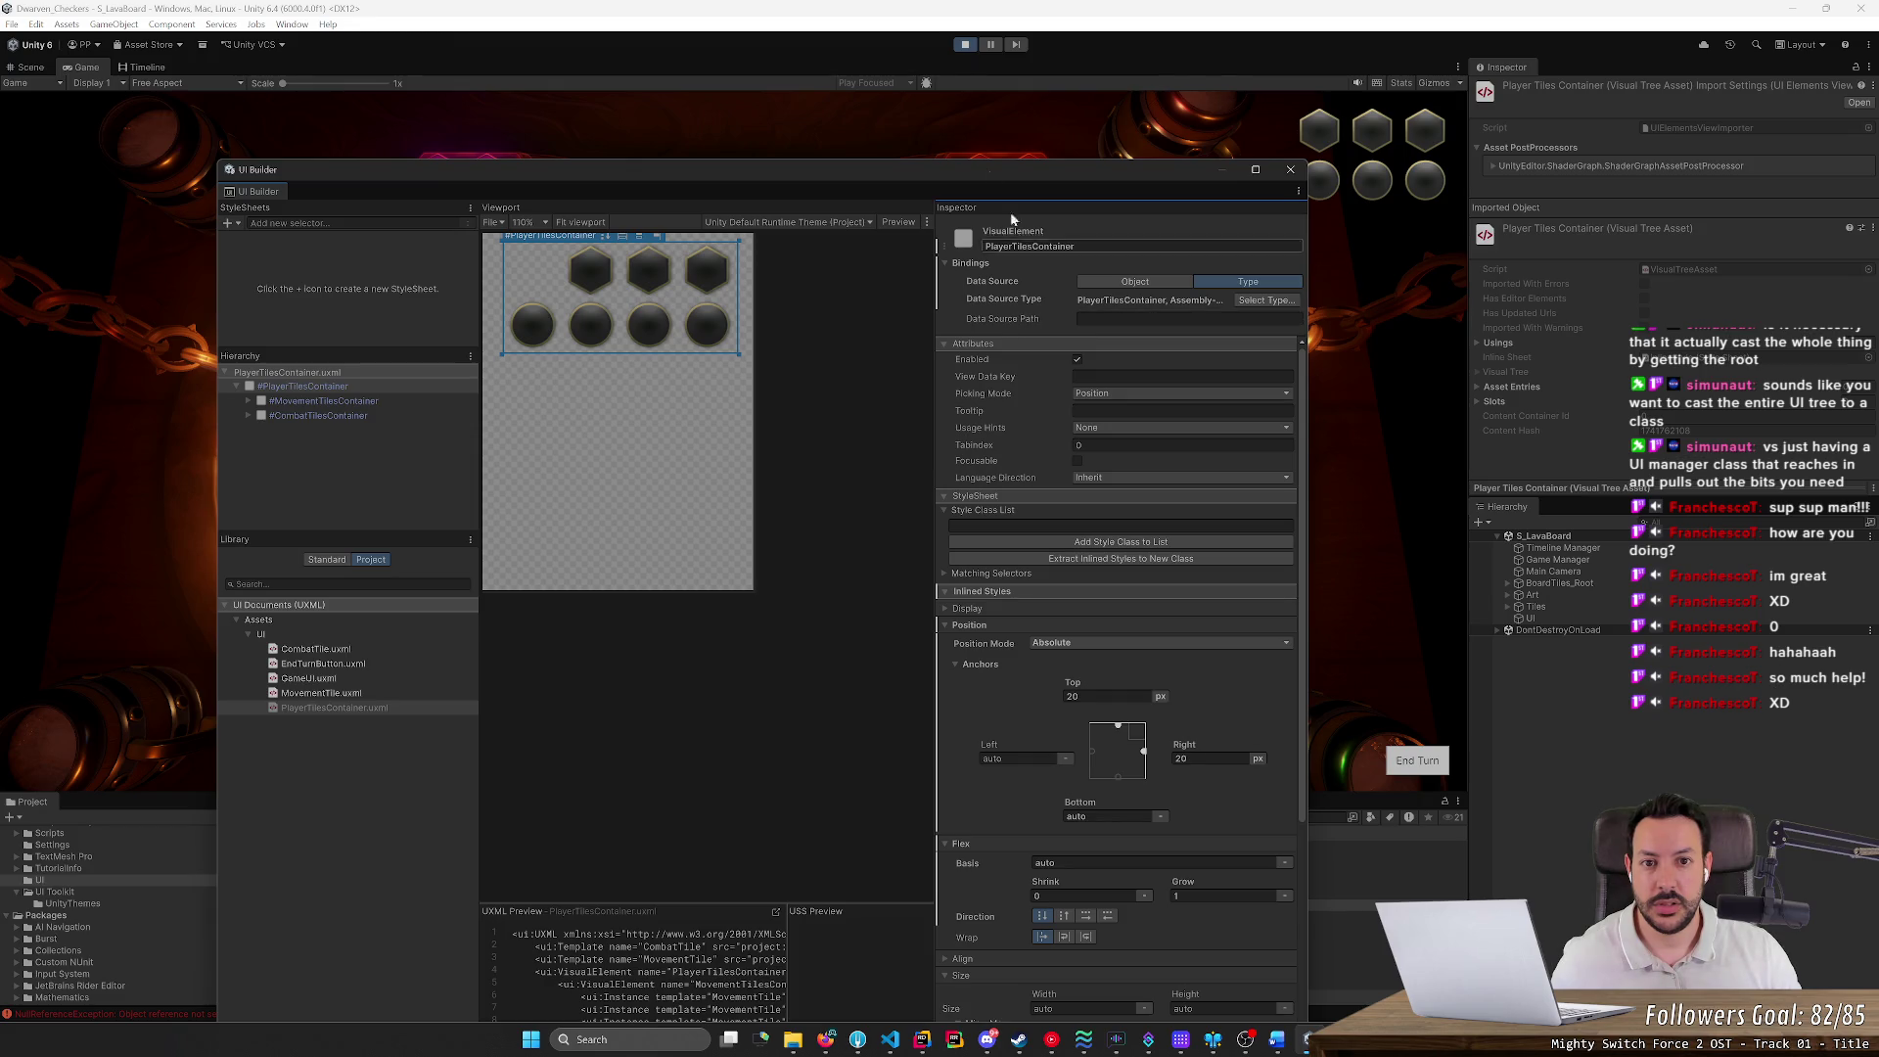
click(961, 45)
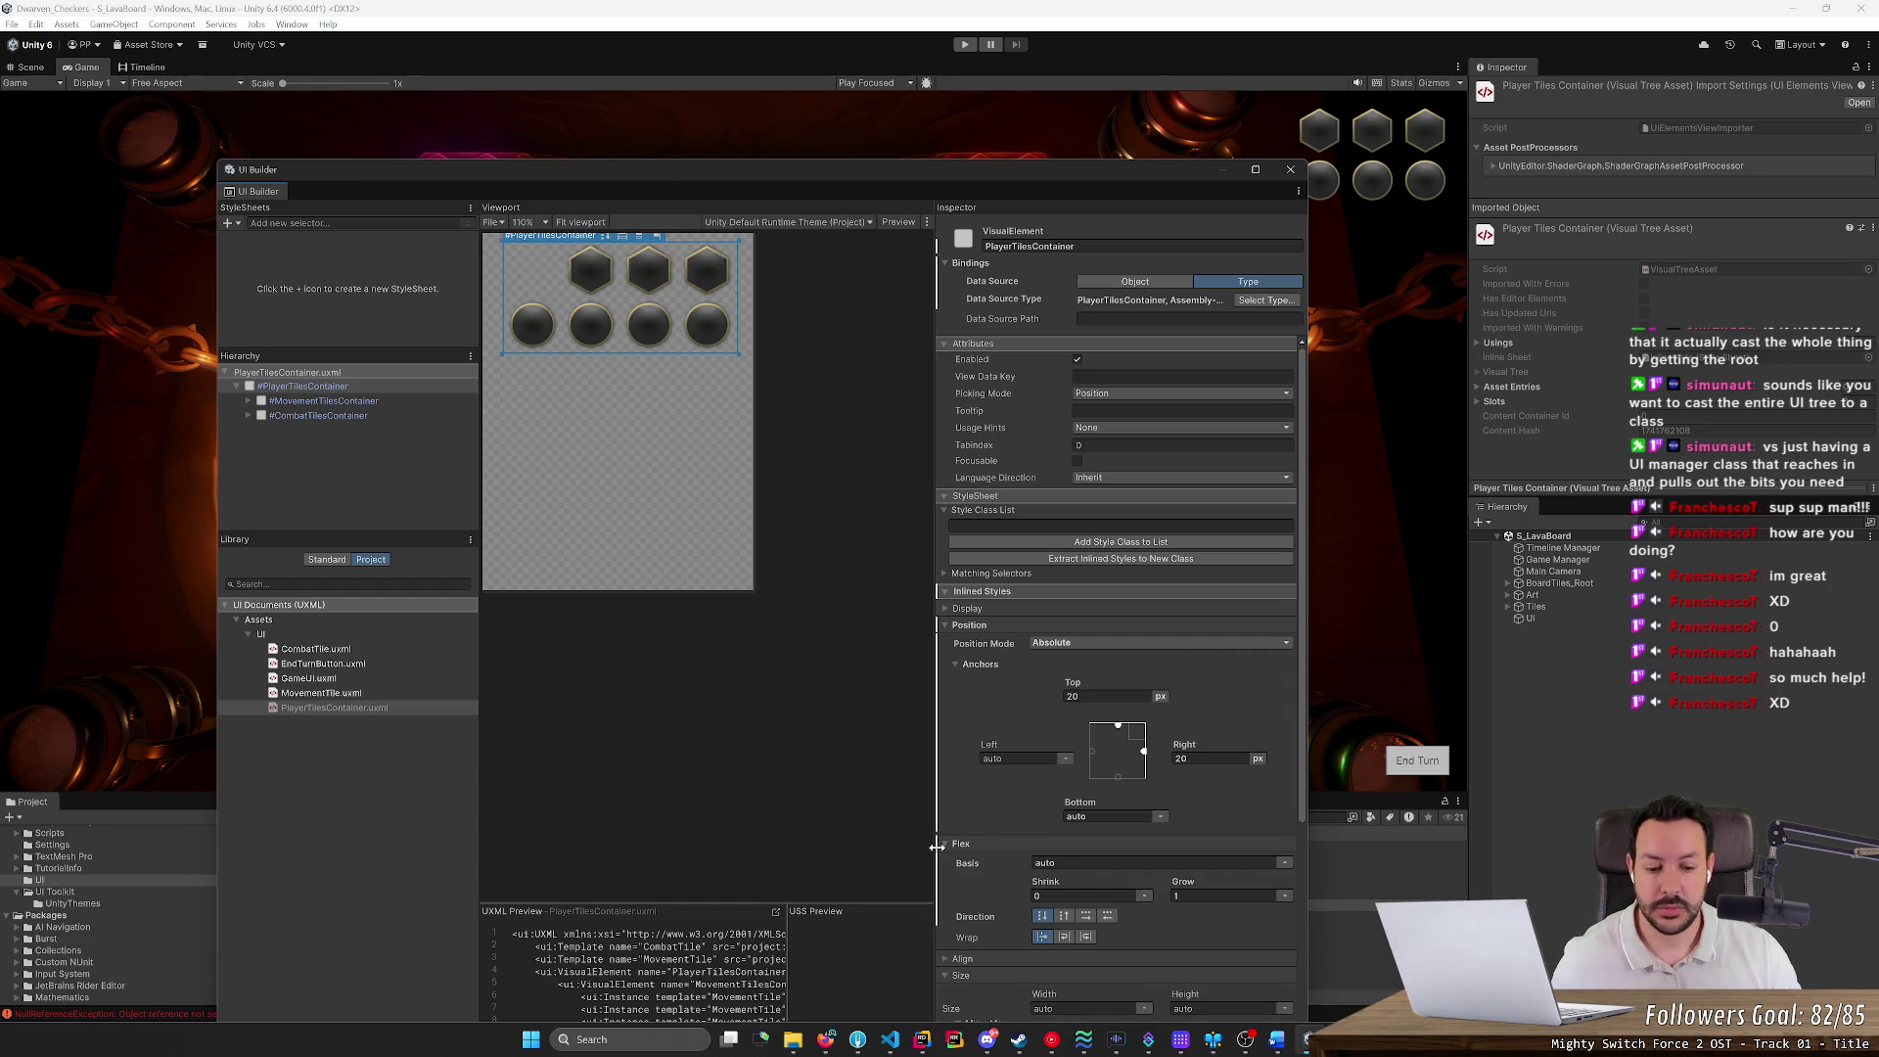
click(921, 1039)
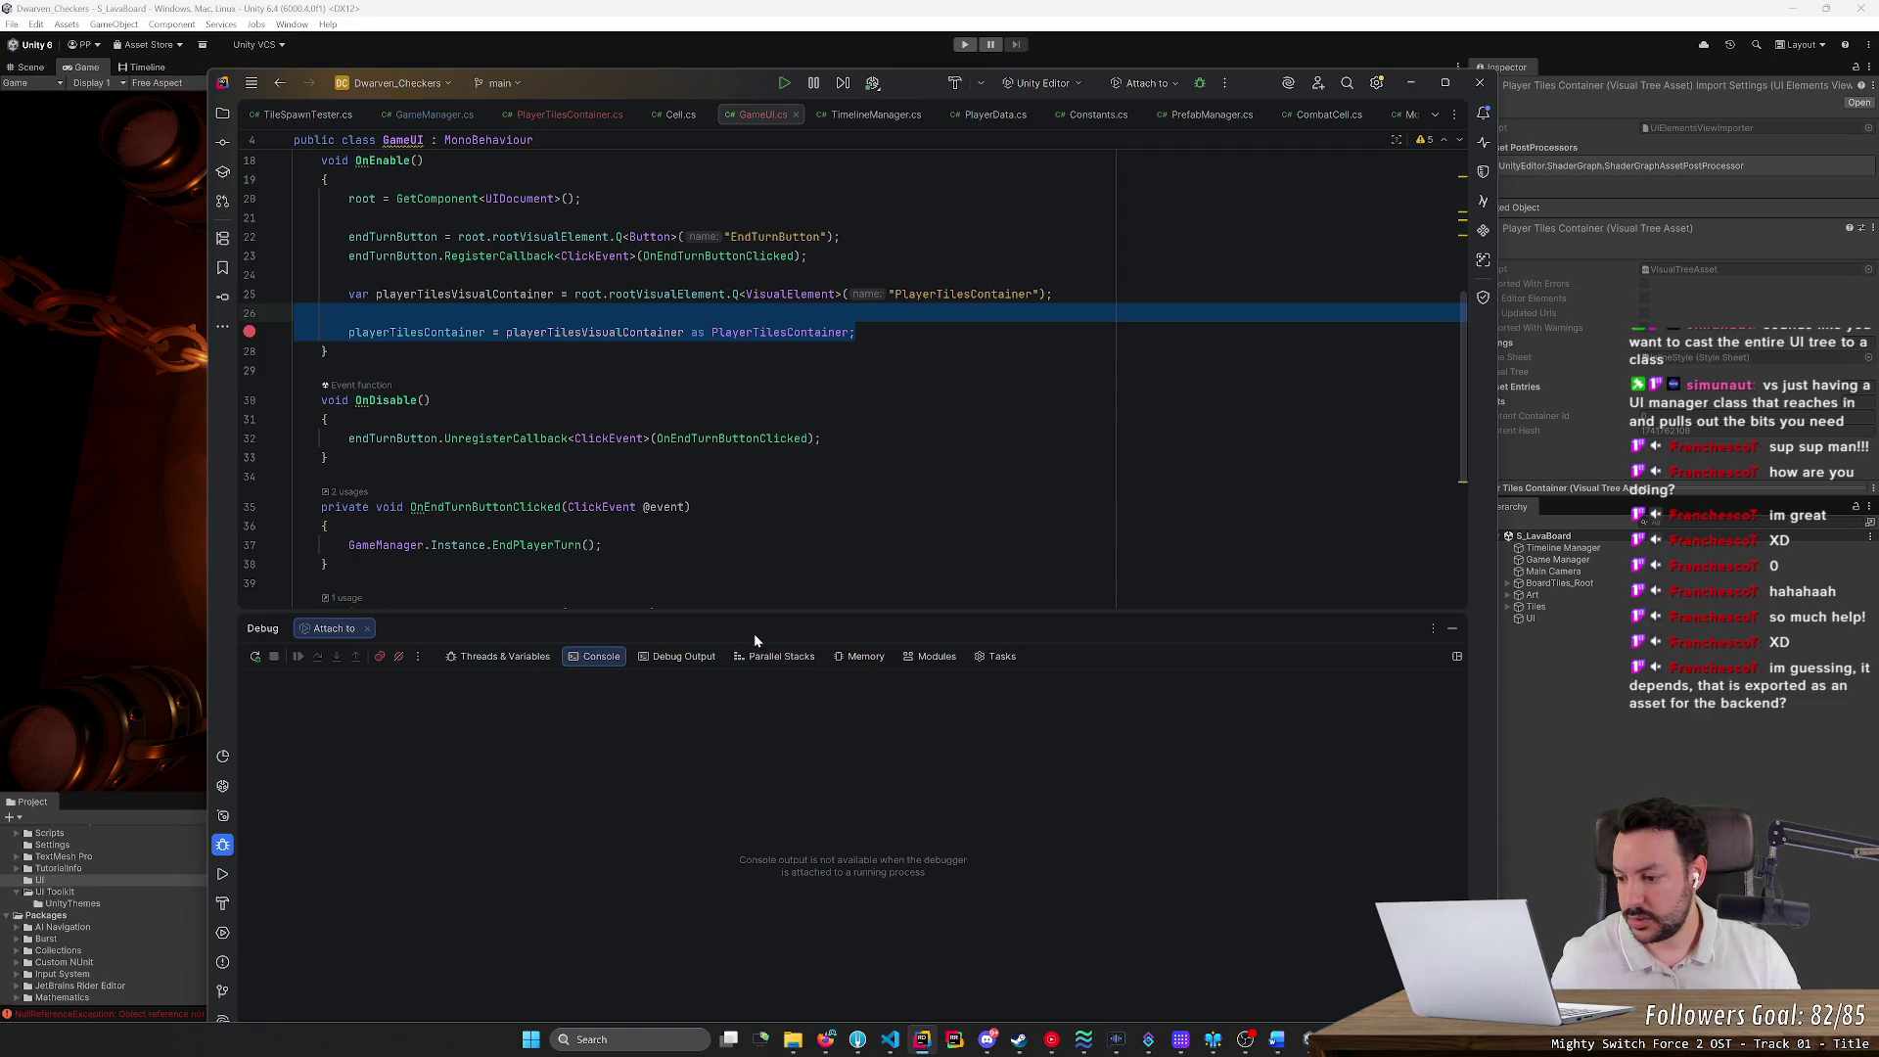
Remove the line 27 breakpoint, minimize Rider, and move UI Builder down to reveal the board
click(691, 506)
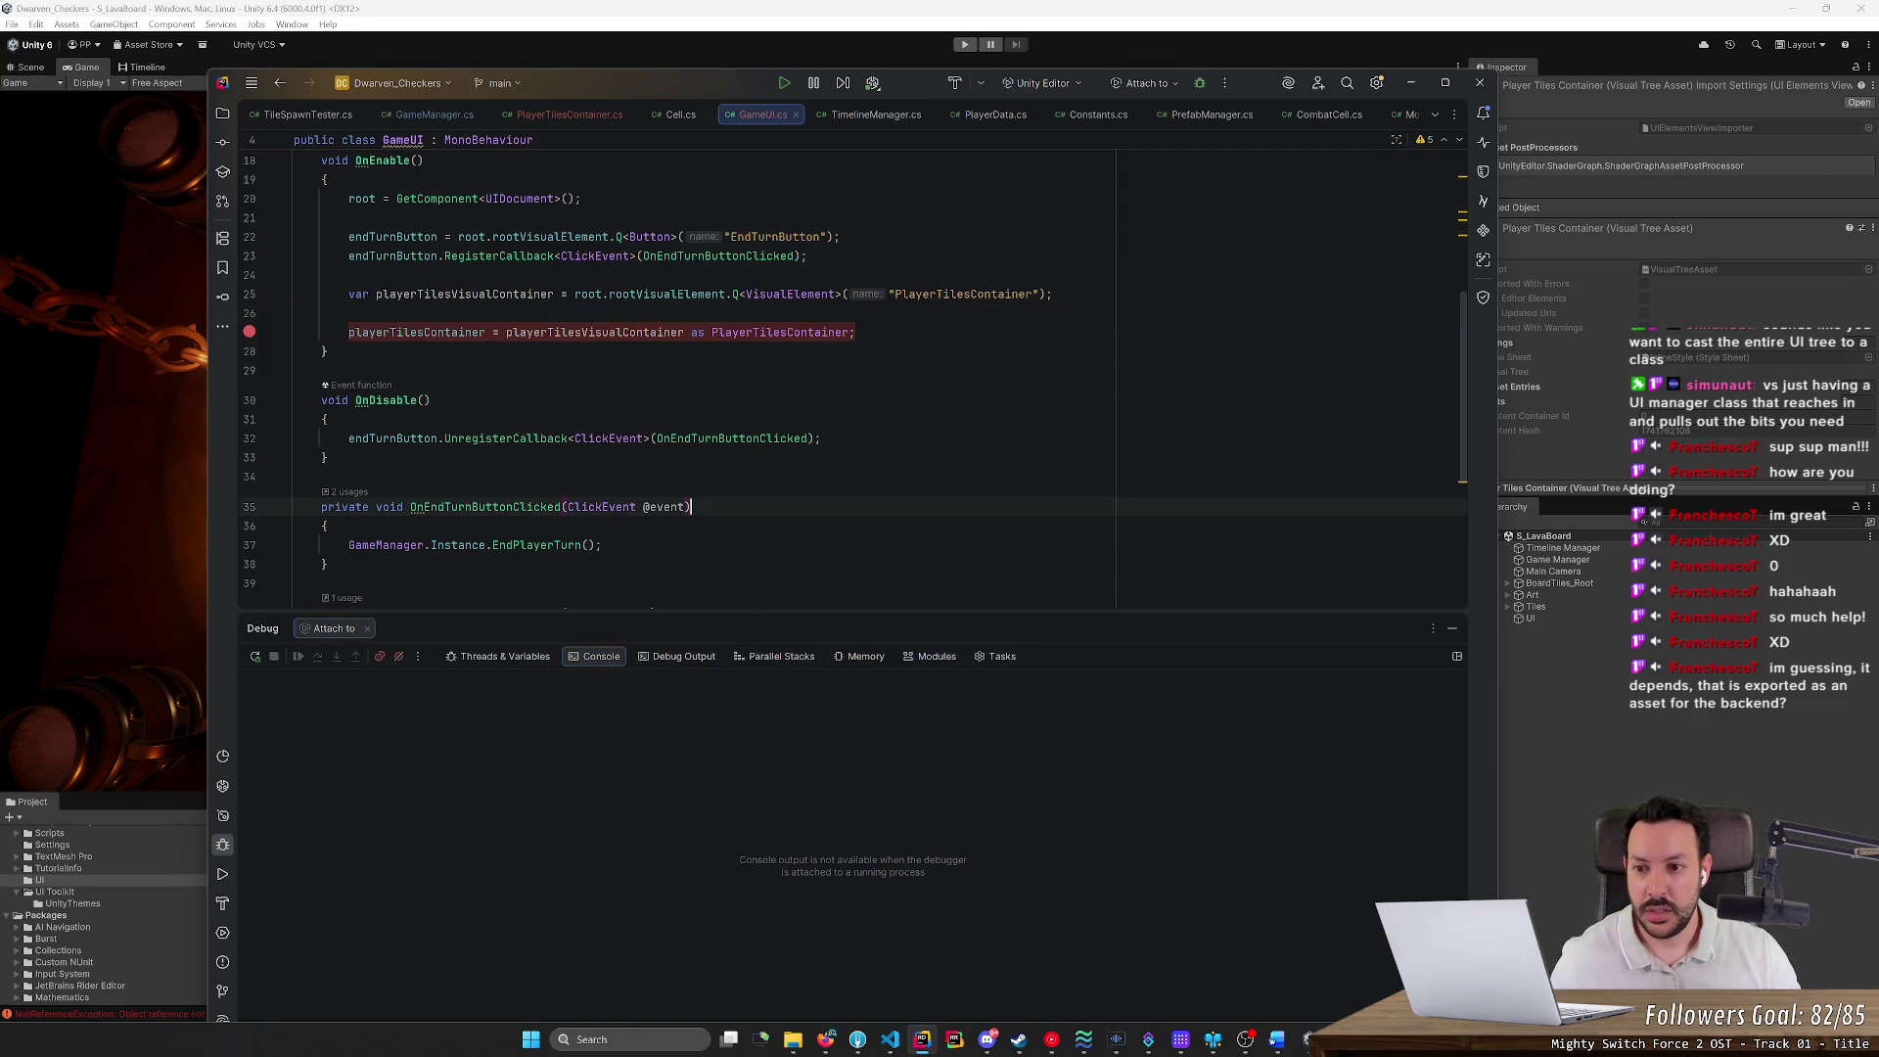
click(249, 331)
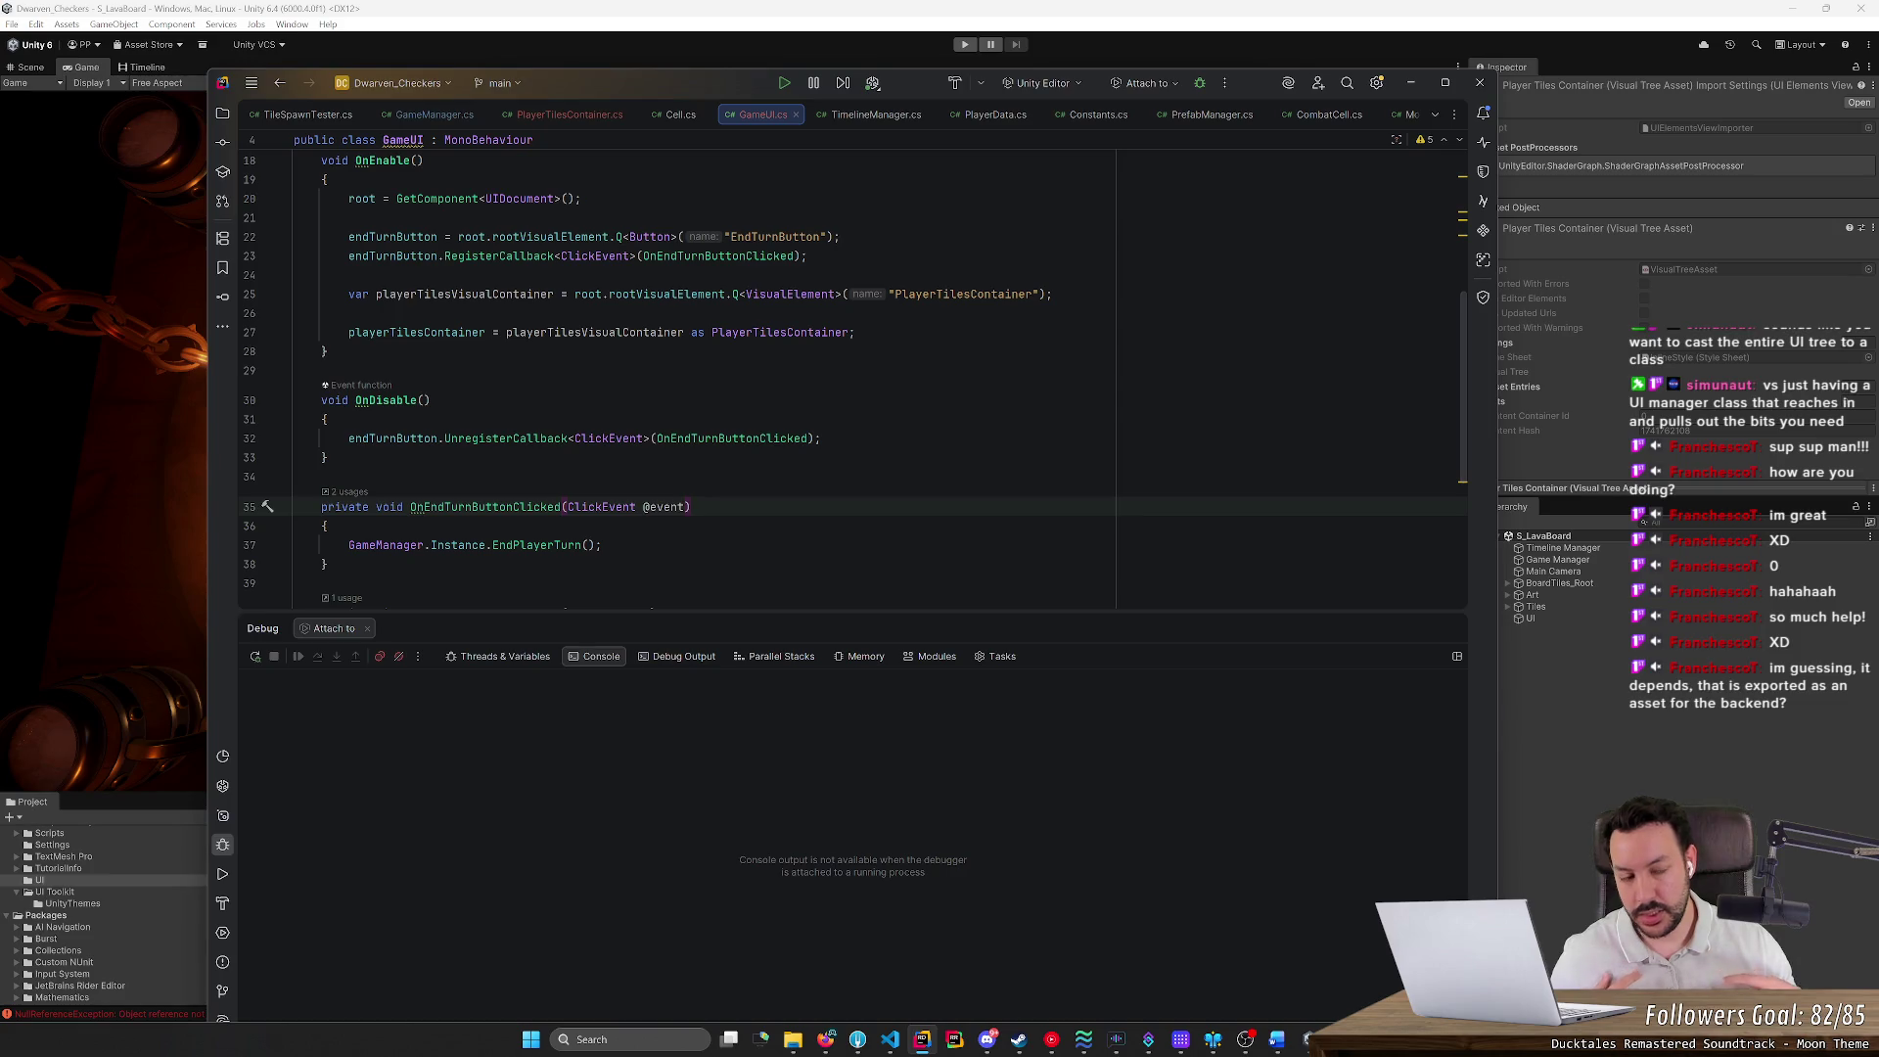
click(1409, 83)
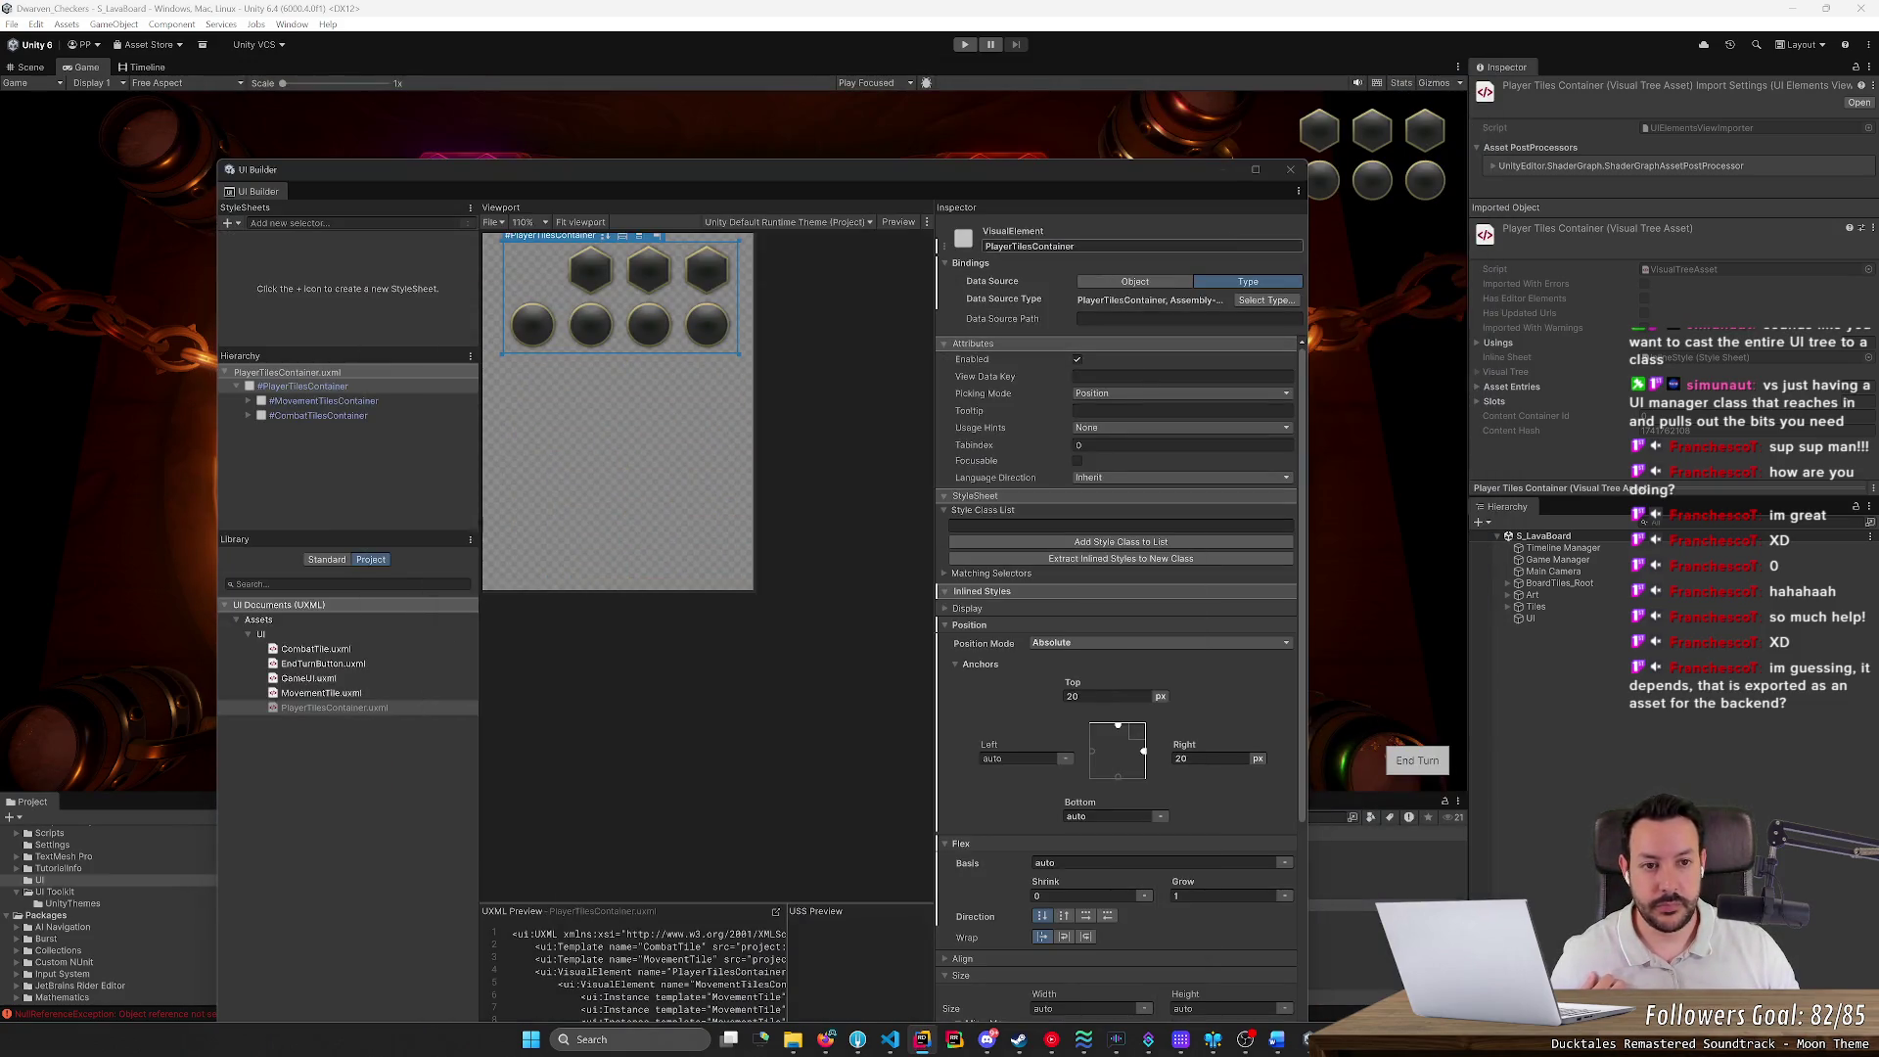
mouse_move(1213, 168)
mouse_down()
mouse_move(1020, 358)
mouse_move(1040, 824)
mouse_up()
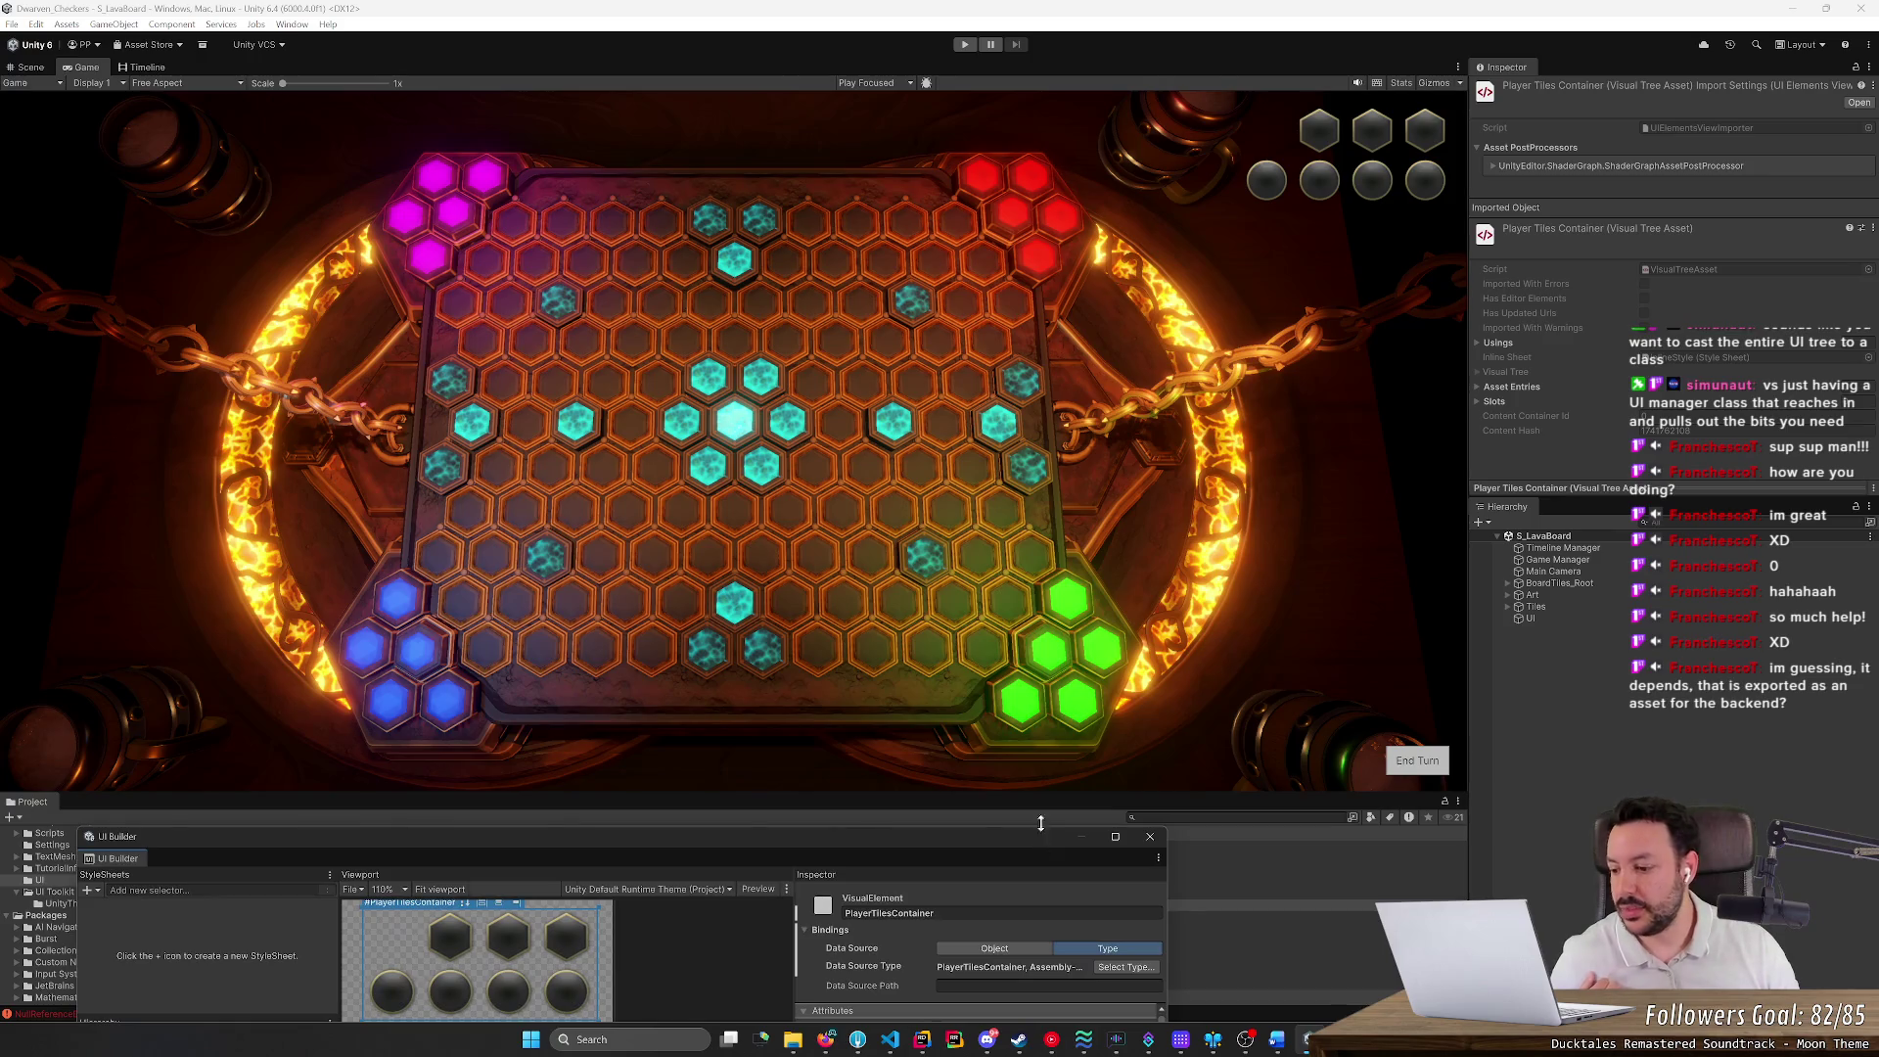
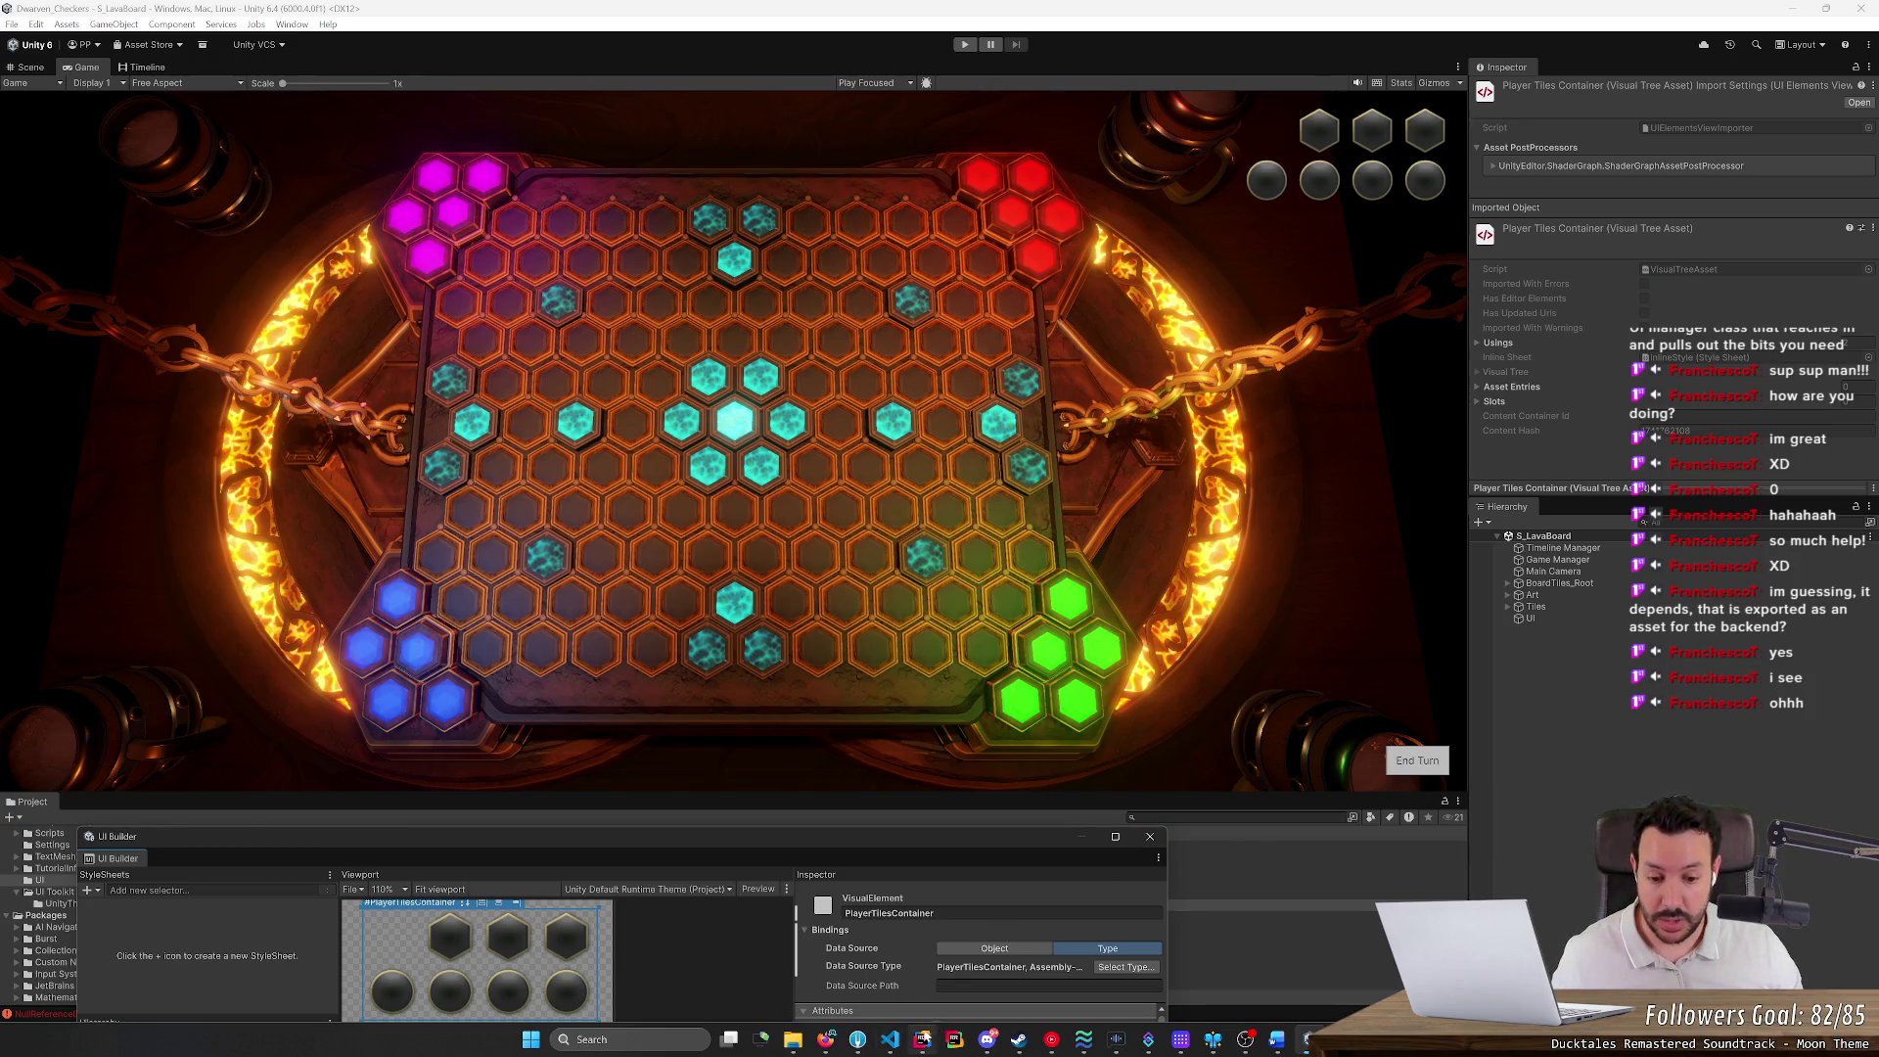
In Rider, open PlayerTilesContainer.cs and inspect the class declaration and its VisualElement base class
click(922, 1039)
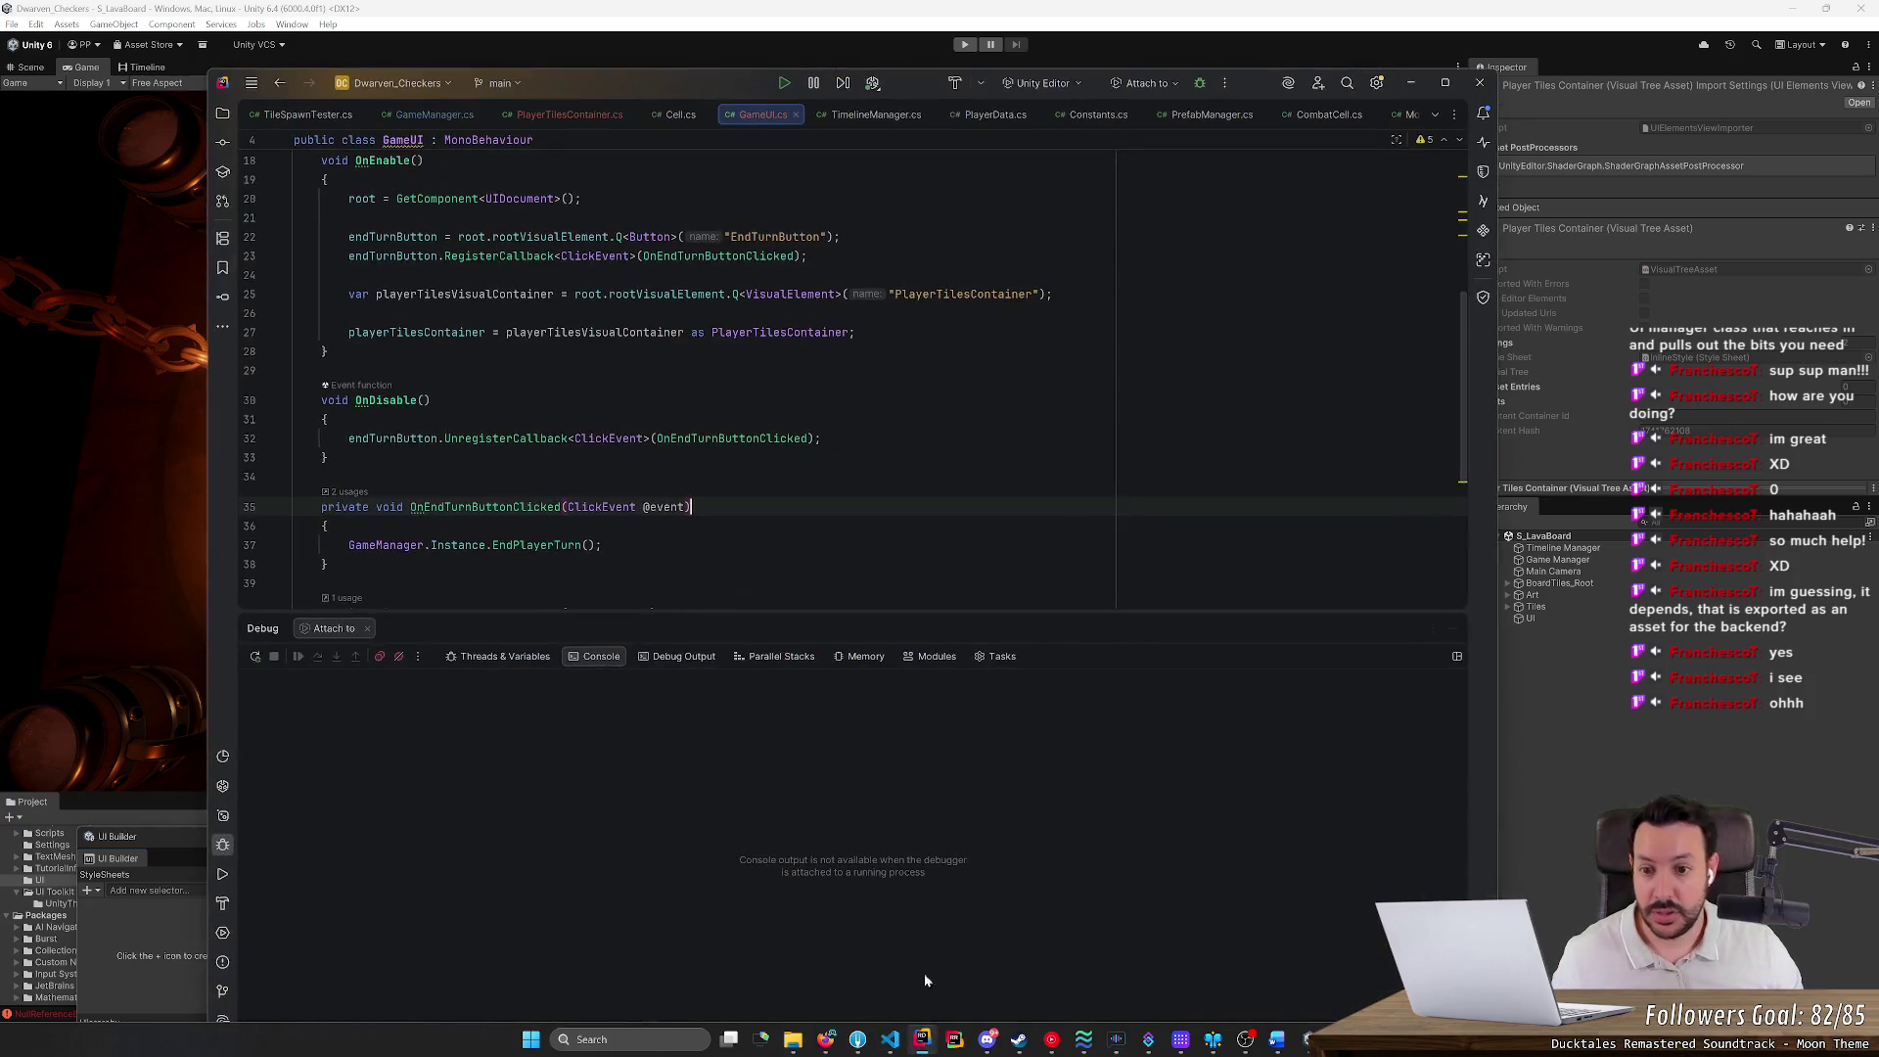
click(563, 113)
mouse_move(597, 75)
mouse_down()
mouse_move(1317, 266)
mouse_move(1395, 412)
mouse_move(1018, 458)
mouse_up()
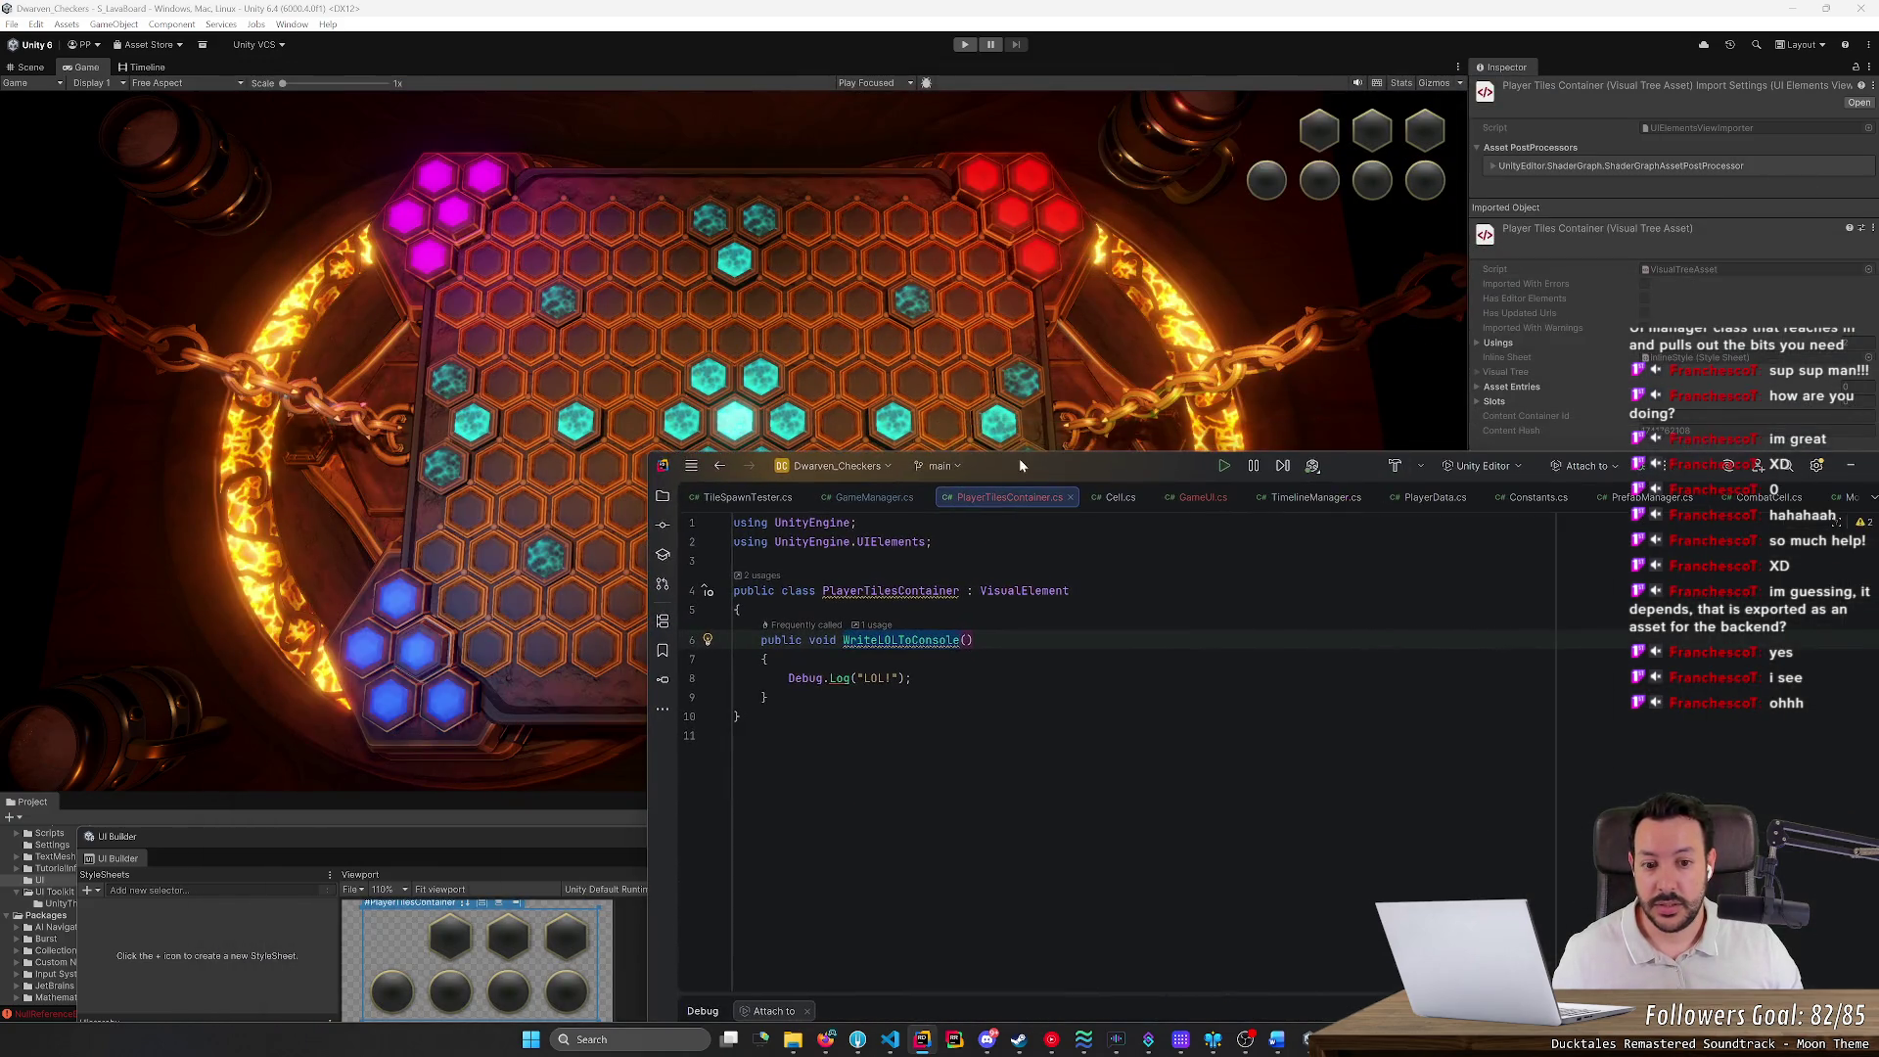
click(925, 590)
click(1065, 590)
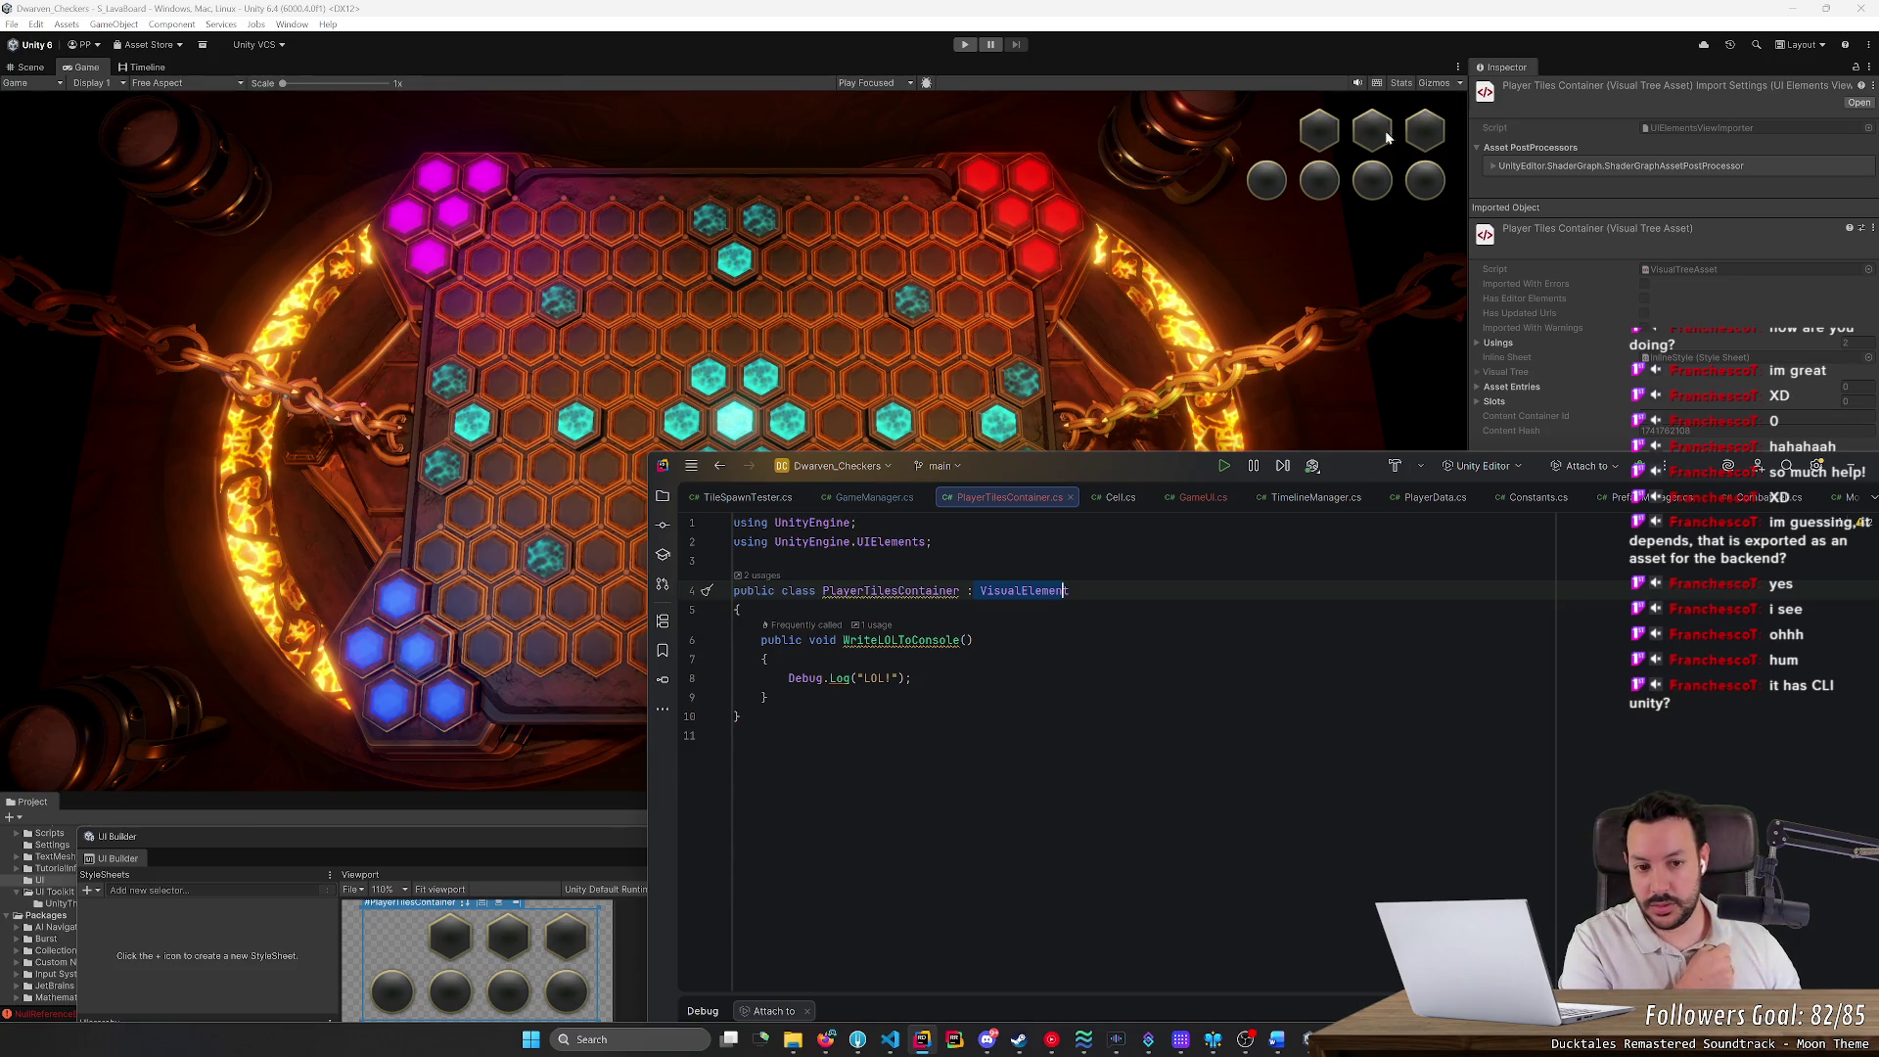
Reposition Rider and review the WriteLOLToConsole method of PlayerTilesContainer
drag(1161, 462, 753, 452)
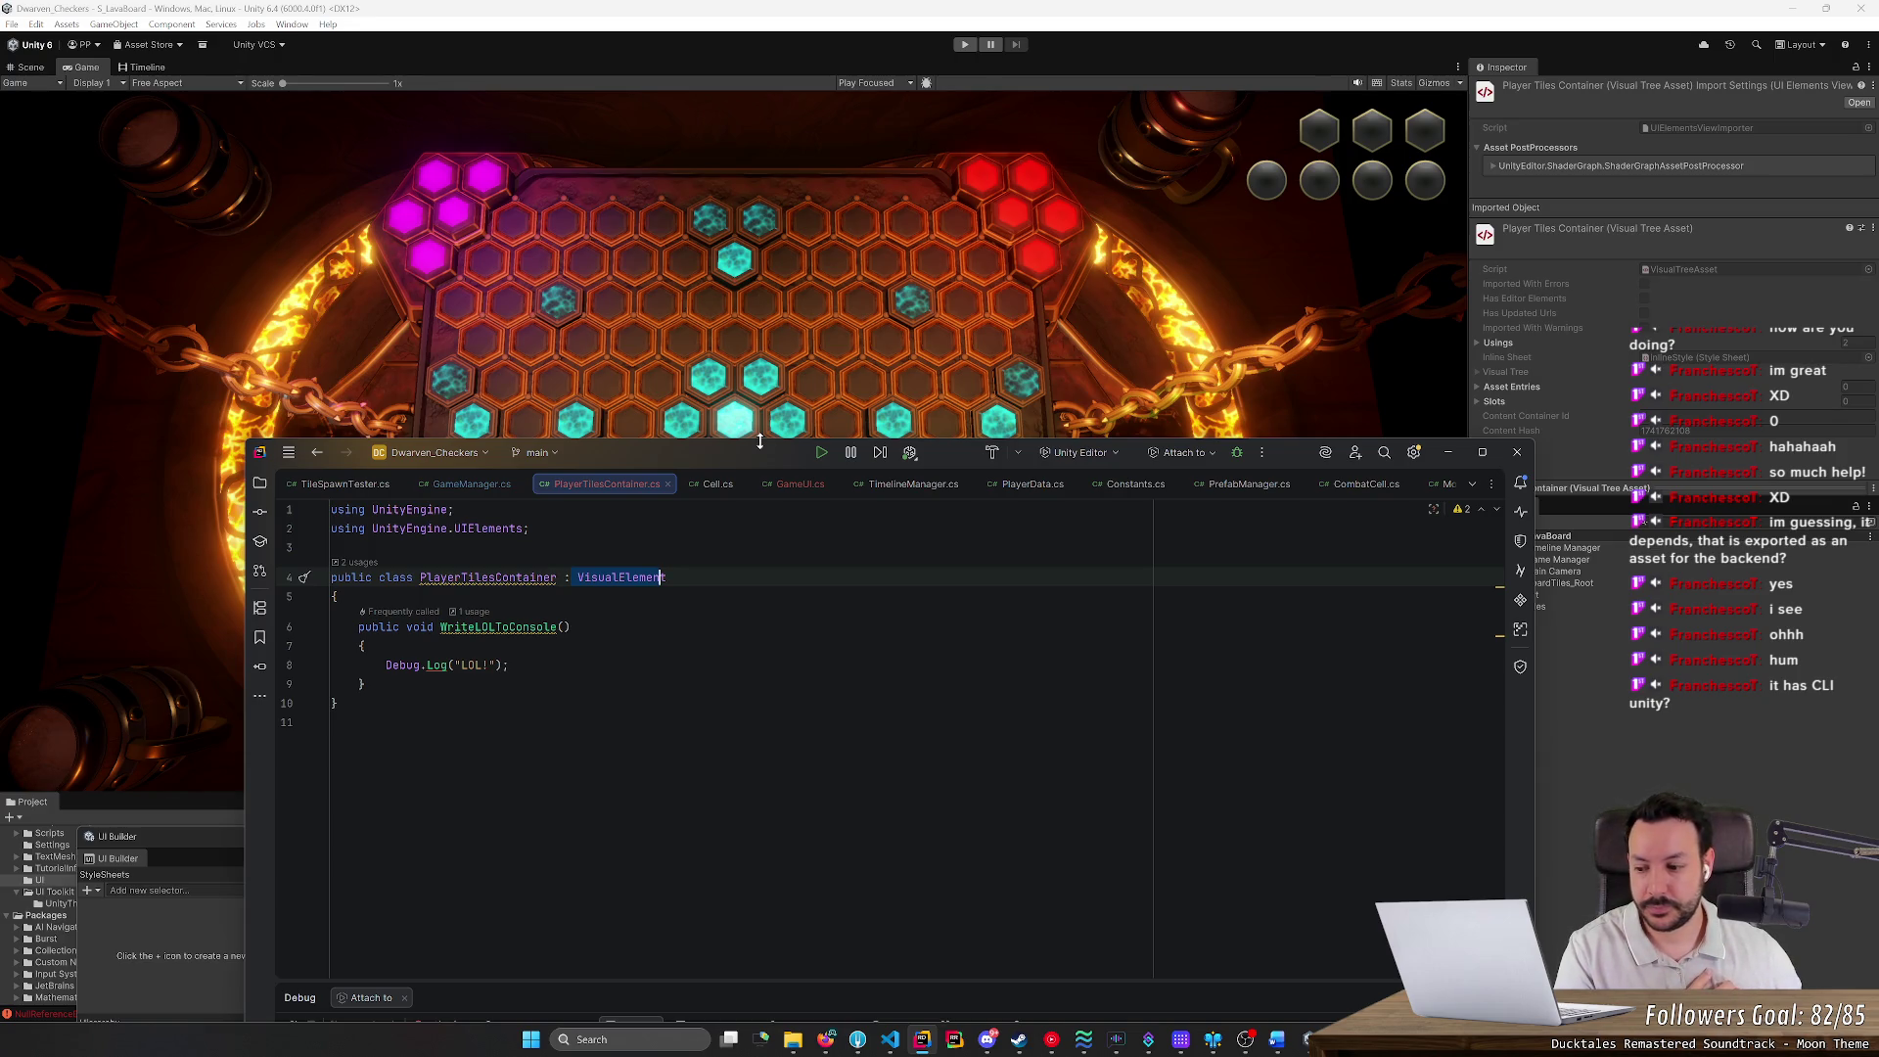
click(761, 451)
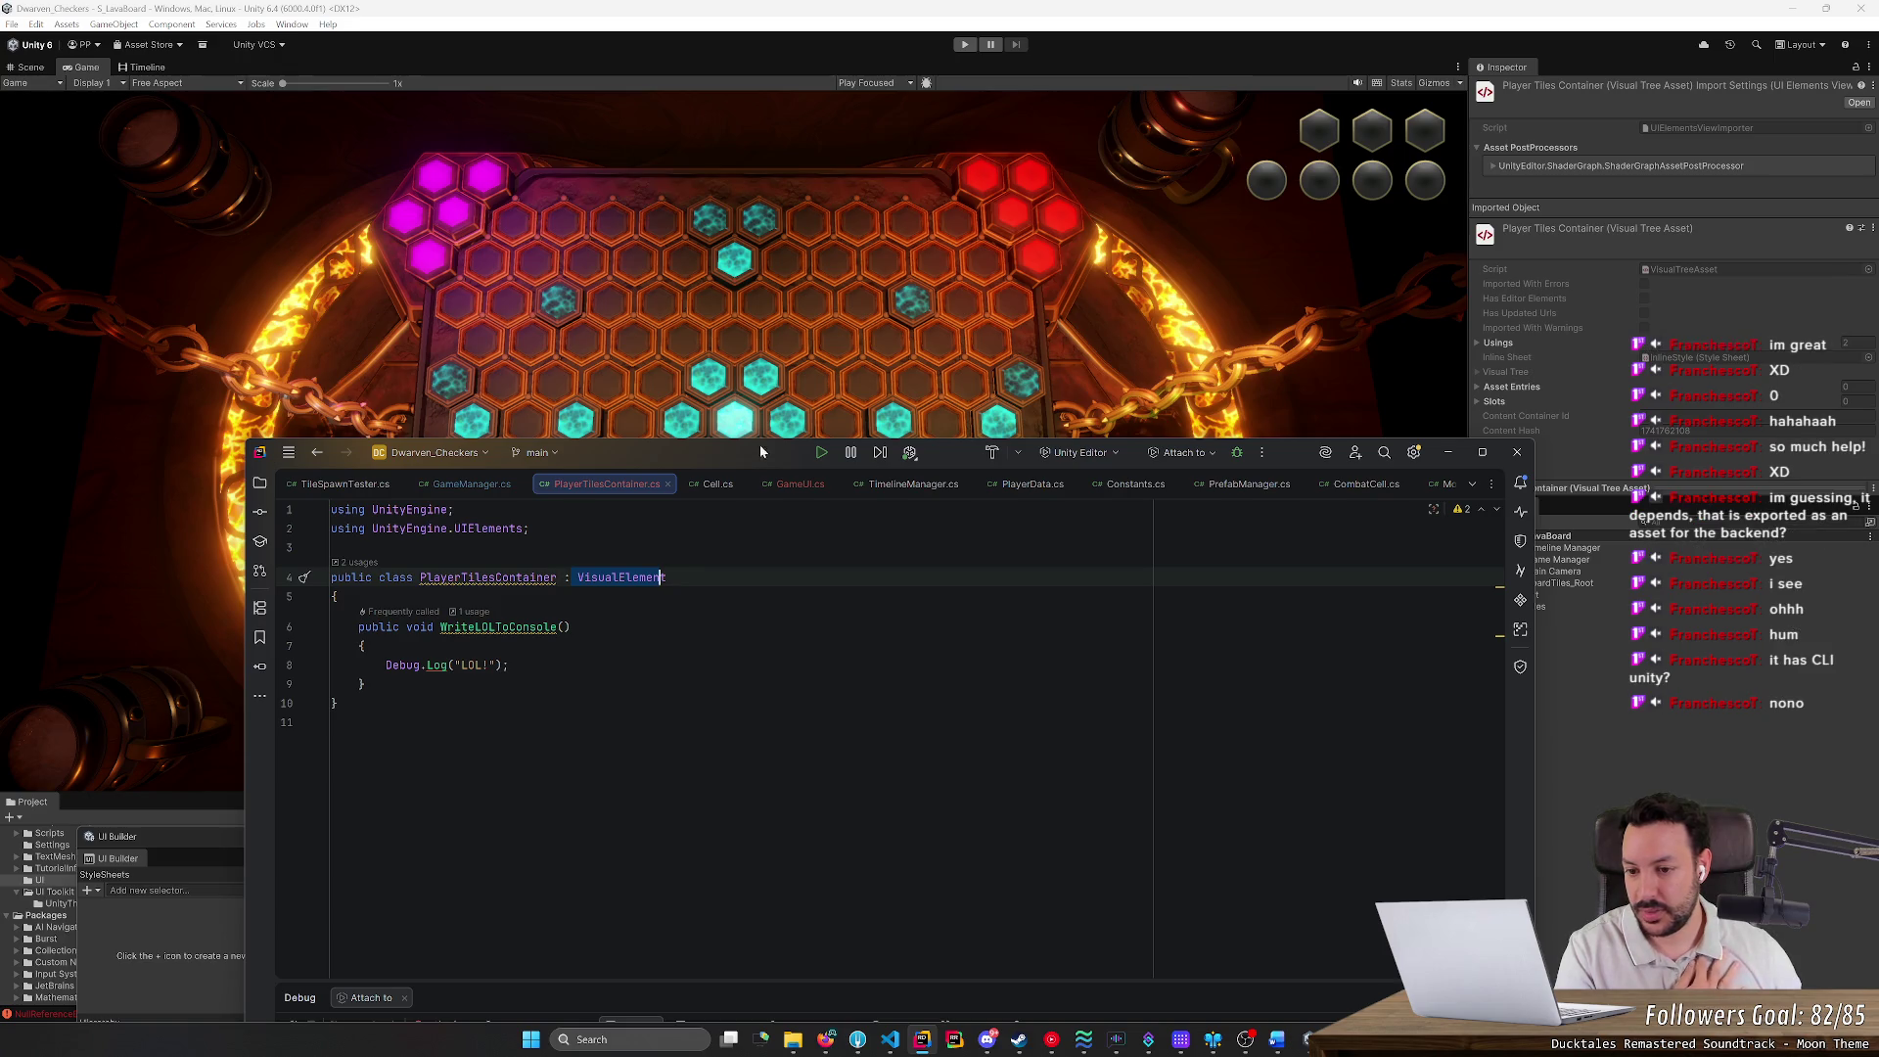
drag(715, 458, 868, 390)
click(711, 507)
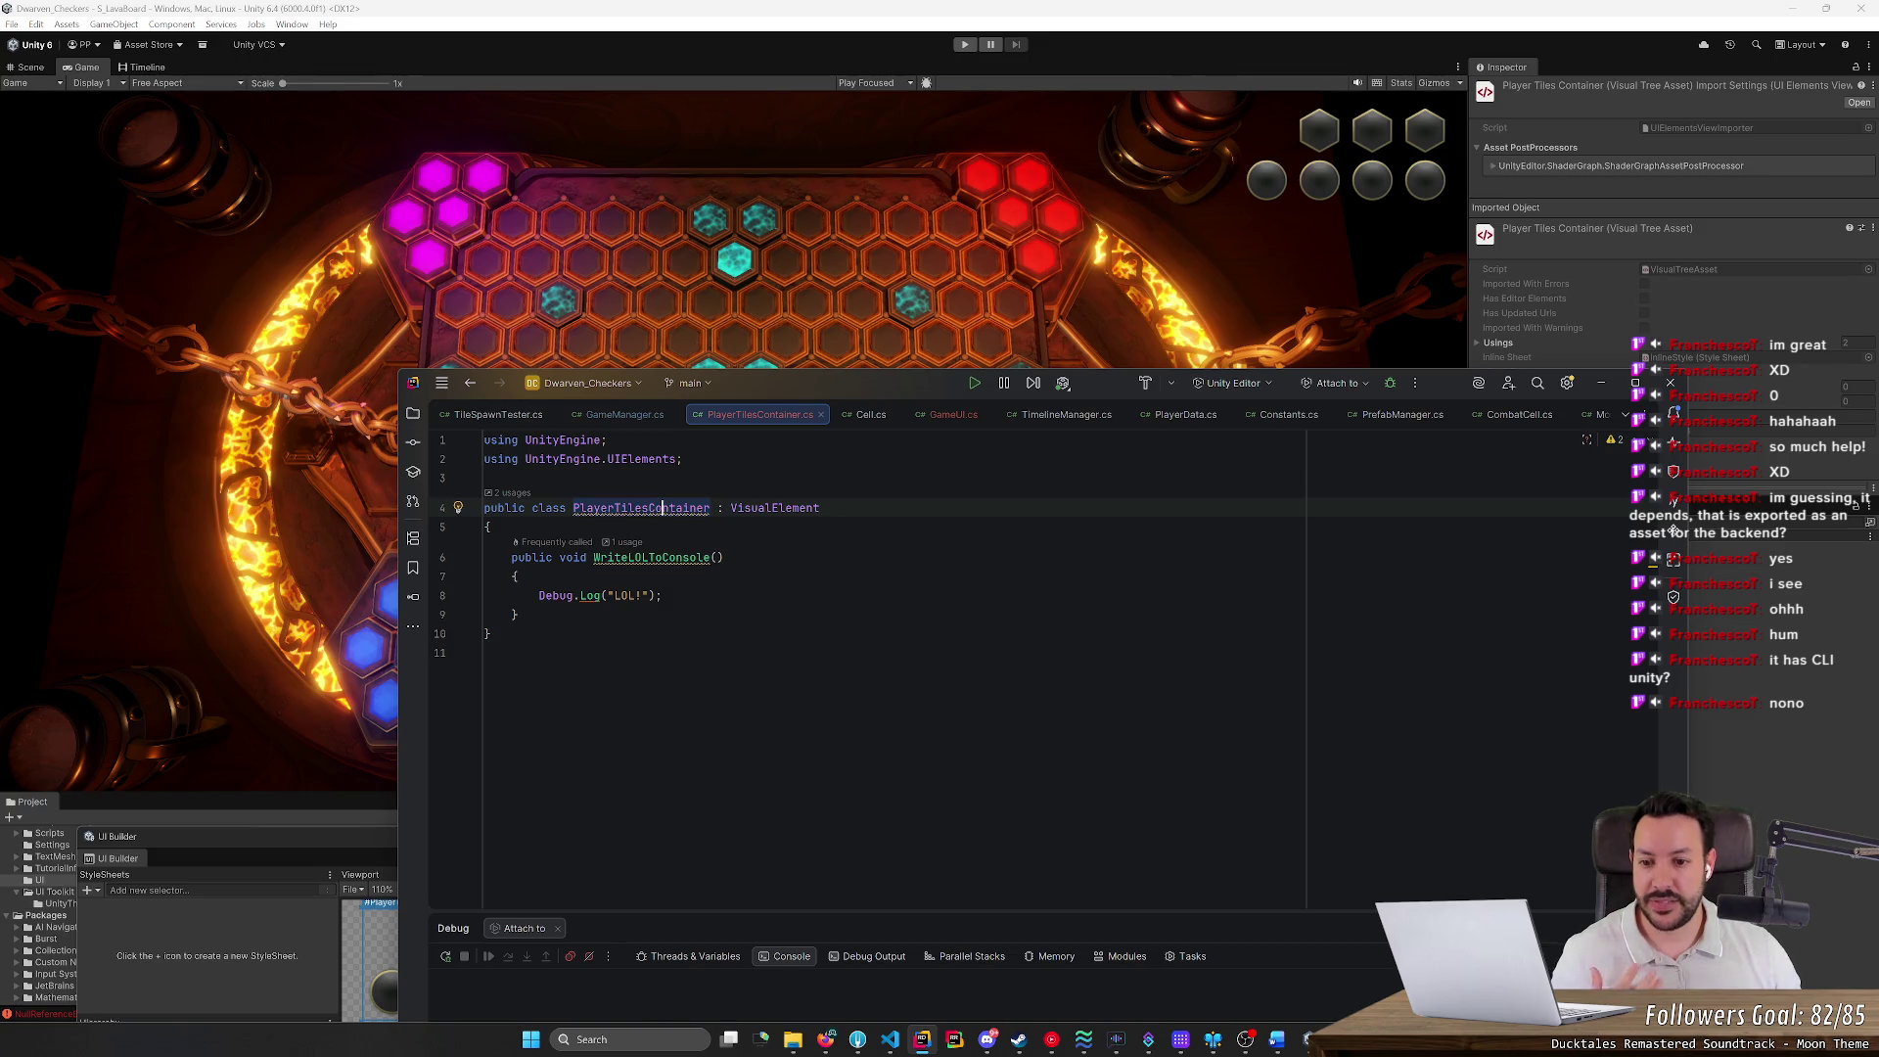
drag(521, 614, 427, 560)
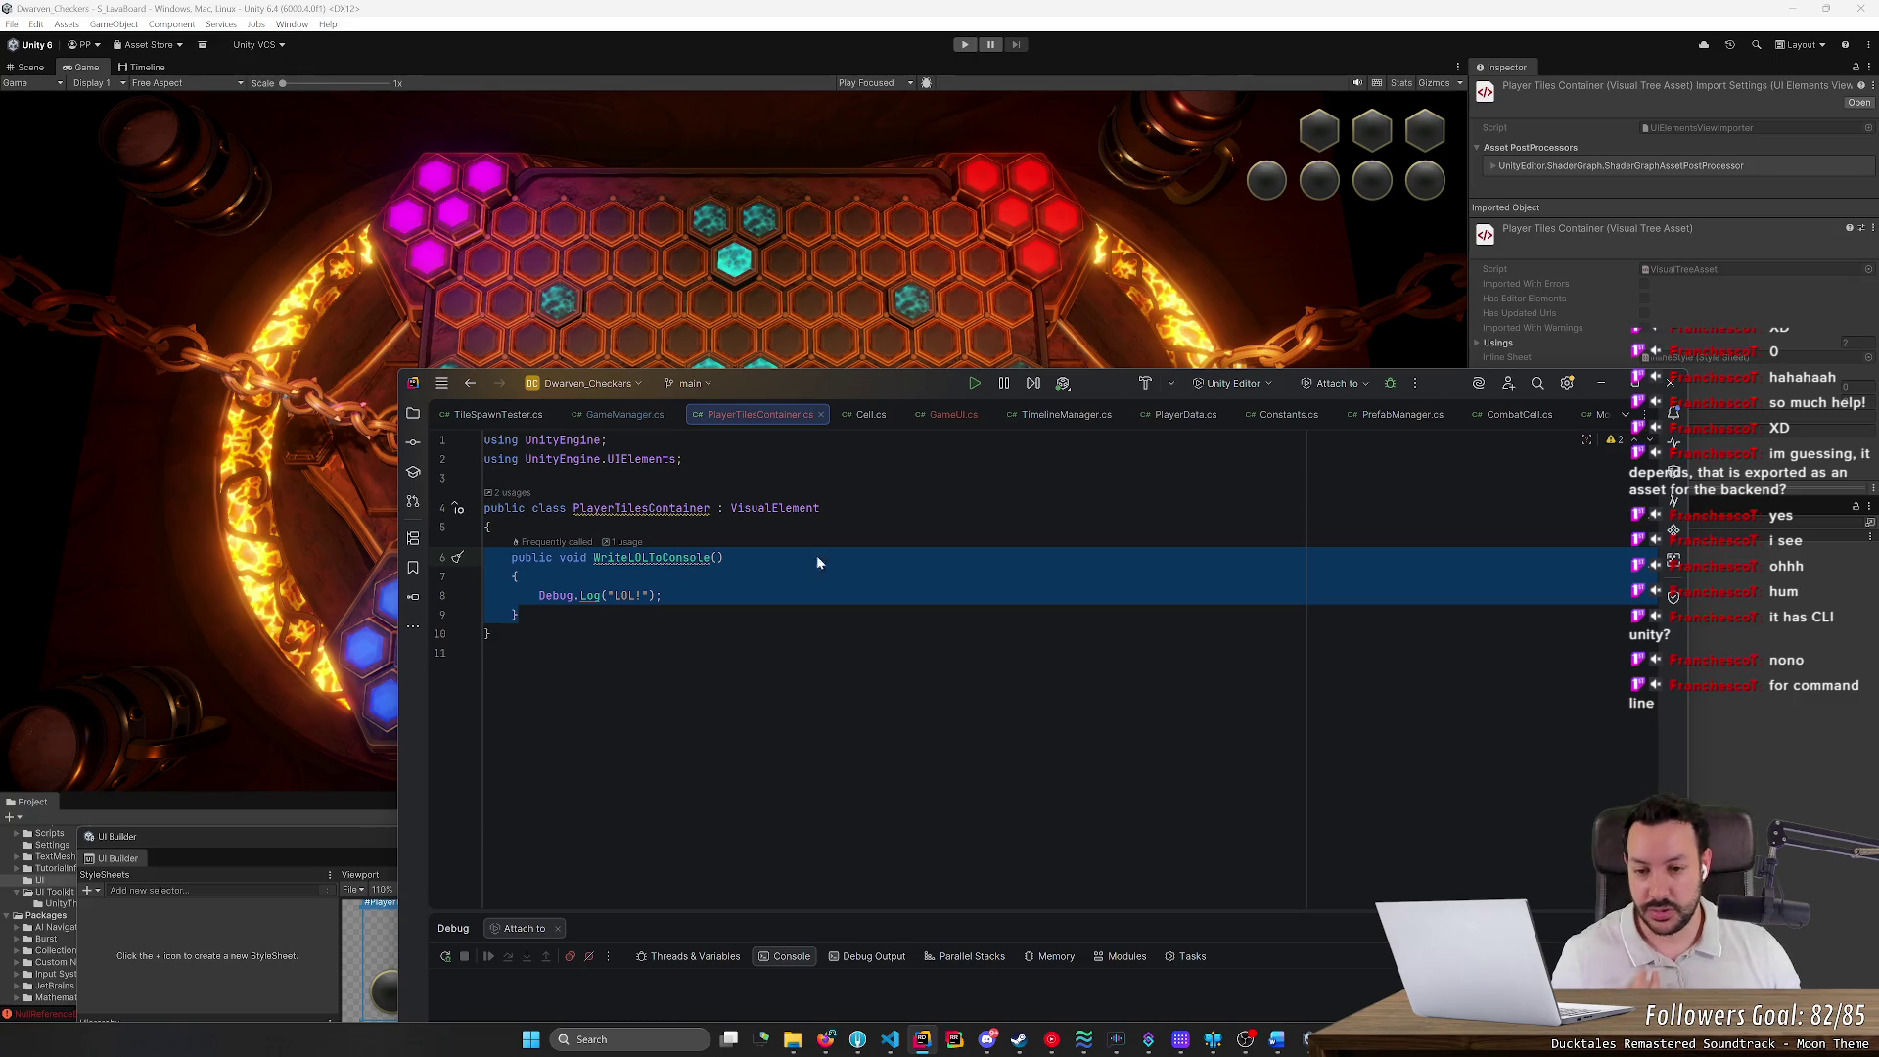
click(744, 508)
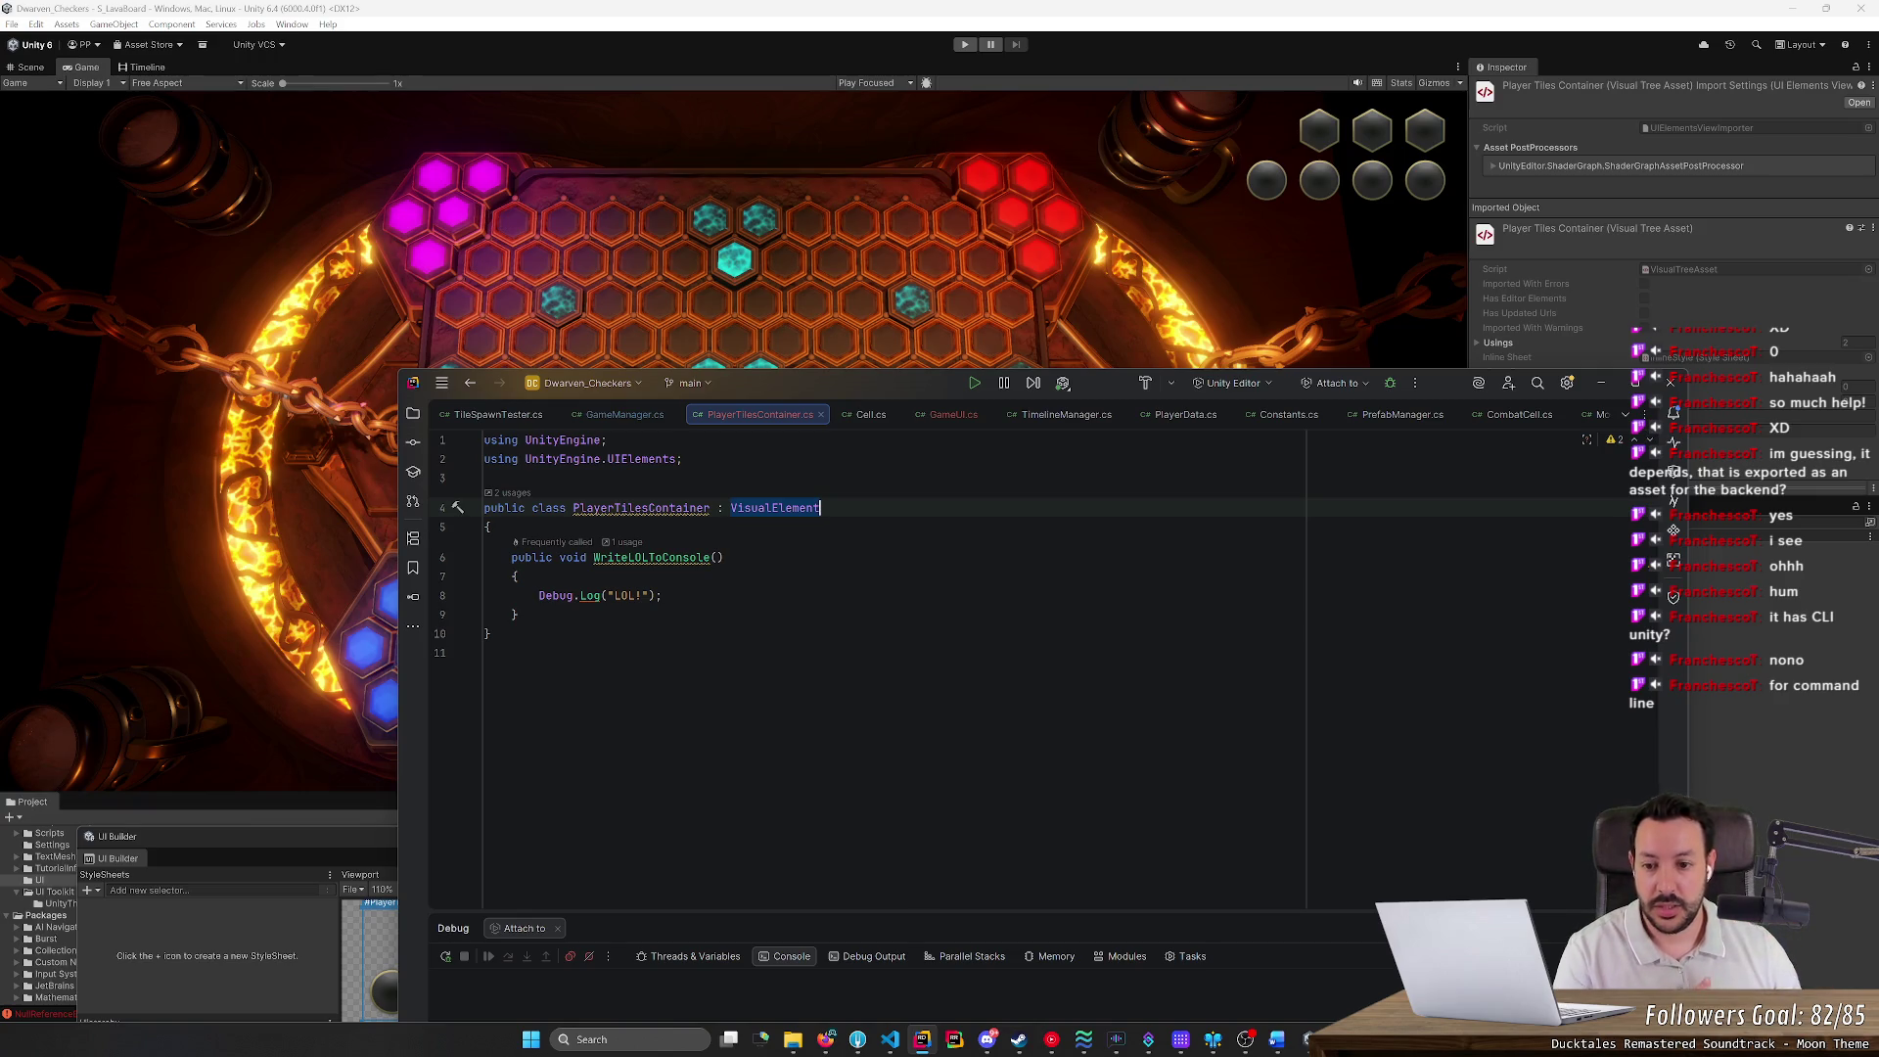
Minimize Rider and maximize the UI Builder window in Unity
click(1598, 383)
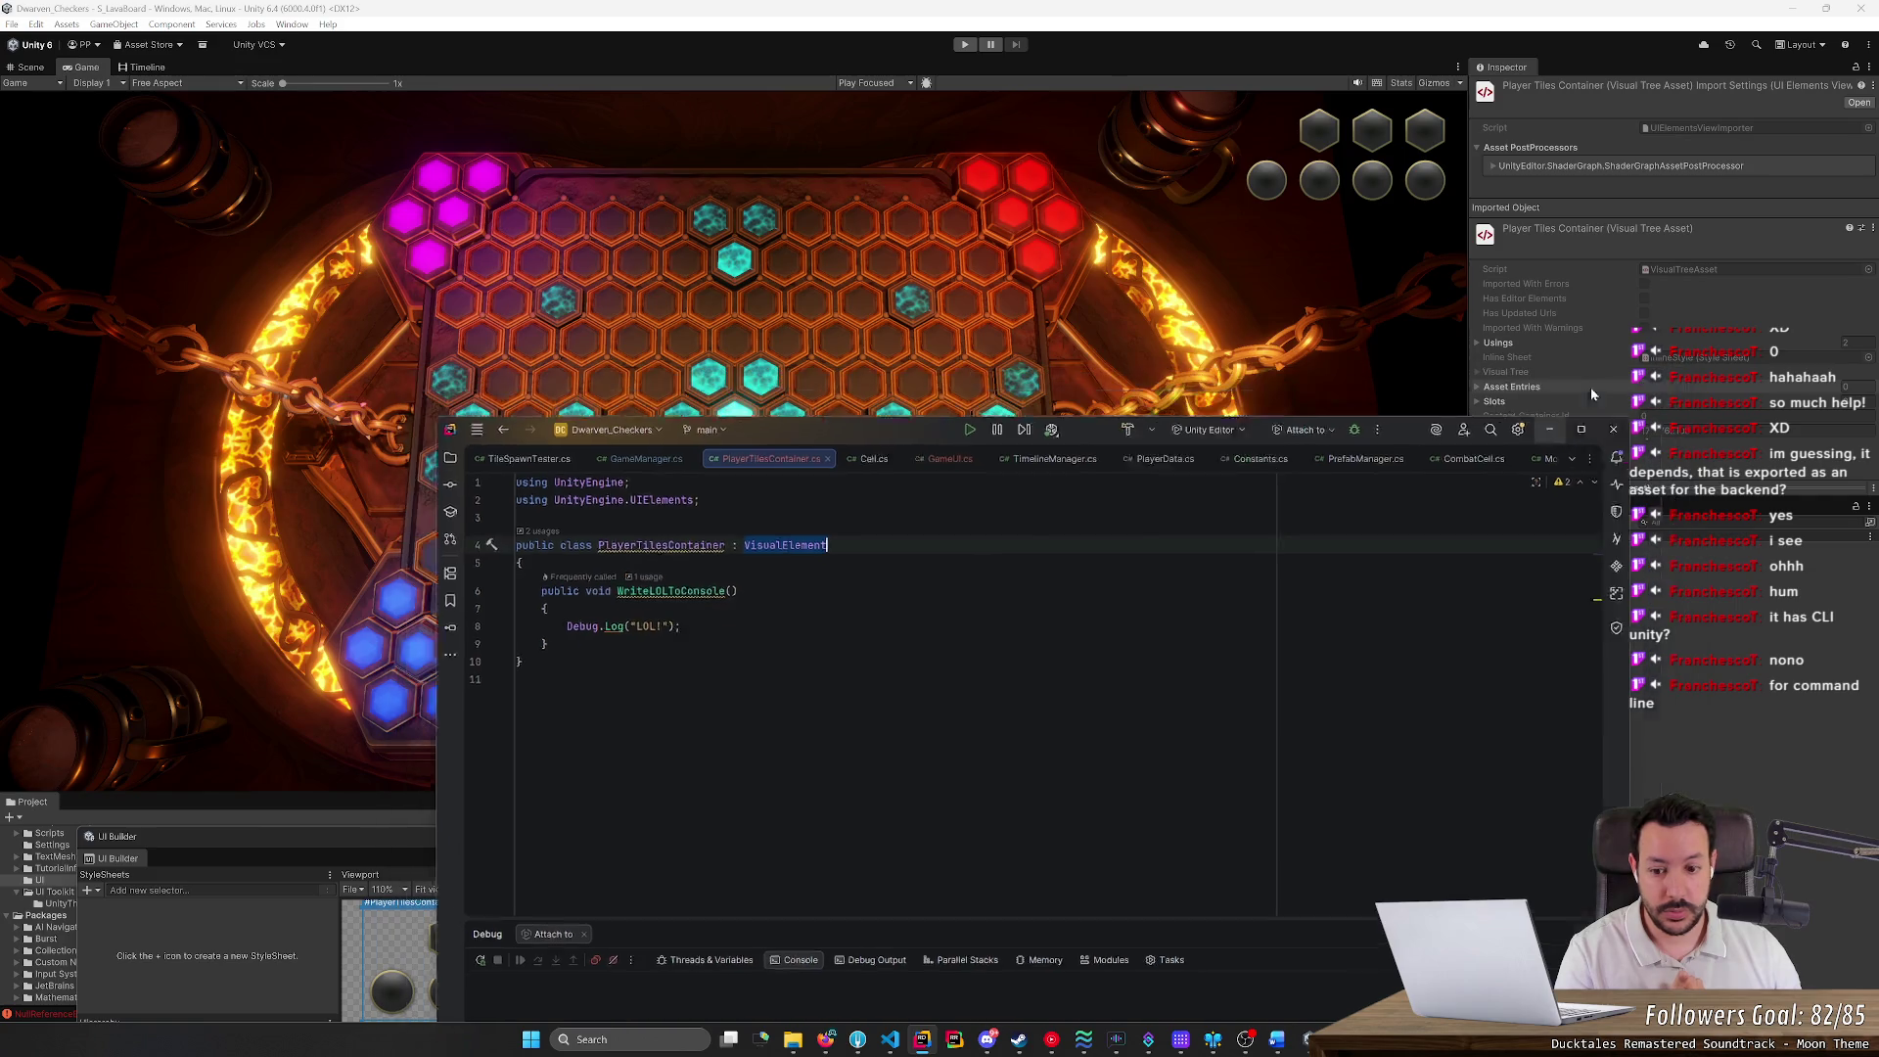
drag(648, 837, 826, 375)
double_click(826, 375)
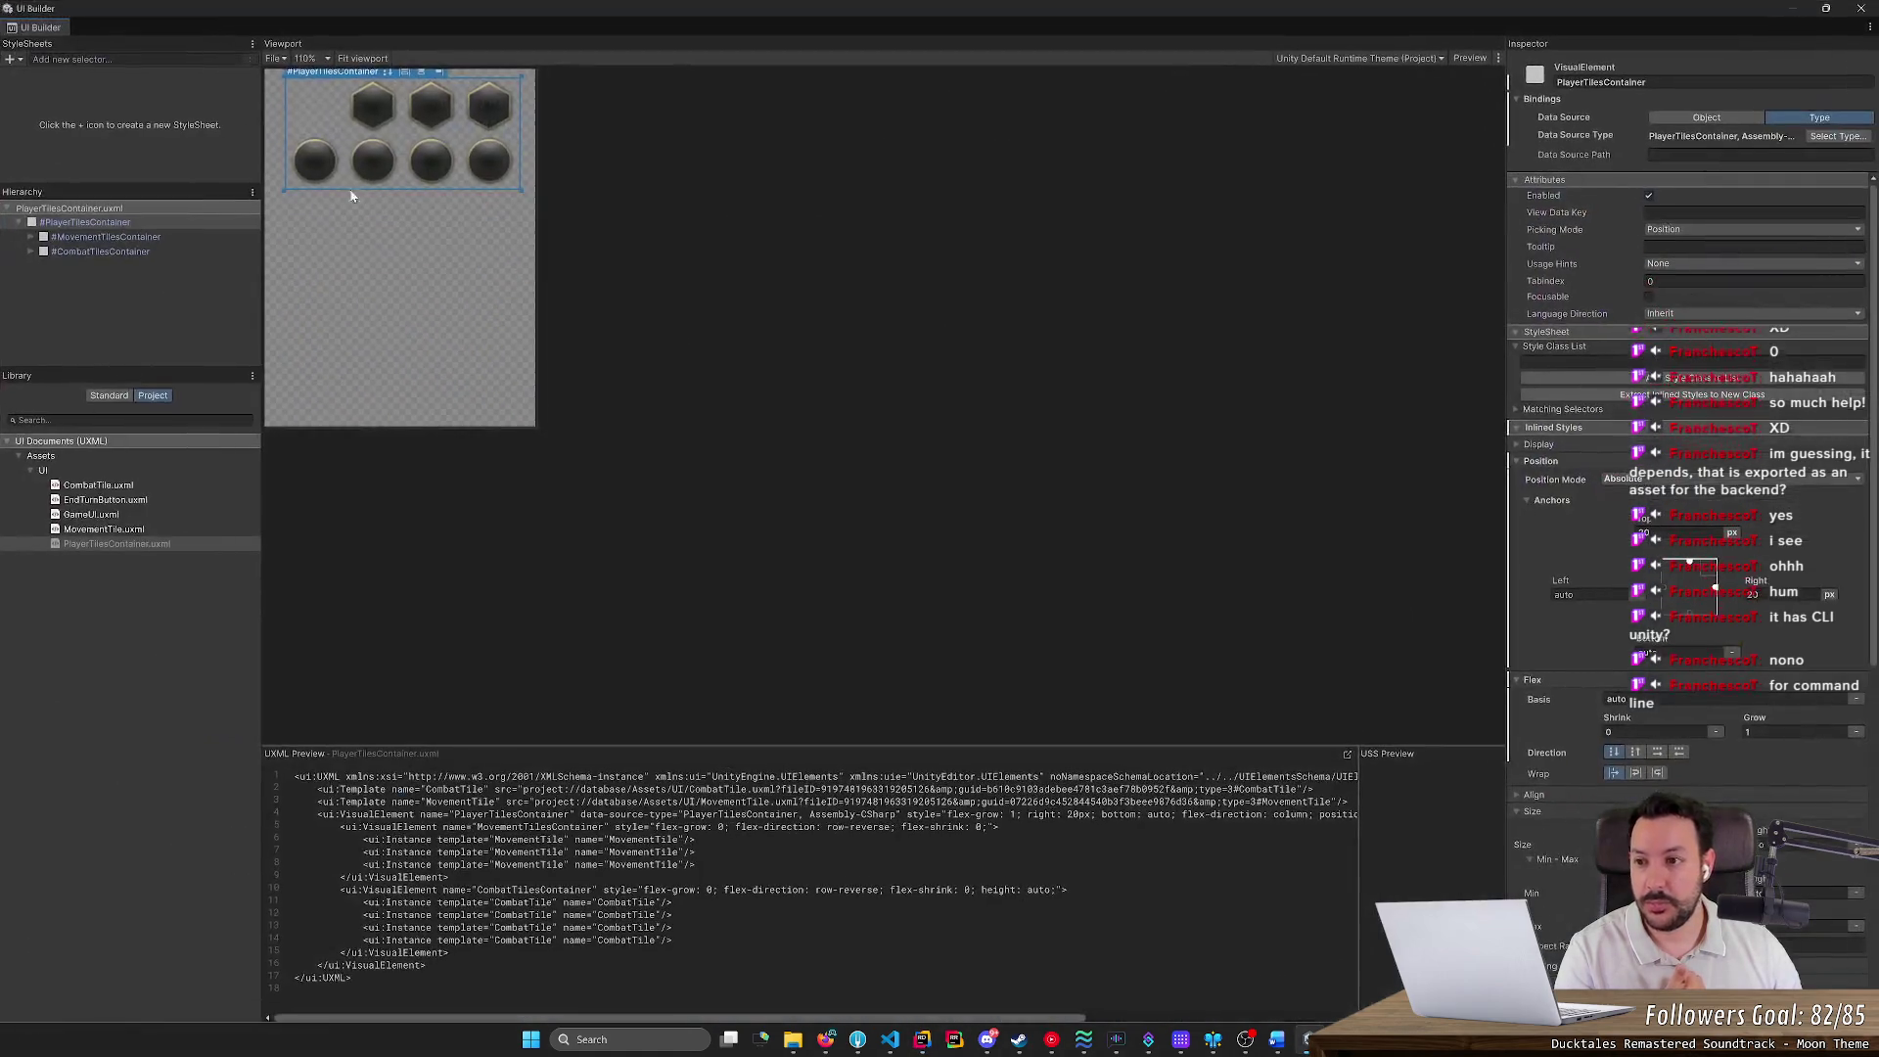
Restore UI Builder to a floating window, select PlayerTilesContainer.uxml, then reposition and shorten it
mouse_move(138, 12)
mouse_down()
mouse_move(240, 242)
mouse_move(271, 243)
mouse_up()
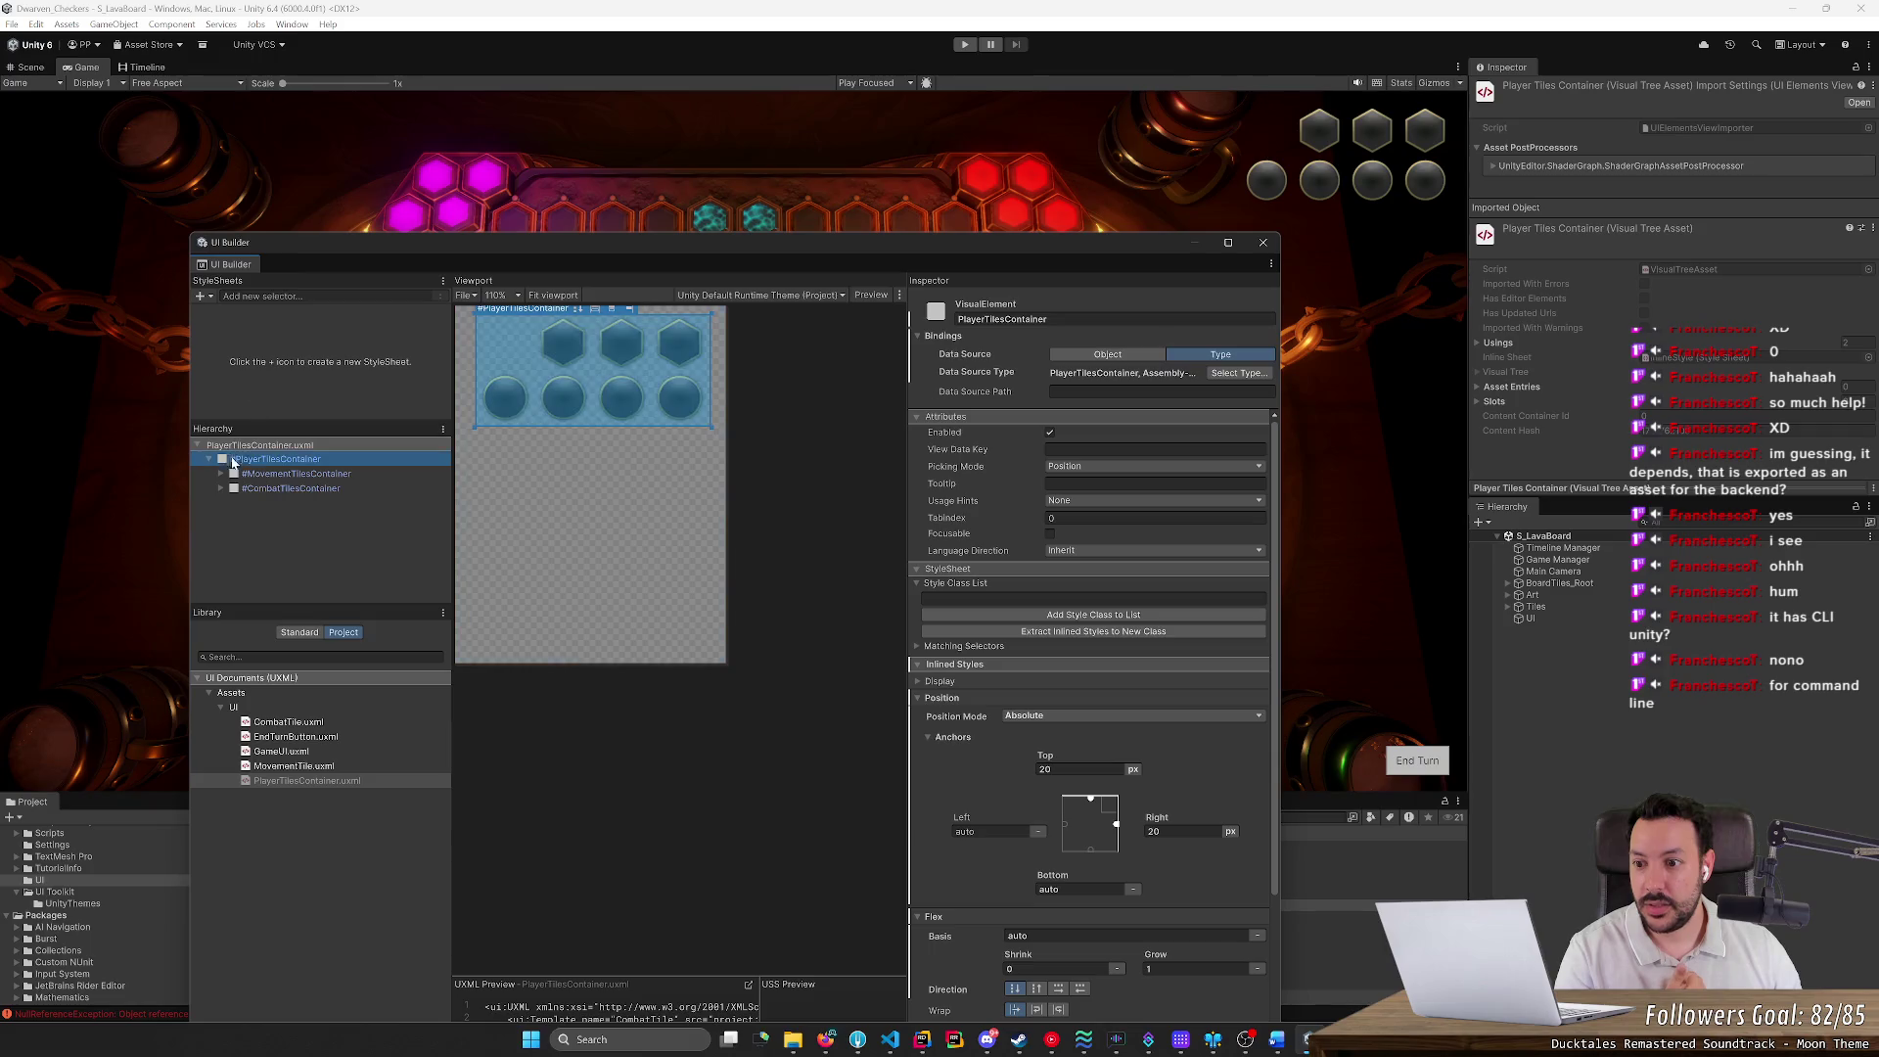
click(254, 445)
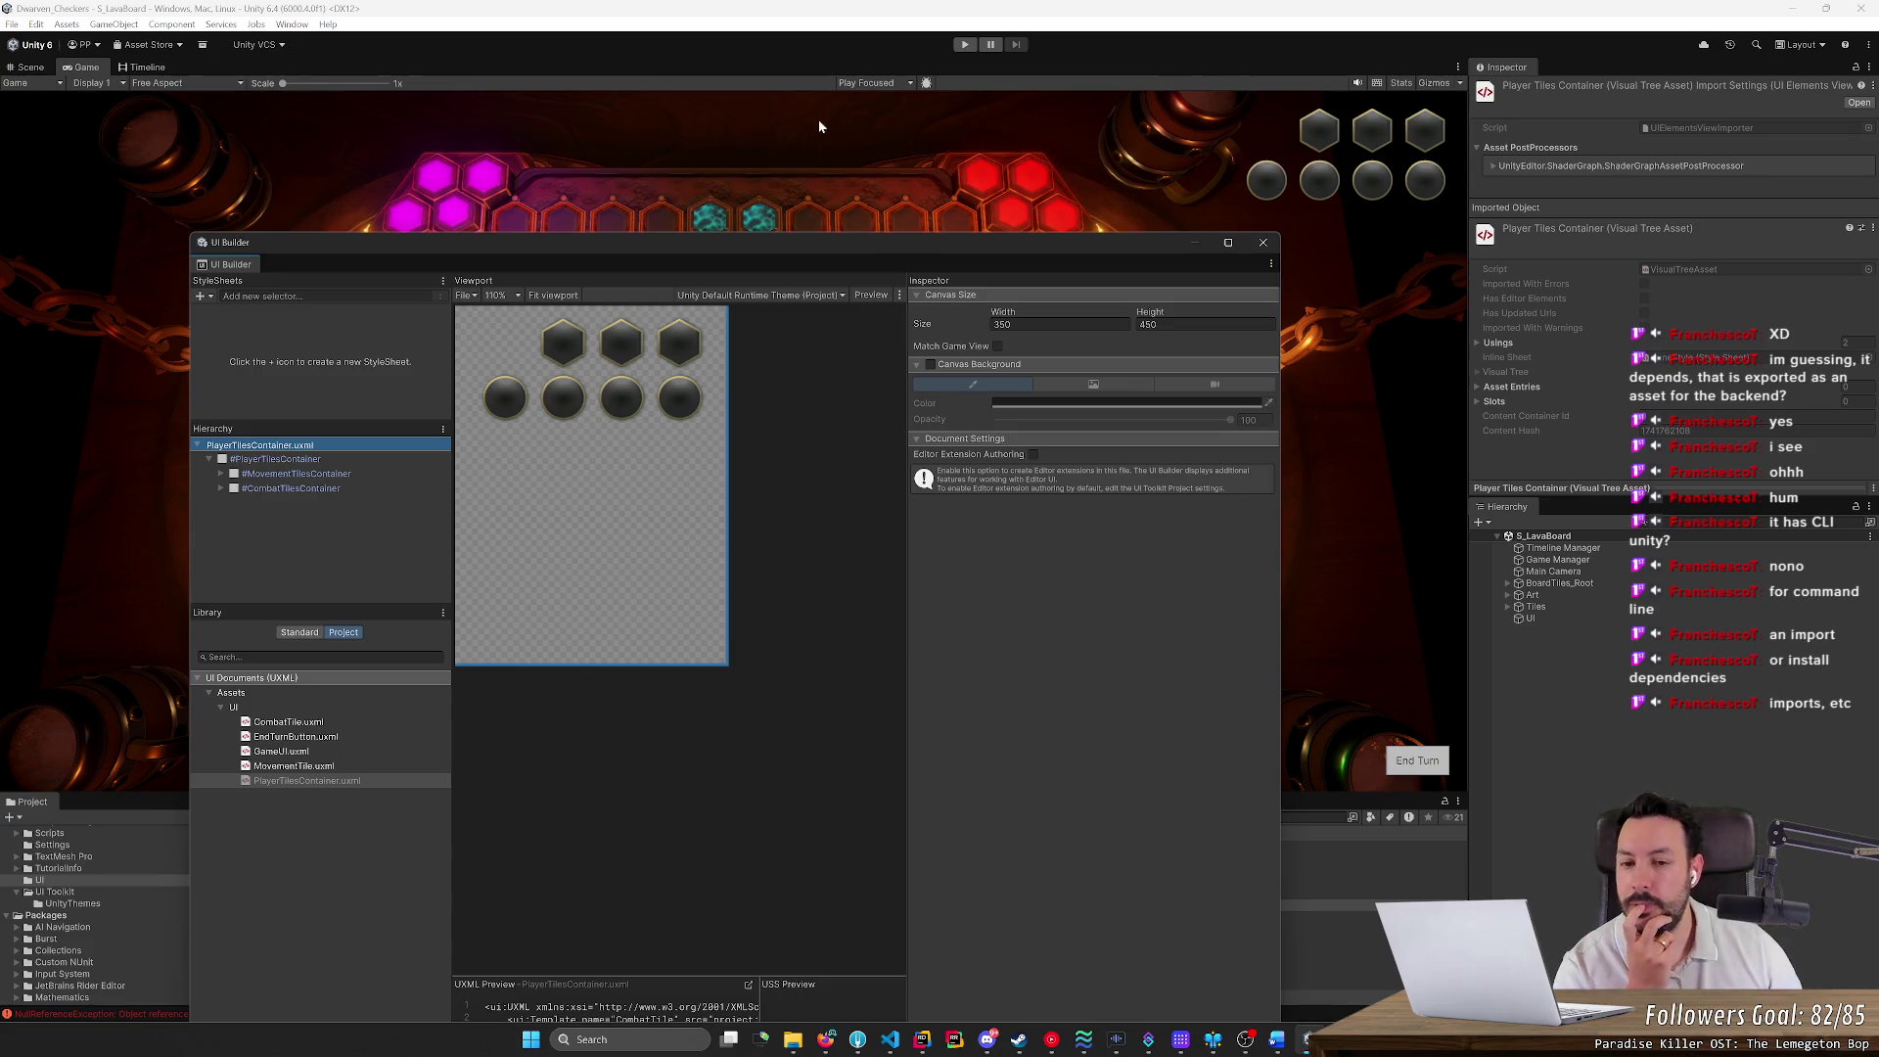
mouse_move(1011, 249)
mouse_down()
mouse_move(1070, 123)
mouse_move(1061, 406)
mouse_up()
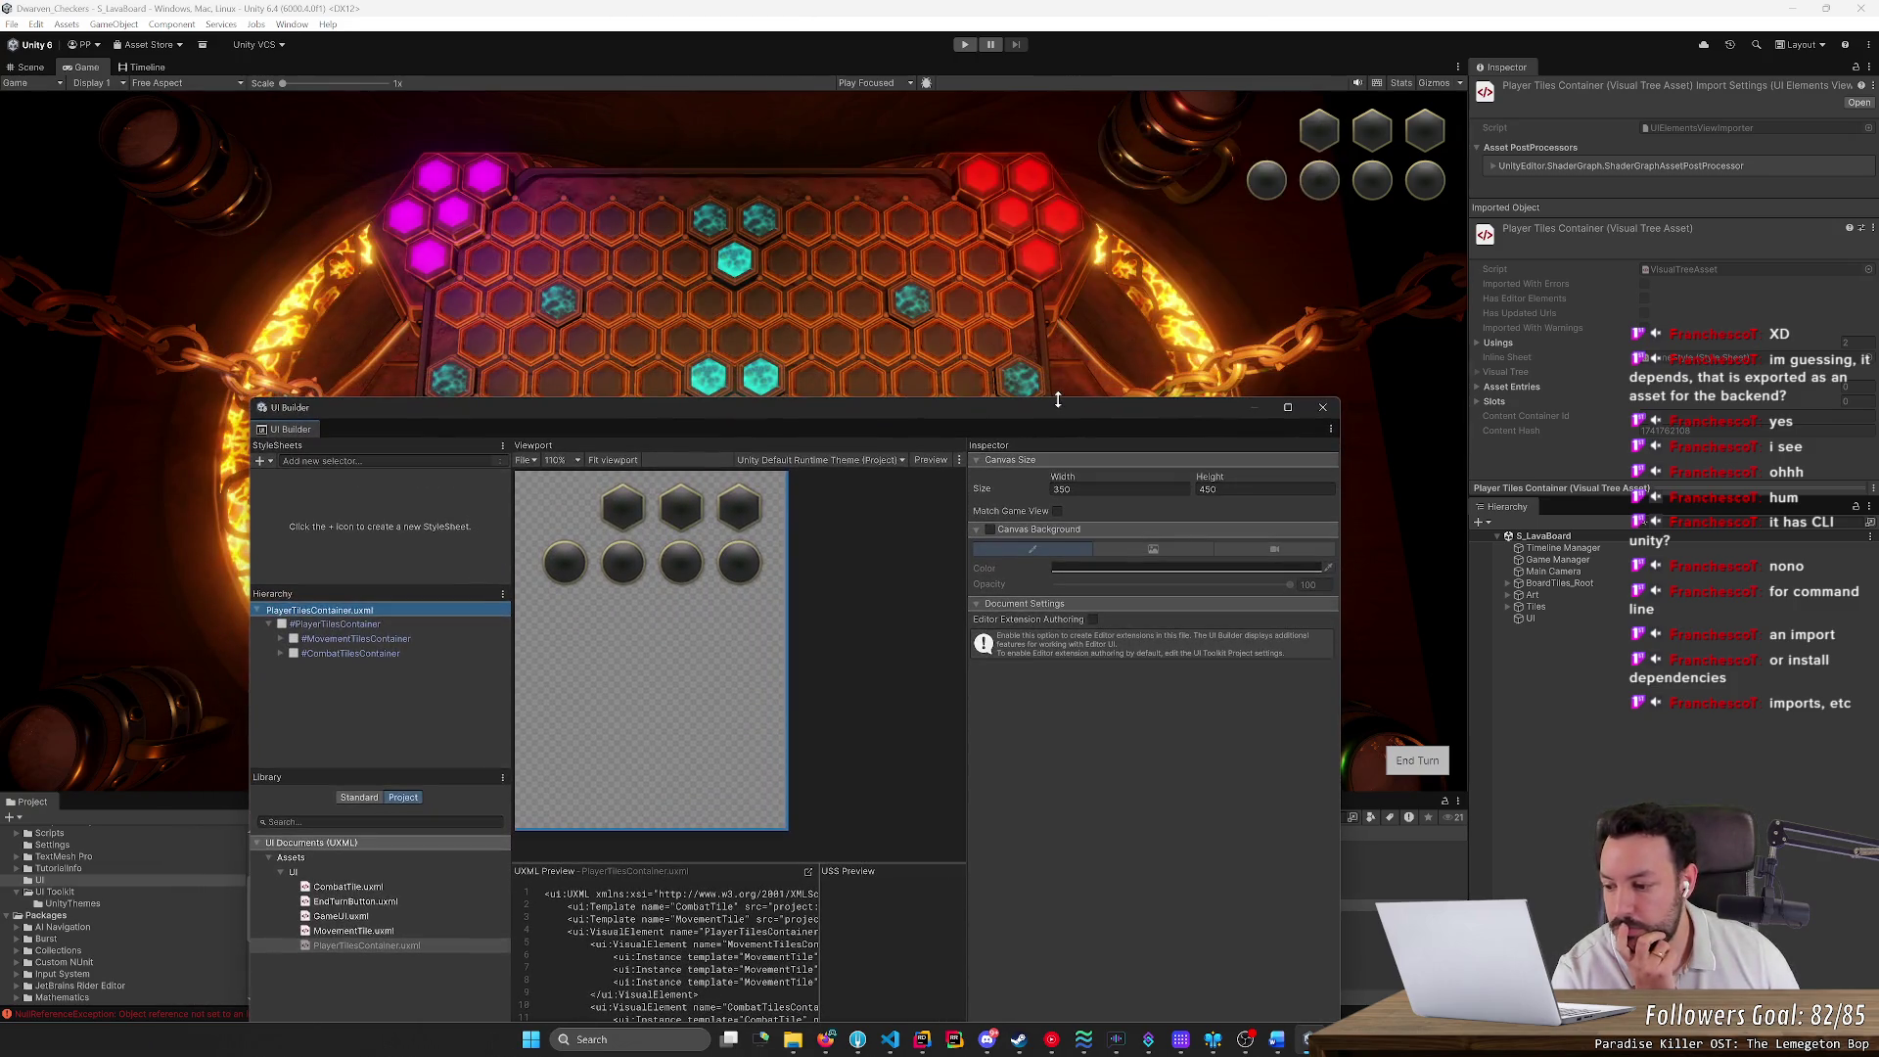
drag(931, 406, 1055, 103)
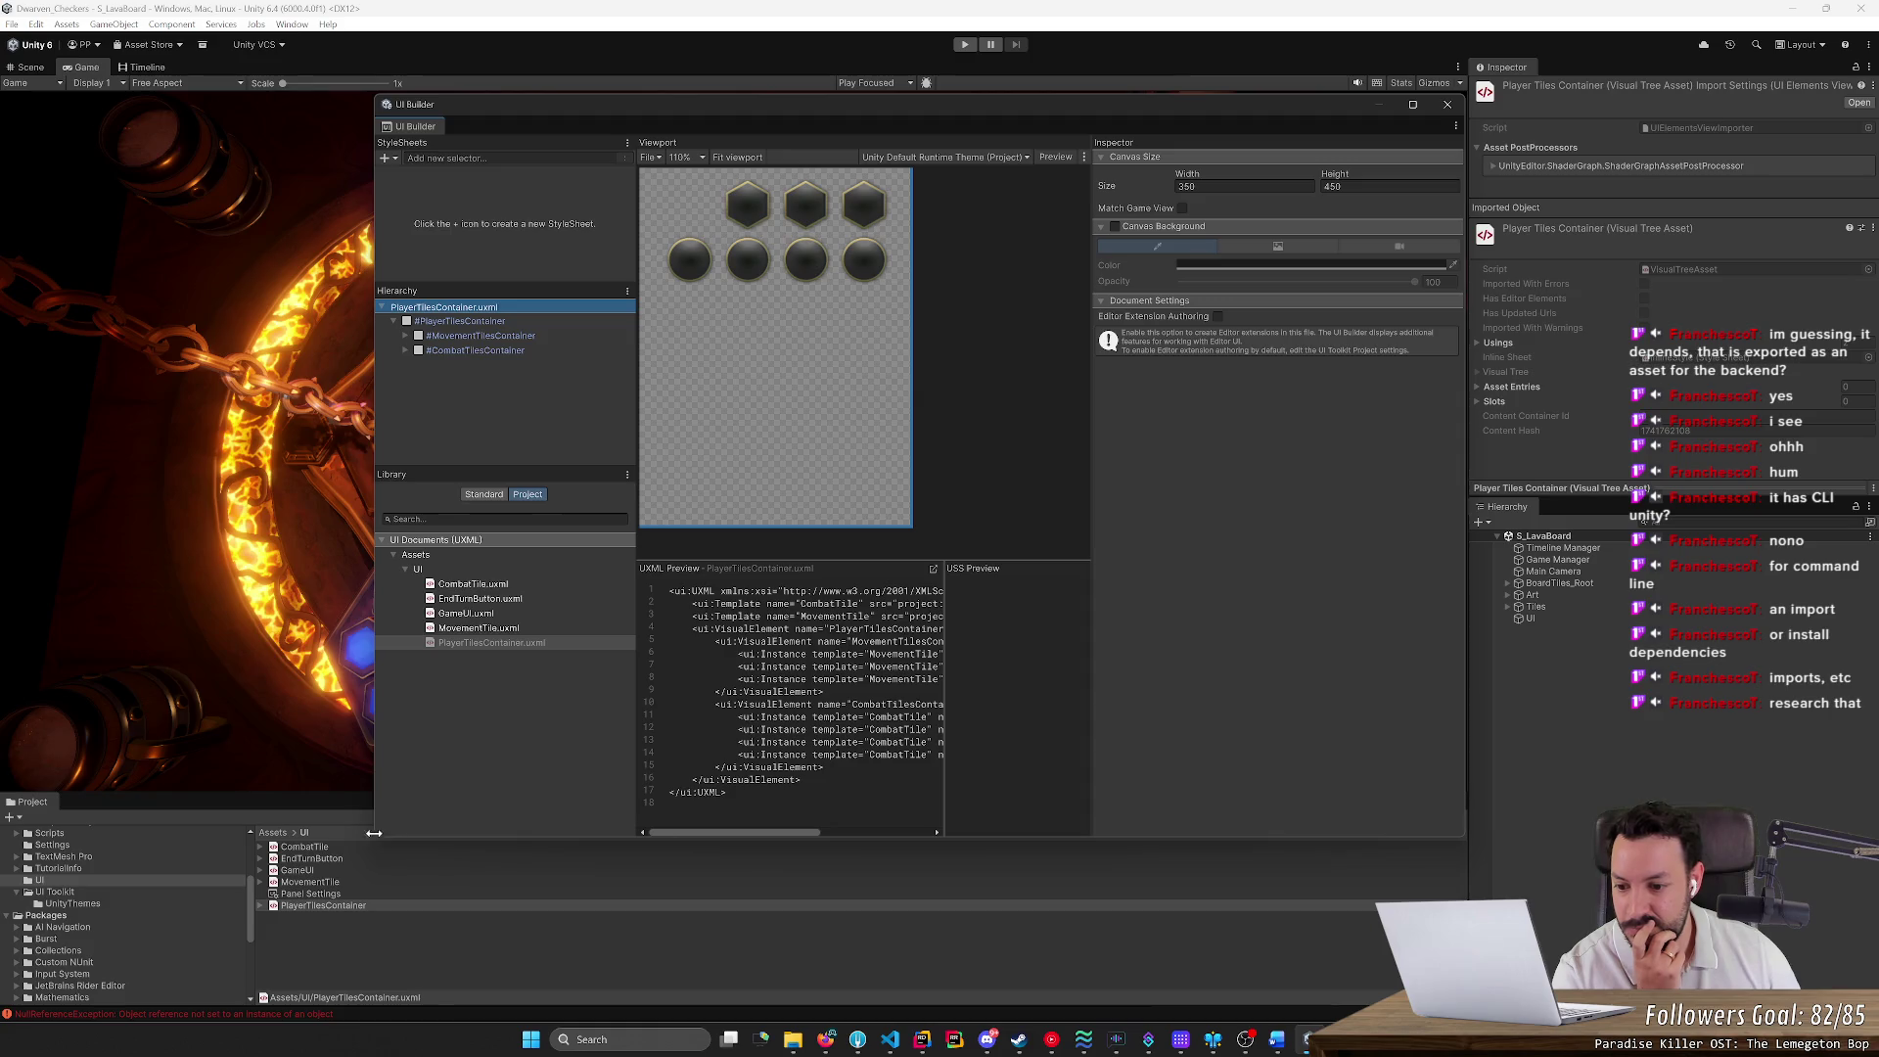
drag(371, 834, 376, 789)
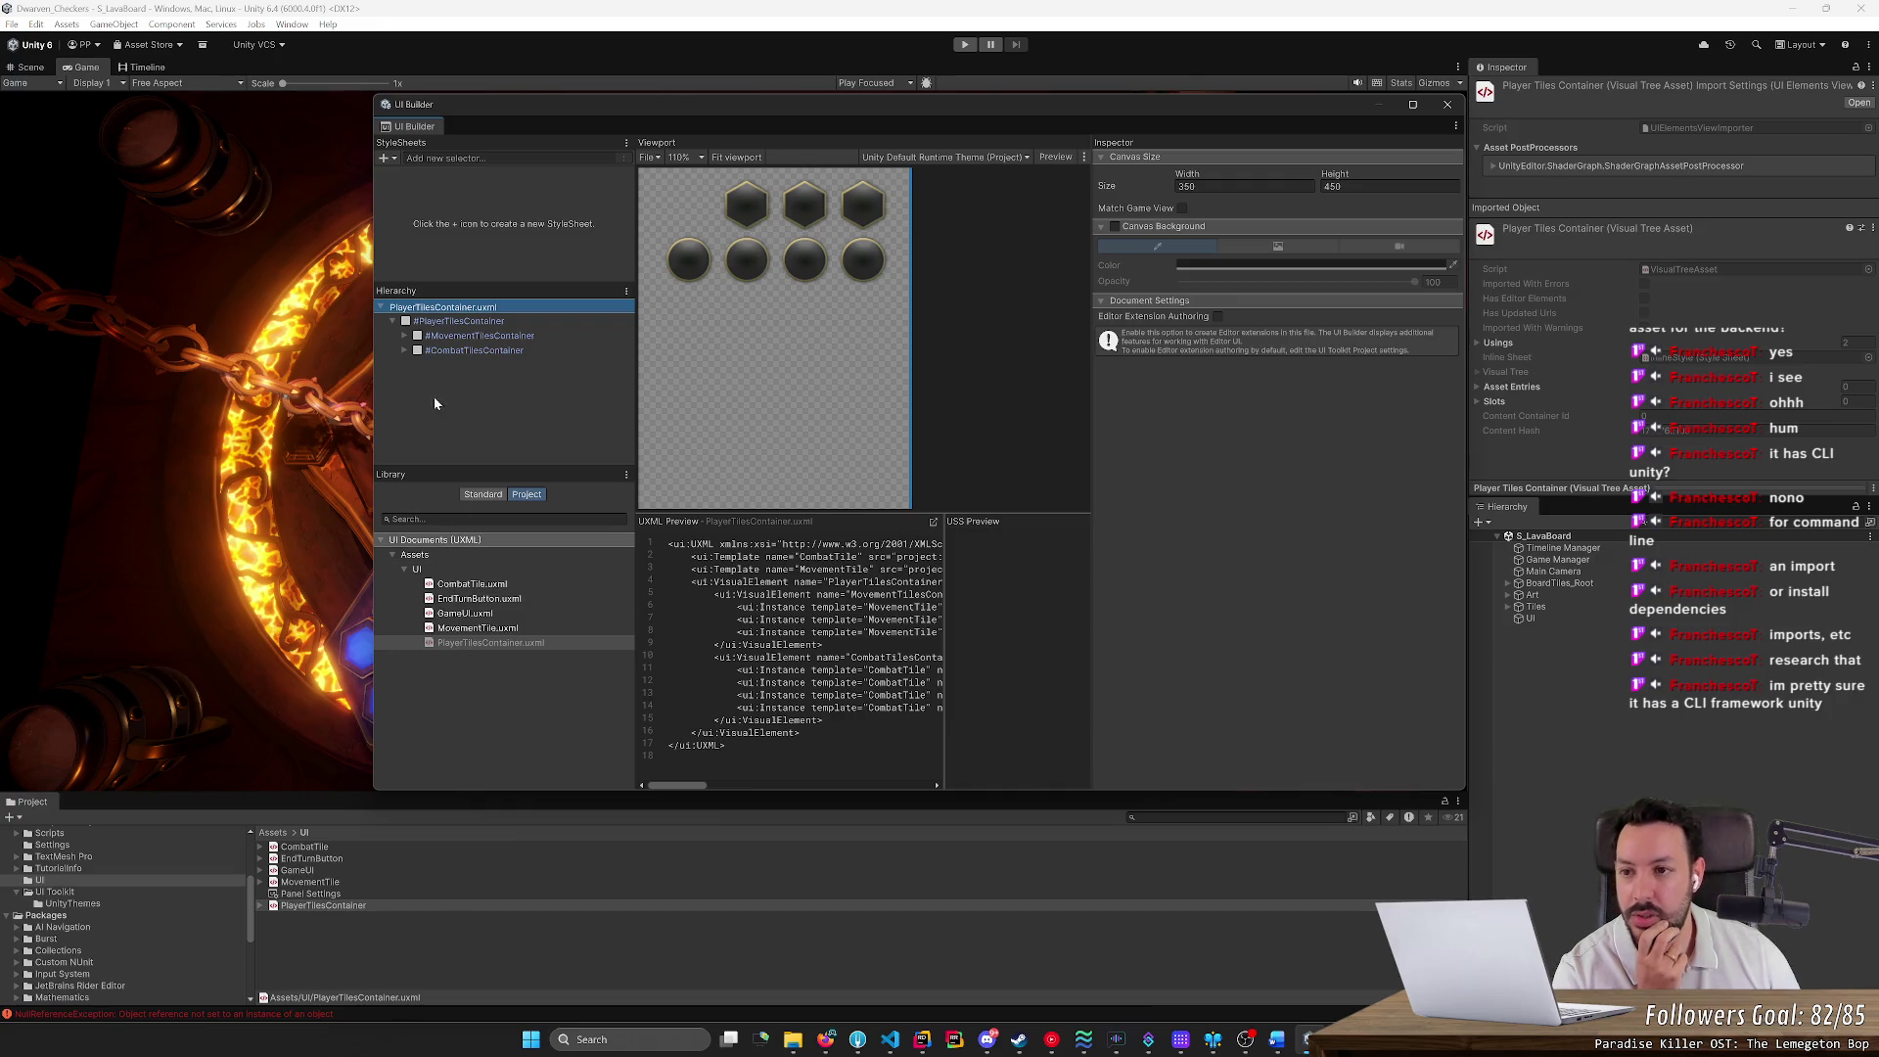
Browse the Help and Window > UI Toolkit menus, then hide UI Builder to reveal the hex board
click(327, 24)
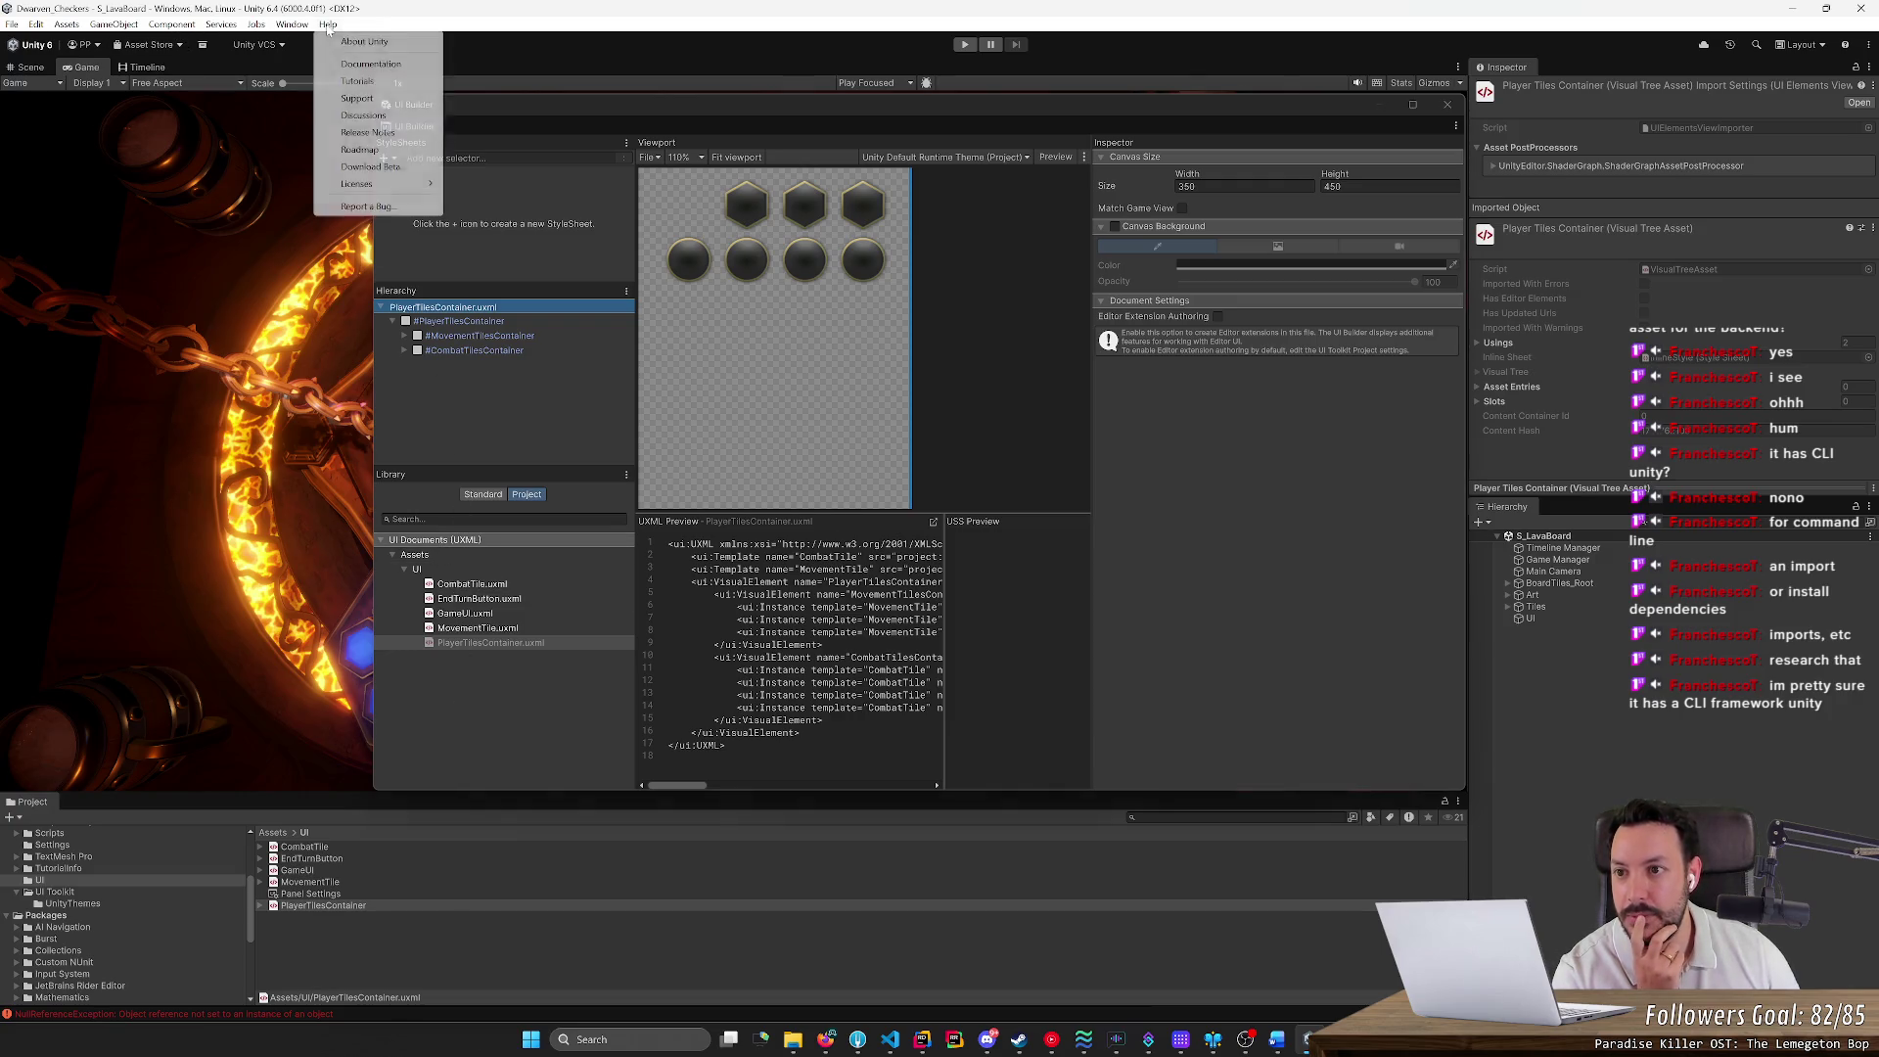
mouse_move(287, 29)
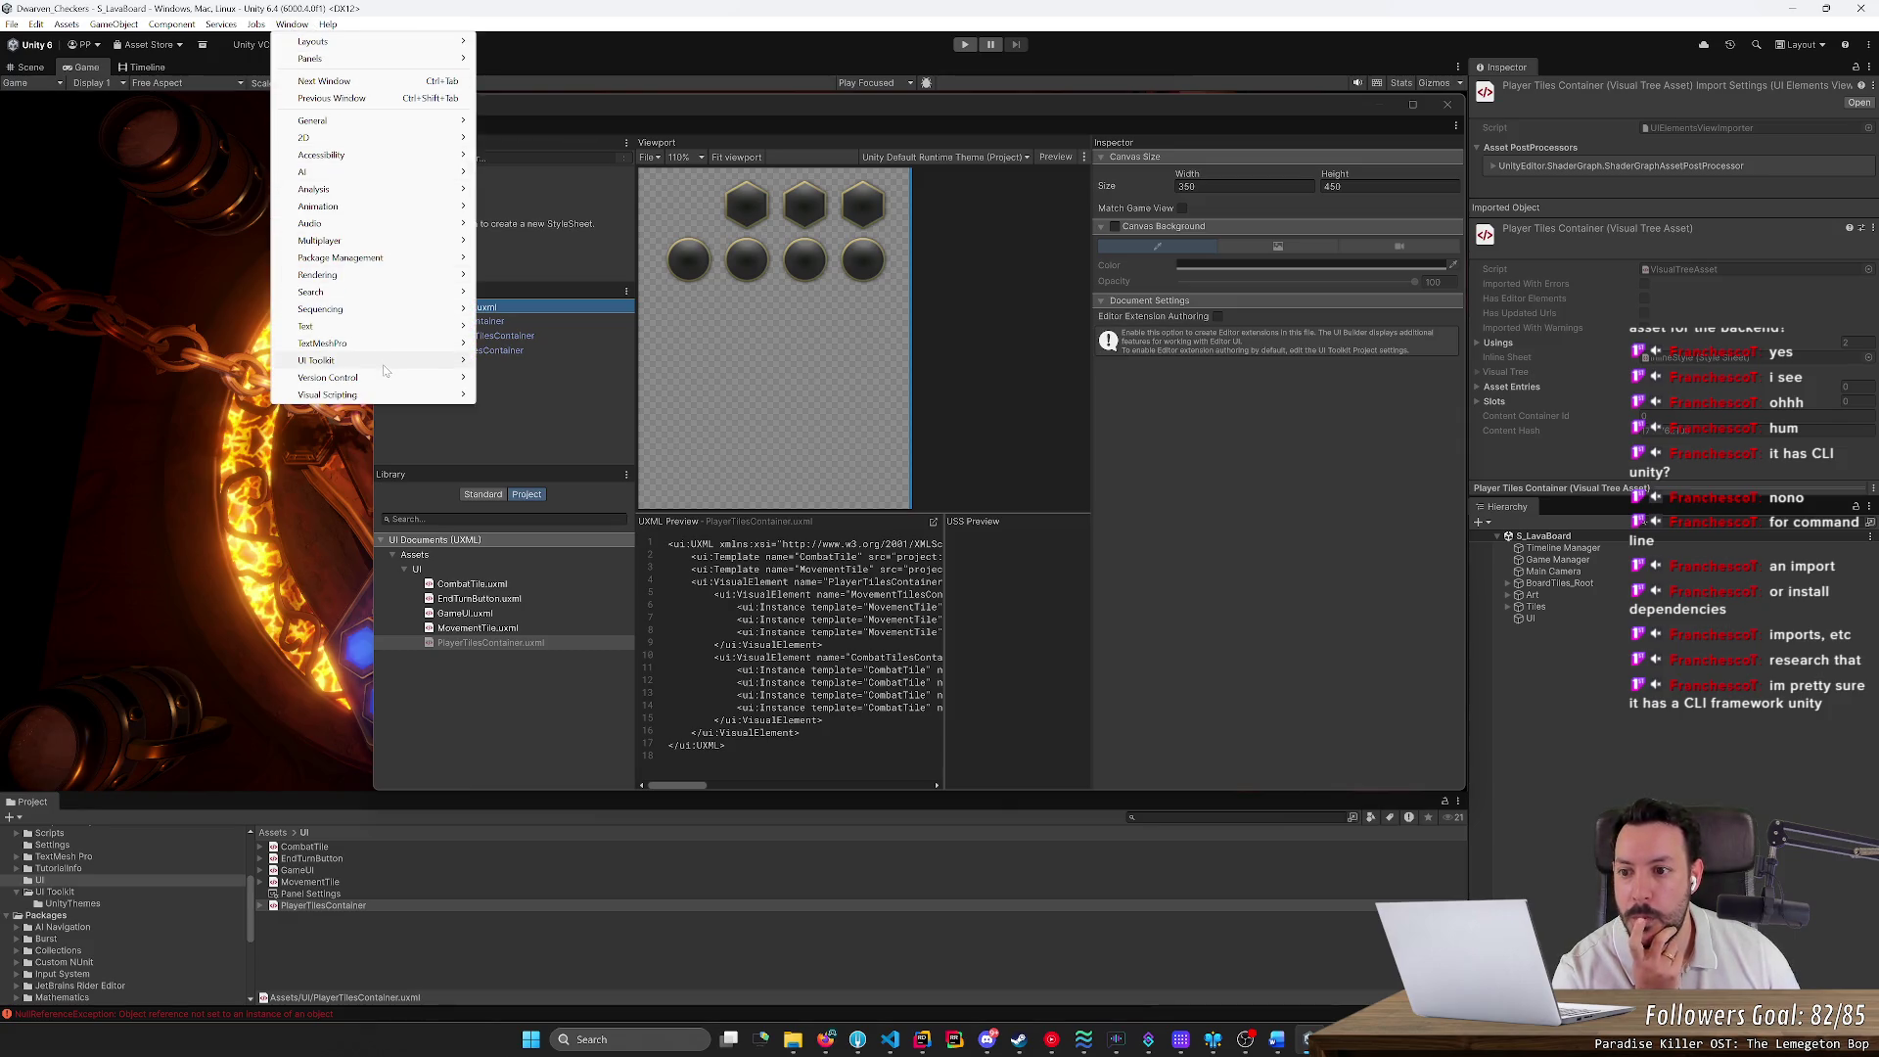
mouse_move(385, 370)
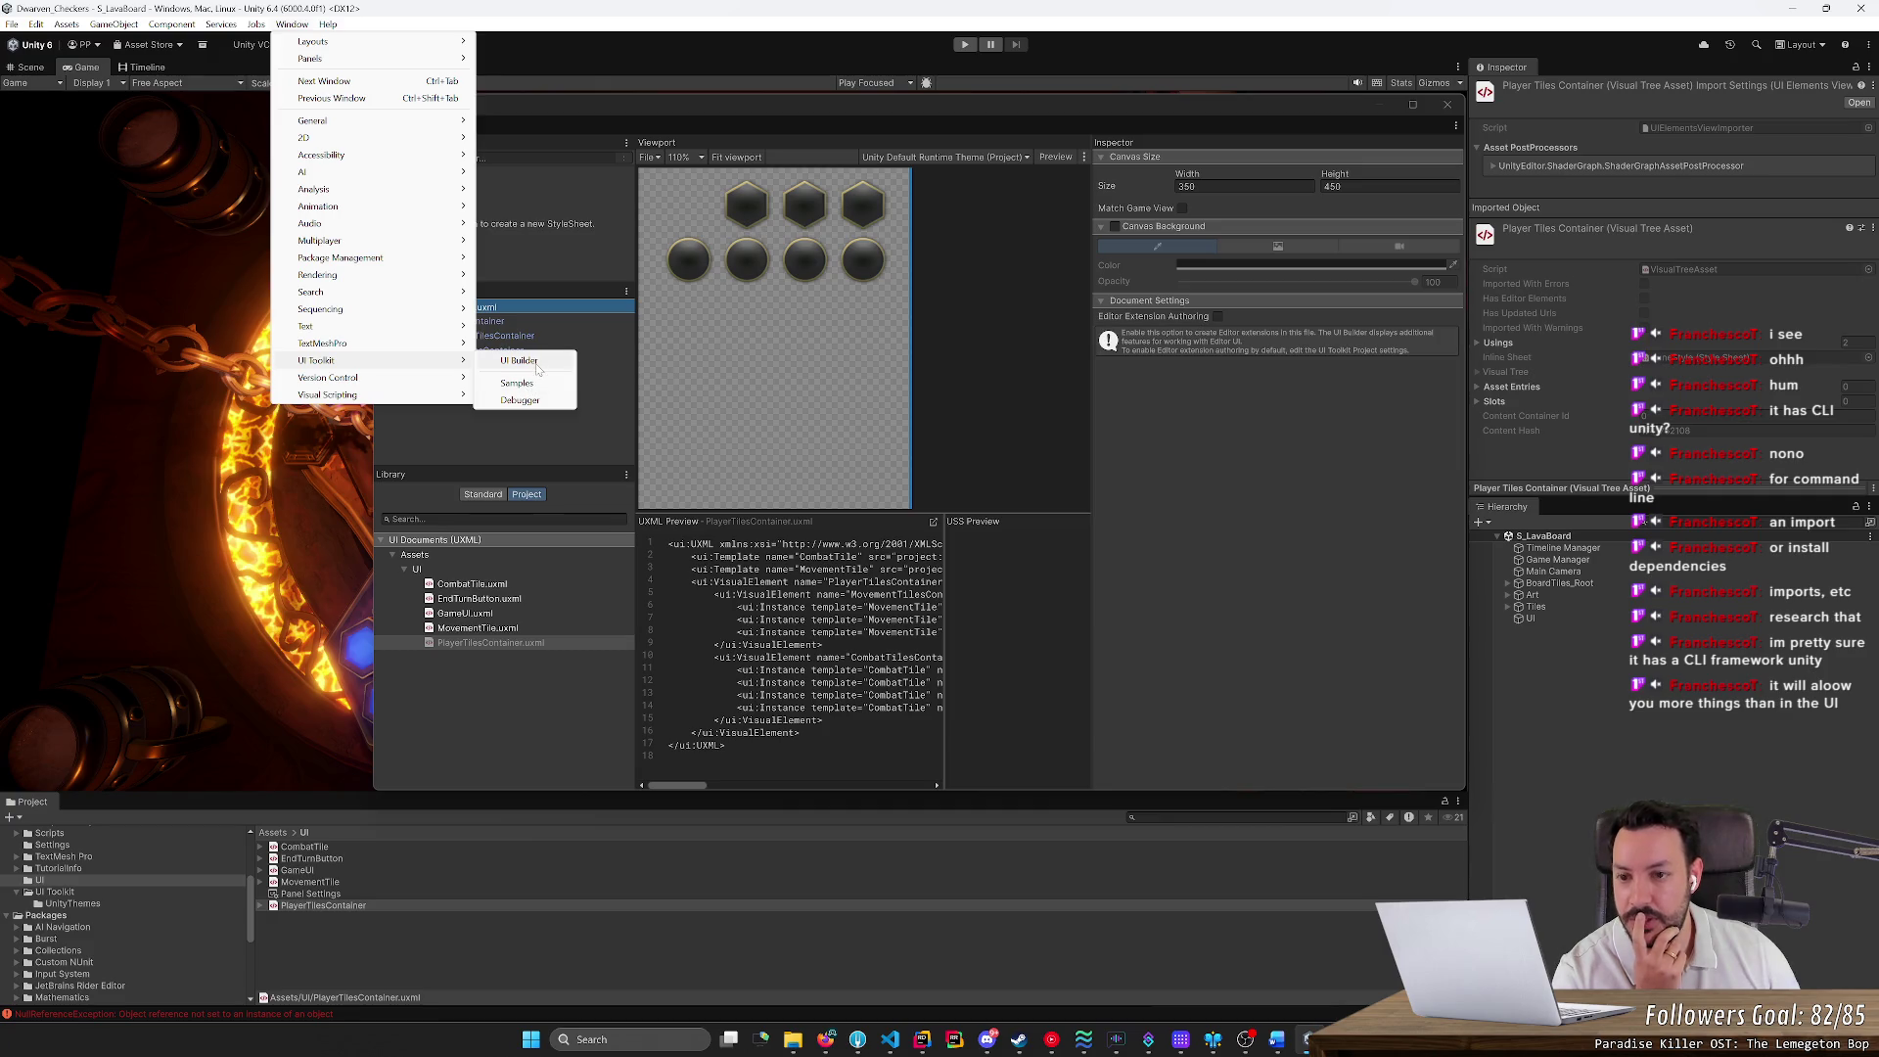
click(536, 368)
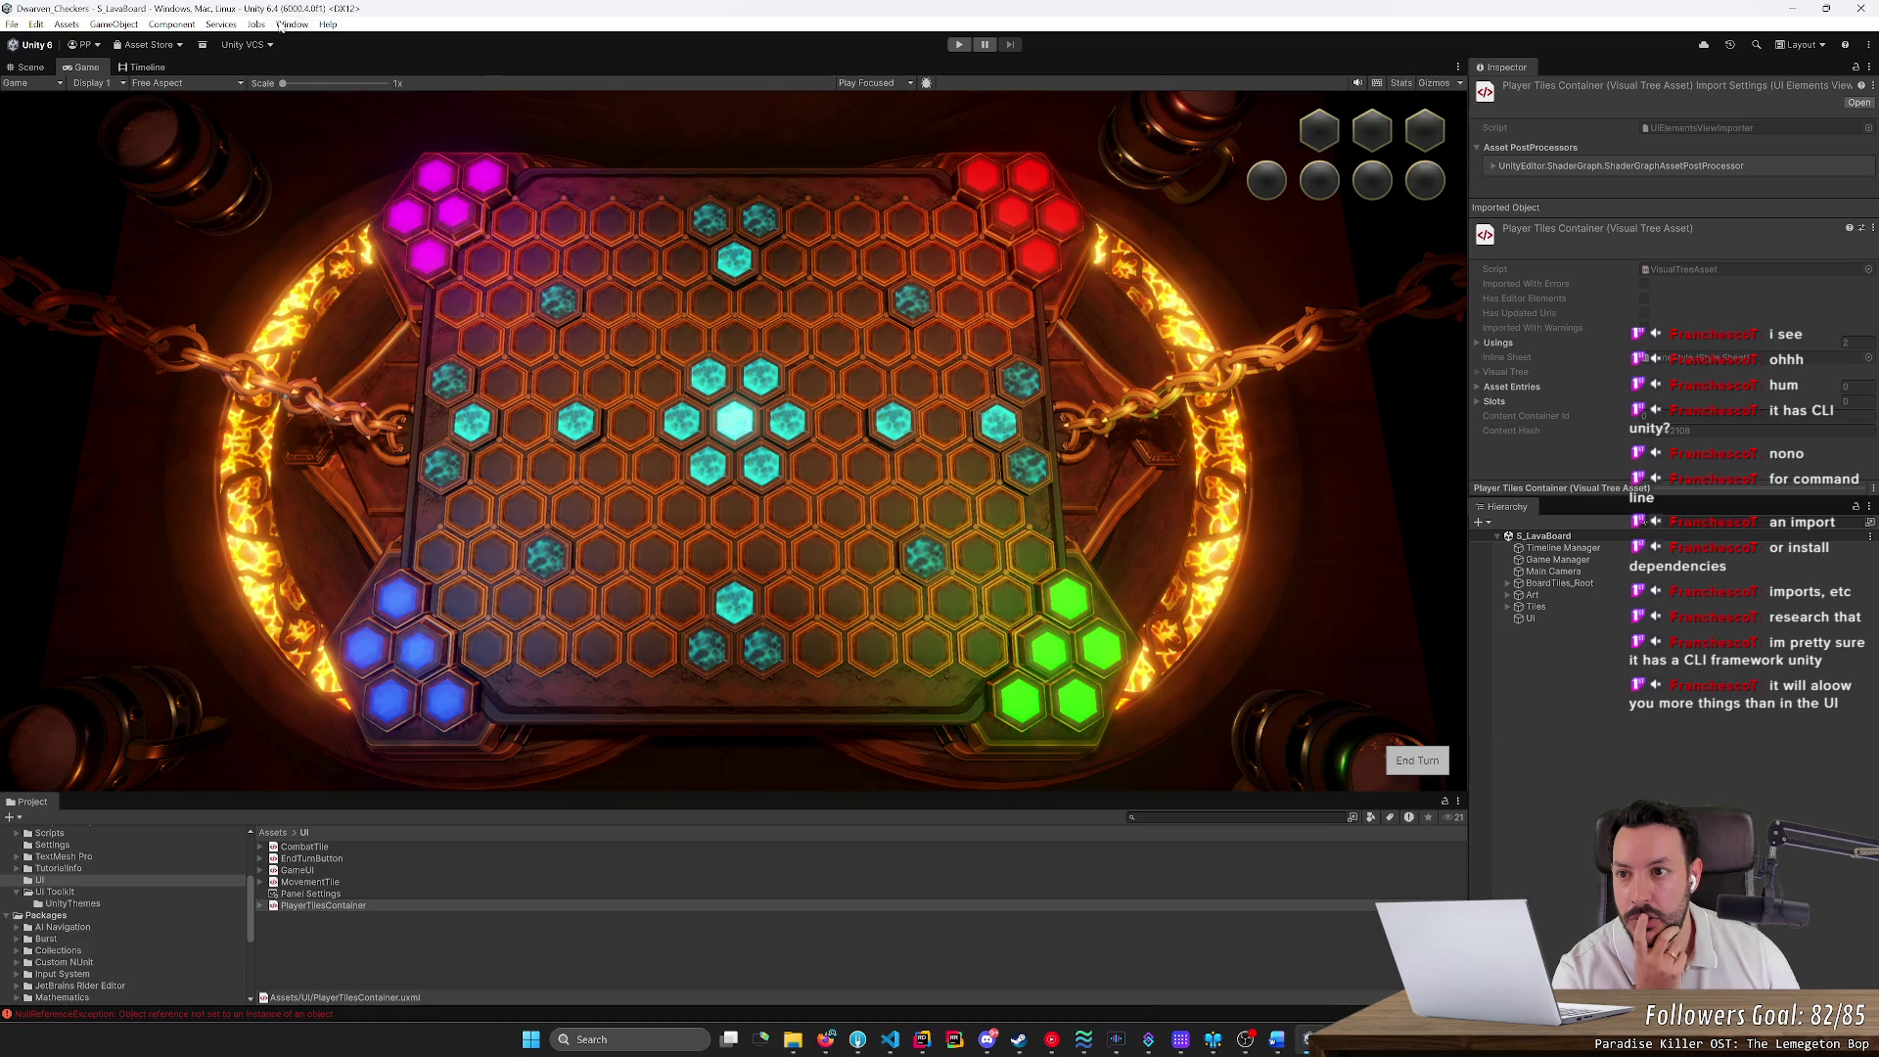
click(292, 23)
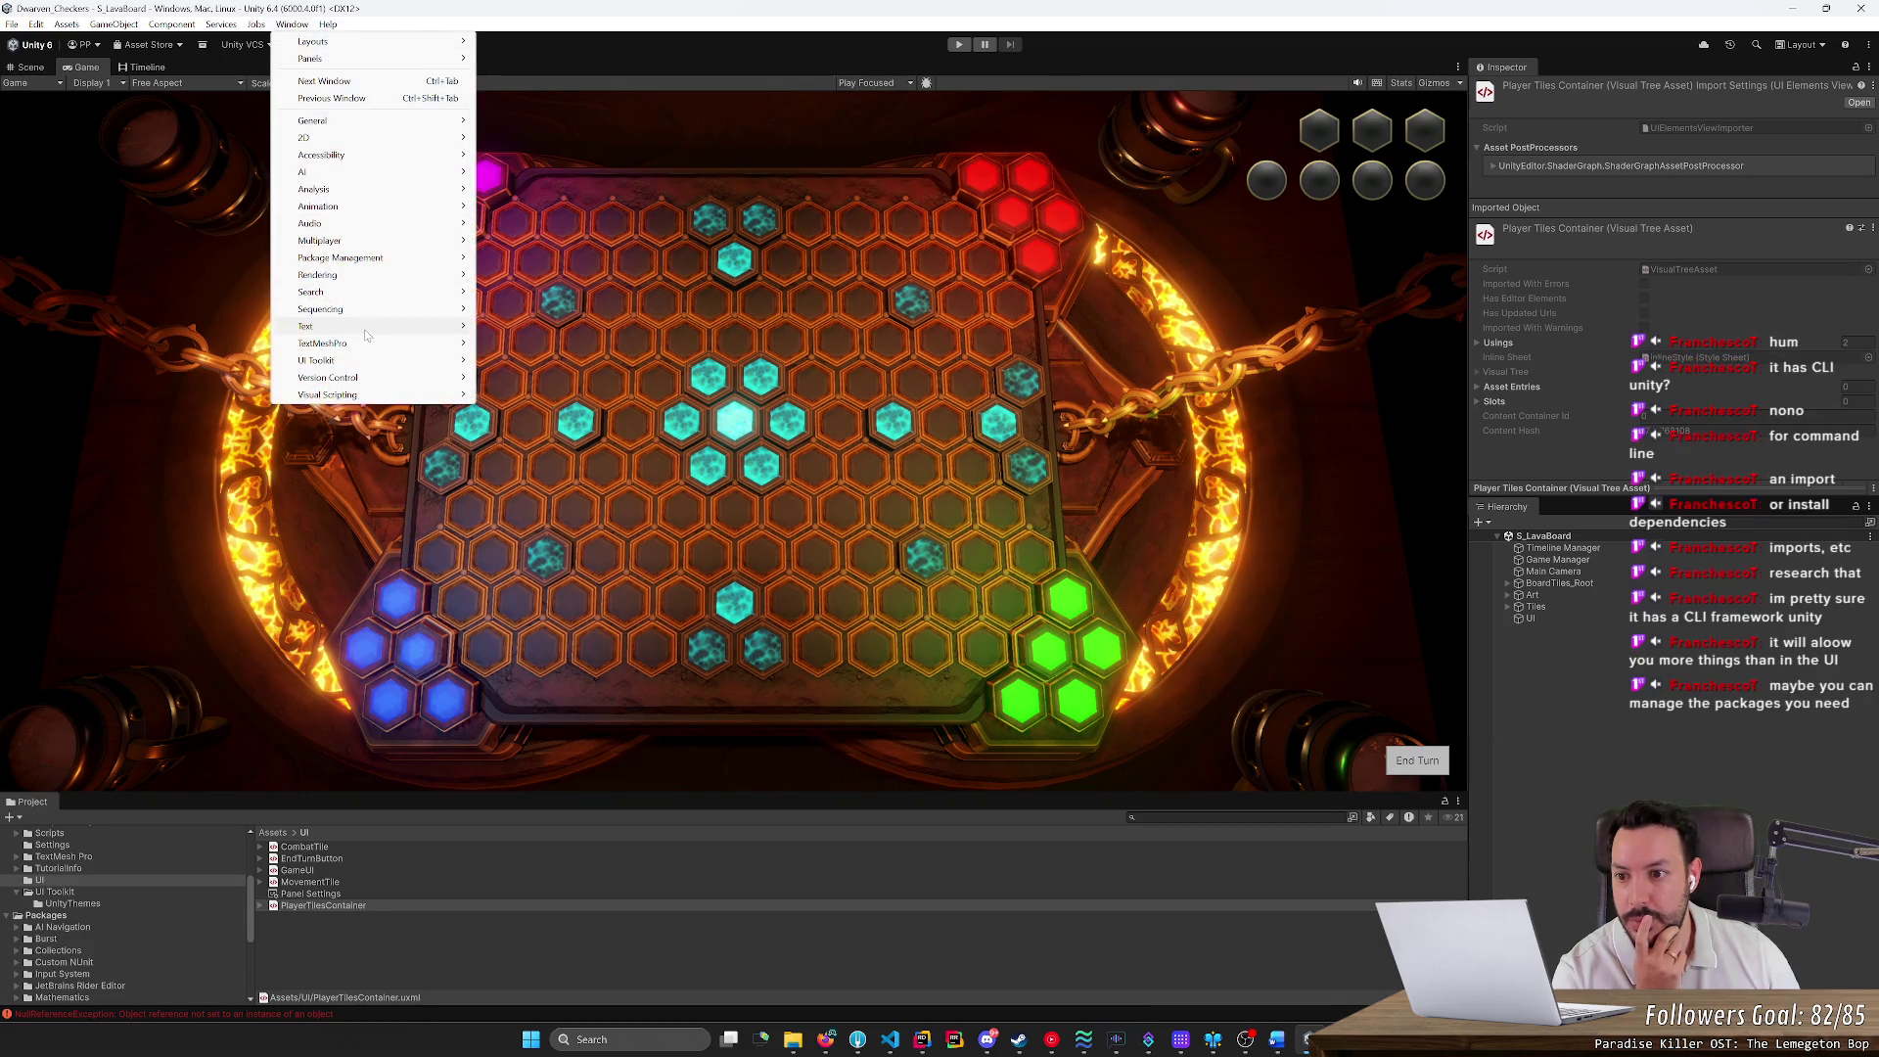
Open UI Toolkit Samples, enlarge it, and try the Integer (Unsigned) and Min-Max Slider samples
click(528, 385)
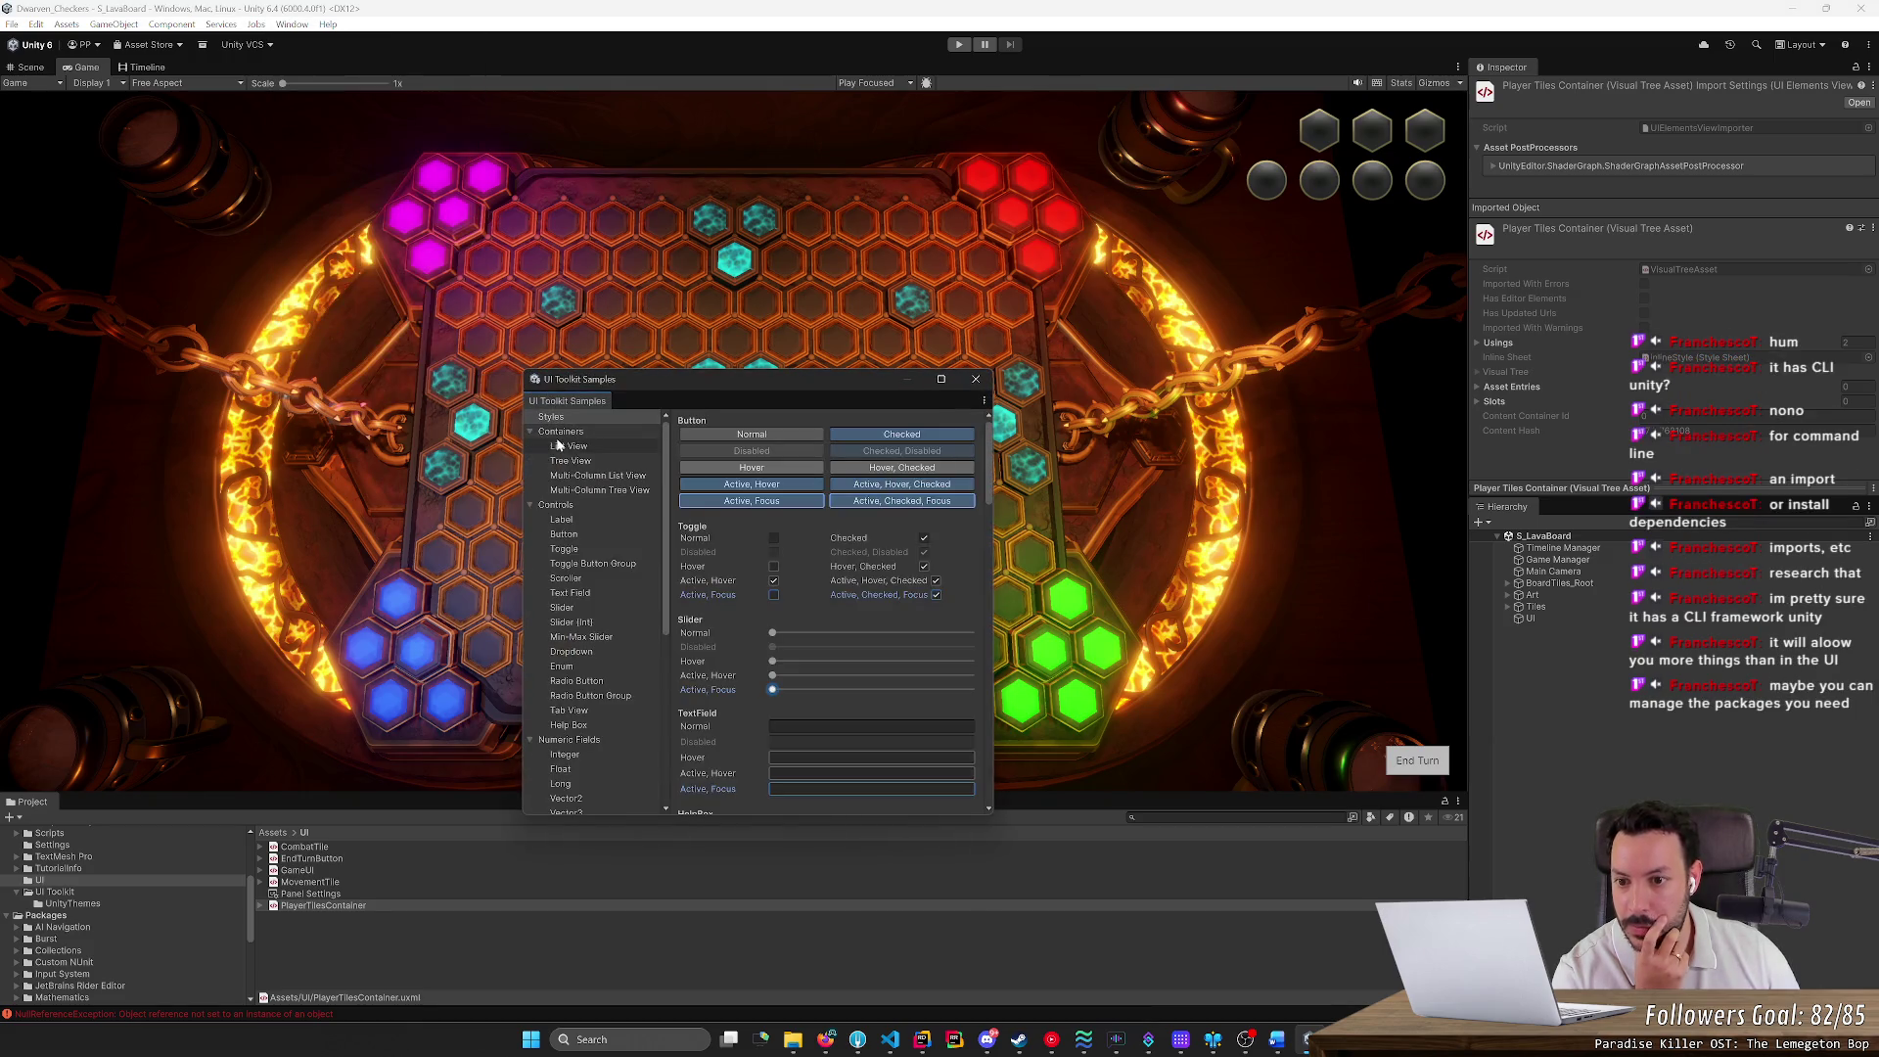
drag(789, 385, 620, 253)
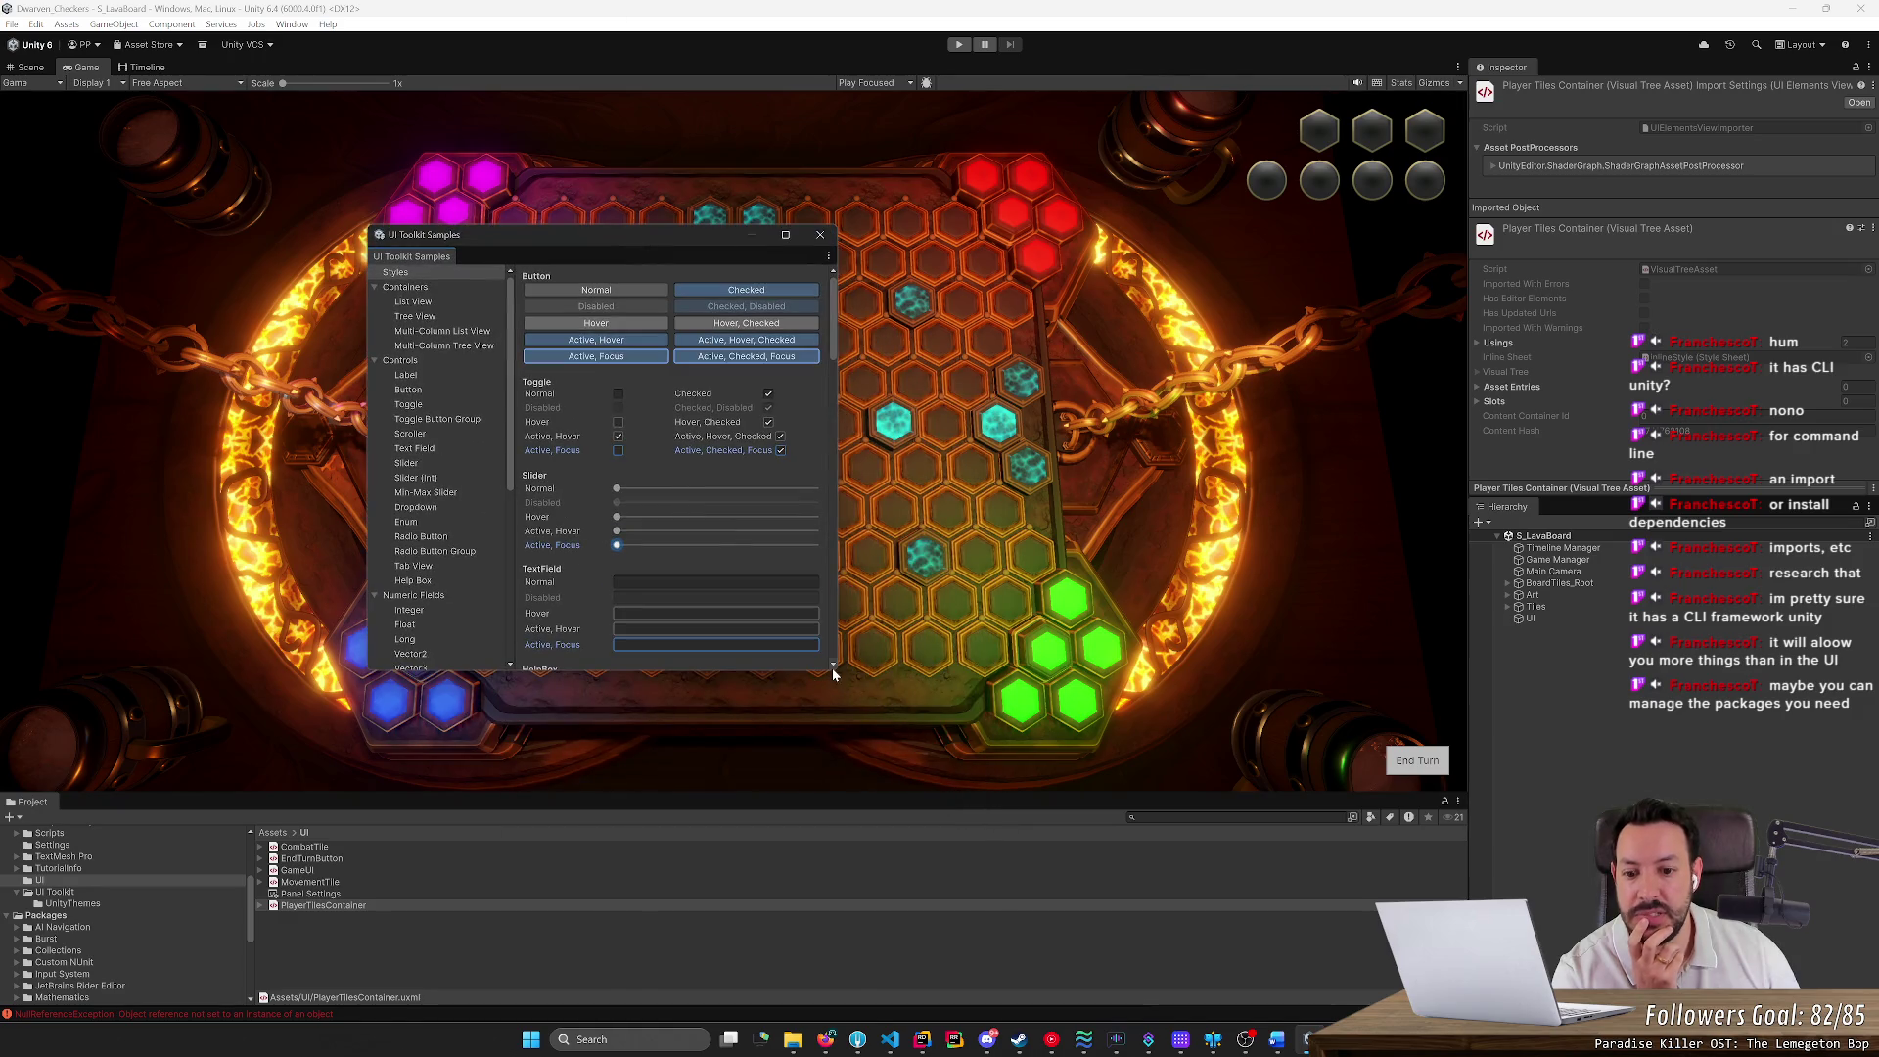
drag(836, 710, 1262, 954)
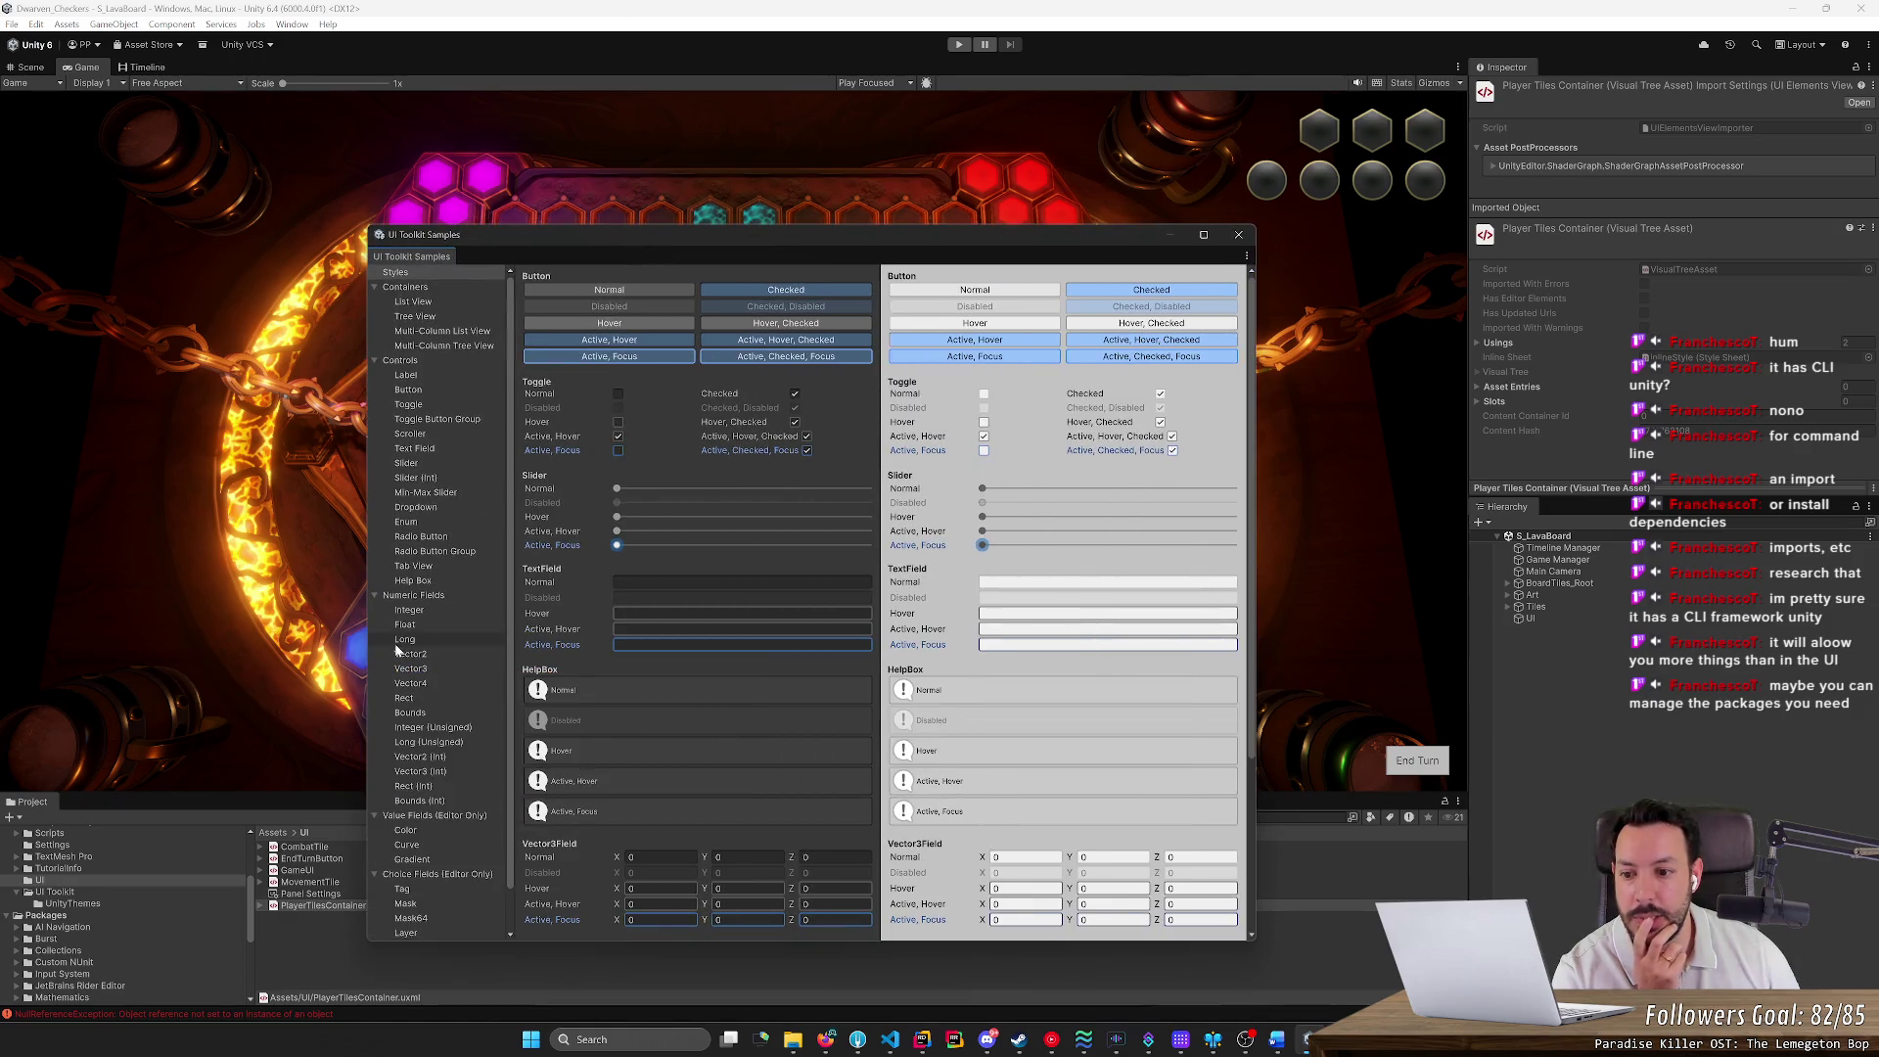
click(431, 727)
click(431, 521)
click(430, 507)
click(456, 492)
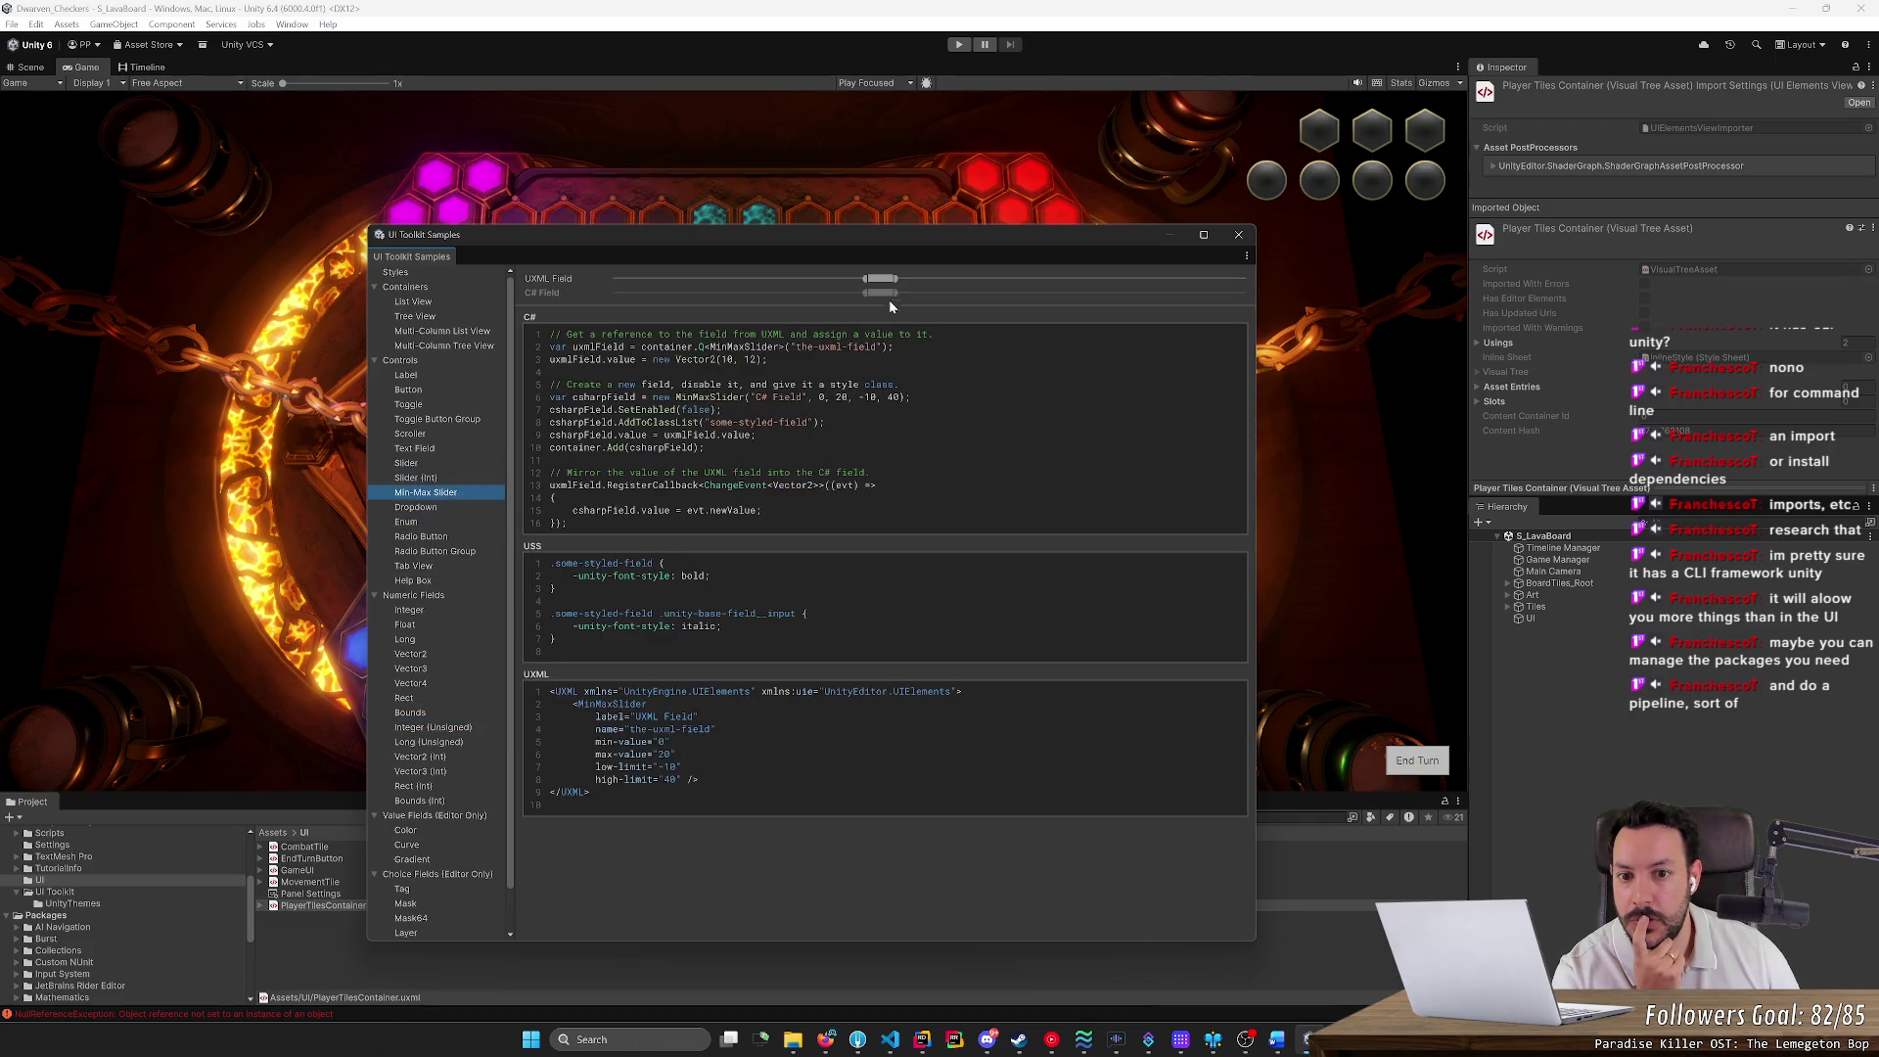
drag(881, 278, 844, 279)
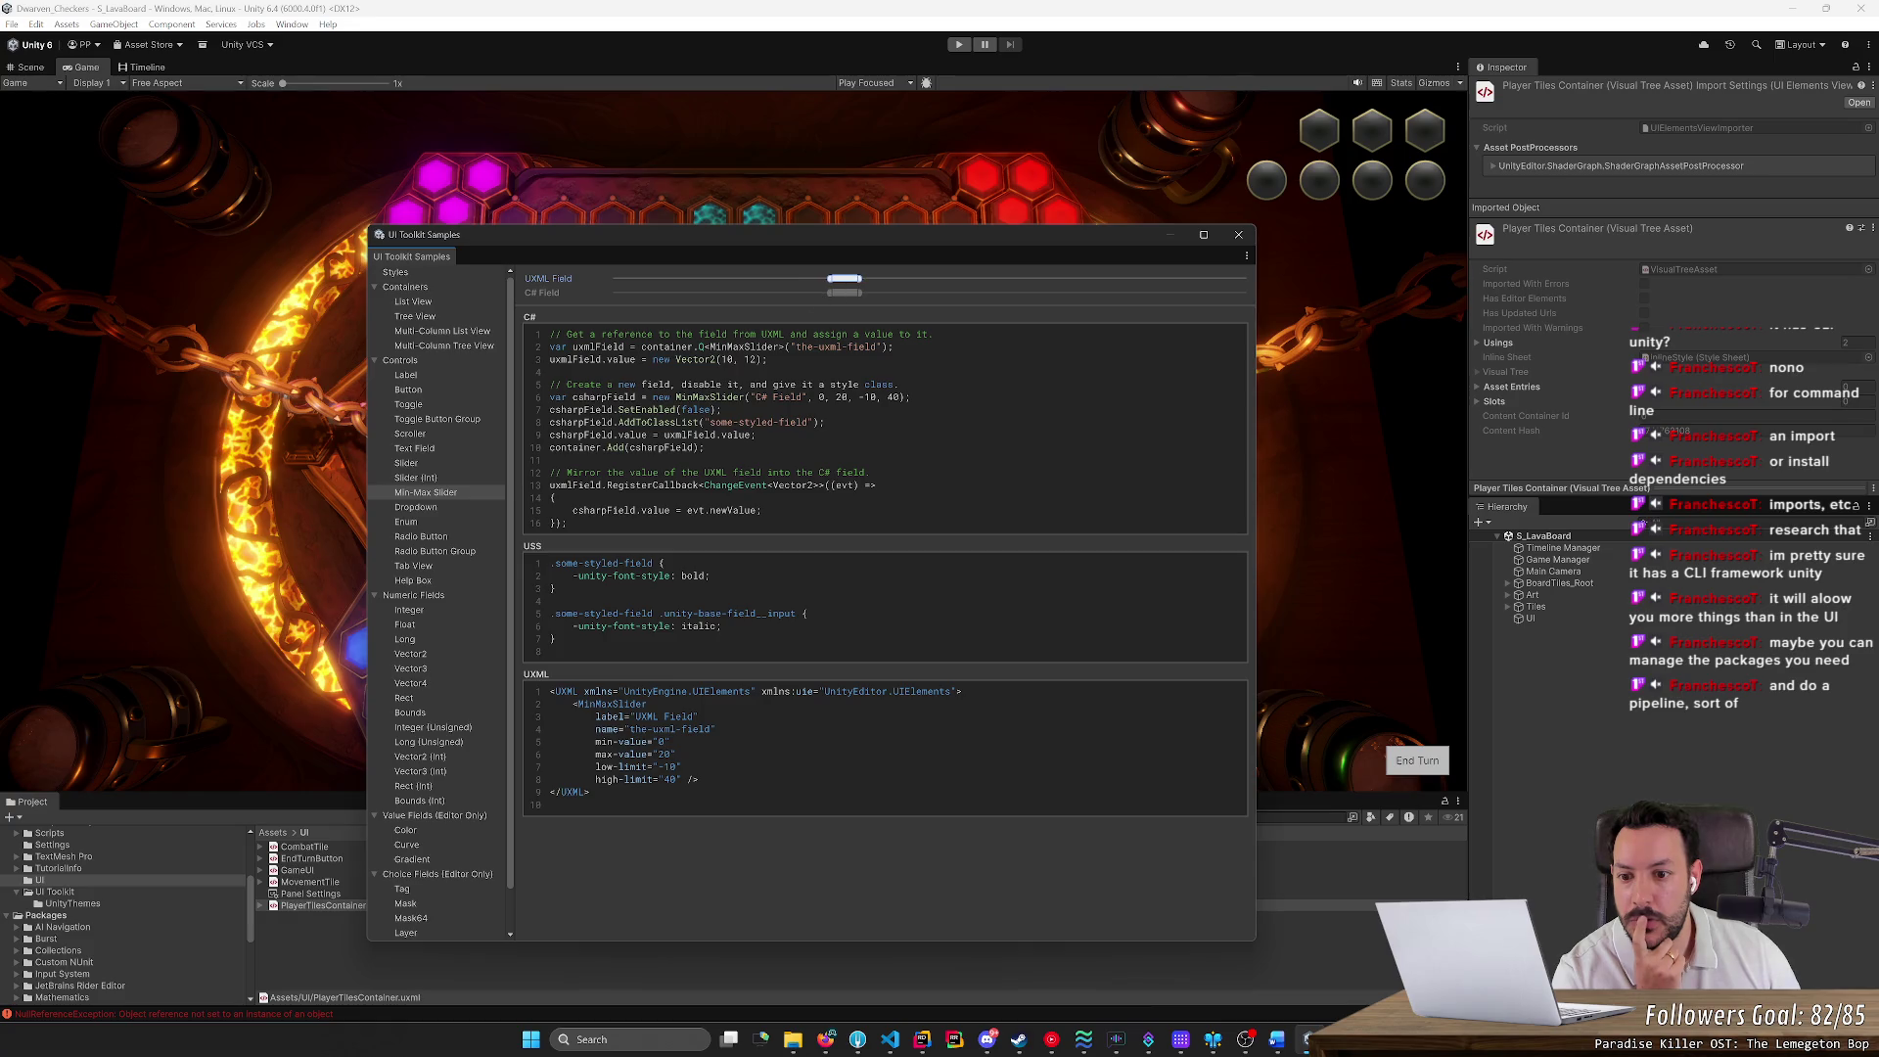
Collapse the sample groups and try the Popup field sample, leaving Second chosen
click(372, 286)
click(374, 286)
click(374, 301)
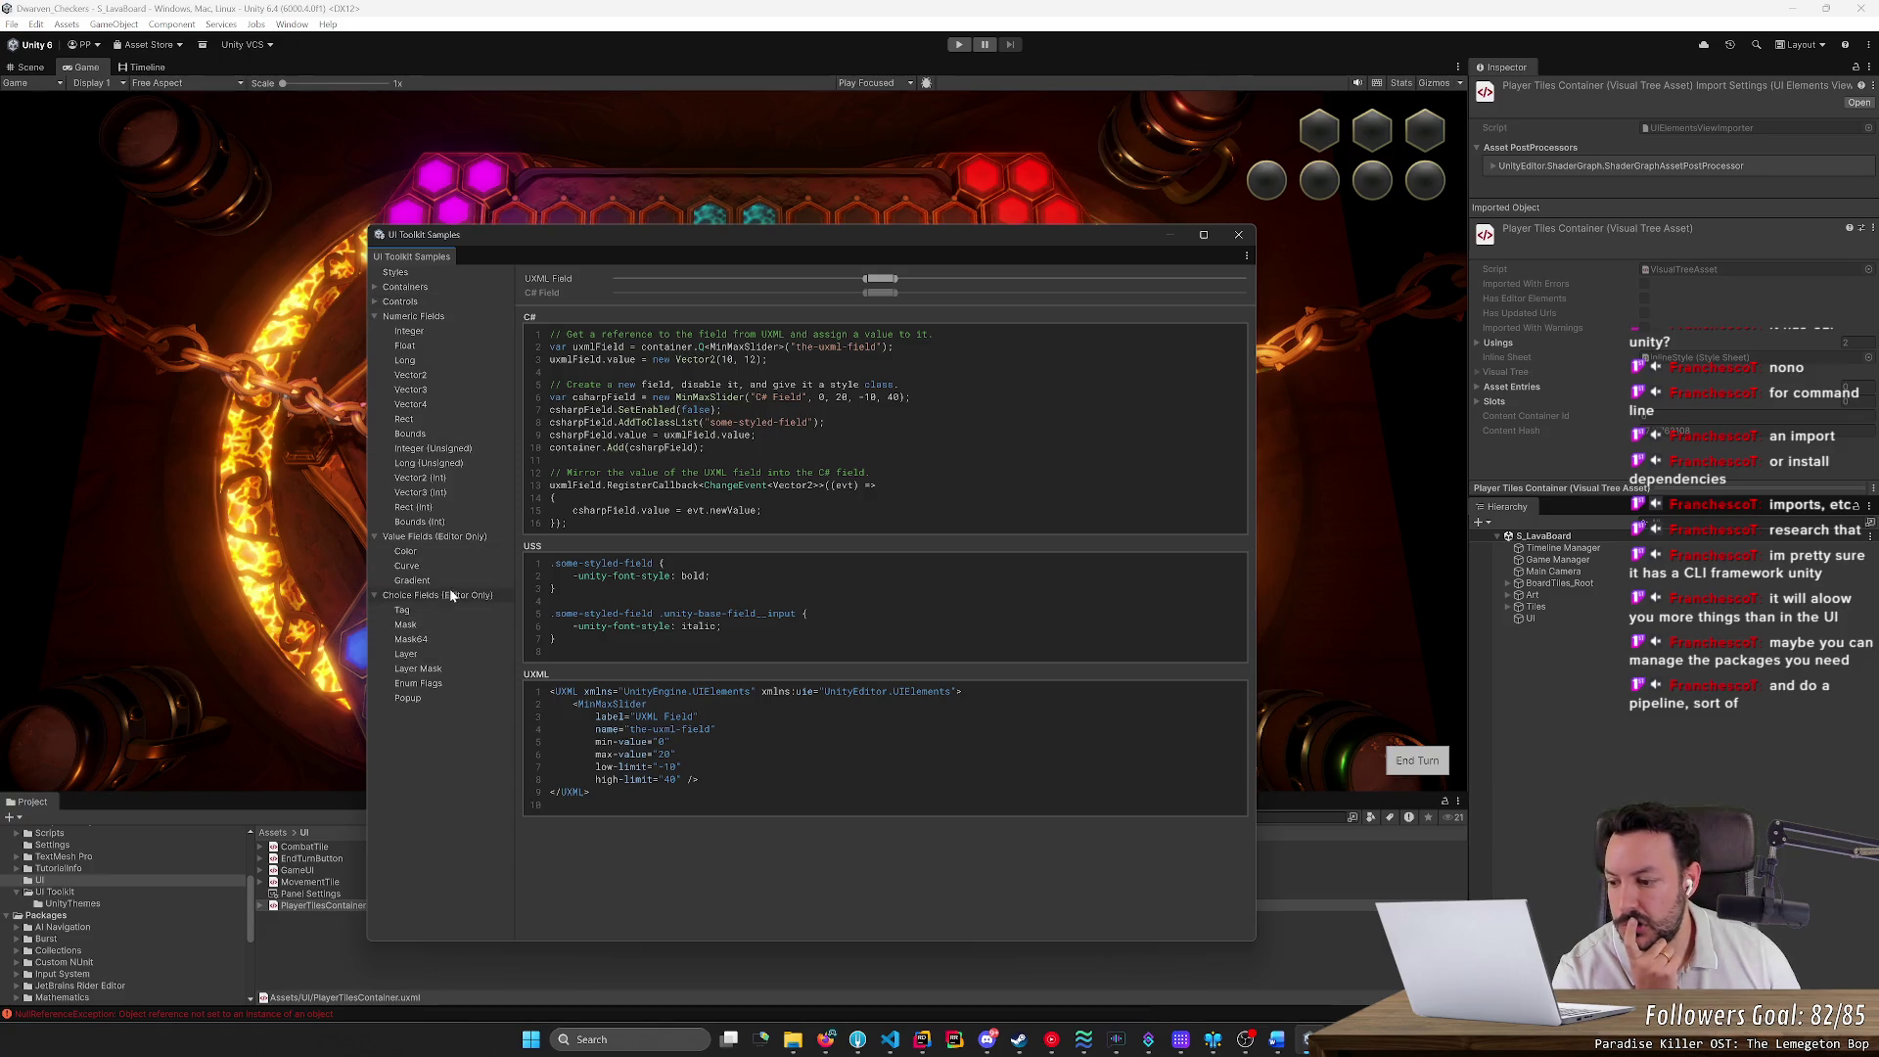
click(434, 698)
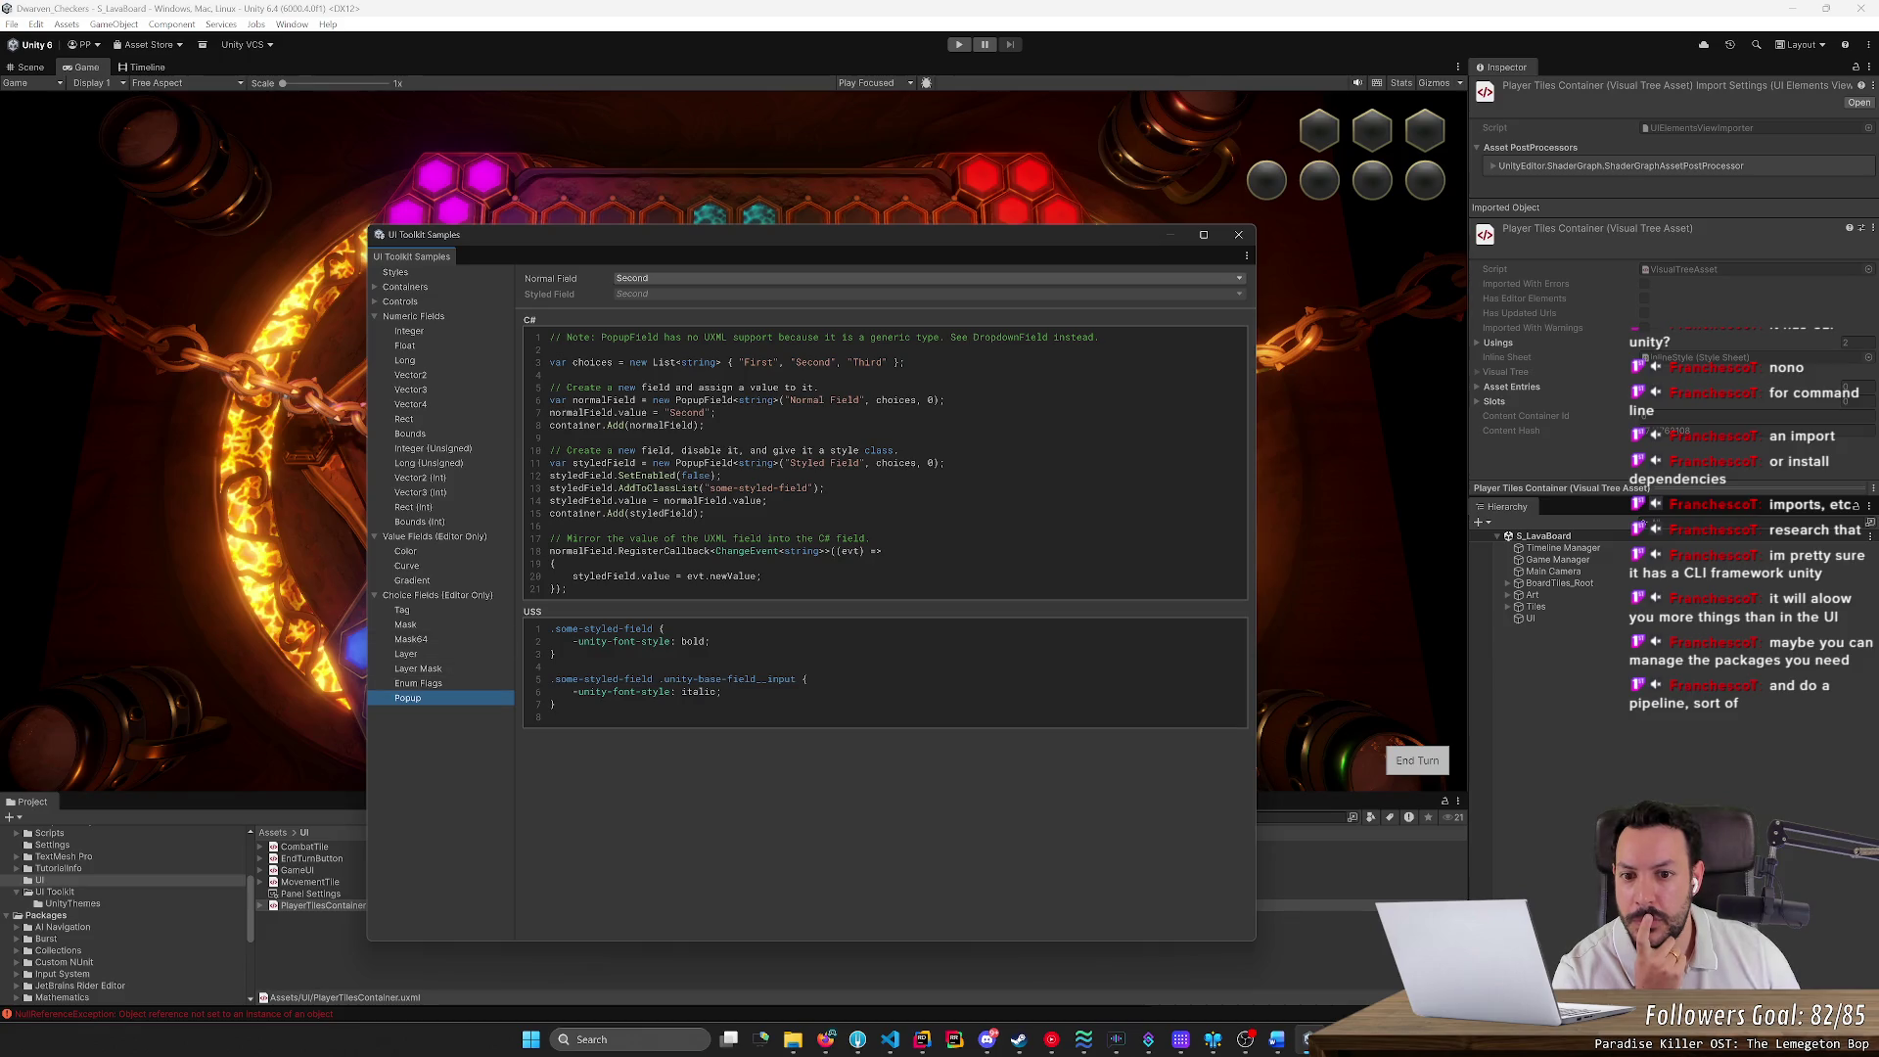
click(678, 281)
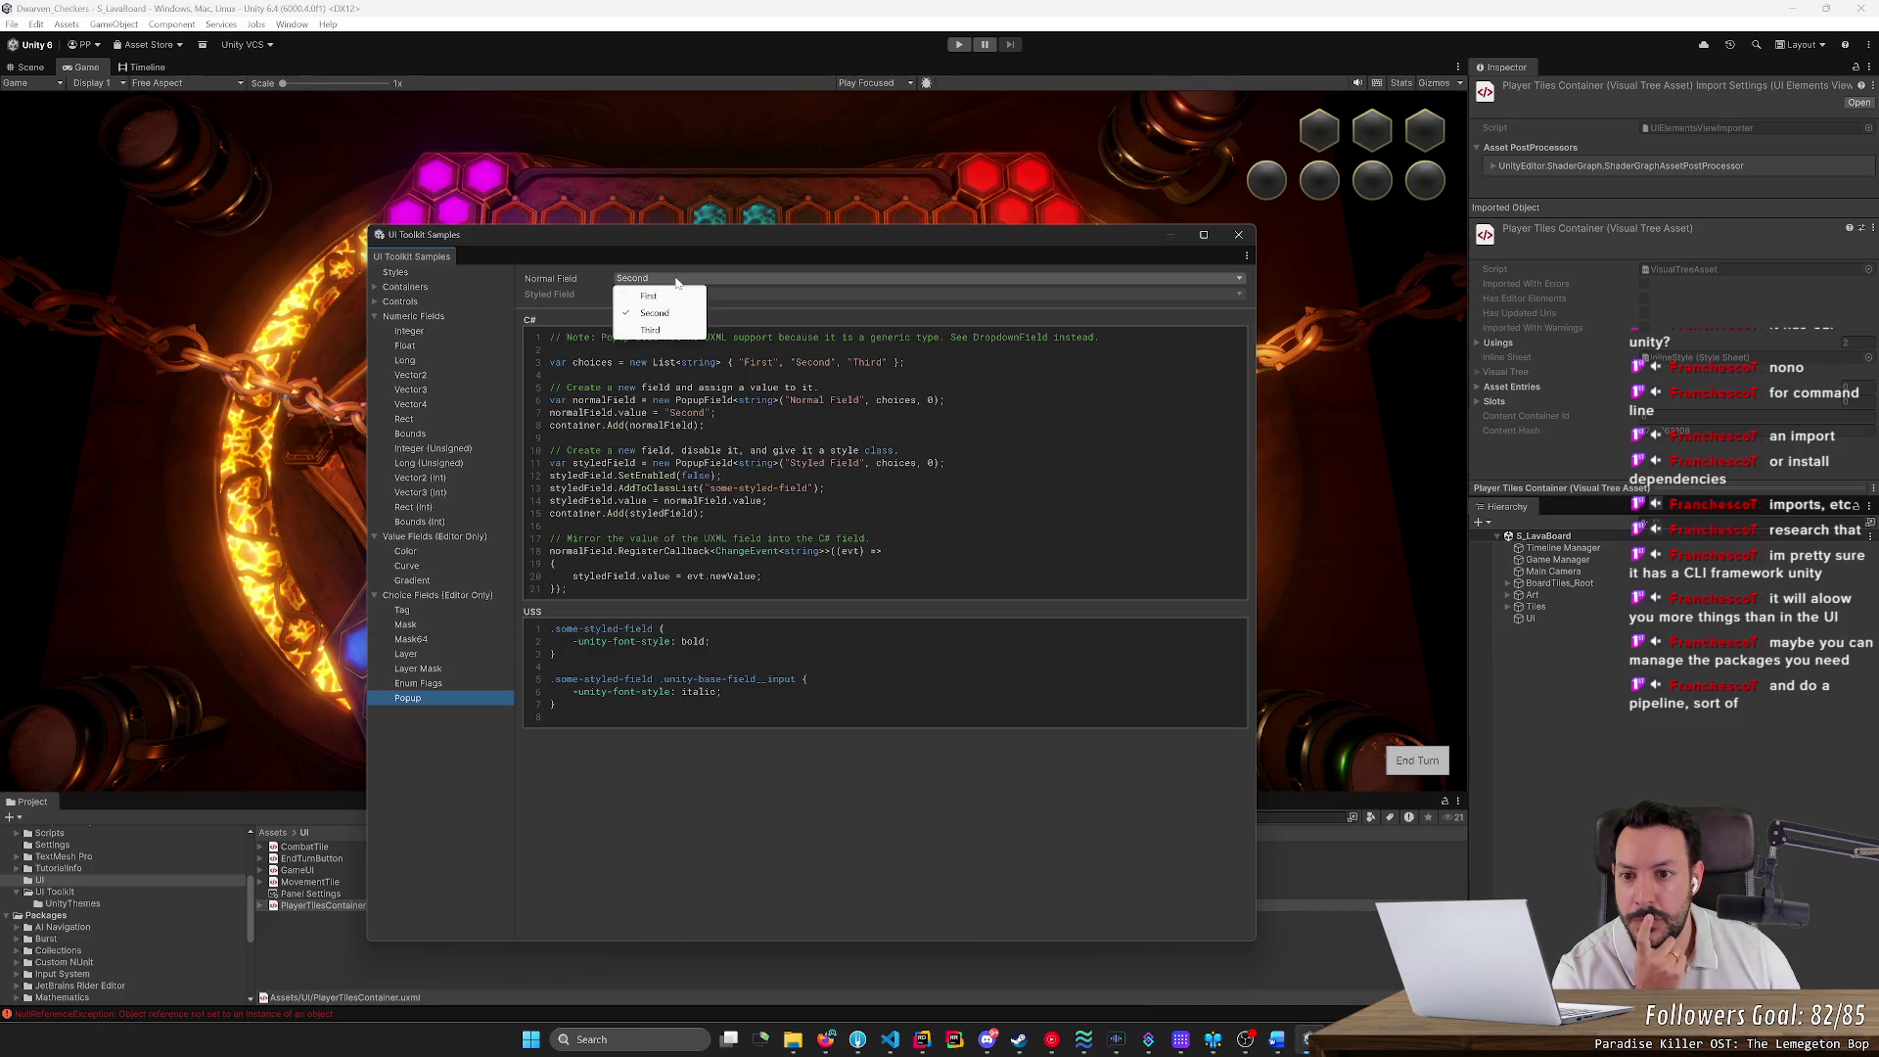
click(608, 546)
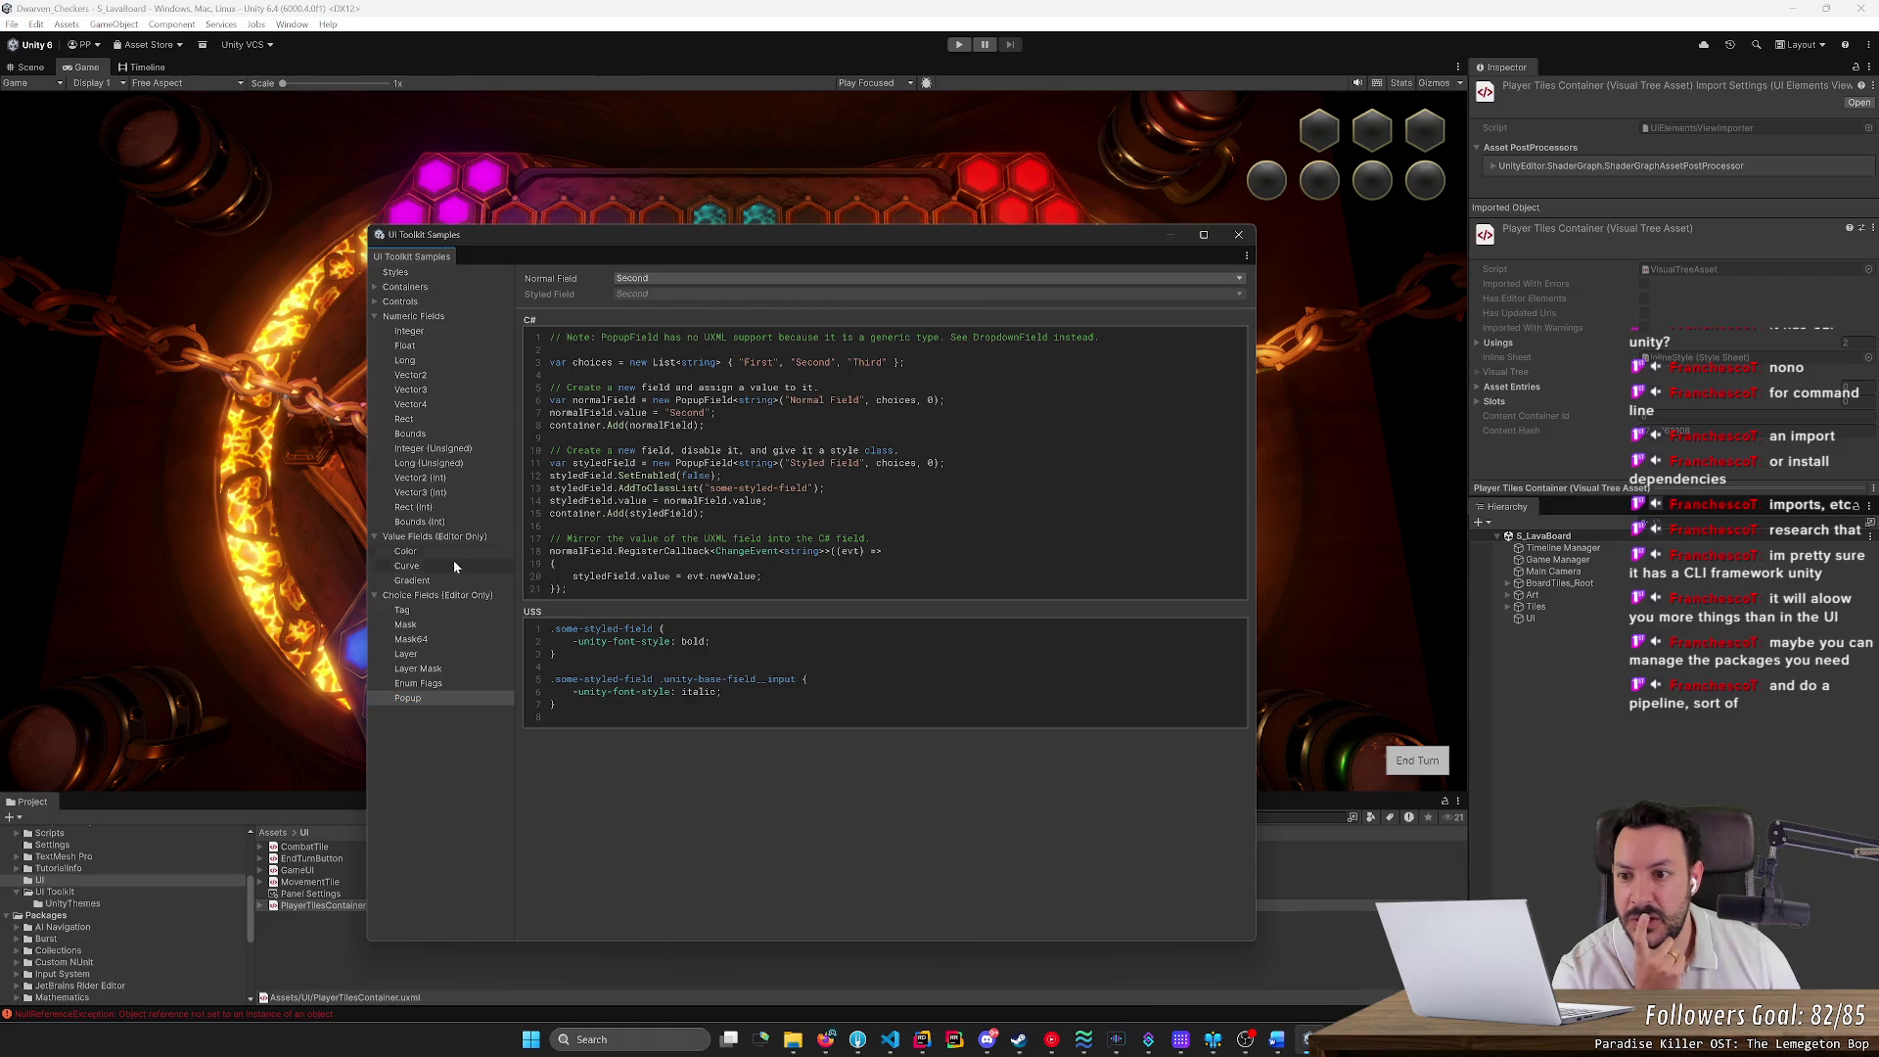
View the Styles, List, Tree, Multi-Column List and Multi-Column Tree samples, then close Samples
click(373, 304)
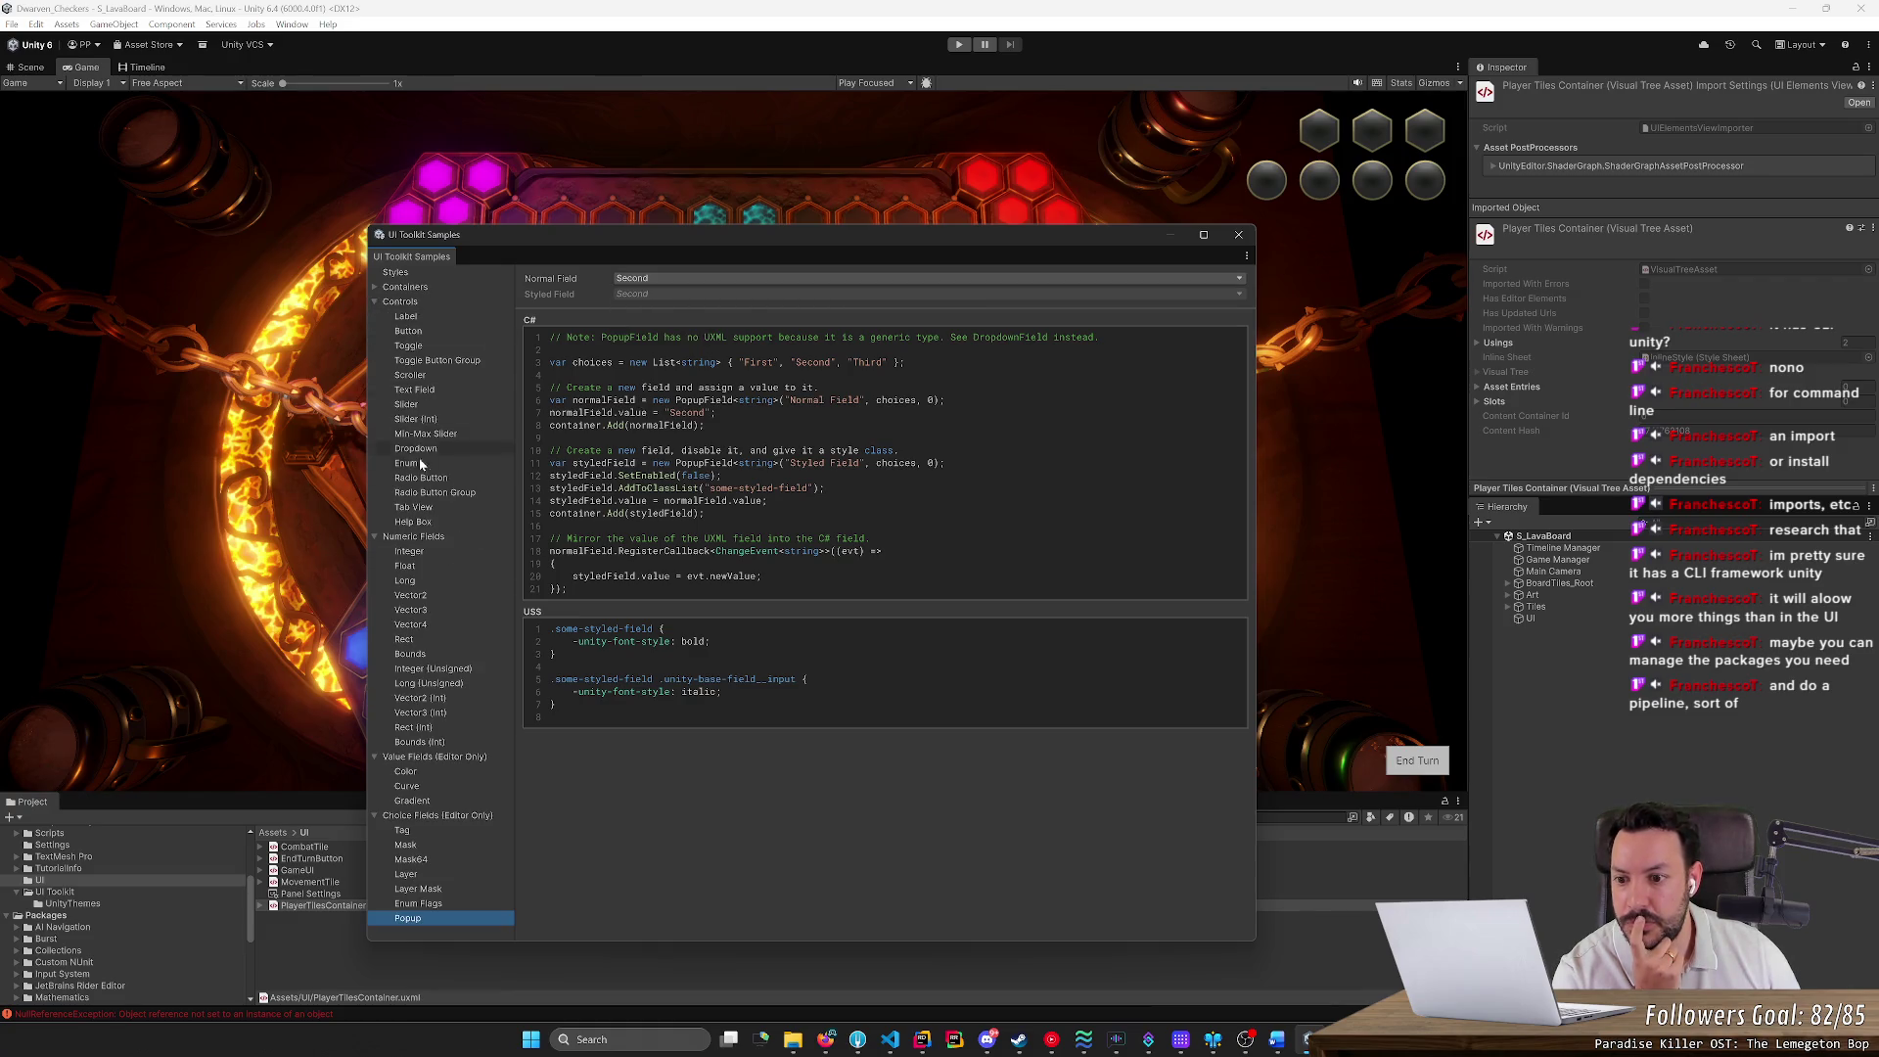
click(390, 274)
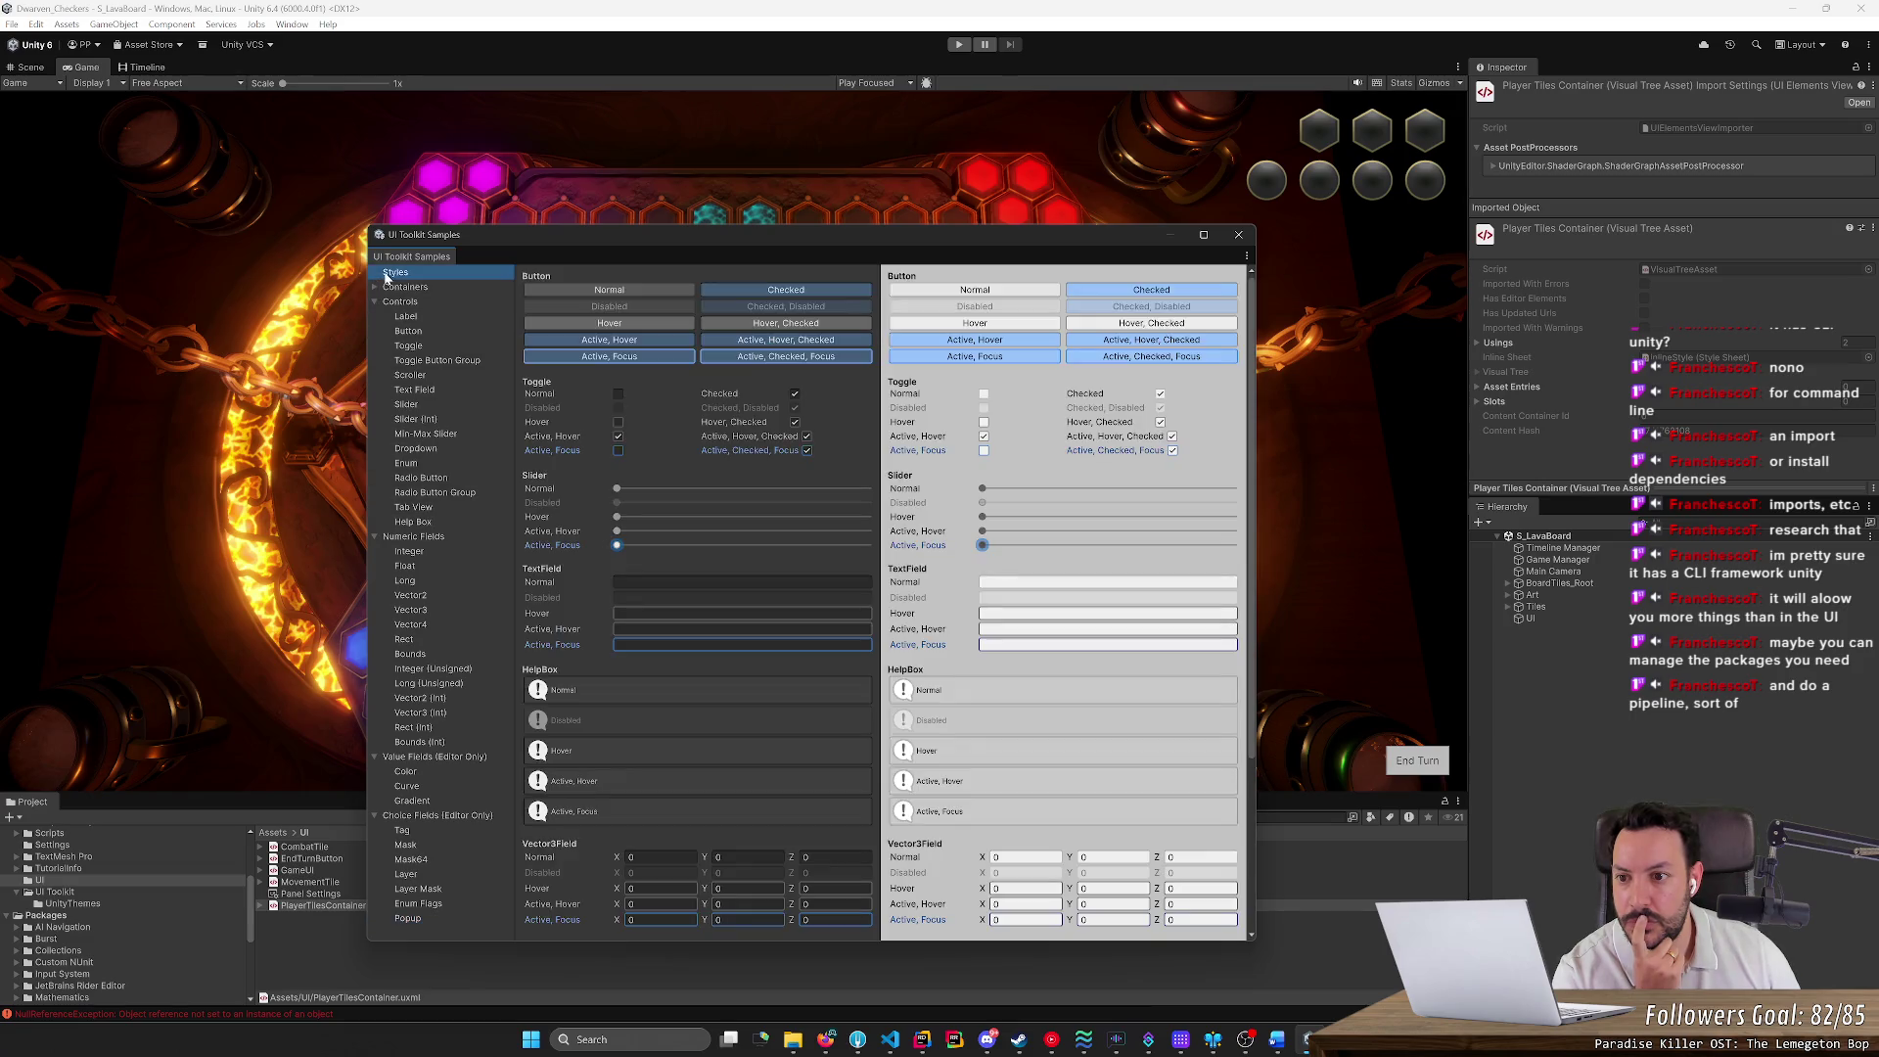
click(390, 286)
click(374, 286)
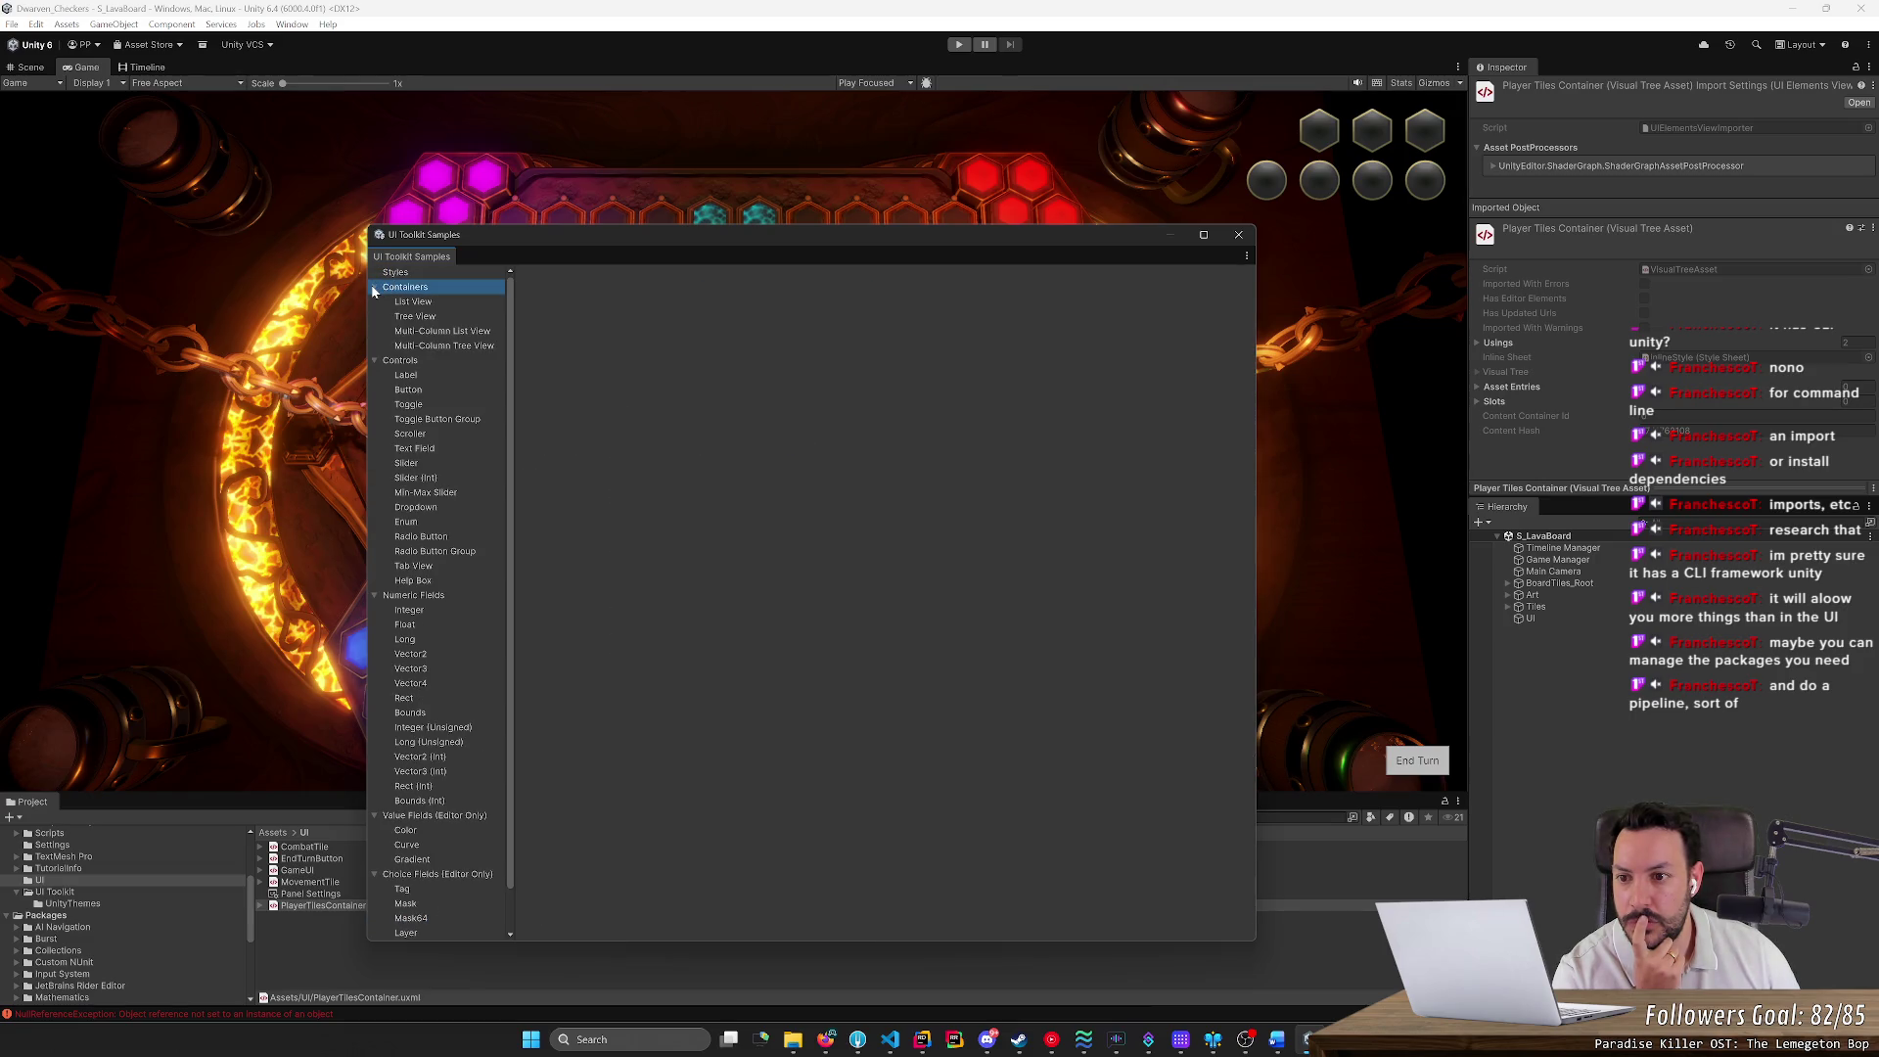
click(417, 304)
click(422, 319)
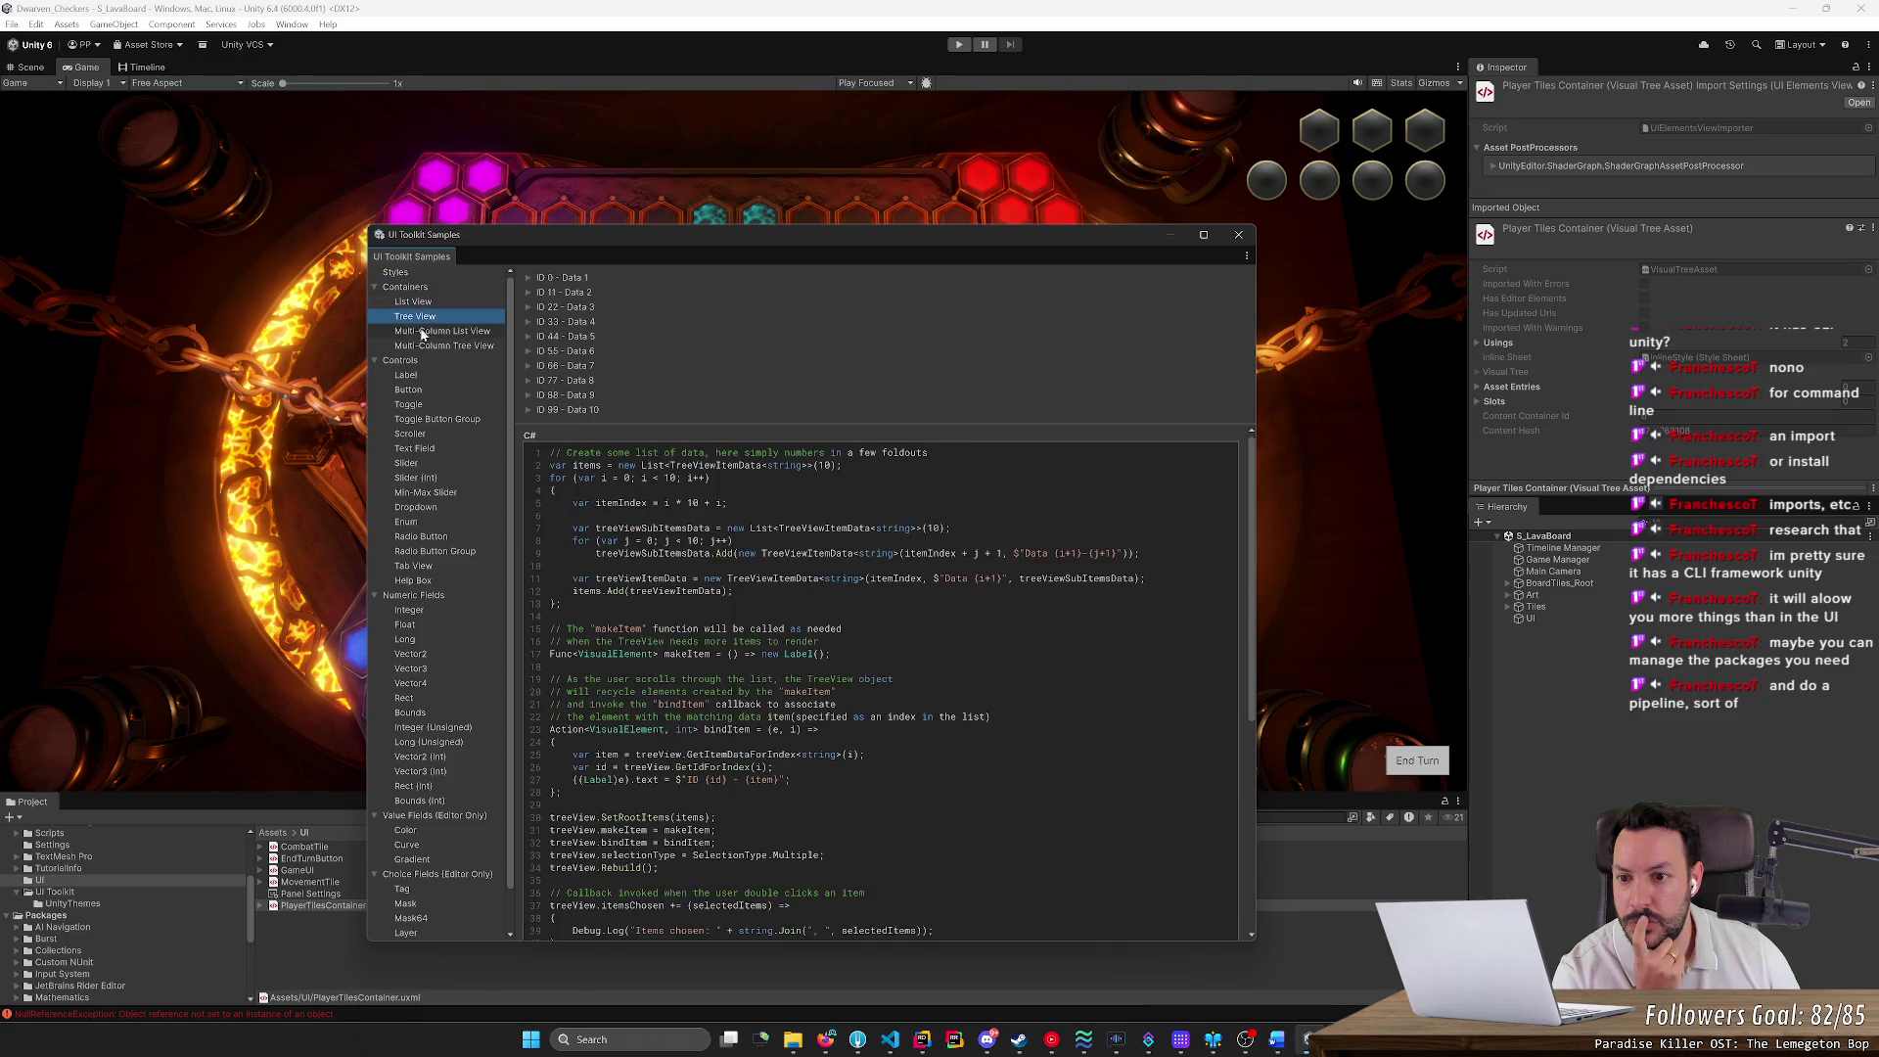
click(424, 333)
click(427, 349)
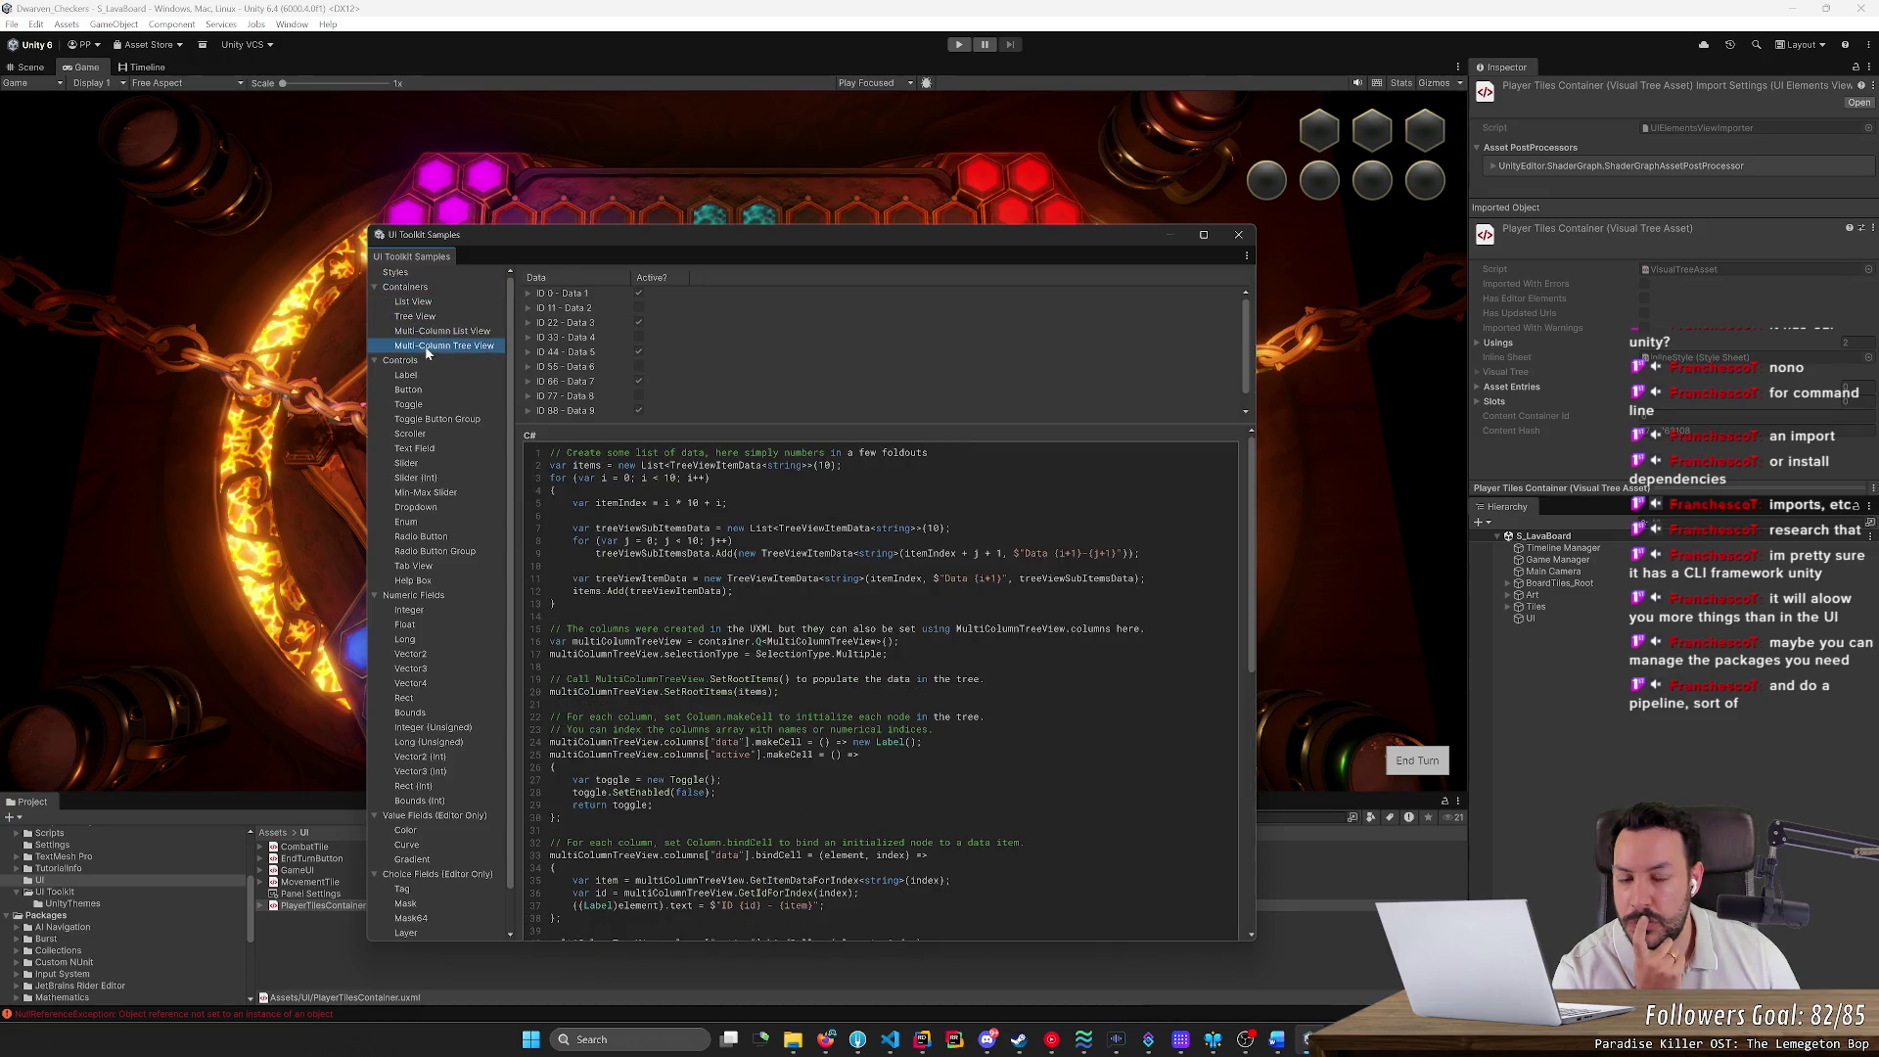
click(1238, 234)
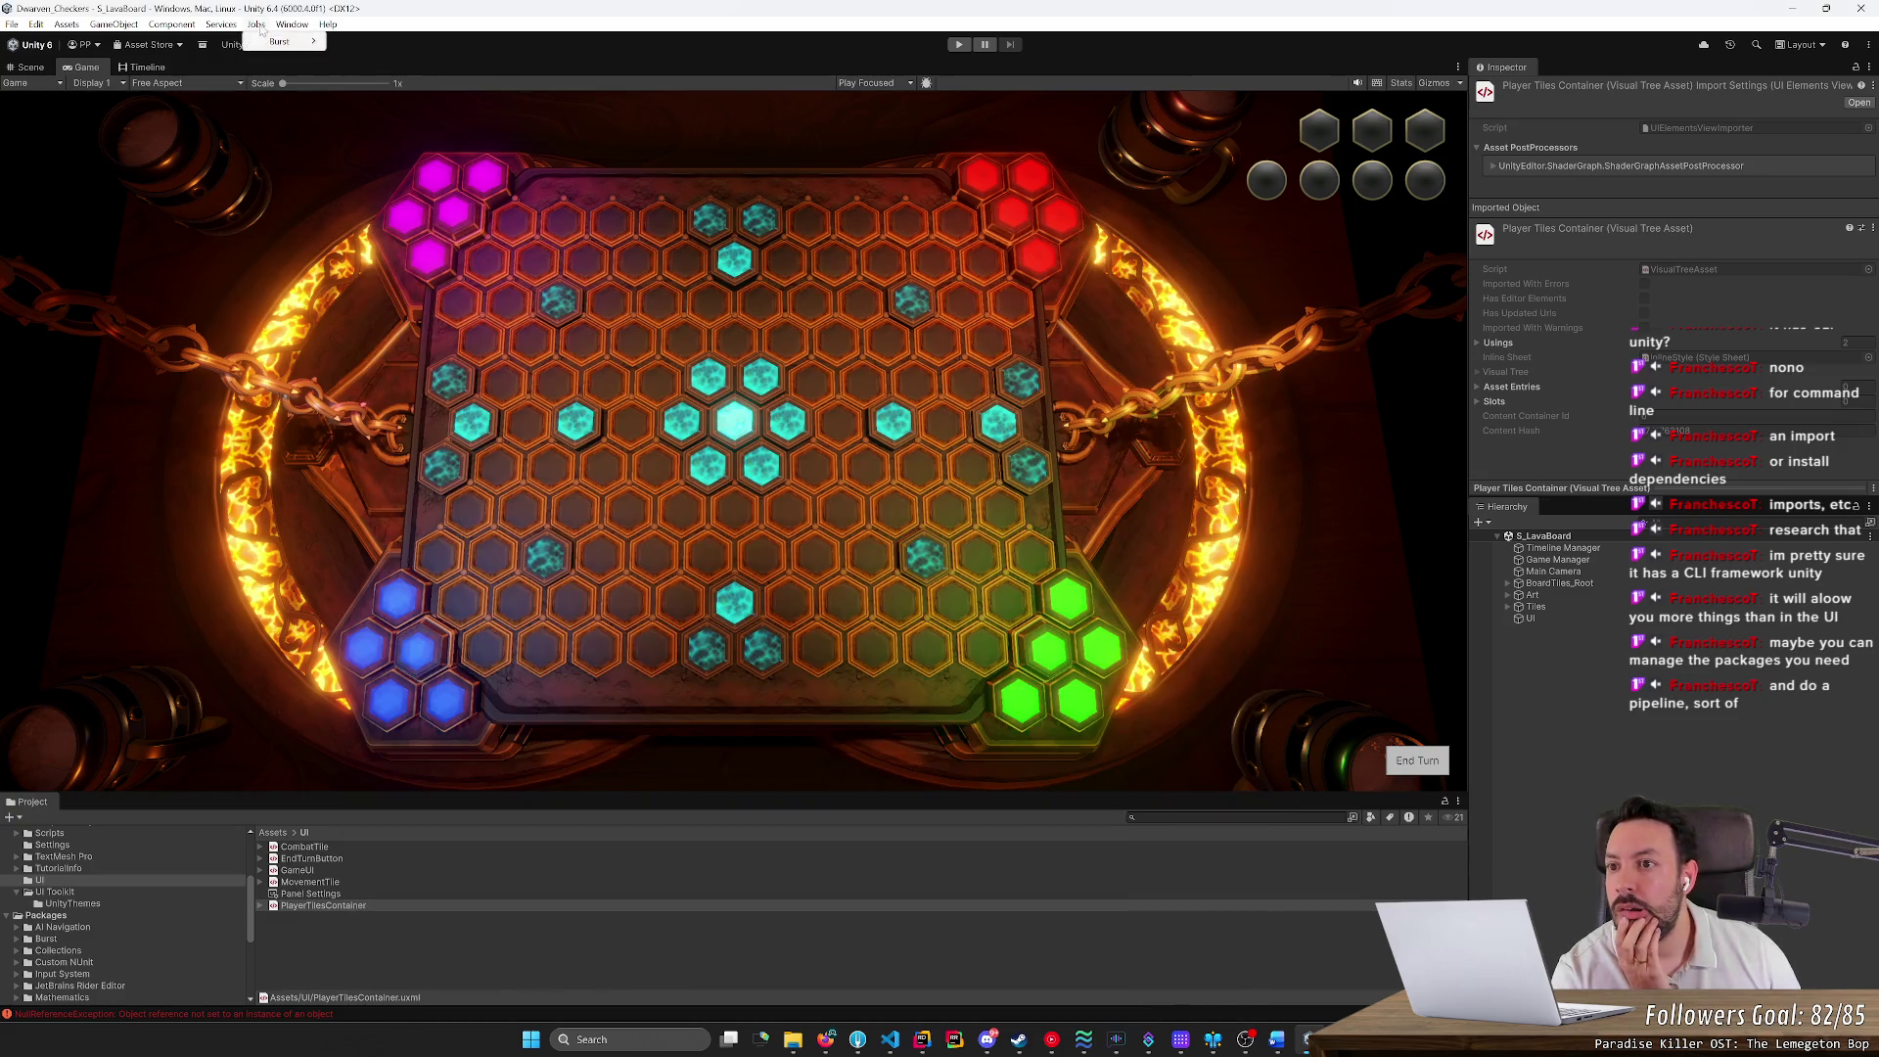
Open the UI Toolkit Debugger on the GameView panel and inspect its root VisualElement
click(292, 23)
mouse_move(325, 362)
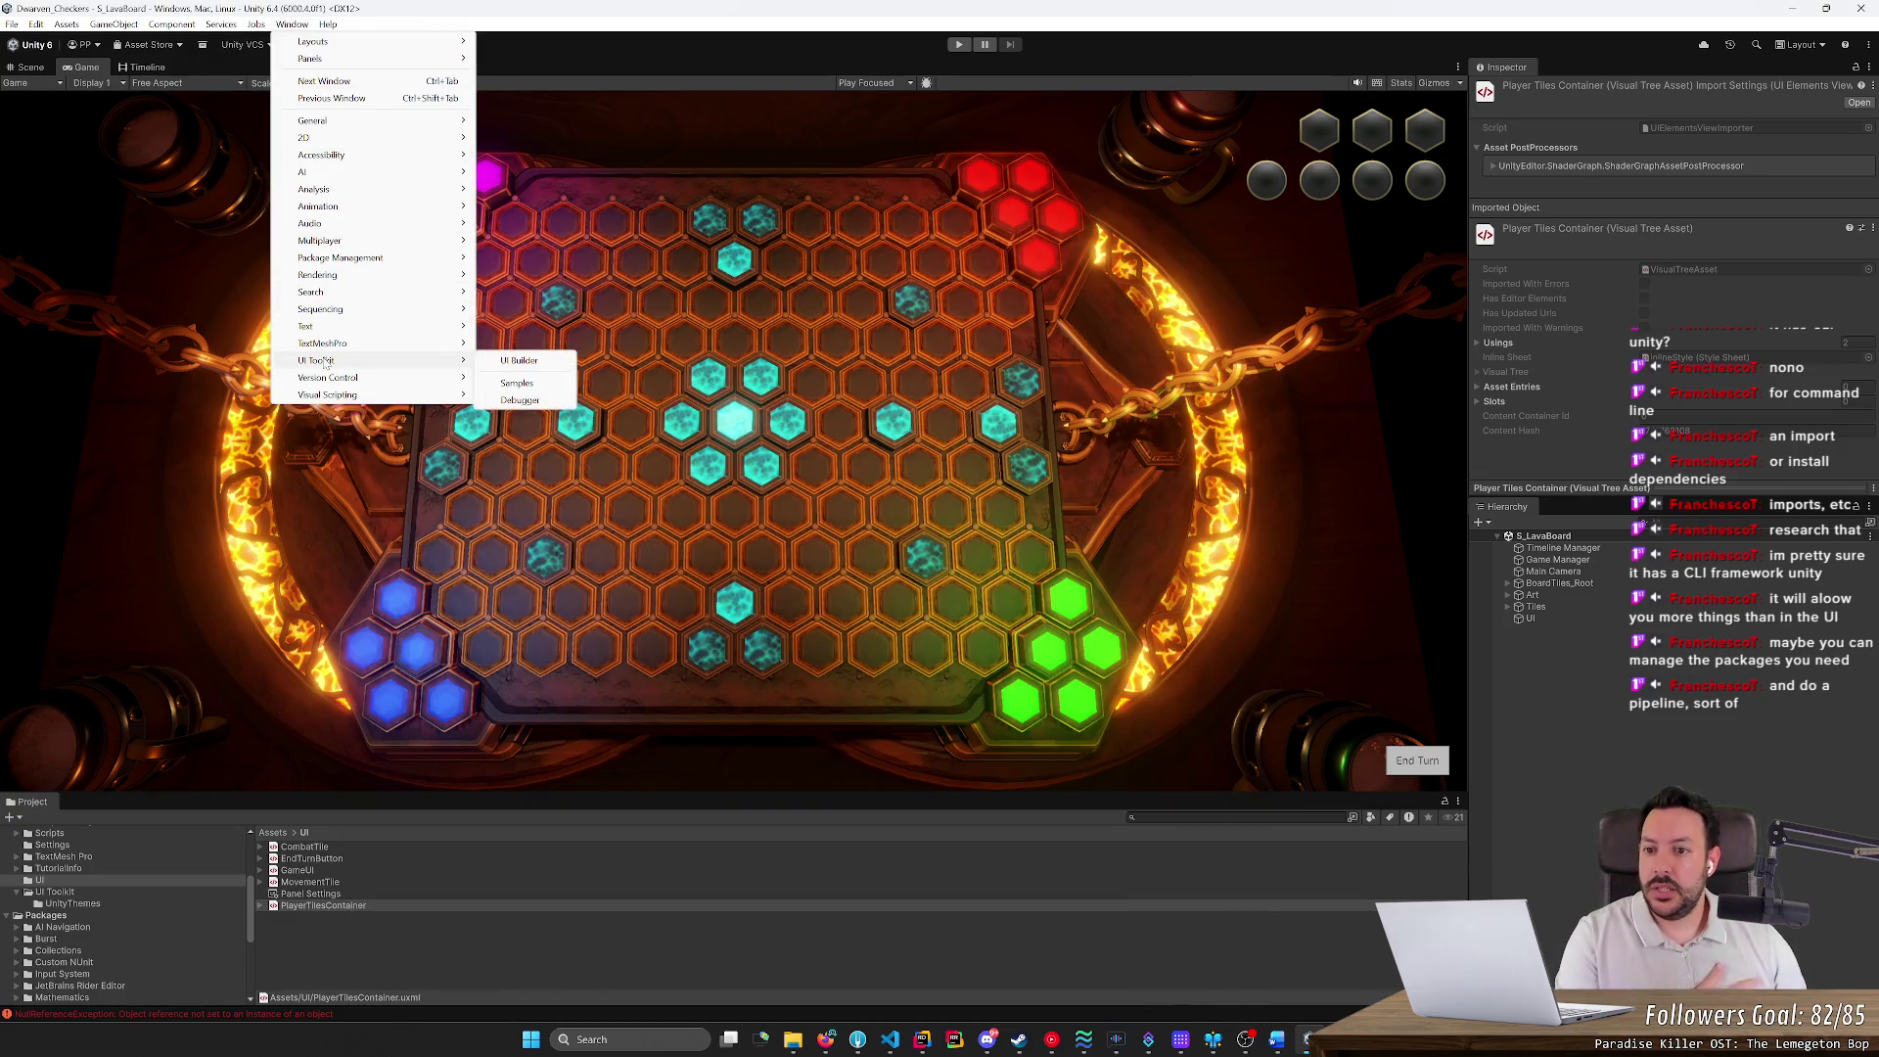
click(517, 400)
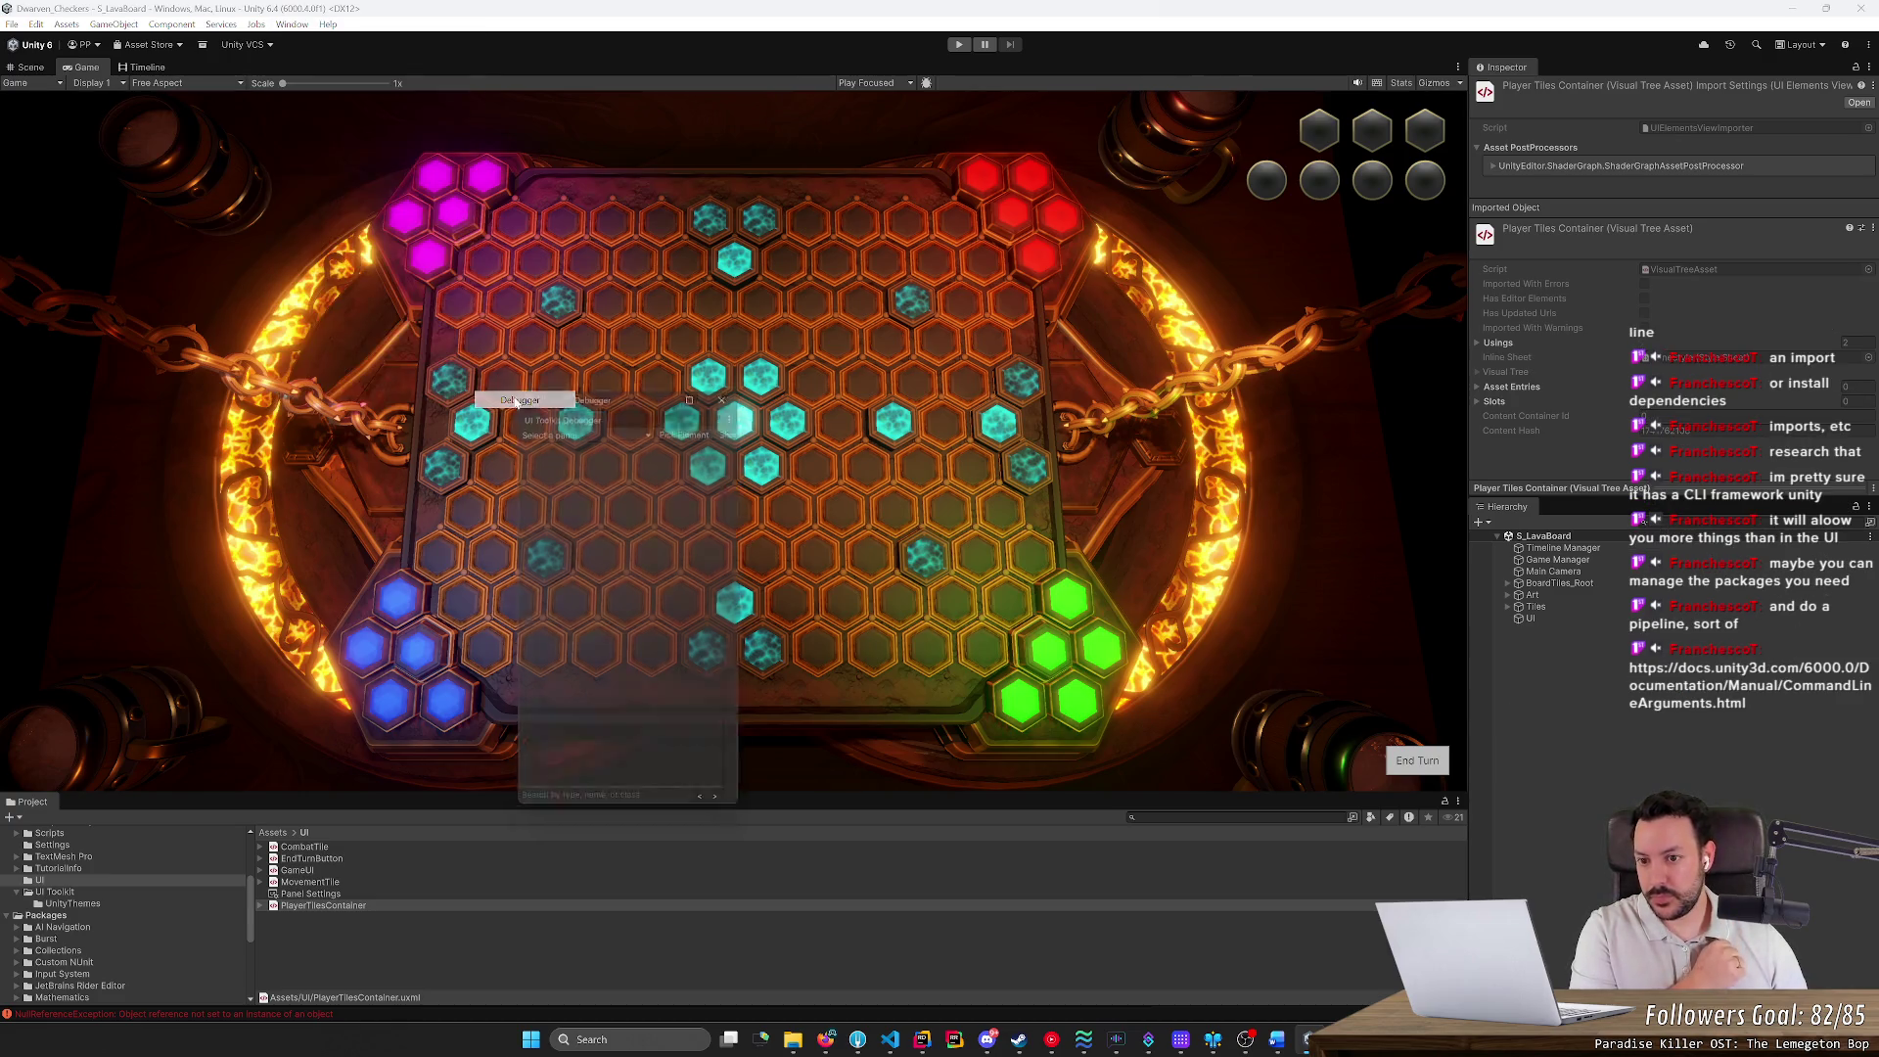
click(602, 426)
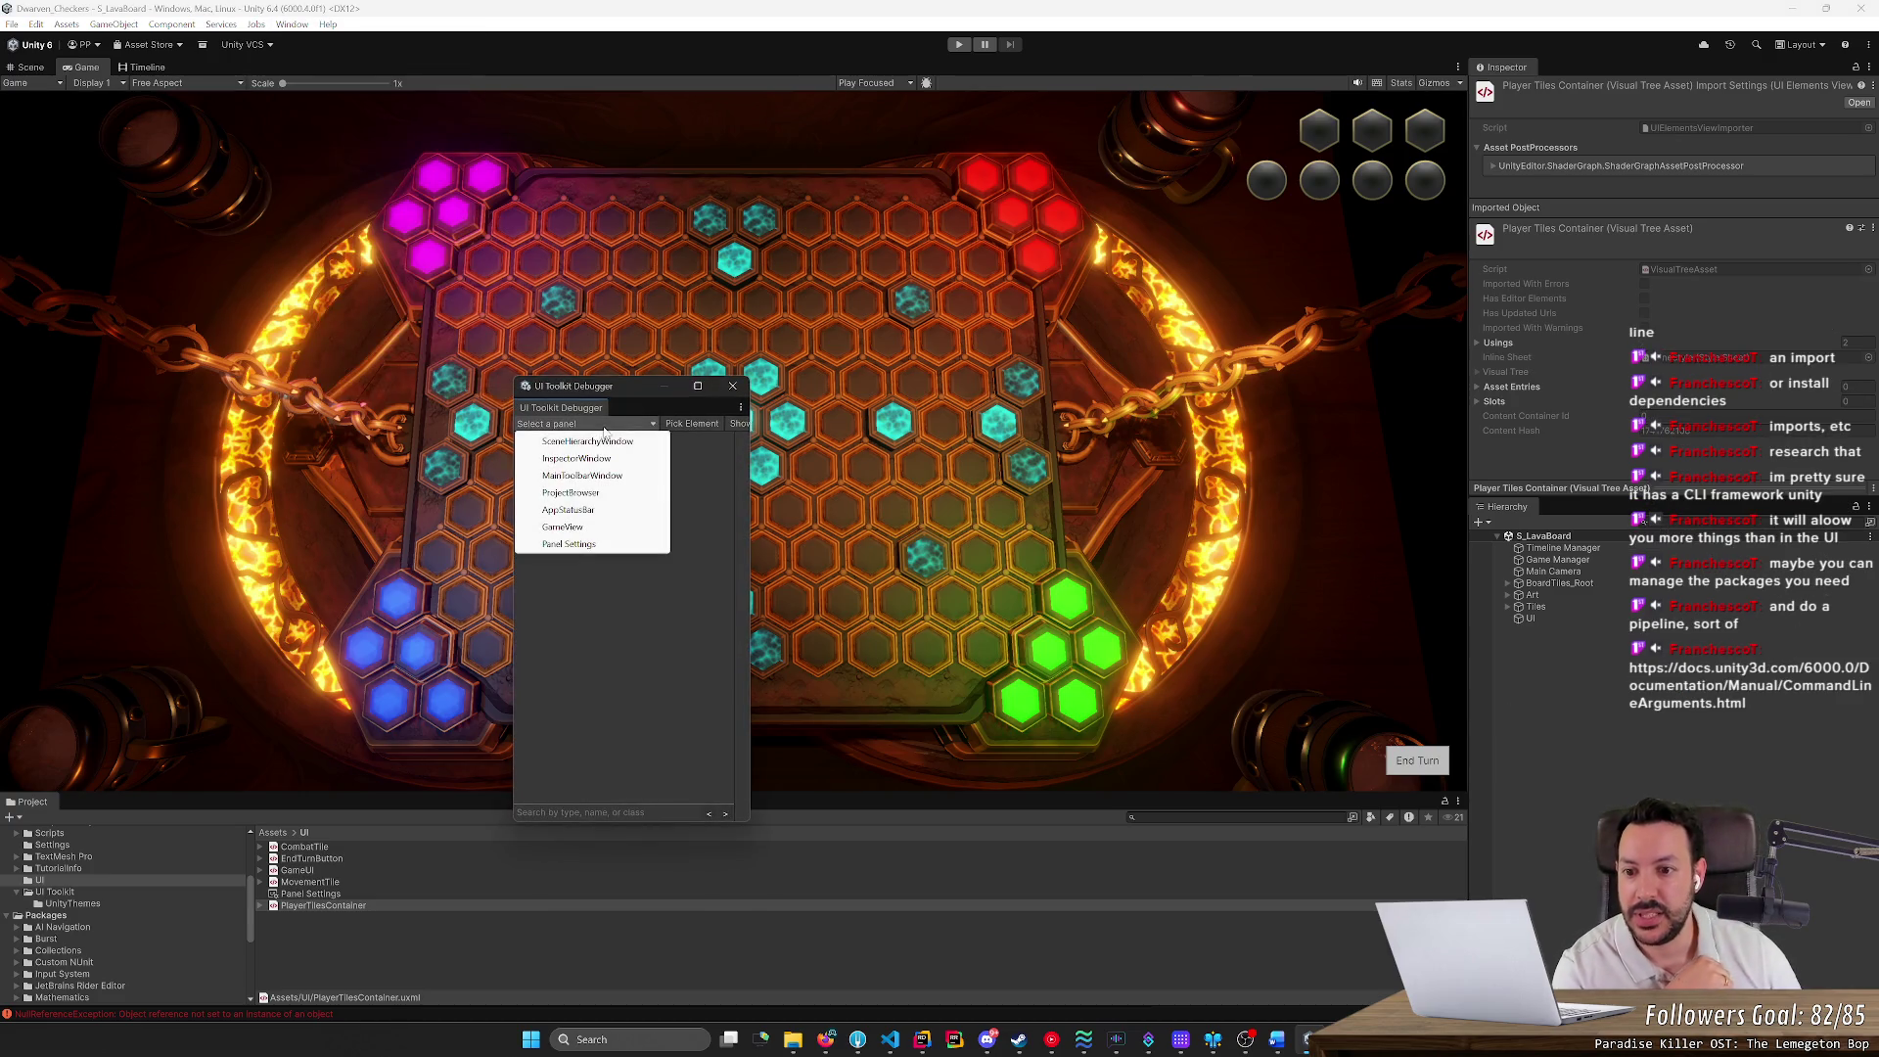
click(578, 526)
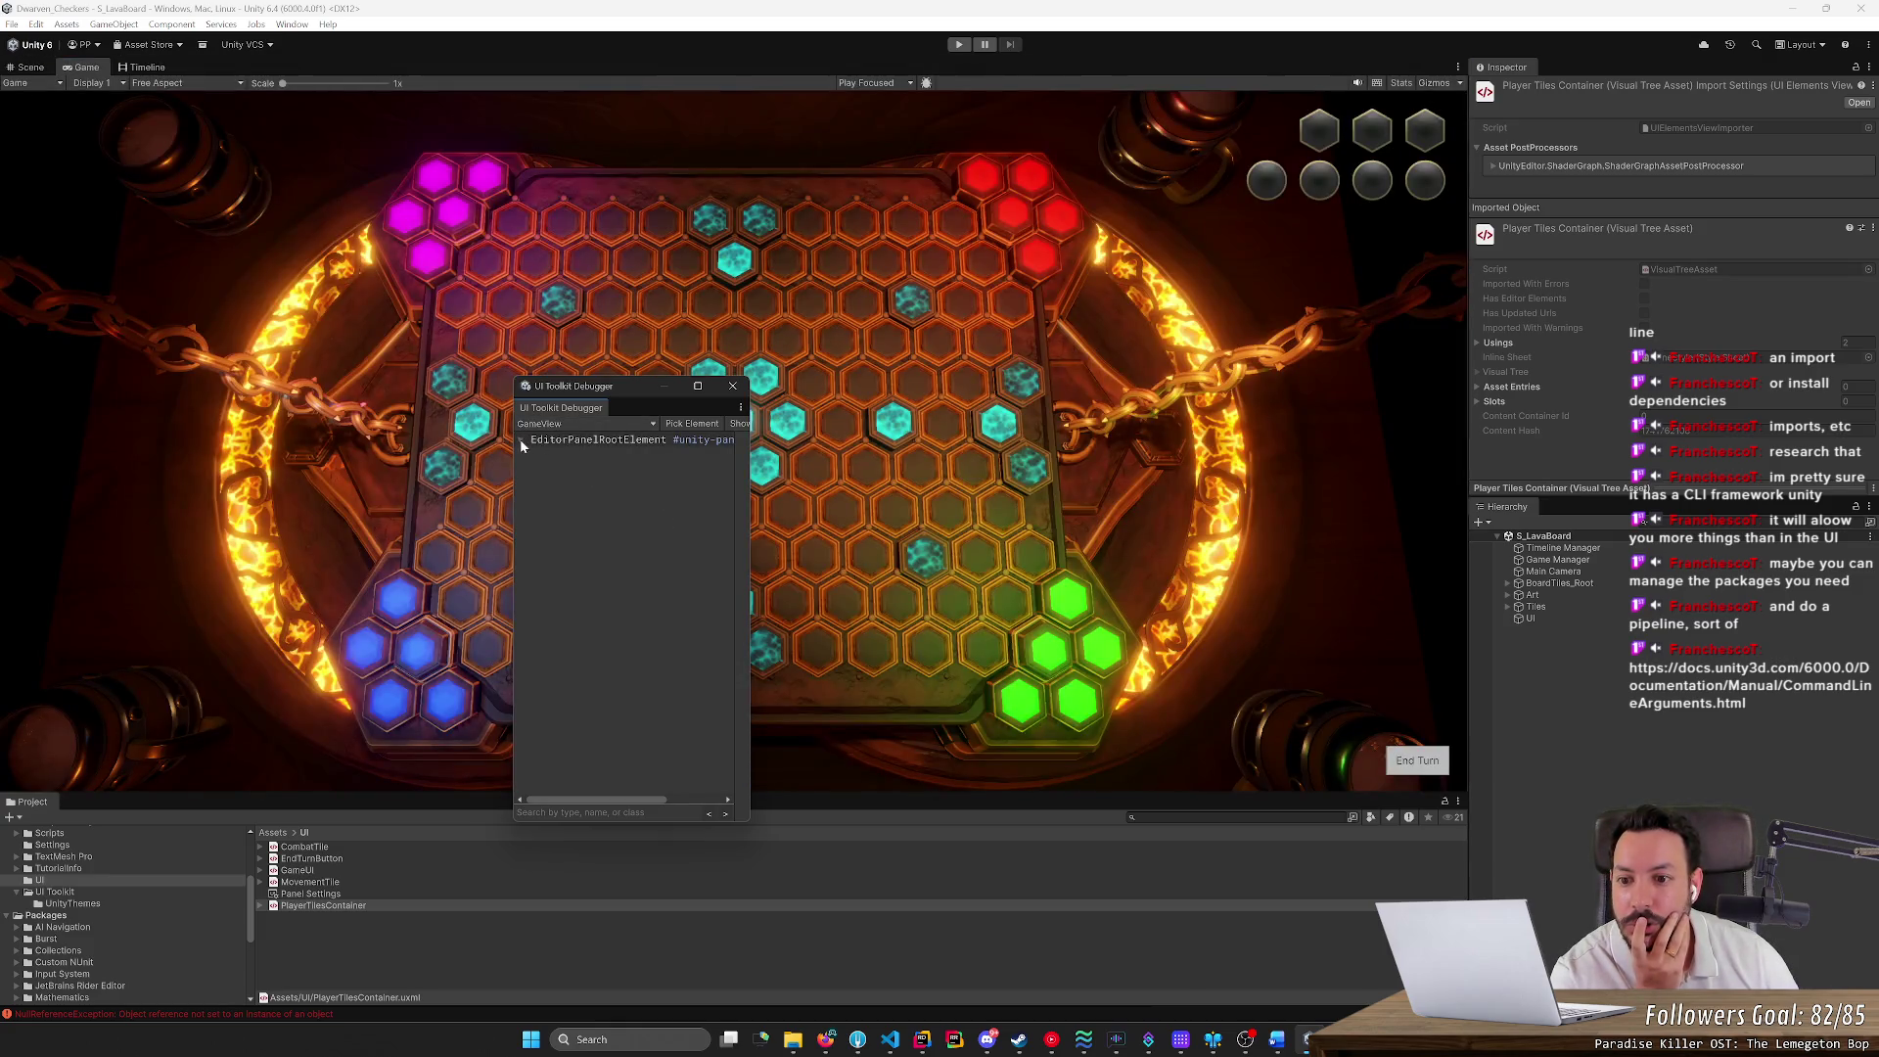
click(522, 440)
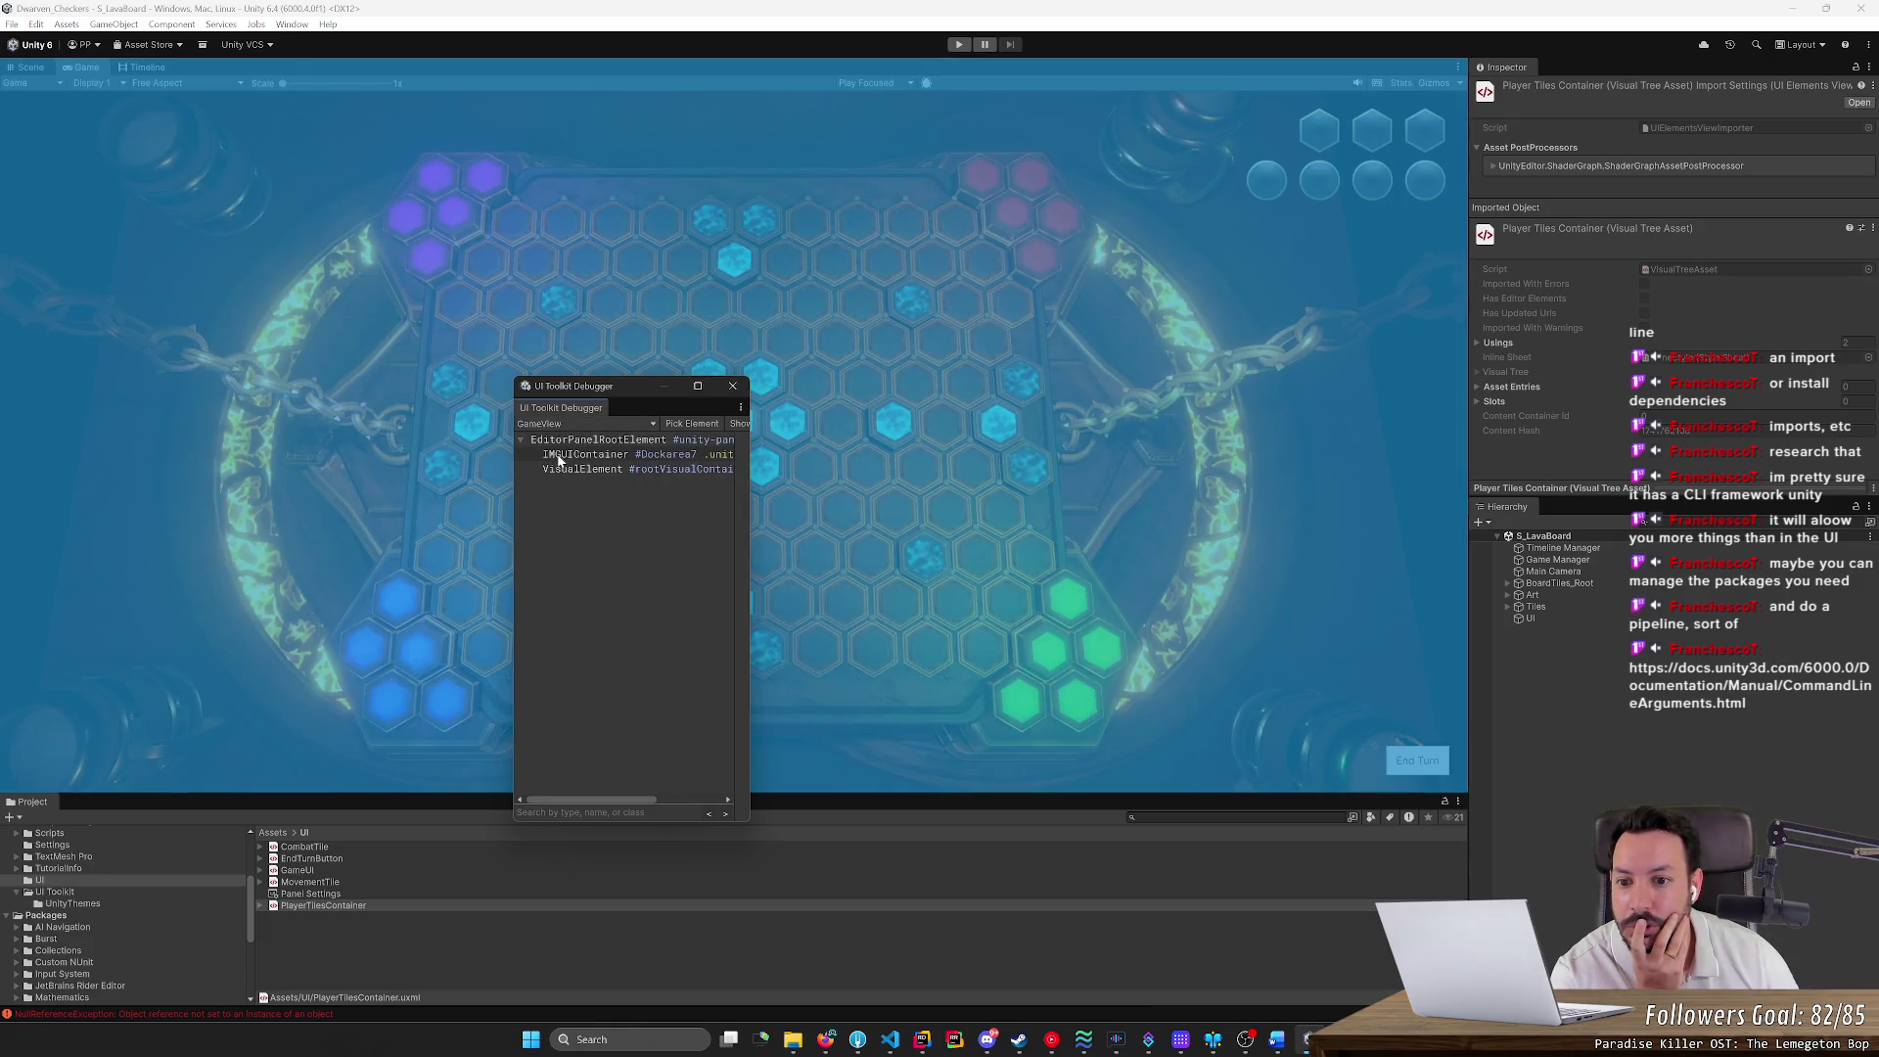
click(557, 469)
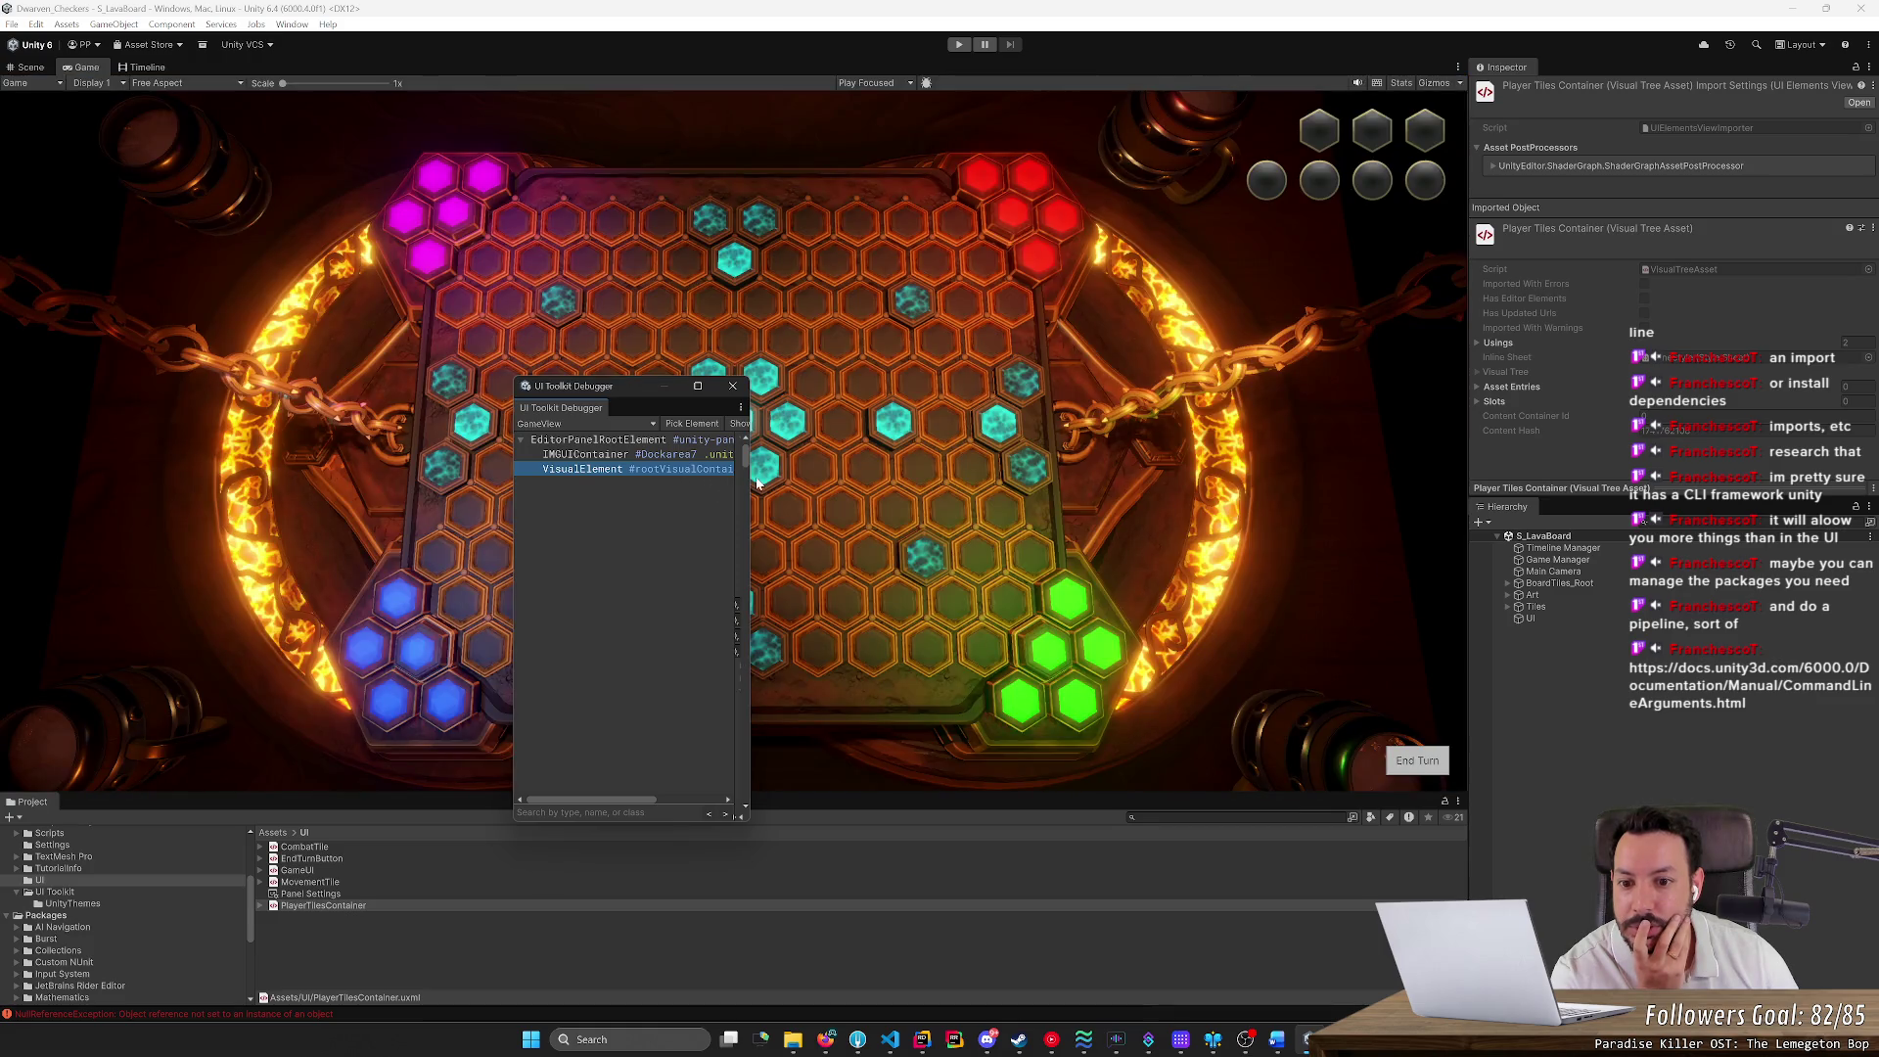
Enlarge the debugger window and pick a tile element directly in the game view
drag(748, 480, 1429, 489)
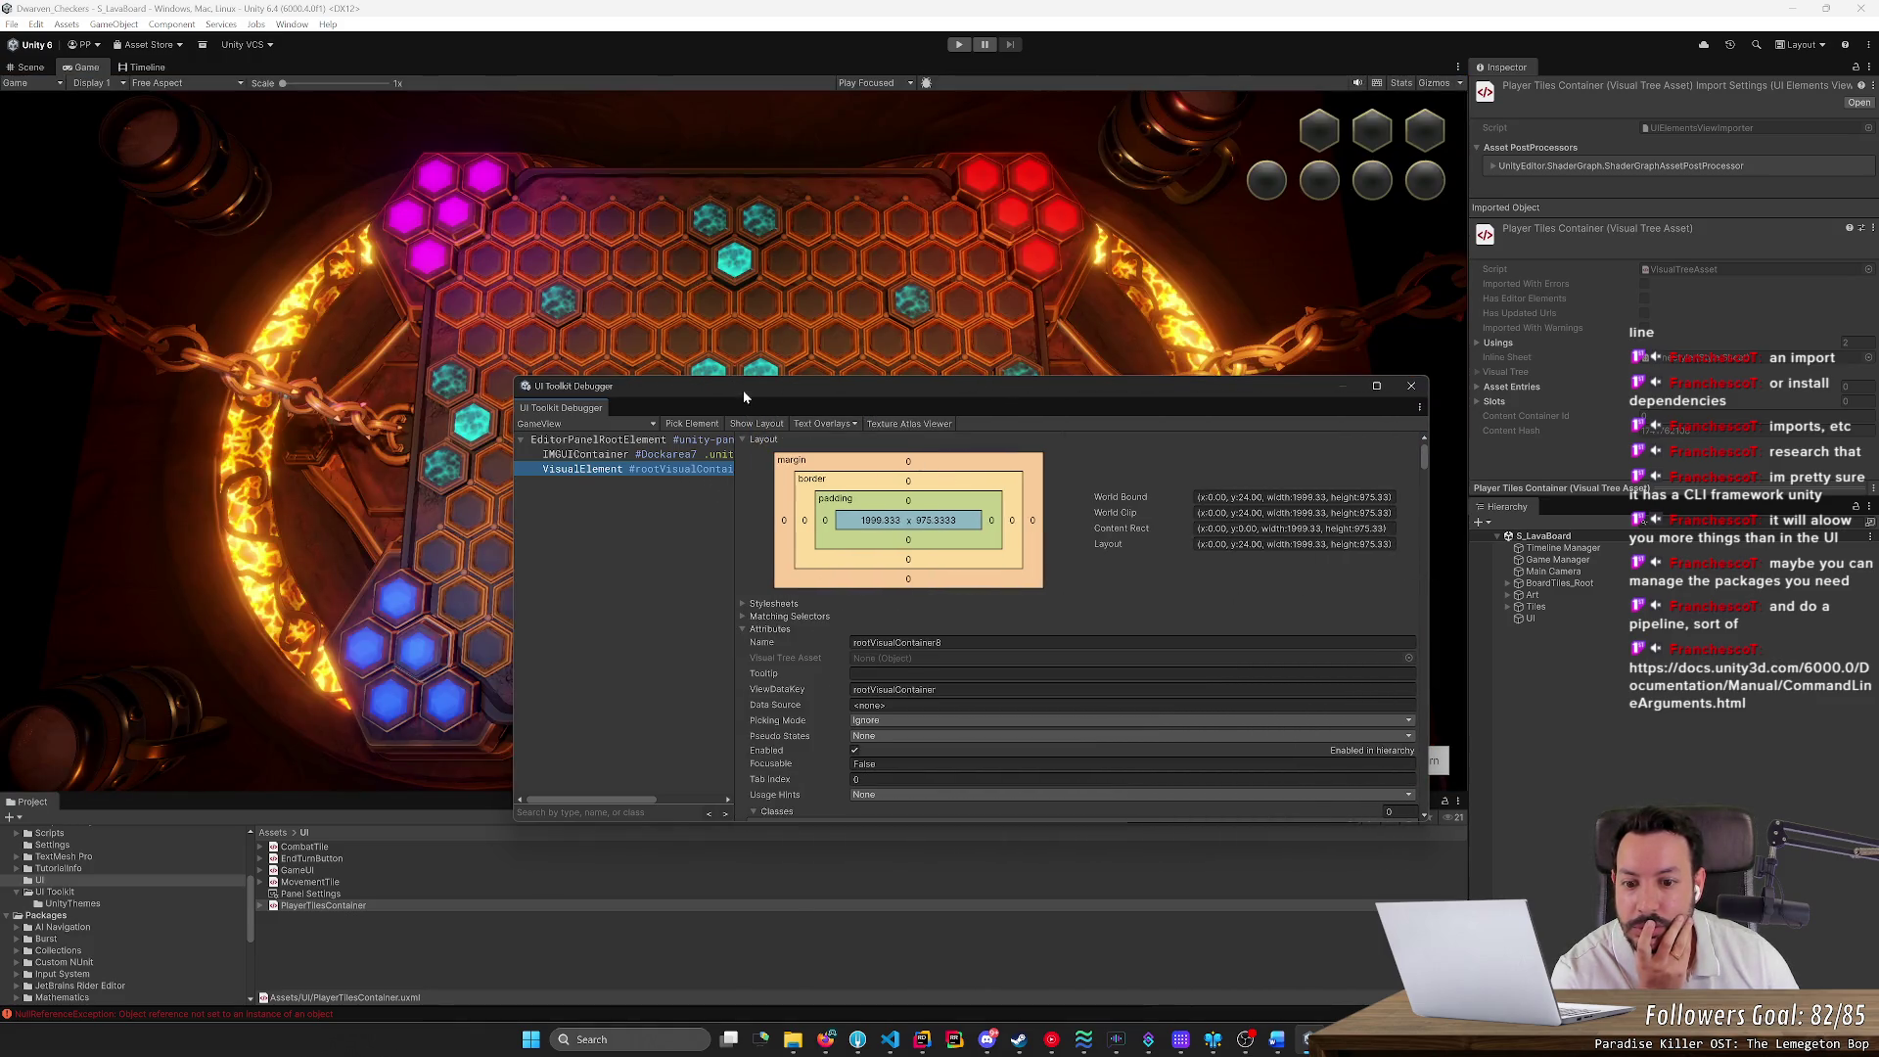
drag(736, 389, 581, 315)
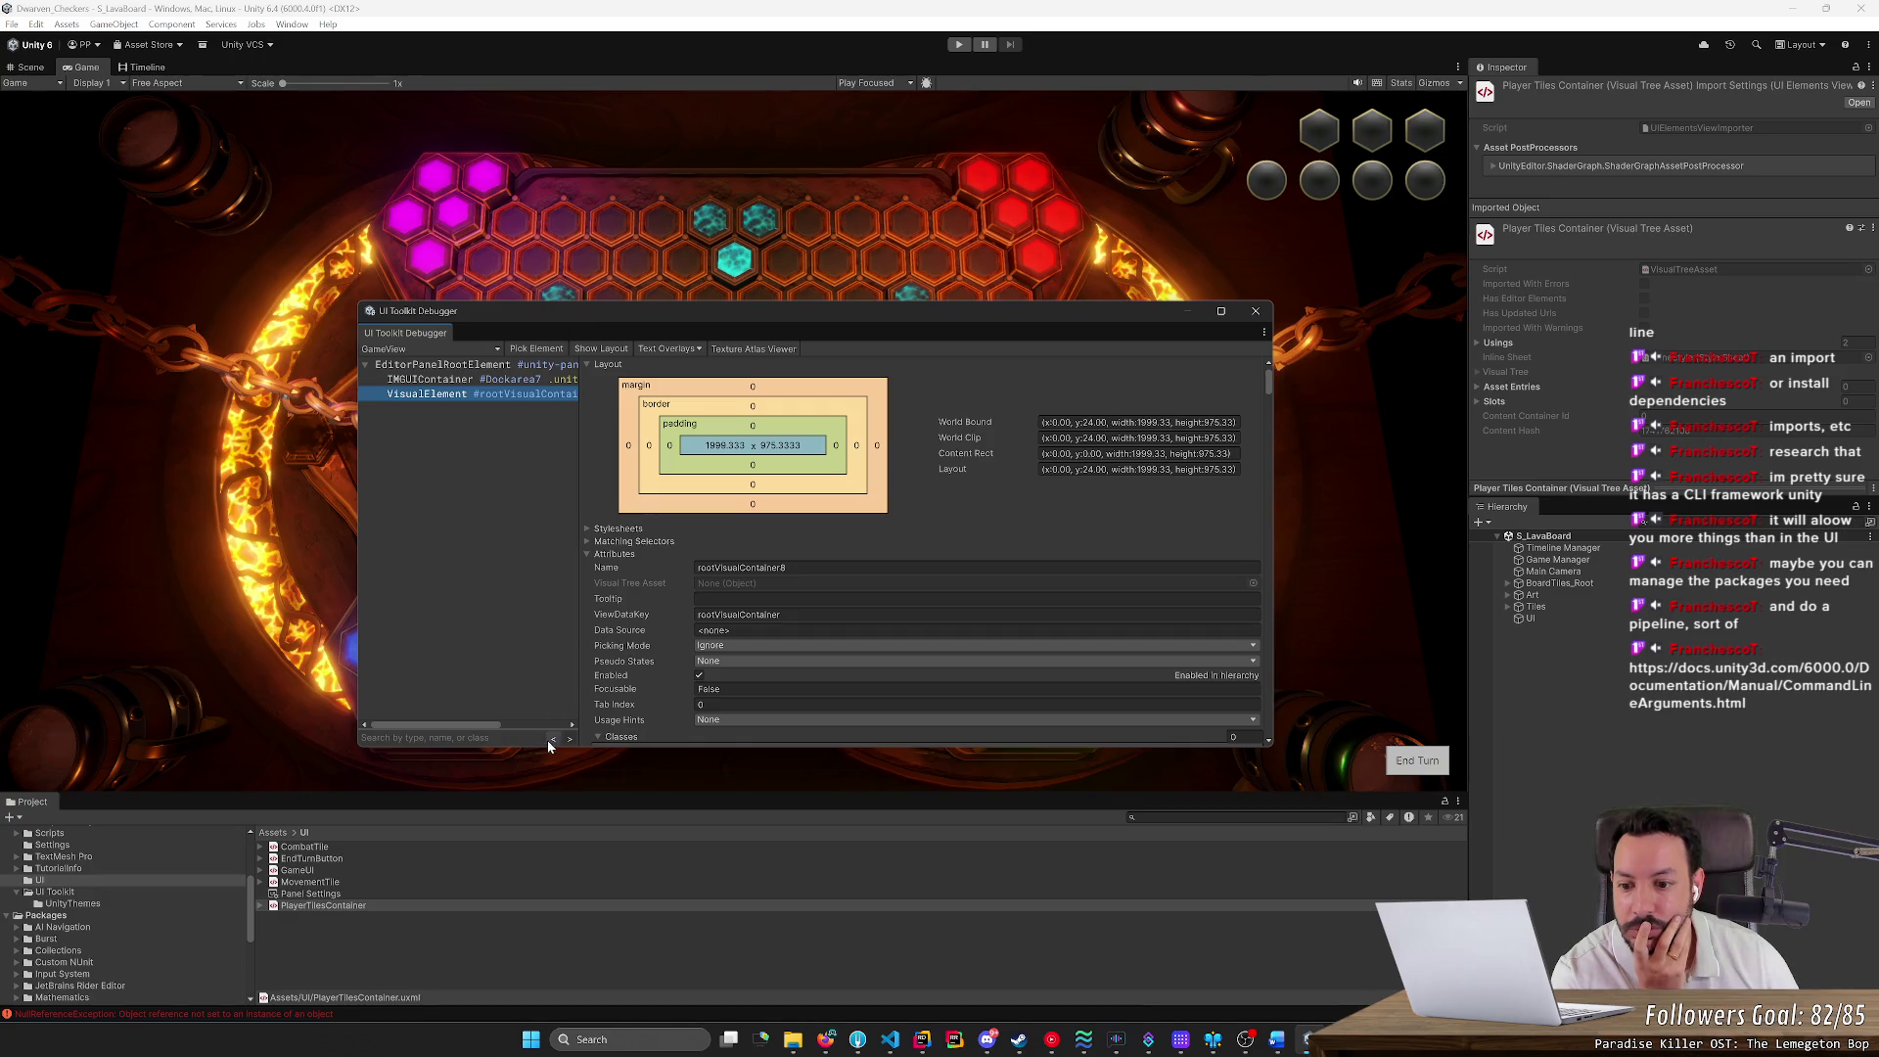
drag(546, 746, 546, 885)
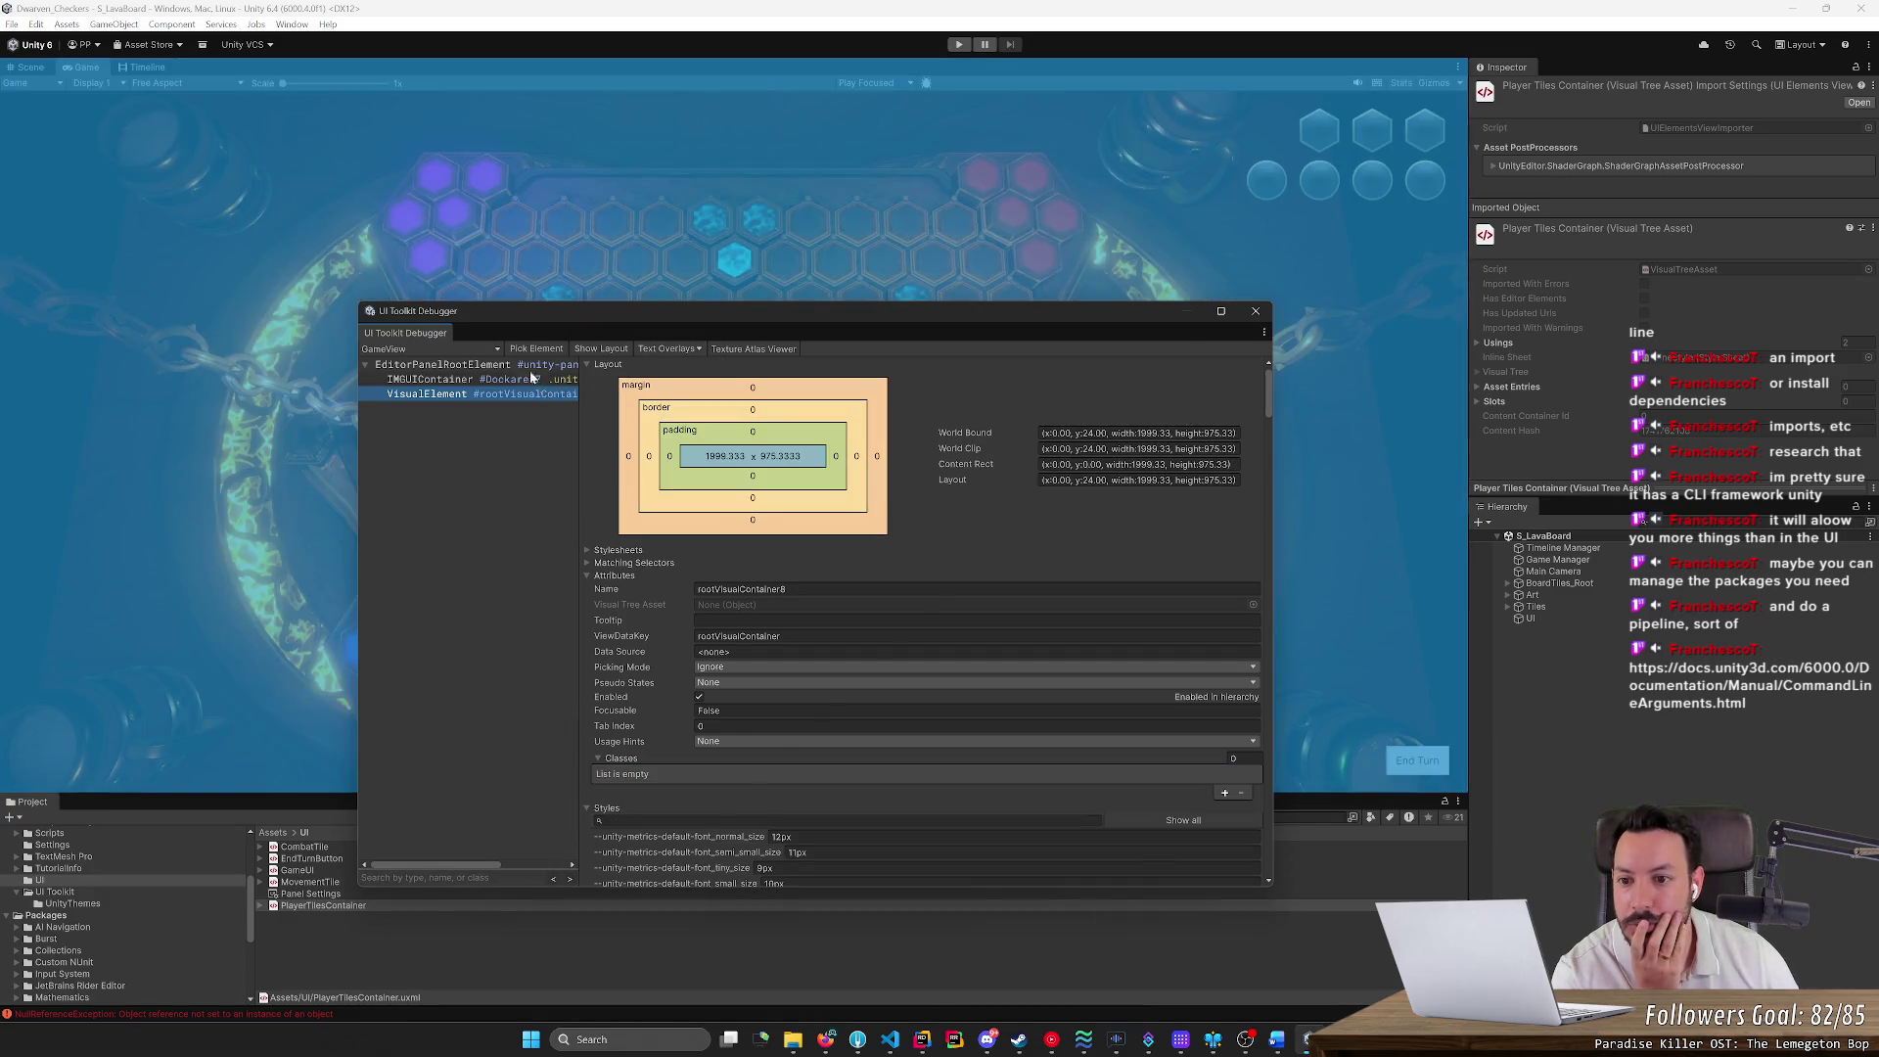
click(537, 349)
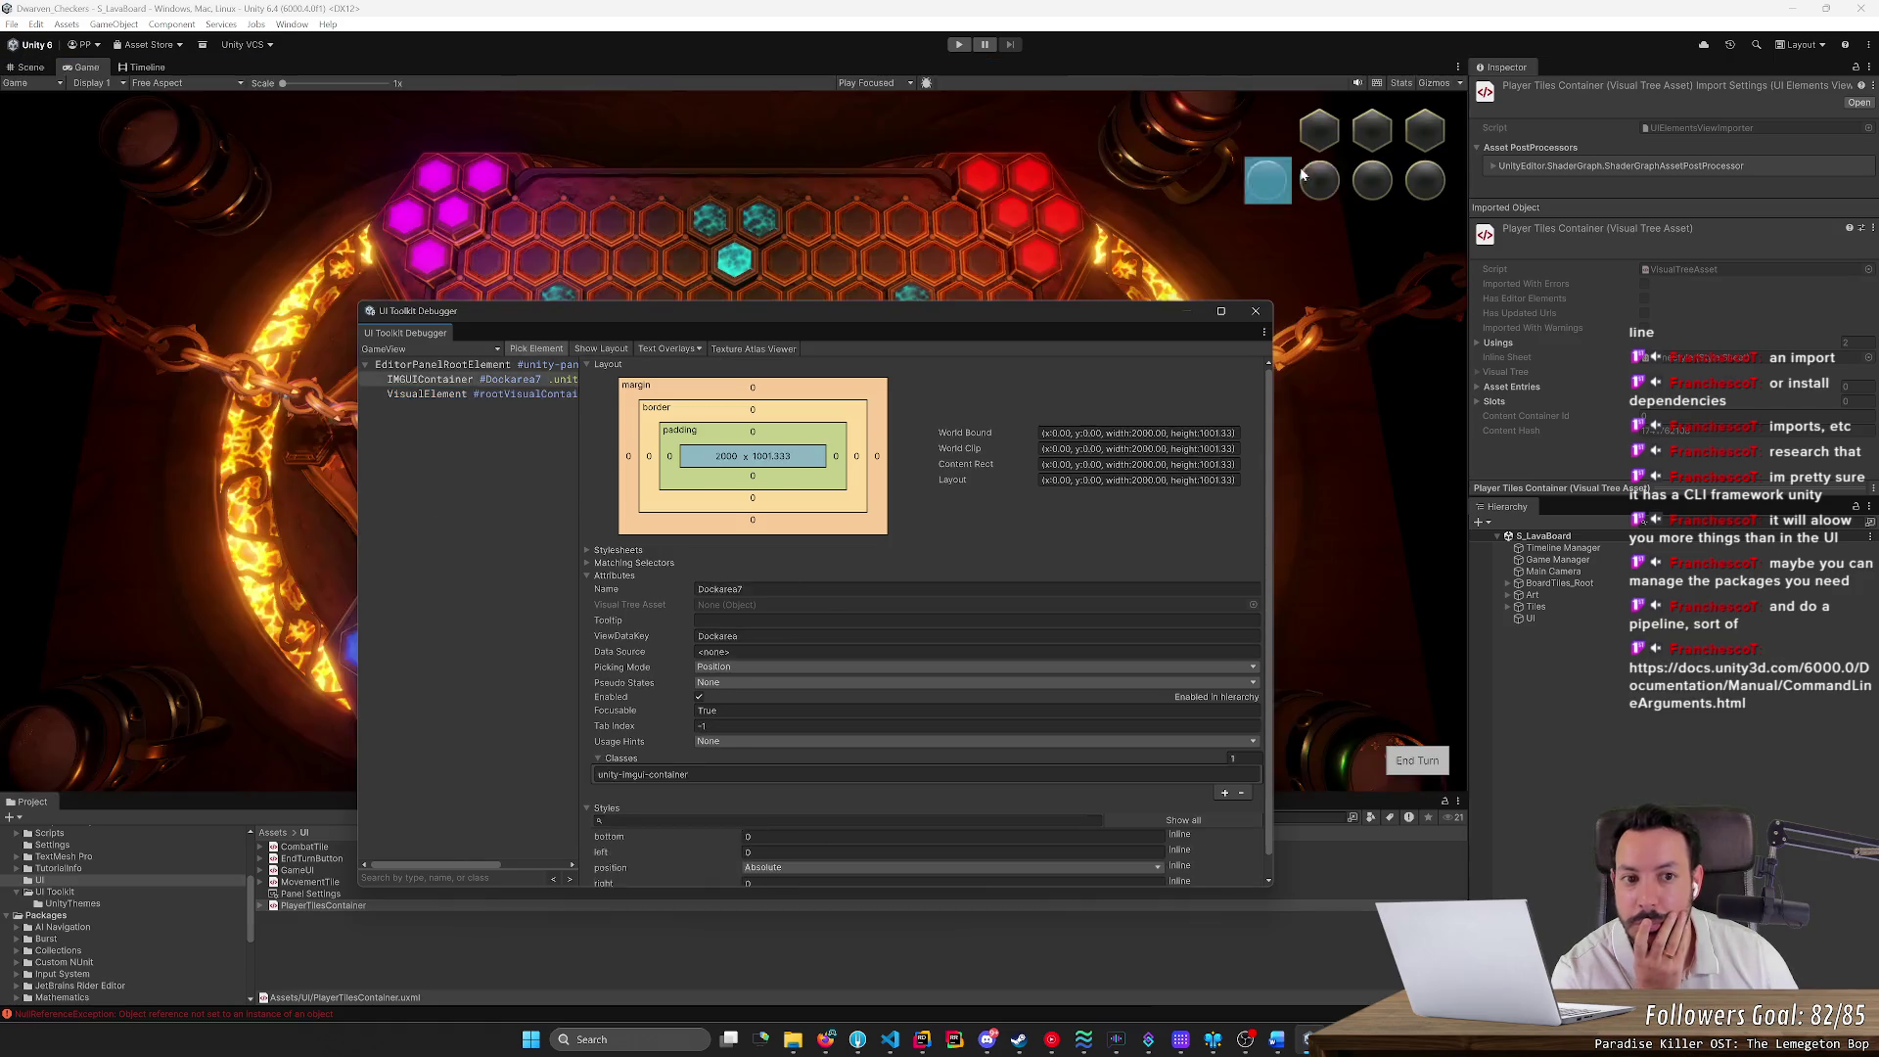
click(1259, 186)
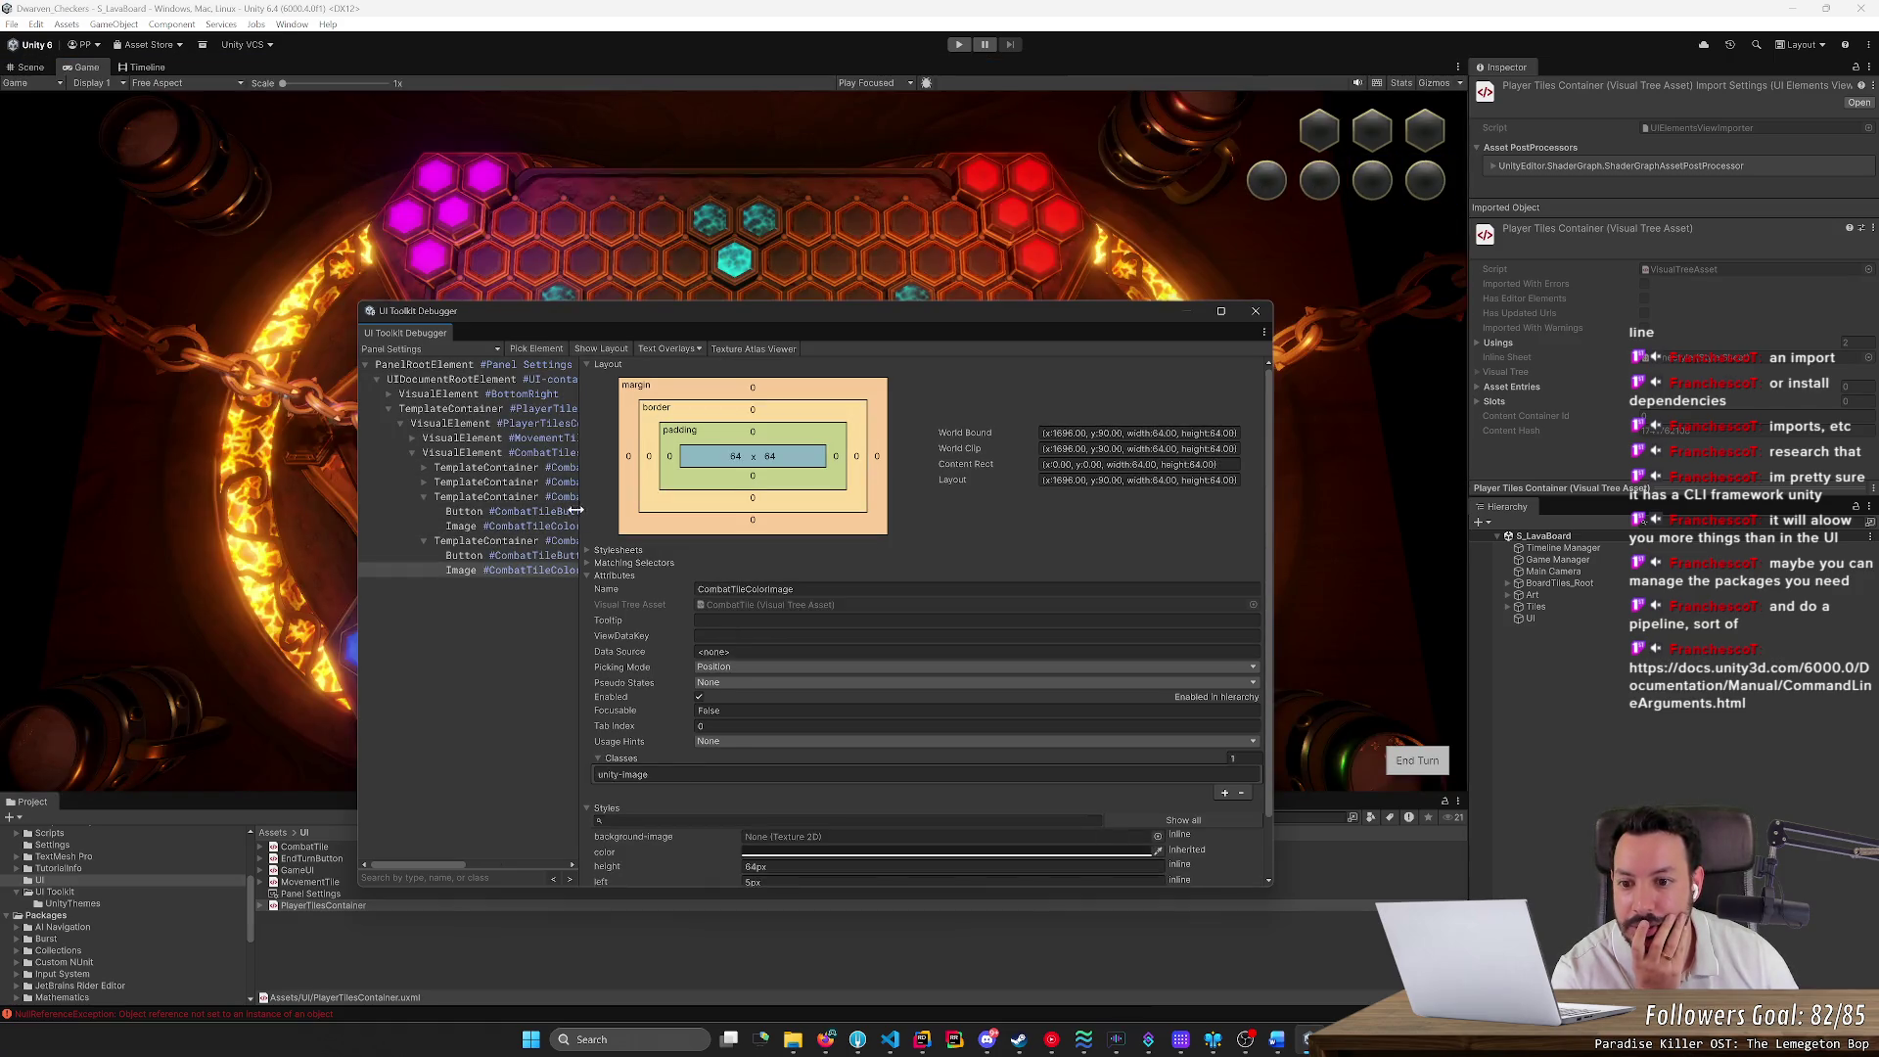
Inspect the PlayerTilesContainer, CombatTile, CombatTileButton and CombatTilesContainer elements, showing the 288×136 layout
drag(580, 503, 828, 502)
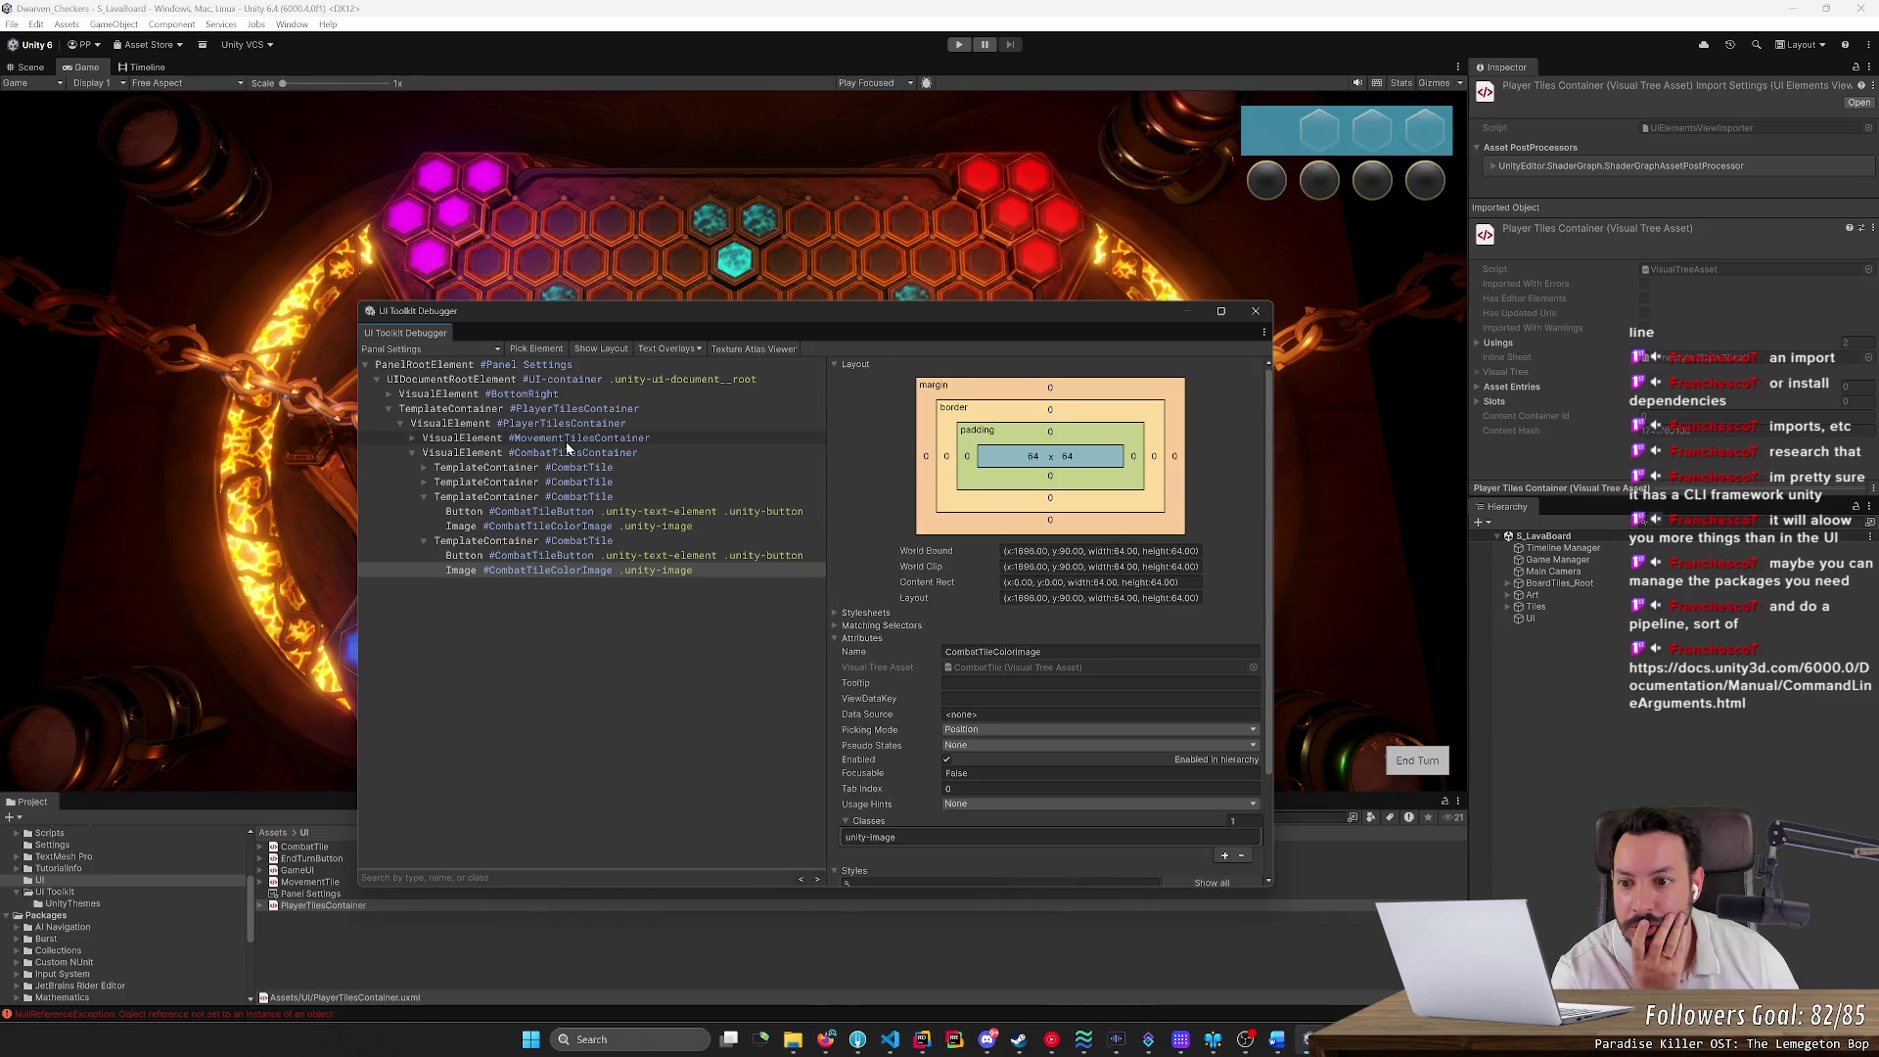
click(566, 410)
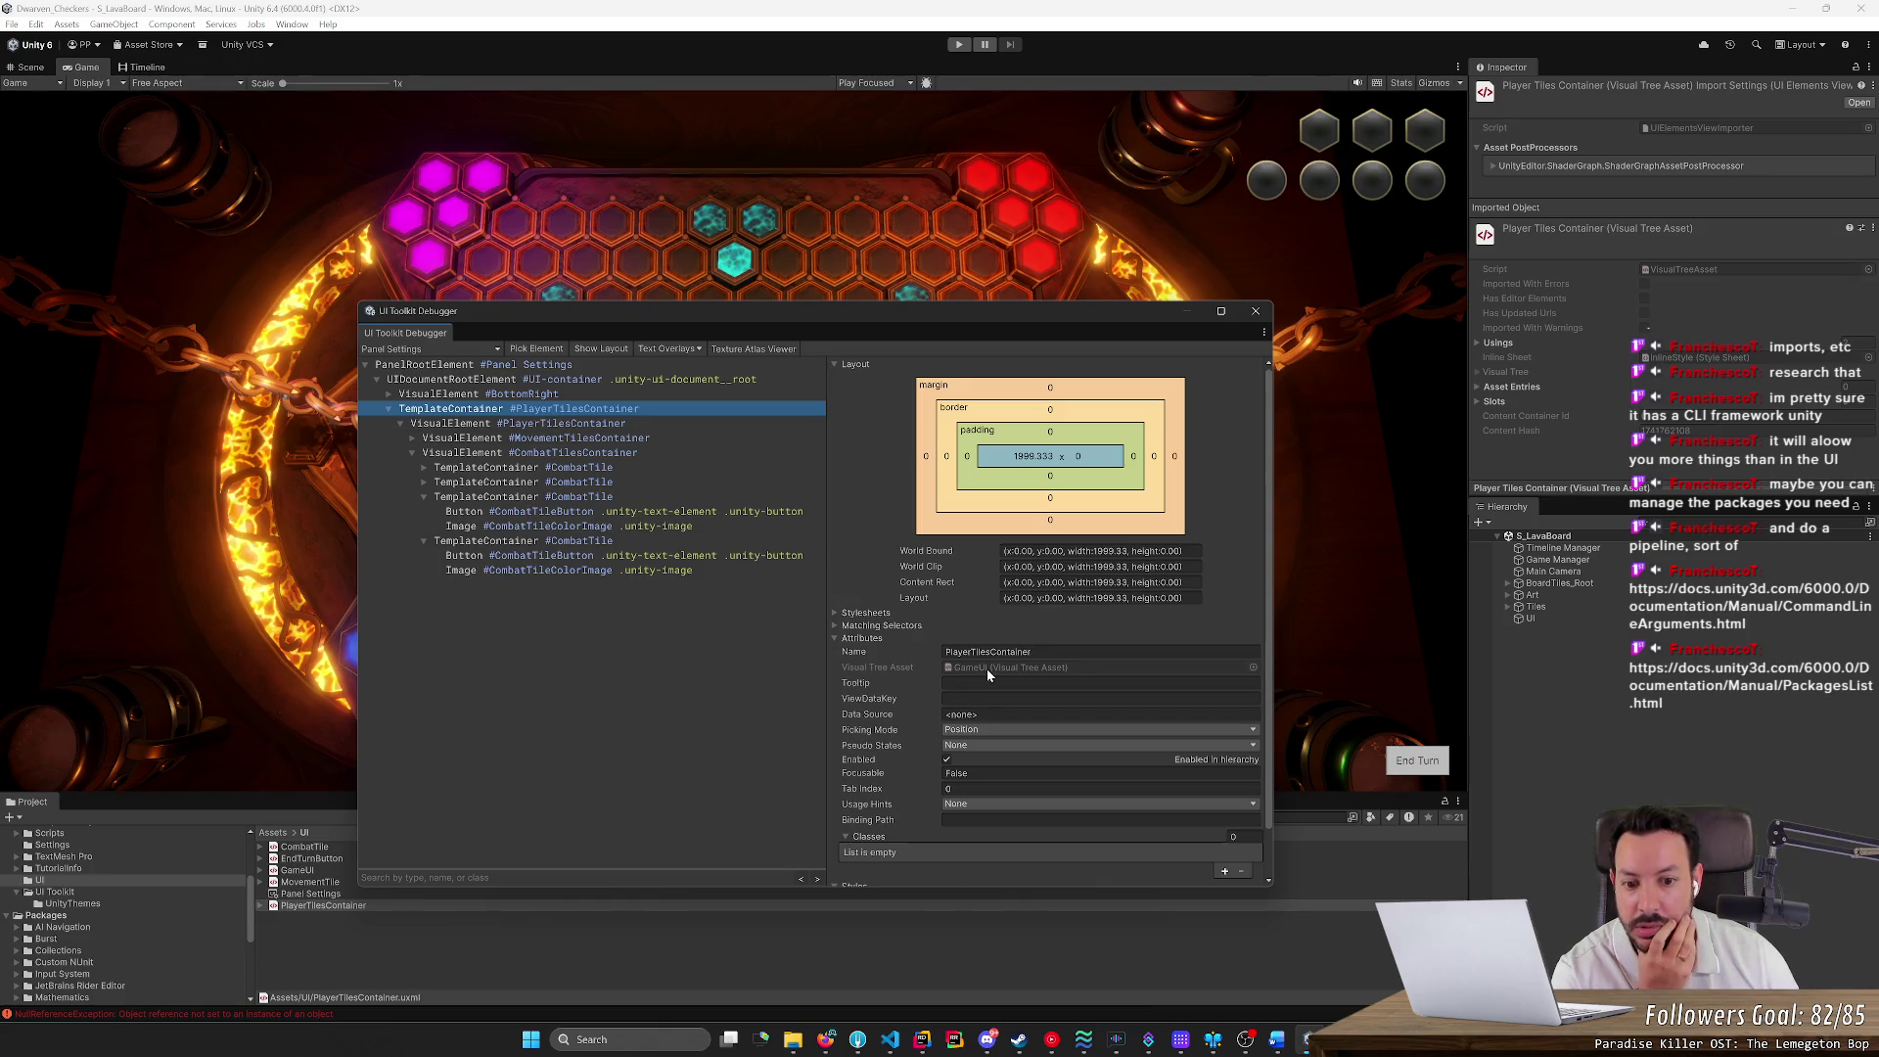
click(494, 425)
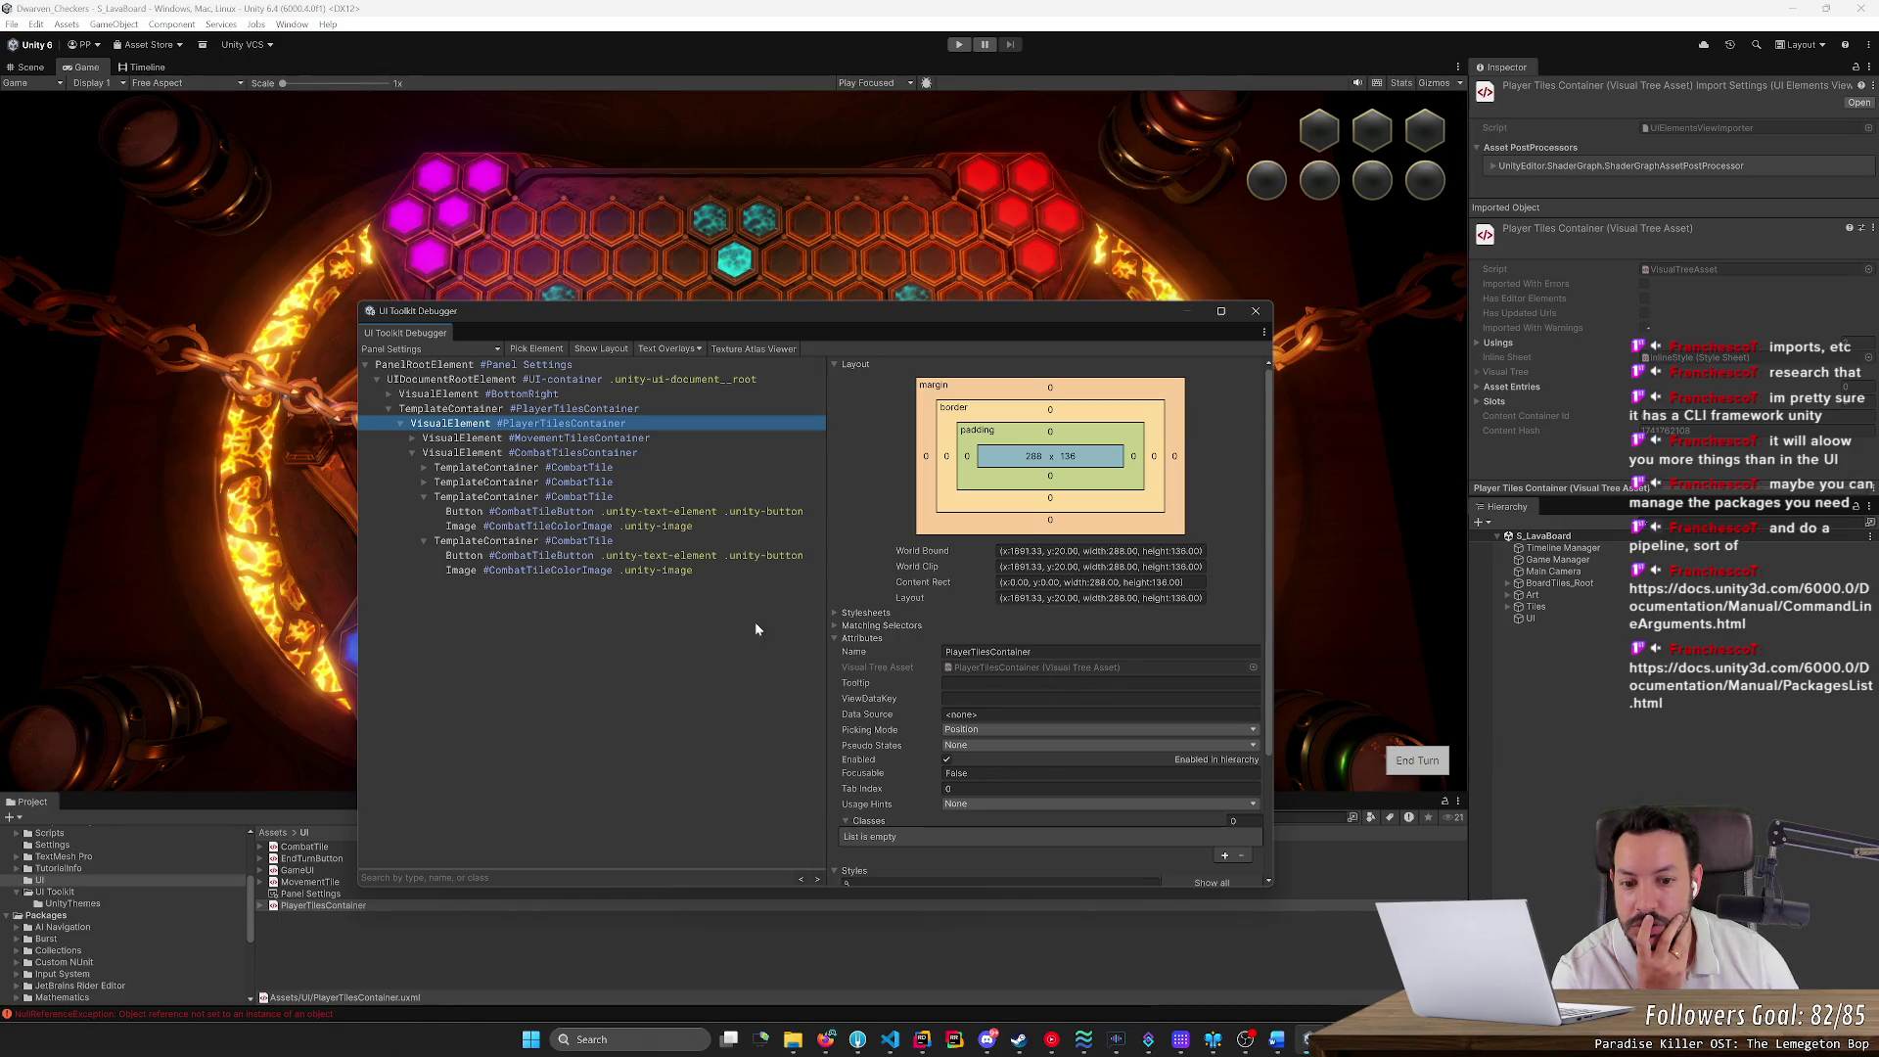
click(537, 469)
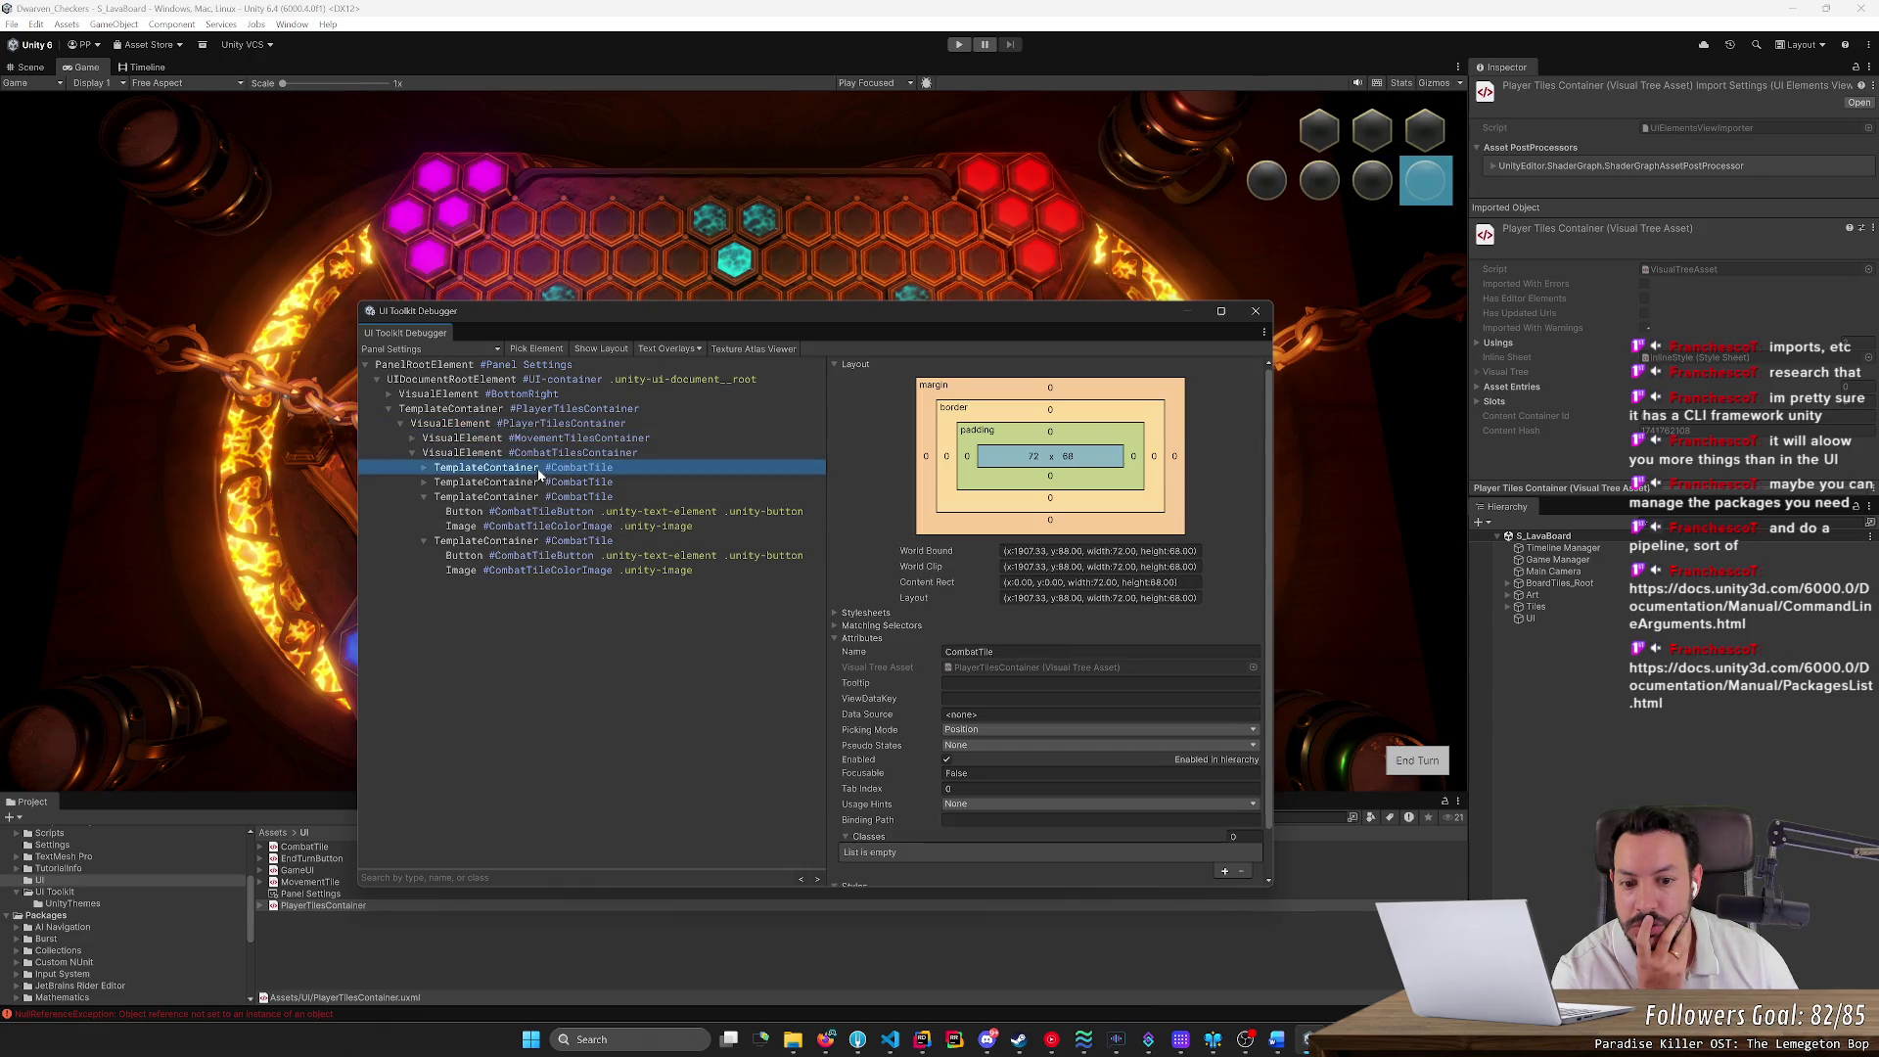
click(545, 511)
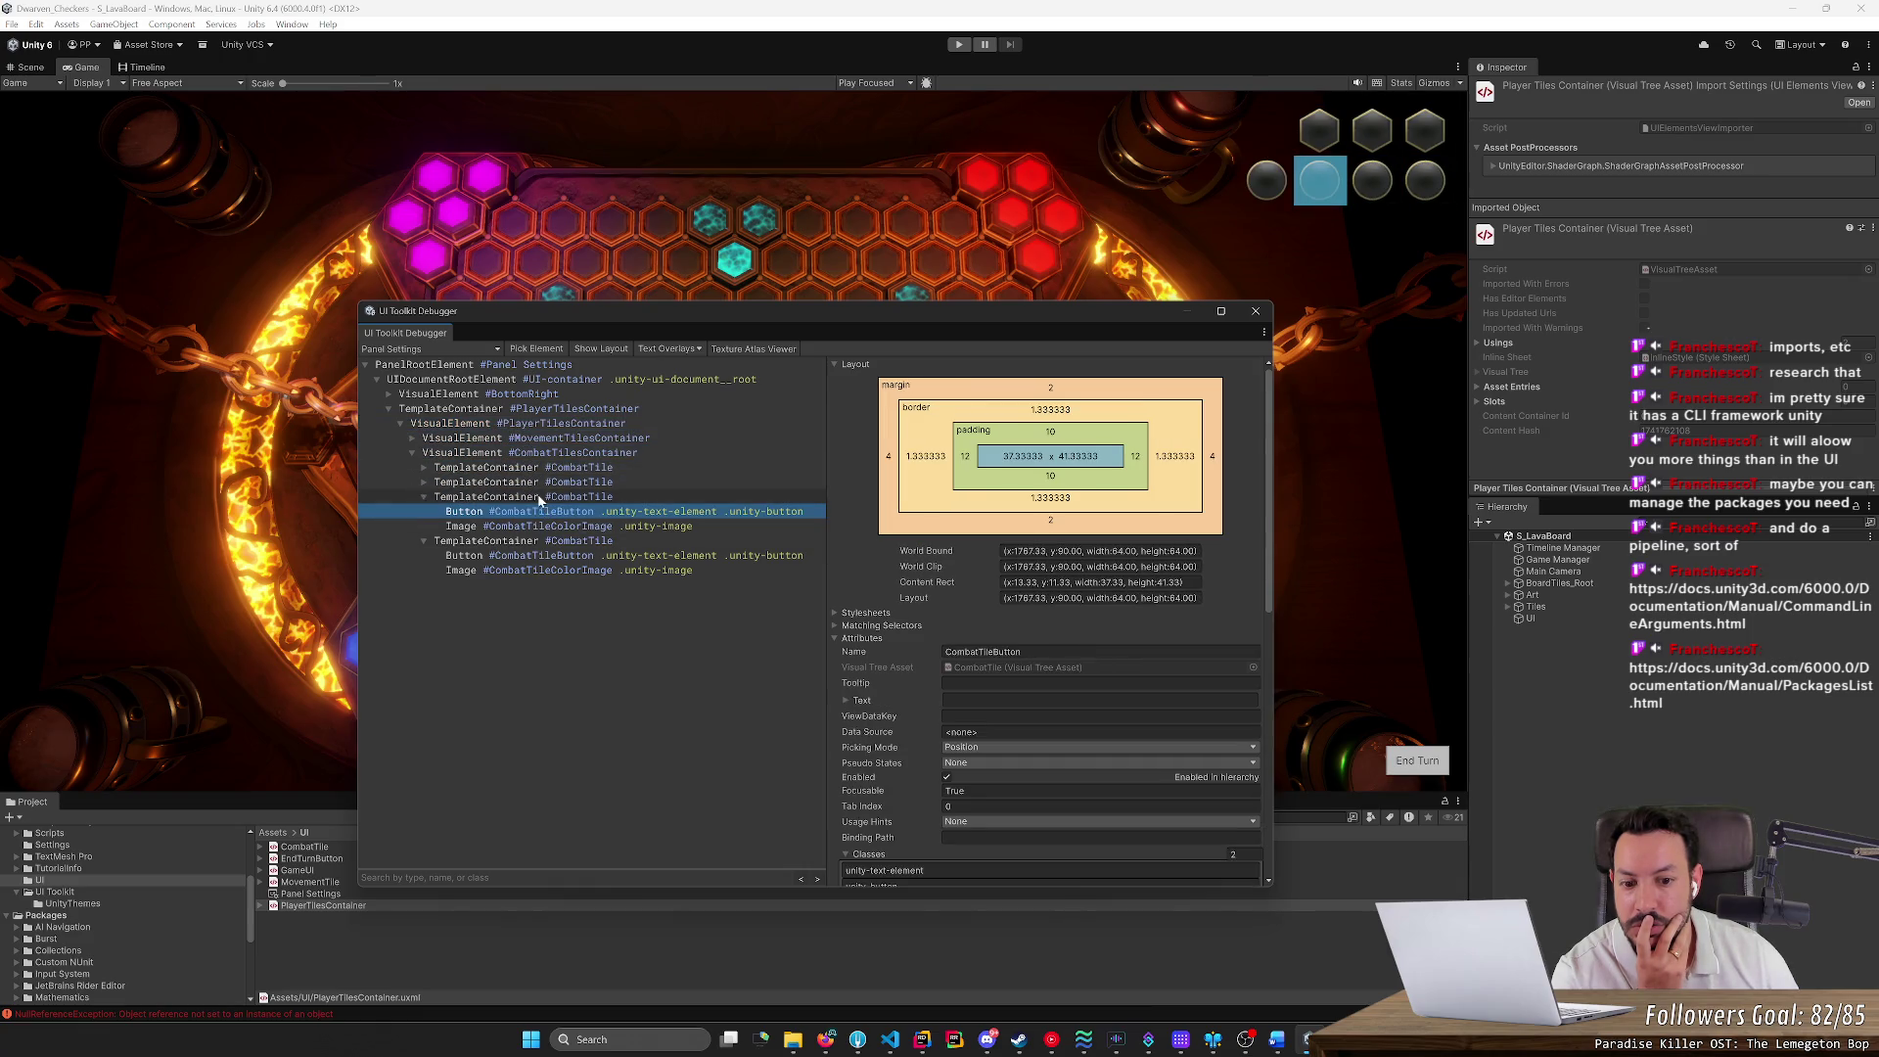
click(576, 453)
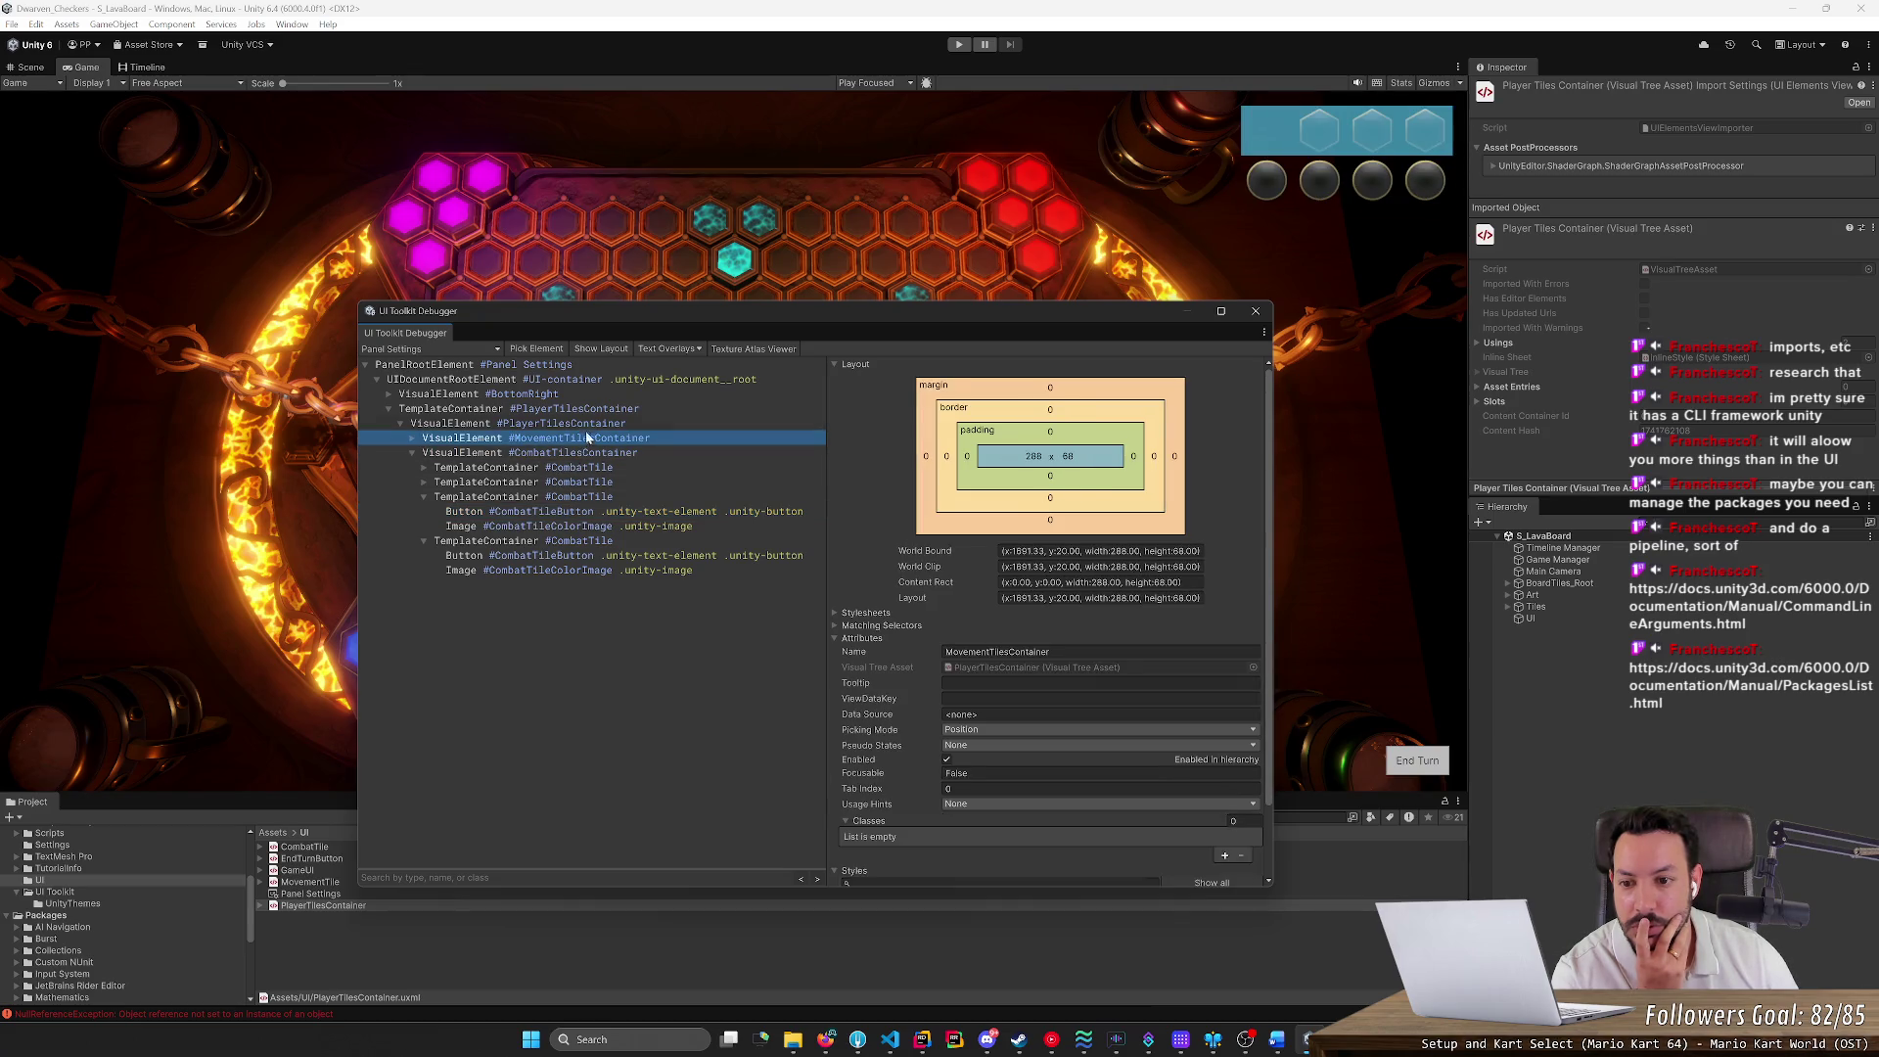
click(590, 423)
click(595, 410)
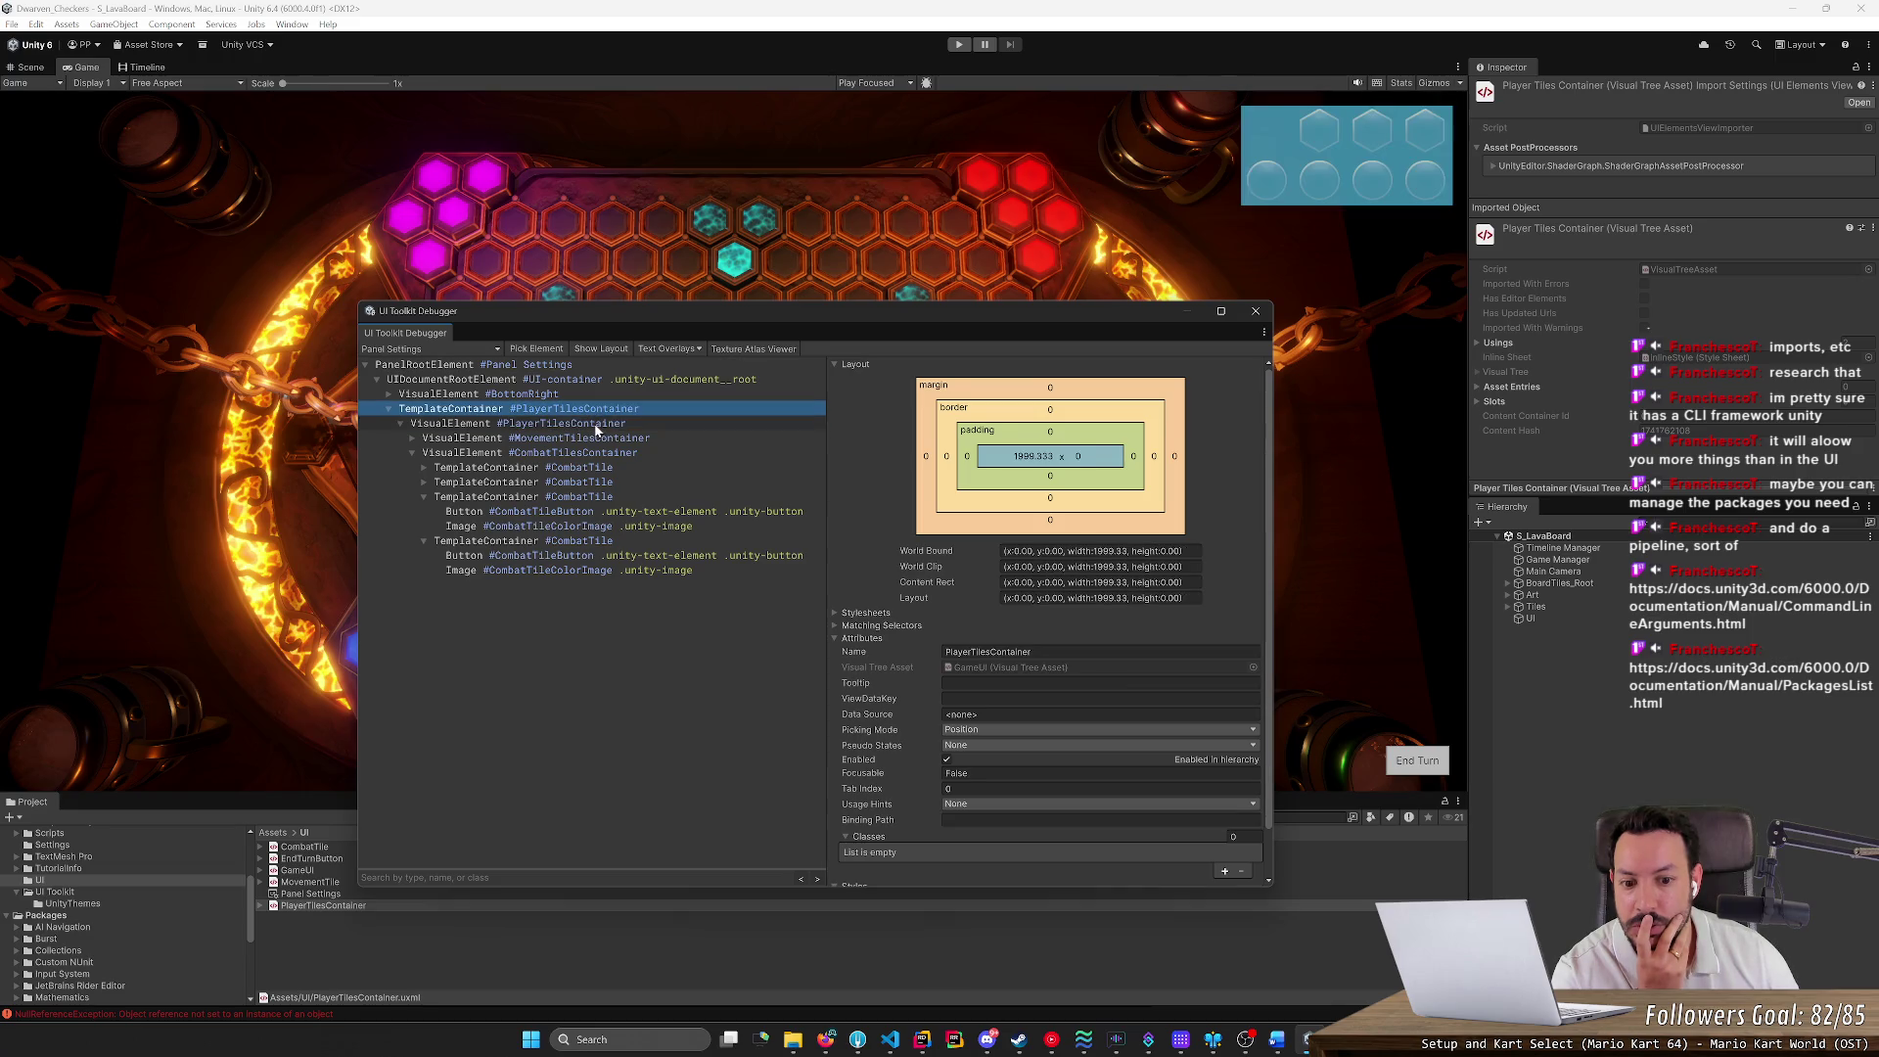
click(595, 424)
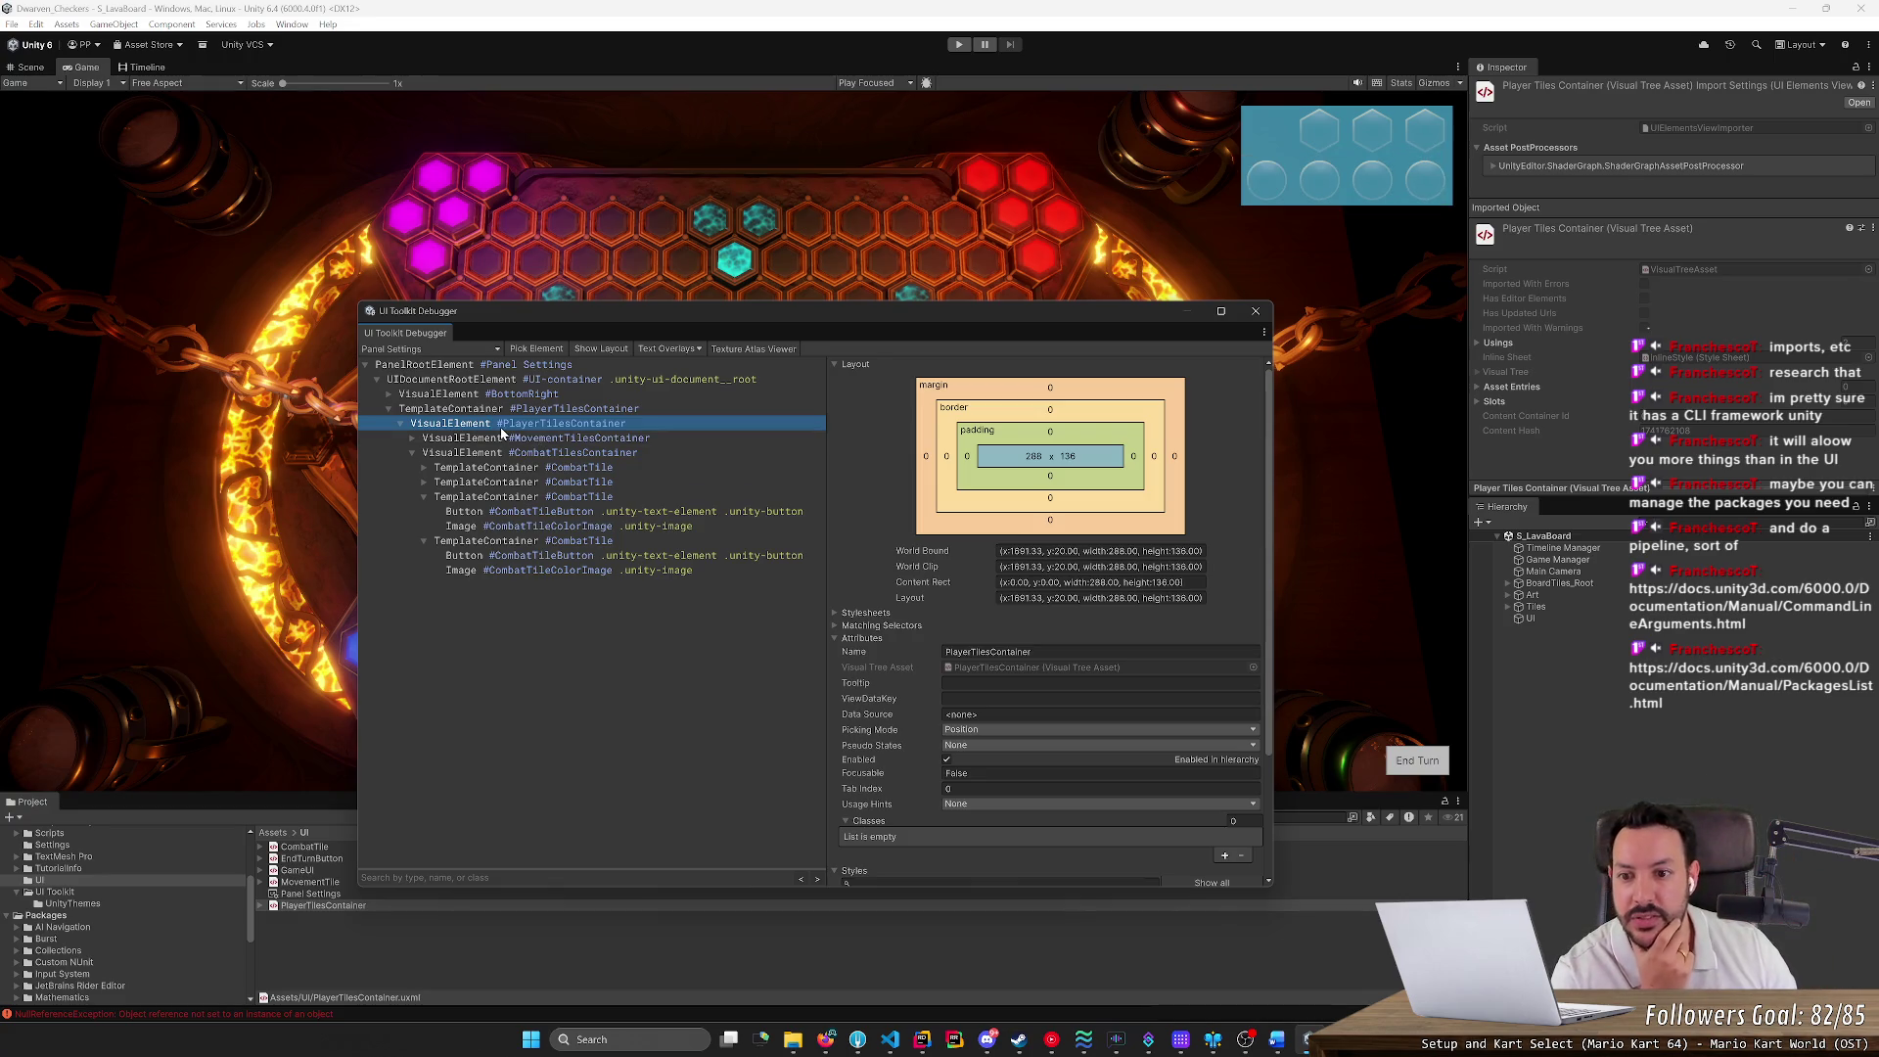
scroll(1267, 515, down, 1)
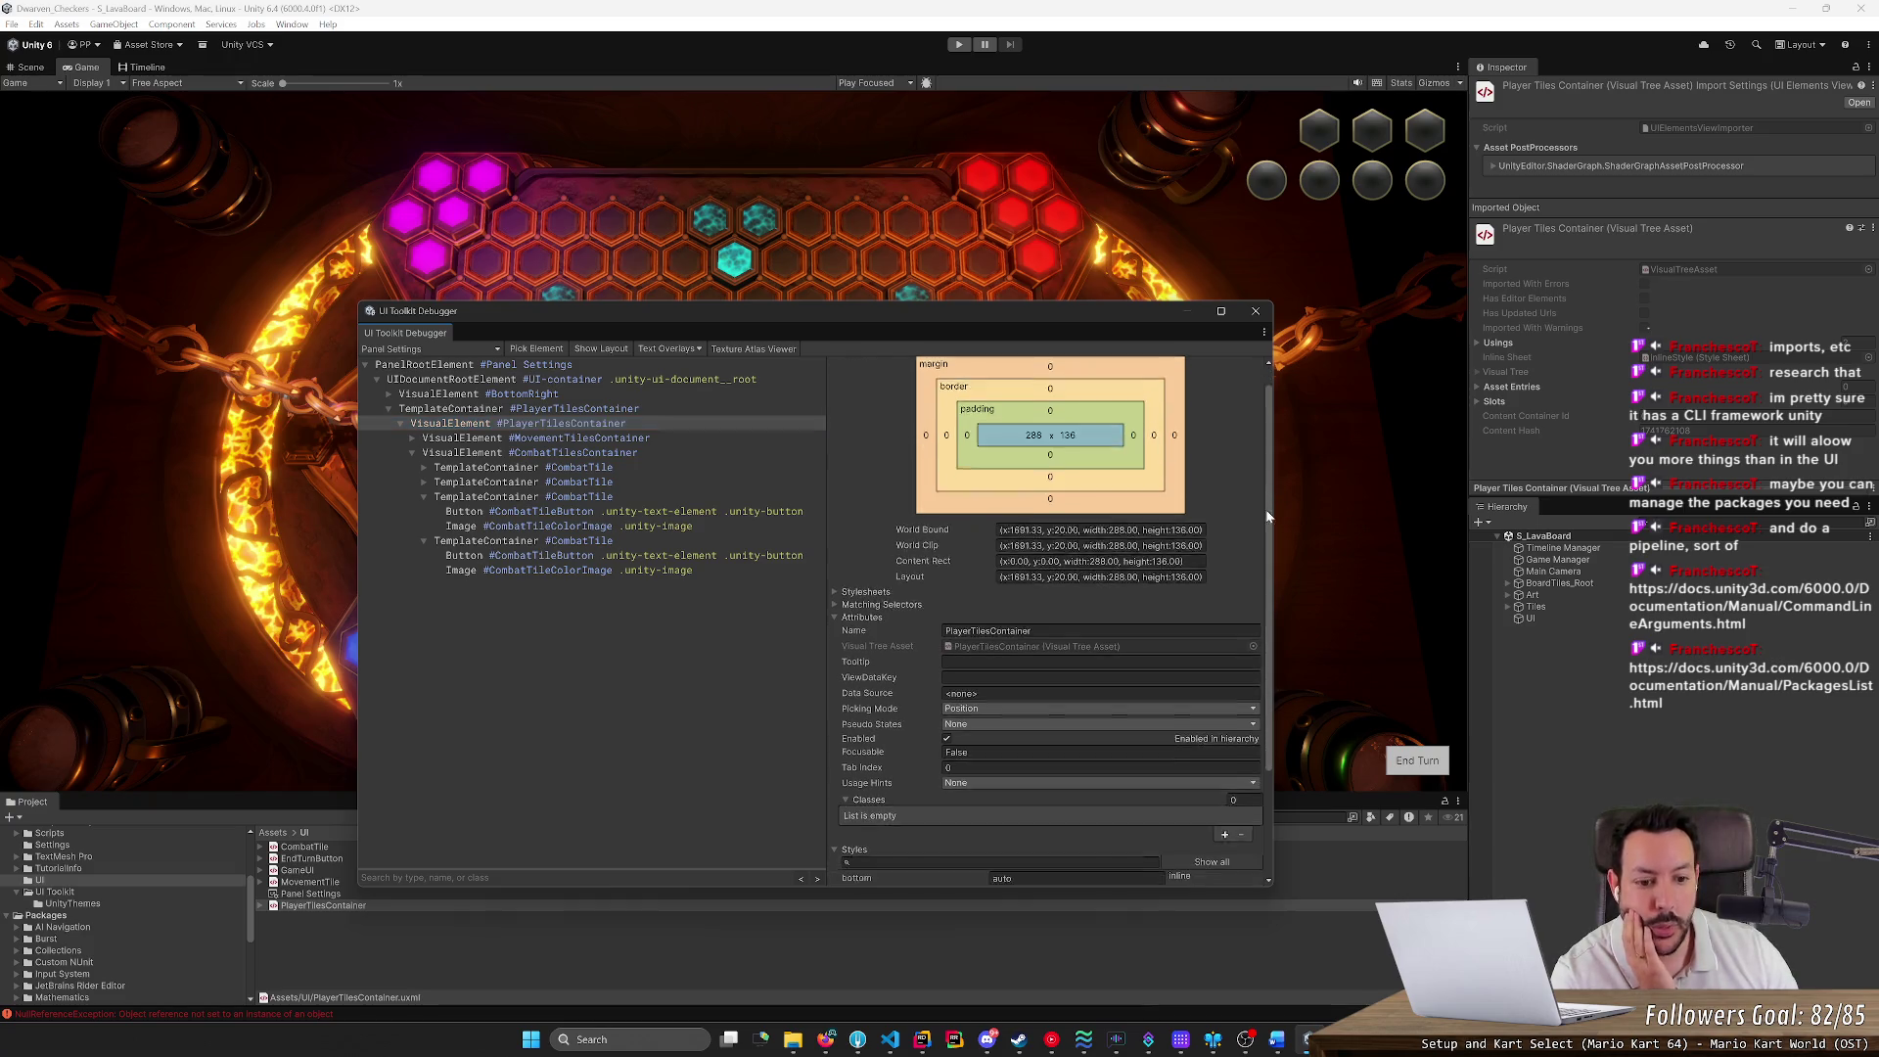
scroll(1267, 516, down, 3)
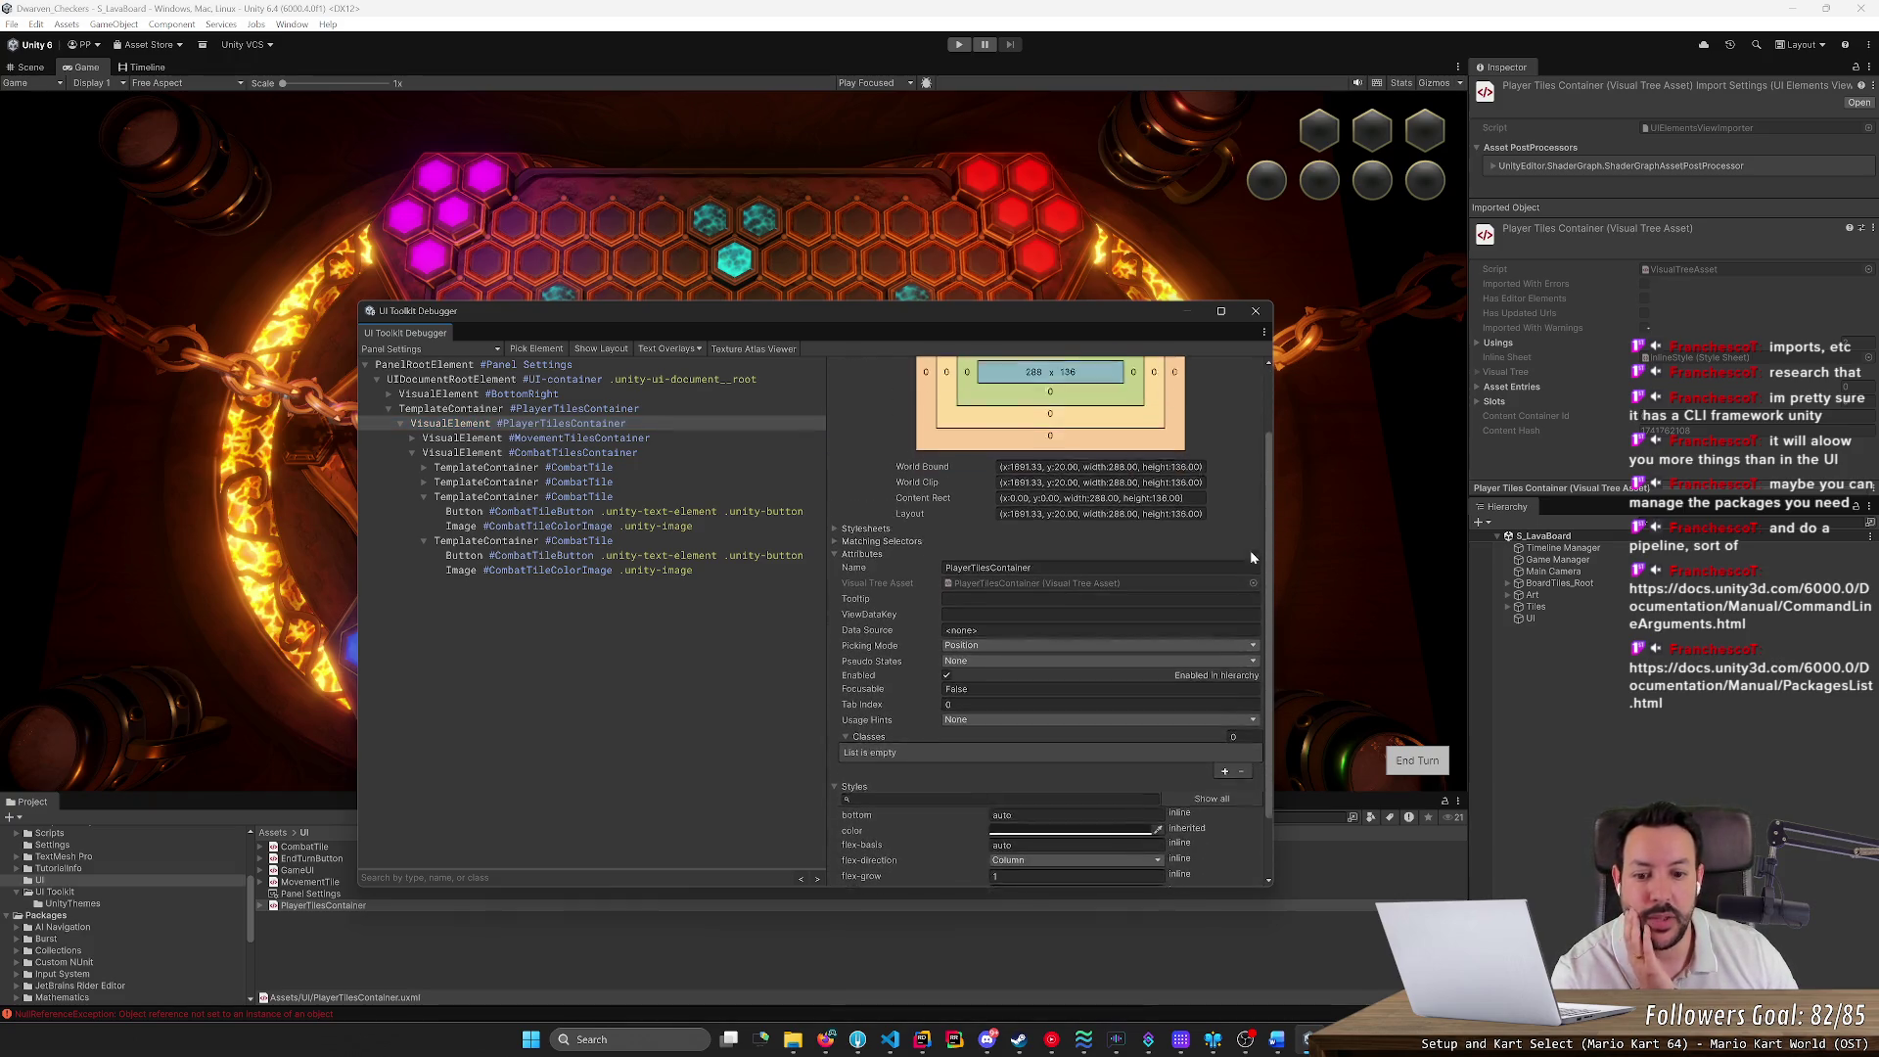
scroll(1250, 557, up, 4)
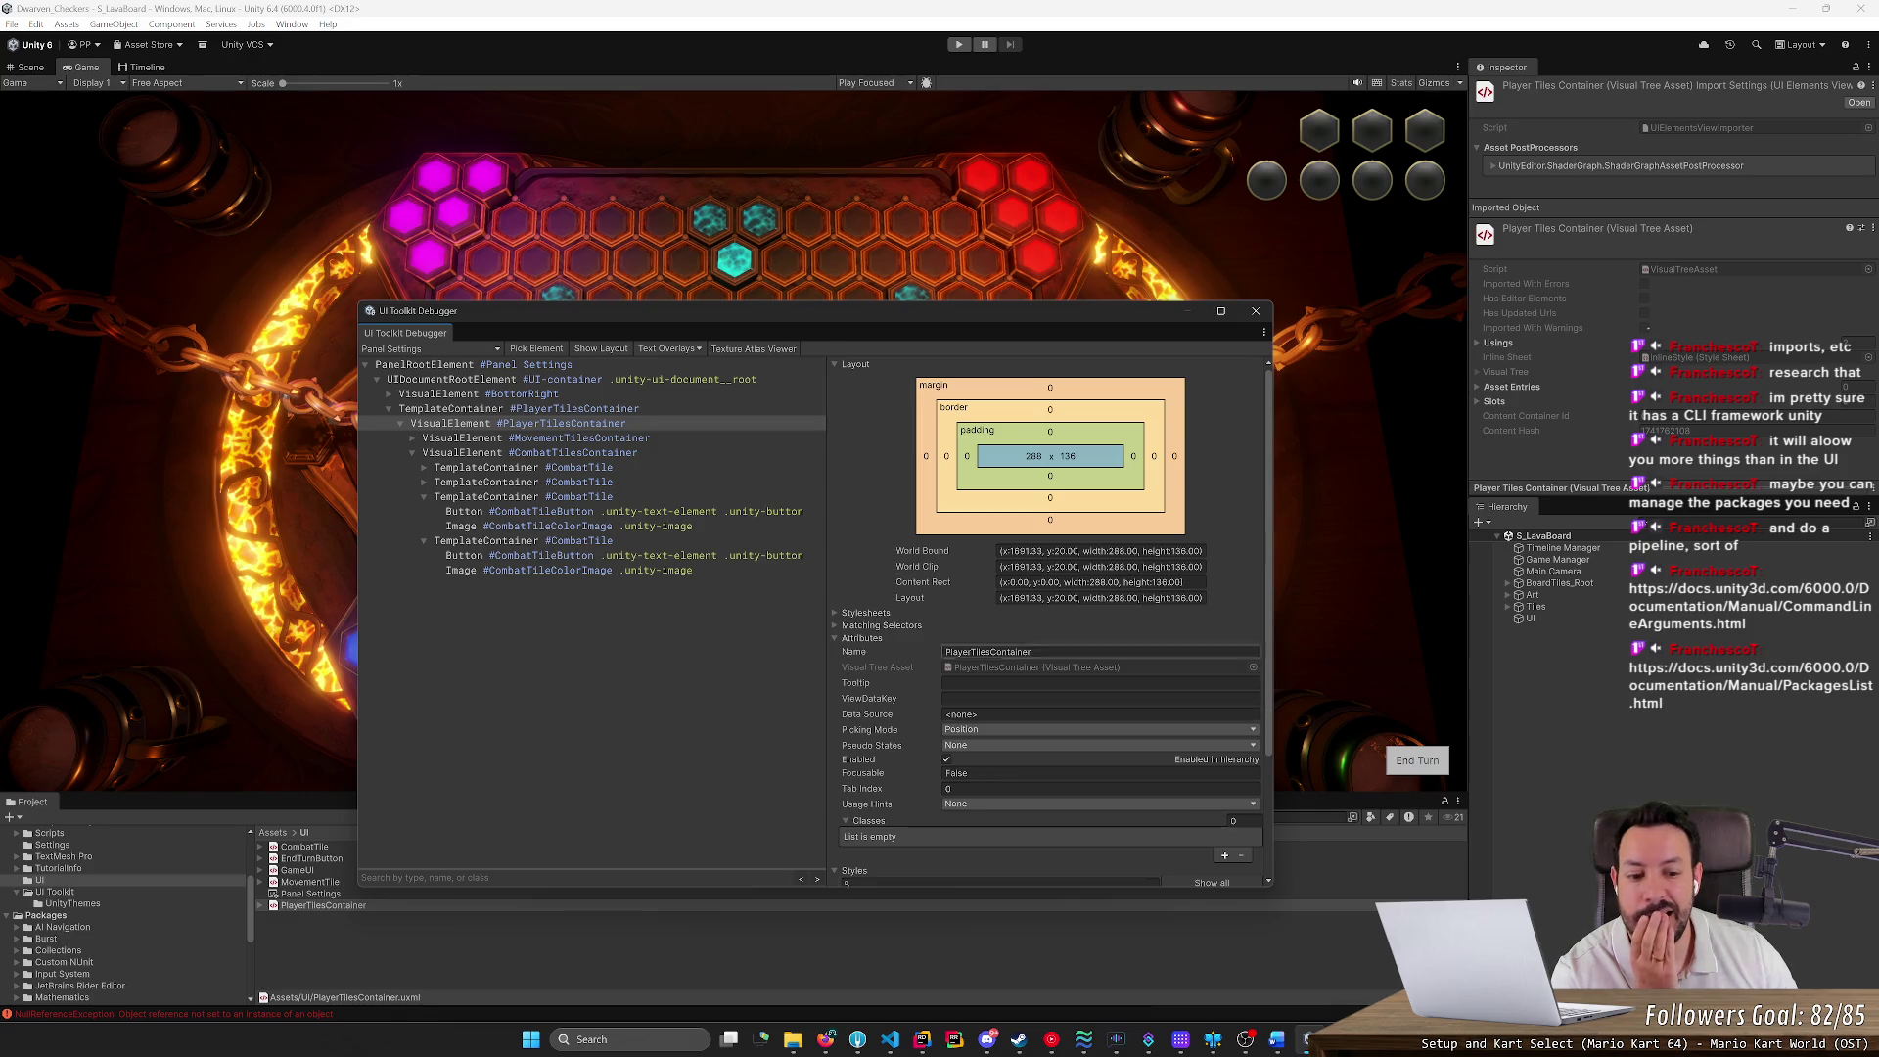
Add a new class to PlayerTilesContainer, delete it again, and close the debugger
click(1224, 855)
click(865, 837)
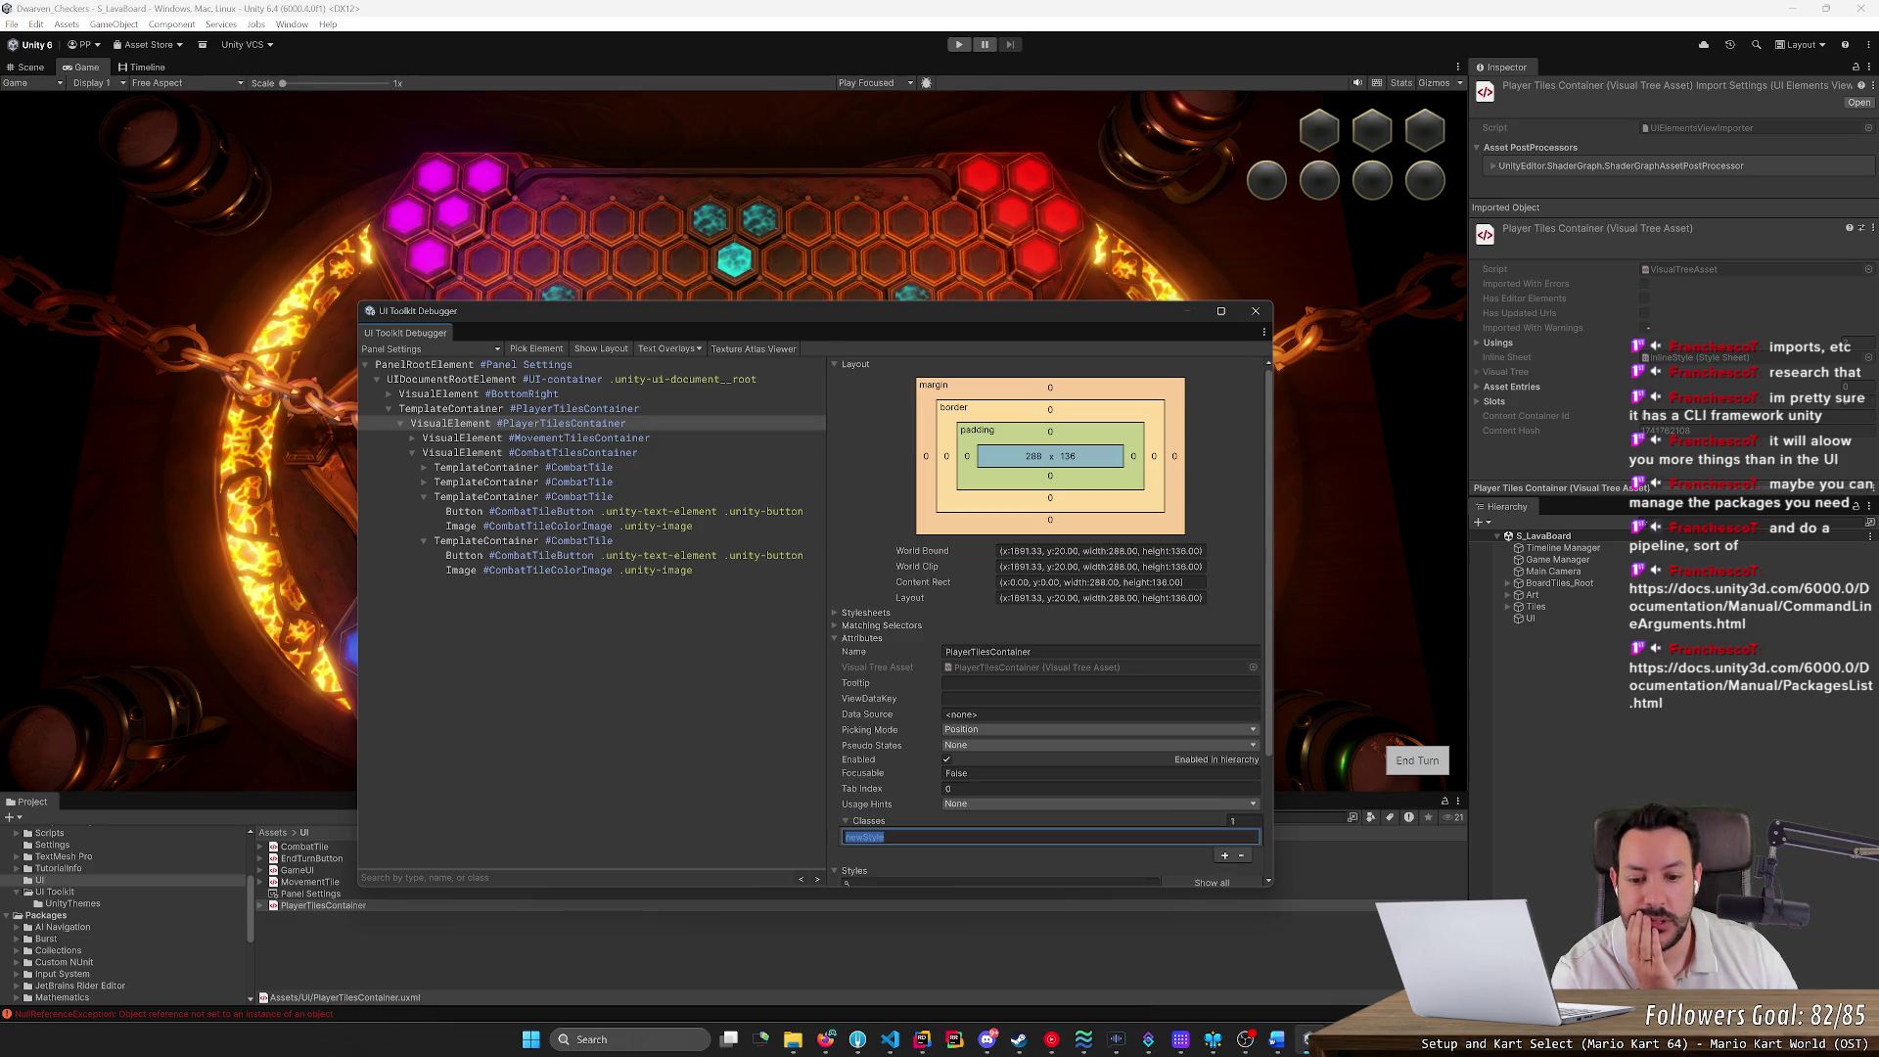
key(BackSpace)
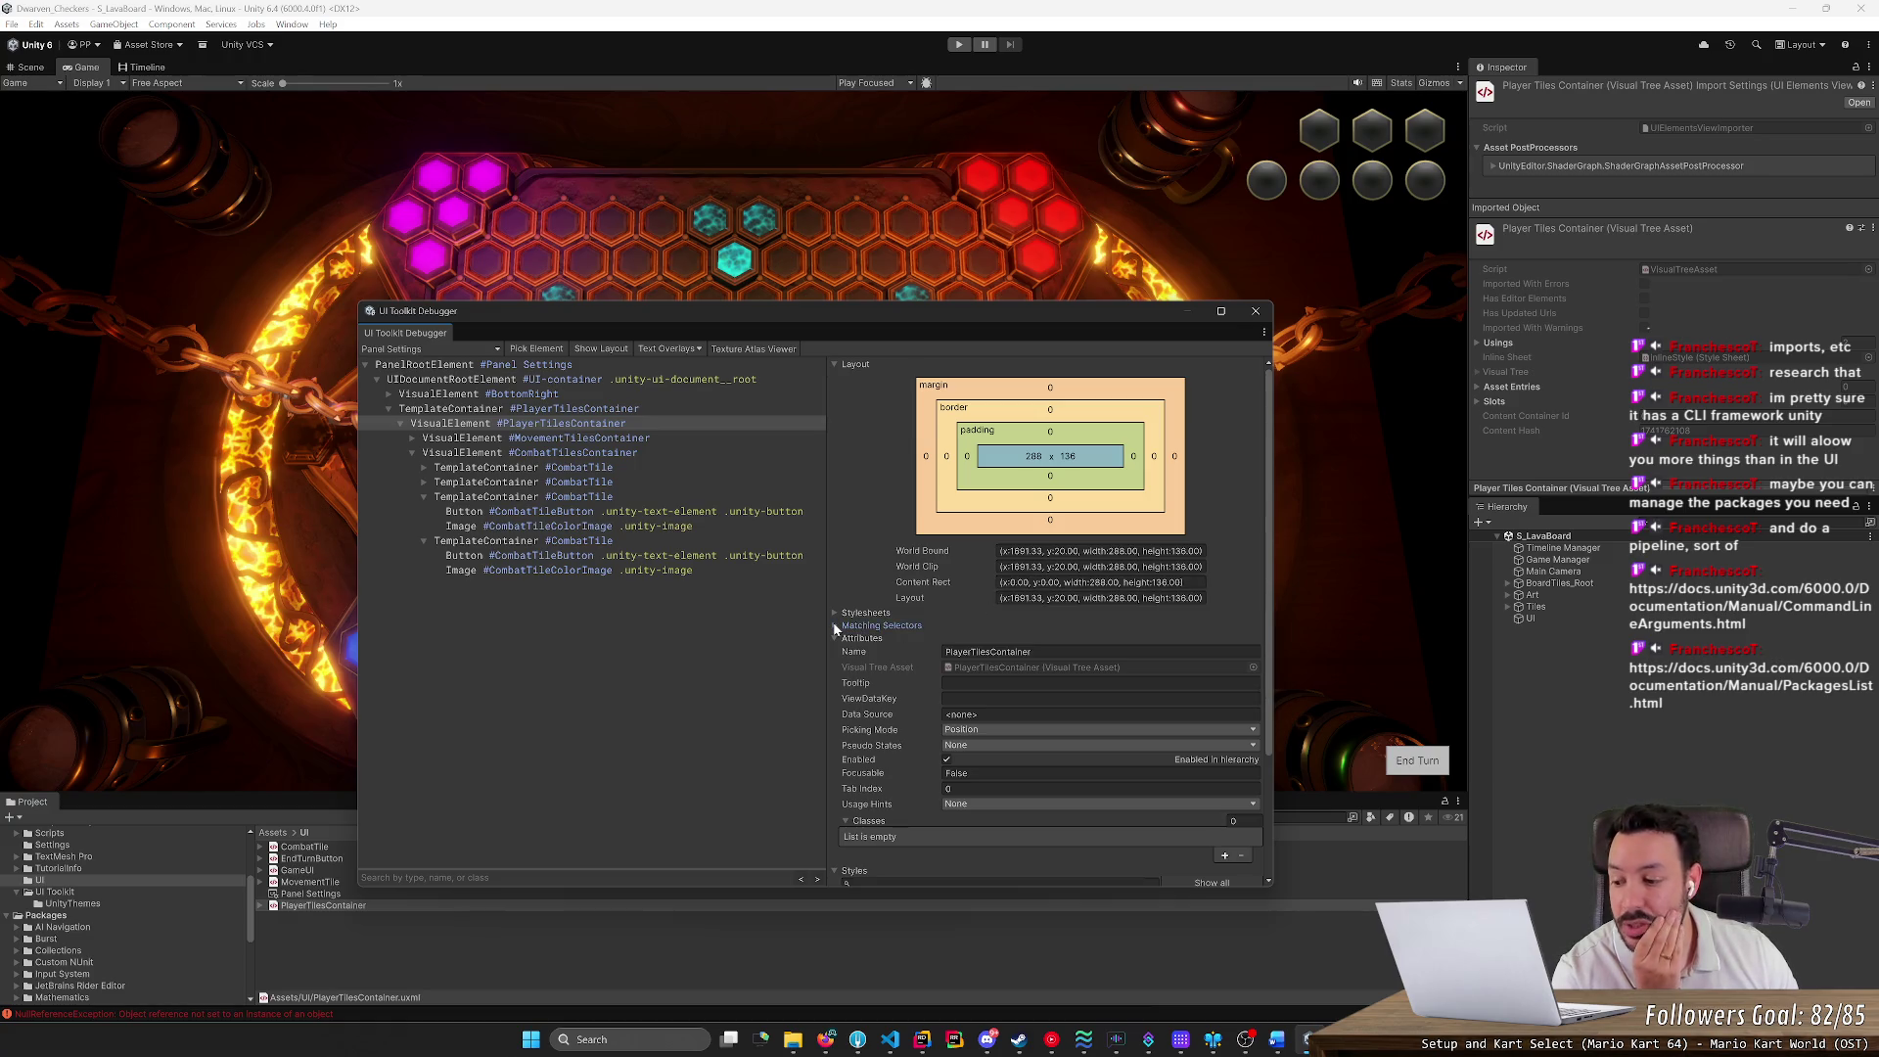
click(1258, 312)
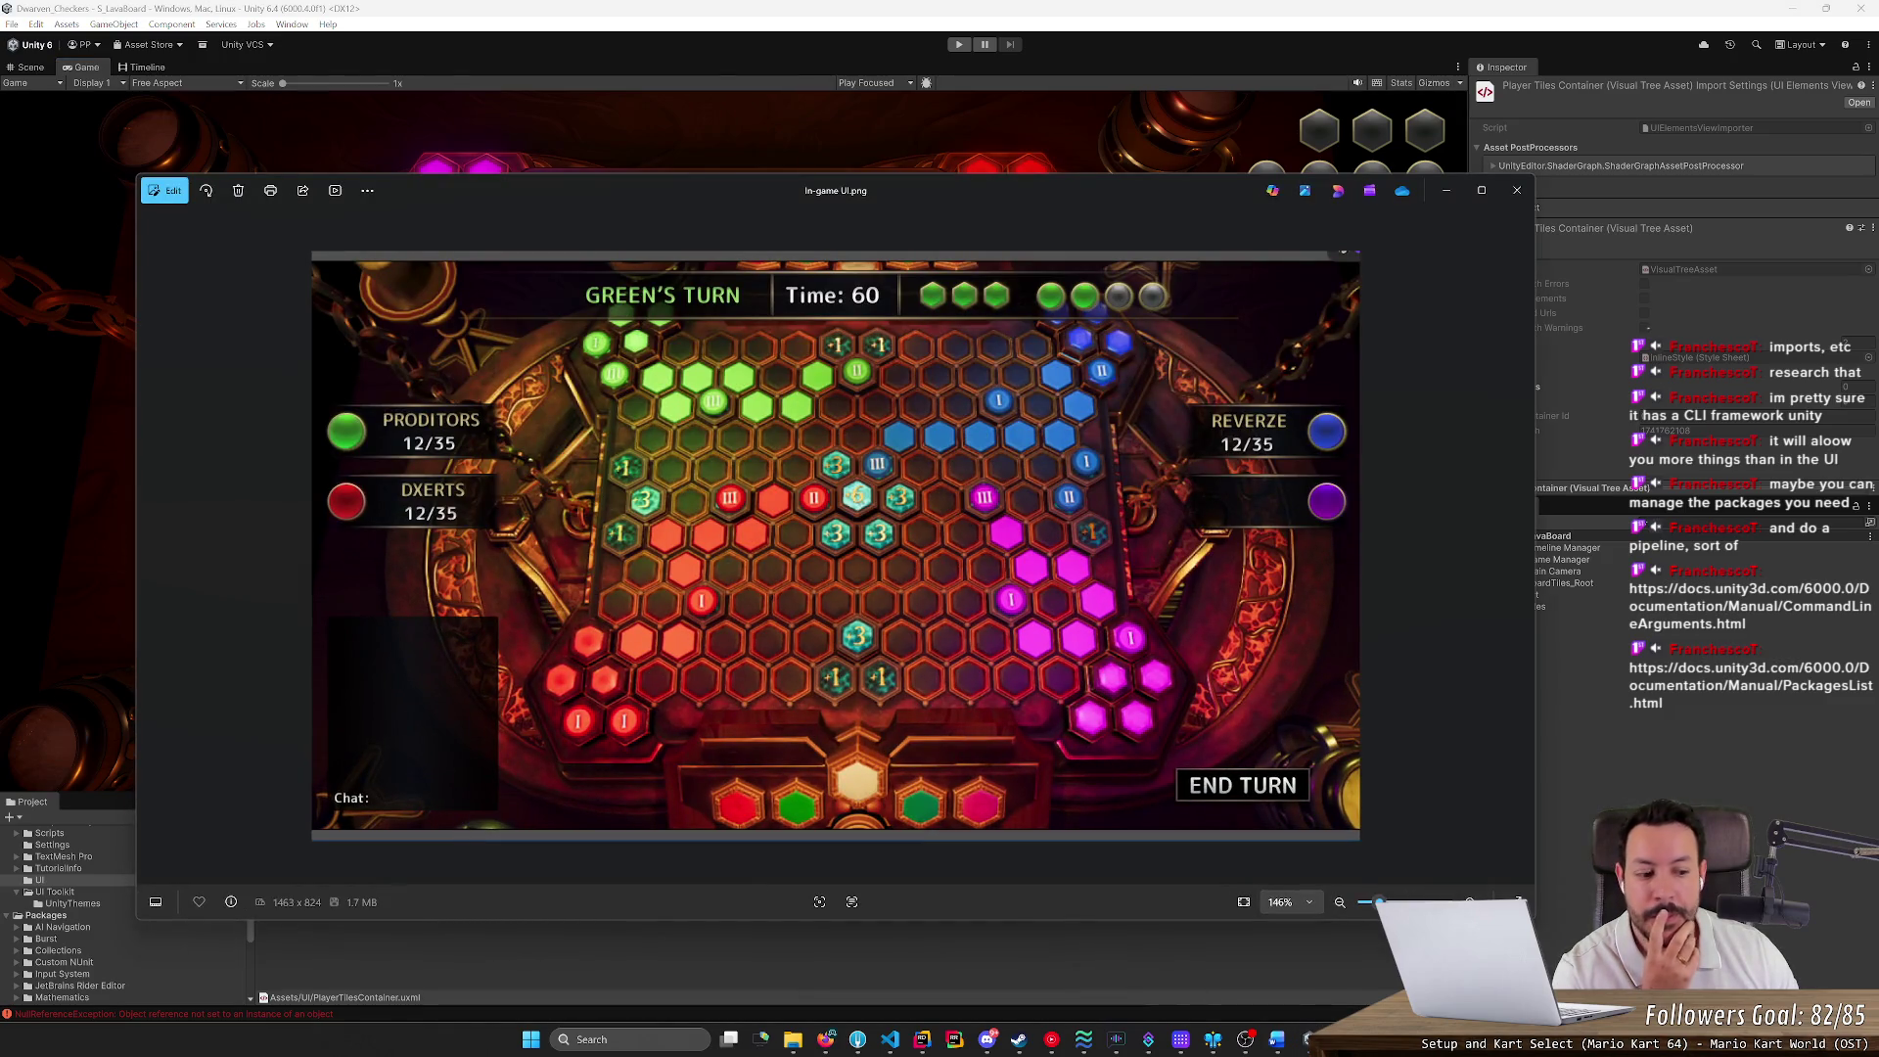
Close the Photos window showing In-game UI.png from the taskbar
right_click(1341, 1040)
click(1271, 989)
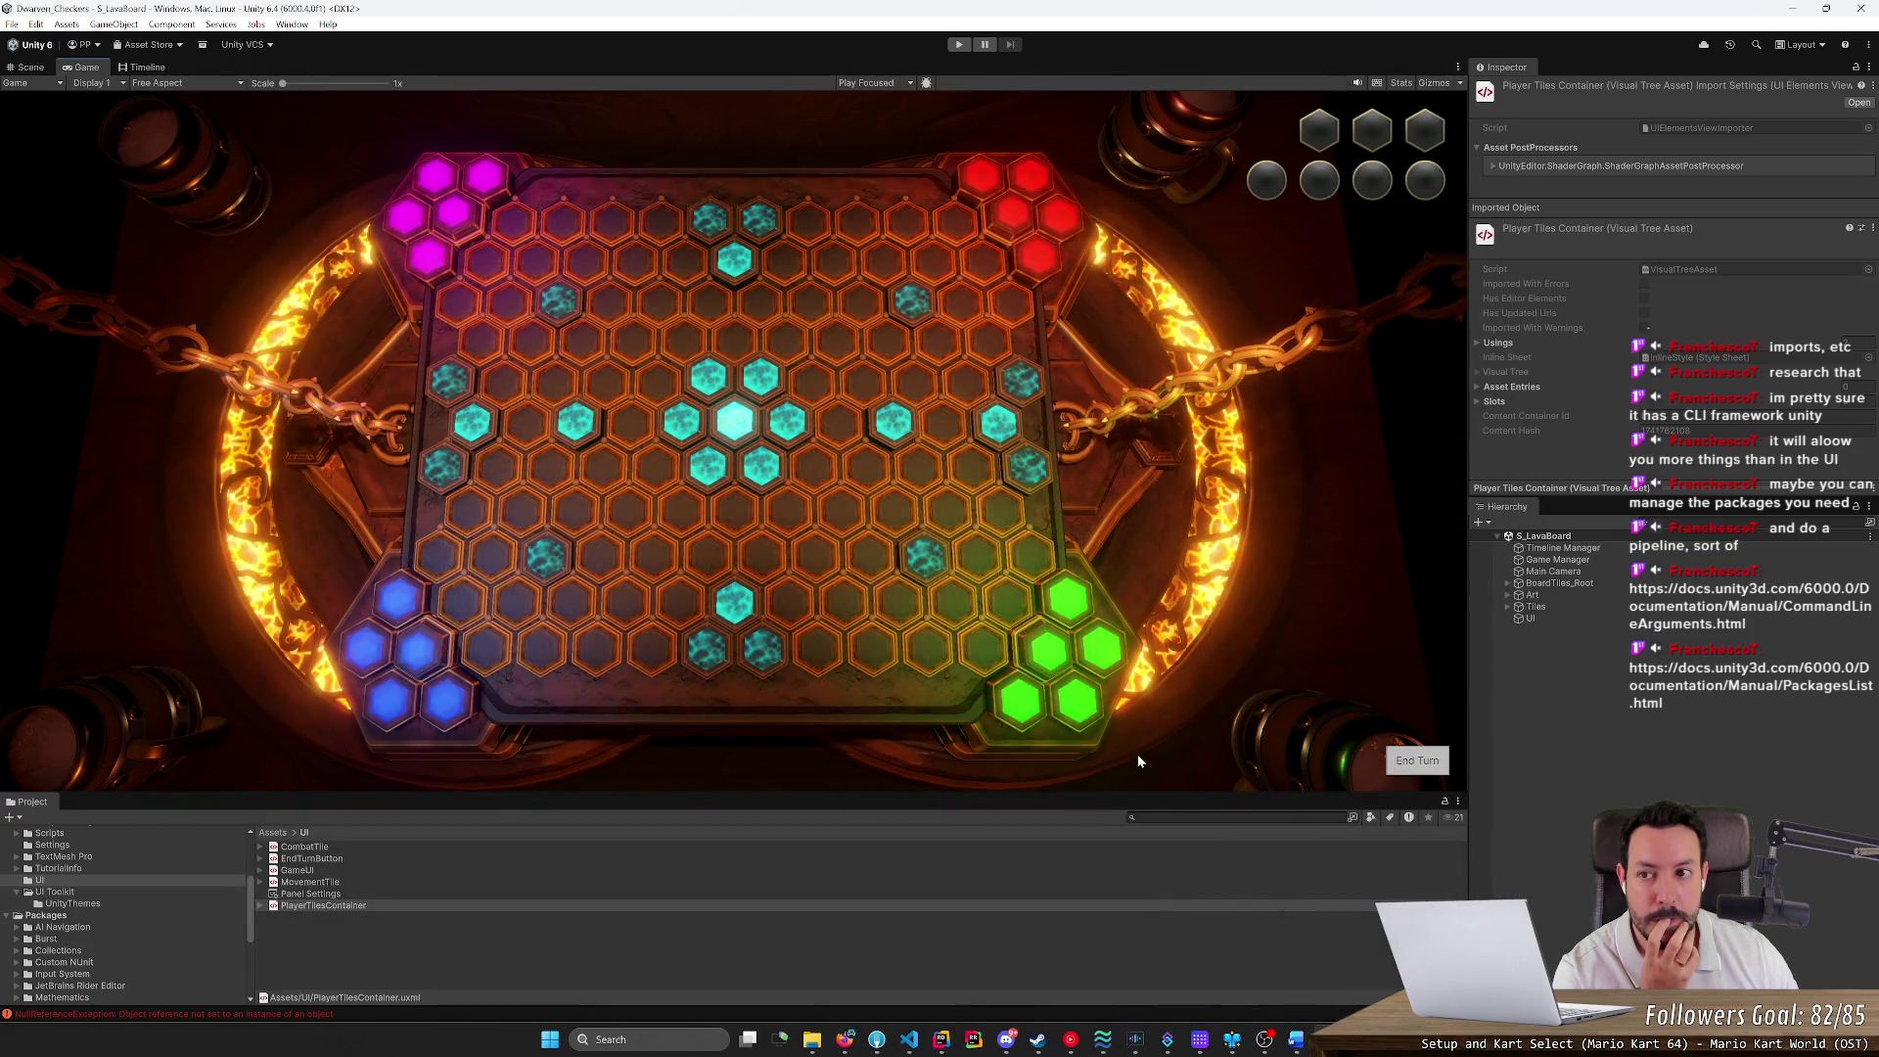
Bring Rider forward and move it higher, then open PlayerTilesContainer.uxml in UI Builder
click(940, 1039)
click(484, 653)
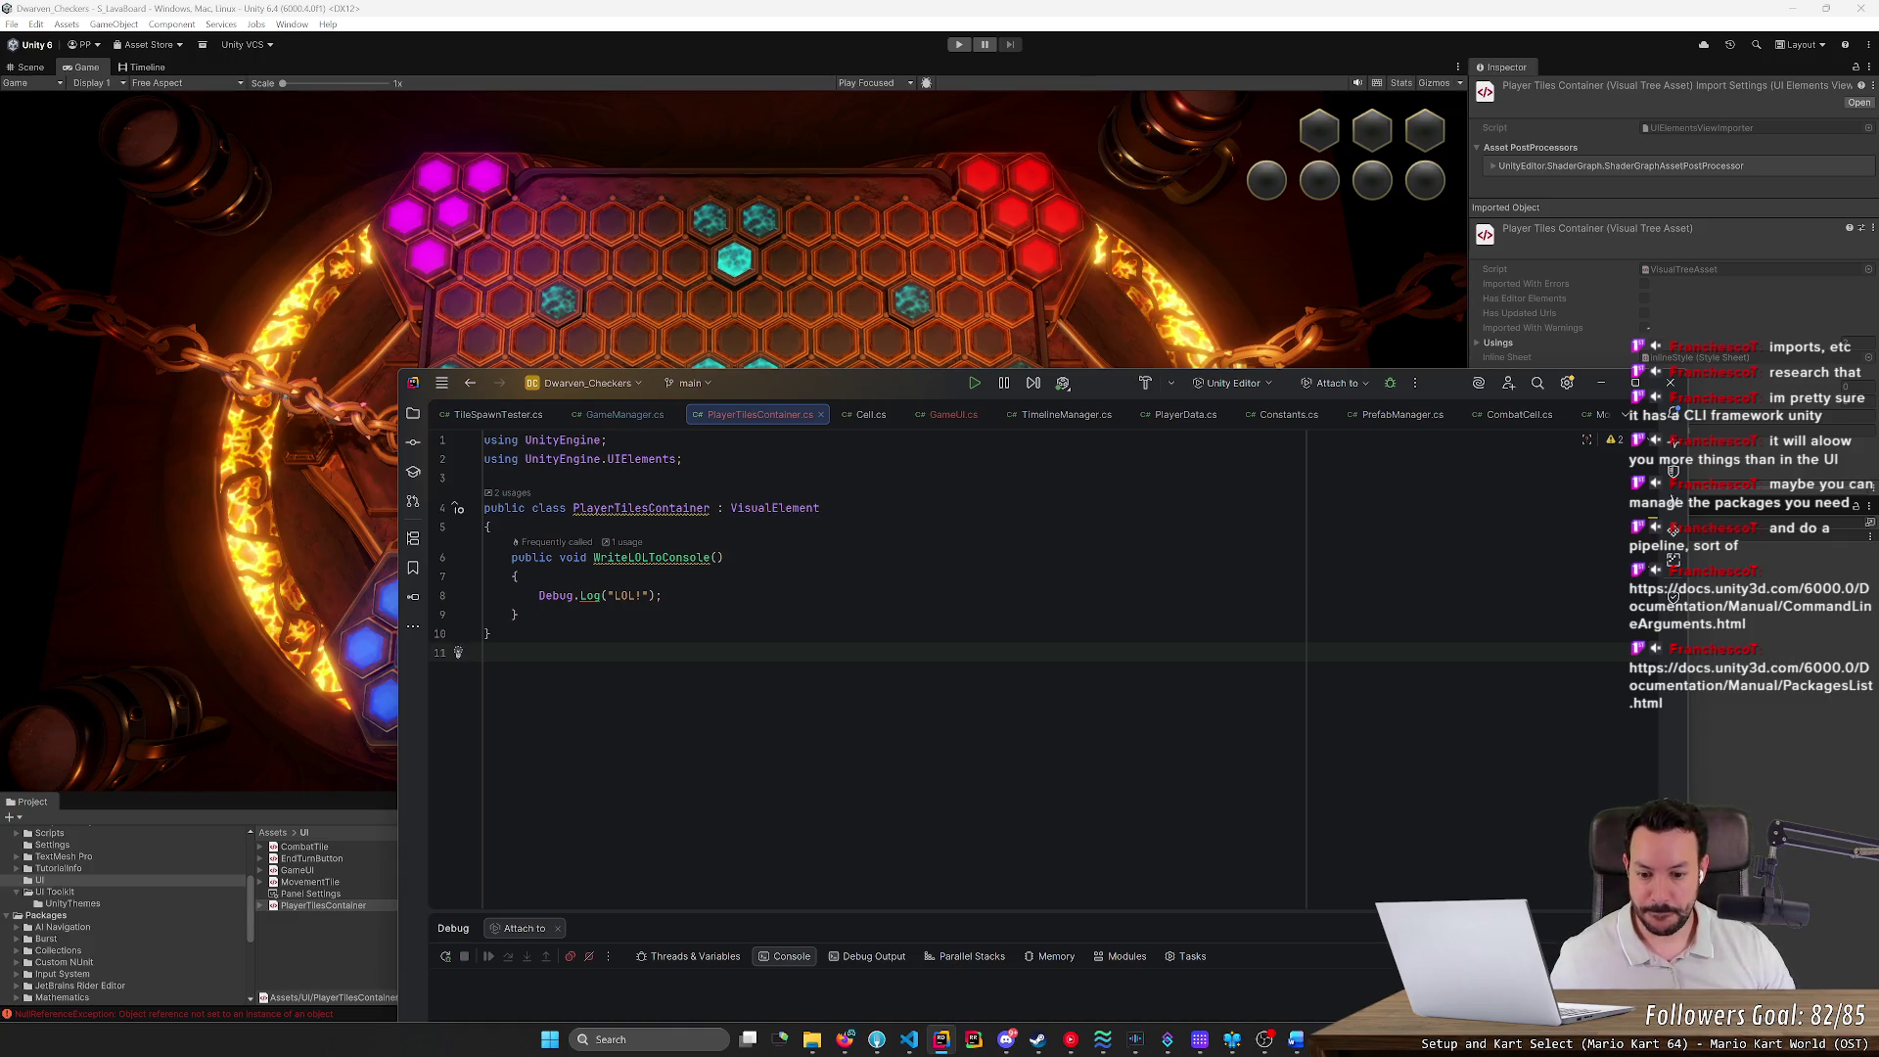
mouse_move(777, 385)
mouse_down()
mouse_move(590, 72)
mouse_move(671, 343)
mouse_move(689, 658)
mouse_move(610, 185)
mouse_up()
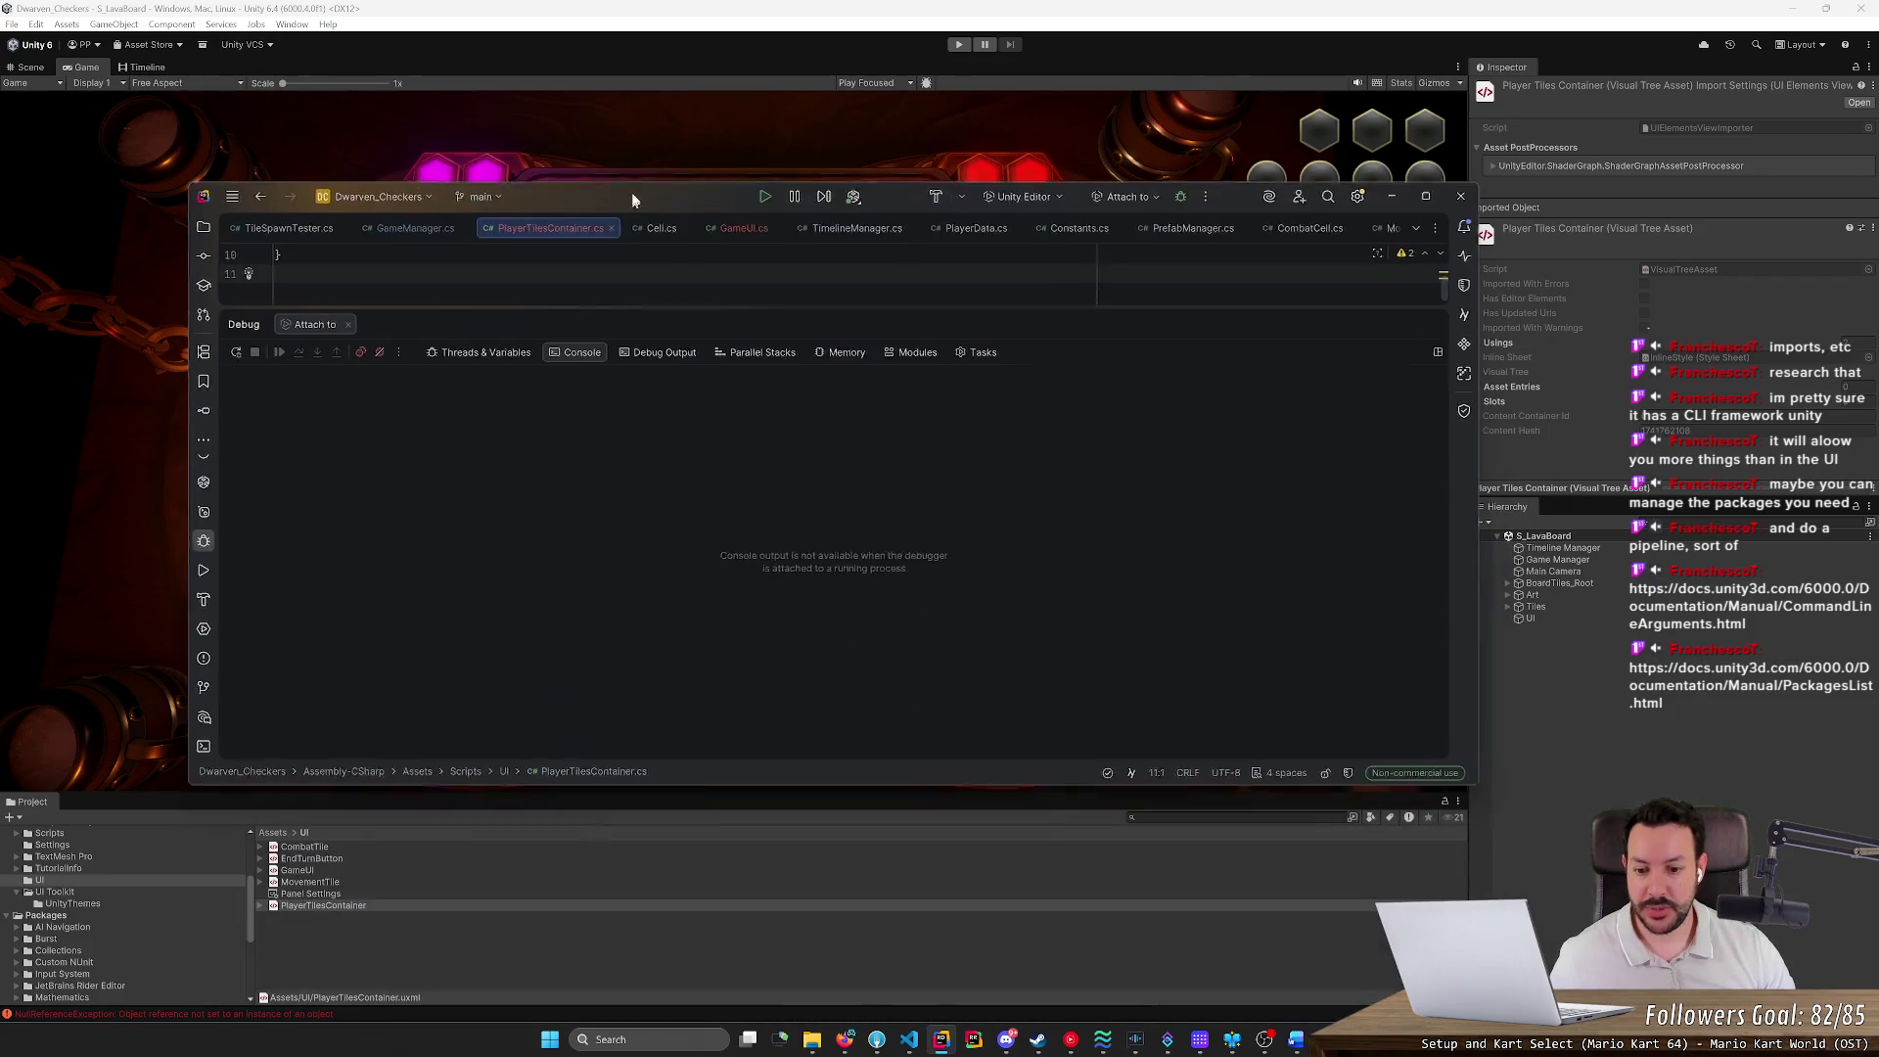
double_click(314, 908)
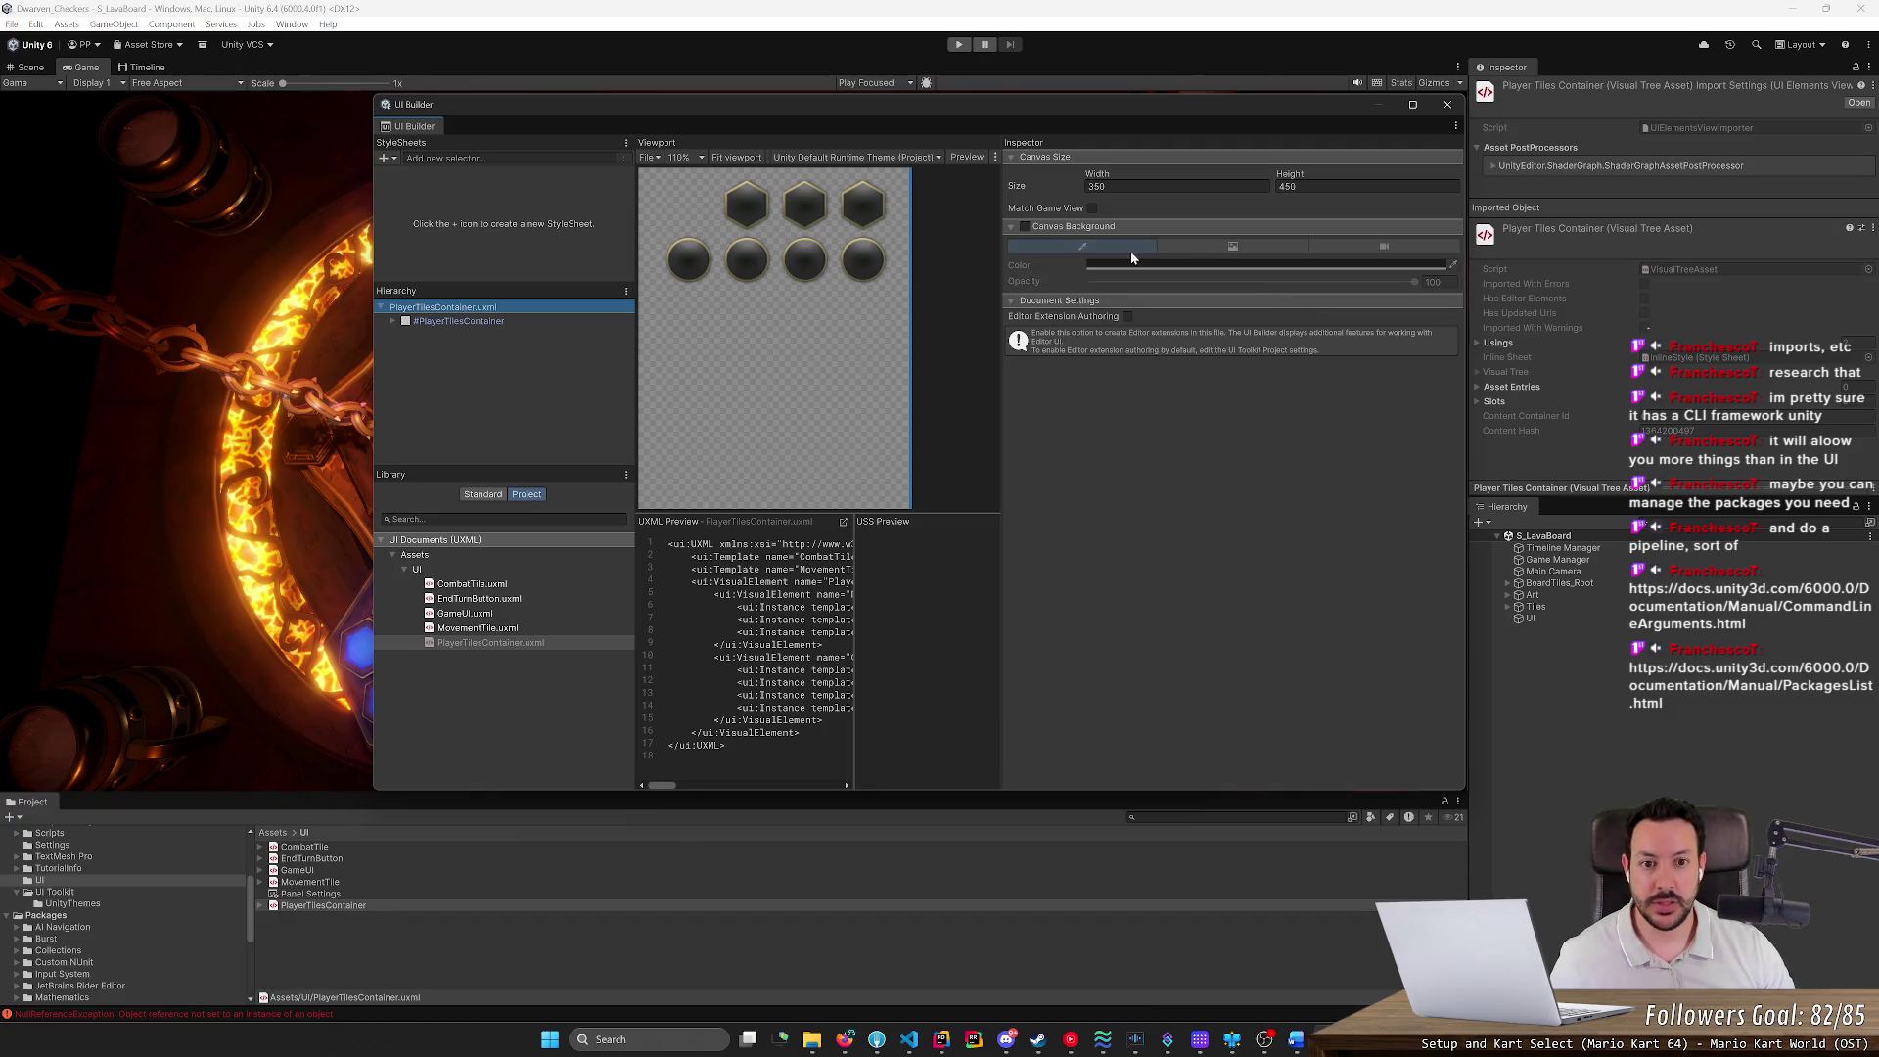
Select #PlayerTilesContainer, try a Data Source Object and browse scene scriptable objects without choosing
click(442, 322)
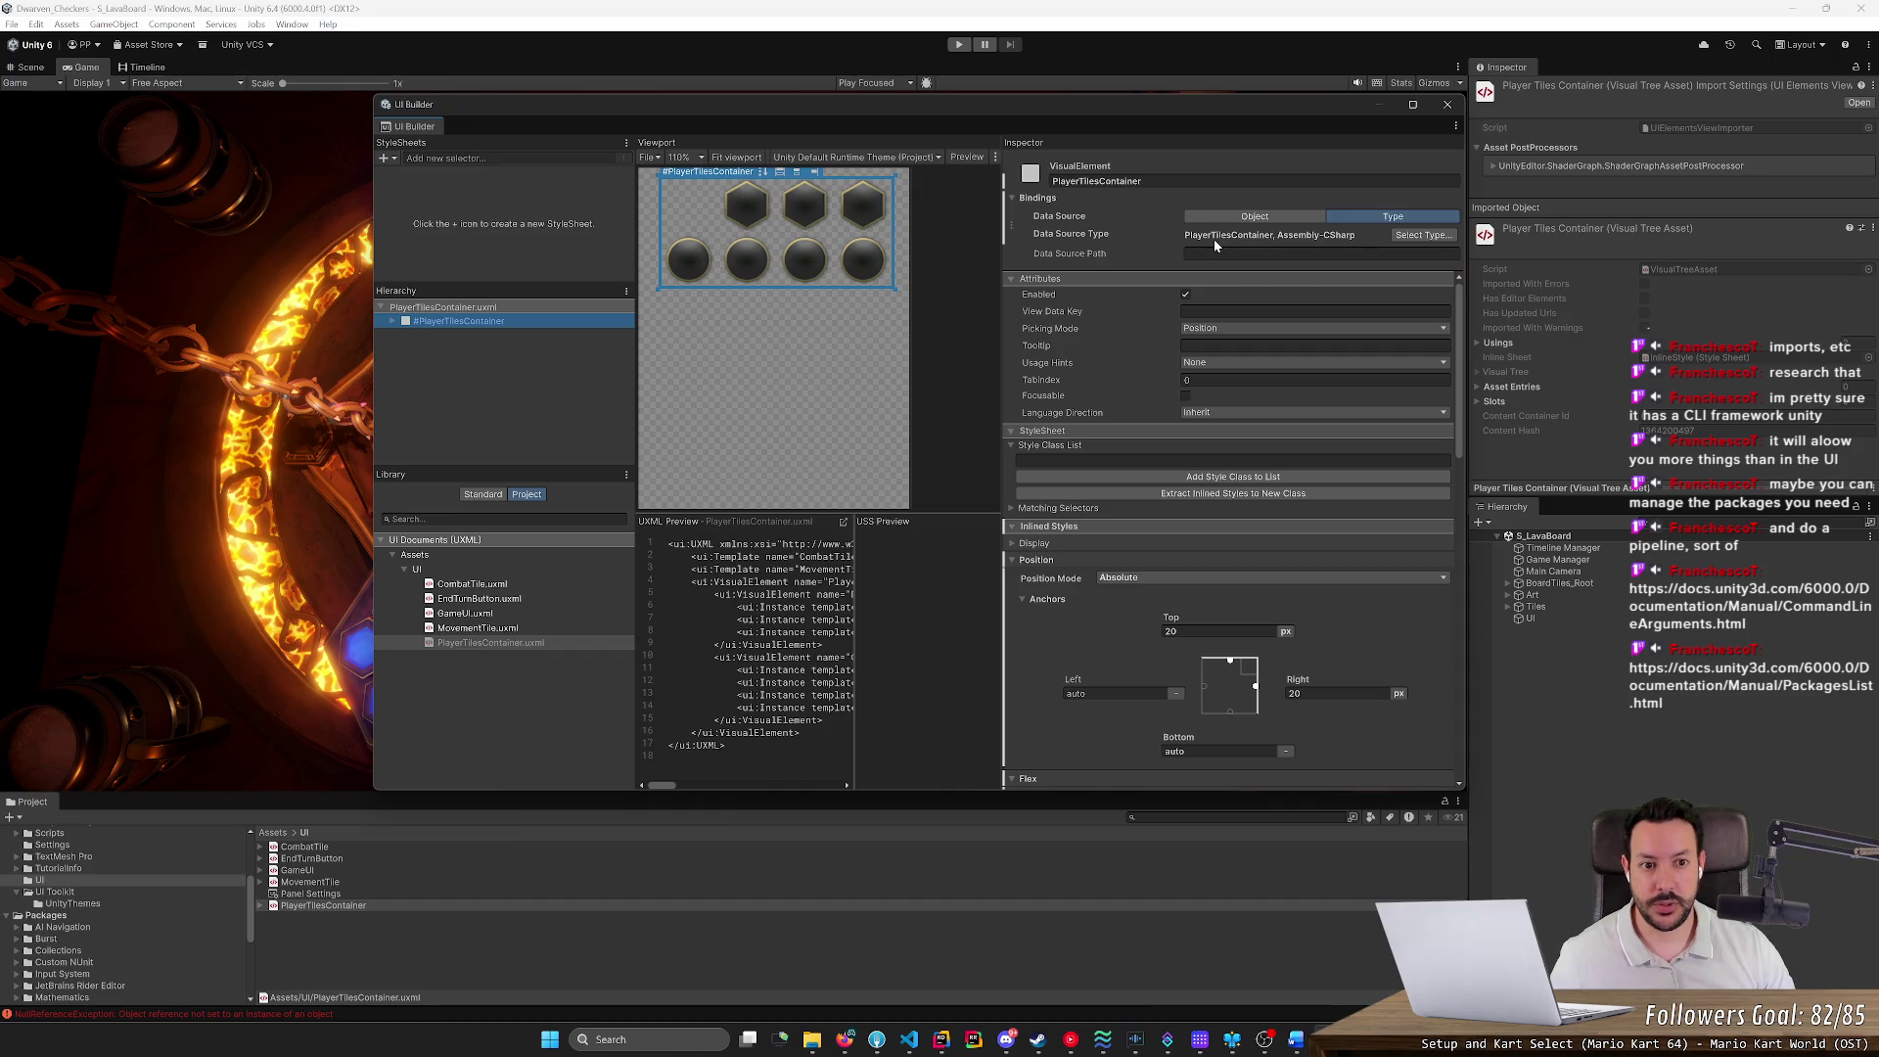
click(1254, 216)
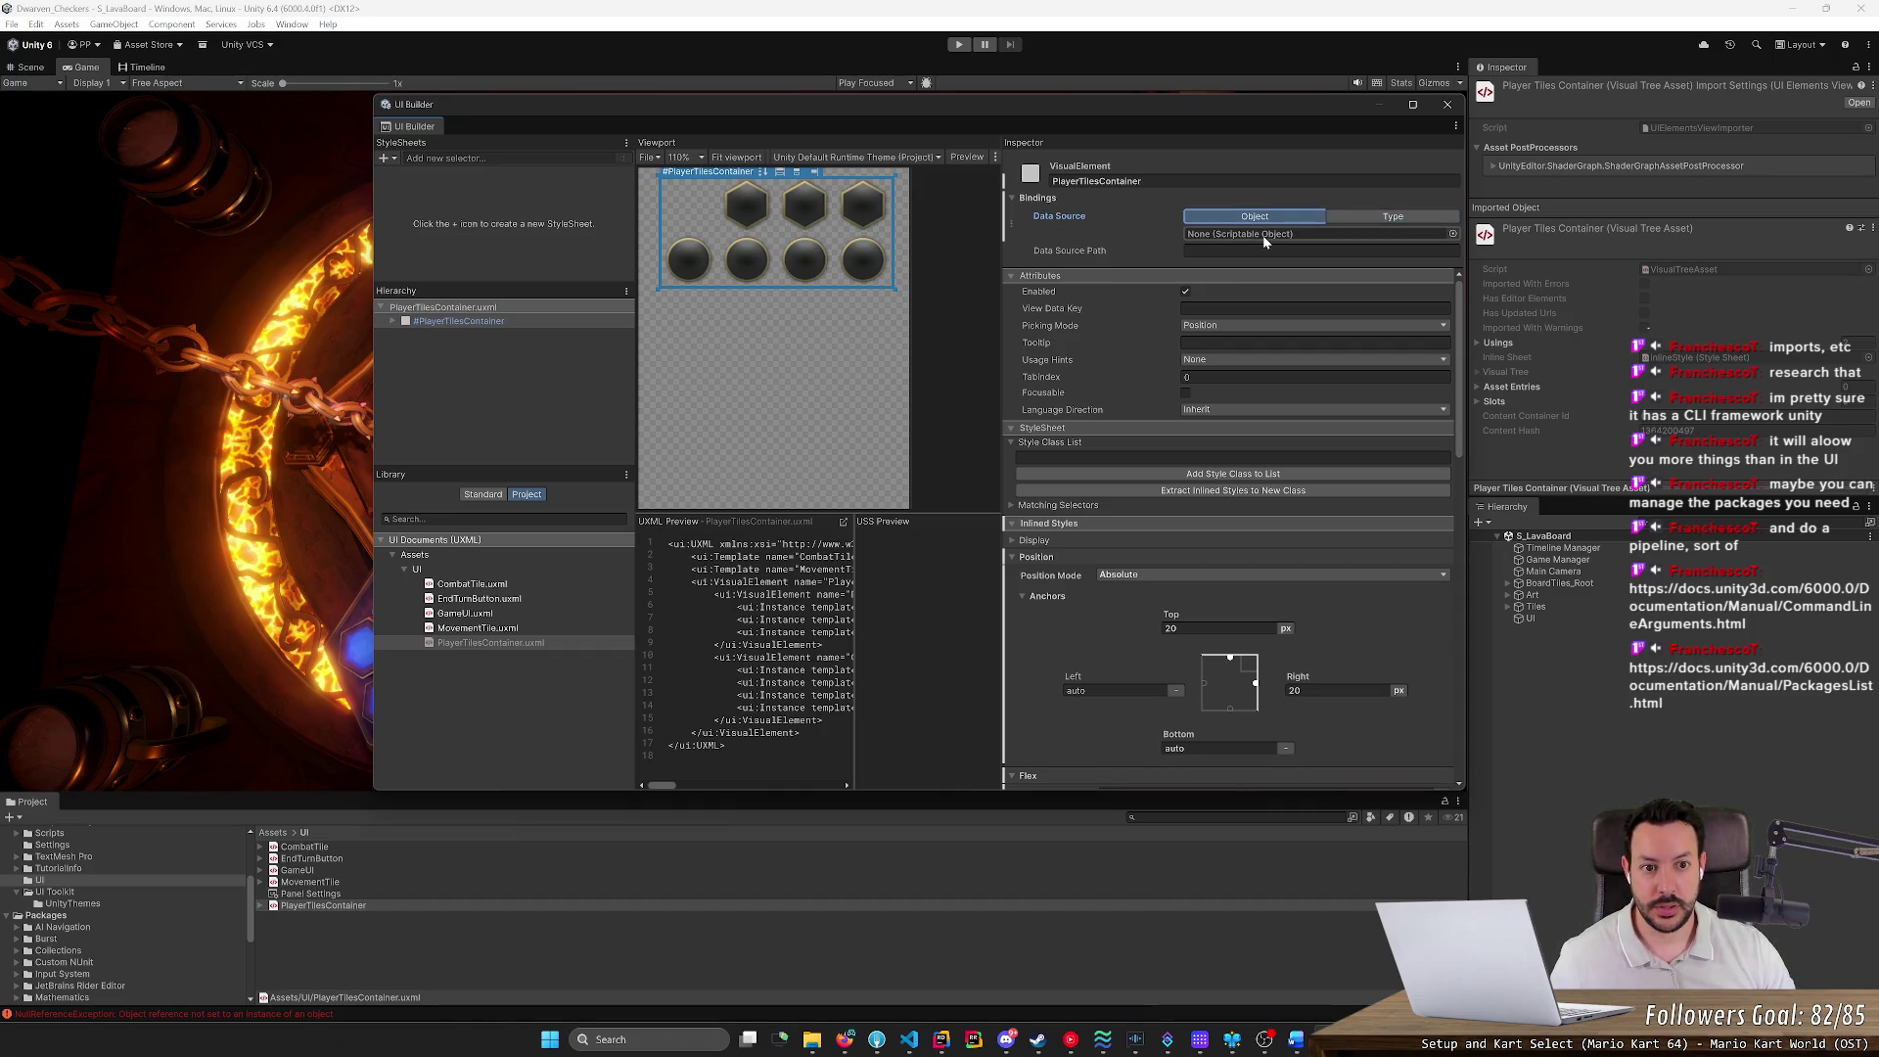
click(1453, 235)
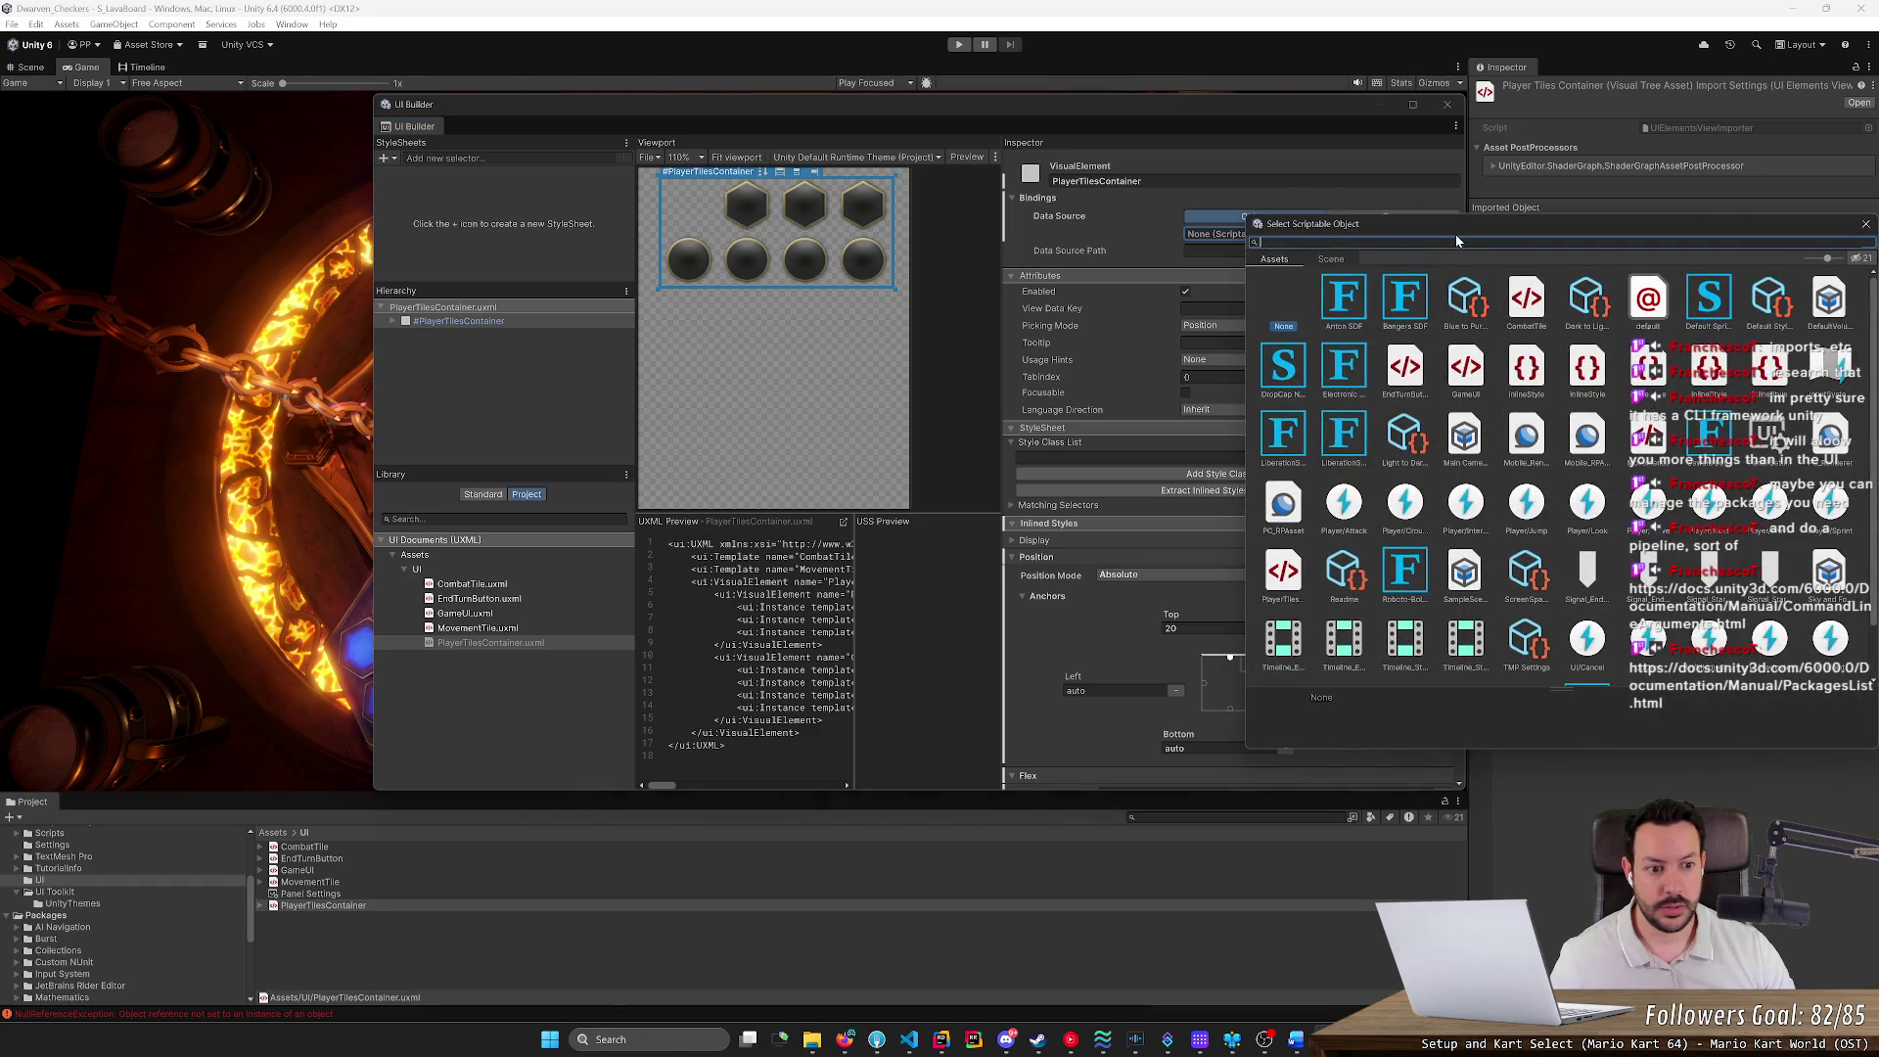
scroll(1492, 494, down, 1)
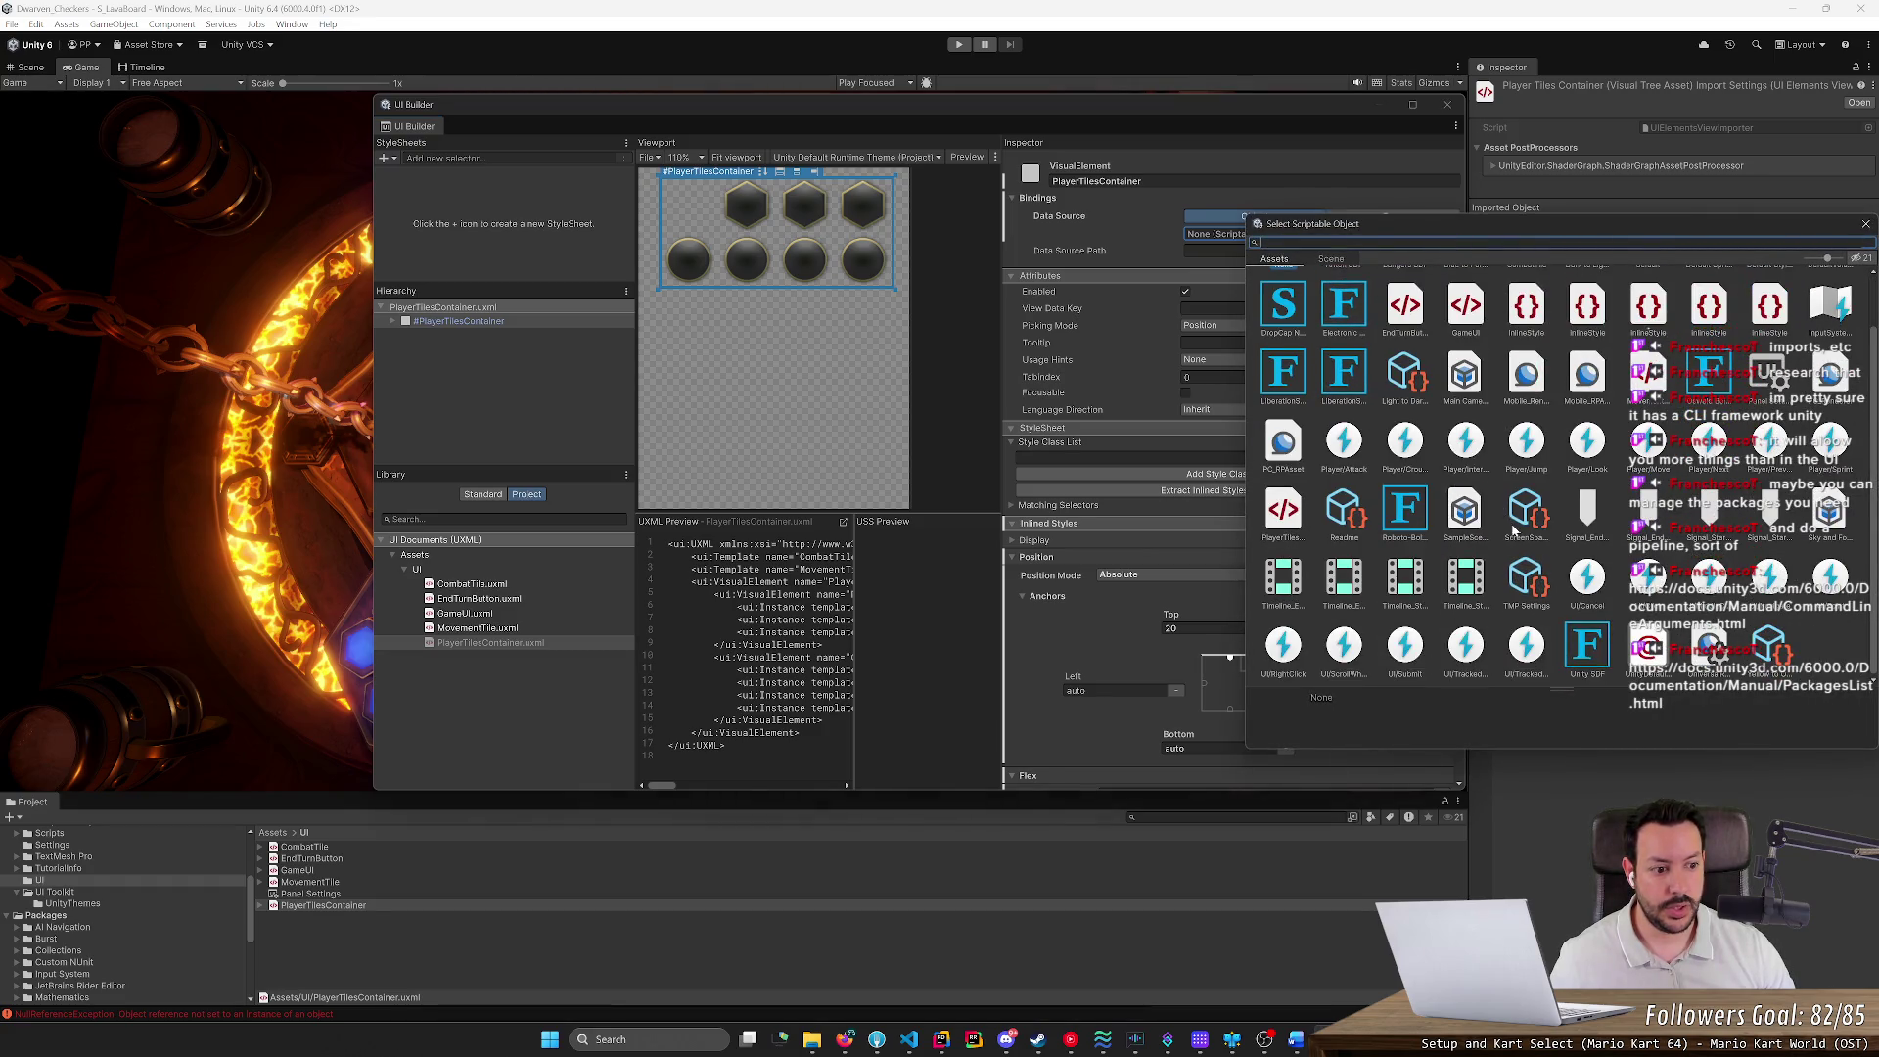
scroll(1516, 530, up, 1)
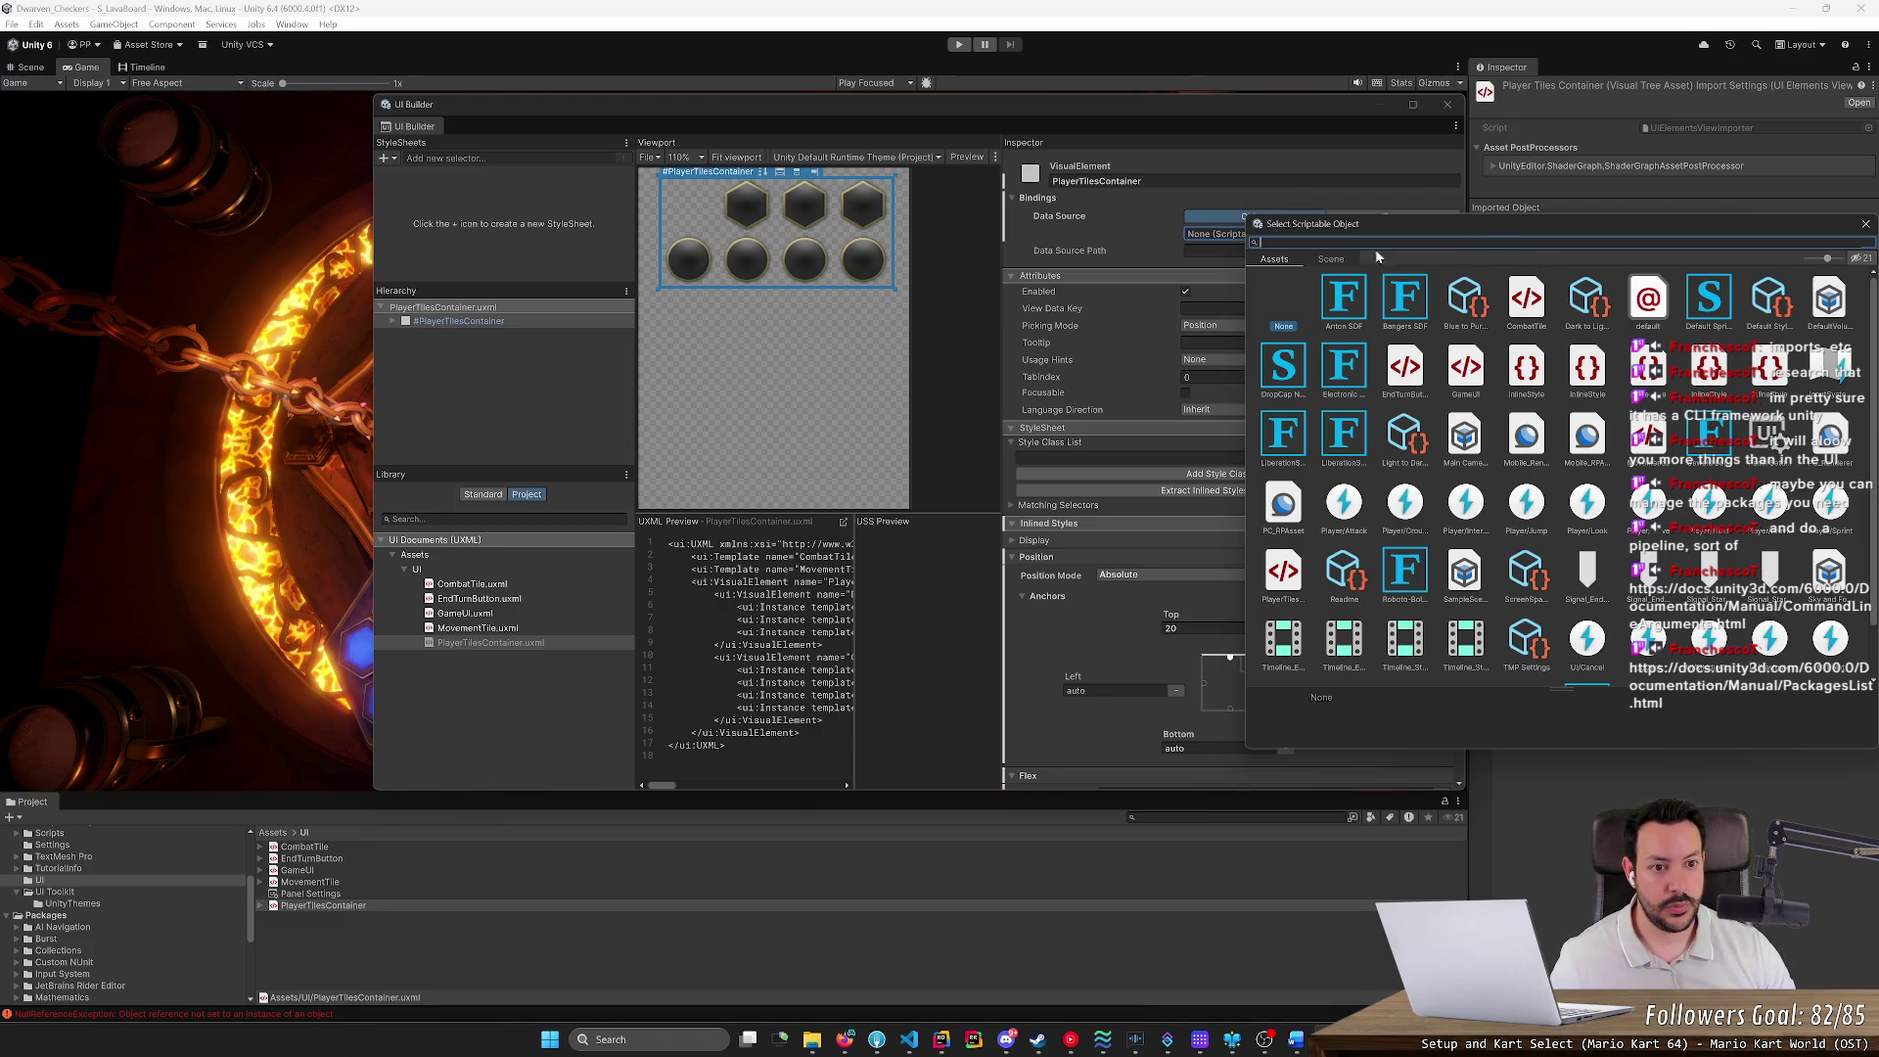
click(1331, 259)
drag(1510, 223, 1153, 278)
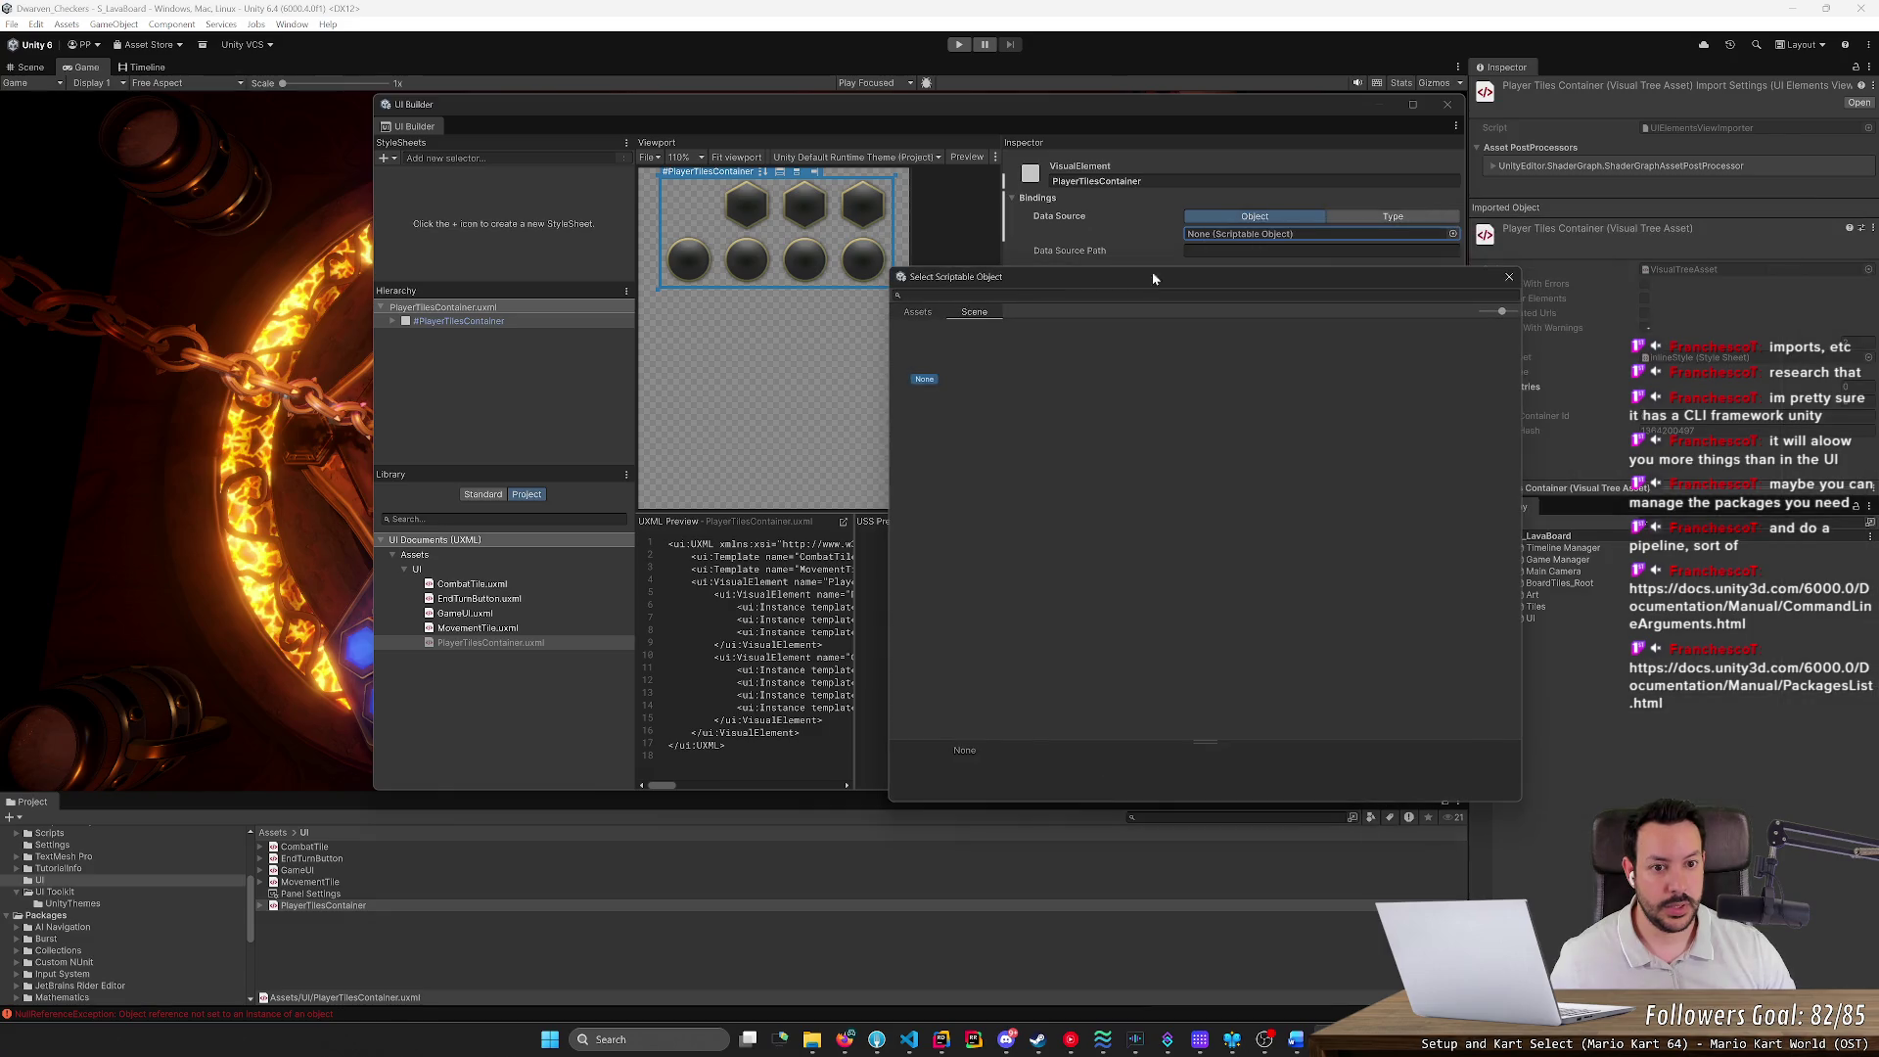
click(1509, 277)
Switch back to Data Source Type, keeping PlayerTilesContainer, and return to Rider
click(1409, 217)
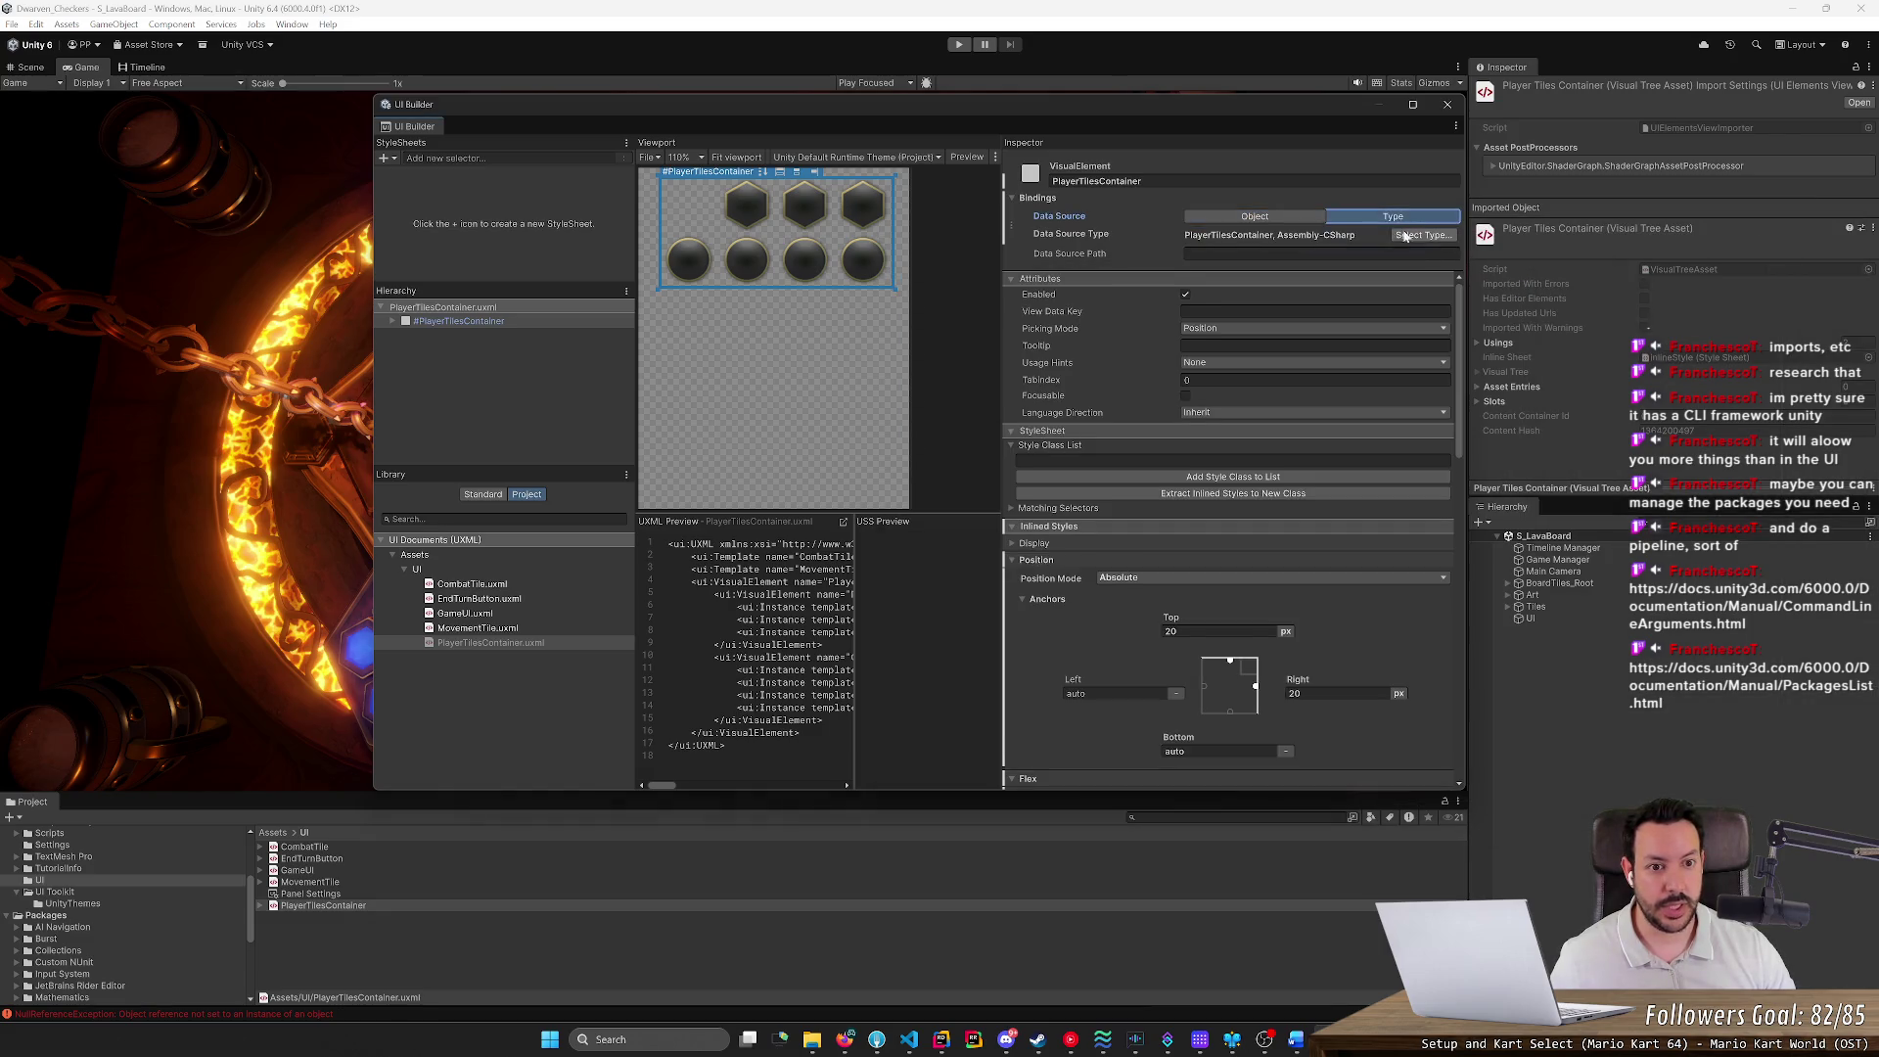
click(1419, 238)
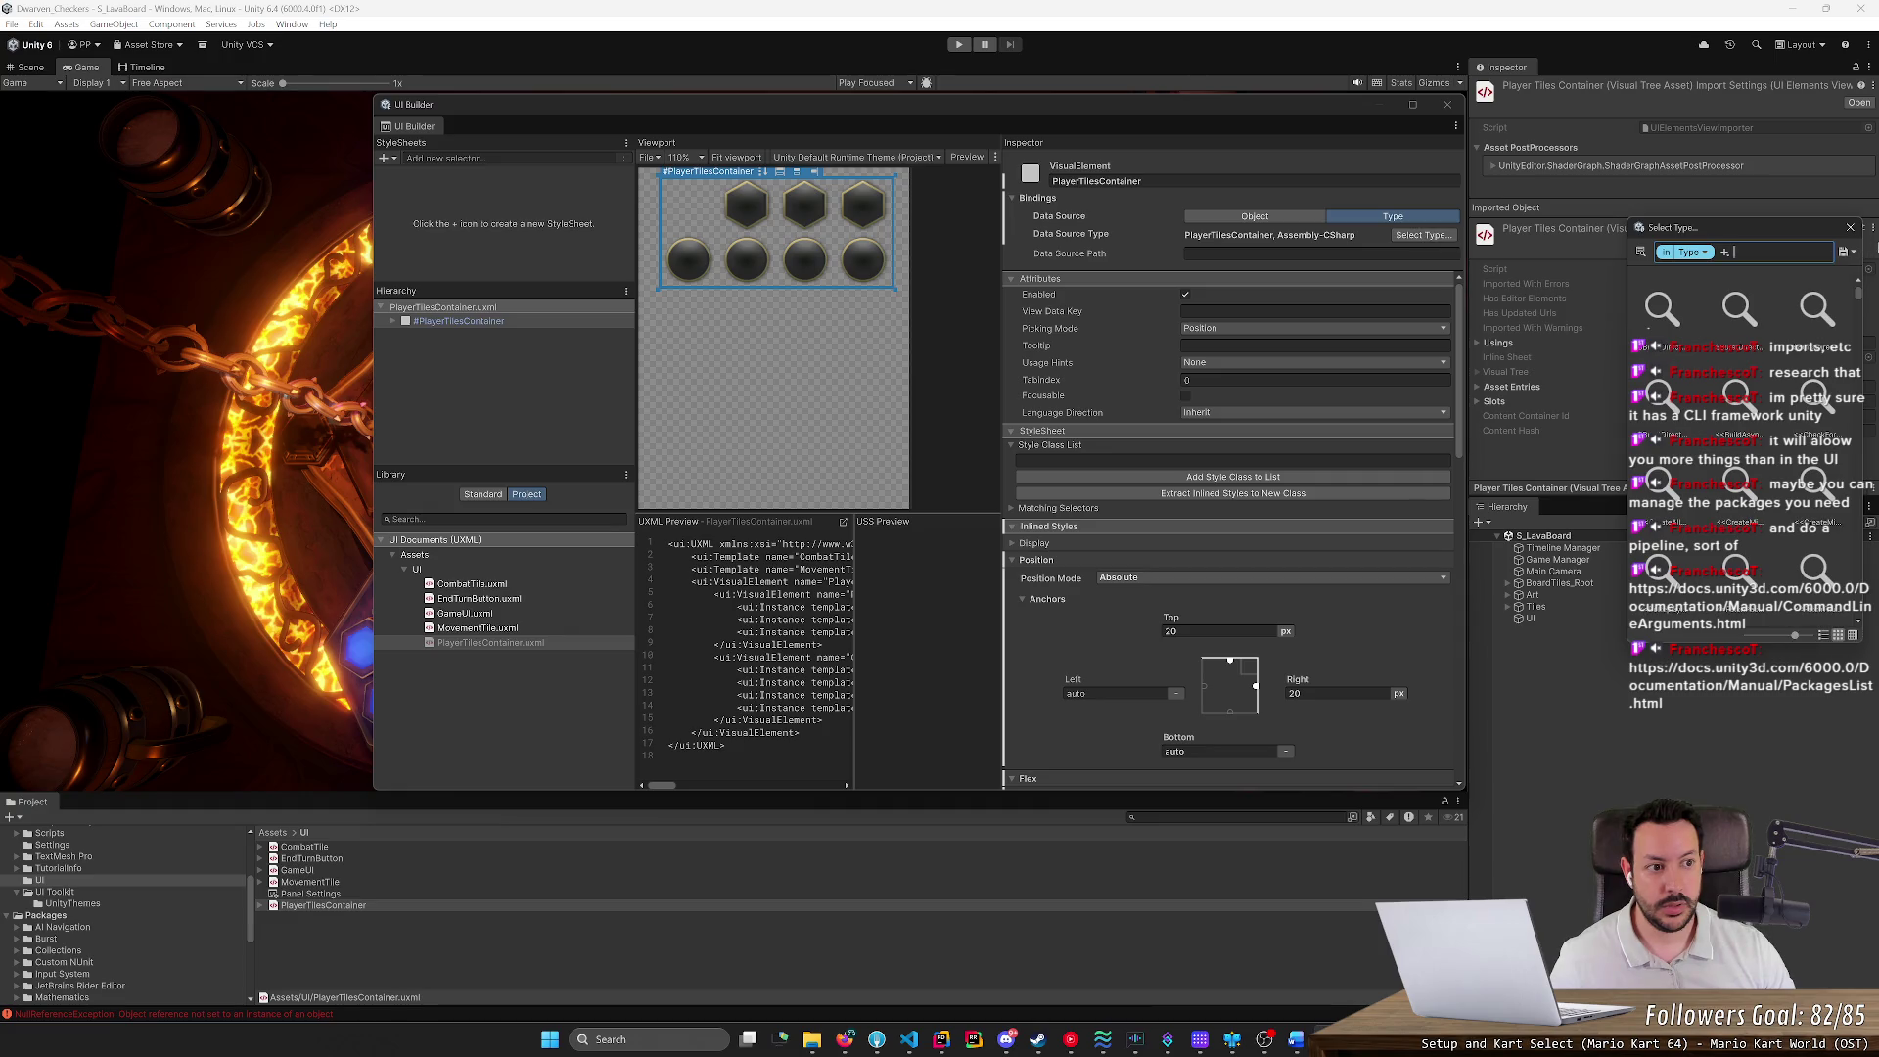
click(532, 111)
mouse_move(532, 112)
mouse_down()
mouse_move(478, 139)
mouse_move(464, 124)
mouse_up()
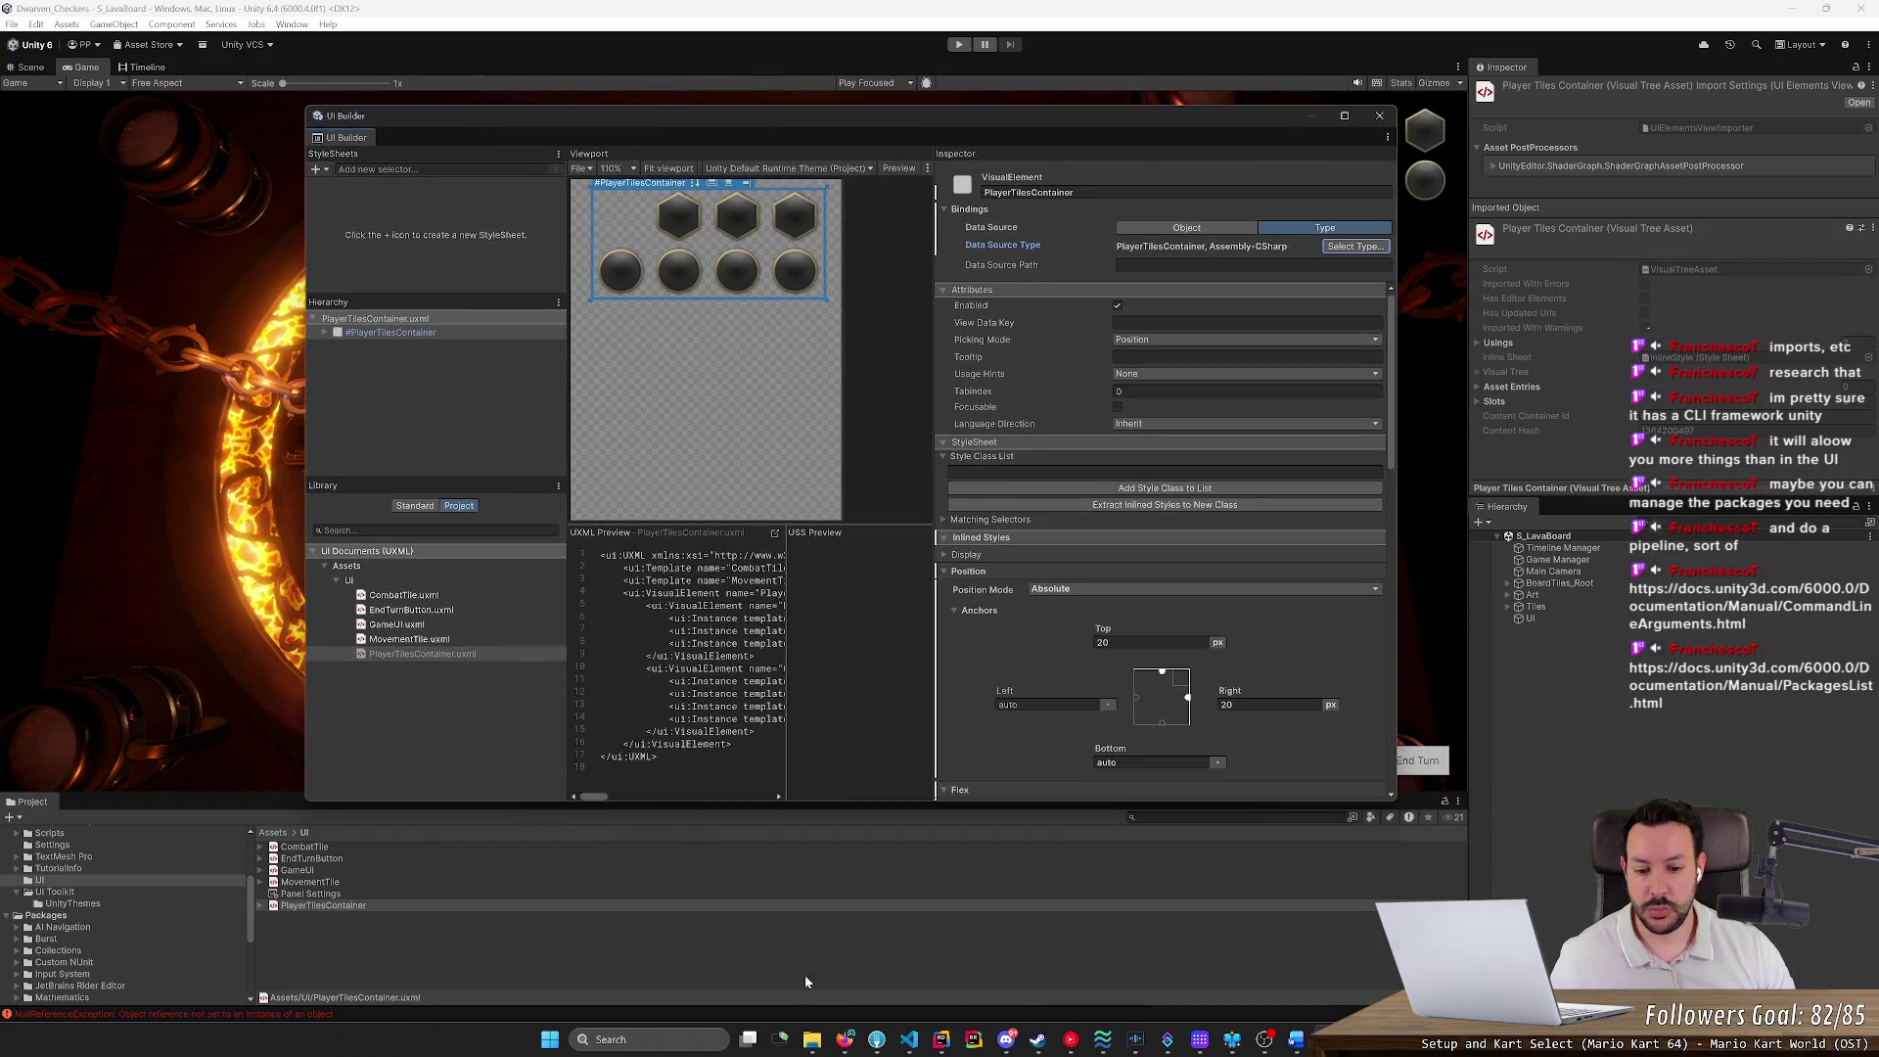
click(941, 1039)
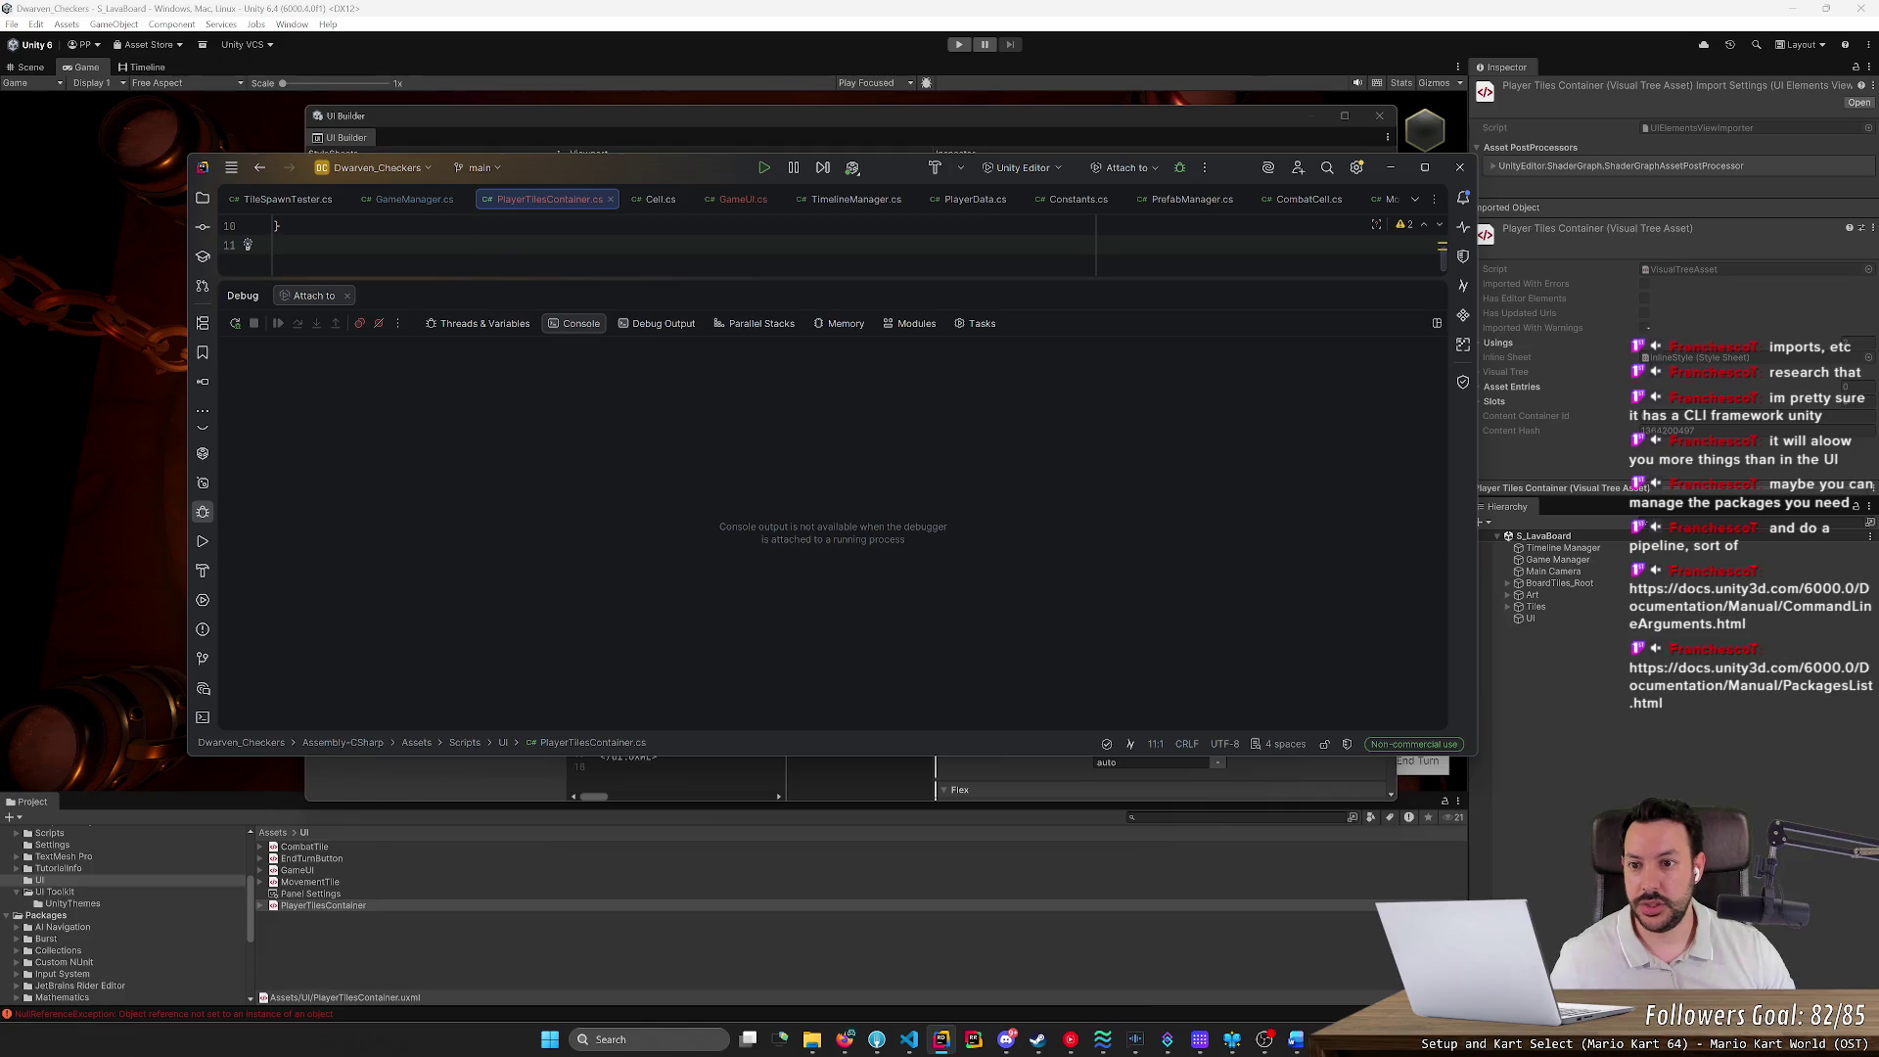
In GameUI.cs, set a breakpoint on the playerTilesContainer cast, attach to Unity, and enter play mode
drag(513, 279, 490, 578)
key(ctrl+minus)
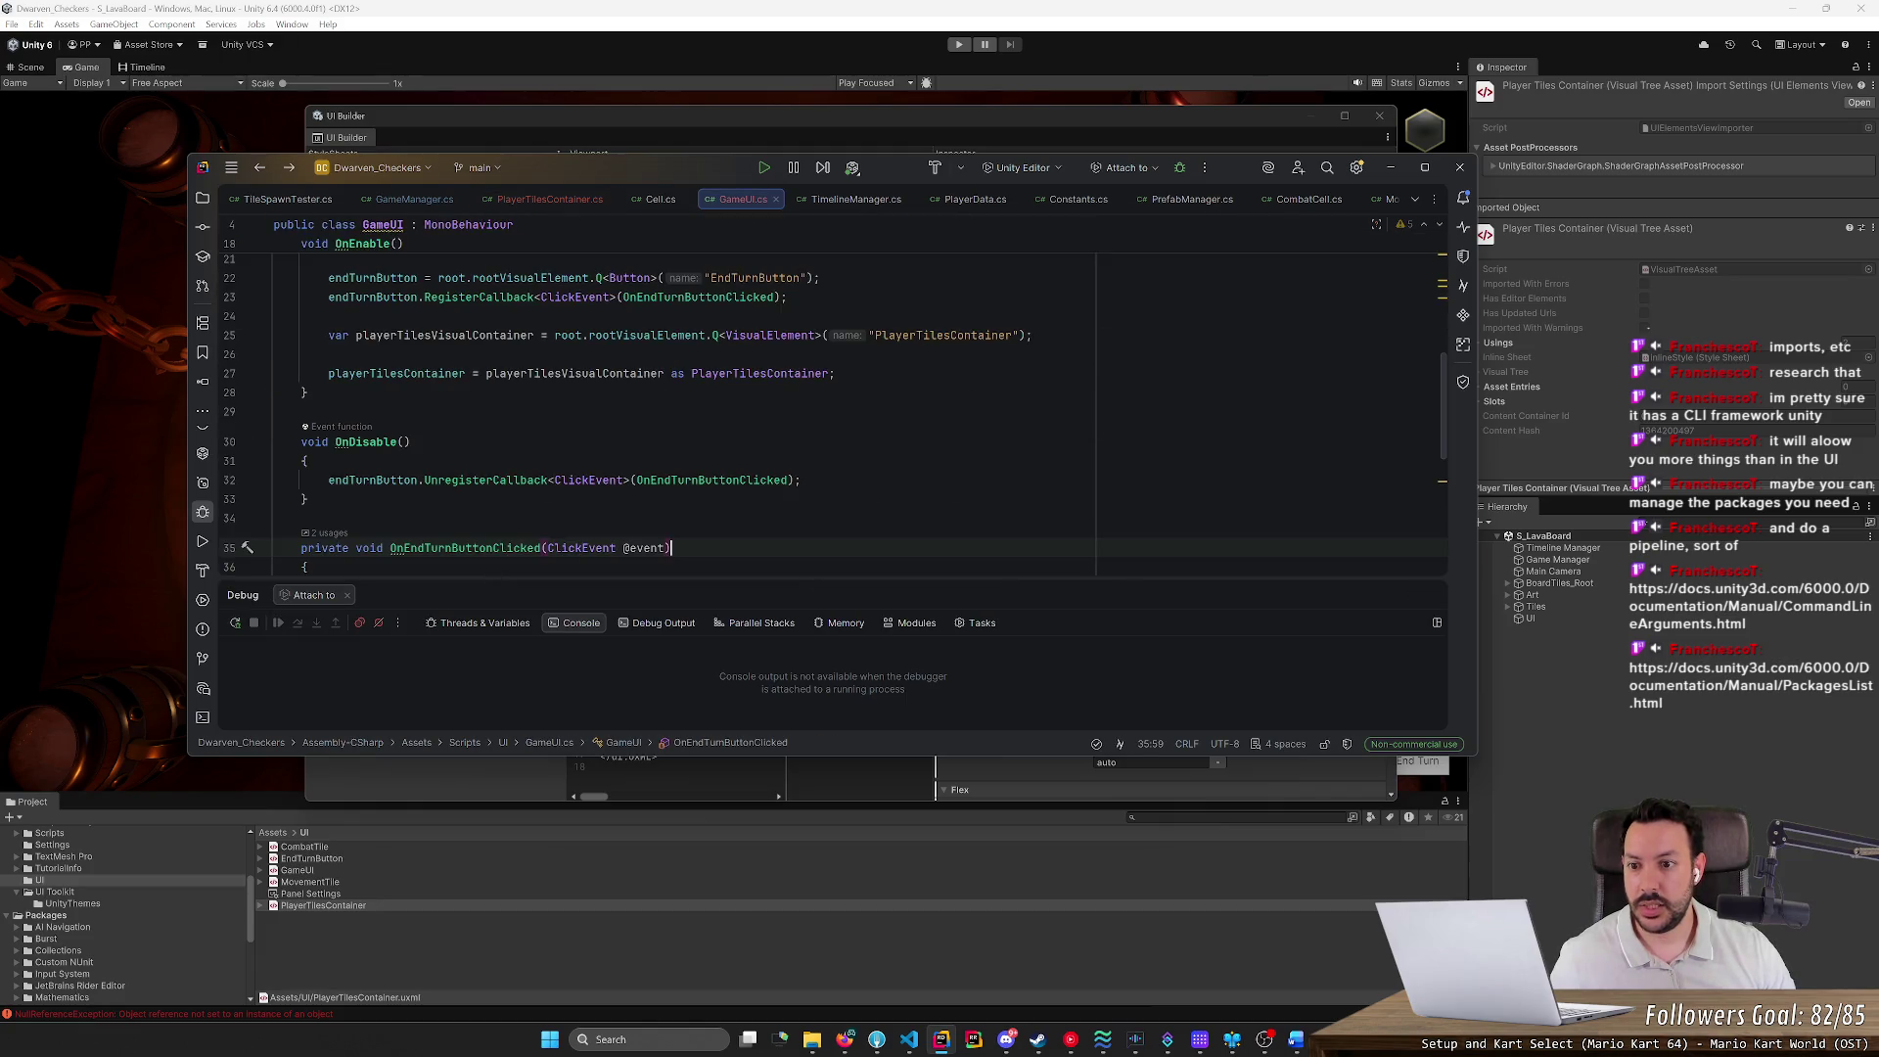
scroll(831, 406, up, 5)
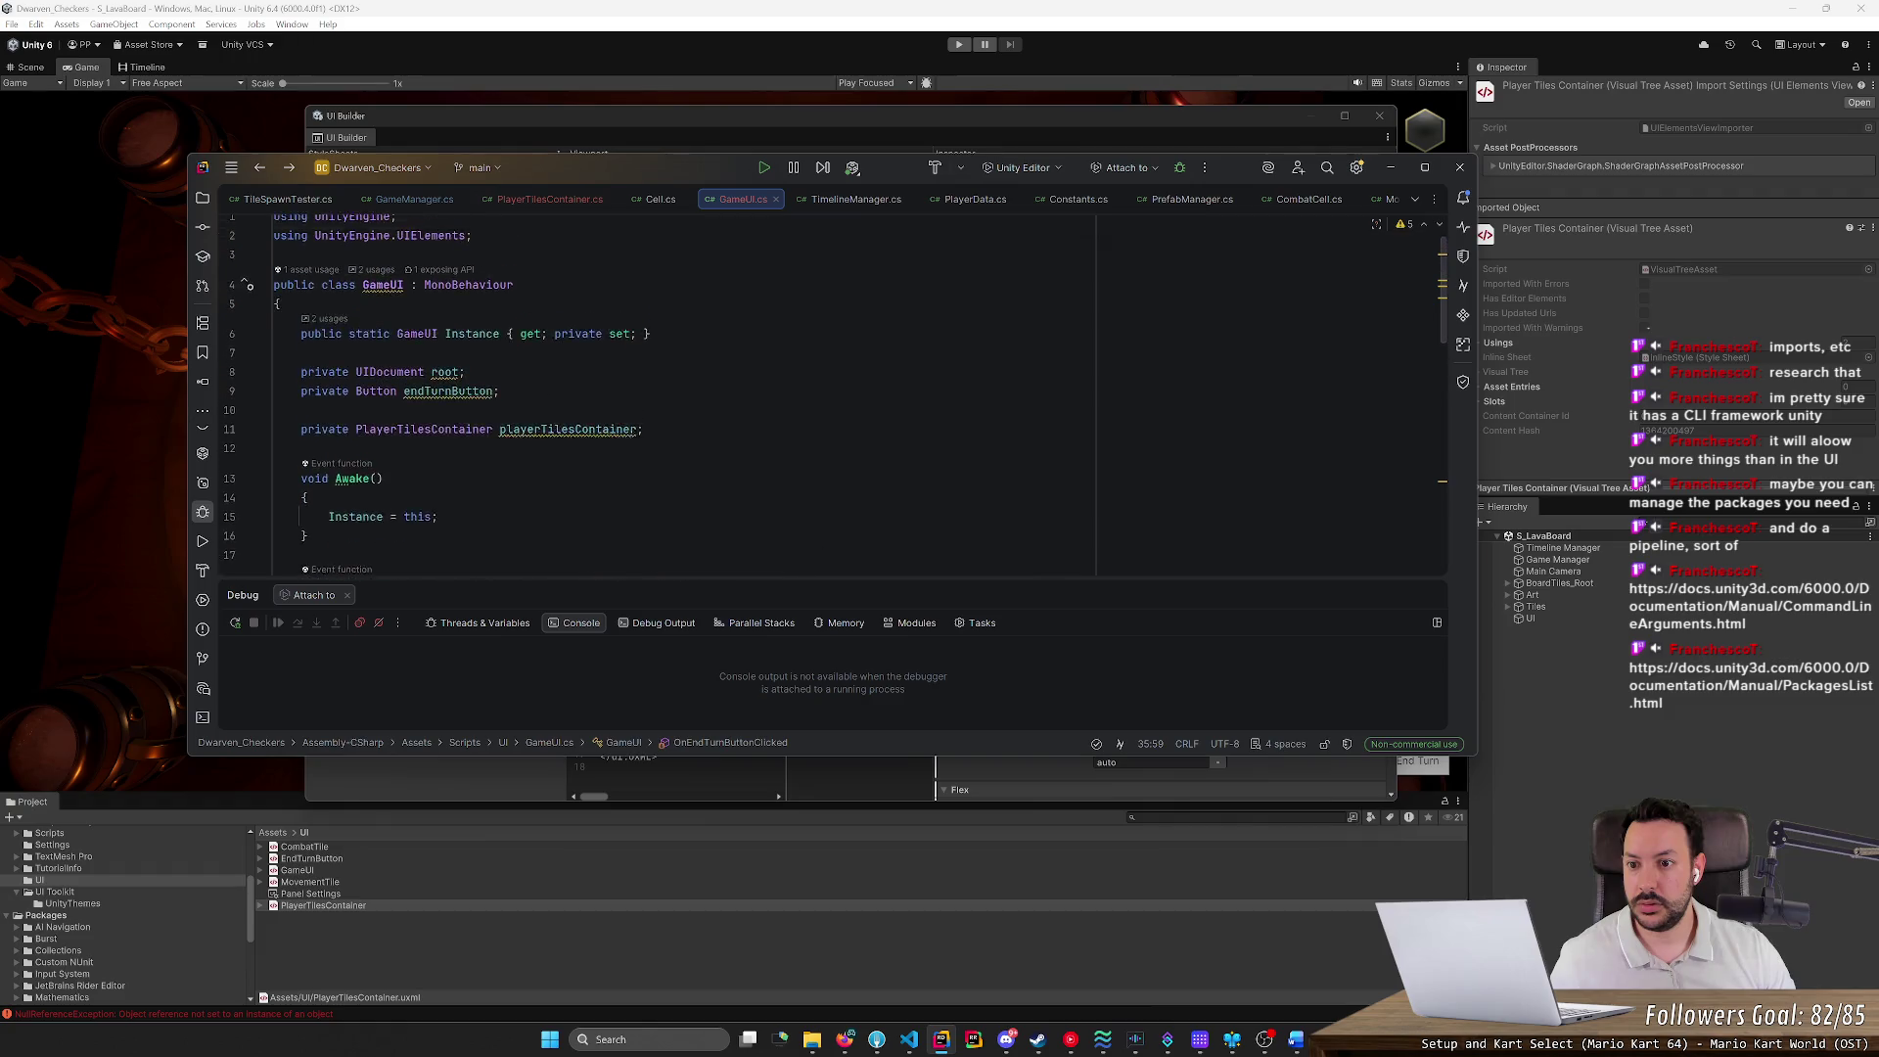
scroll(685, 401, down, 3)
click(229, 481)
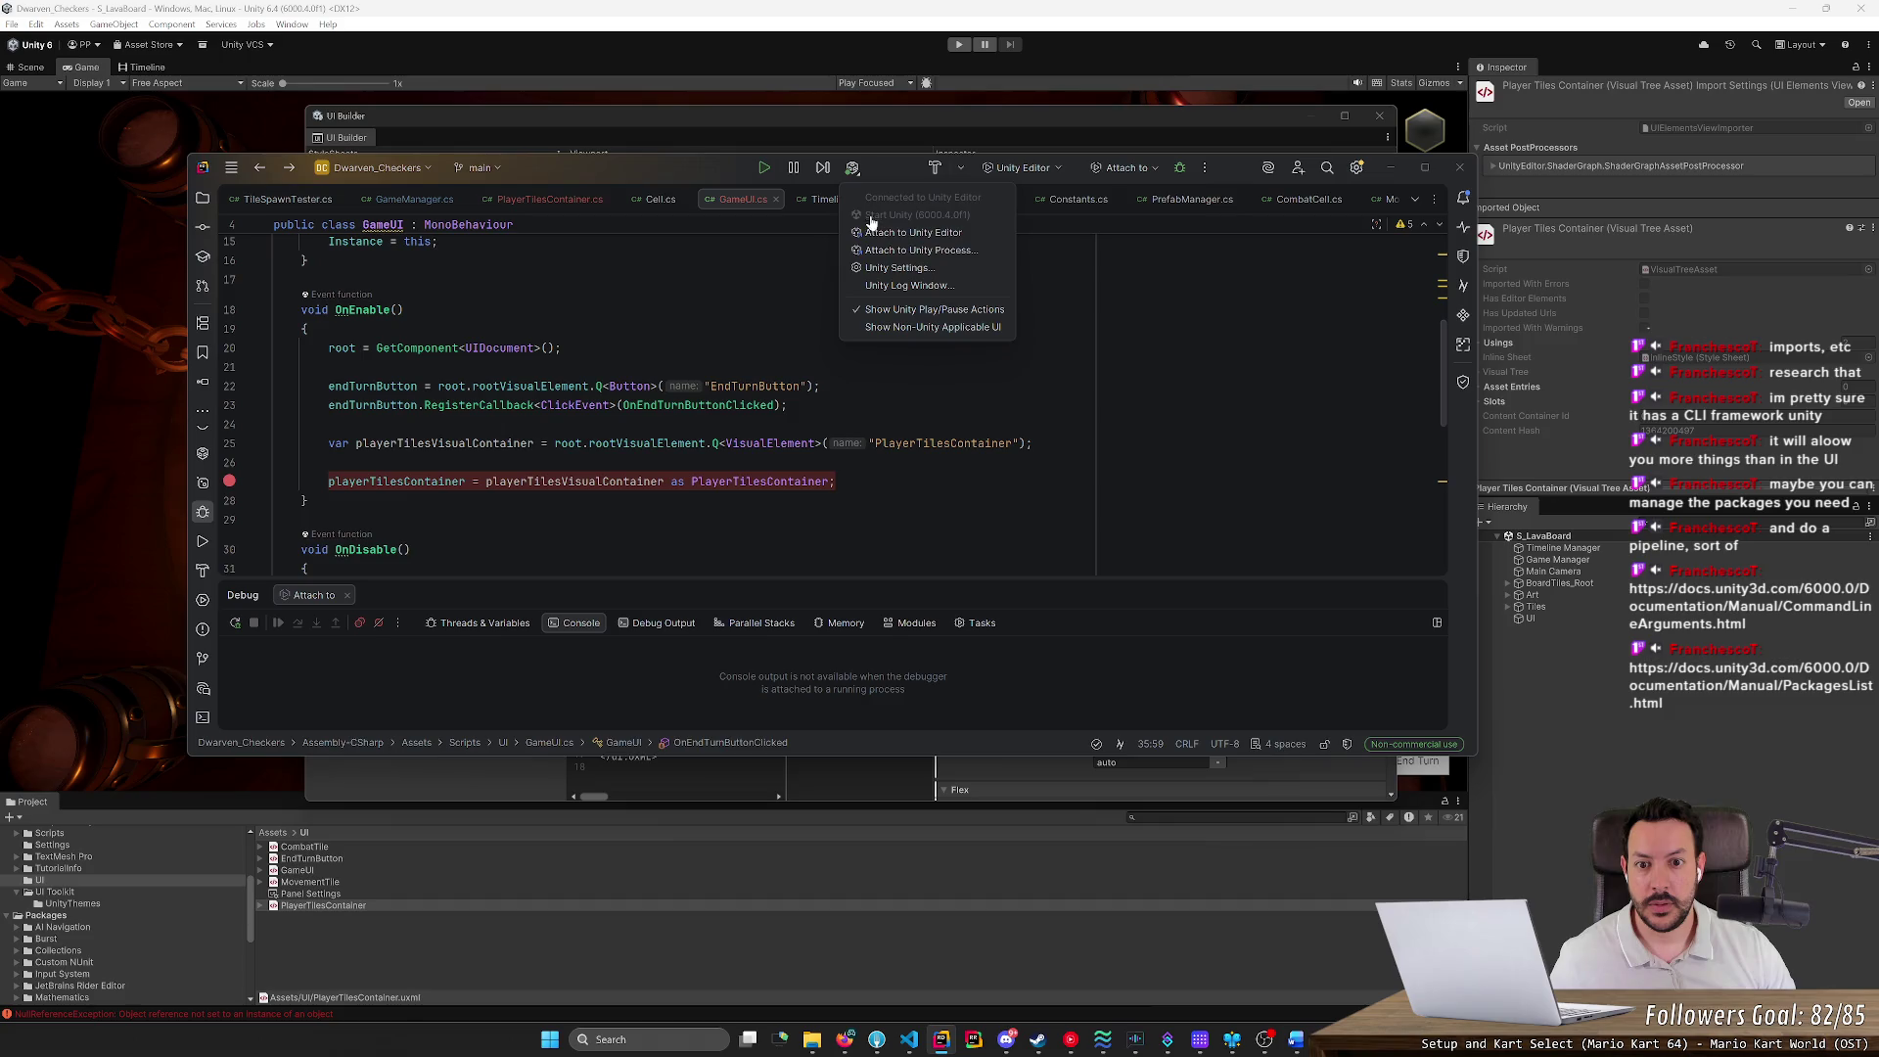
click(852, 167)
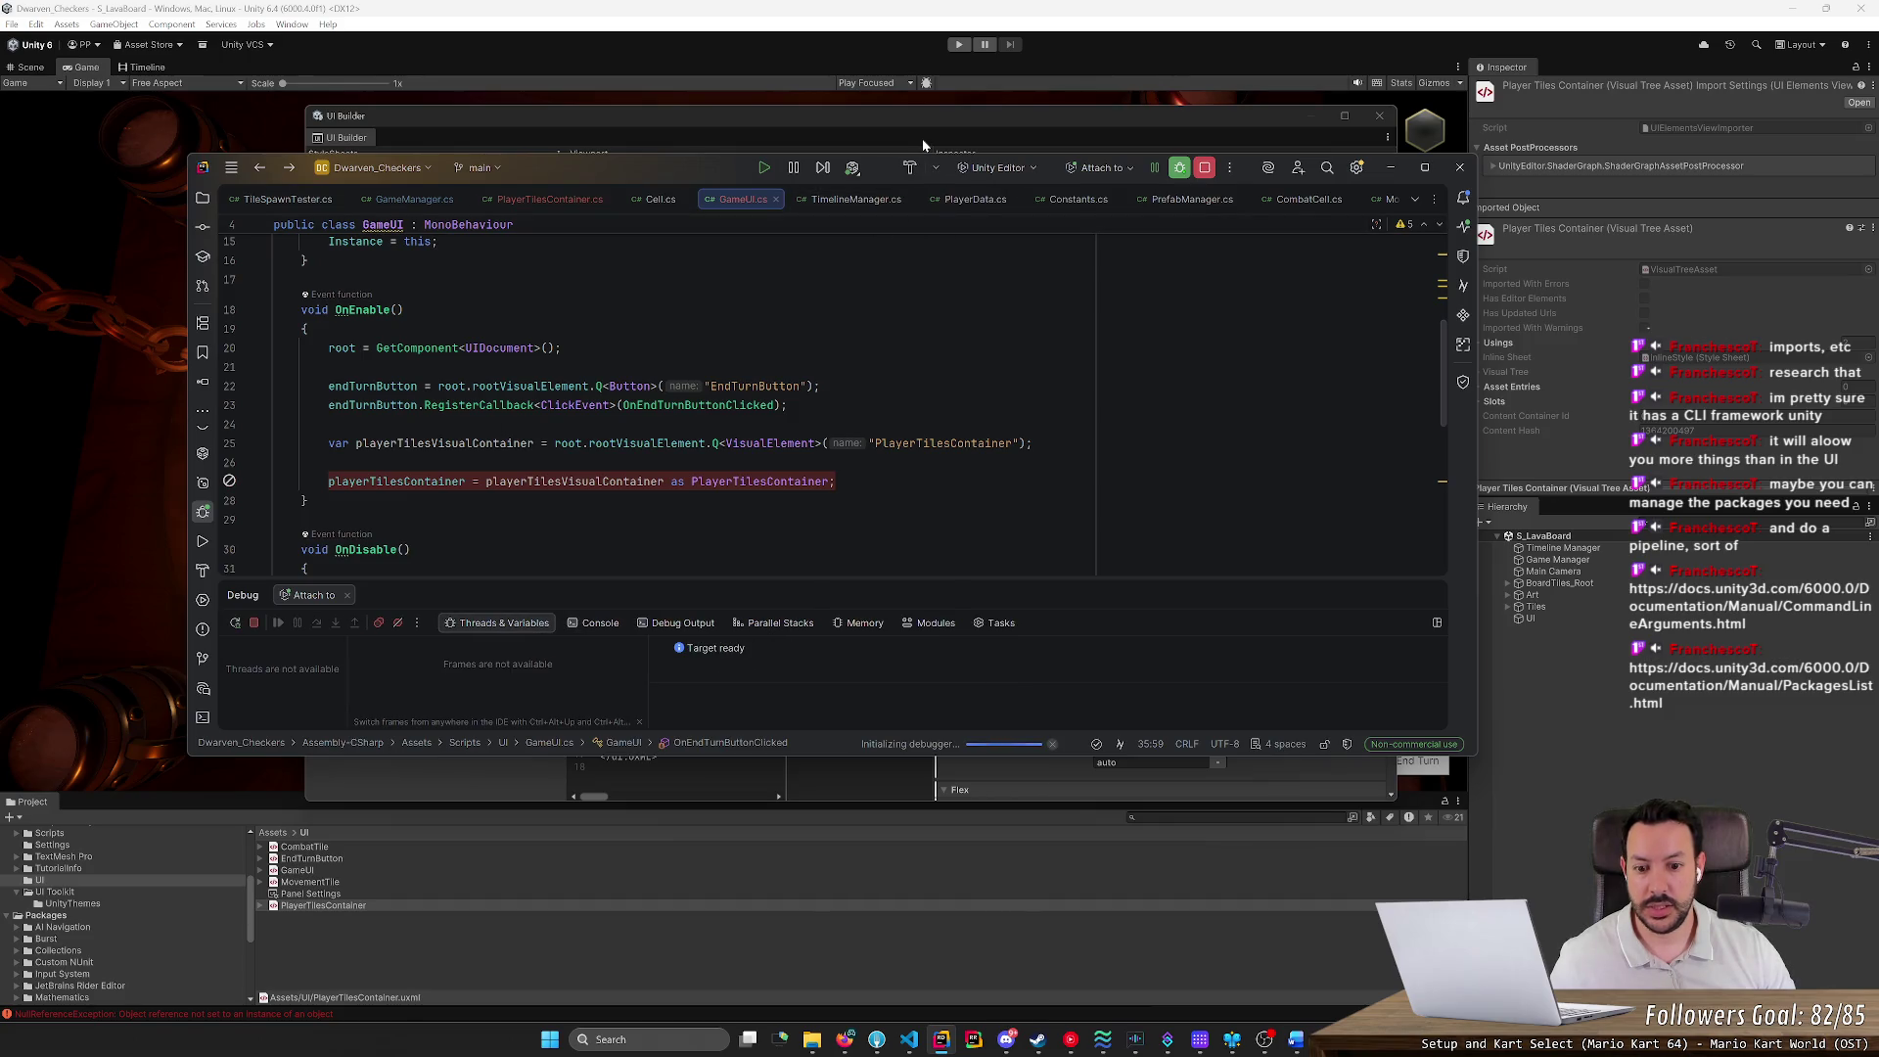
click(931, 746)
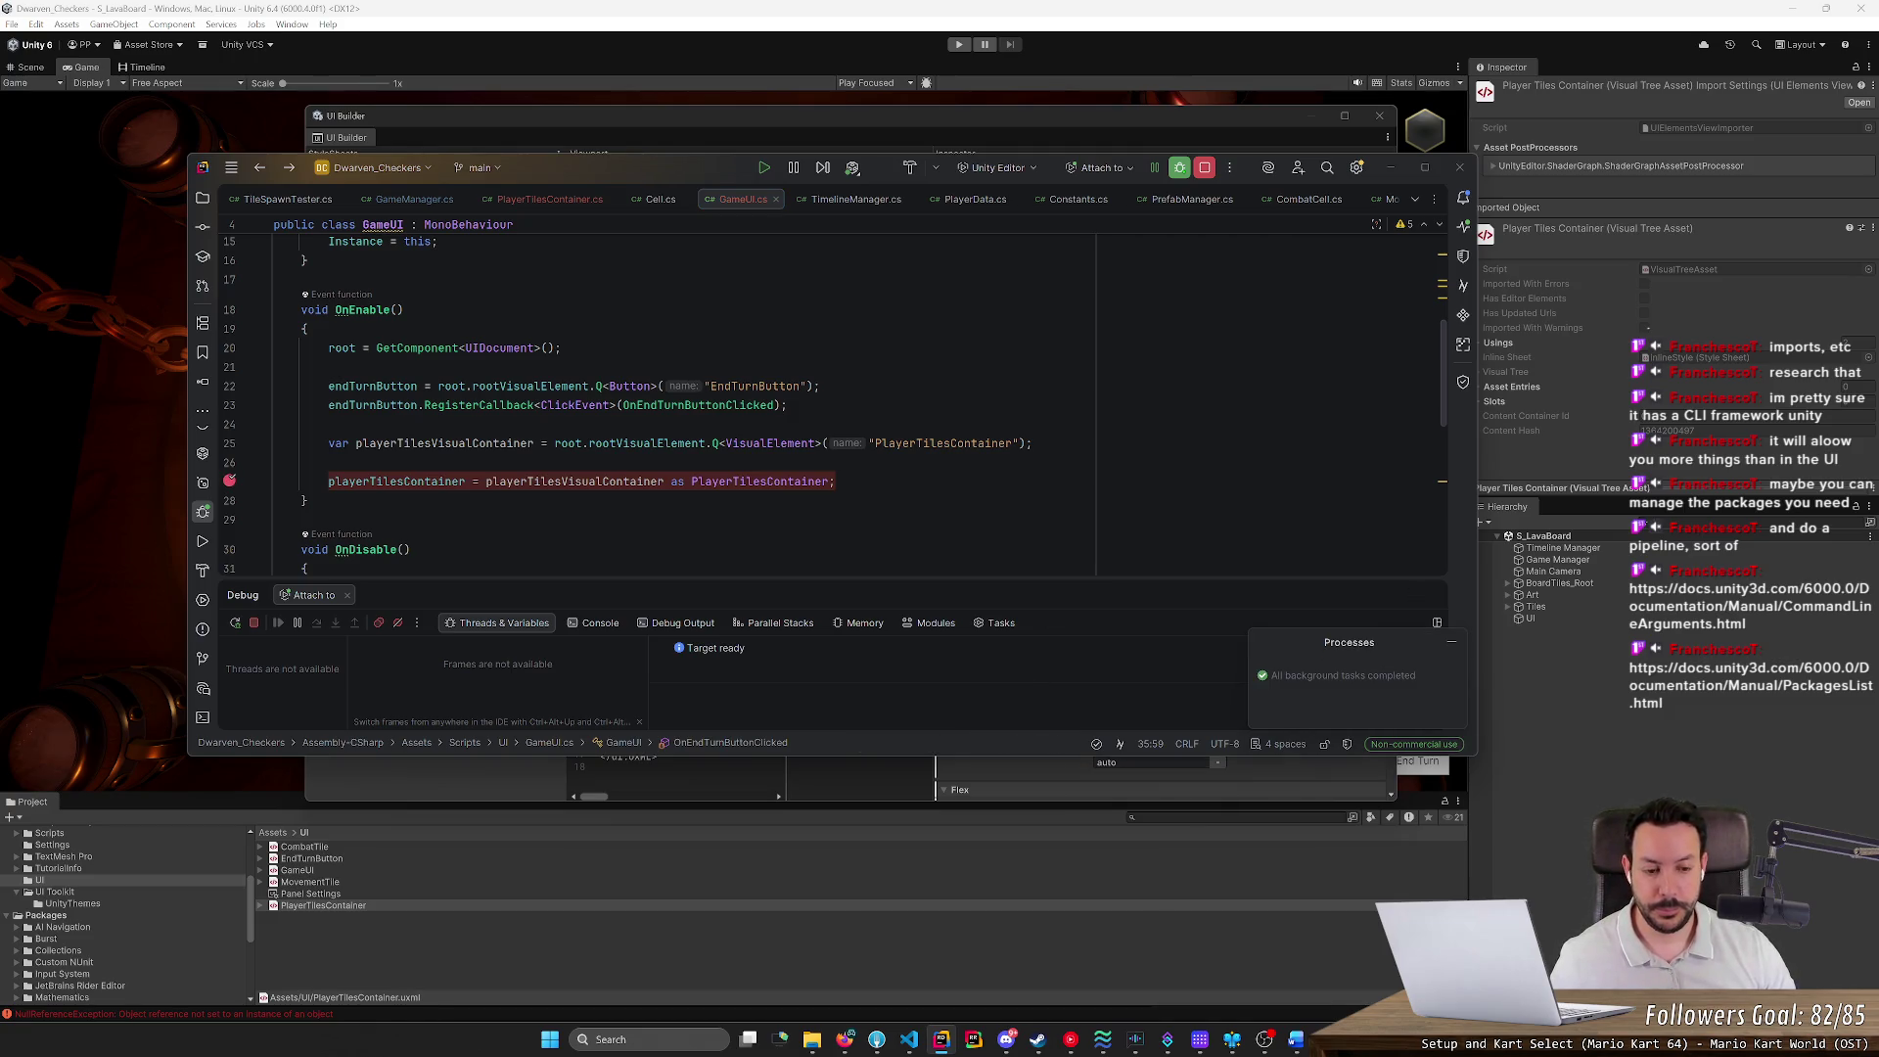
click(954, 58)
click(958, 44)
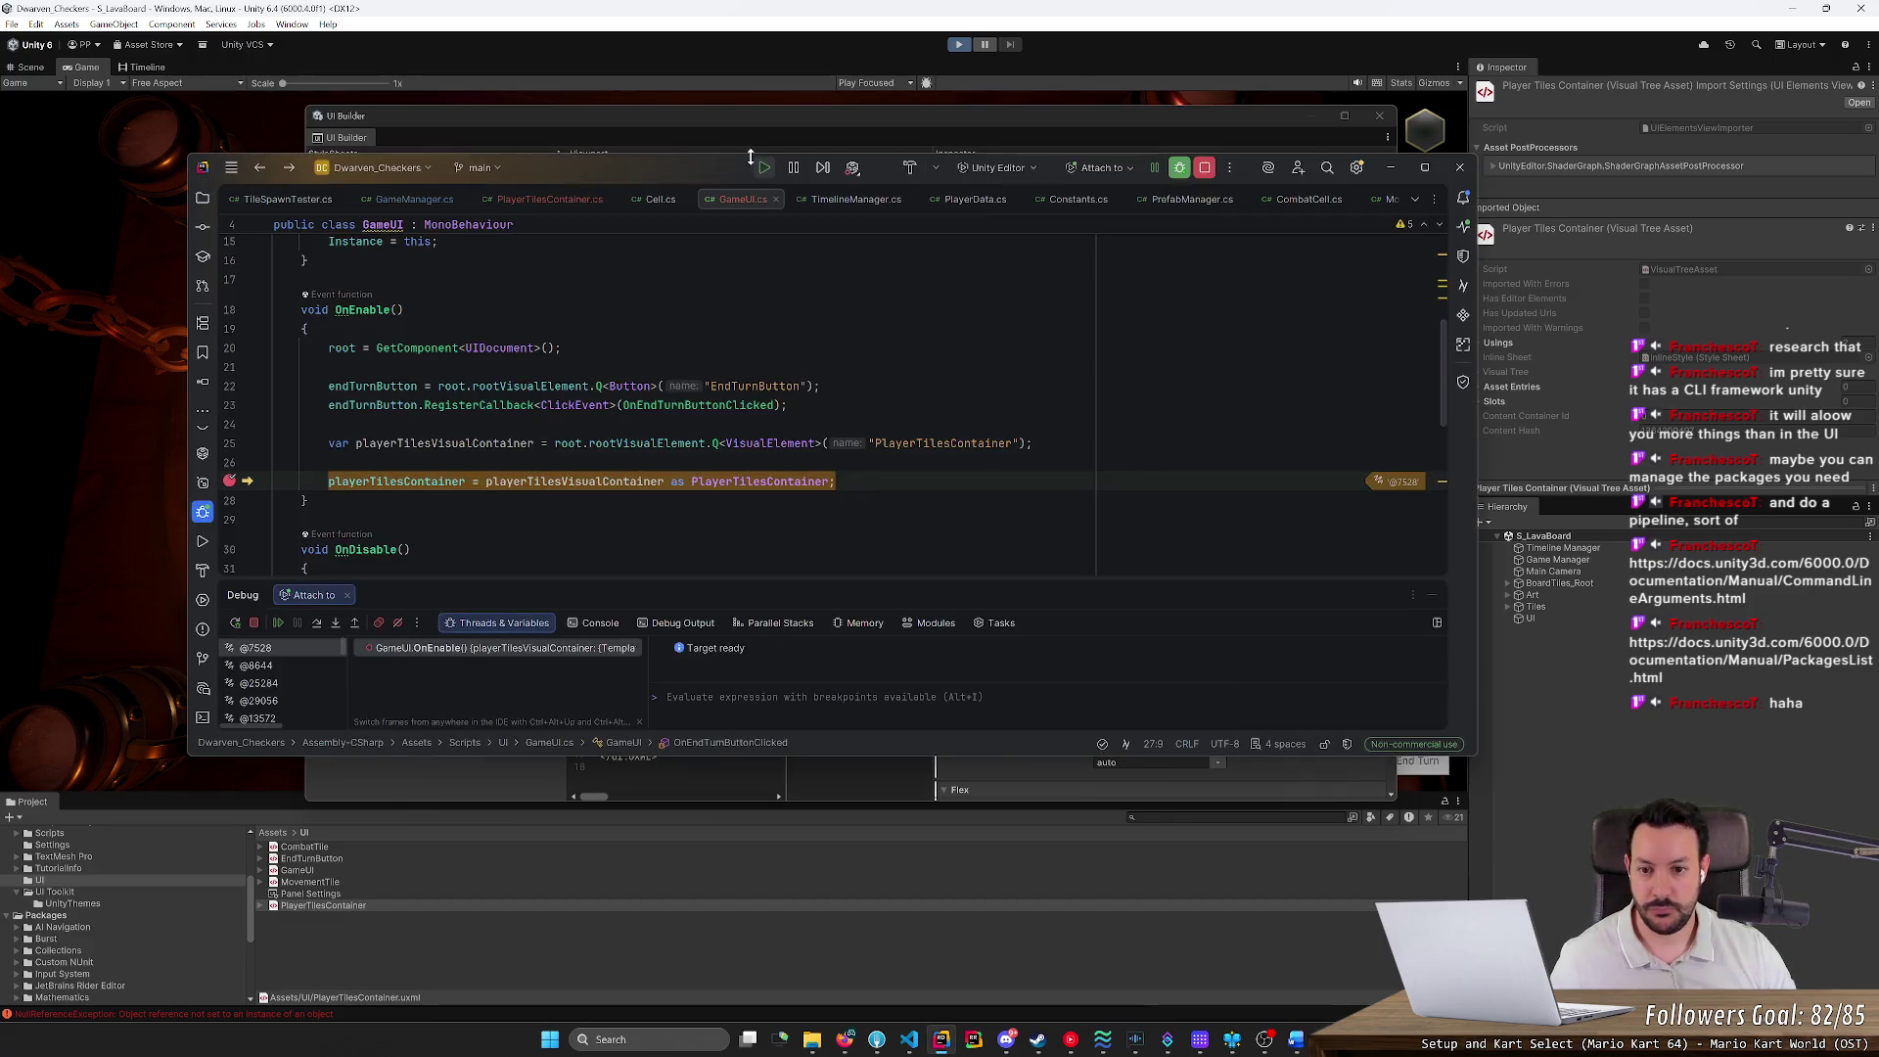
Confirm playerTilesContainer is null on line 27, step to line 28, then minimize Rider
mouse_move(396, 480)
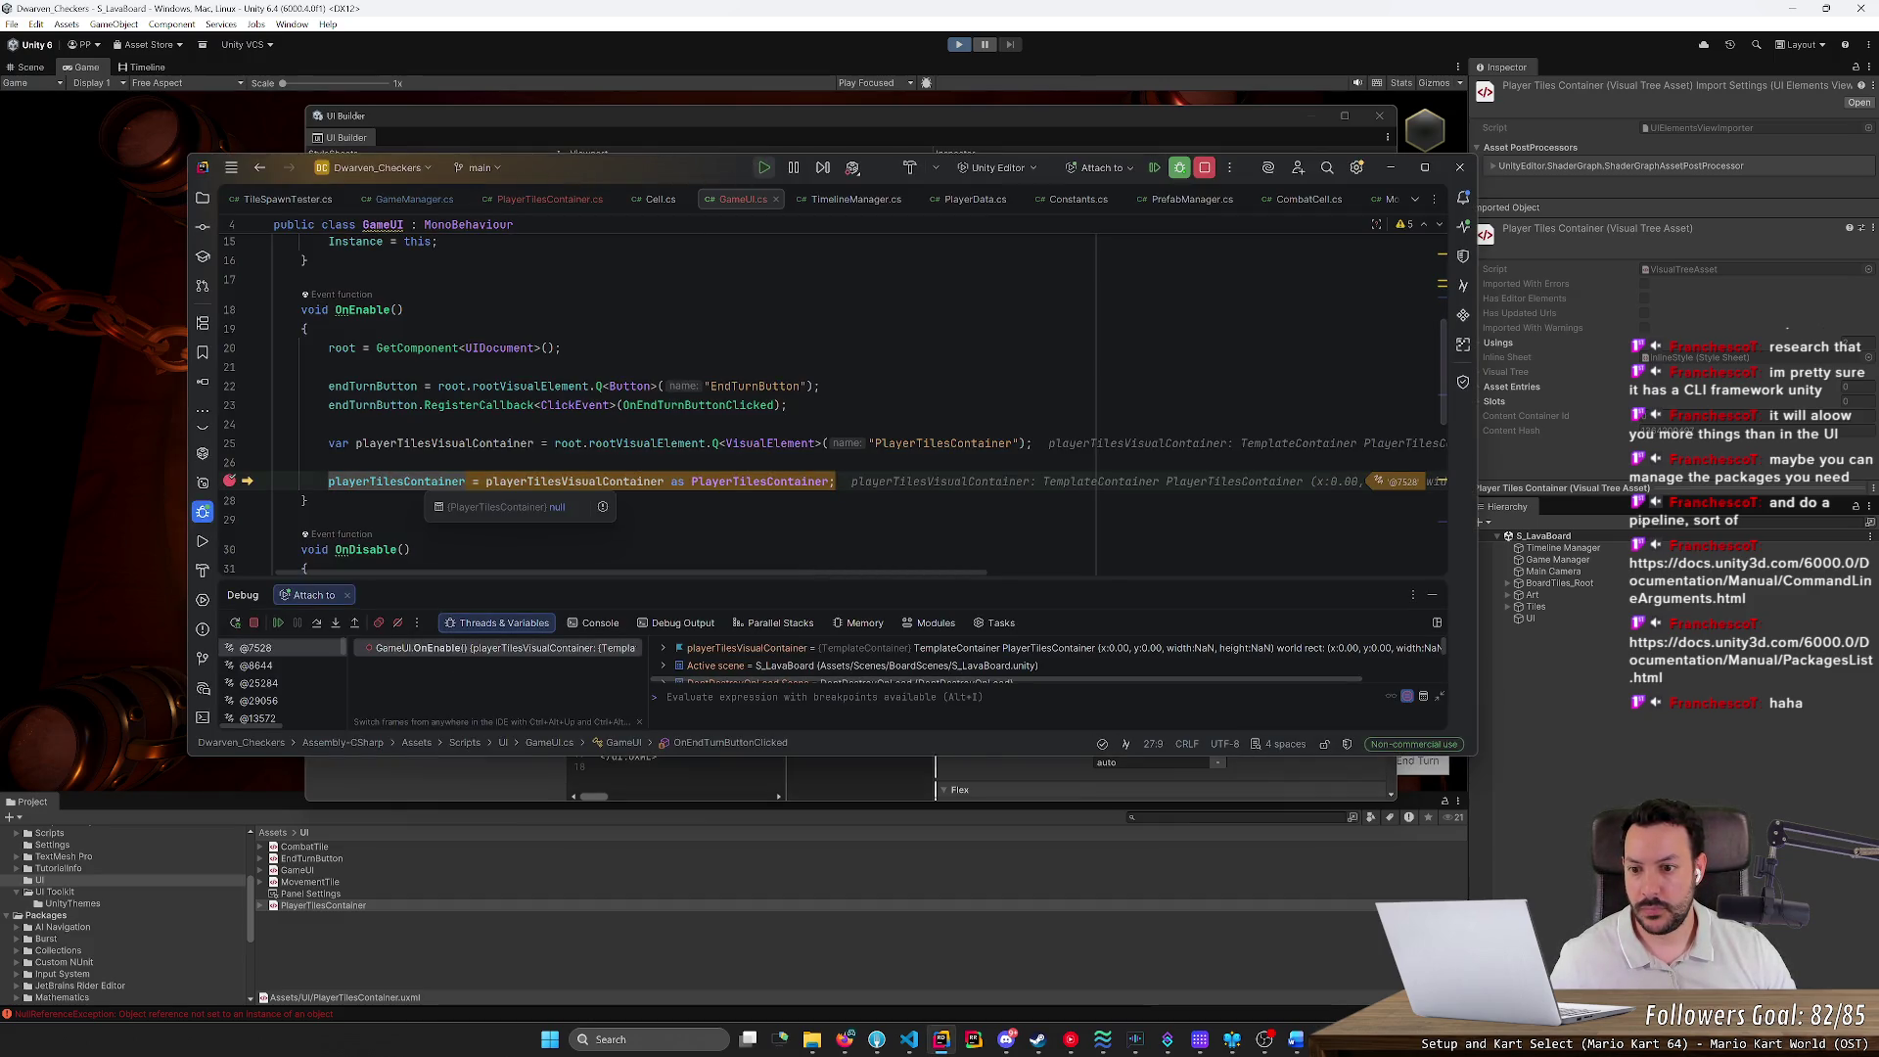
mouse_move(578, 480)
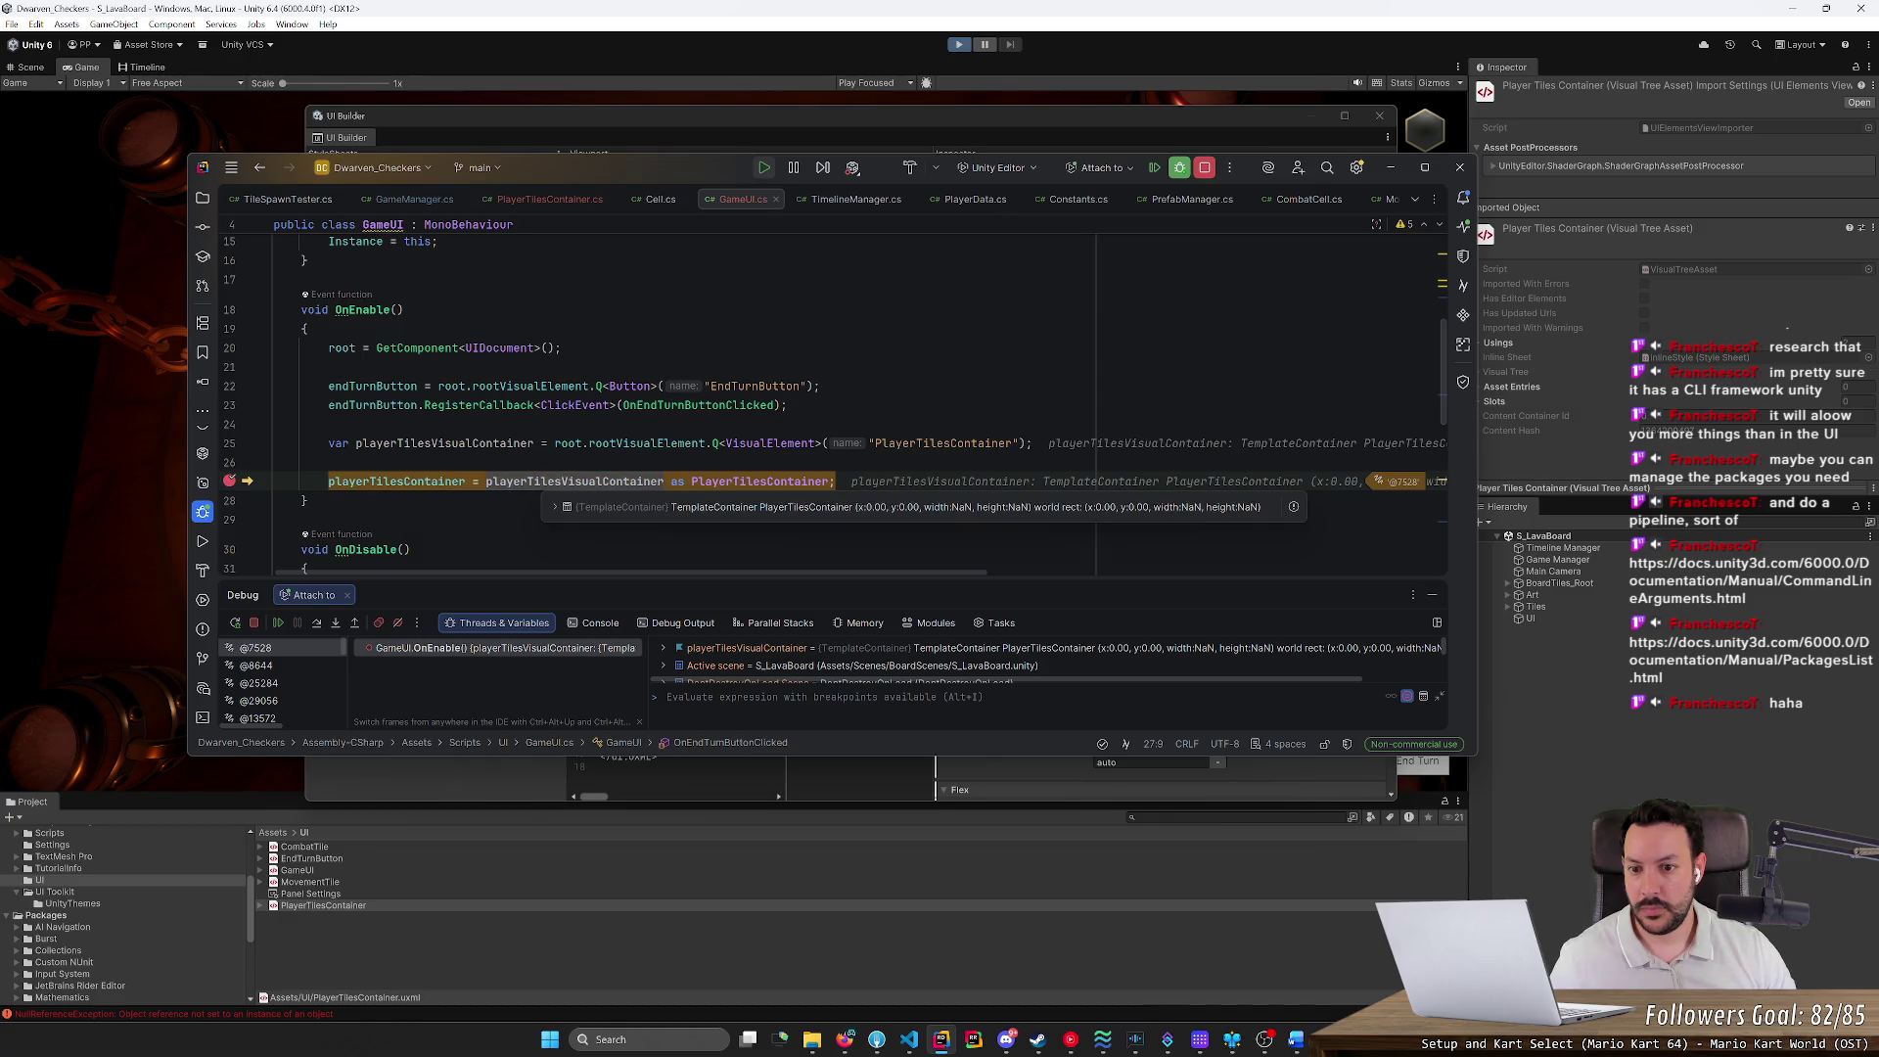
mouse_move(763, 481)
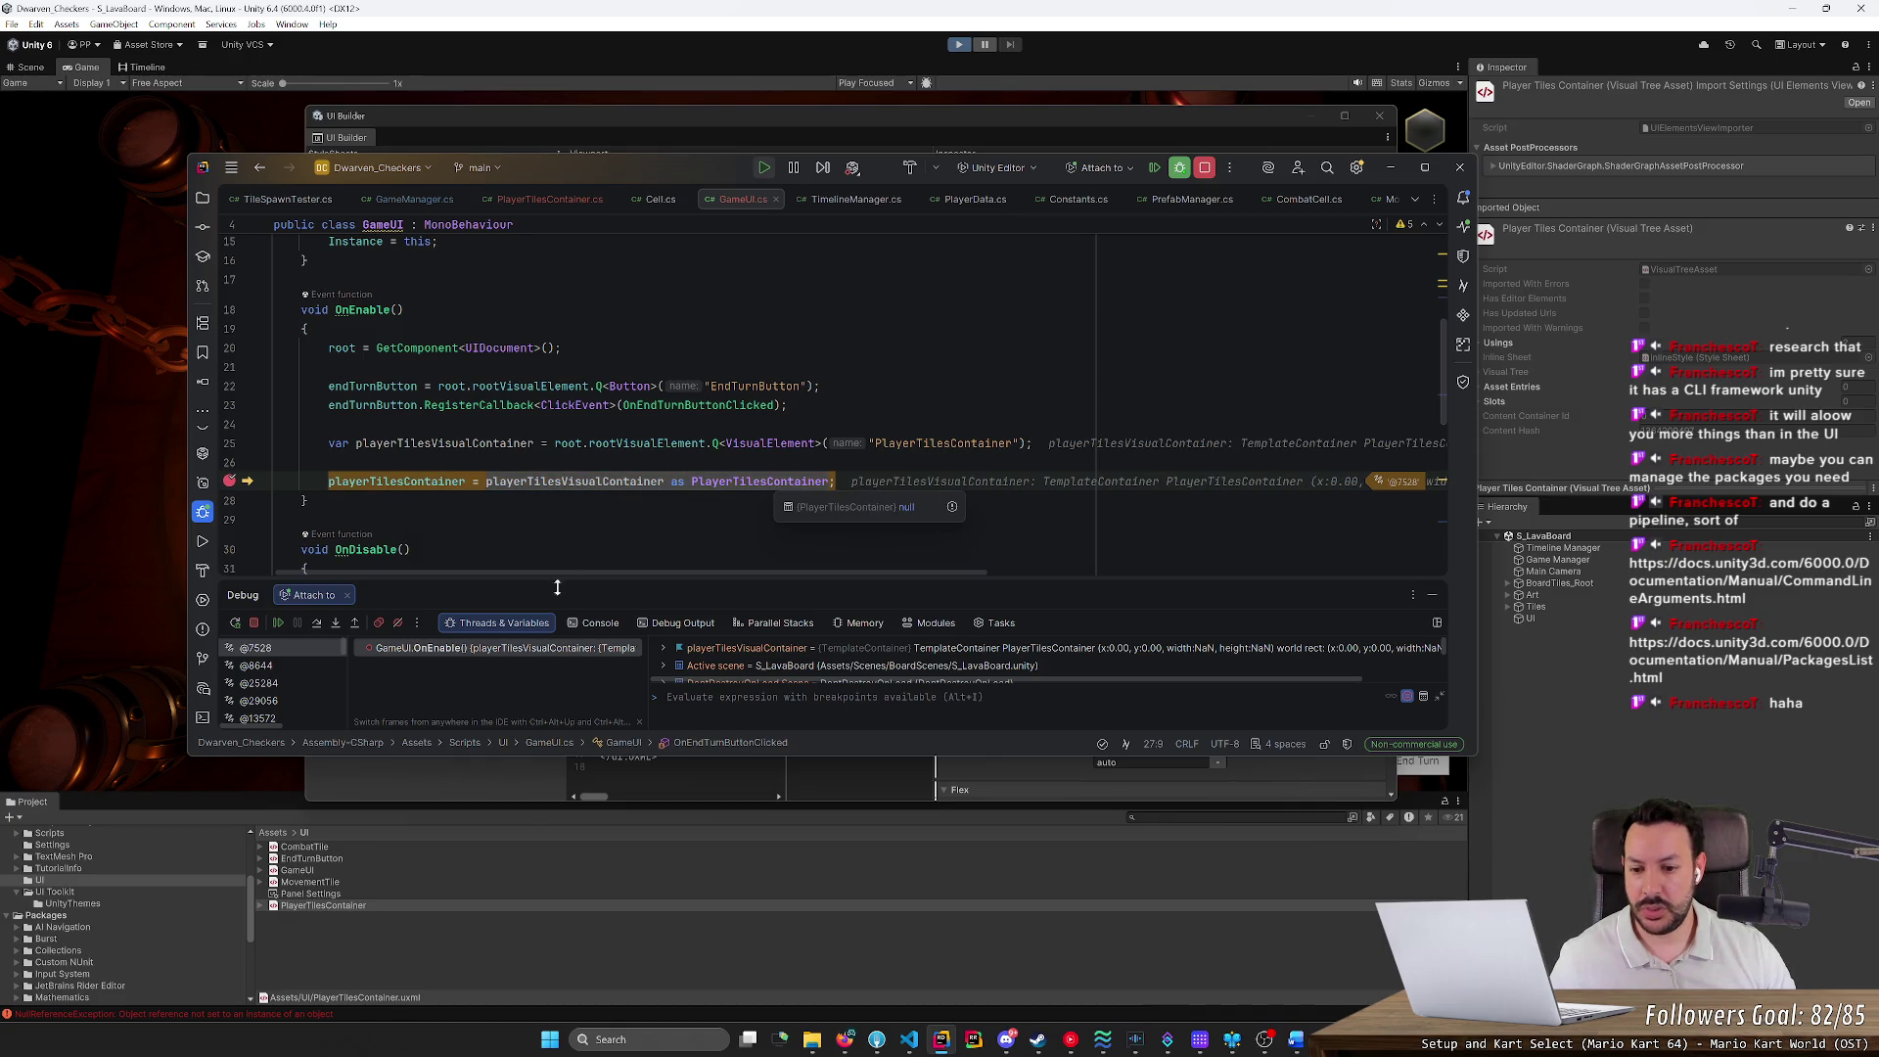
click(316, 623)
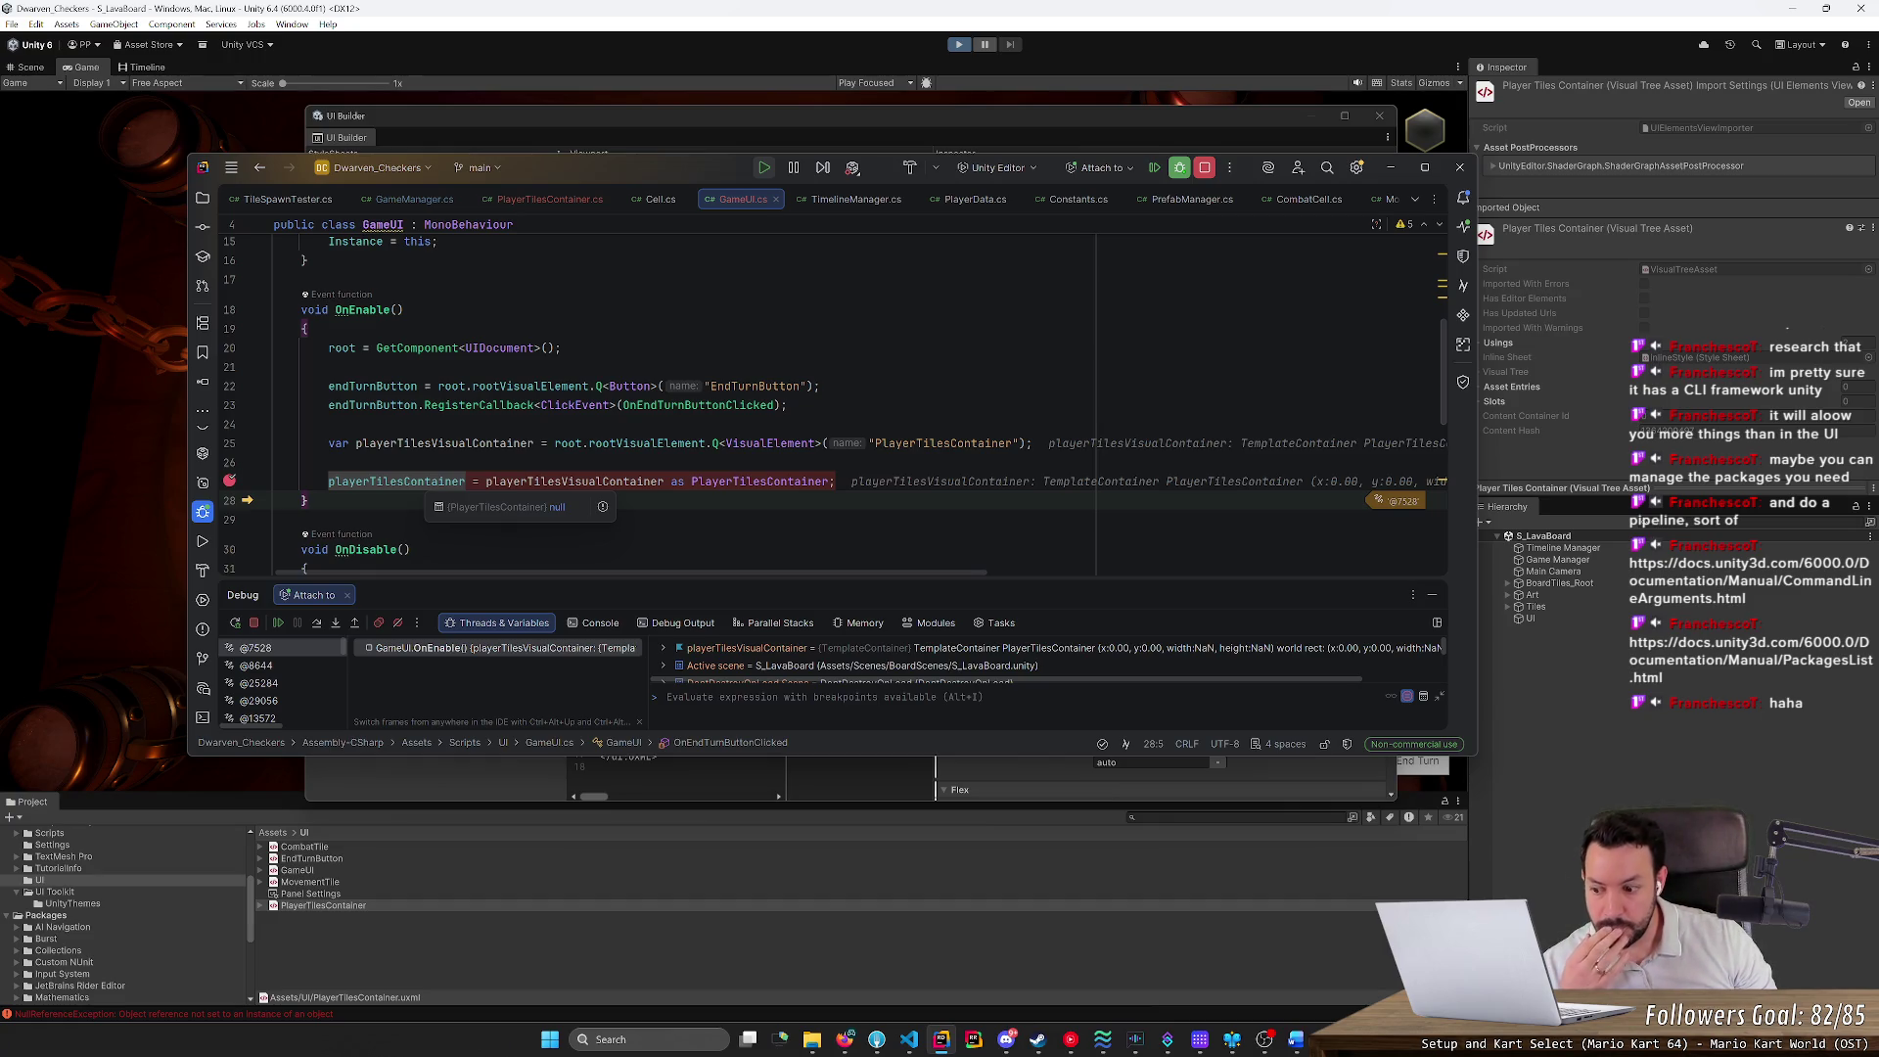
click(425, 481)
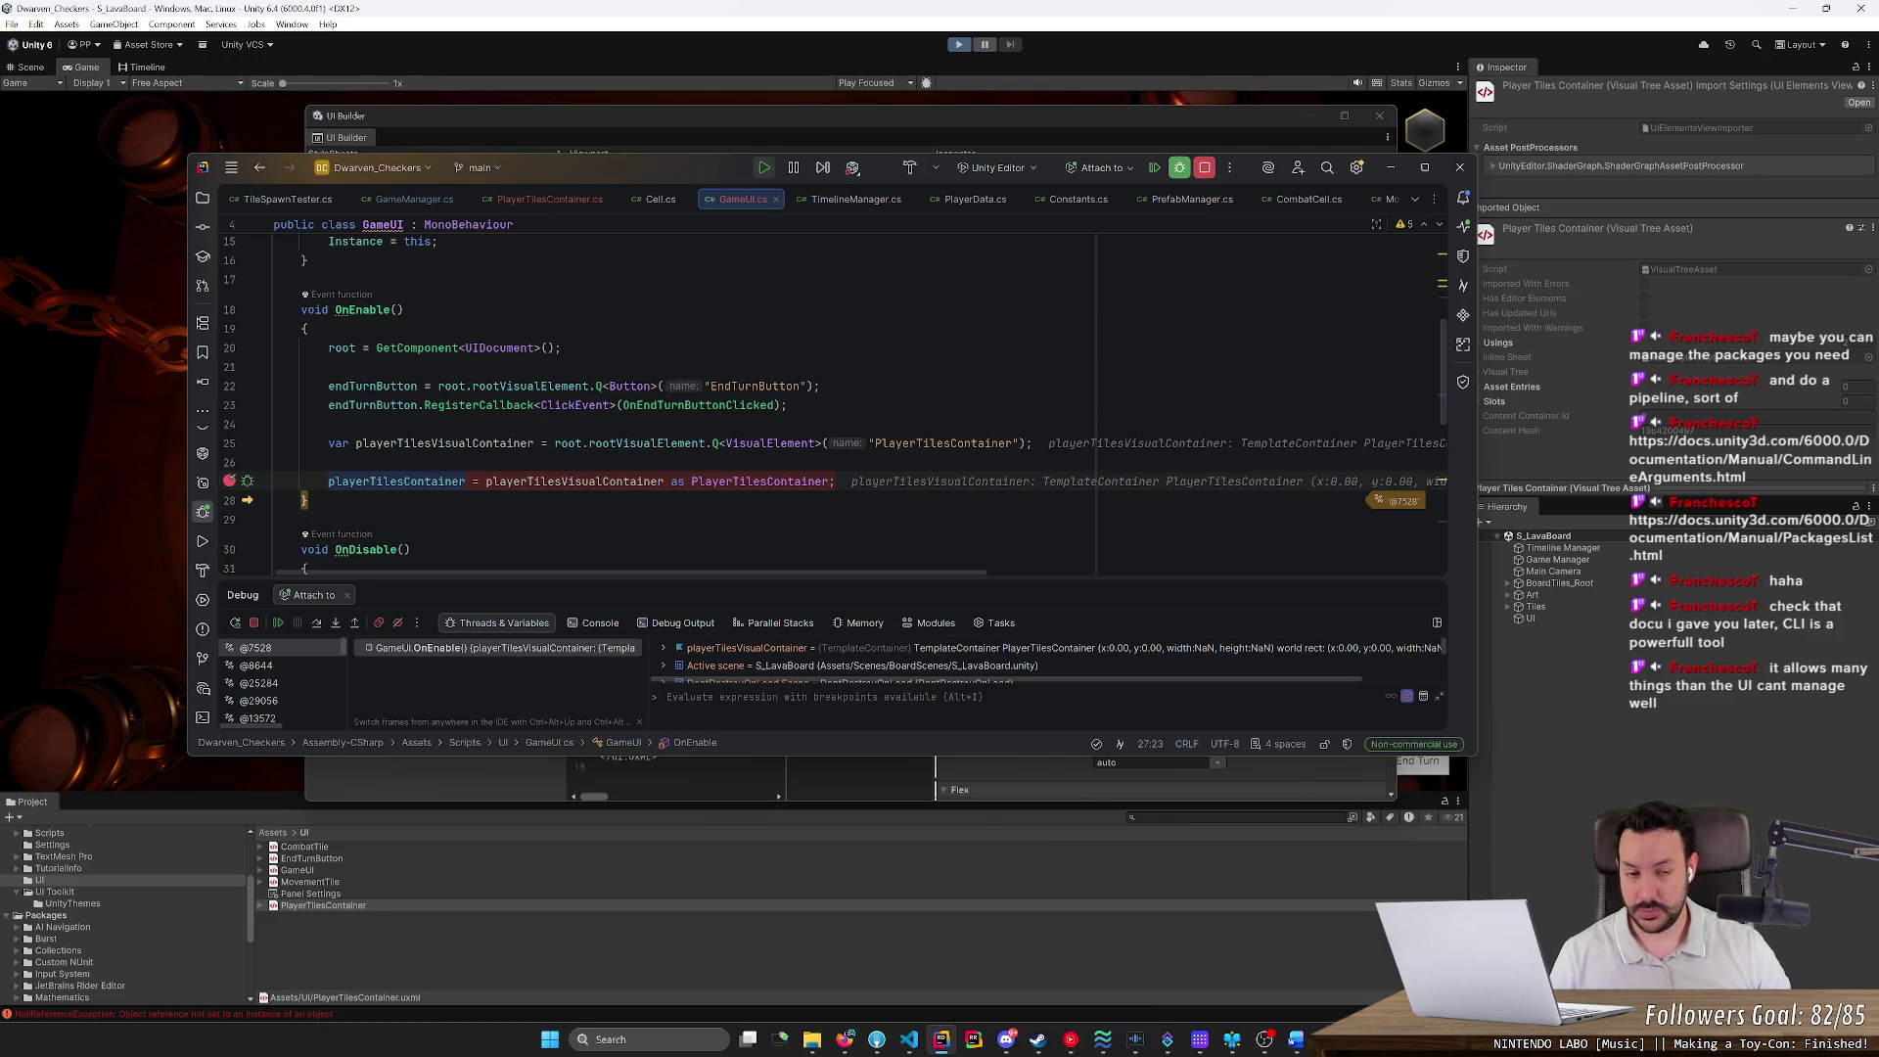
click(1381, 165)
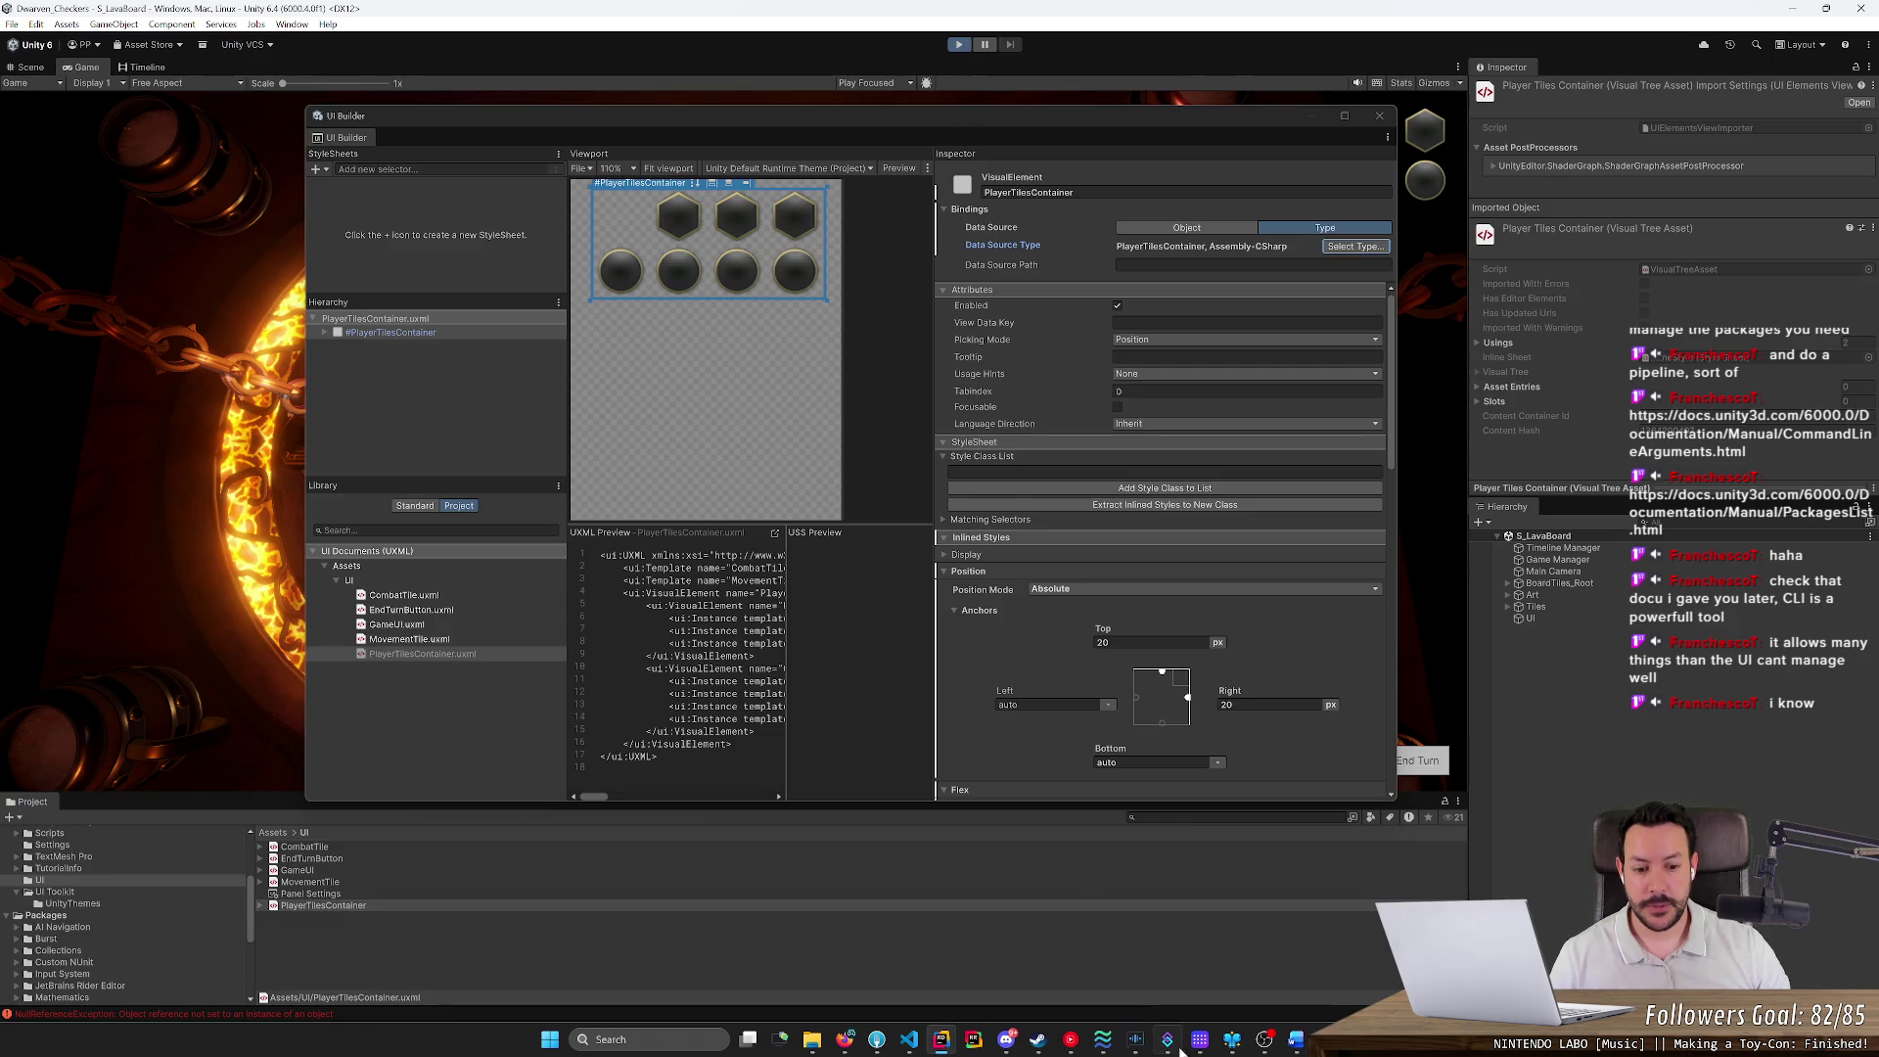
Bring Rider forward, stop its debugging session, and exit play mode in Unity
mouse_move(941, 1045)
mouse_move(1008, 1043)
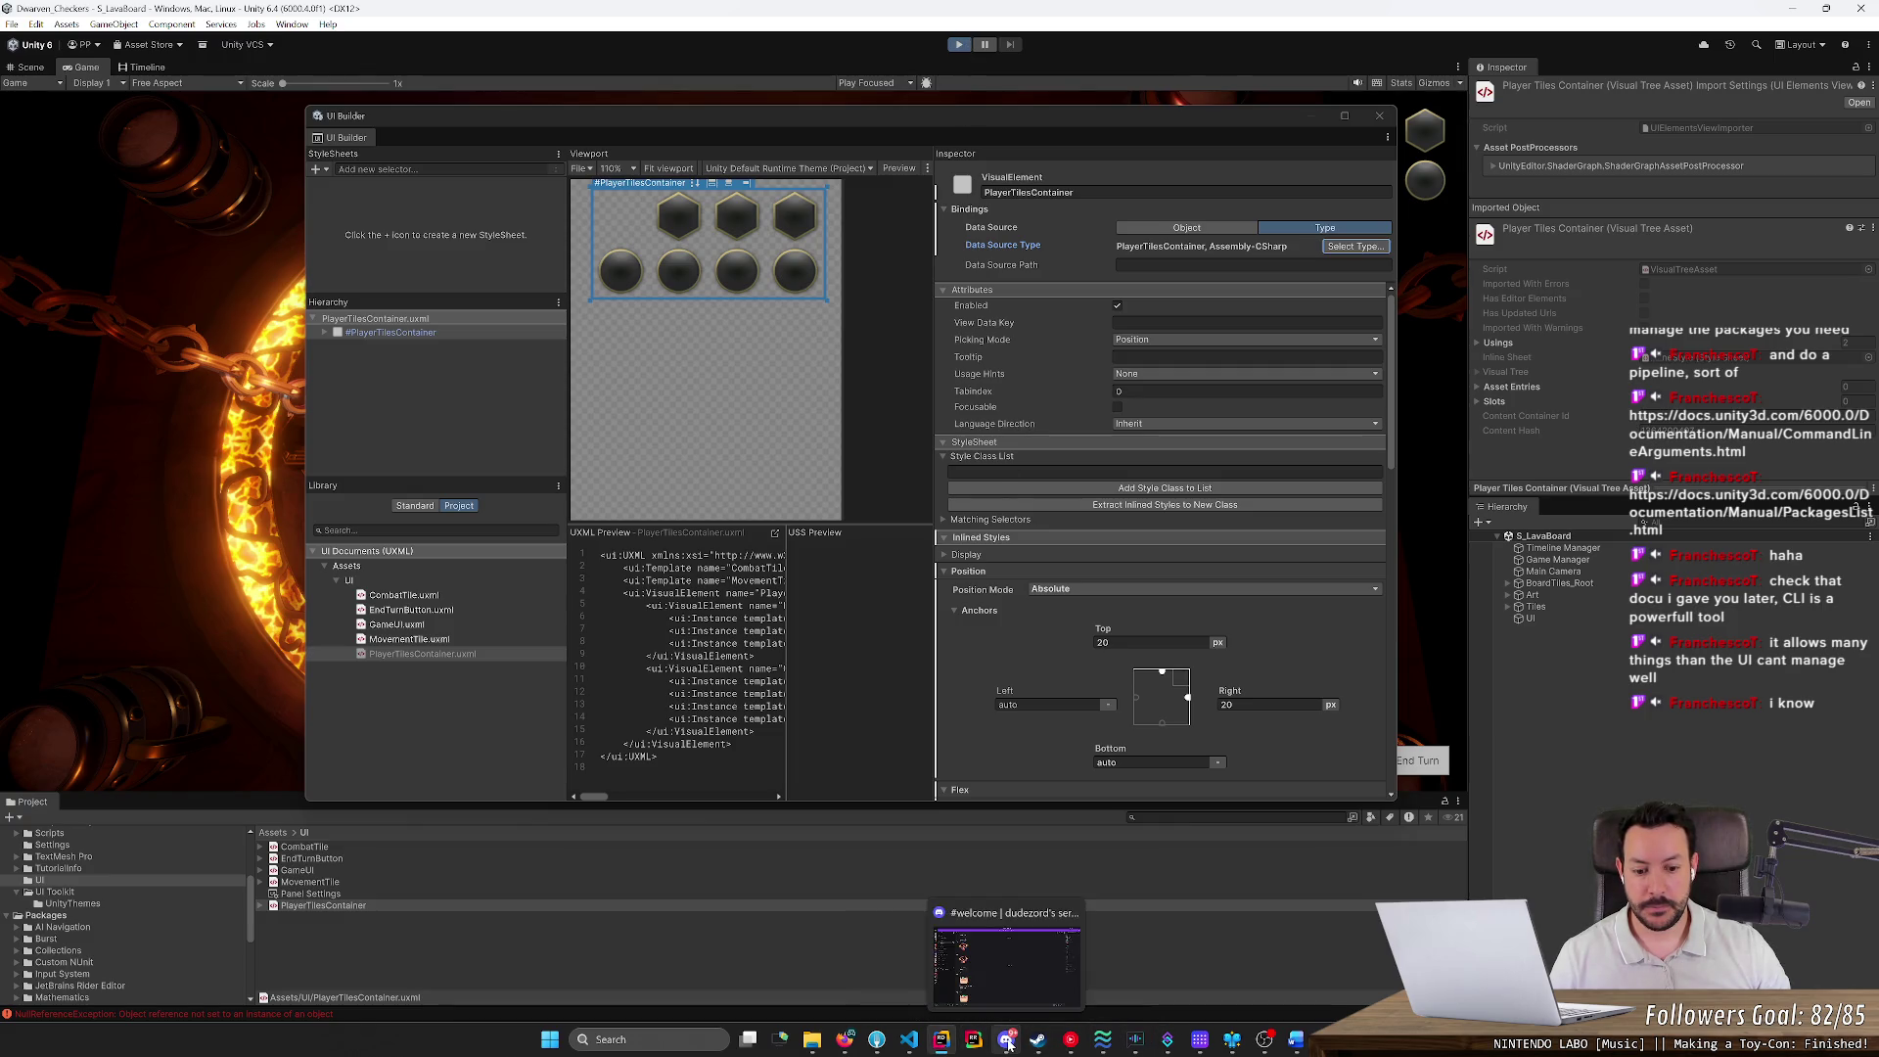
click(941, 1039)
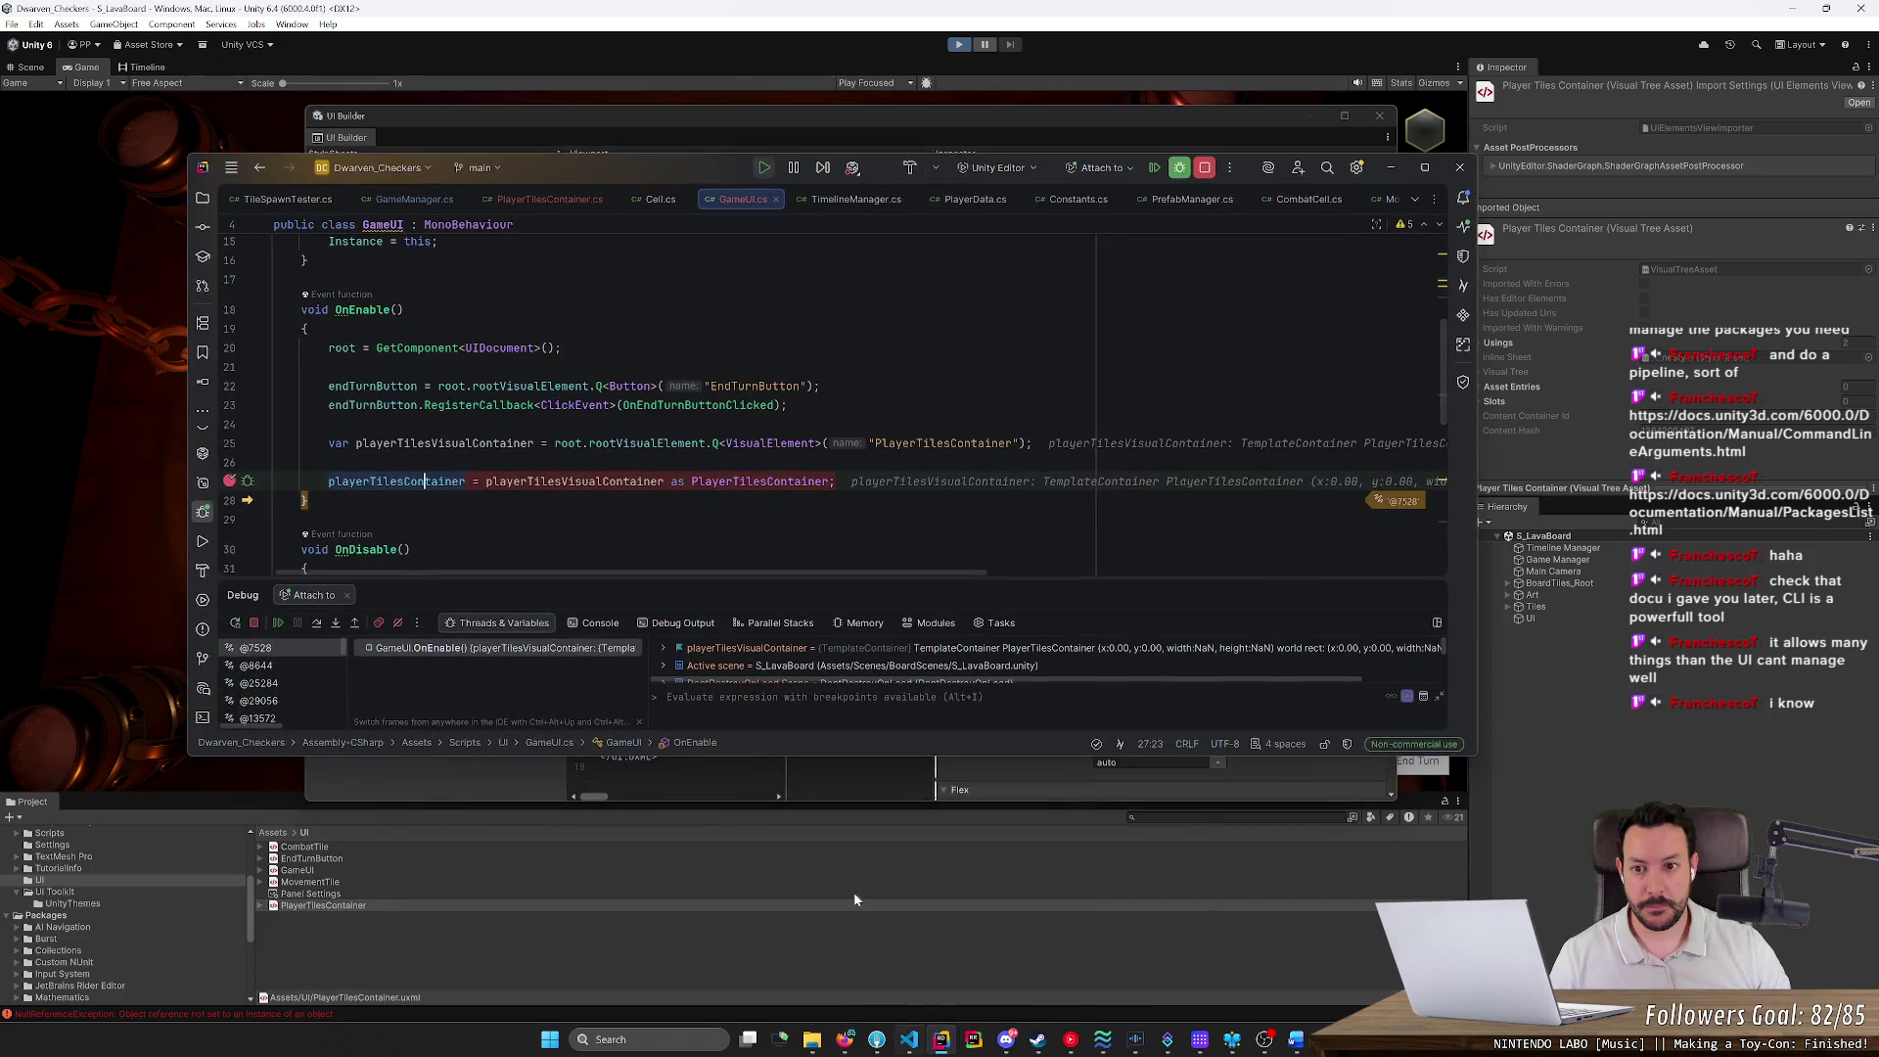
click(253, 623)
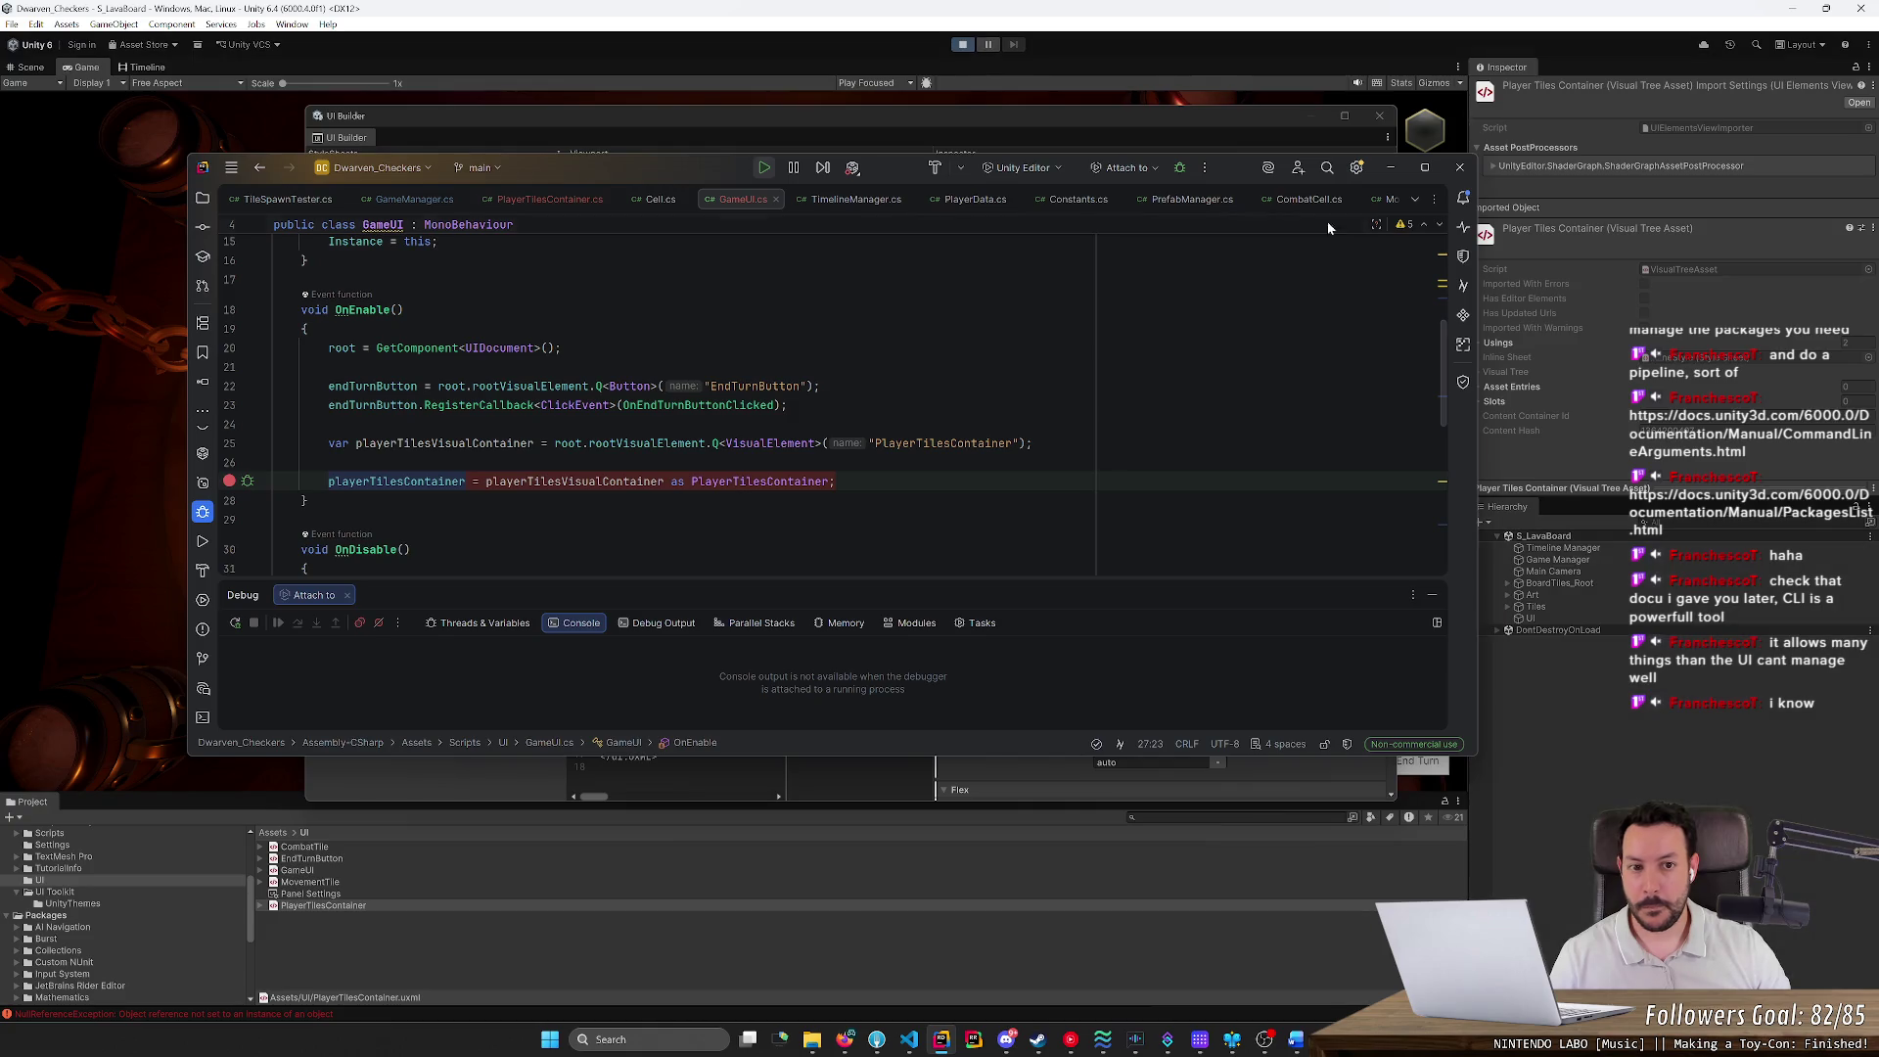
click(1390, 168)
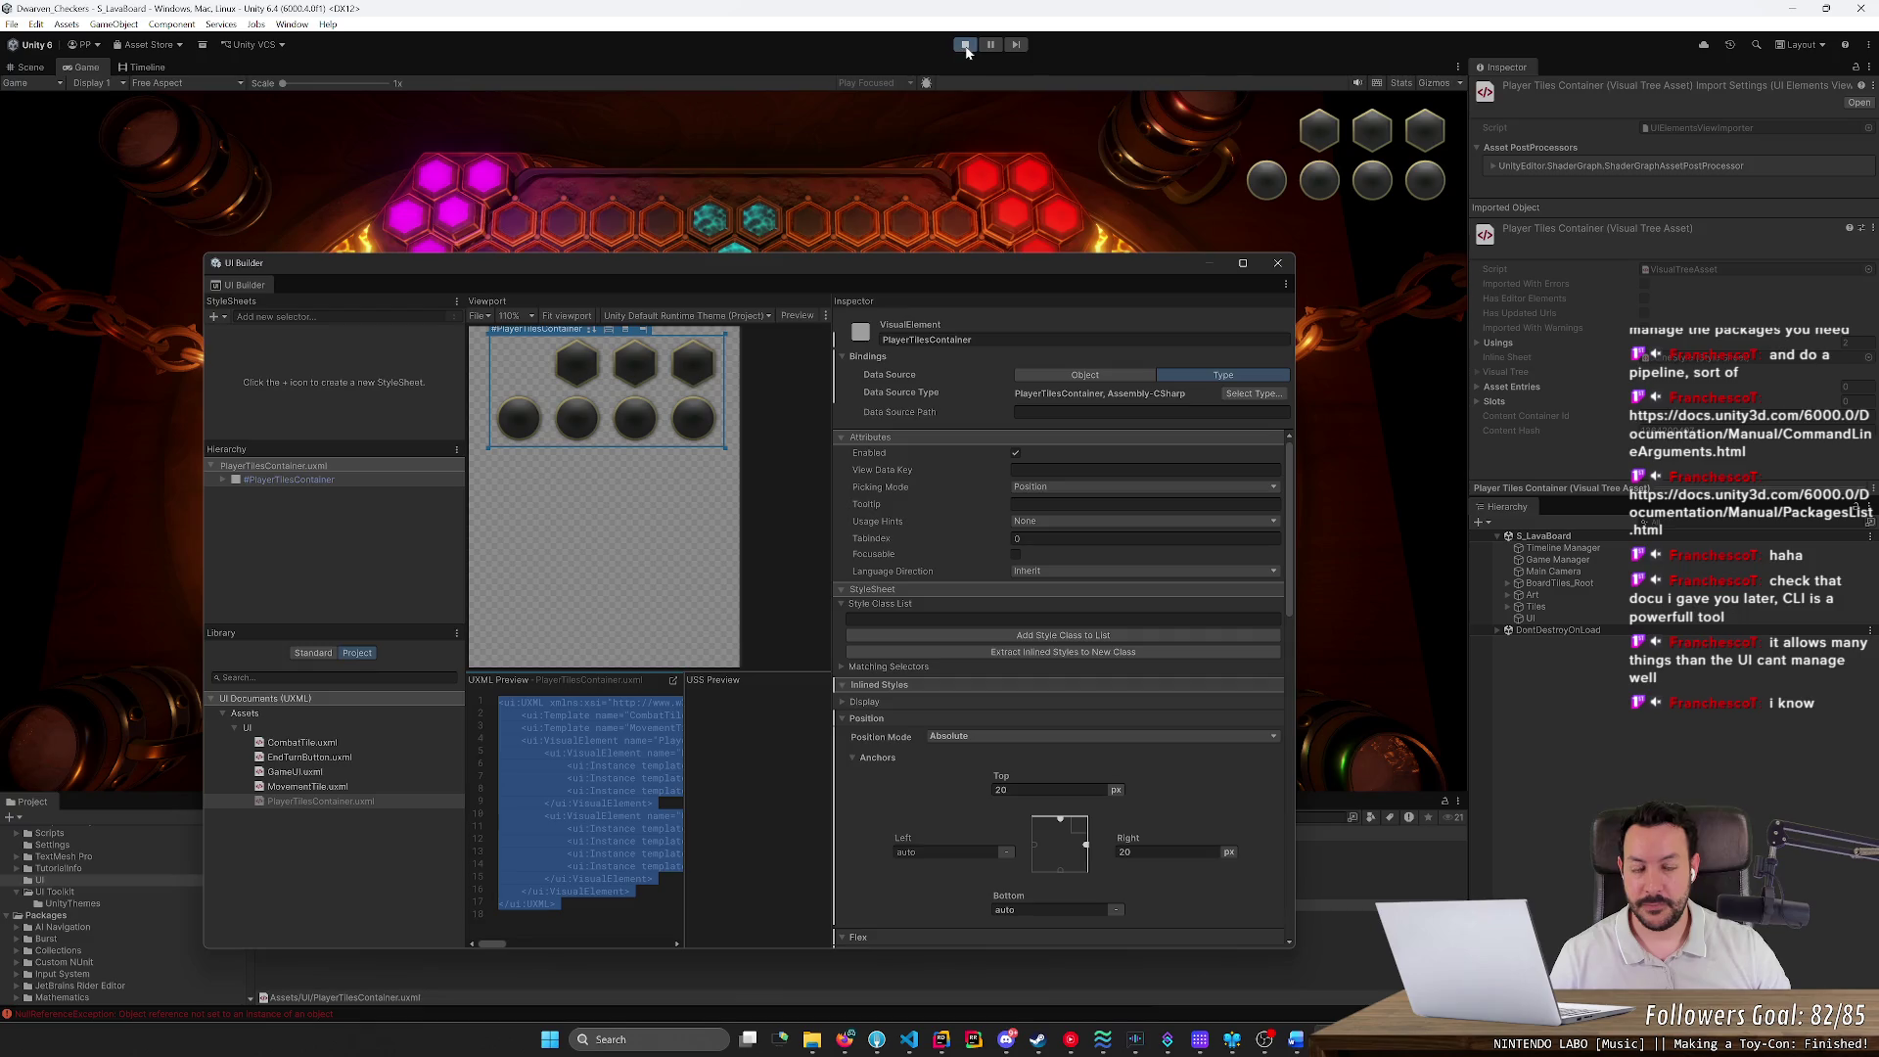
click(967, 45)
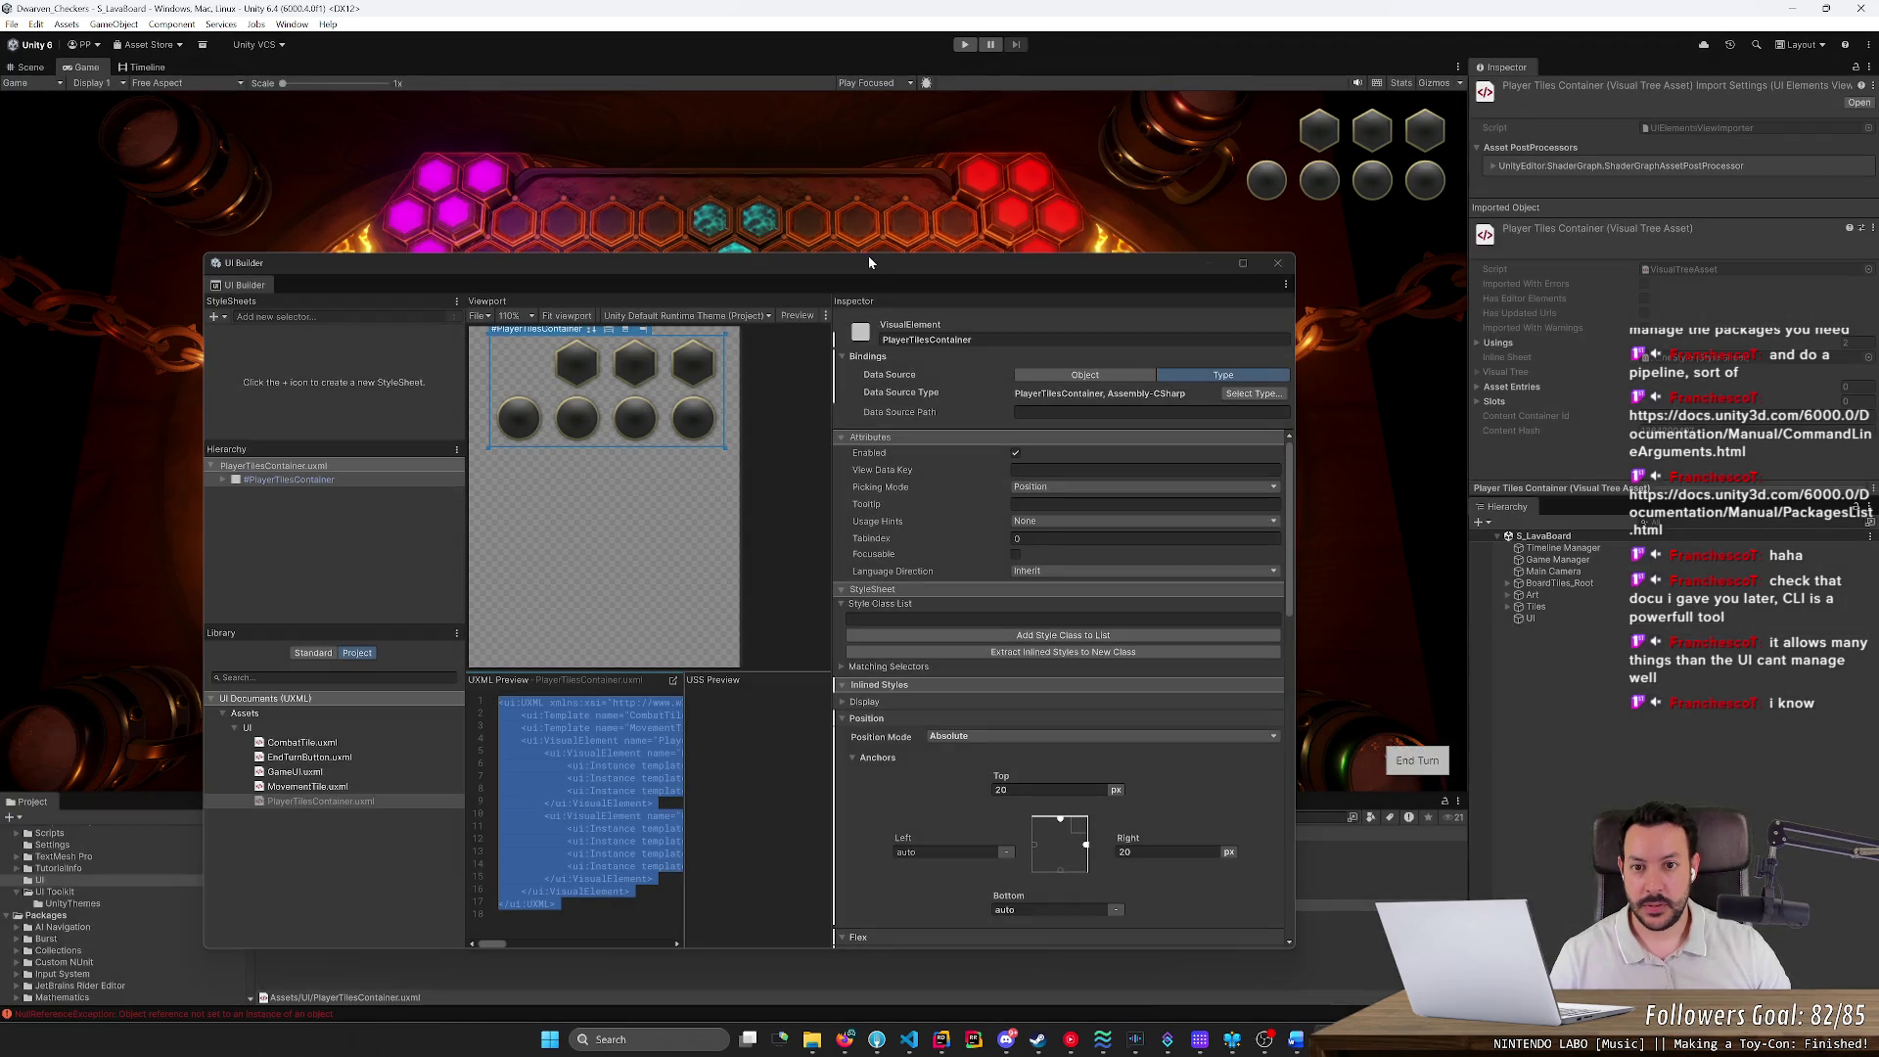
Maximize UI Builder and highlight the PlayerTilesContainer name in the UXML preview, then return to Rider
double_click(860, 268)
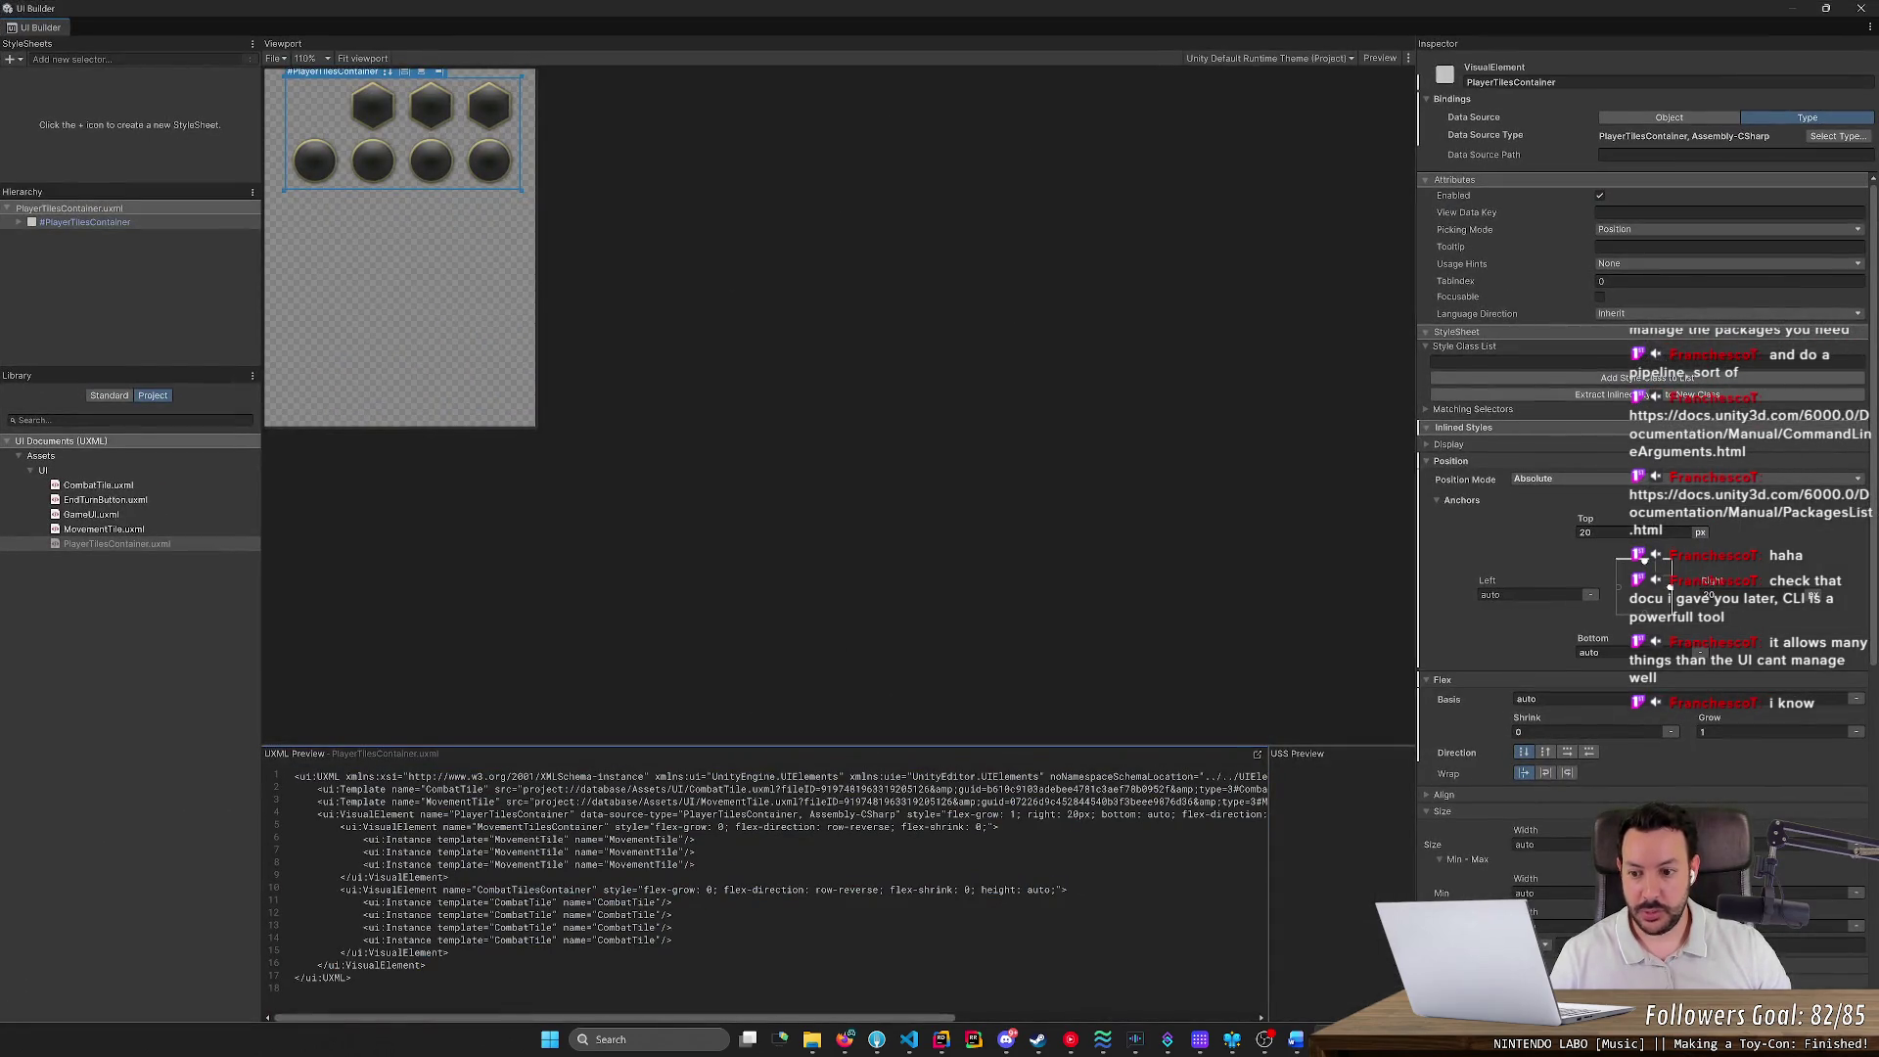
triple_click(329, 776)
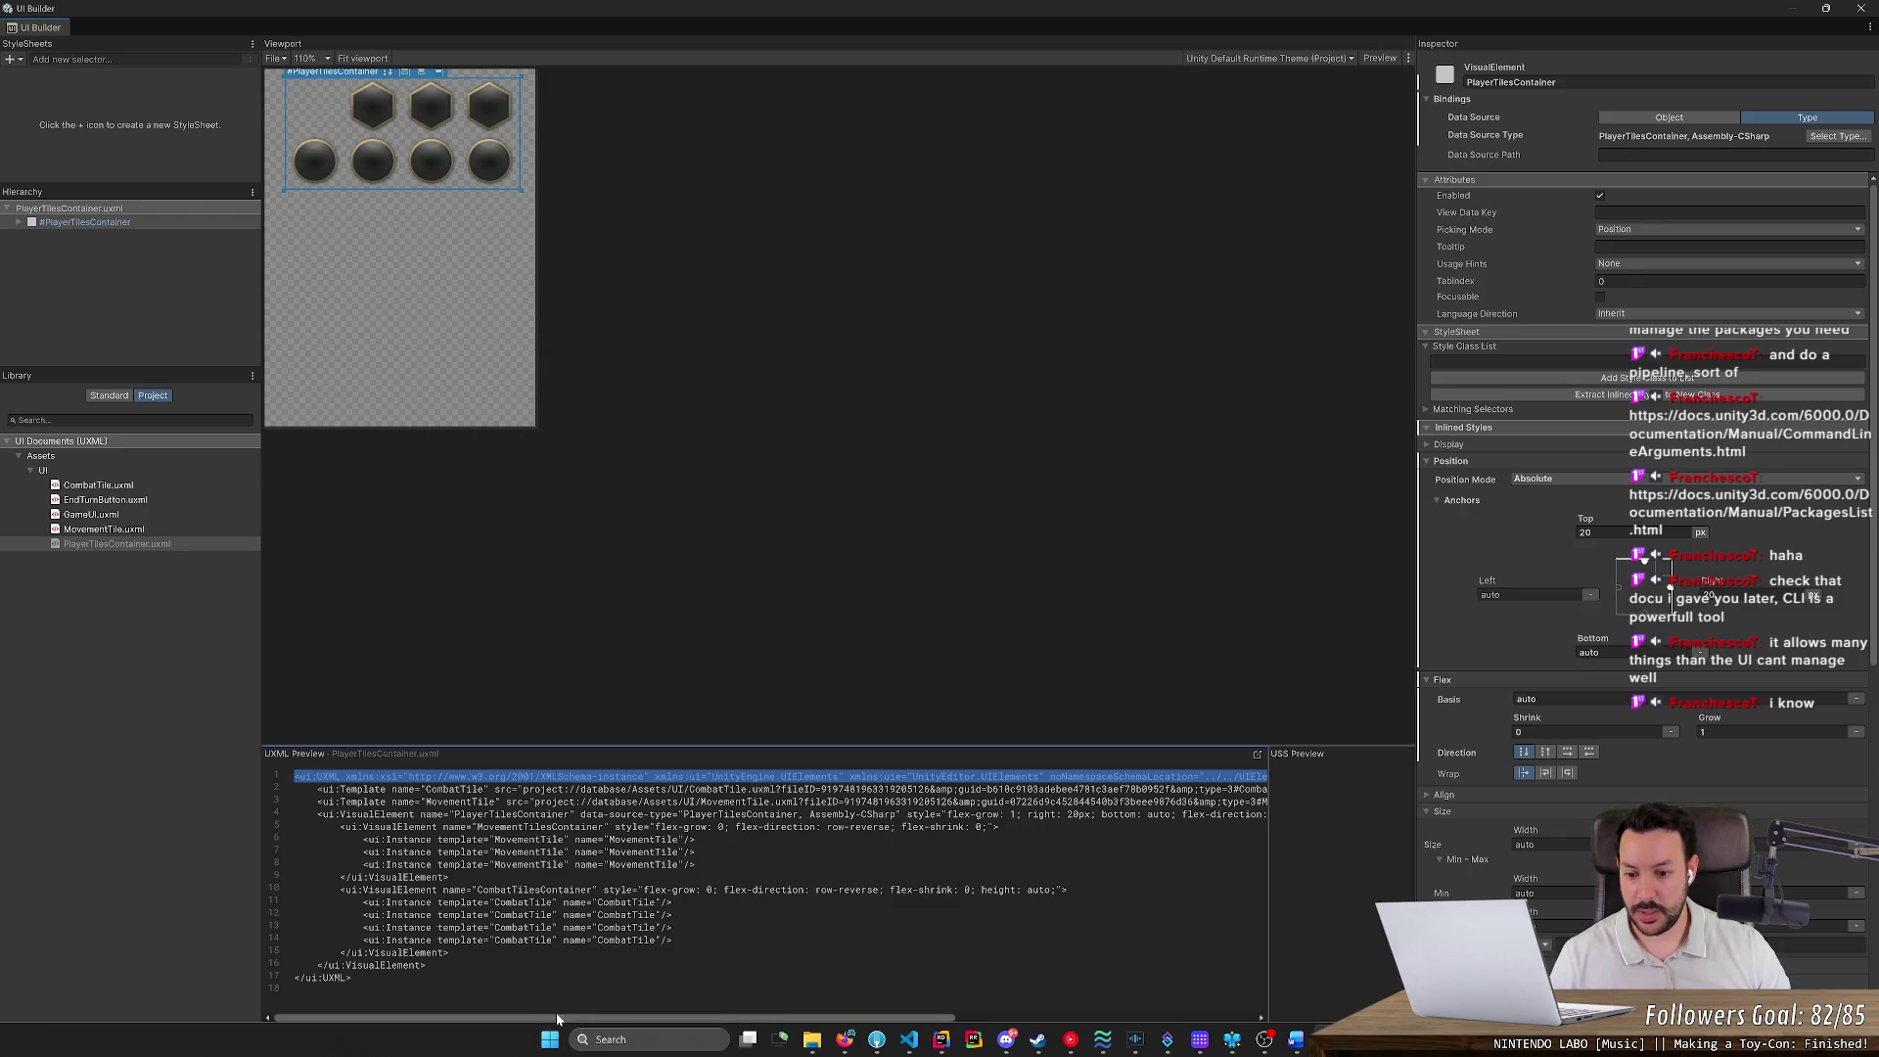
drag(556, 1019, 878, 1009)
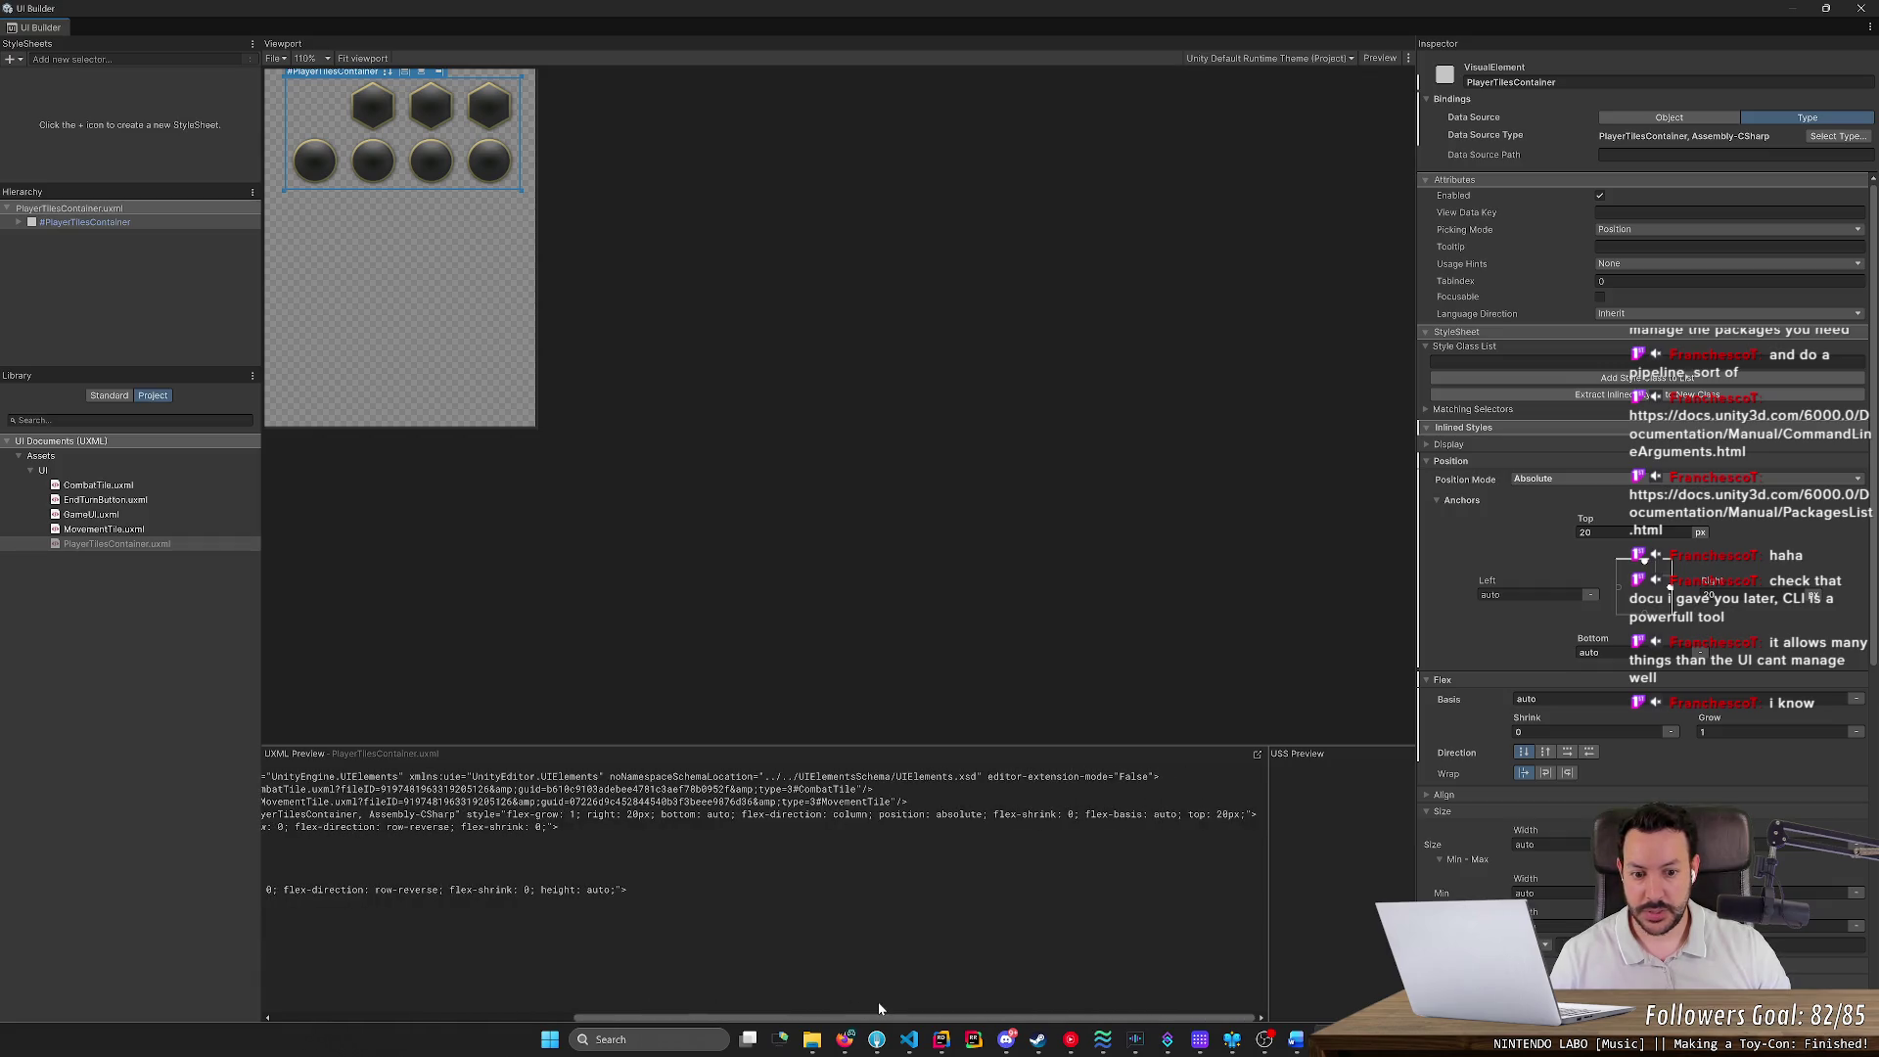
drag(878, 1008, 558, 1015)
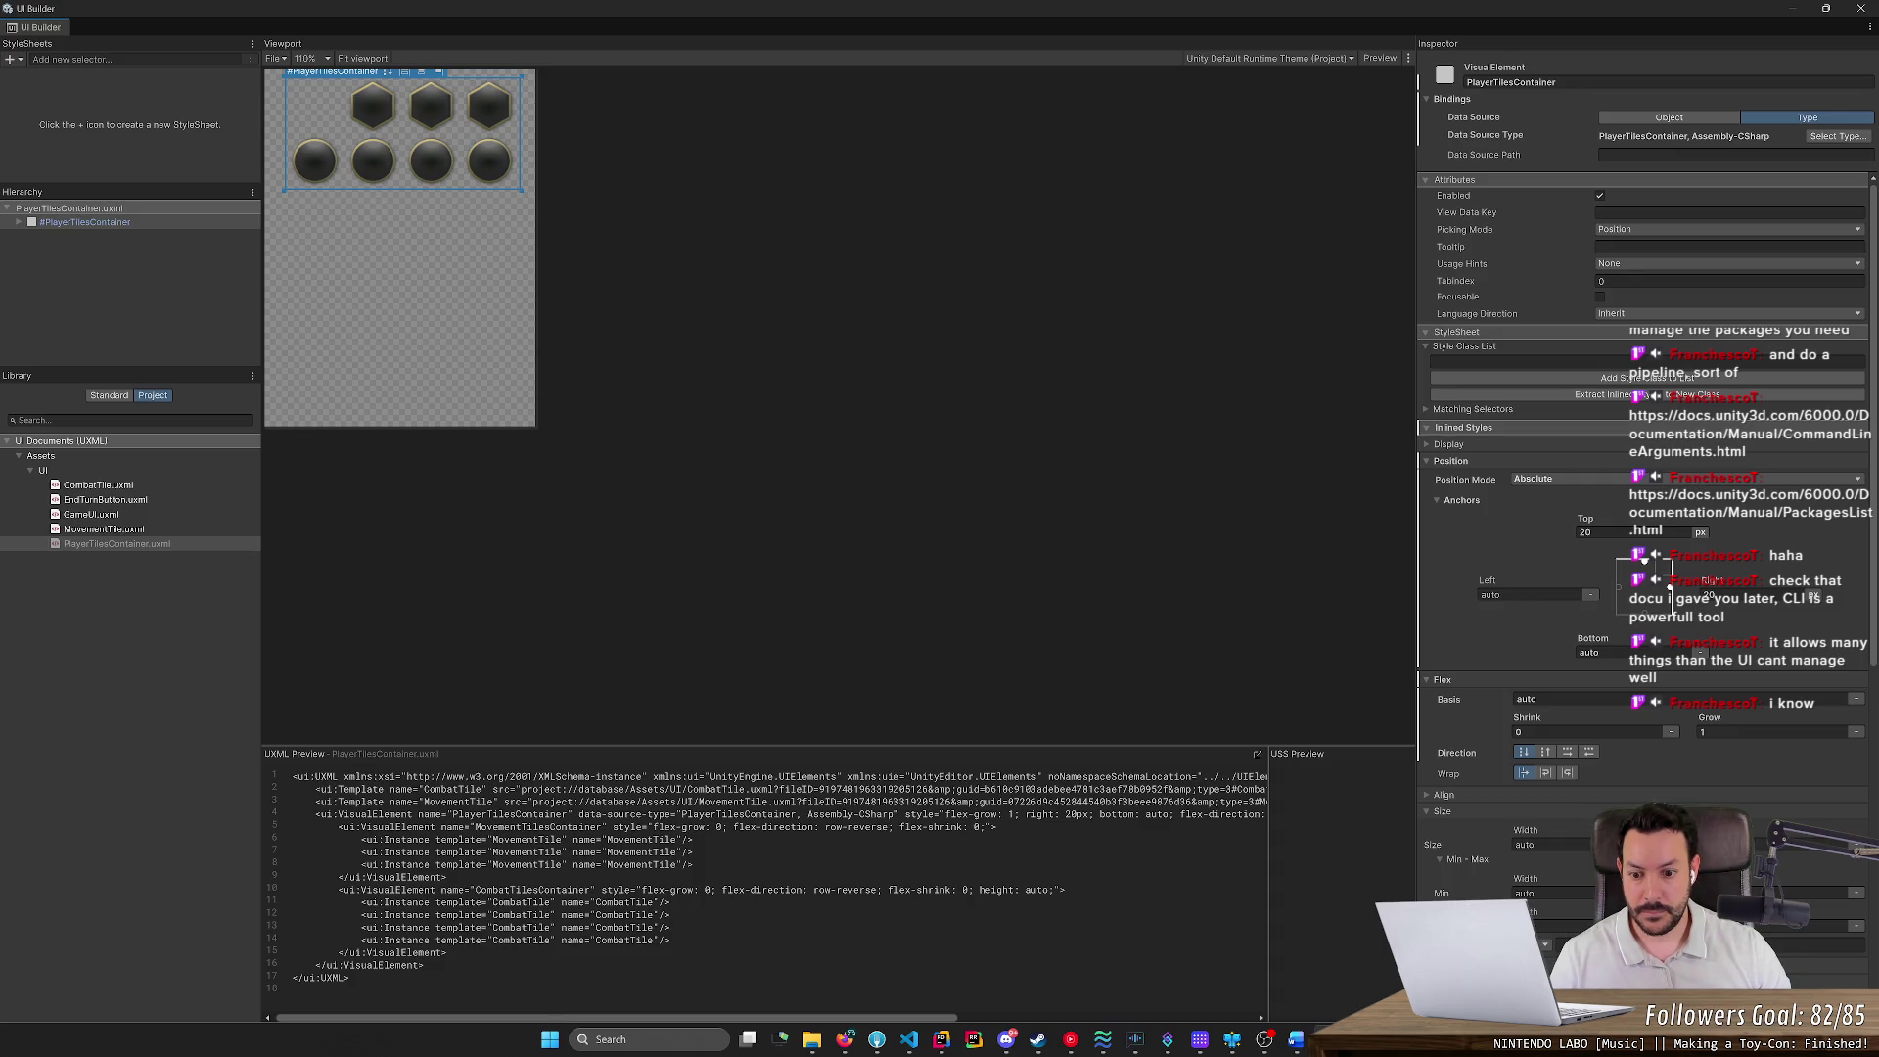
double_click(508, 814)
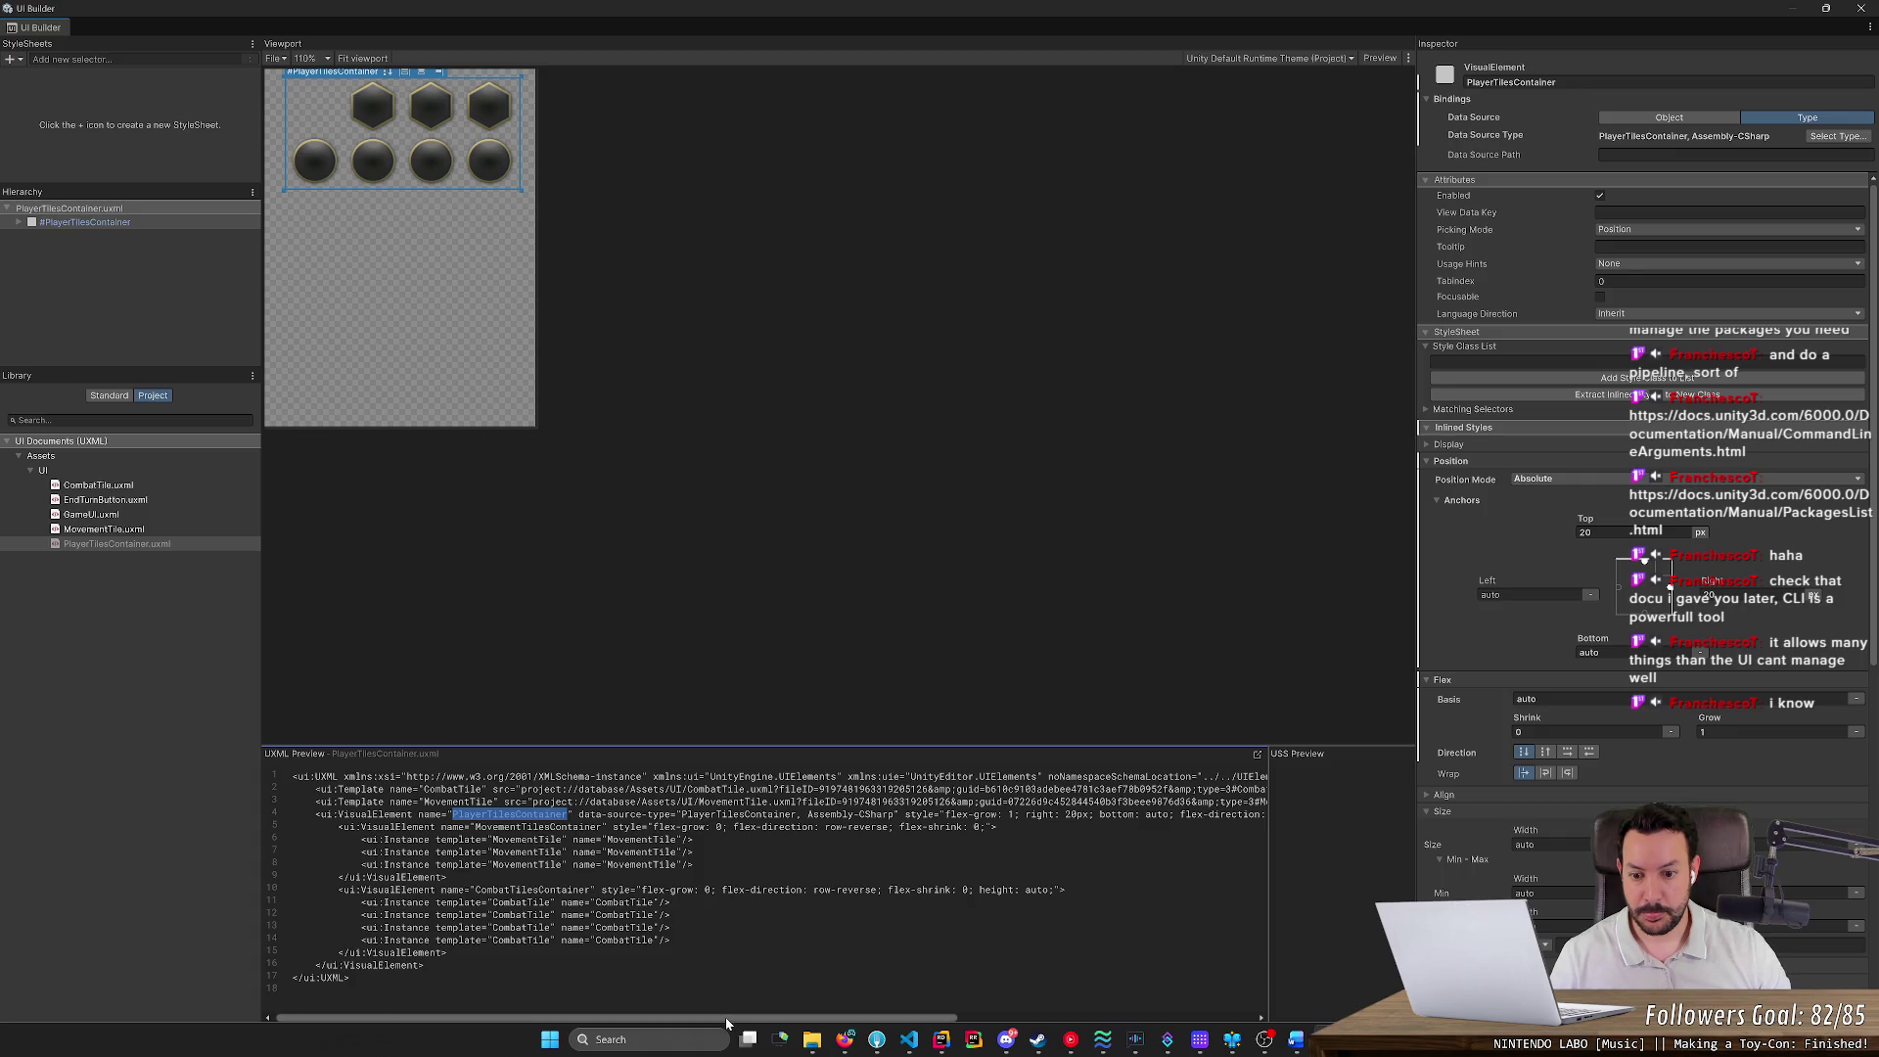
mouse_move(812, 1017)
mouse_down()
mouse_move(966, 1029)
mouse_move(724, 1010)
mouse_up()
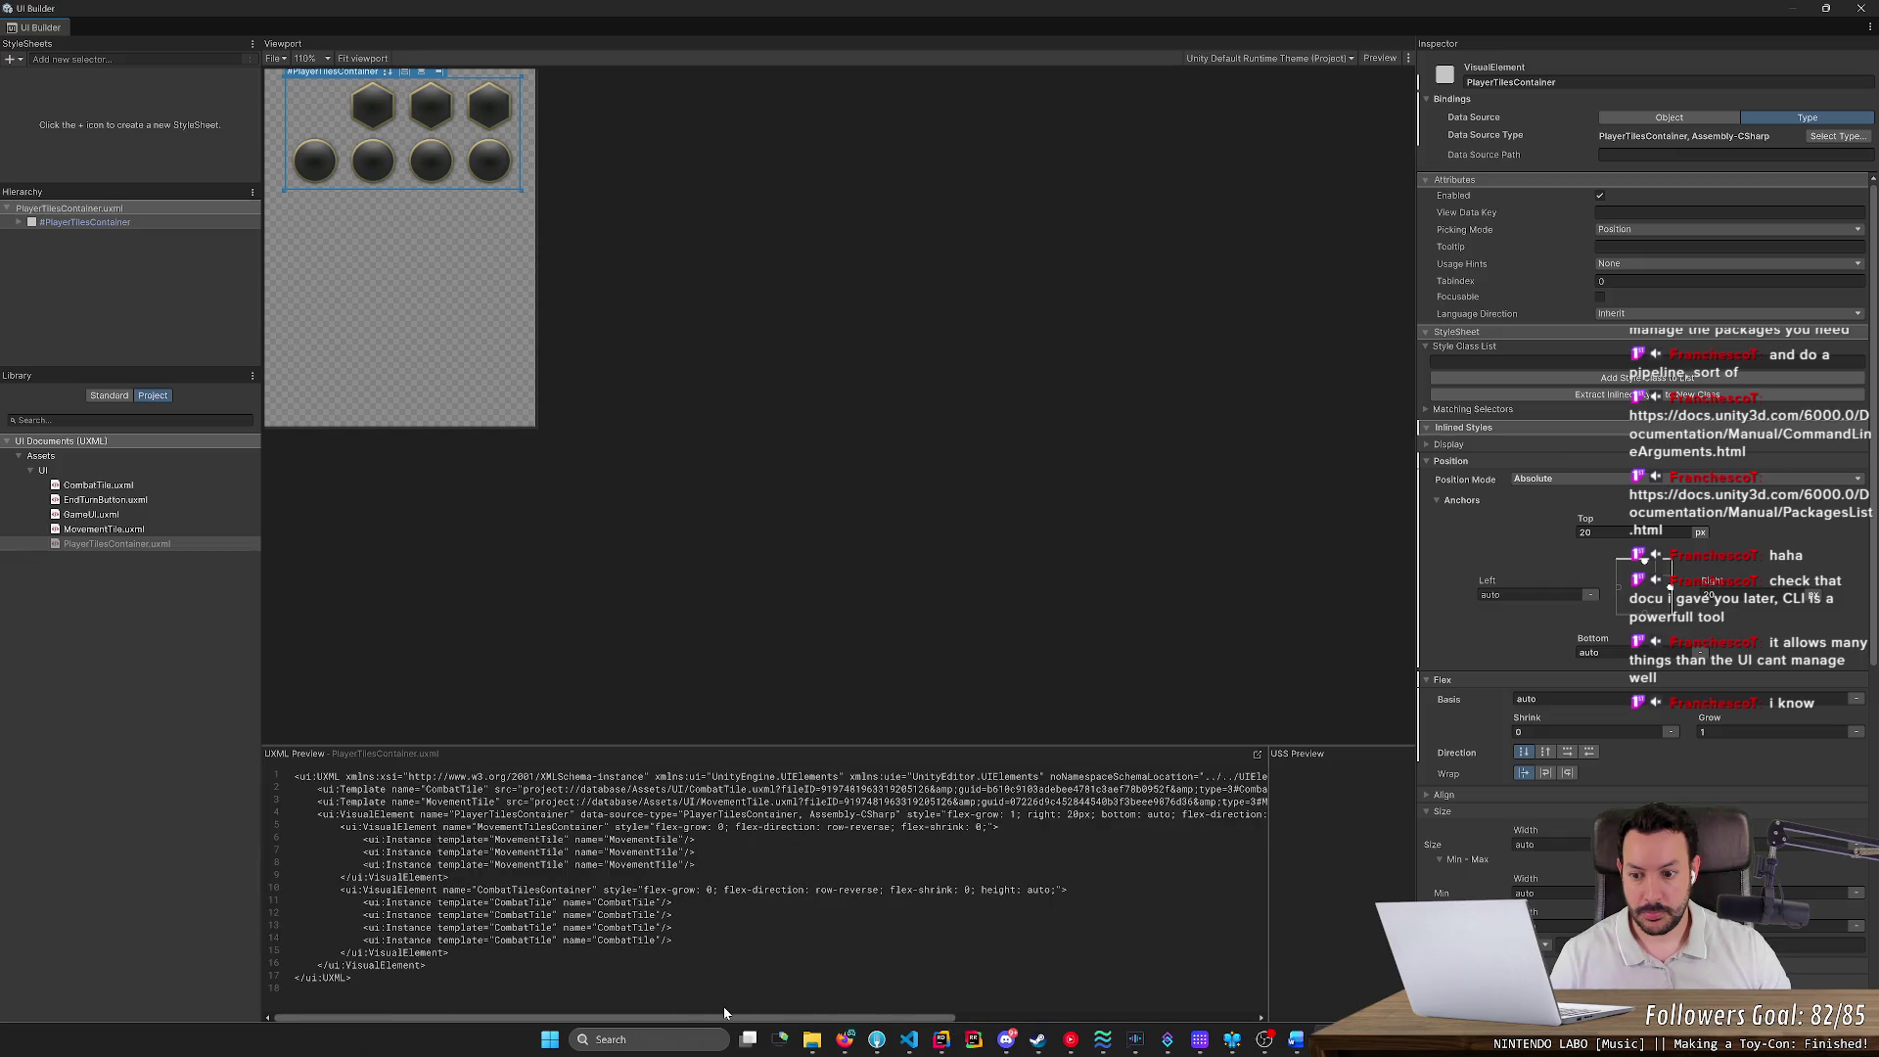
double_click(511, 814)
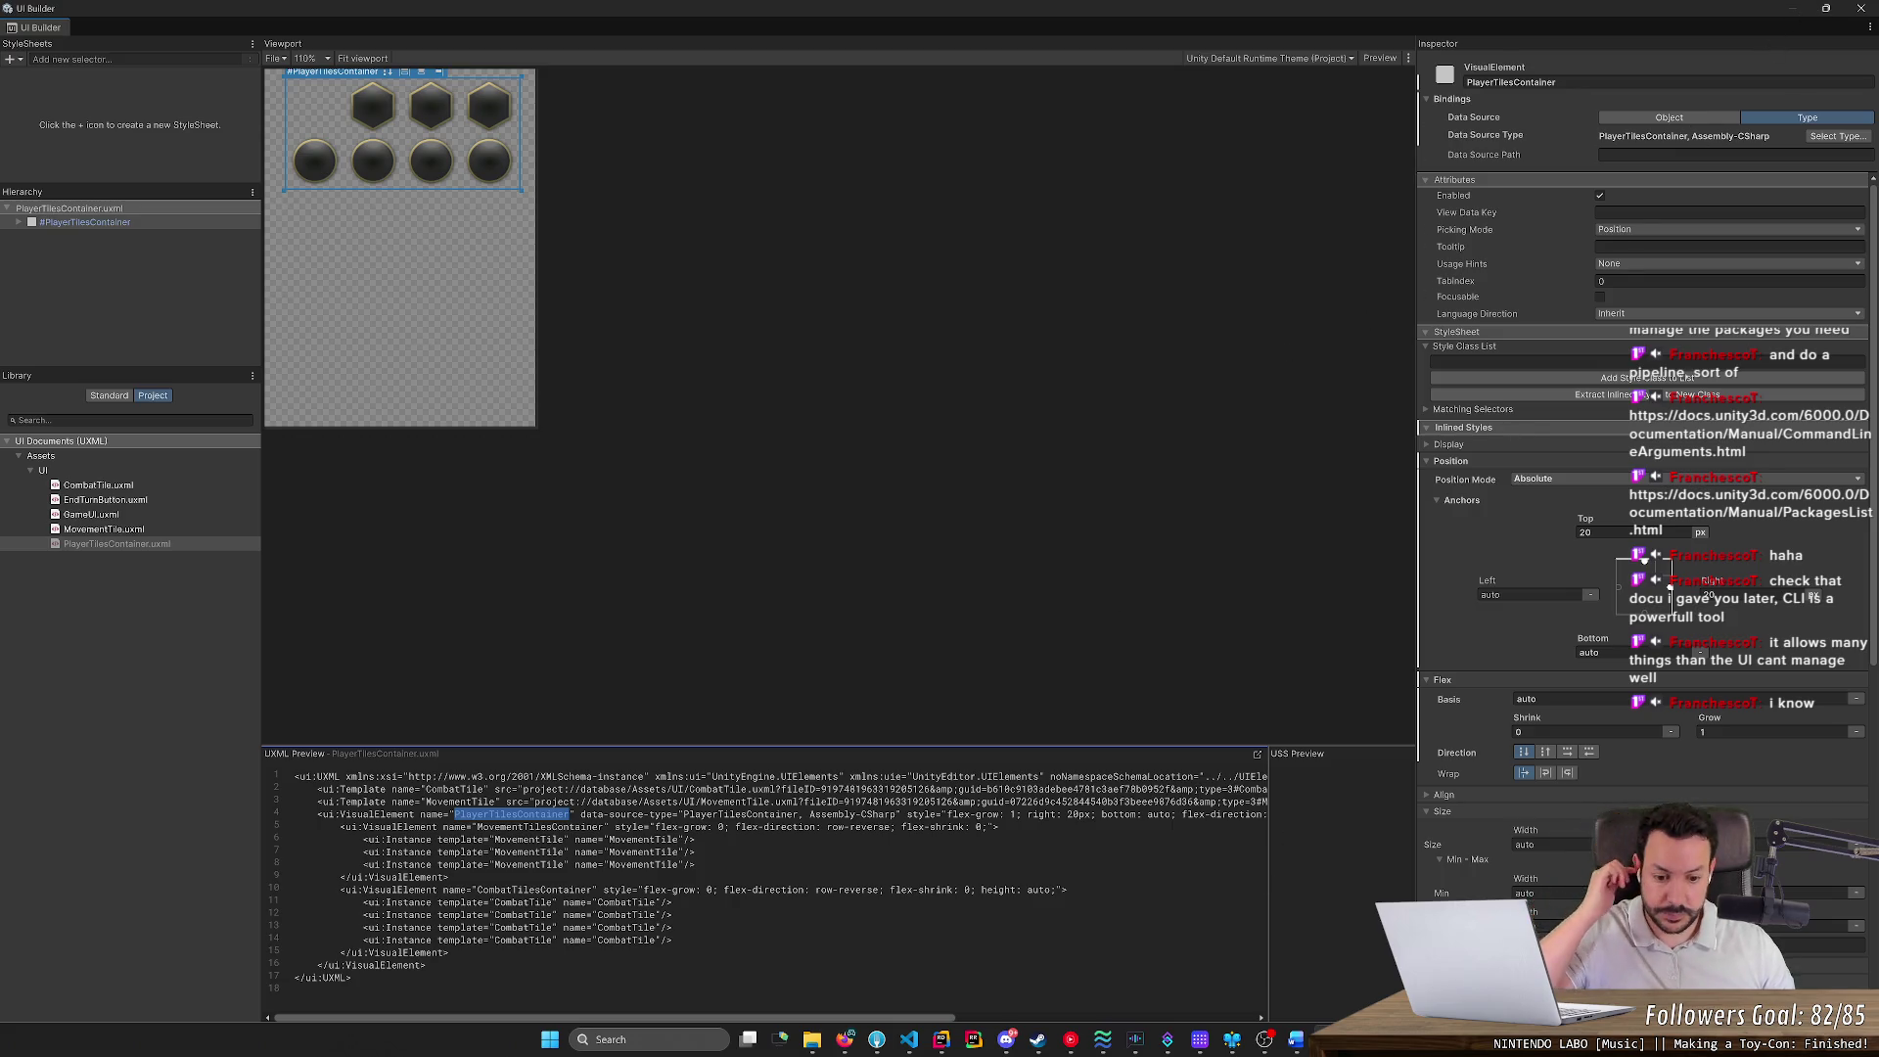
click(965, 1050)
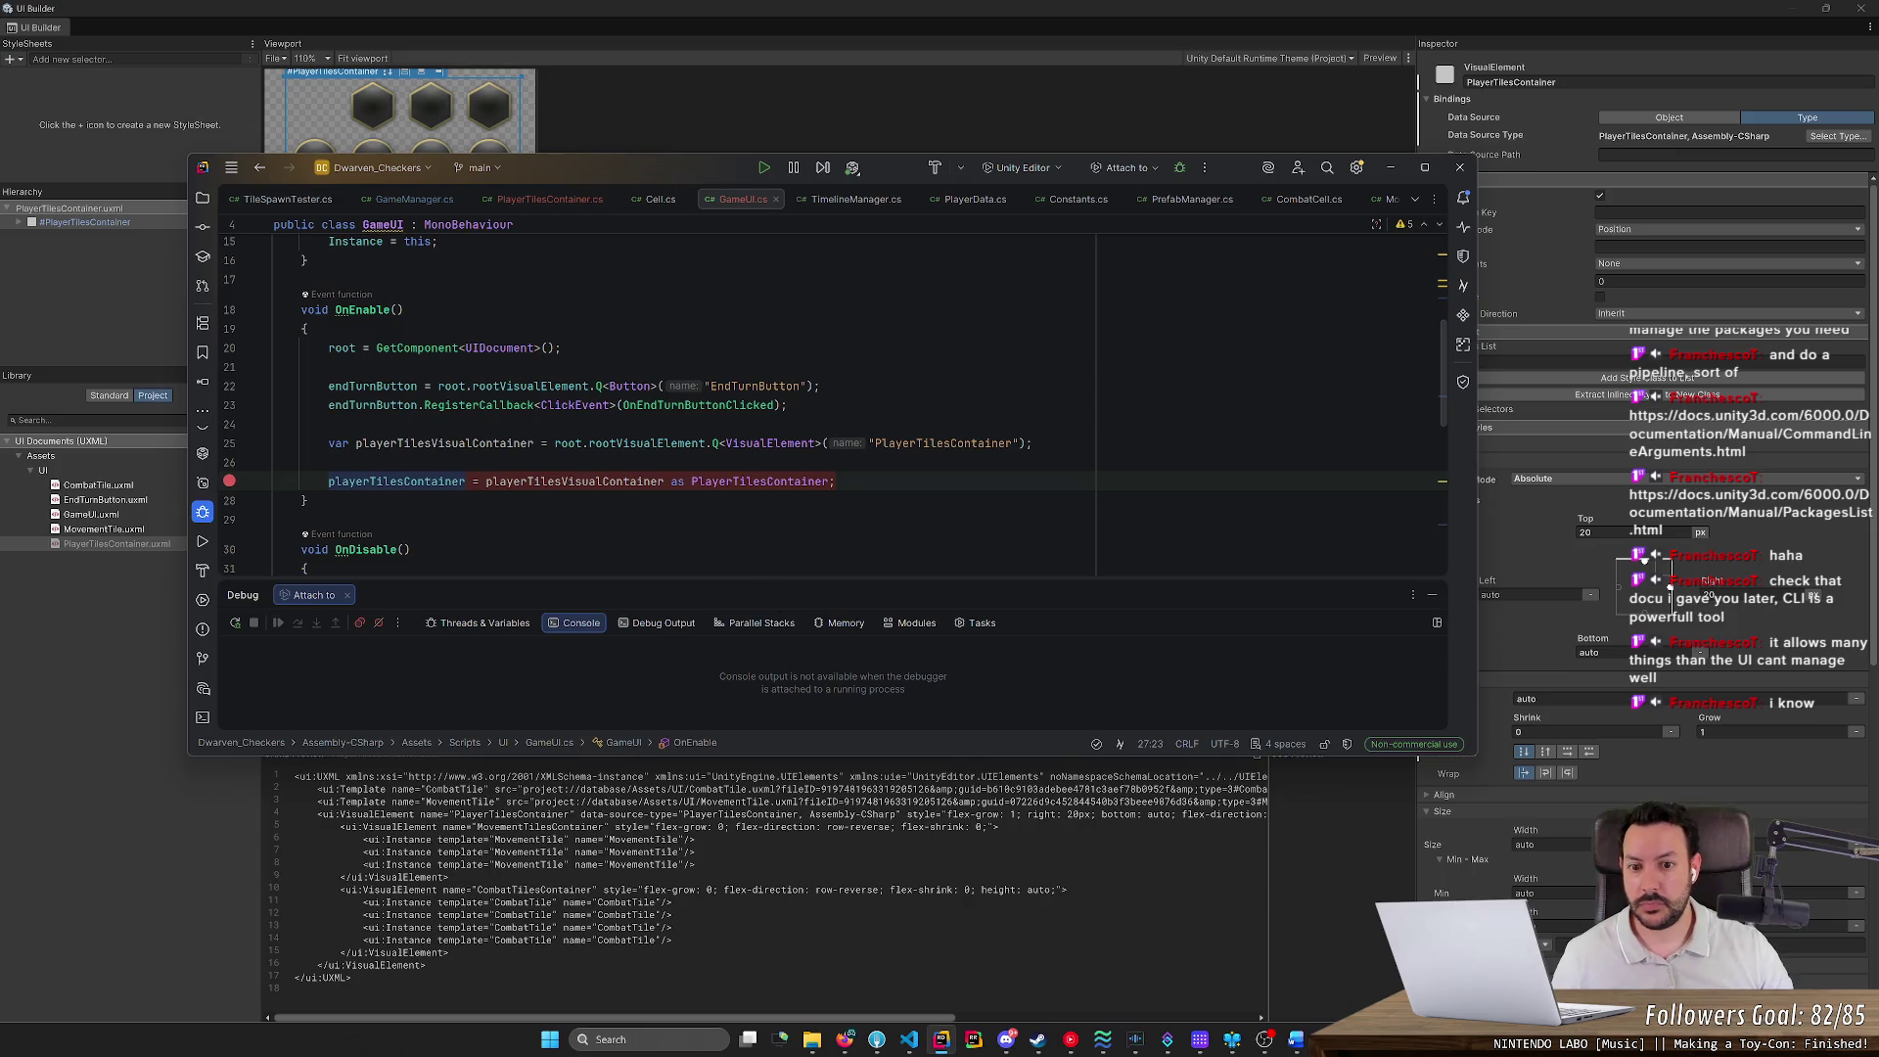
Add a new line 26 calling a Q query on playerTilesVisualContainer
key(Return)
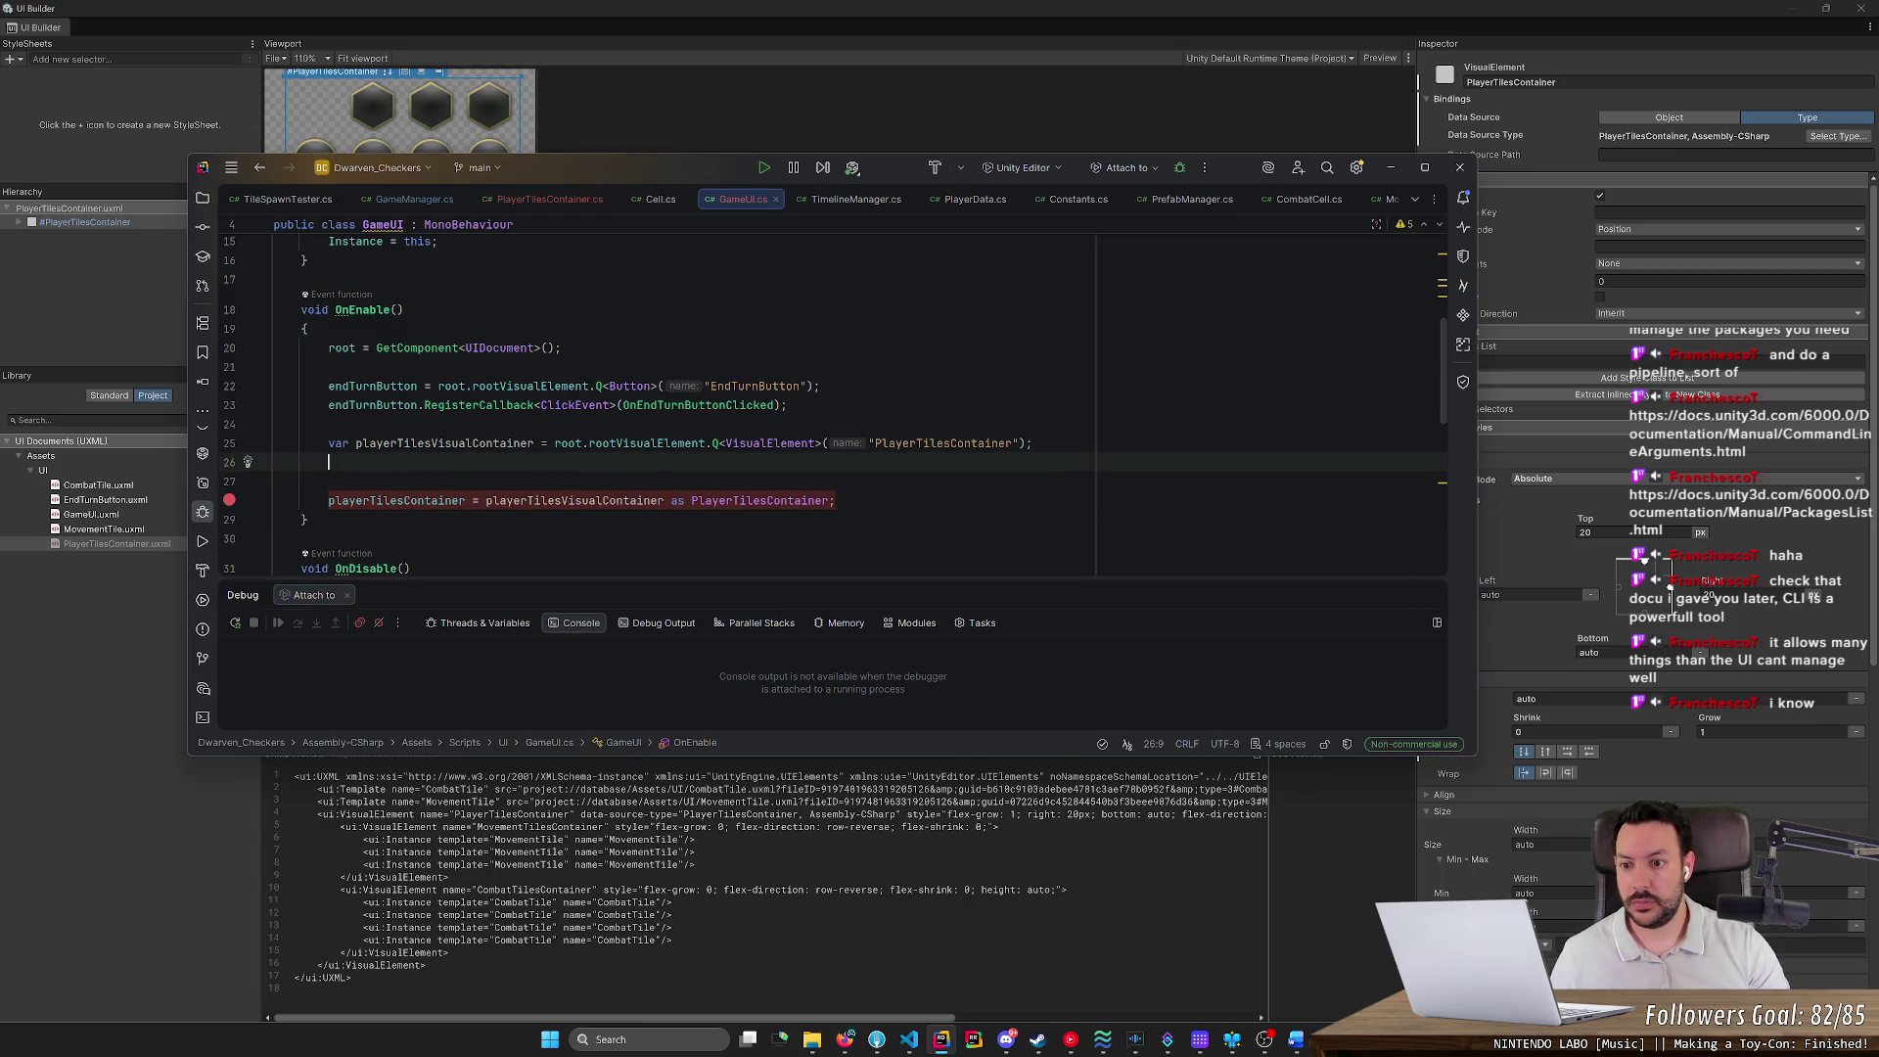
text(pla)
key(Tab)
key(BackSpace)
key(BackSpace)
key(BackSpace)
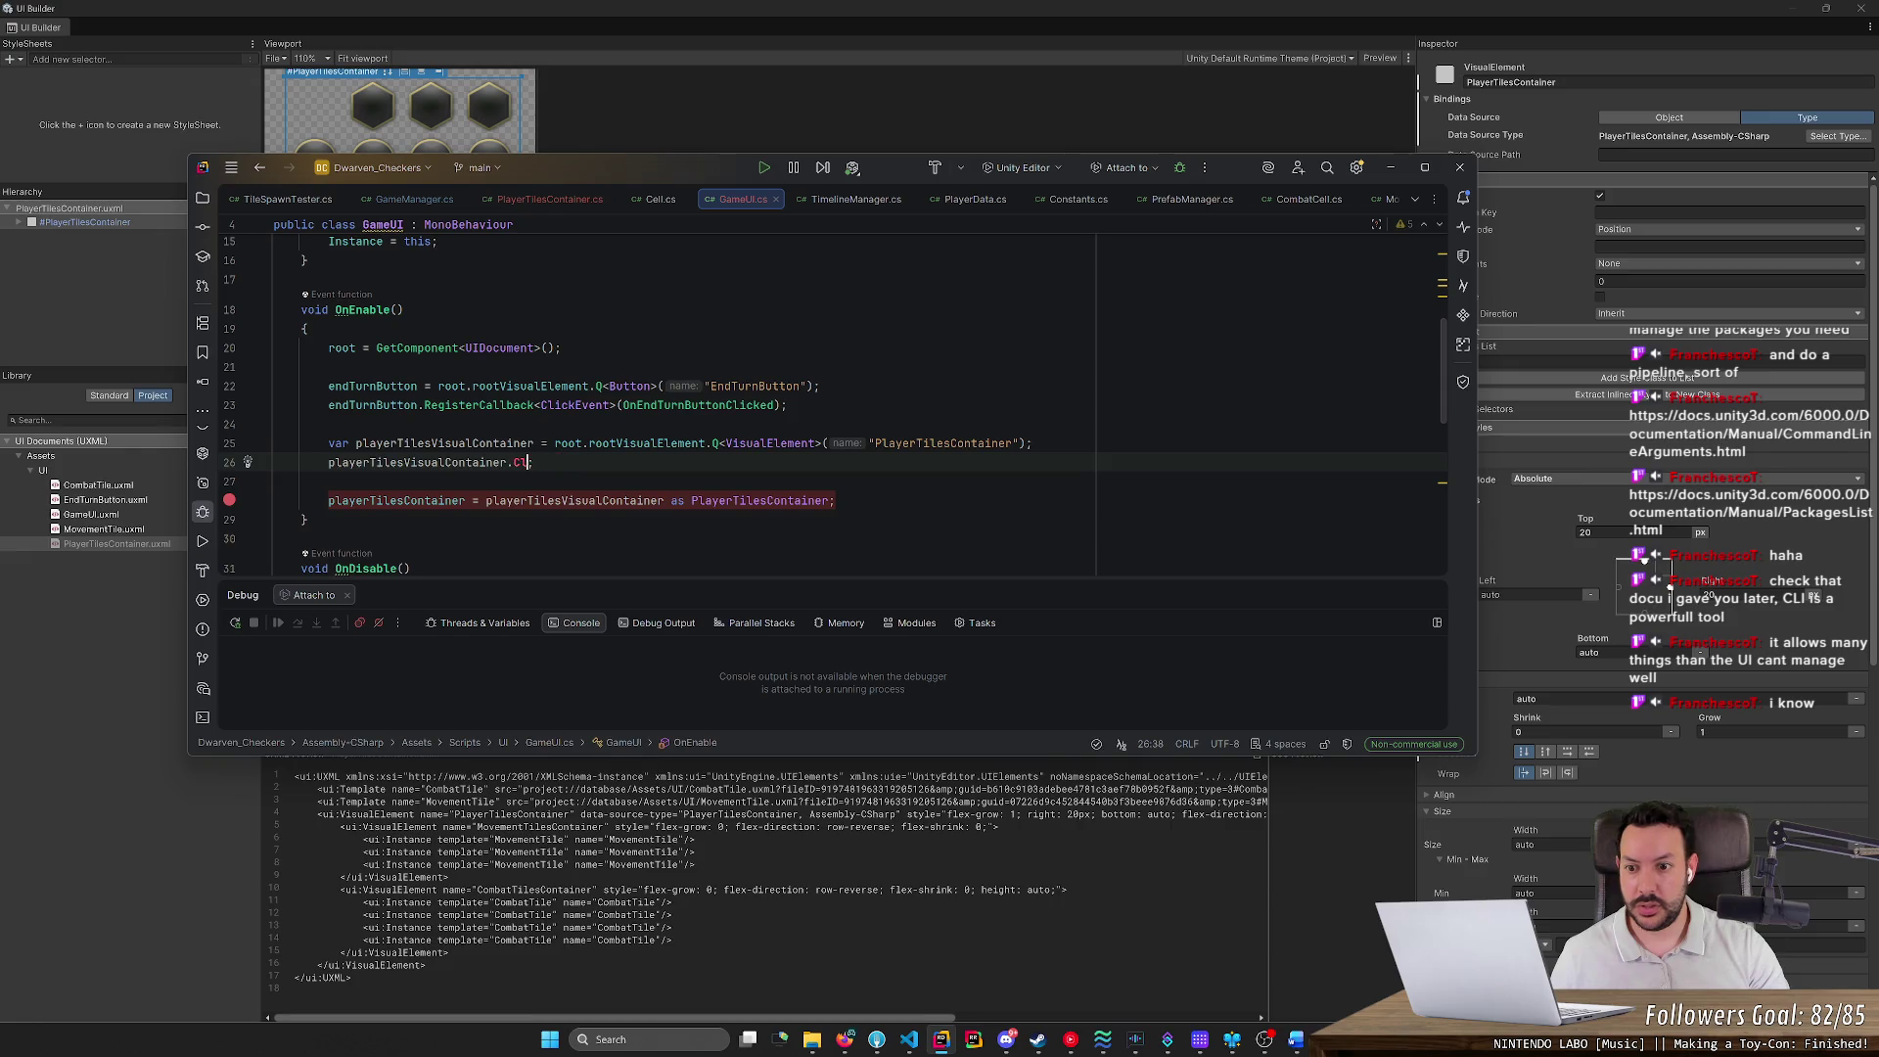
key(ctrl+space)
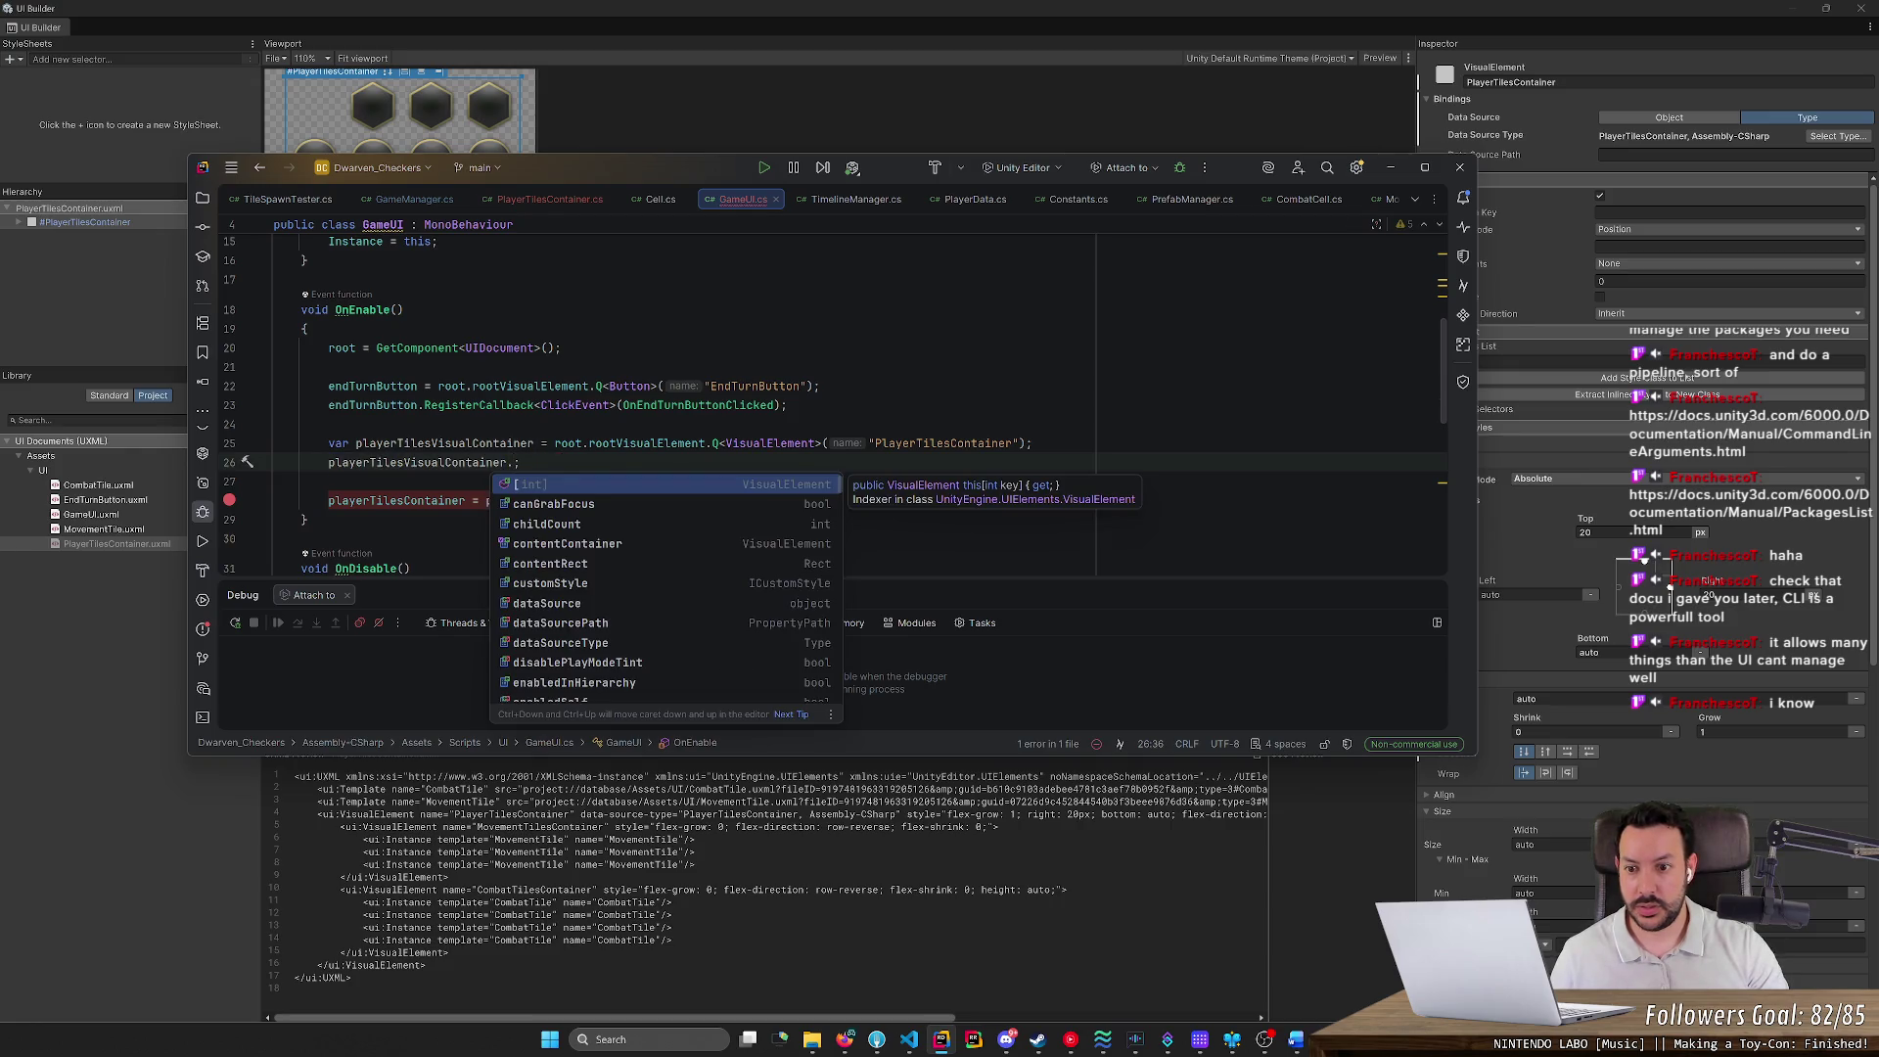
text(ro)
key(BackSpace)
key(BackSpace)
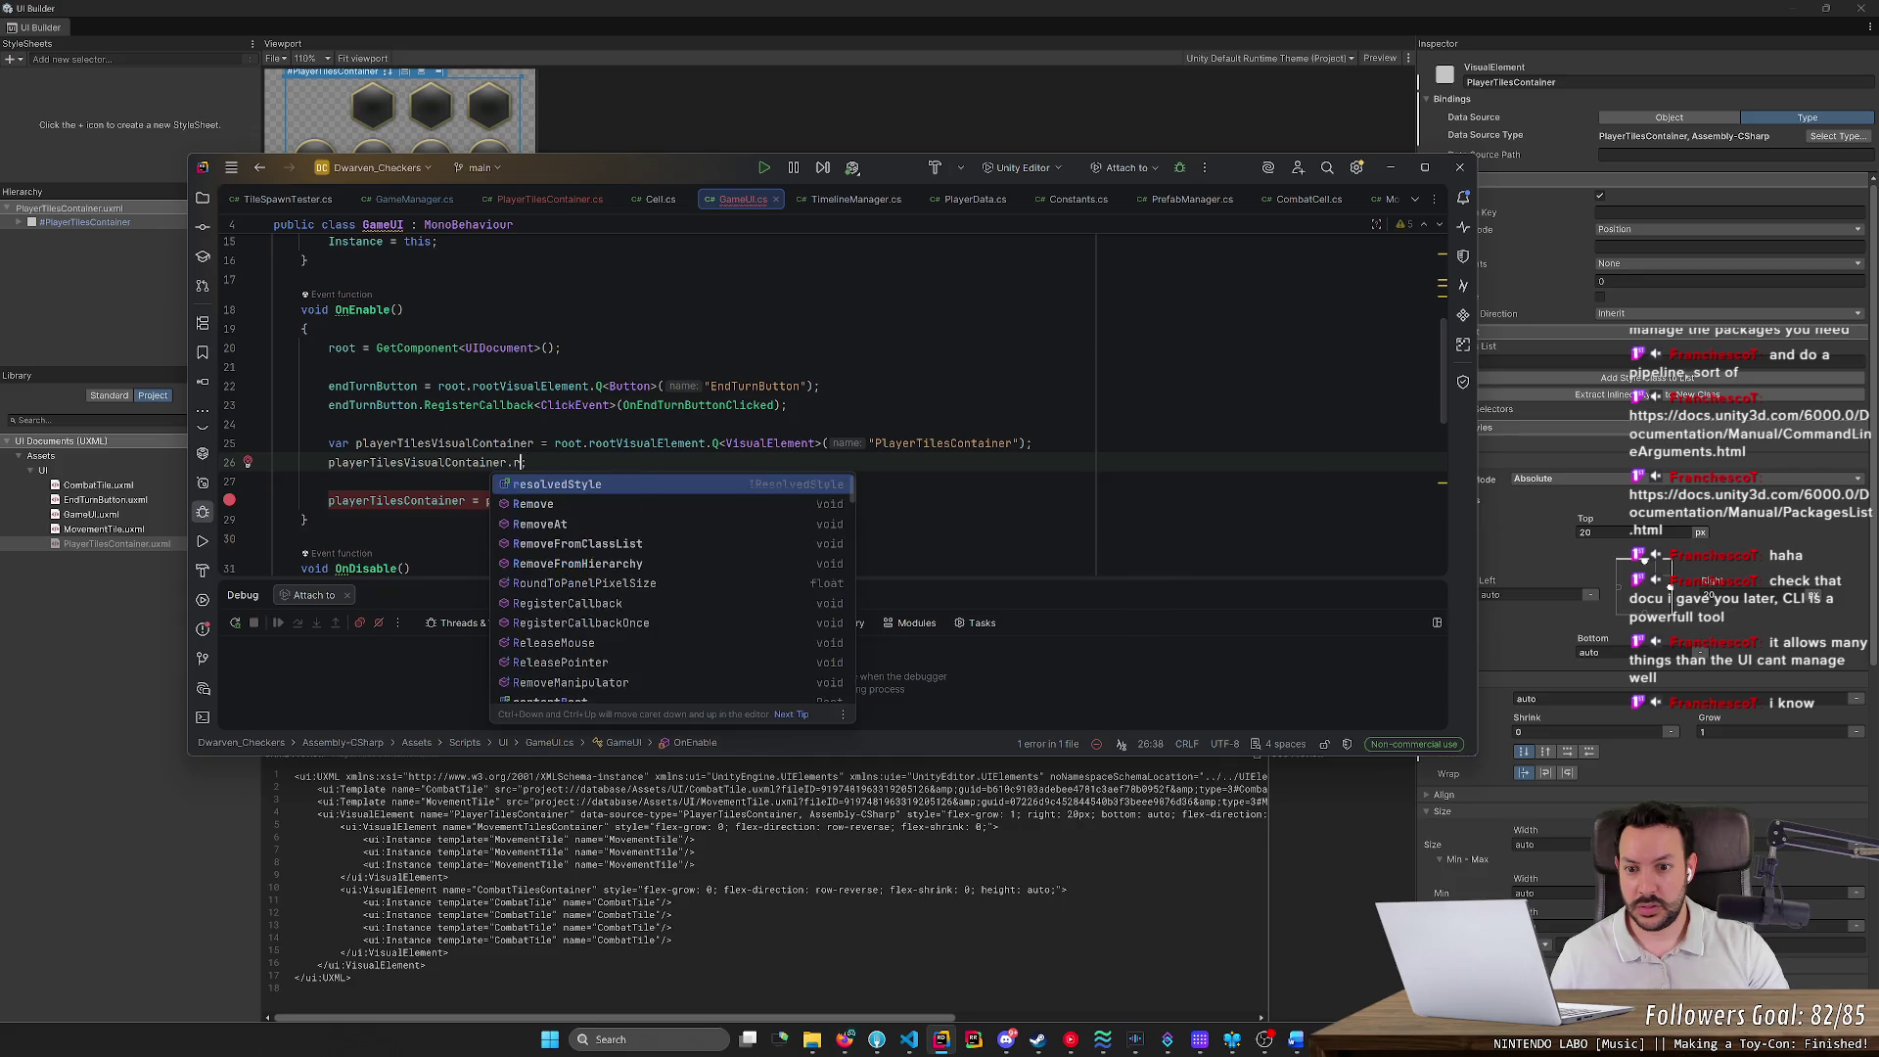
text(Q)
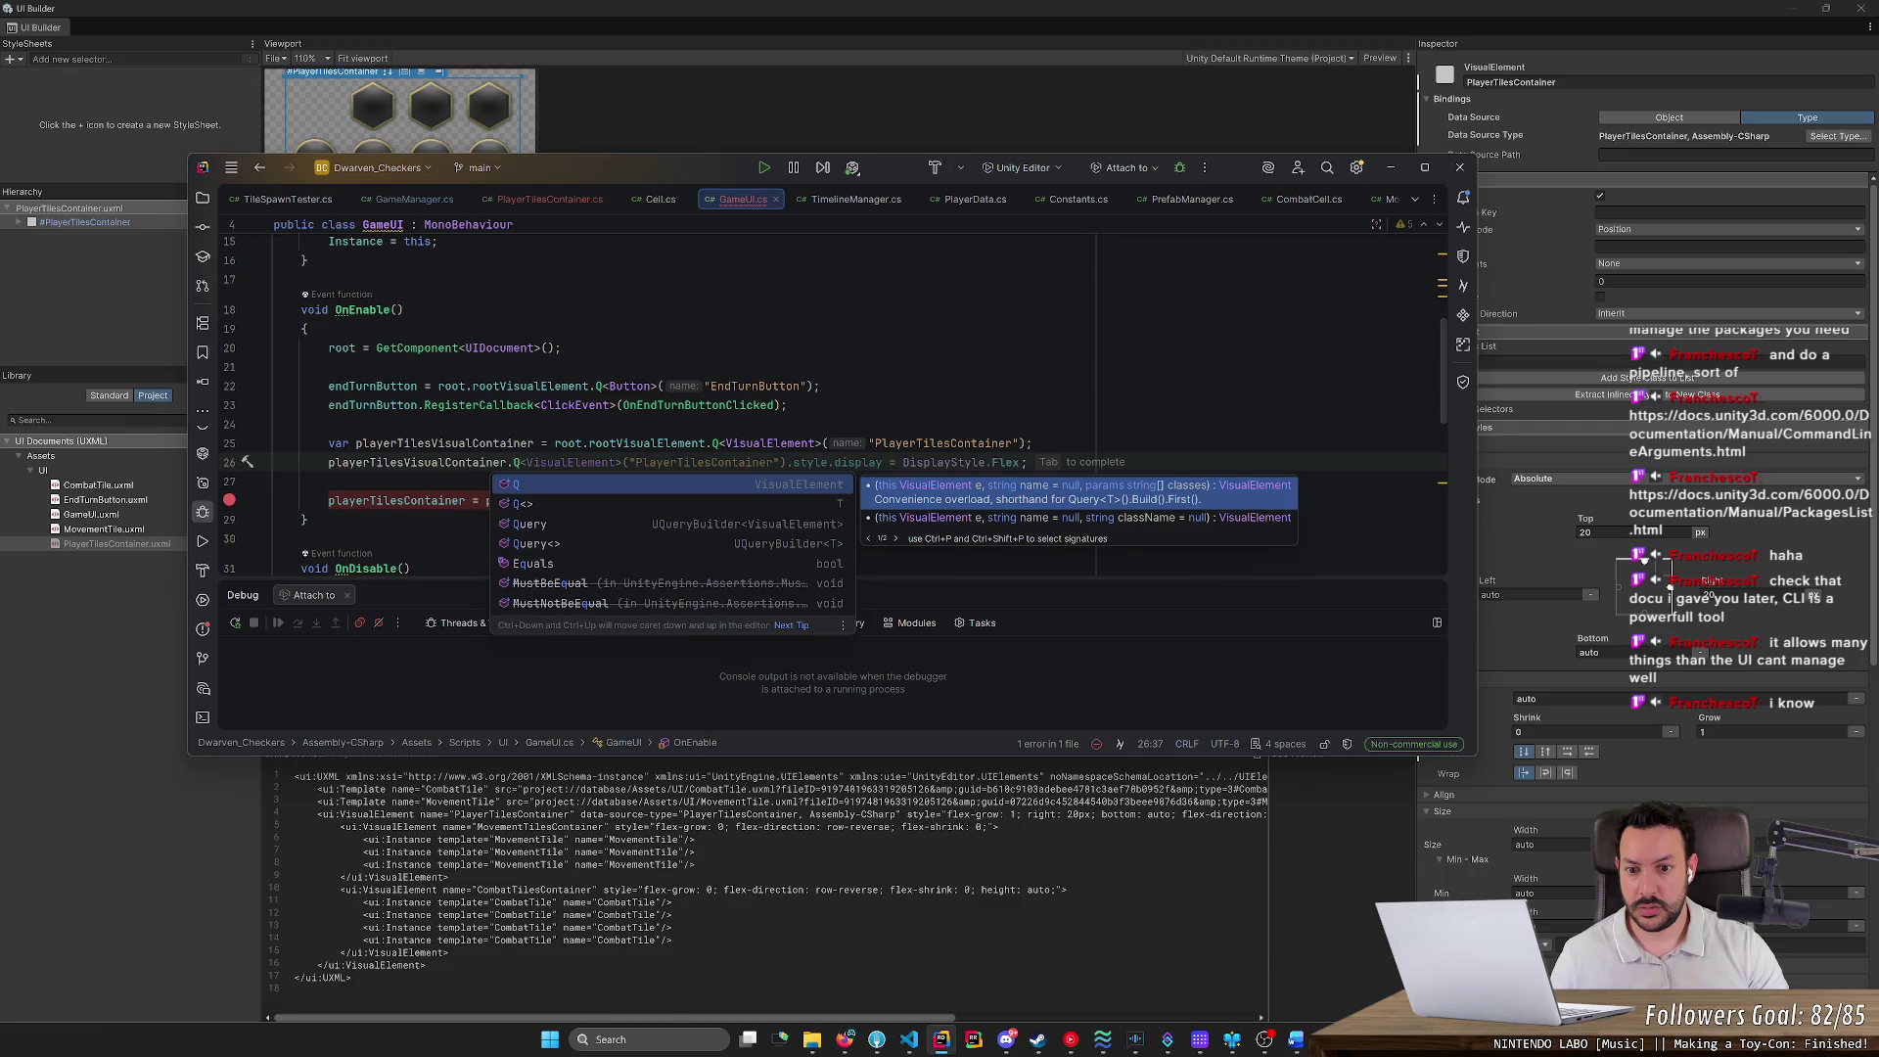
key(Tab)
key(ctrl+BackSpace)
key(ctrl+BackSpace)
key(ctrl+BackSpace)
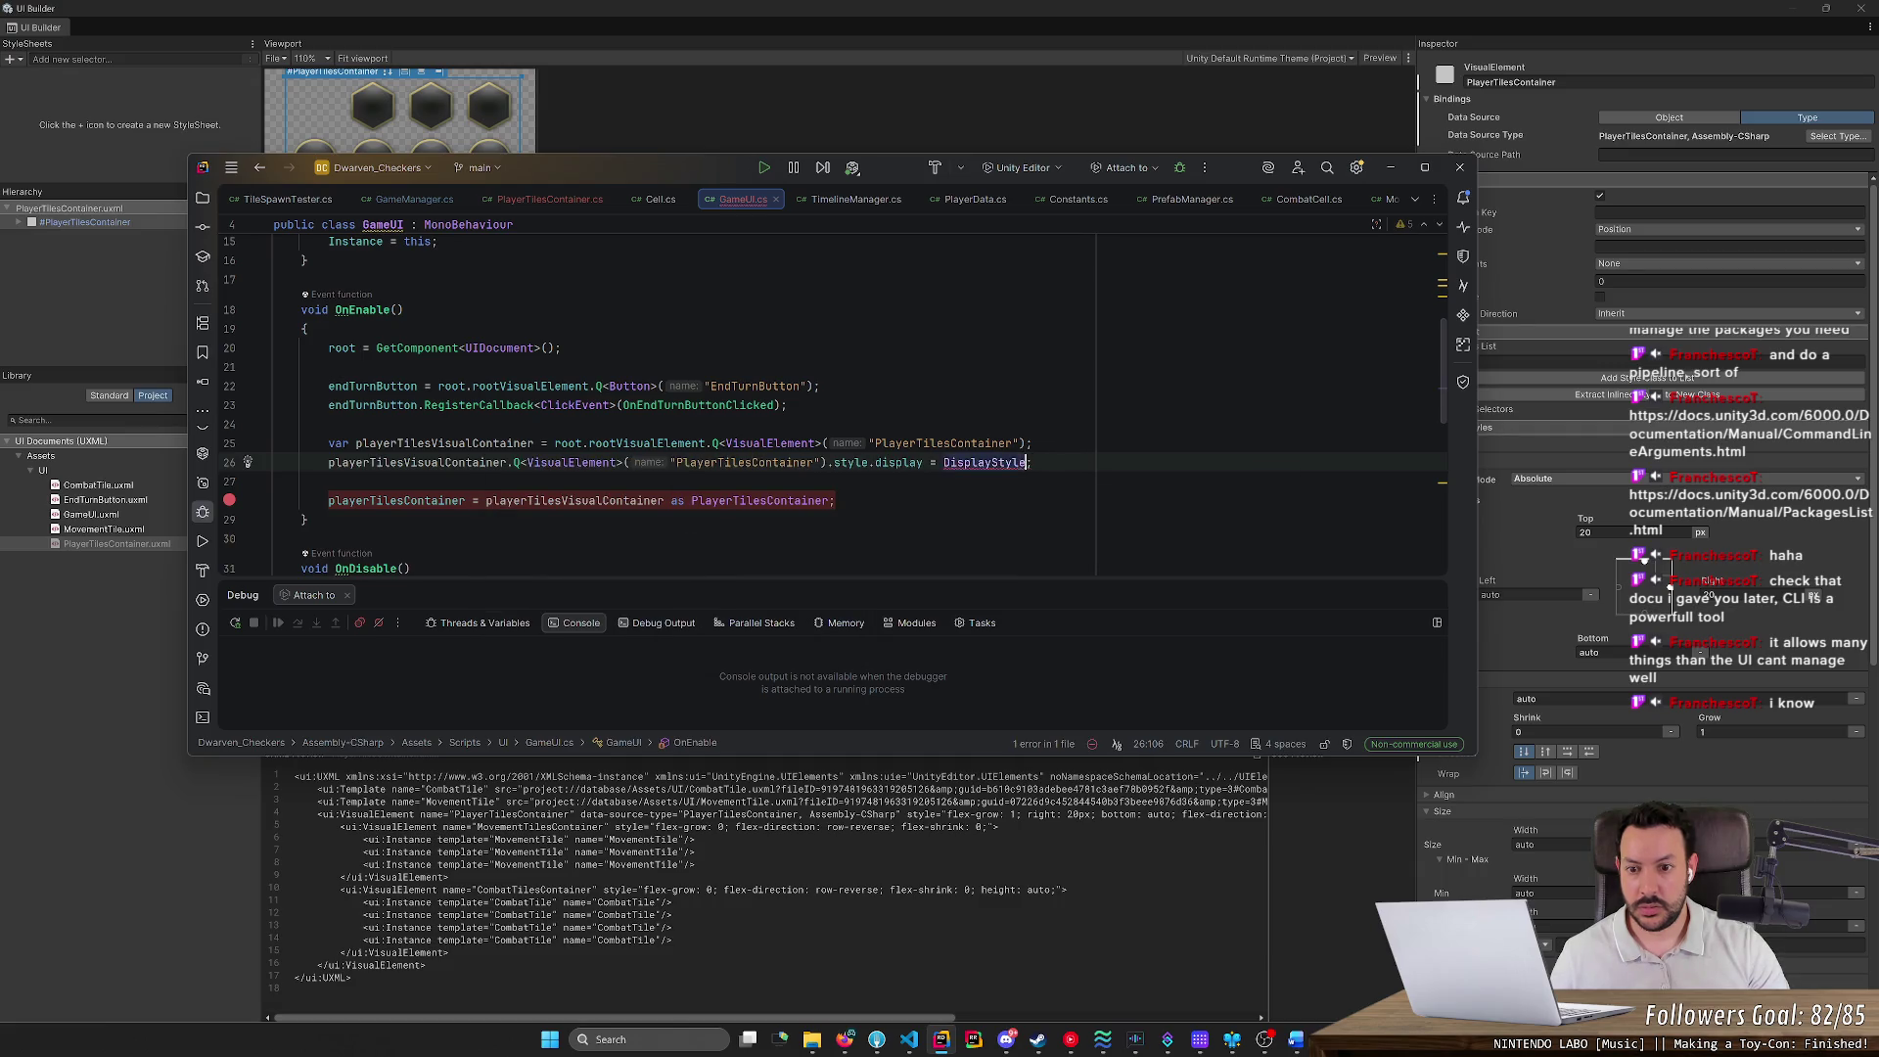
key(ctrl+BackSpace)
key(ctrl+BackSpace)
key(ctrl+BackSpace)
key(End)
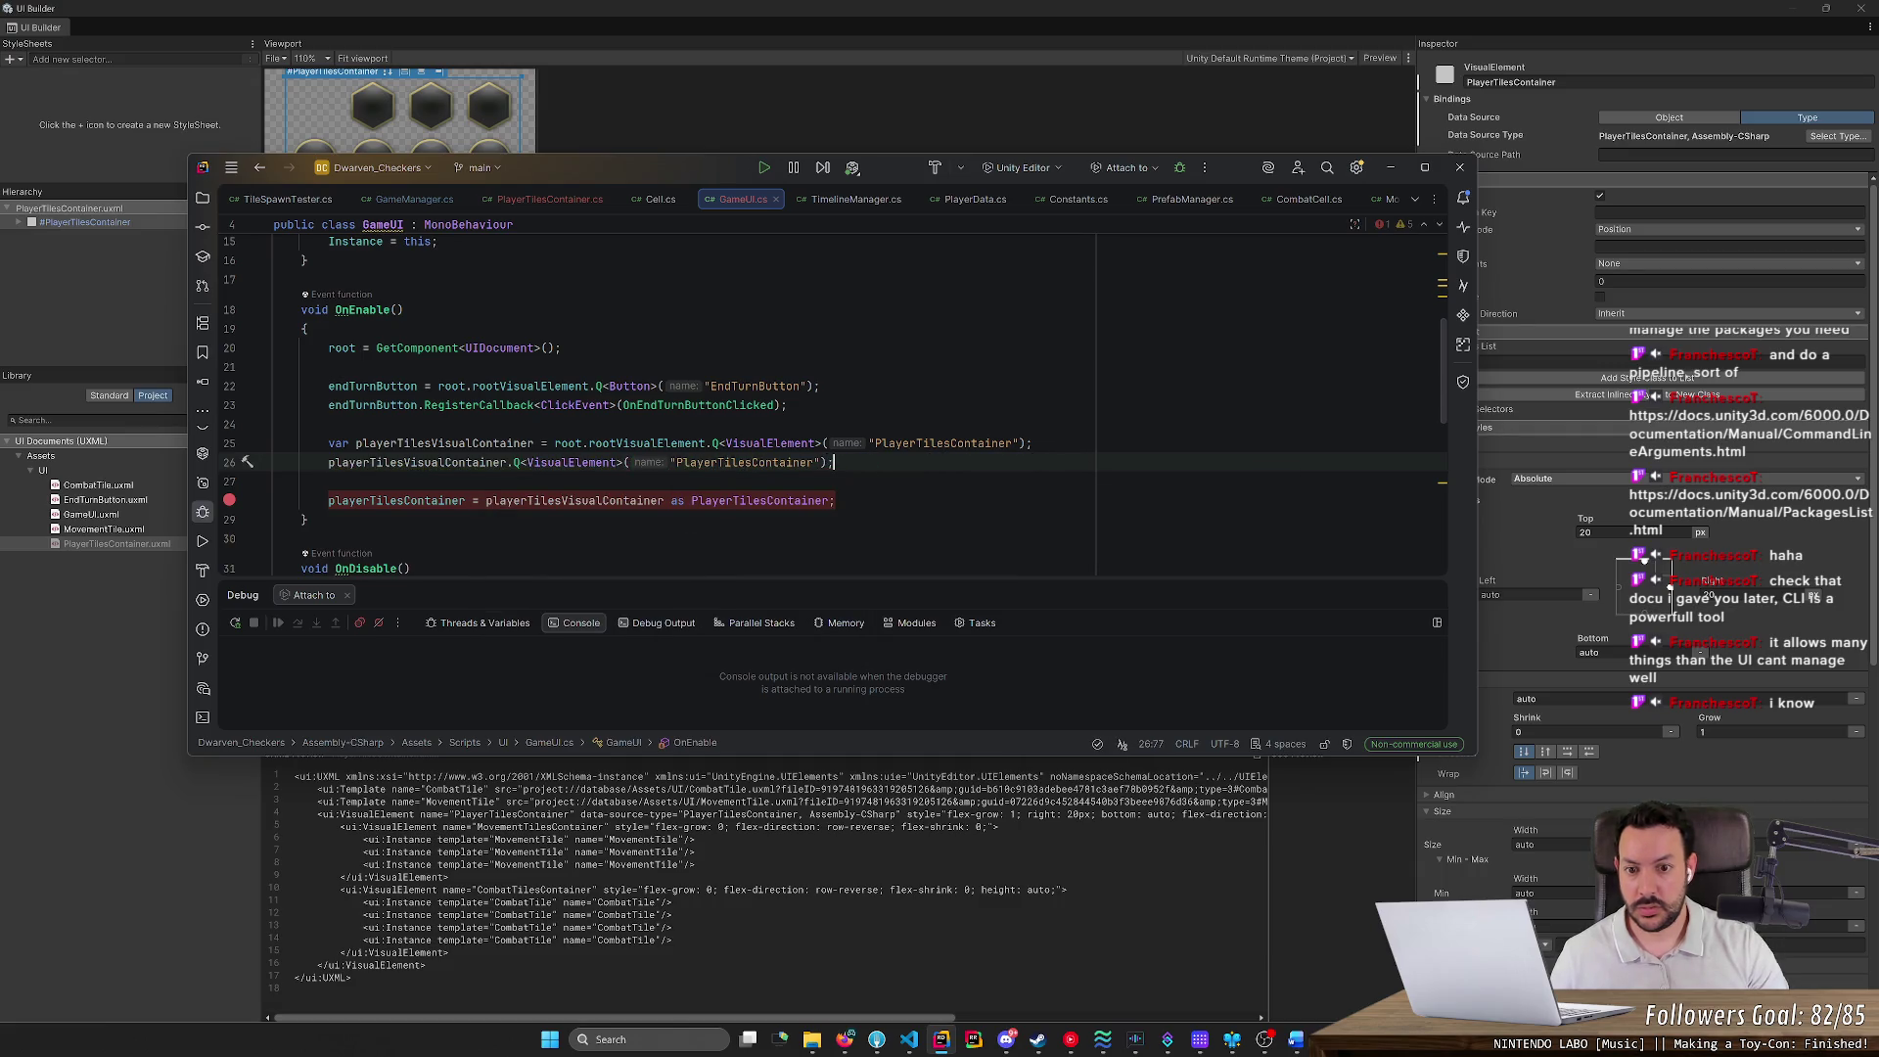
Make line 26 reassign playerTilesVisualContainer to its Q<VisualElement> result, then return to UI Builder
double_click(444, 443)
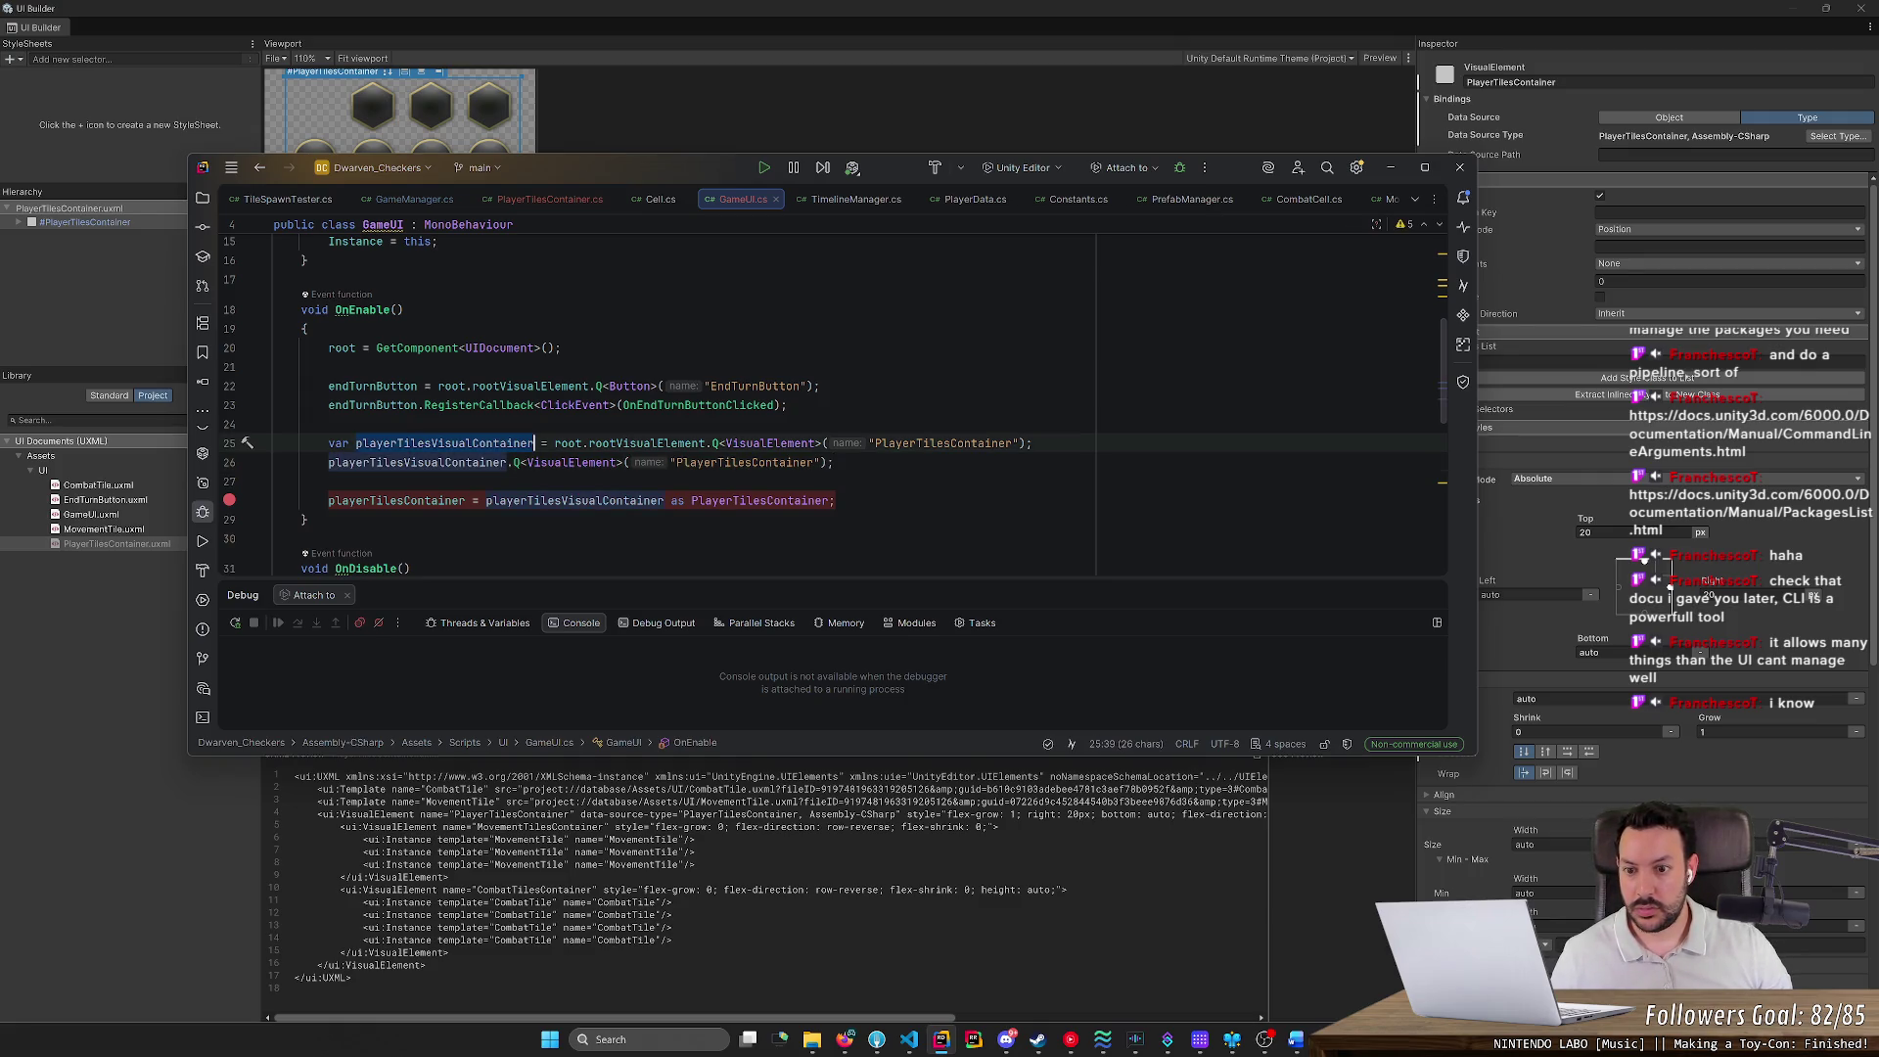
key(ctrl+c)
key(Down)
key(Home)
key(ctrl+v)
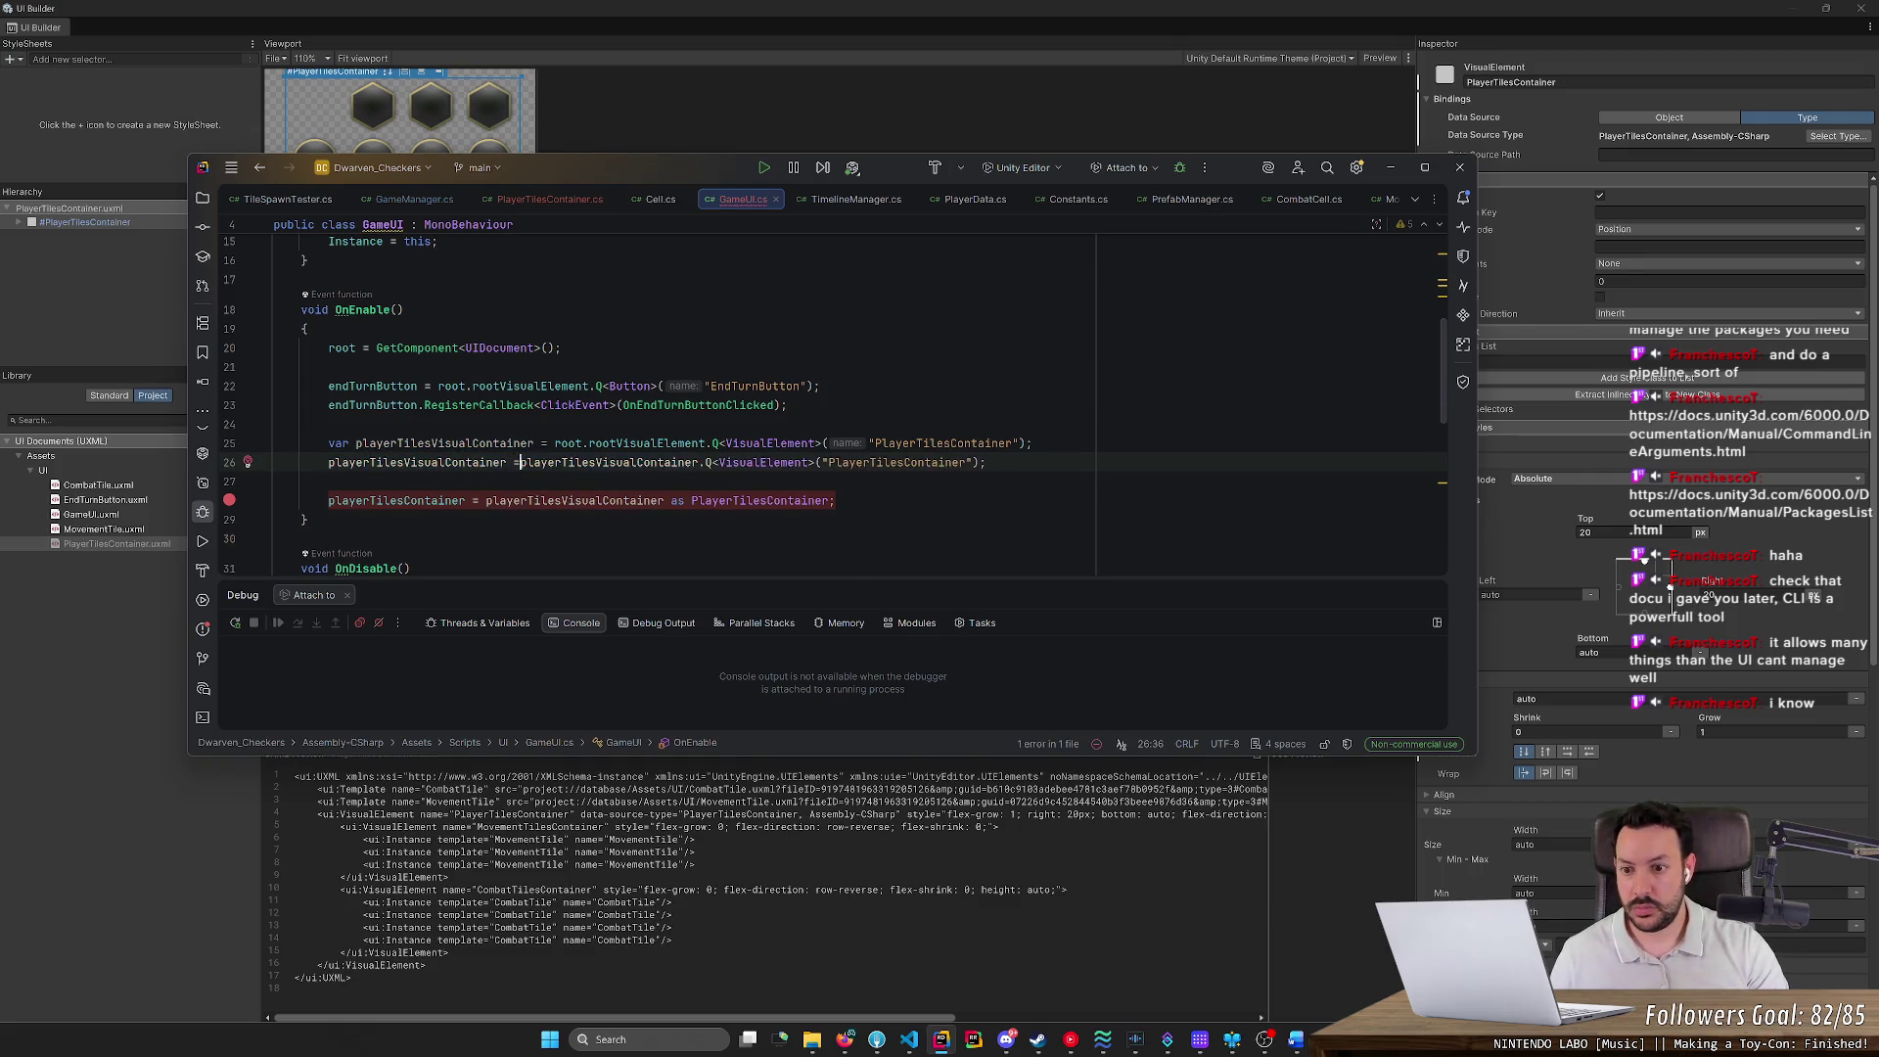
text(=)
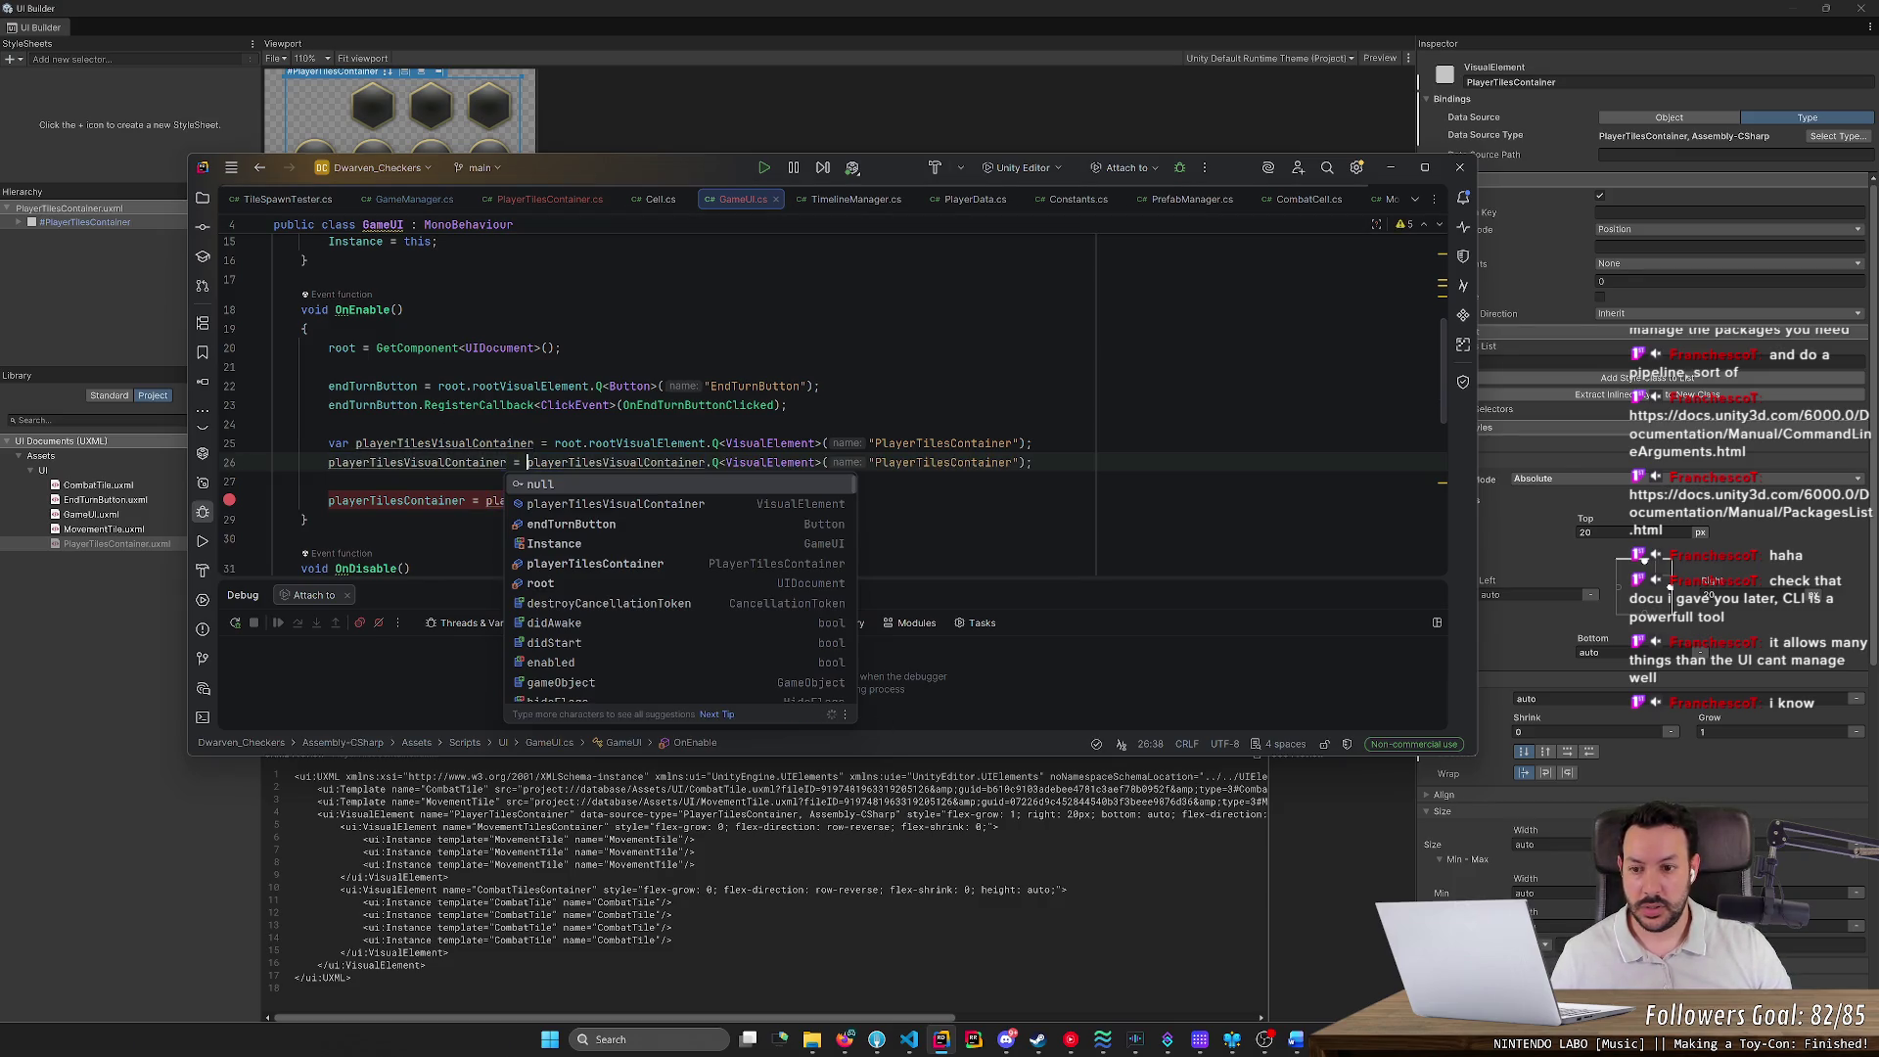
key(Escape)
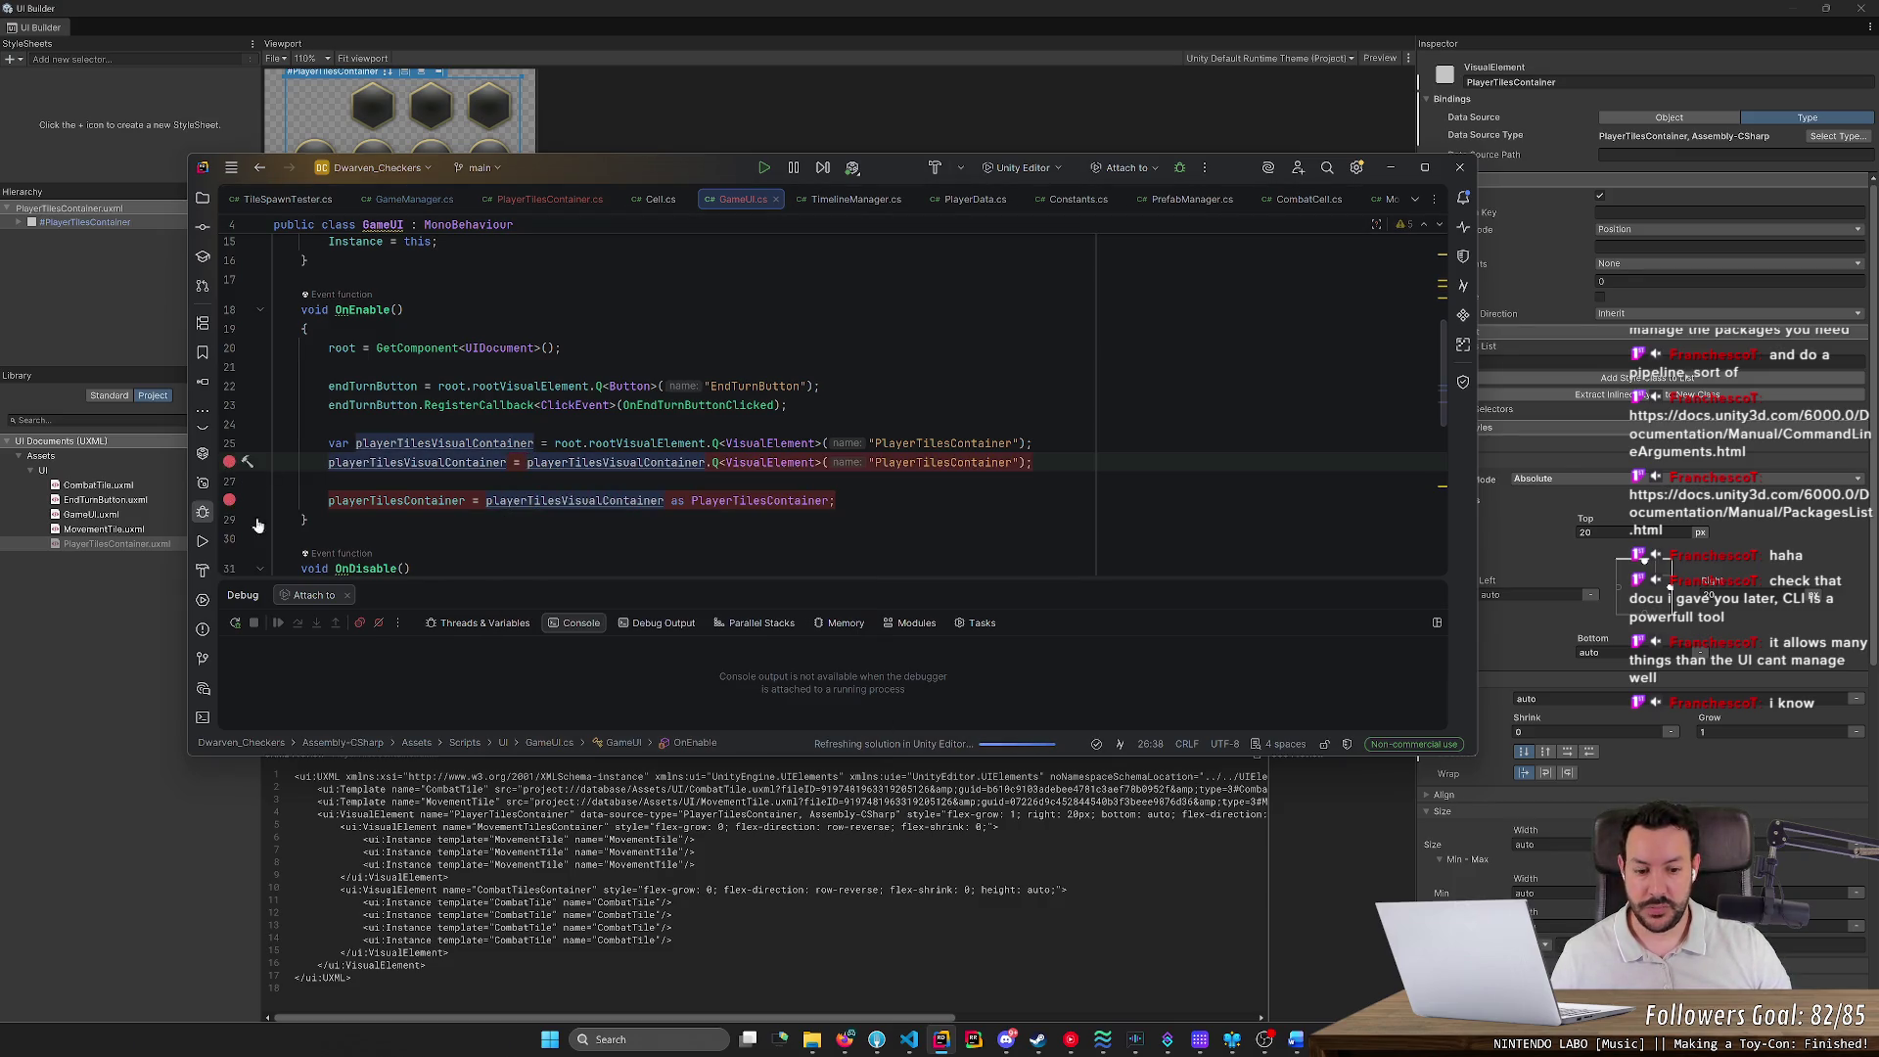
mouse_move(1006, 1039)
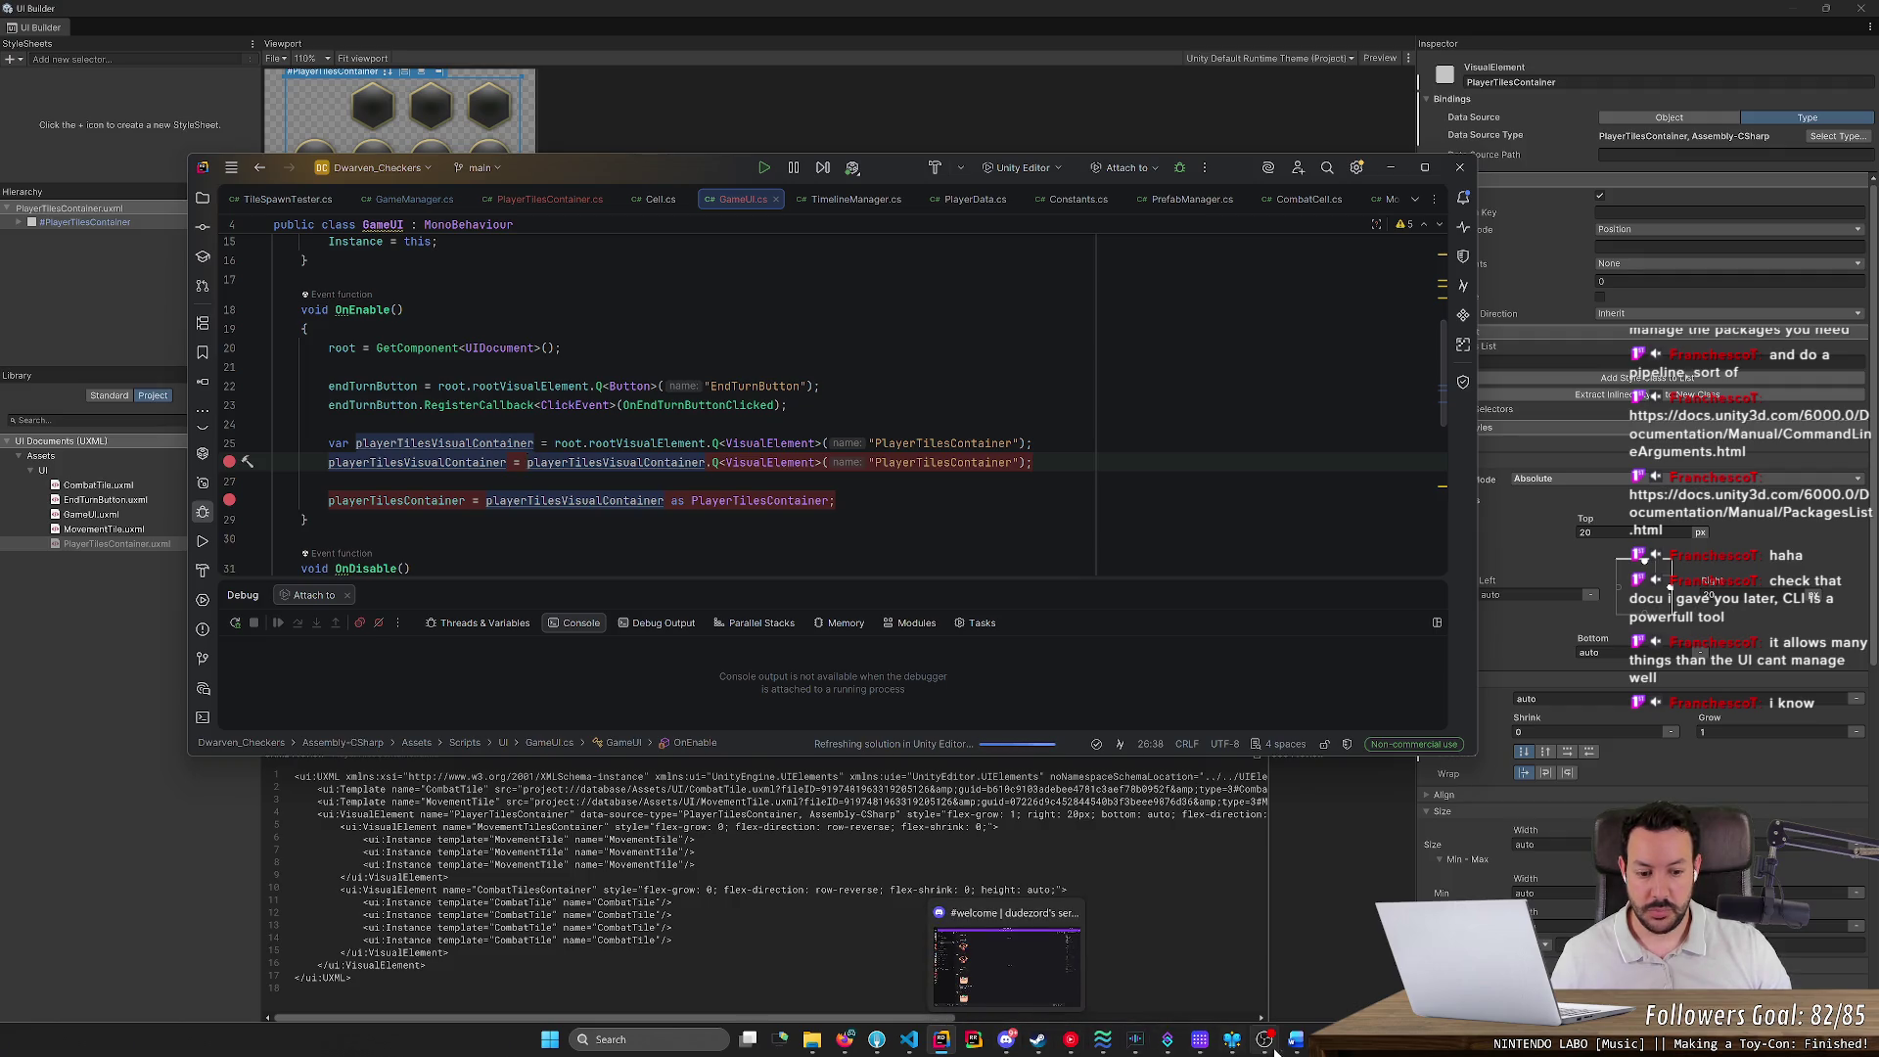
mouse_move(1070, 1039)
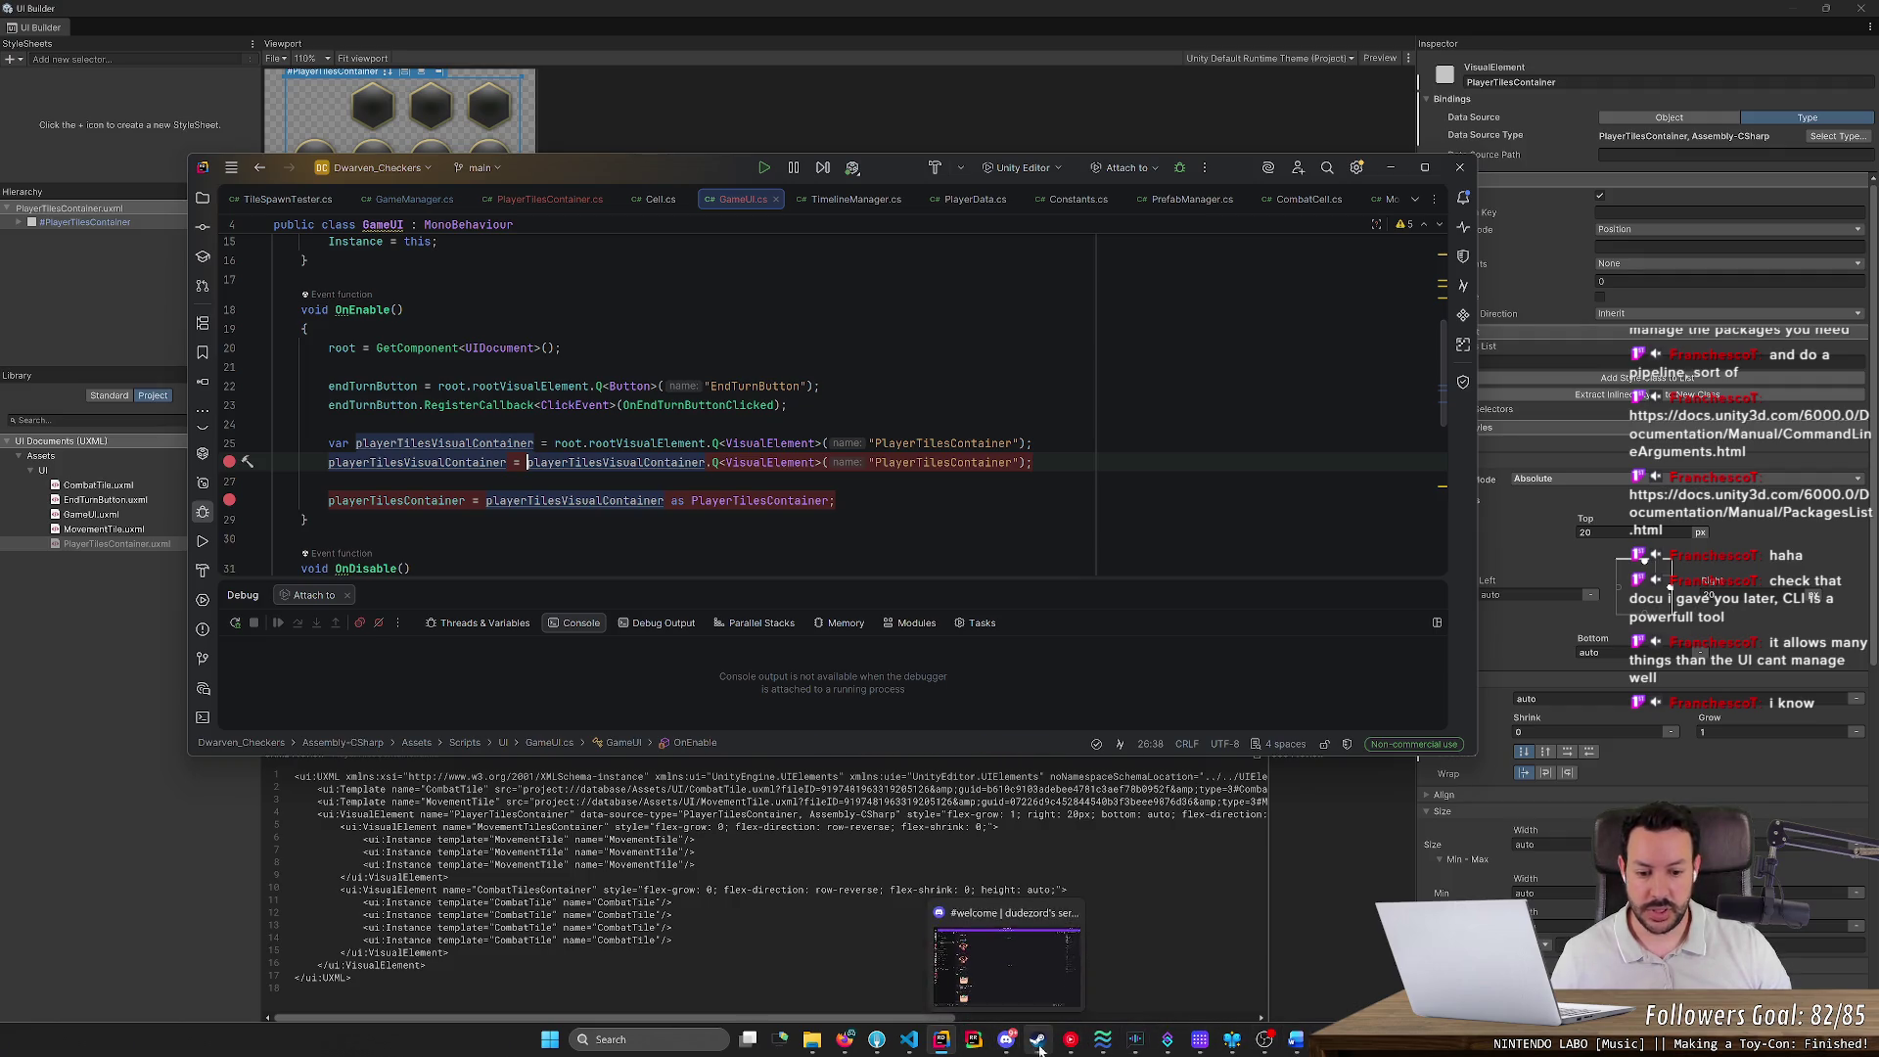
mouse_move(947, 1045)
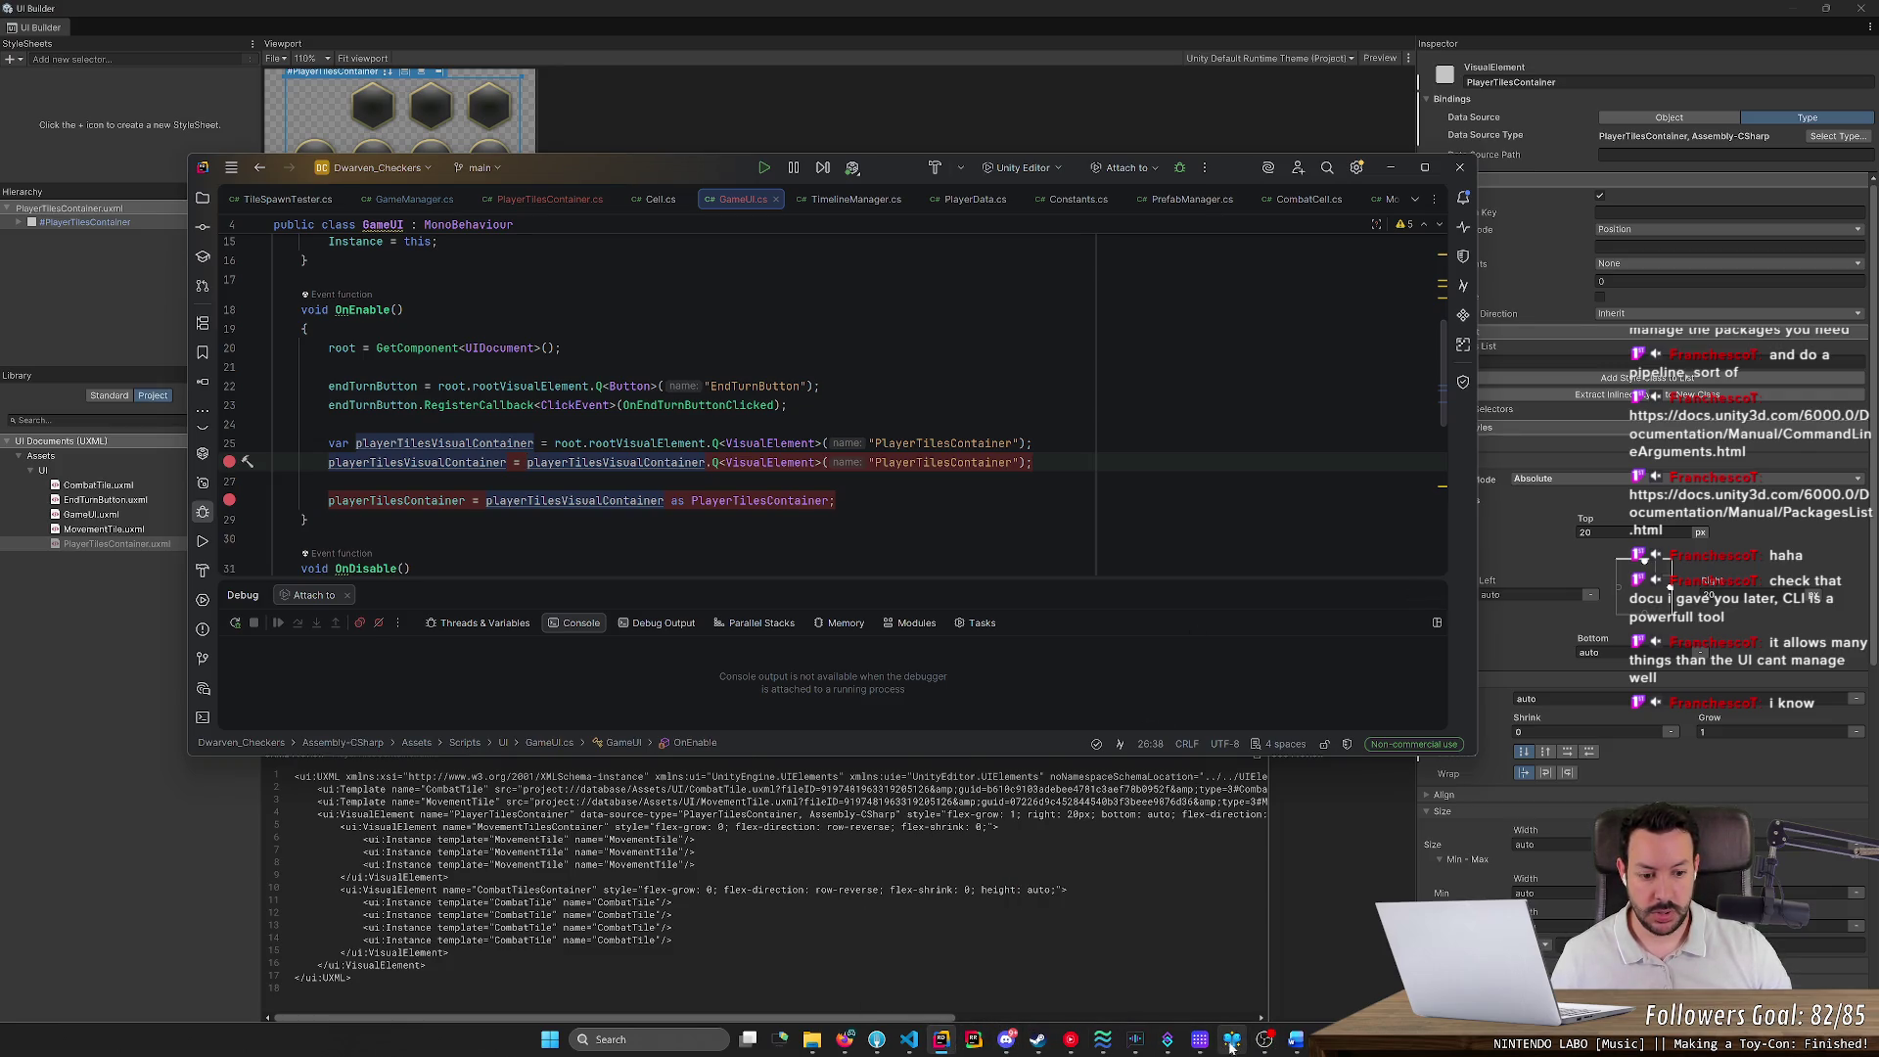
click(1265, 1041)
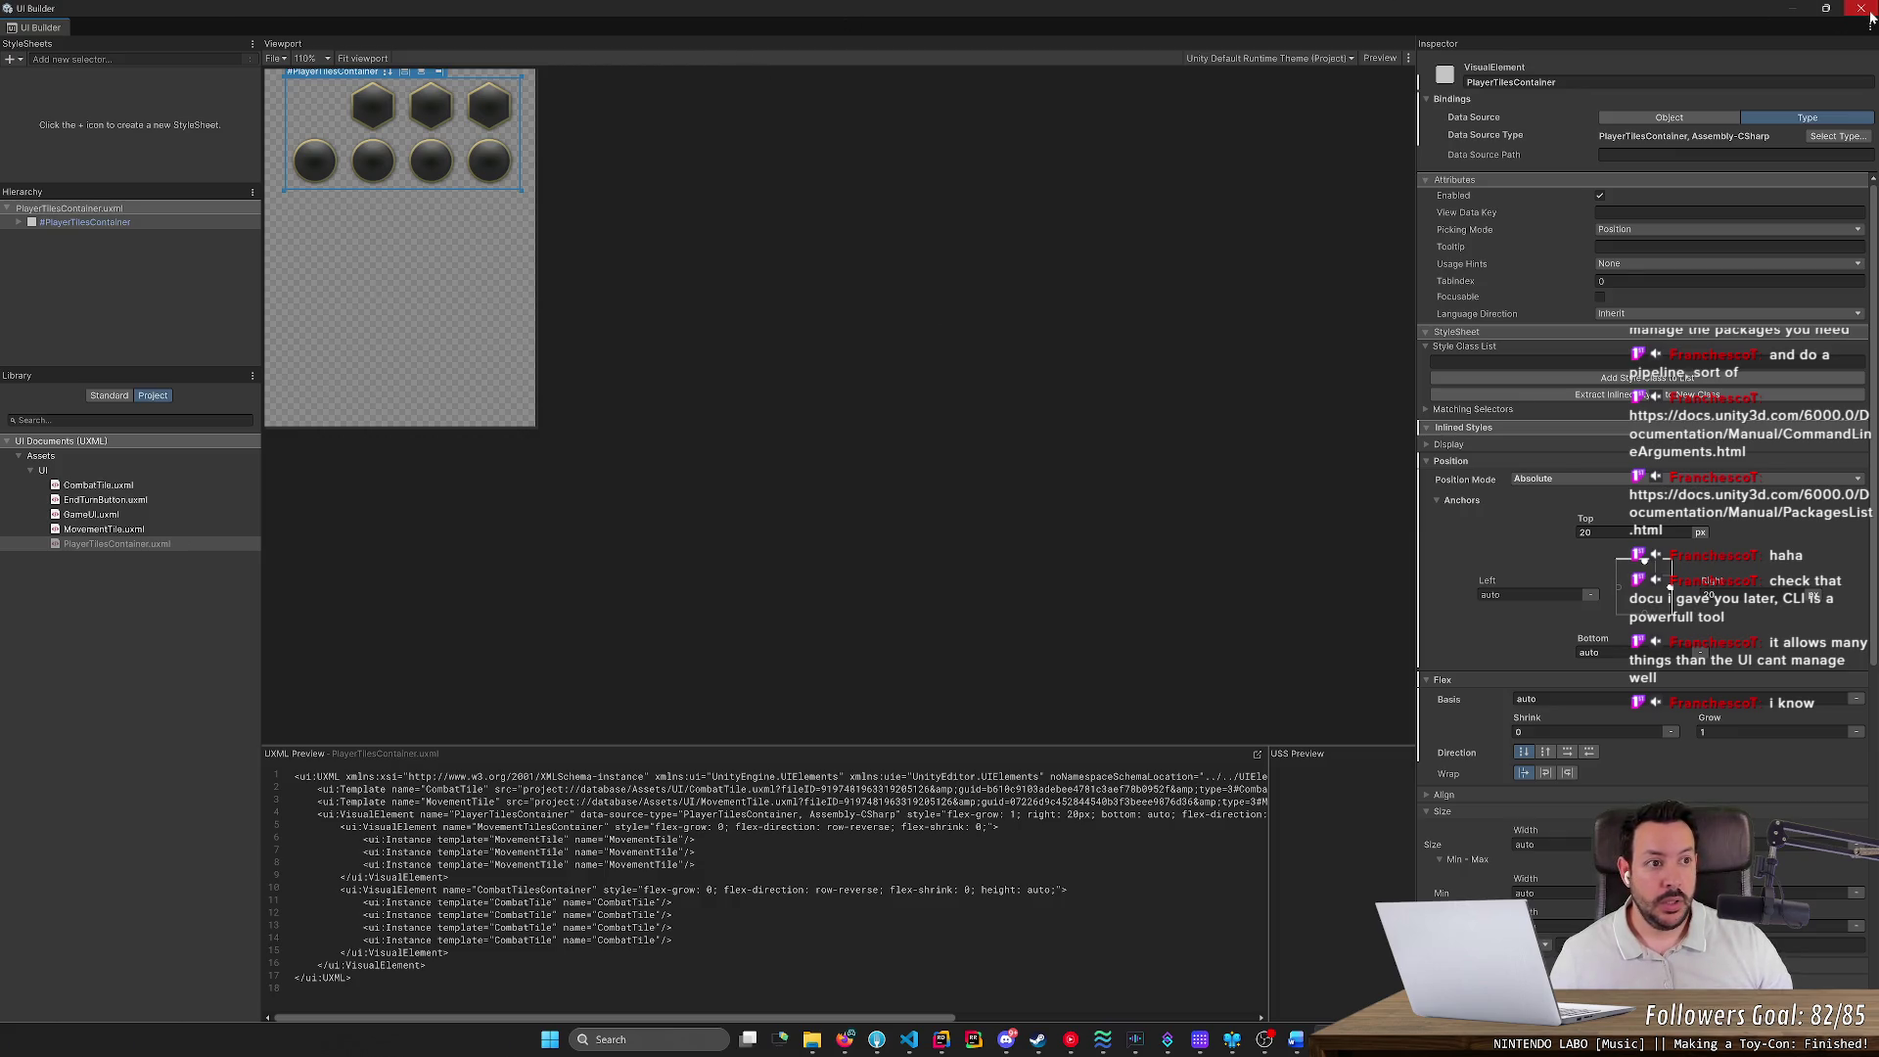
Close UI Builder, then run the game once and stop it
click(1860, 7)
click(959, 45)
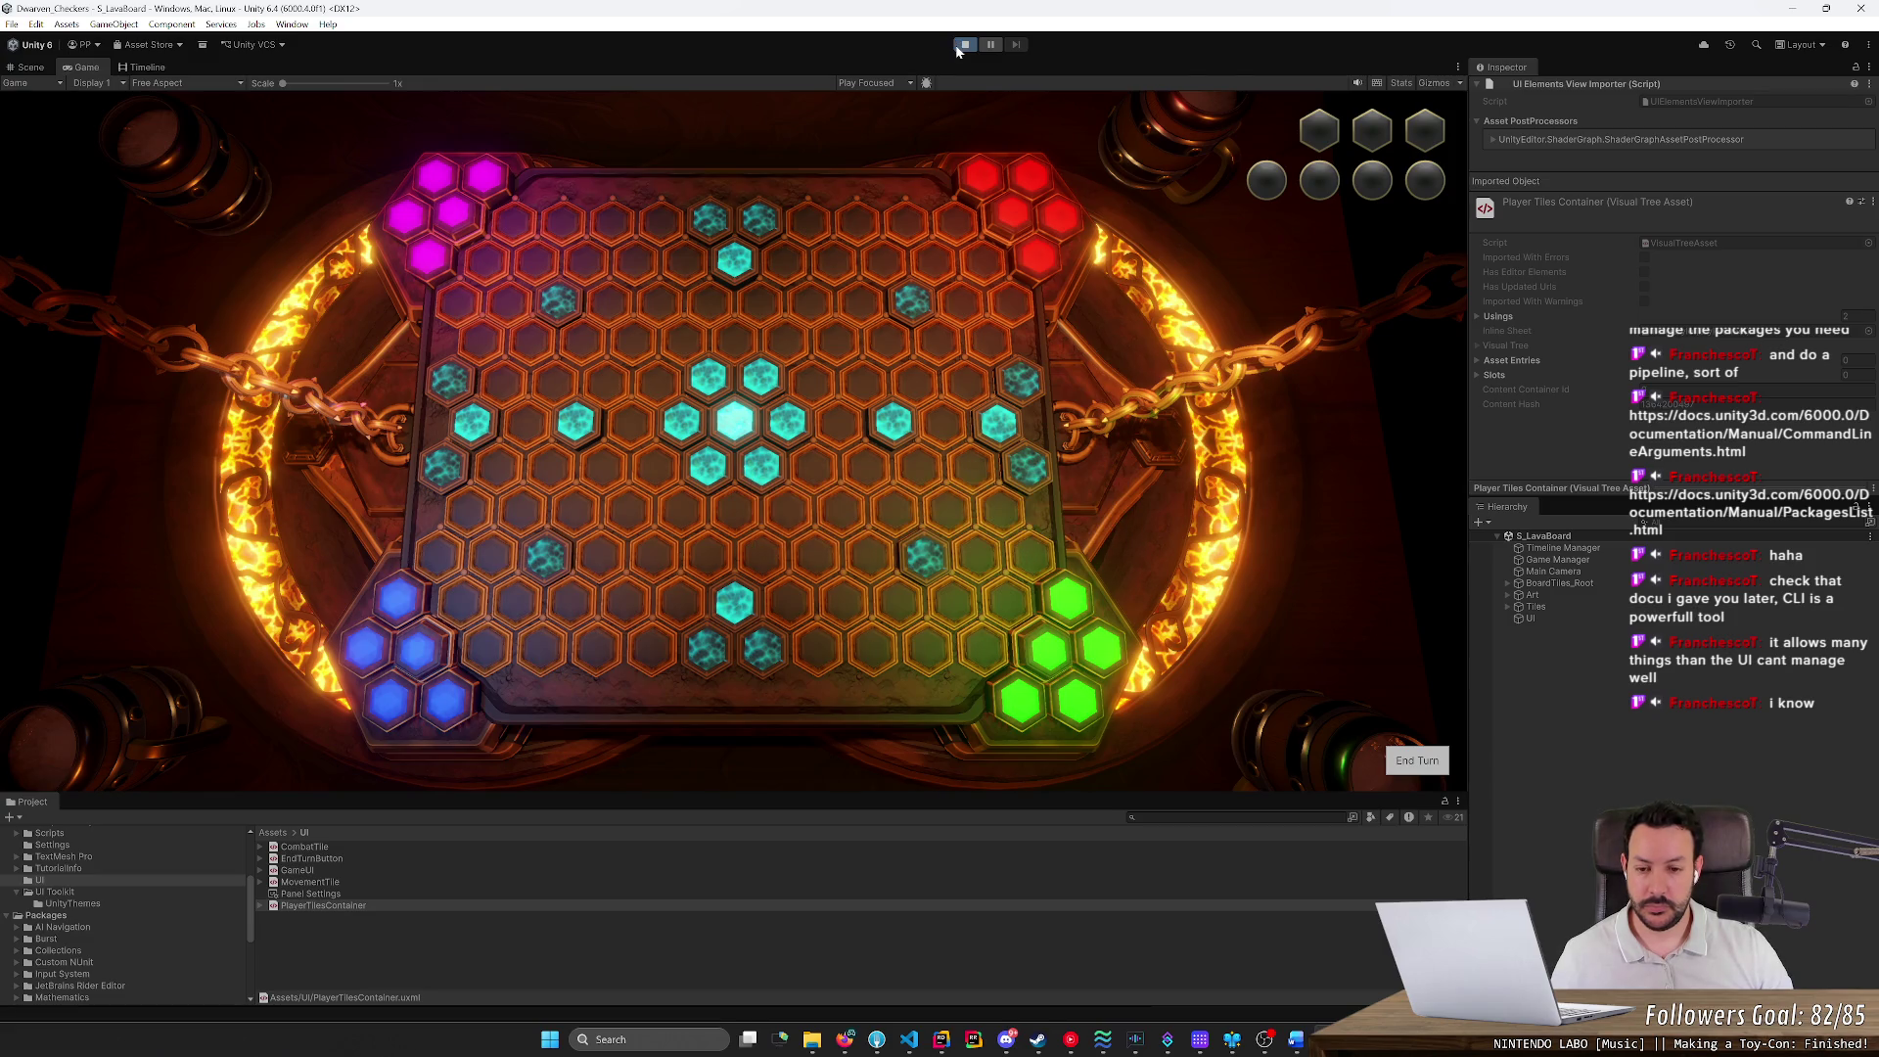
click(942, 1041)
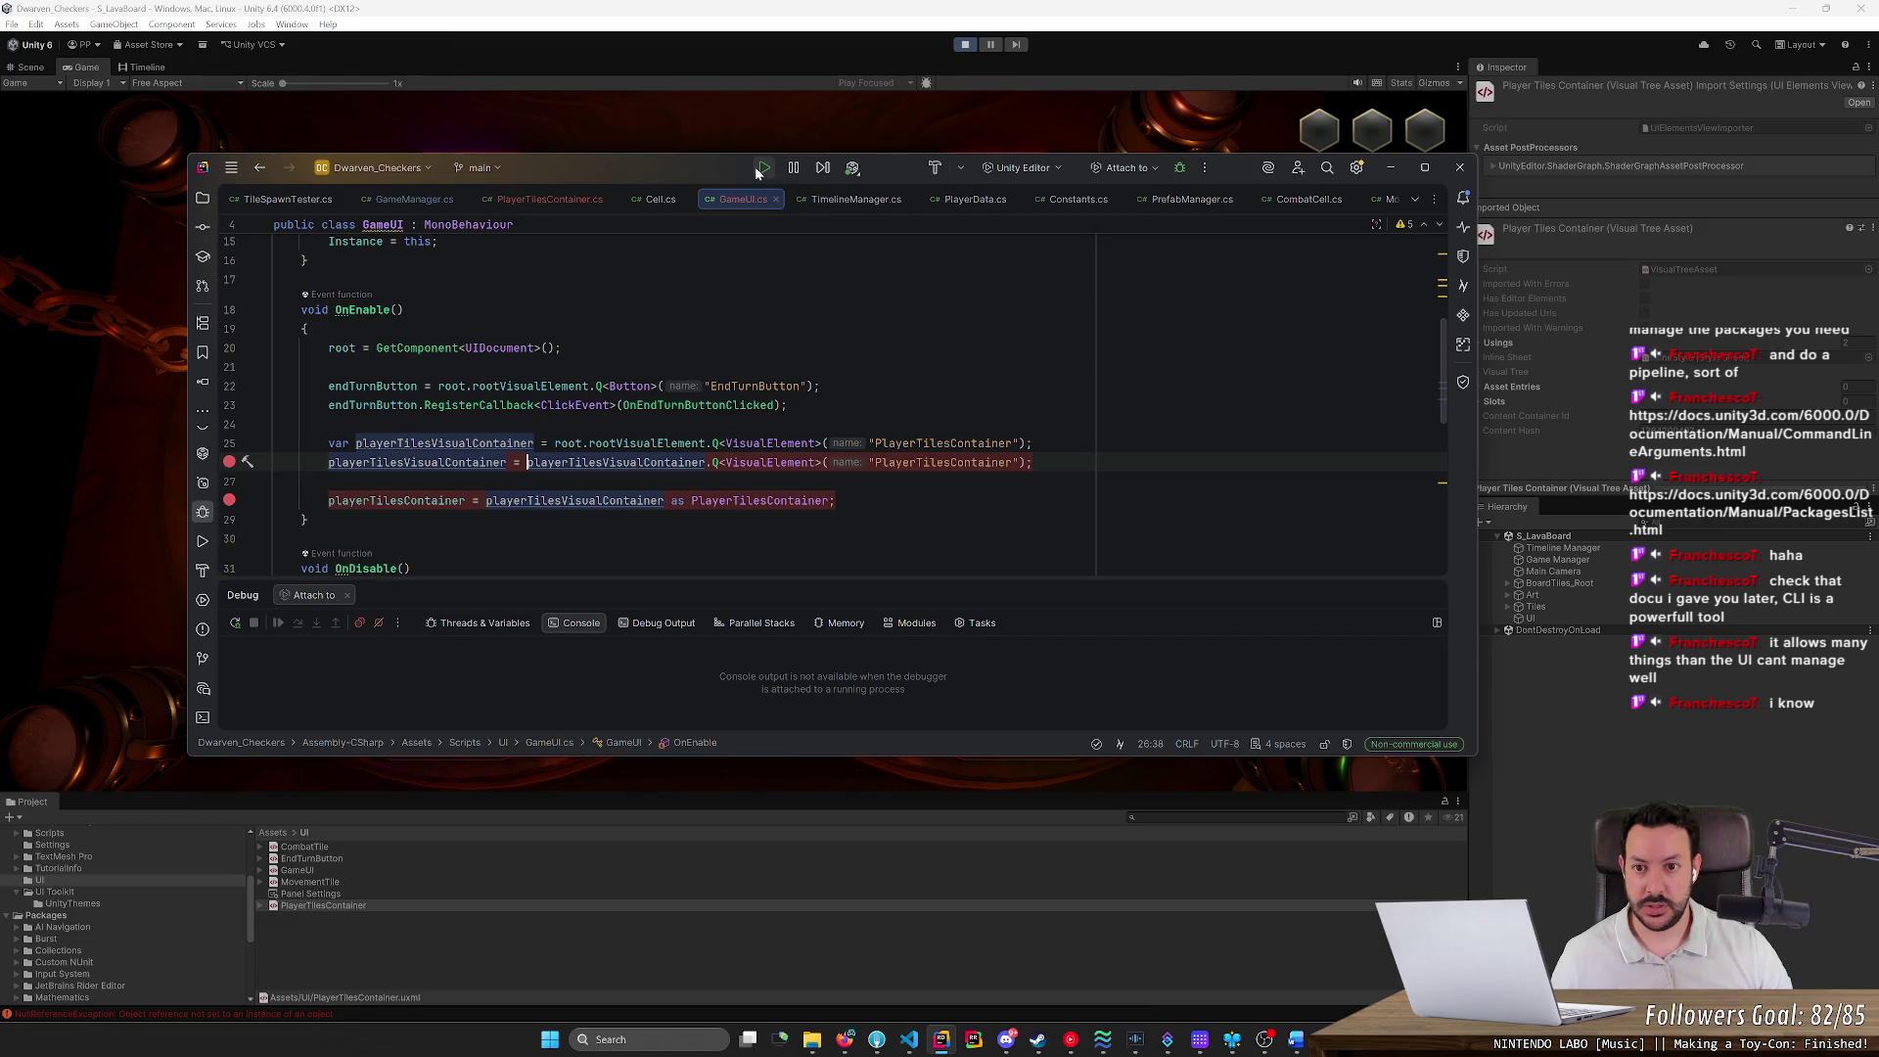
click(965, 44)
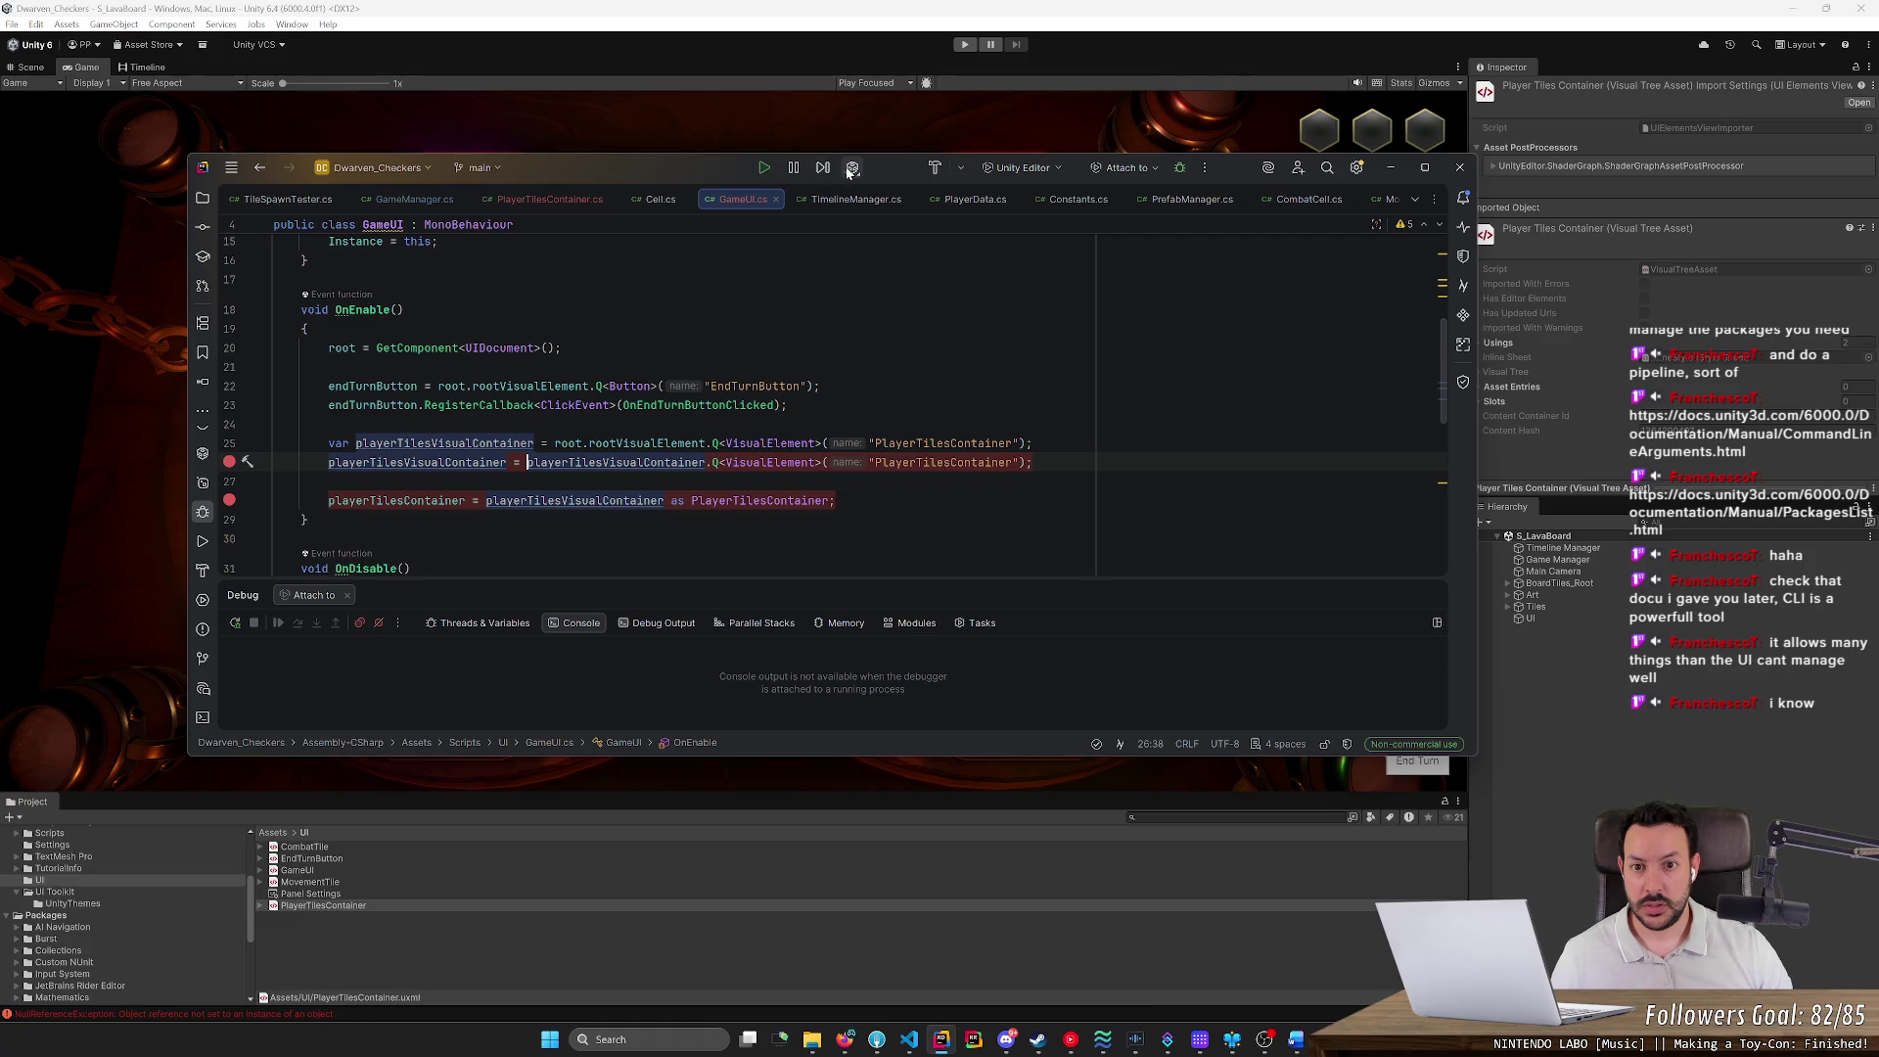
Attach Rider's debugger to the Unity Editor and reopen PlayerTilesContainer.uxml in UI Builder
click(853, 167)
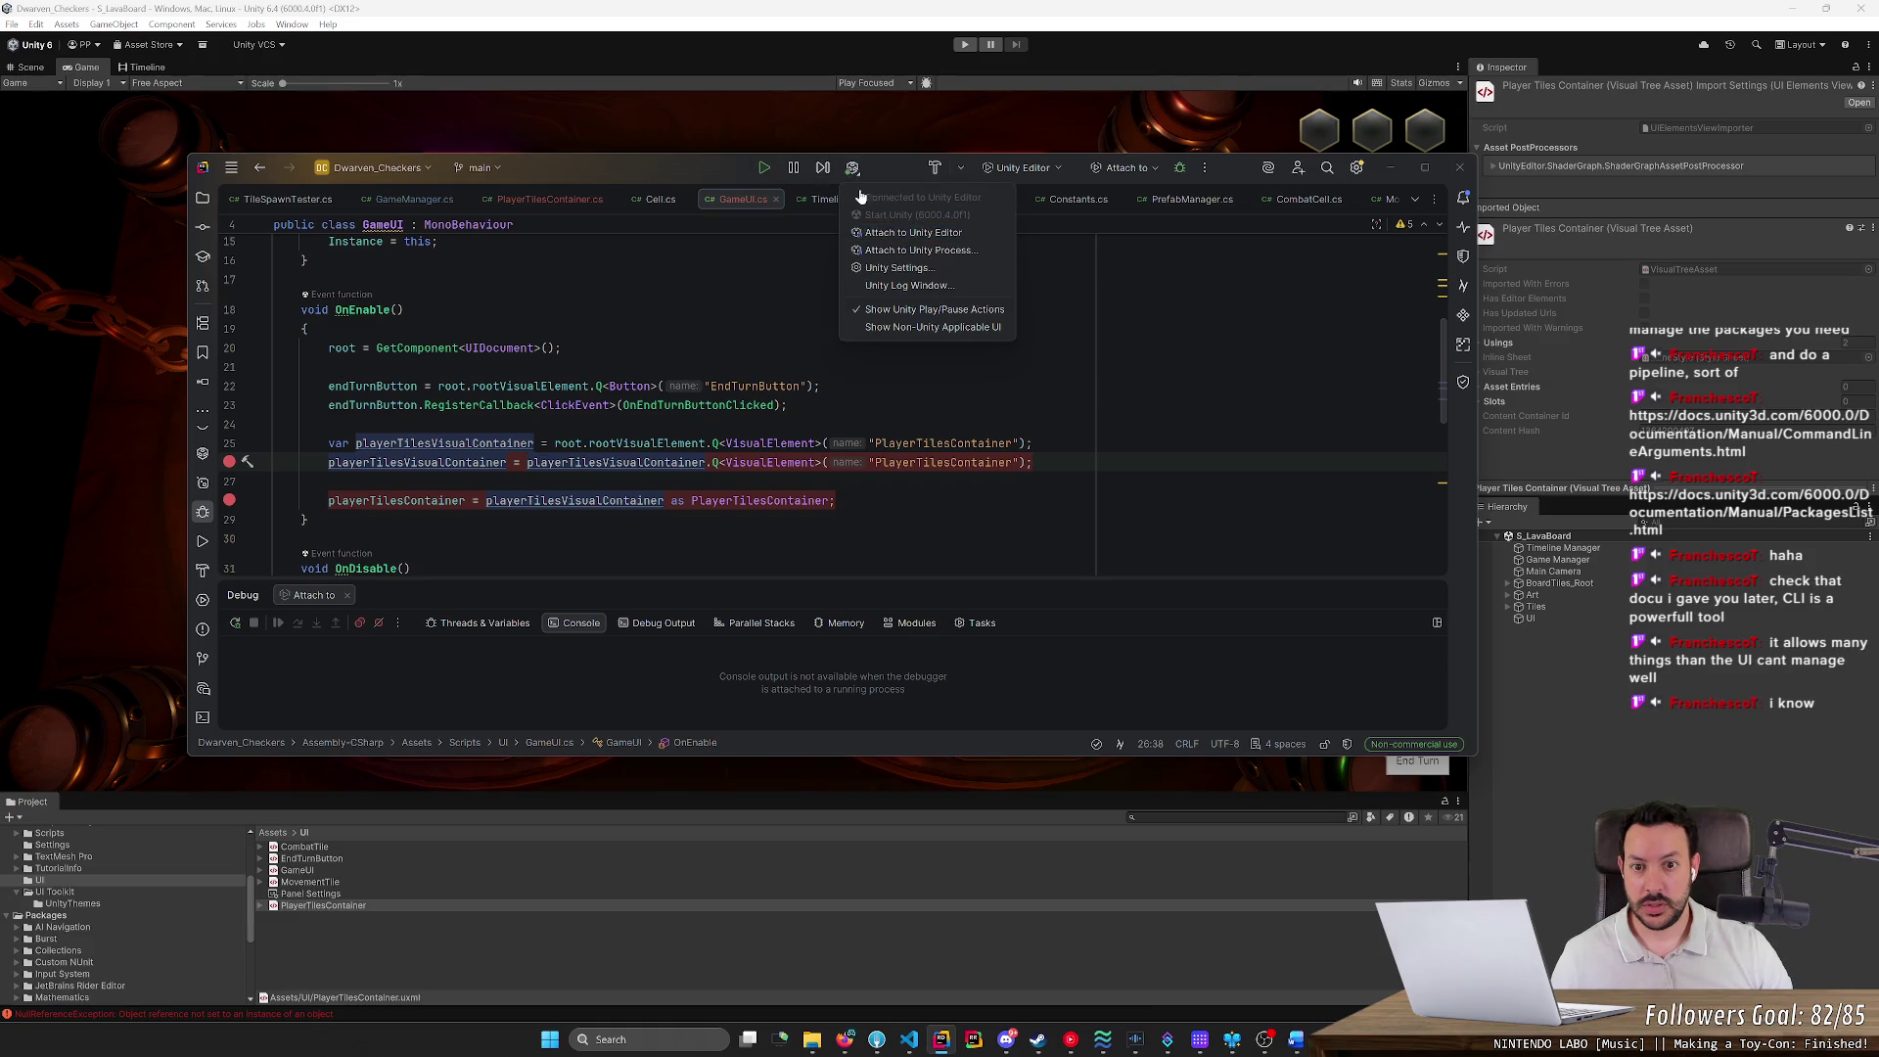
click(882, 233)
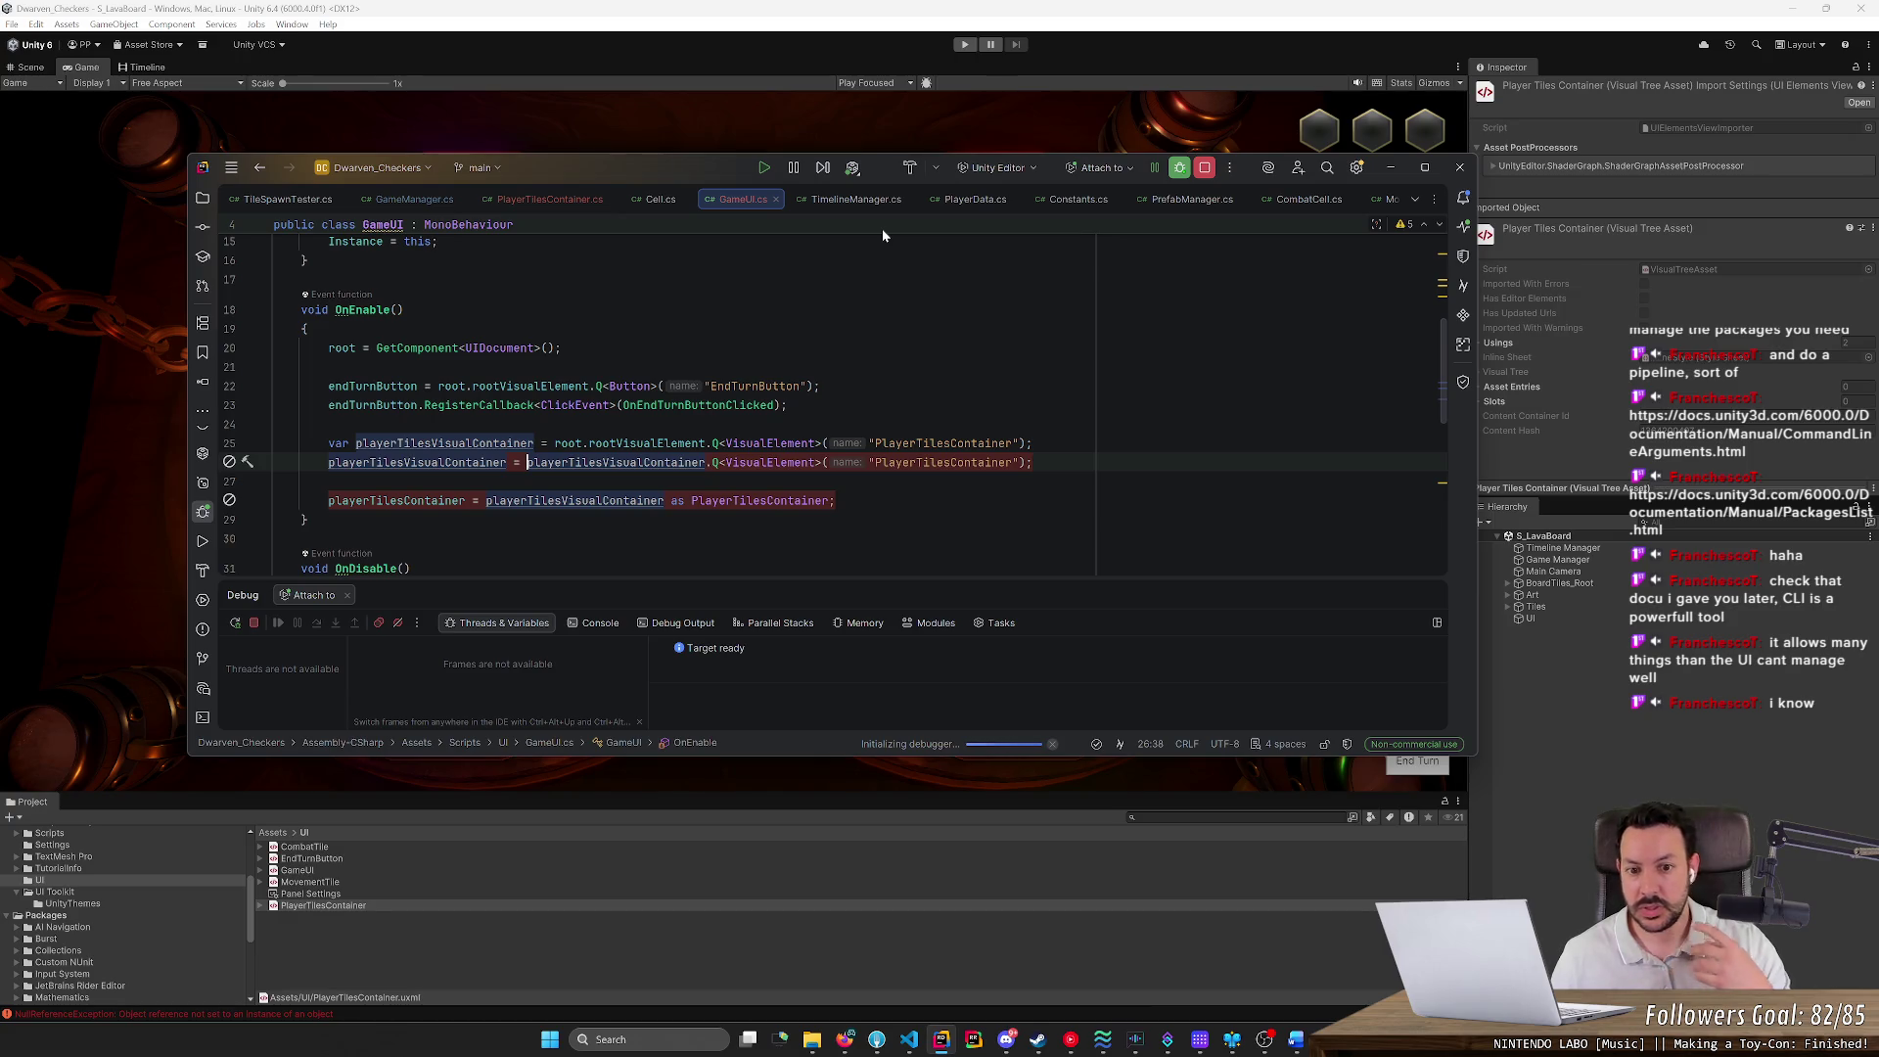
key(alt+Tab)
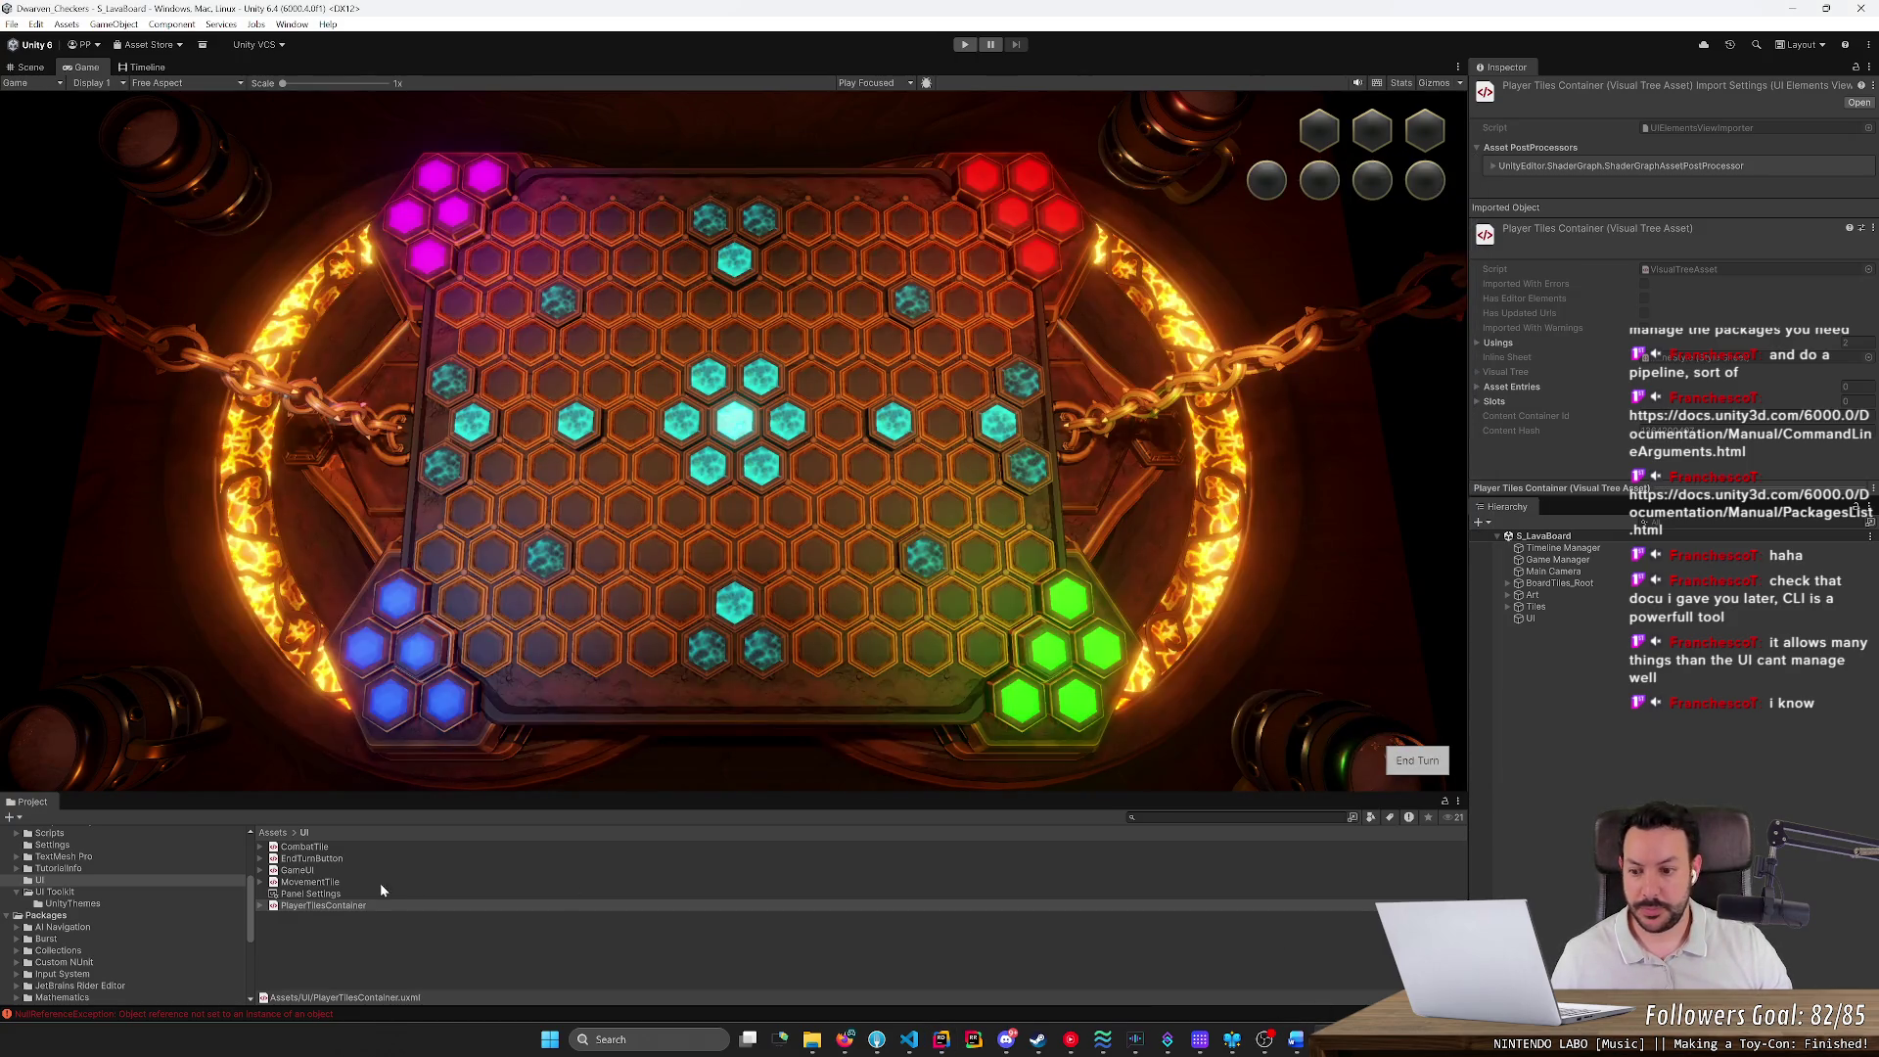
double_click(331, 906)
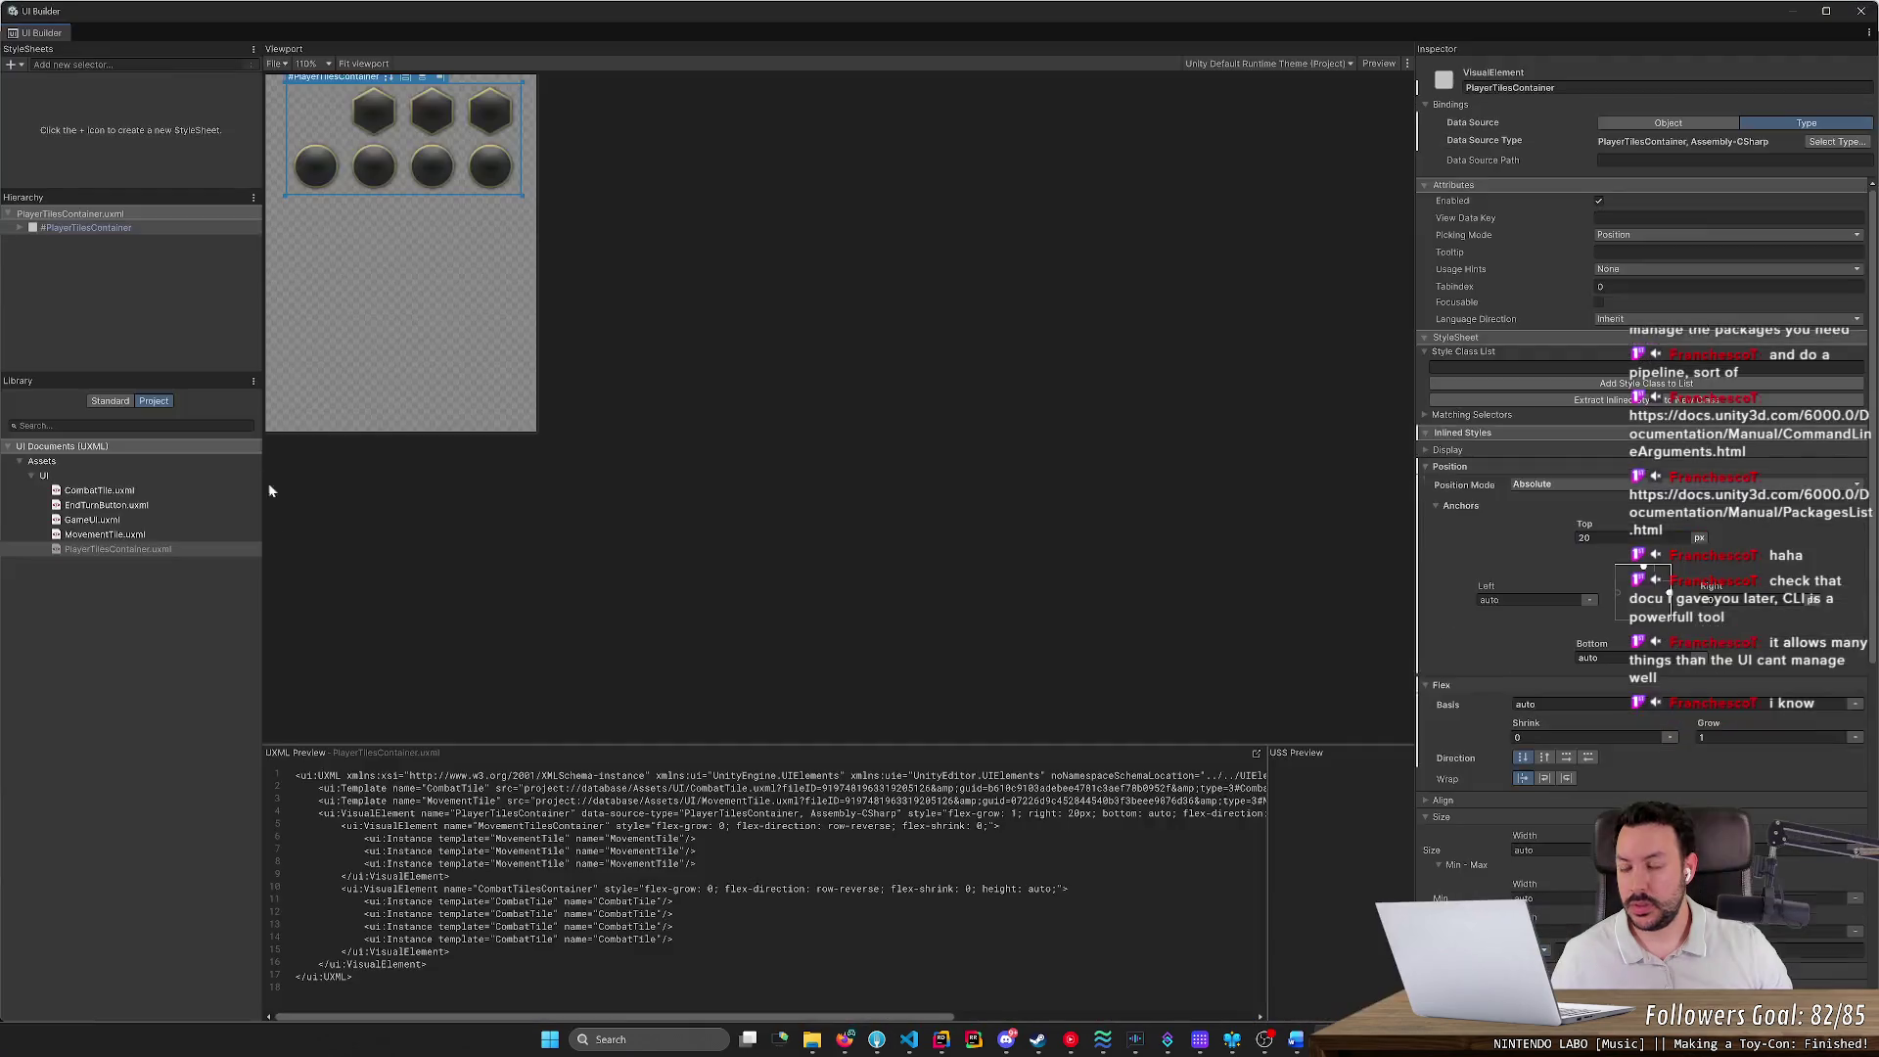
Expand #PlayerTilesContainer to view its two child containers, highlight its UXML name, then close UI Builder
click(84, 227)
click(19, 229)
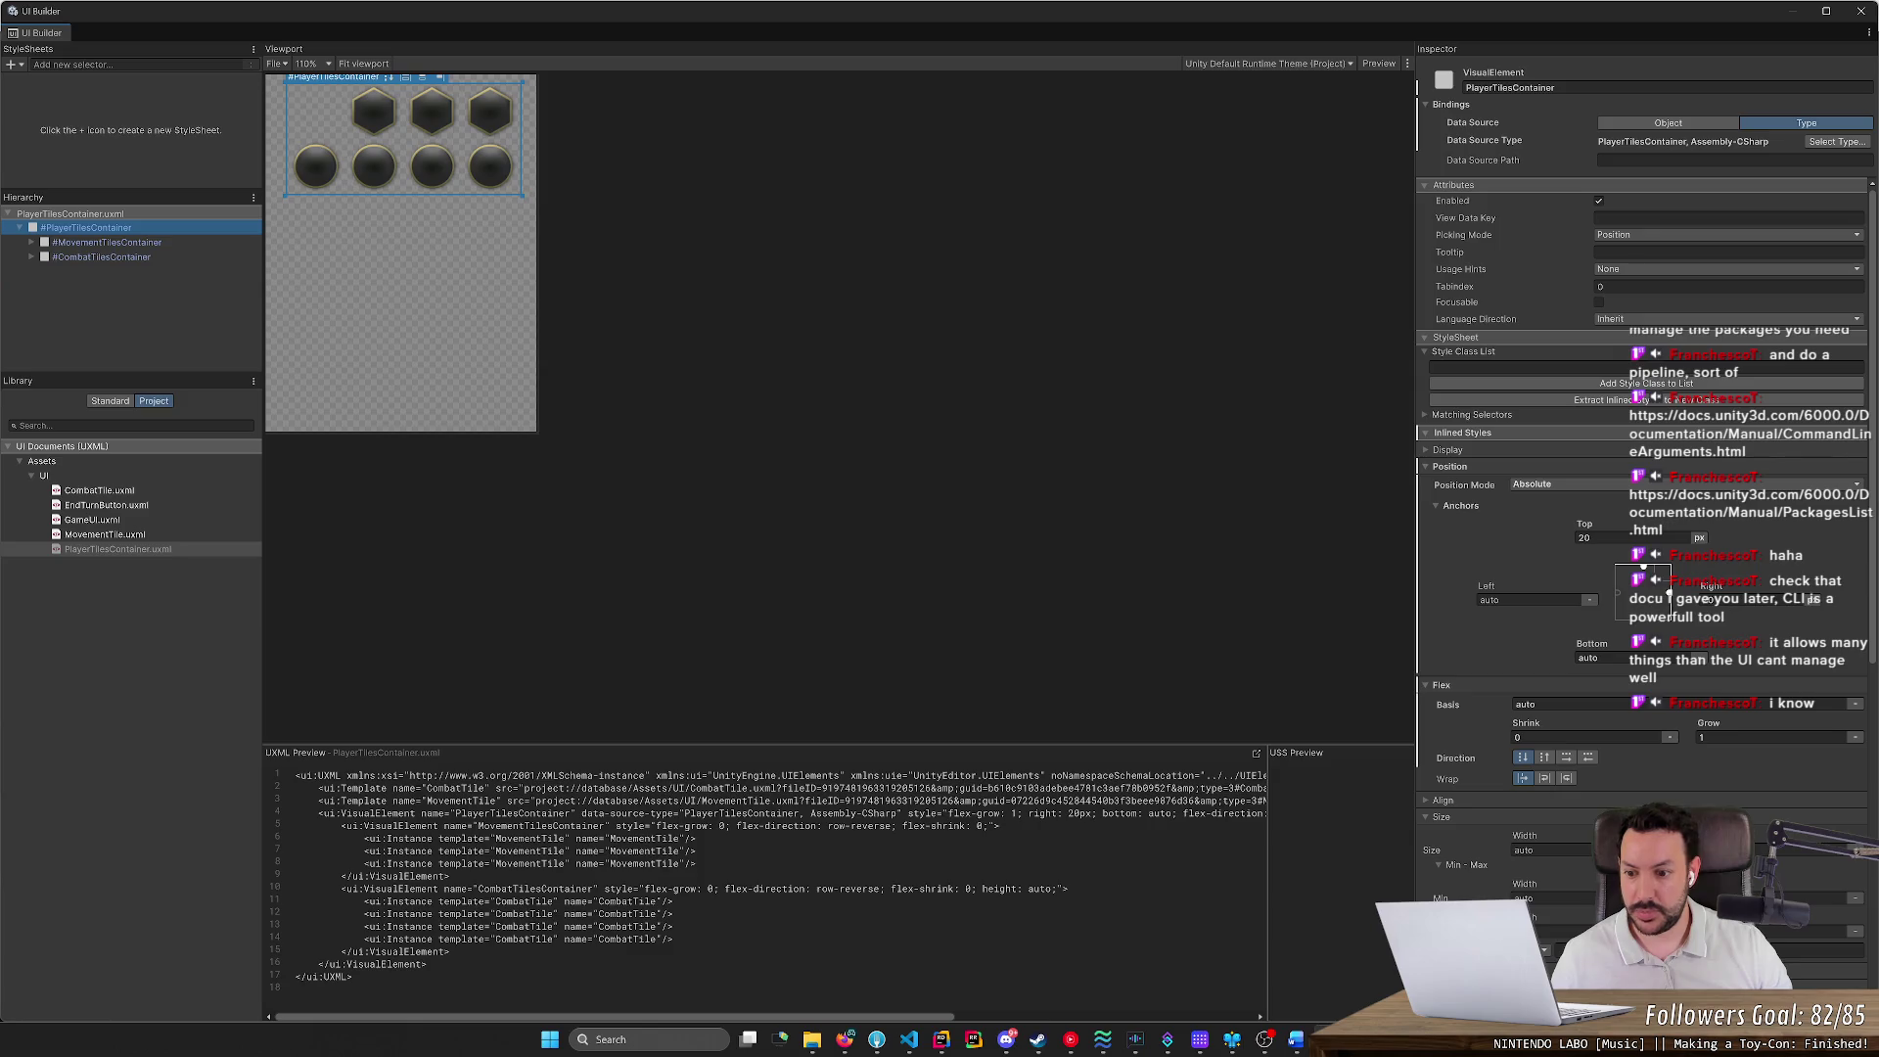
drag(389, 814, 795, 813)
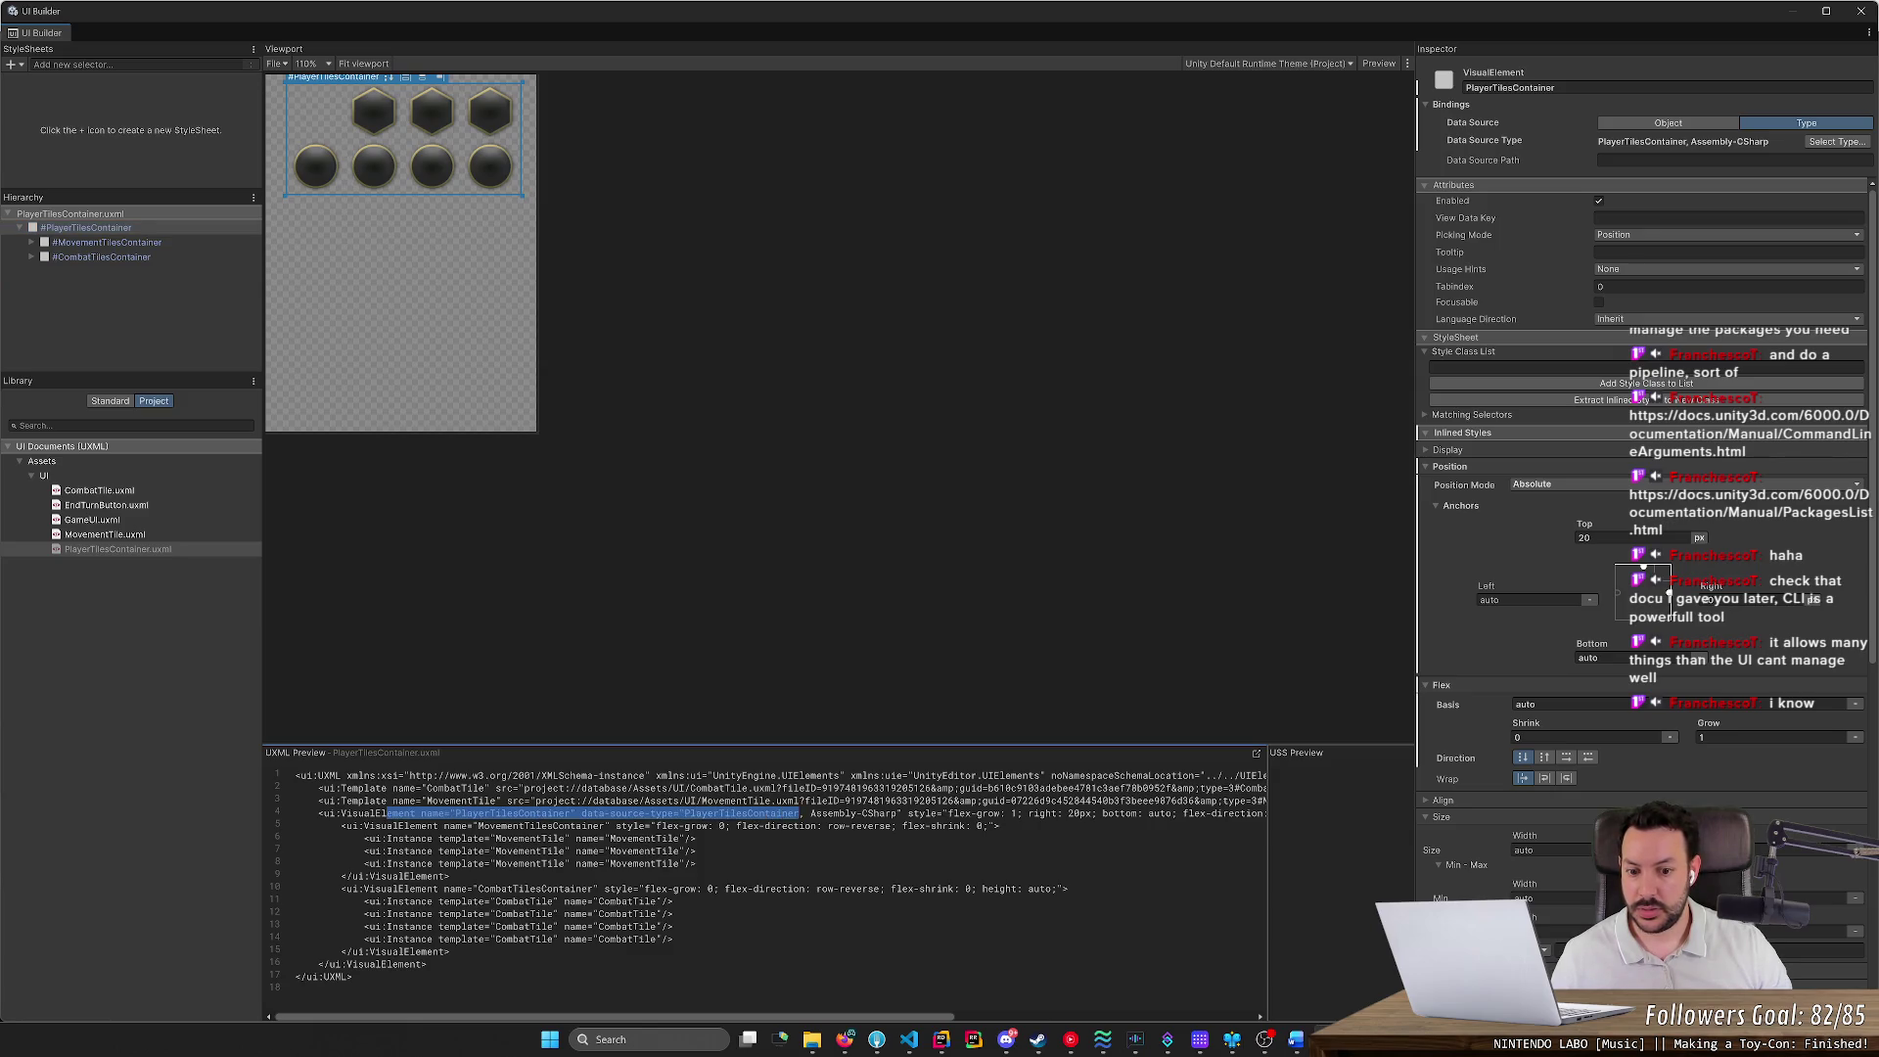
key(alt+Tab)
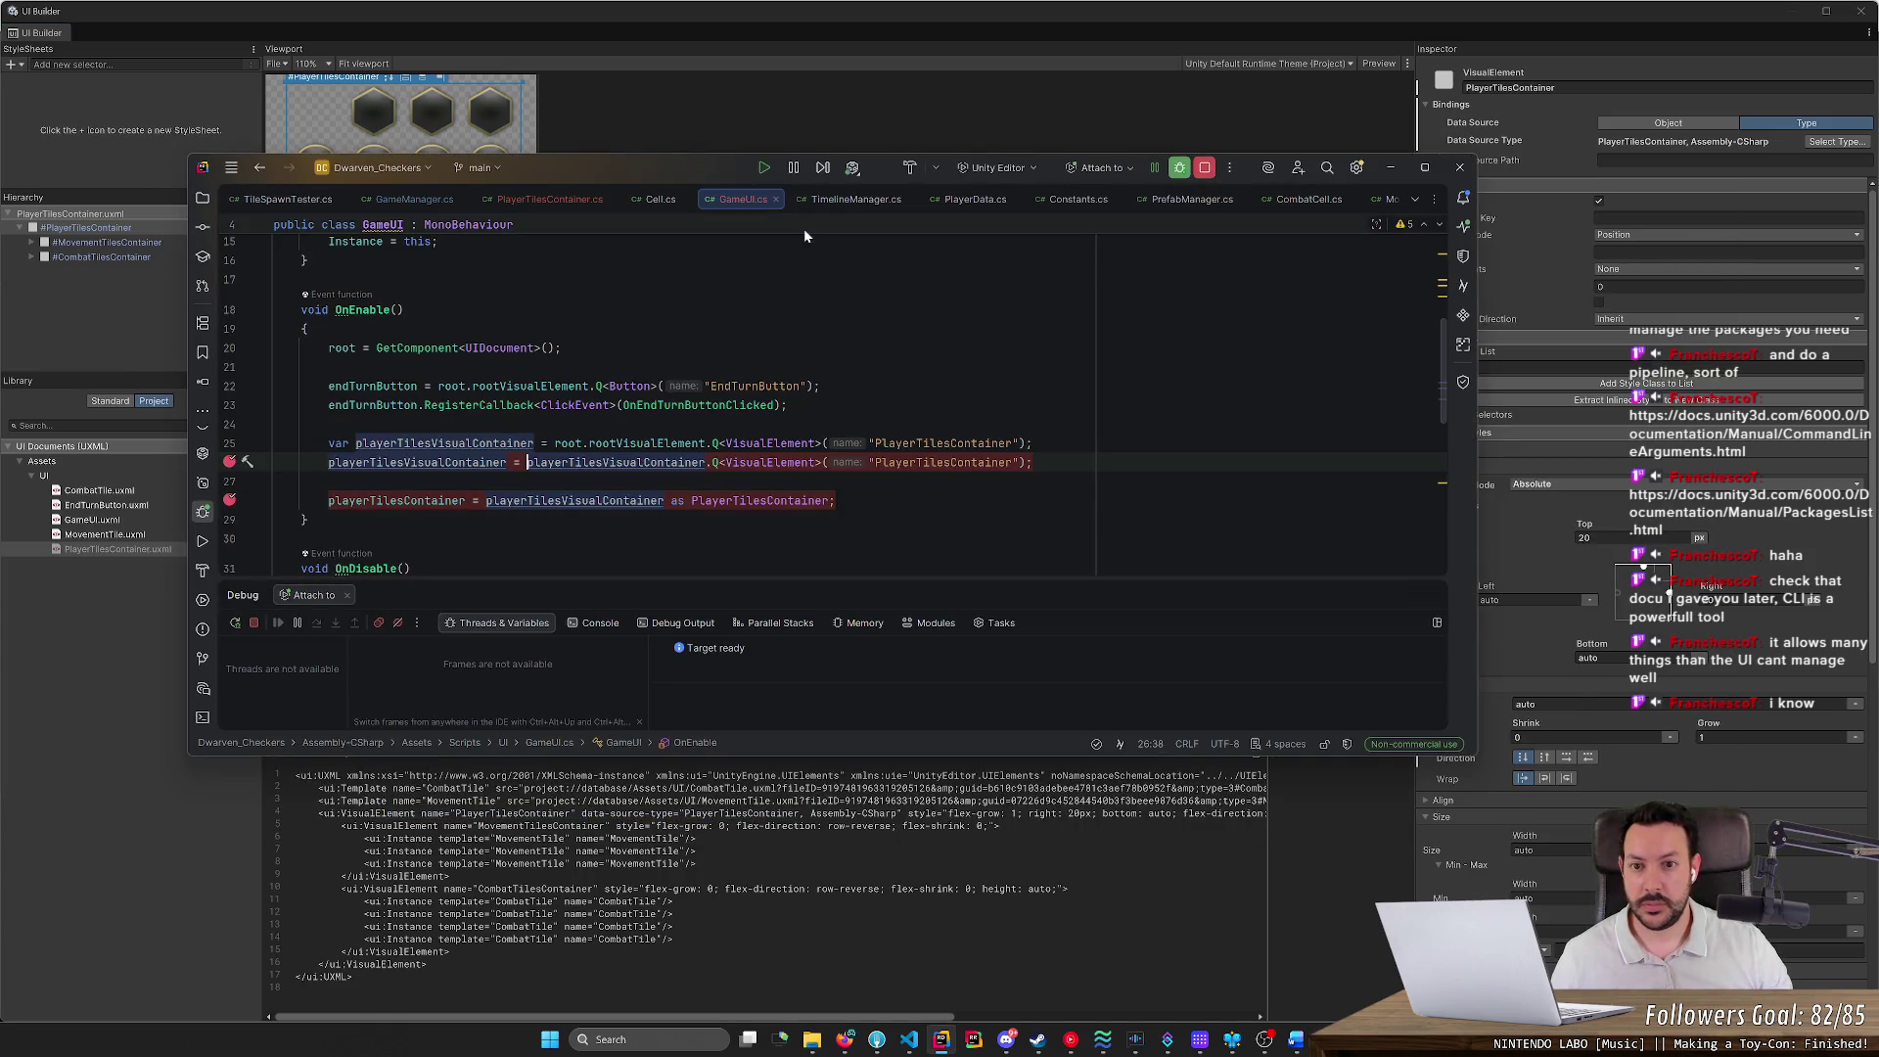
click(1737, 5)
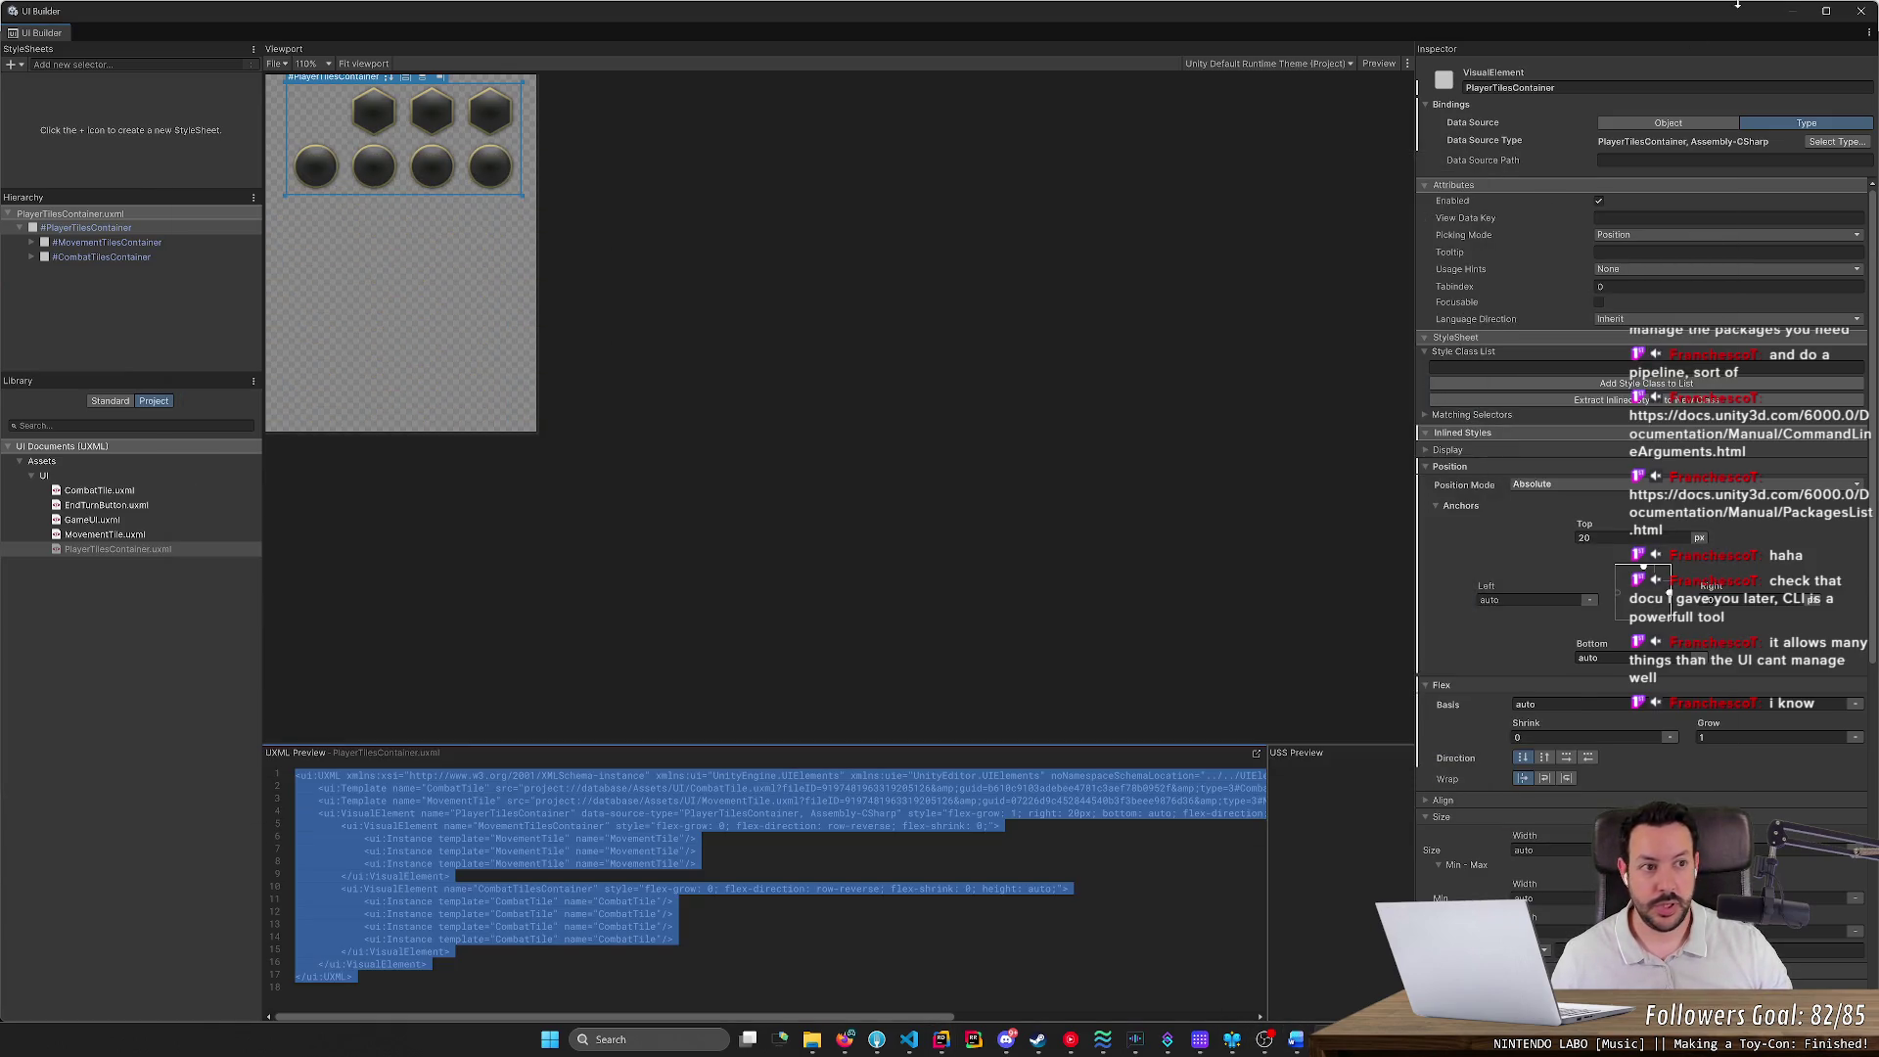
click(1860, 11)
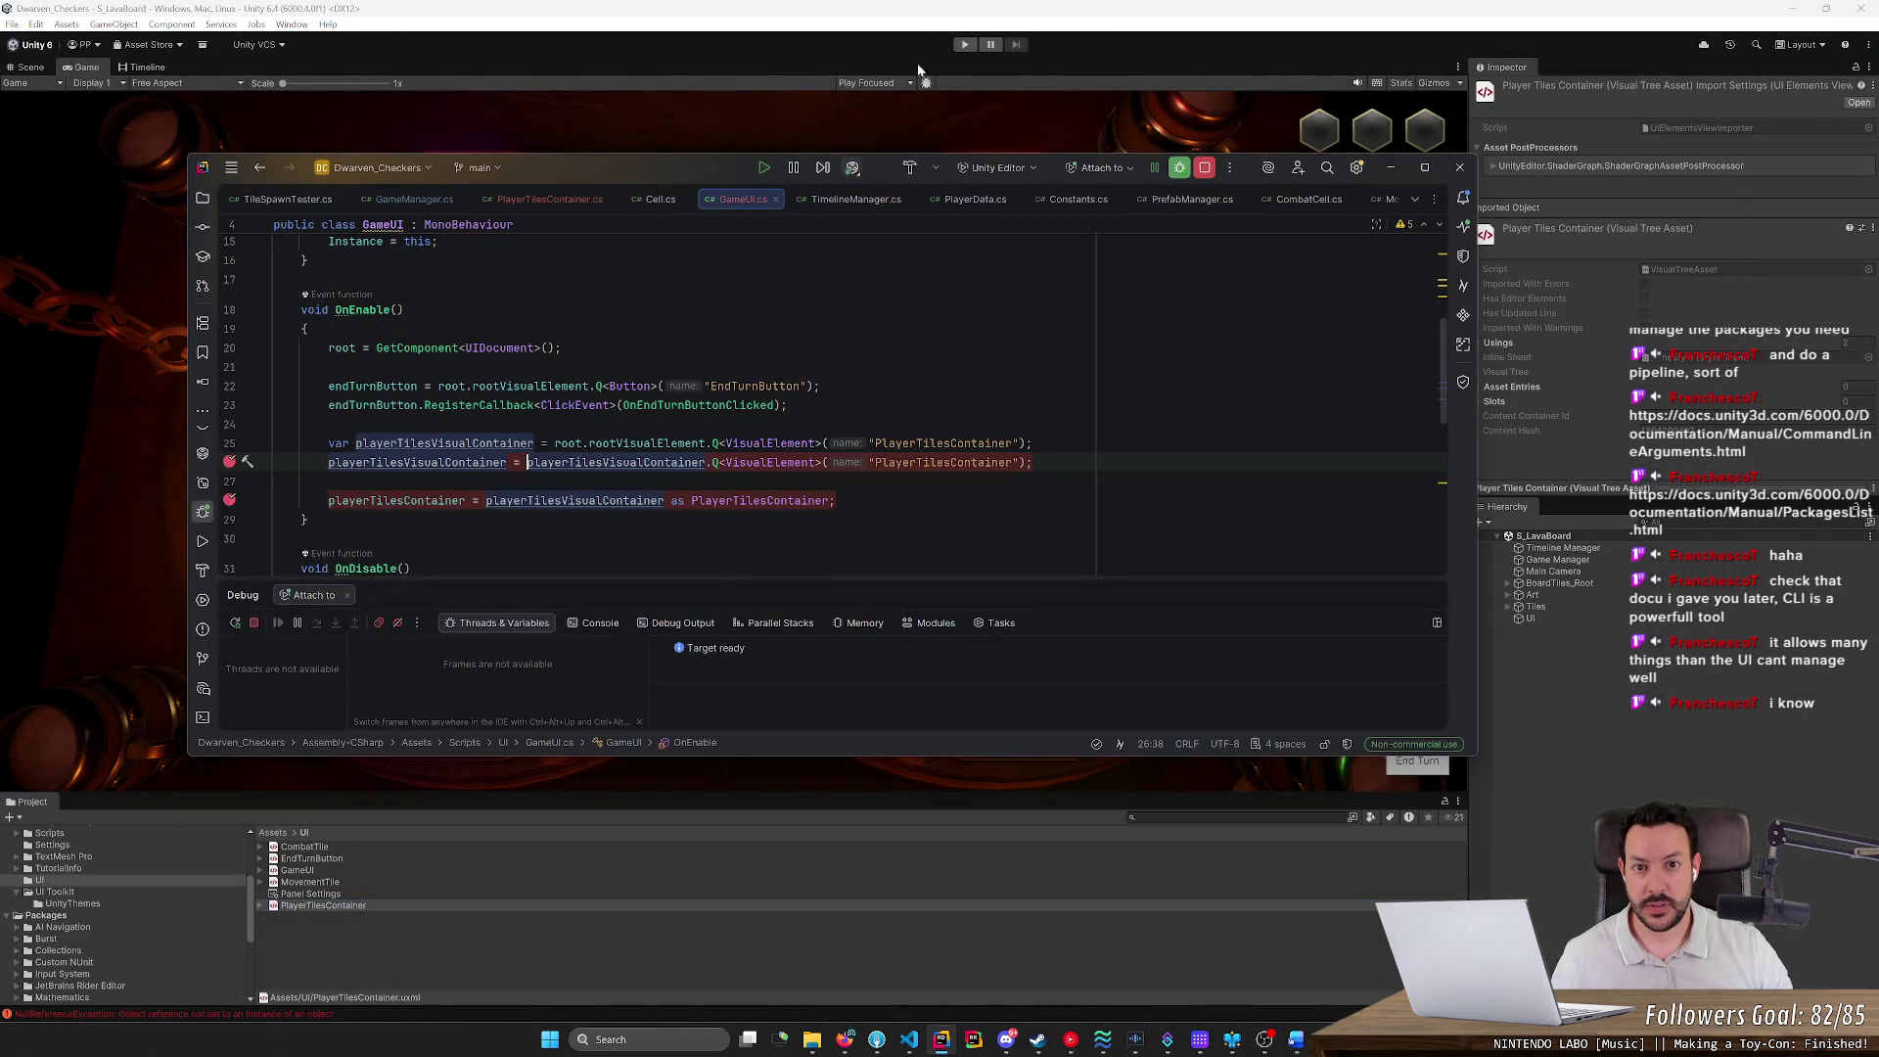
Run the game to the breakpoint, browse playerTilesVisualContainer's TemplateContainer properties, then resume and stop play
click(964, 44)
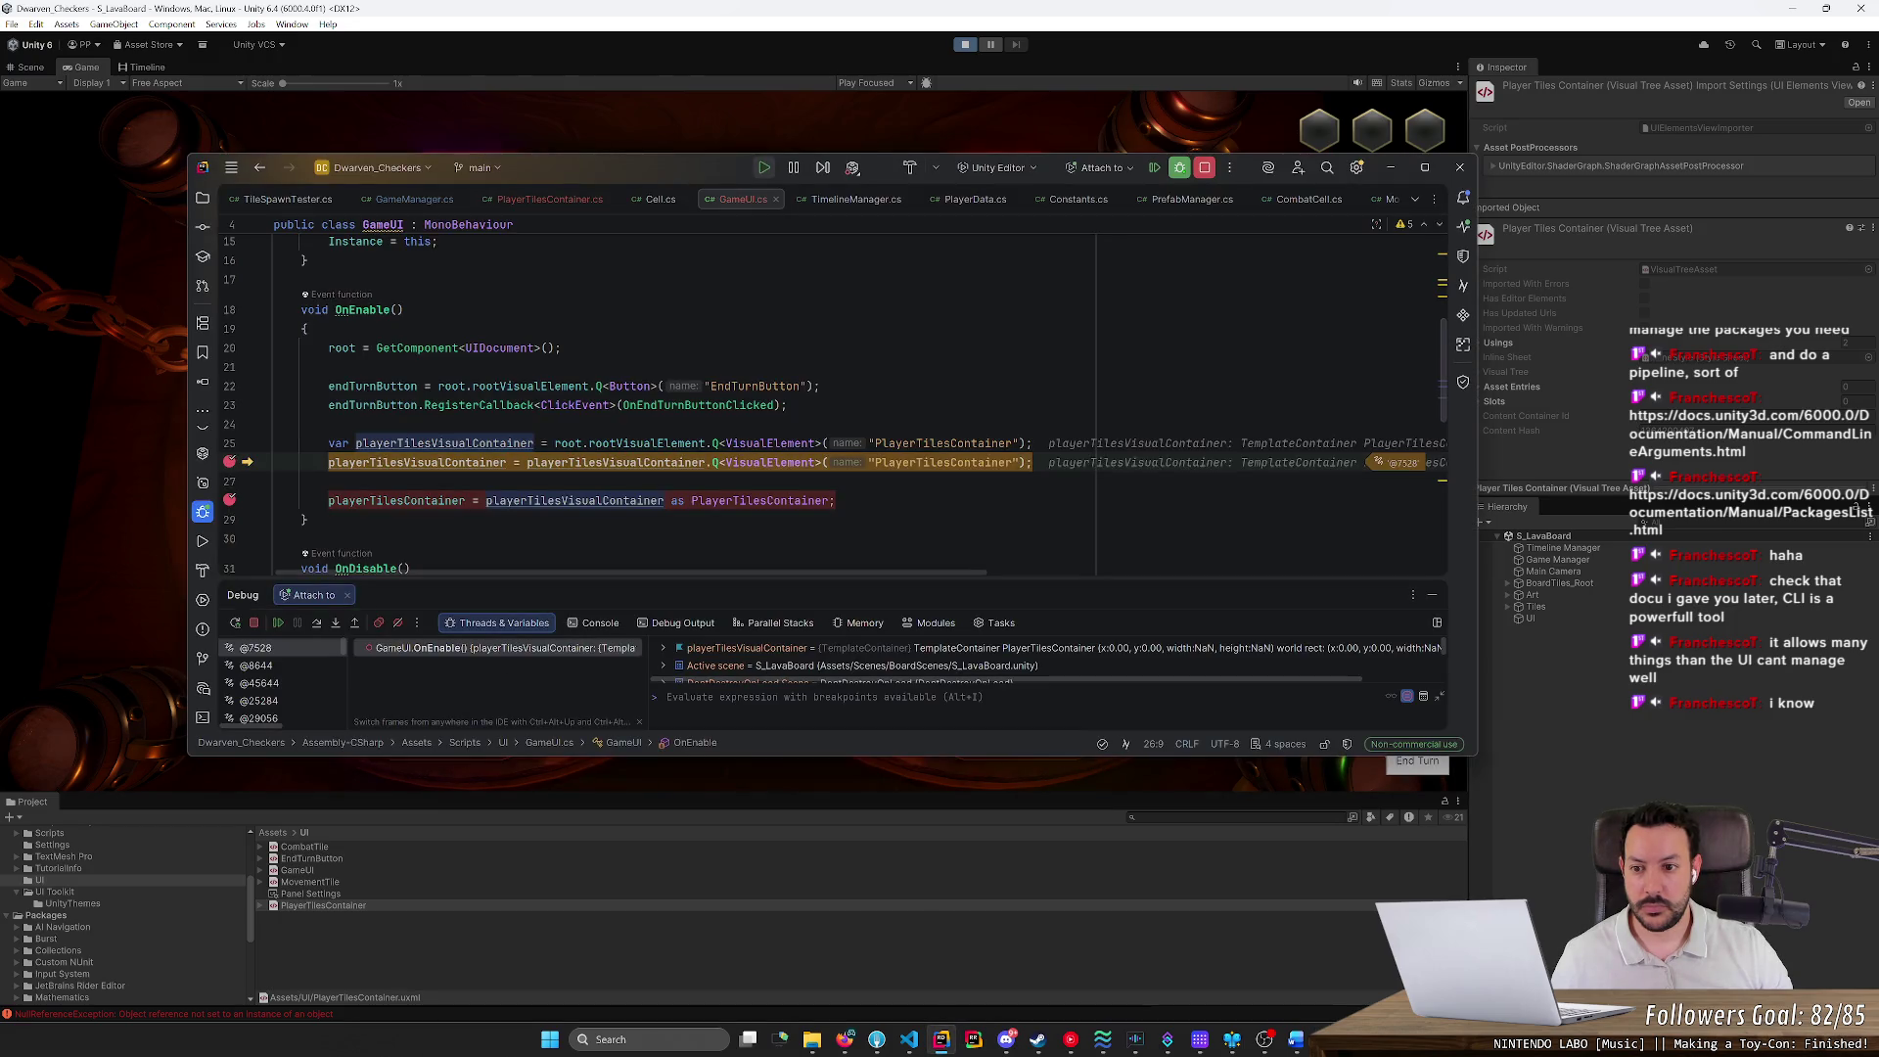
click(483, 469)
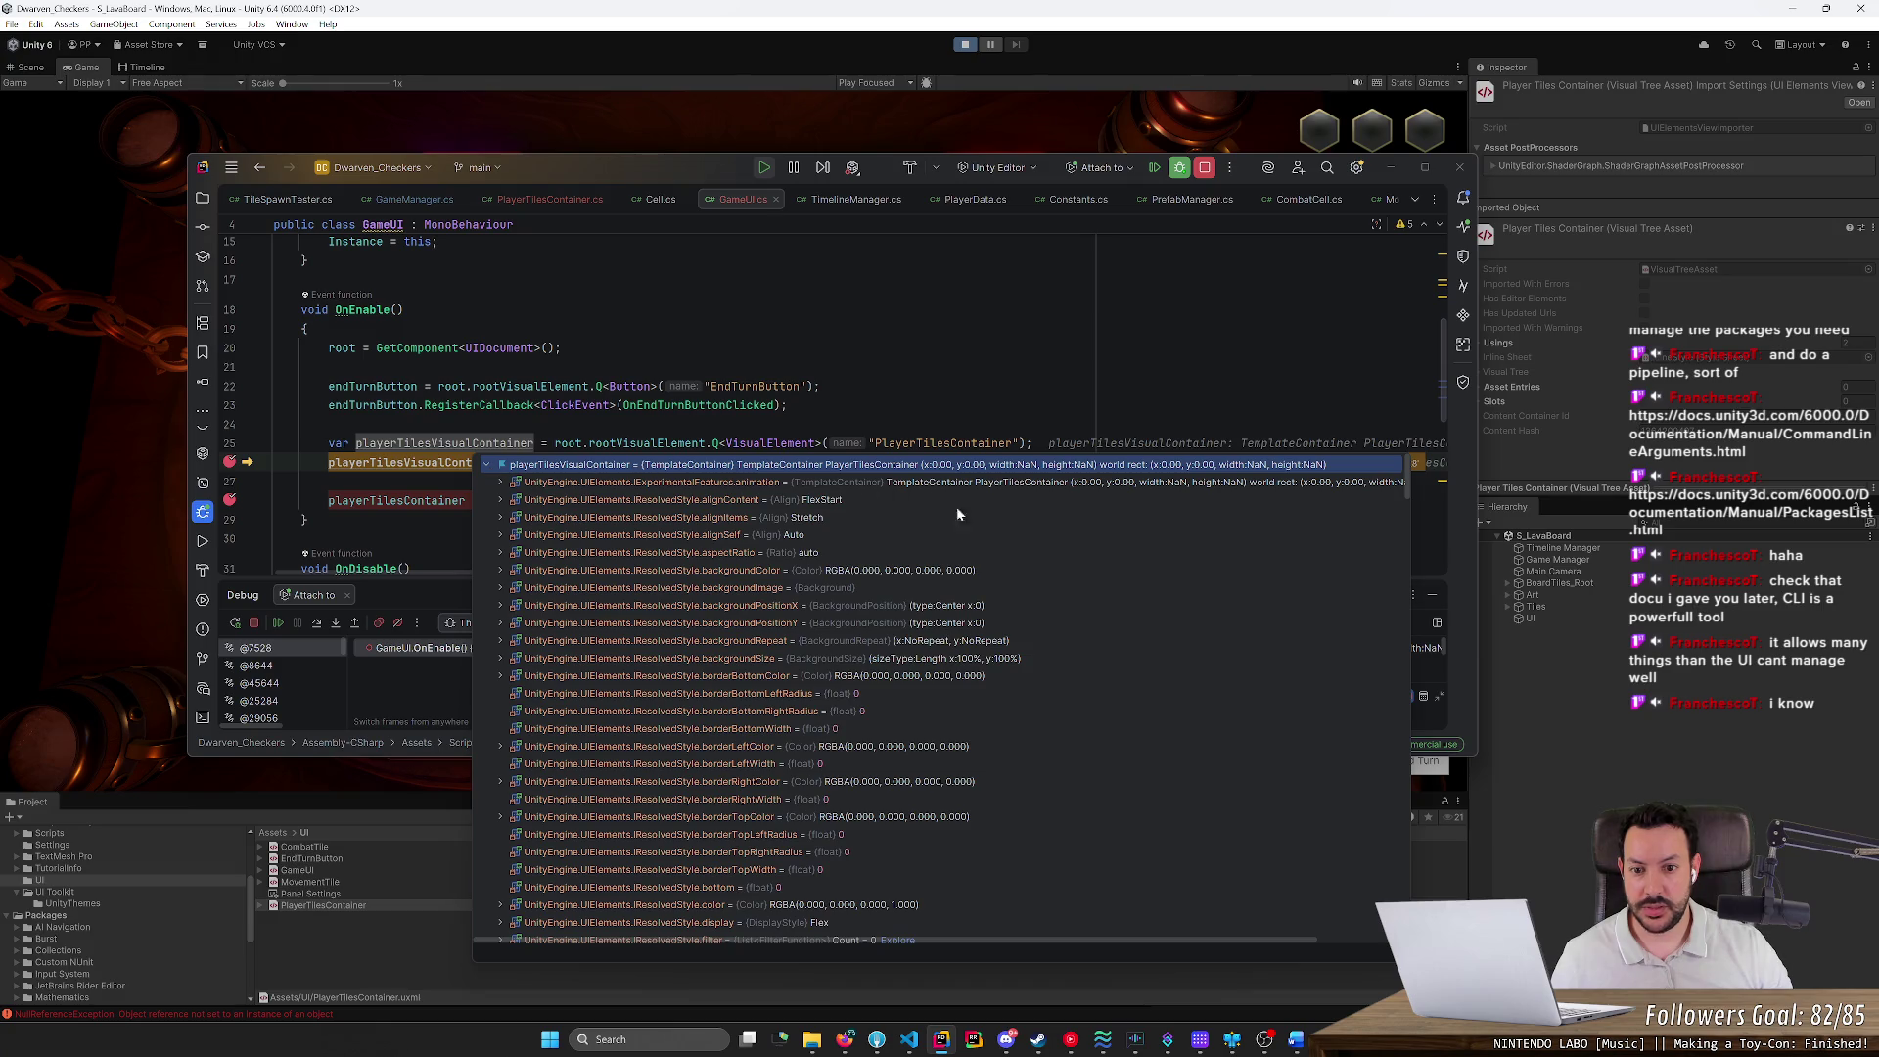
scroll(1106, 708, down, 10)
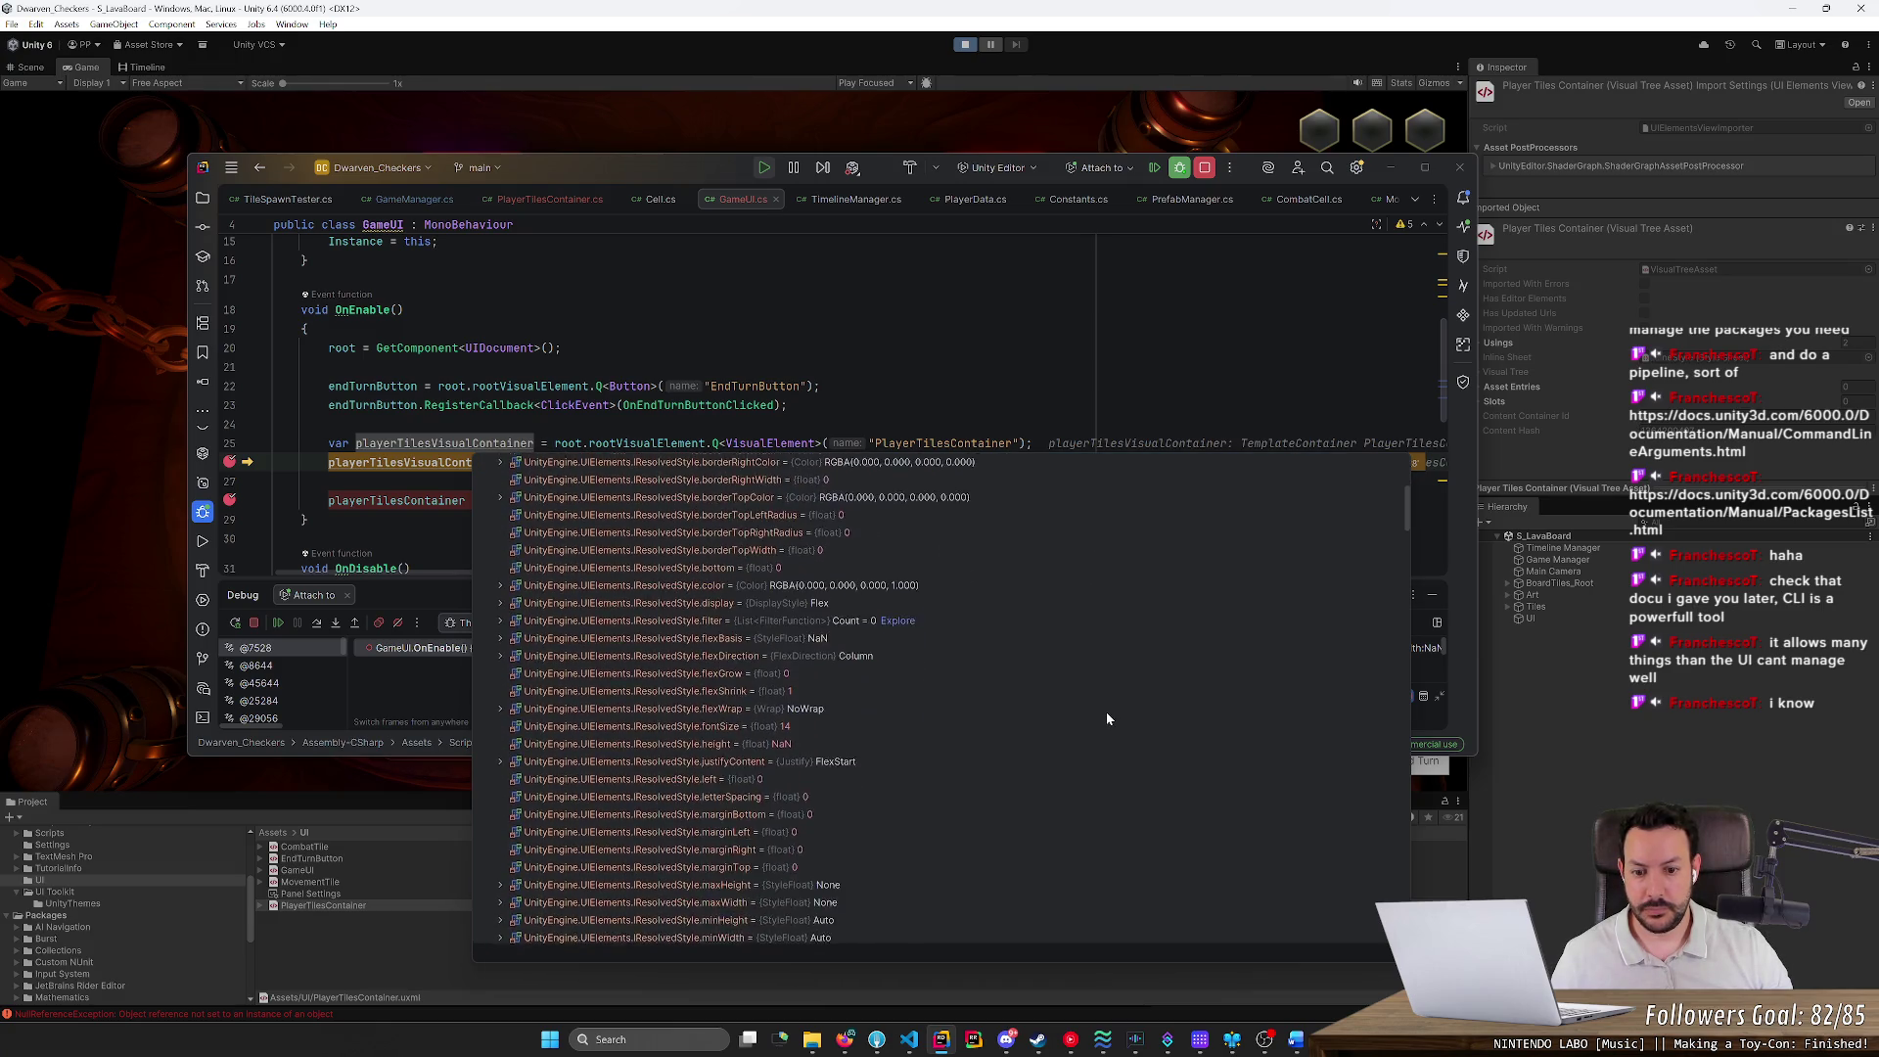
drag(1407, 535, 1377, 624)
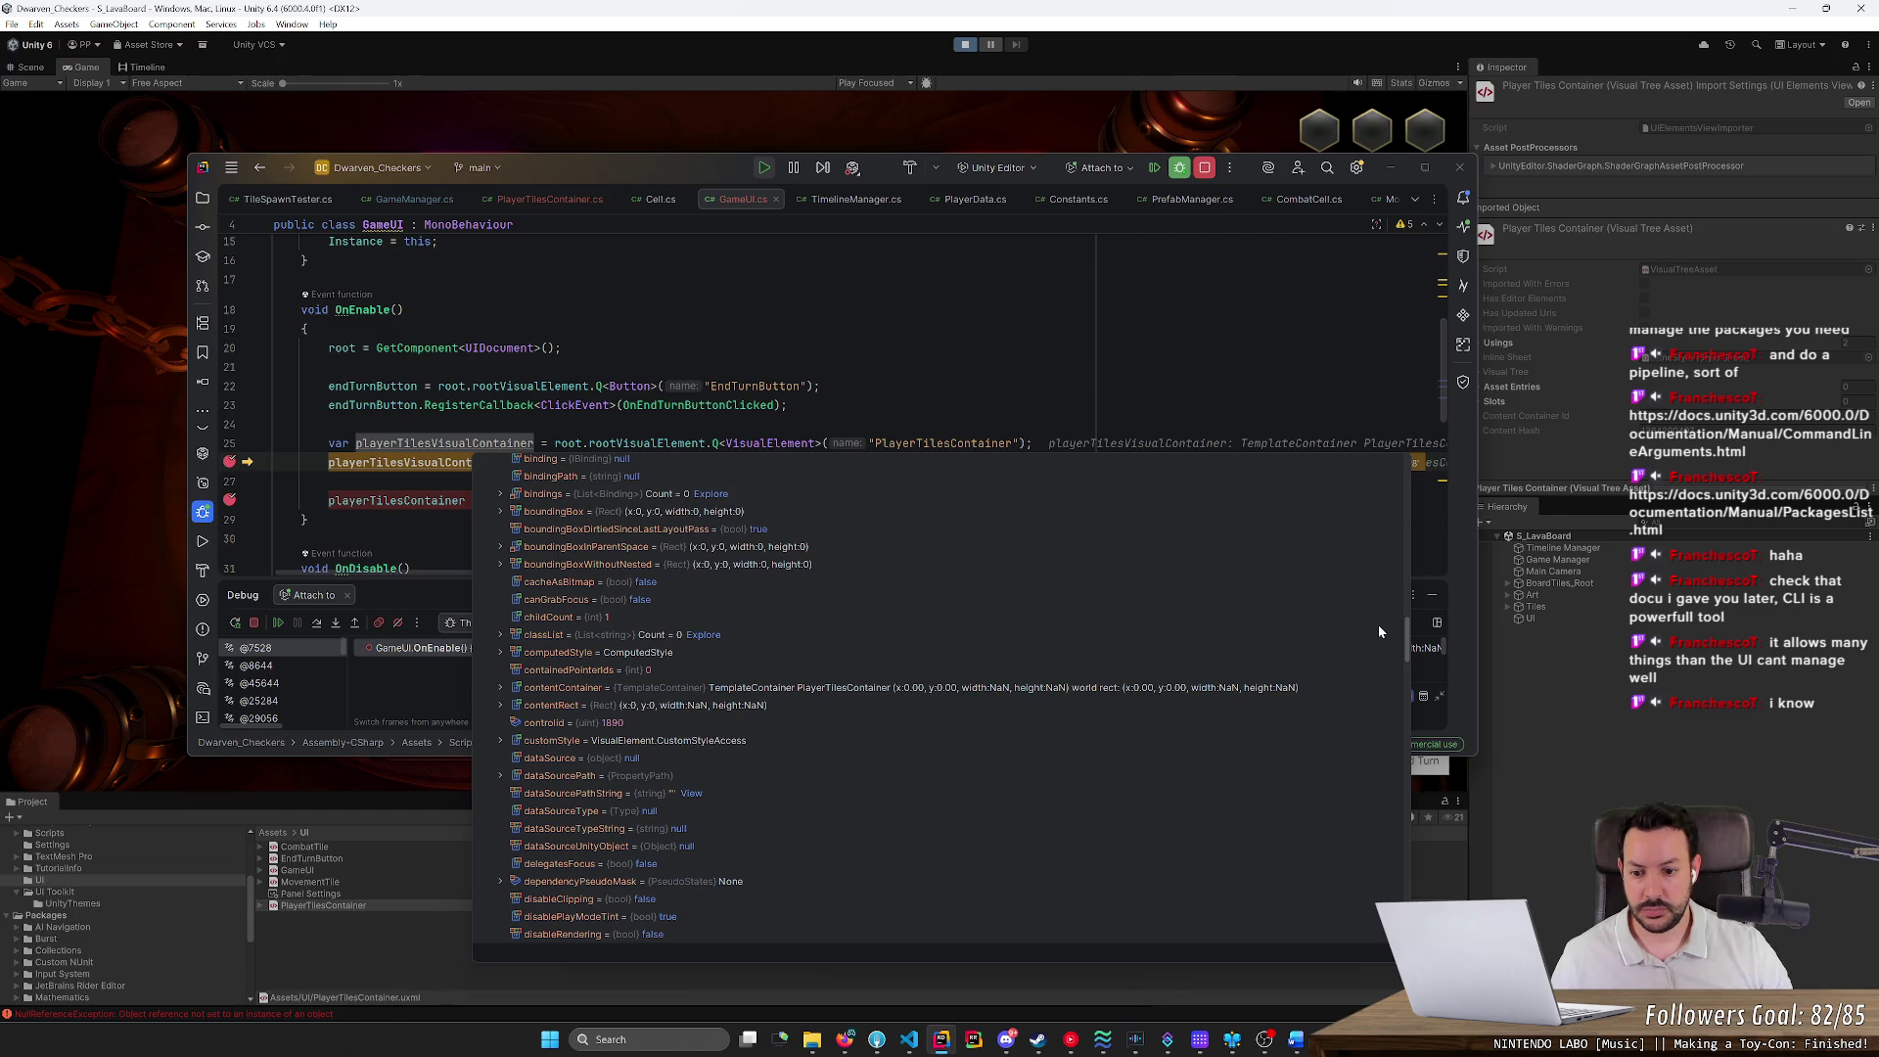
click(500, 775)
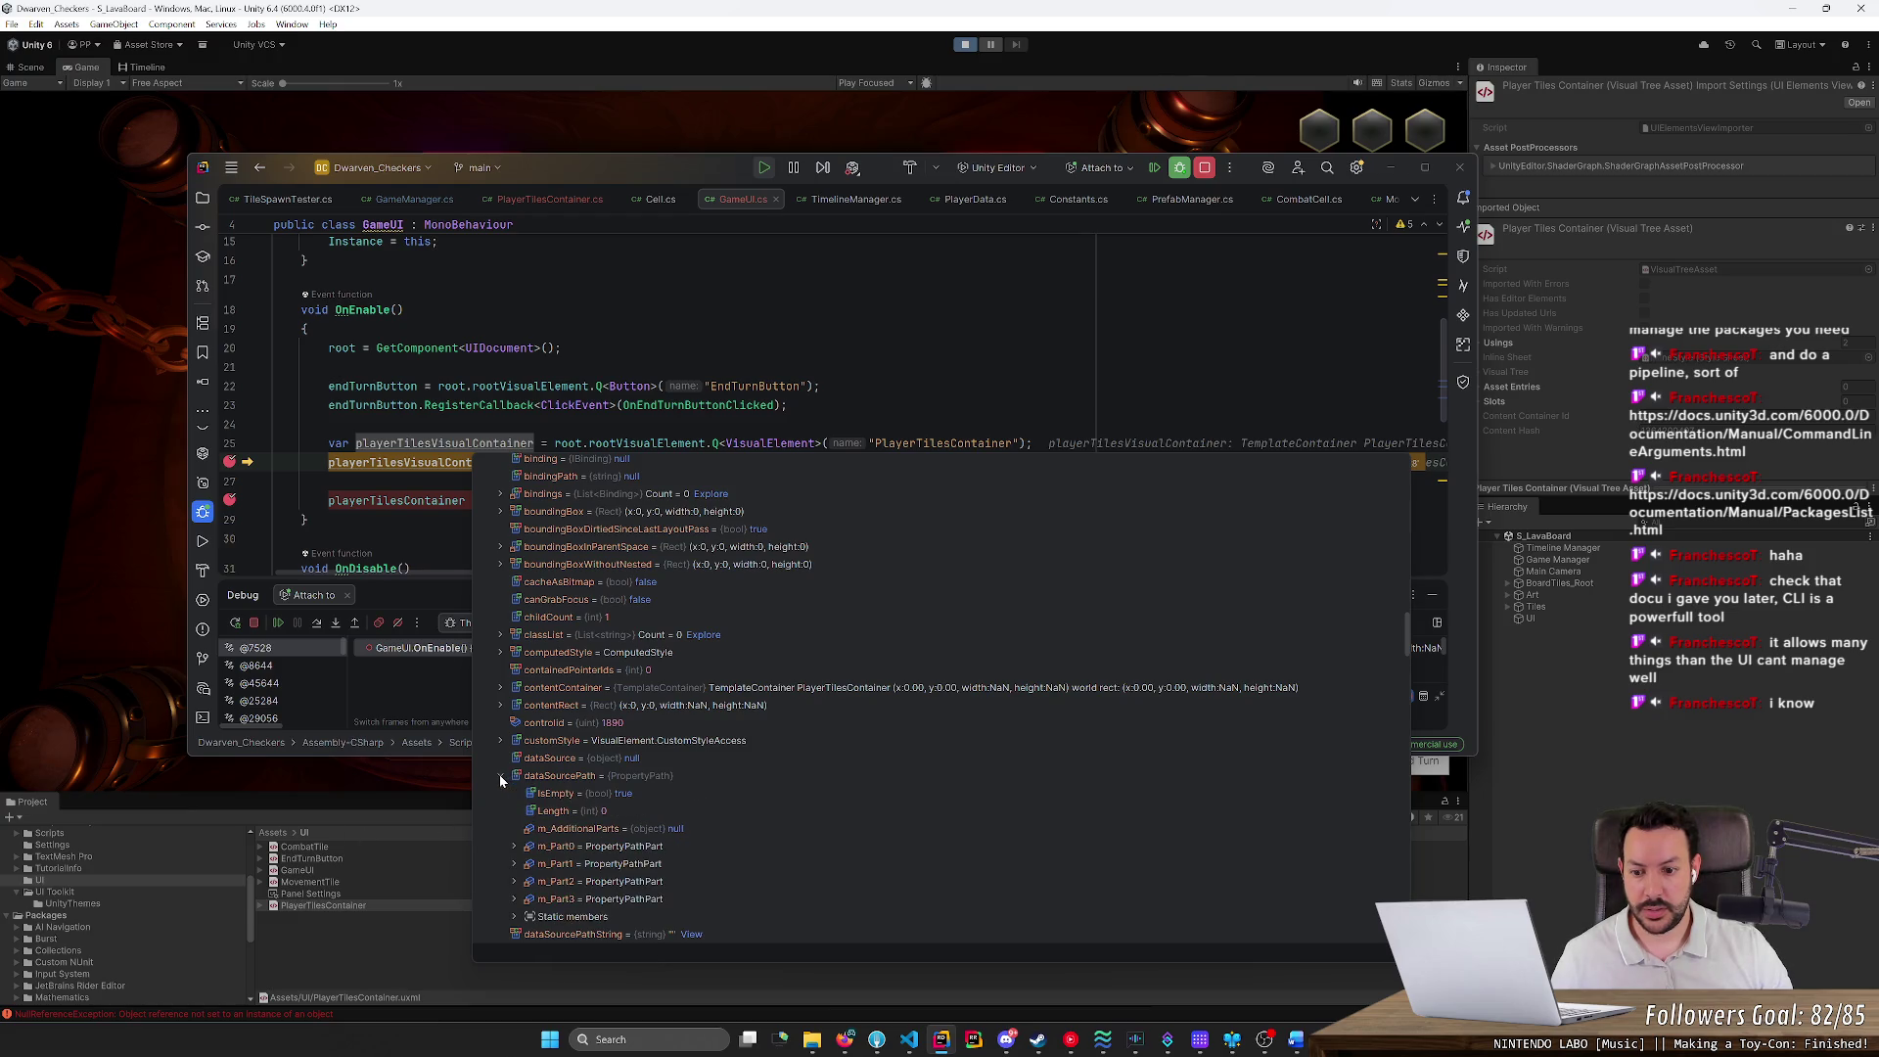
click(501, 776)
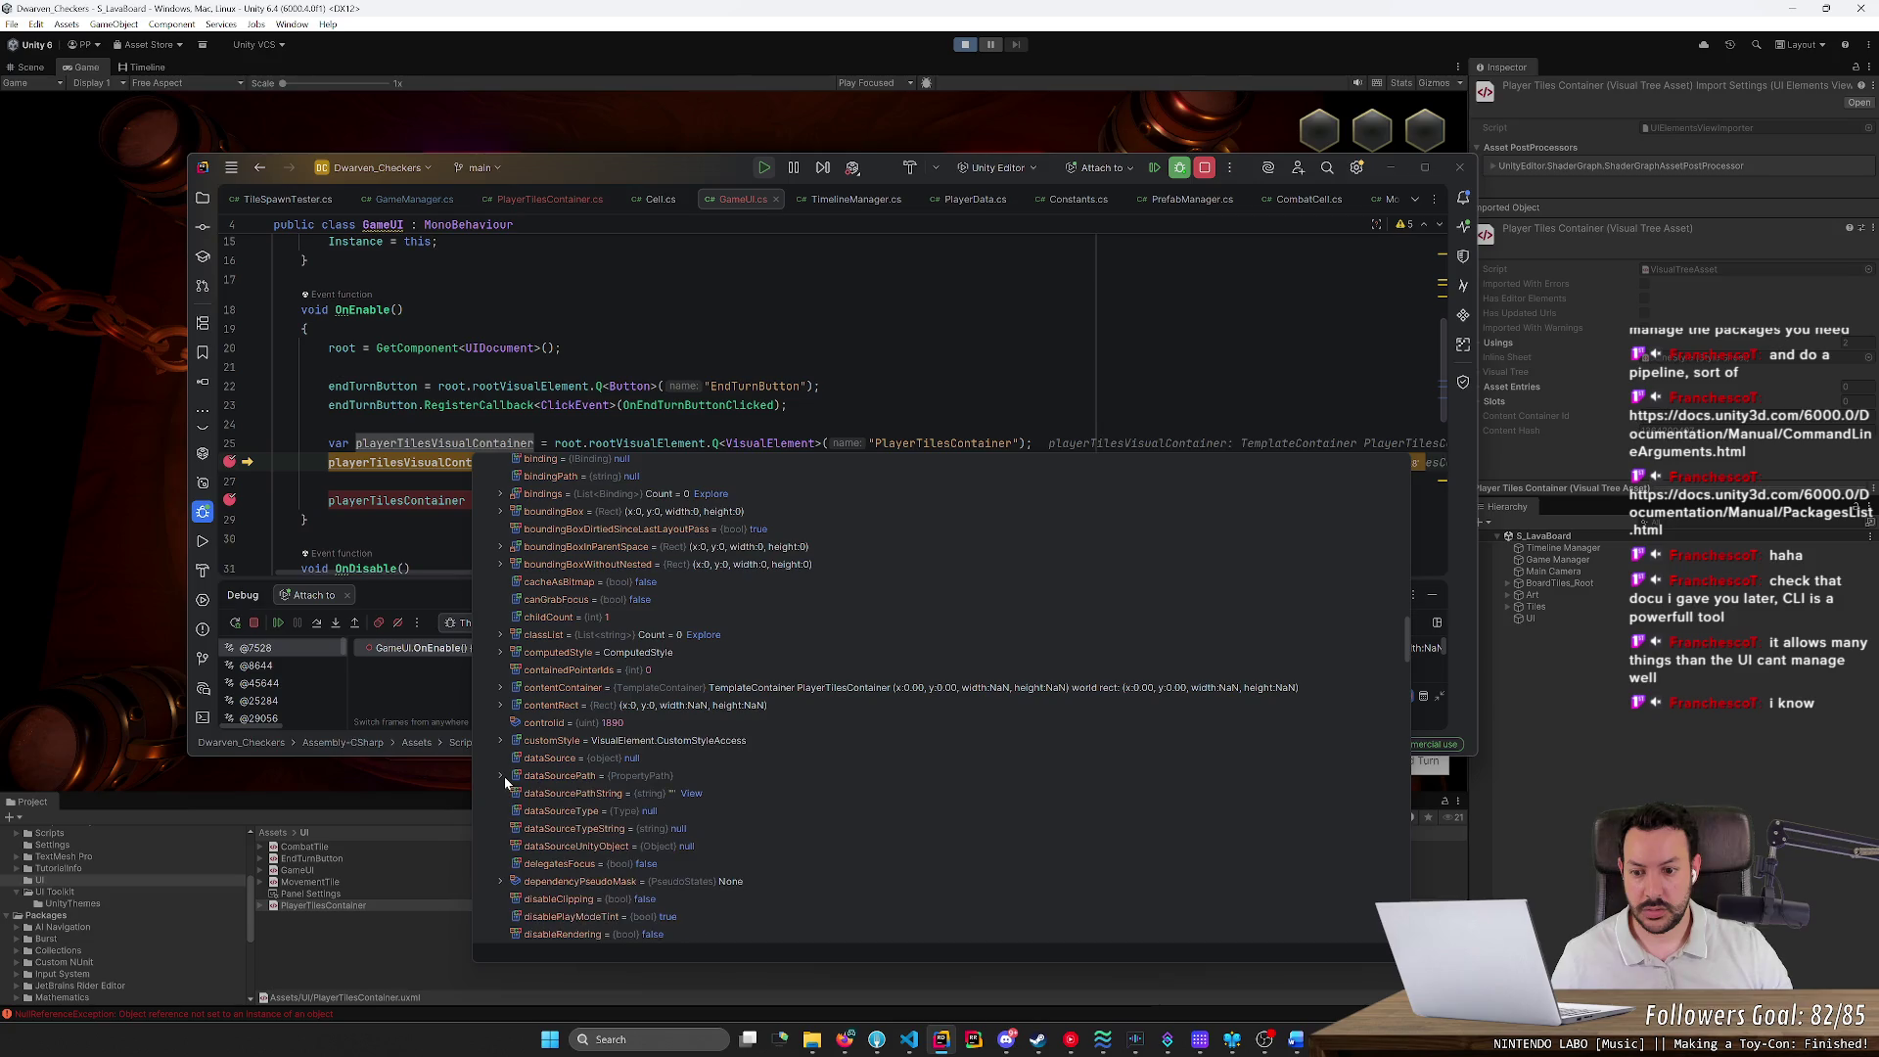
scroll(568, 808, down, 2)
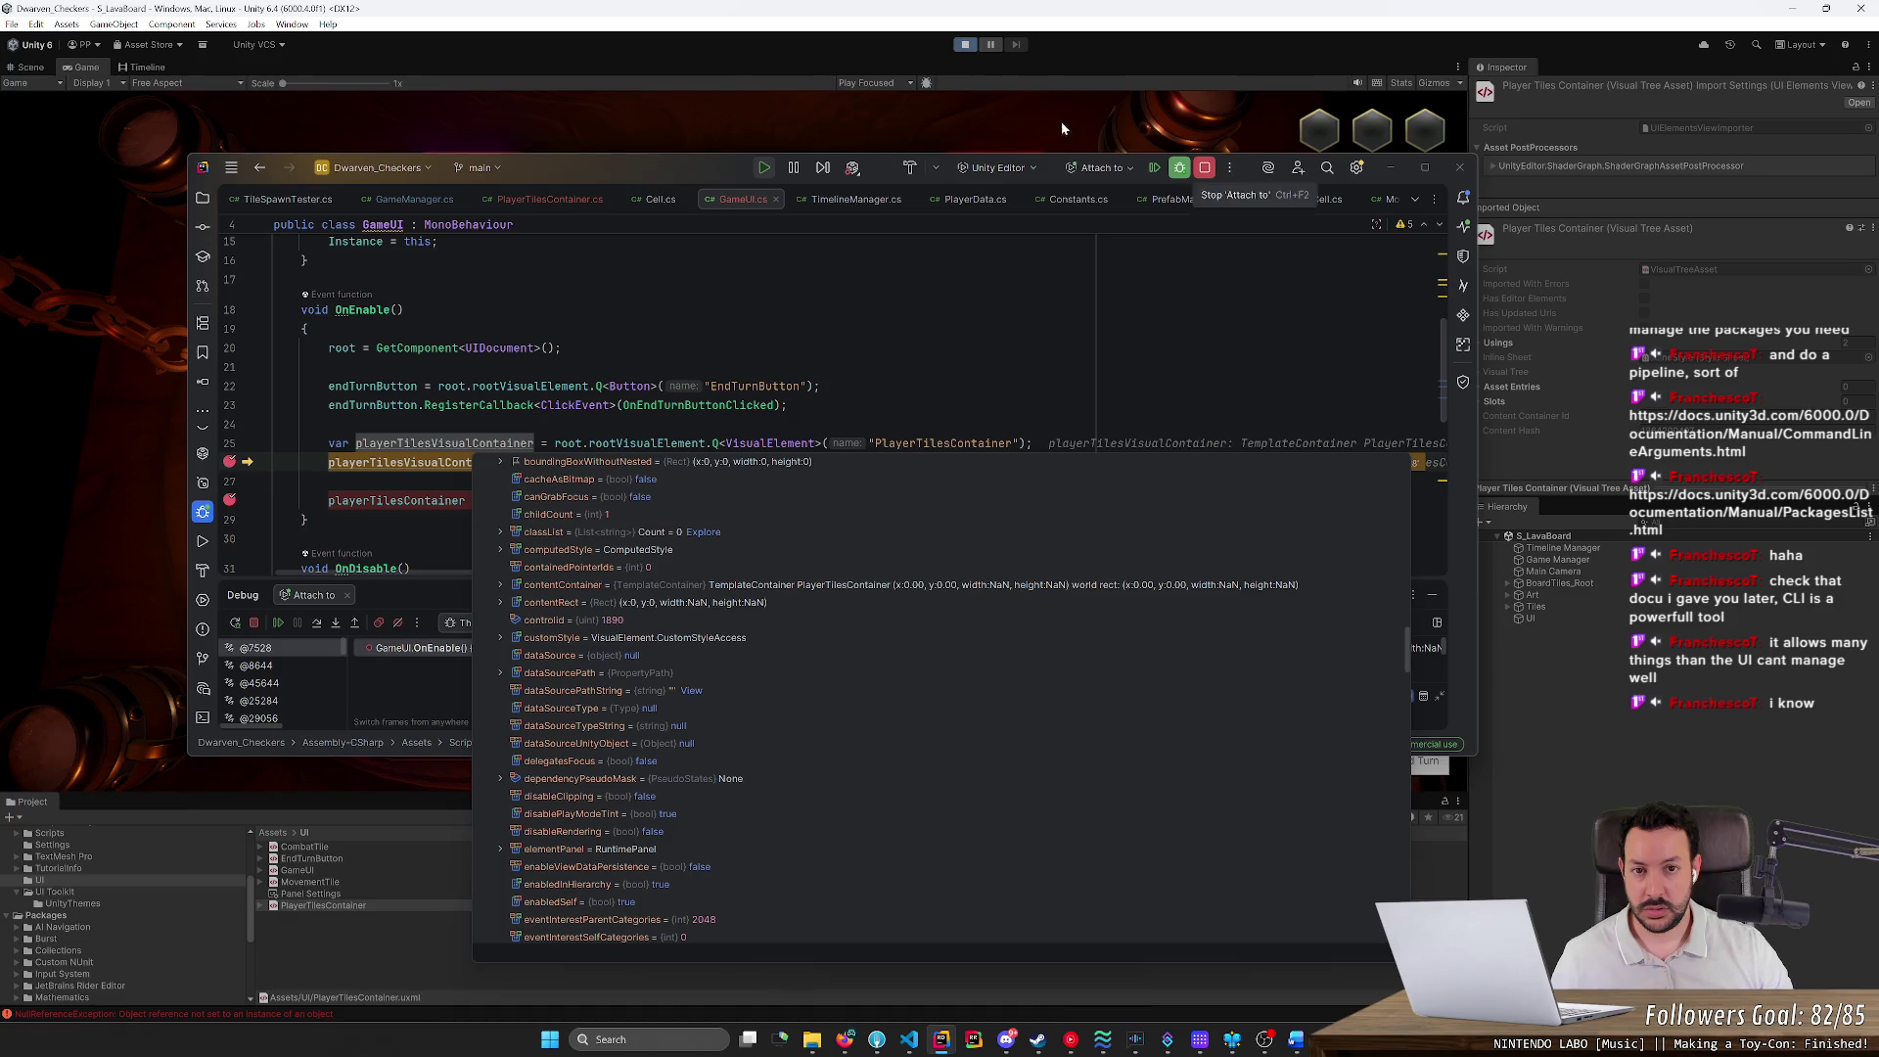
click(957, 47)
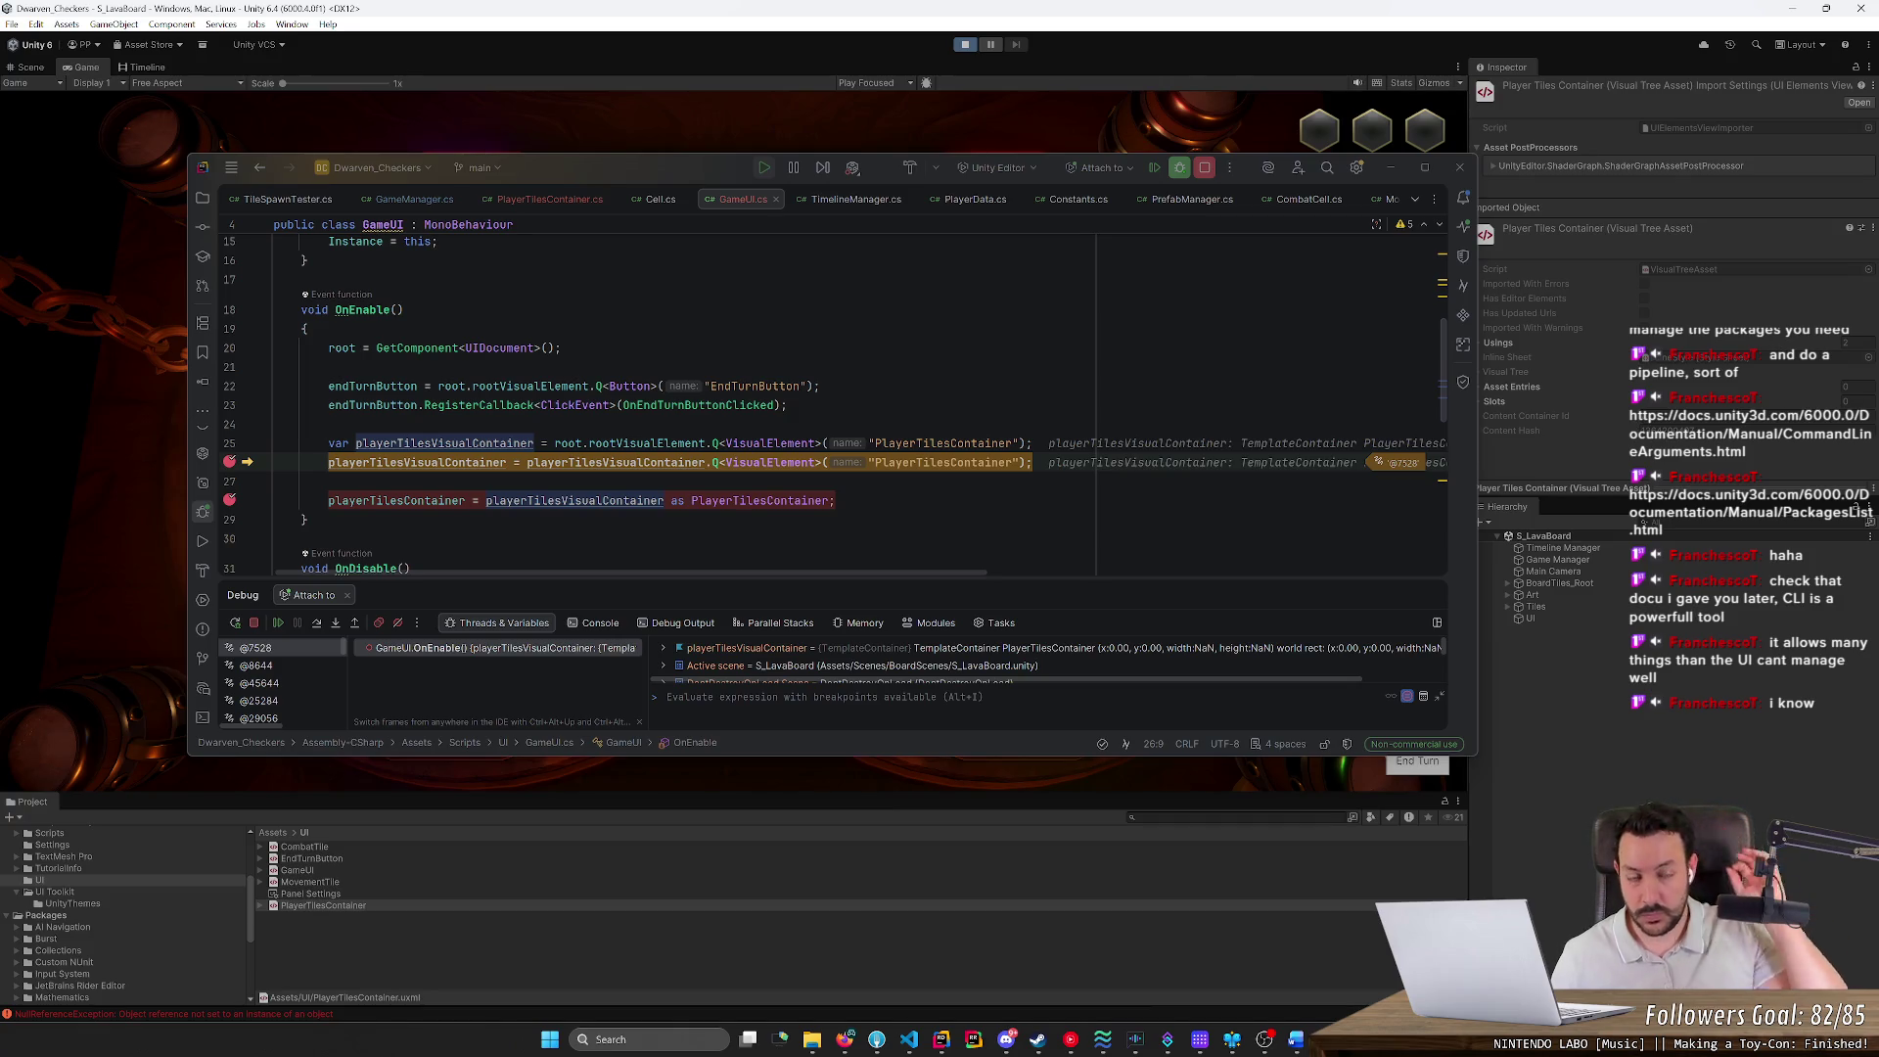
click(278, 622)
click(965, 44)
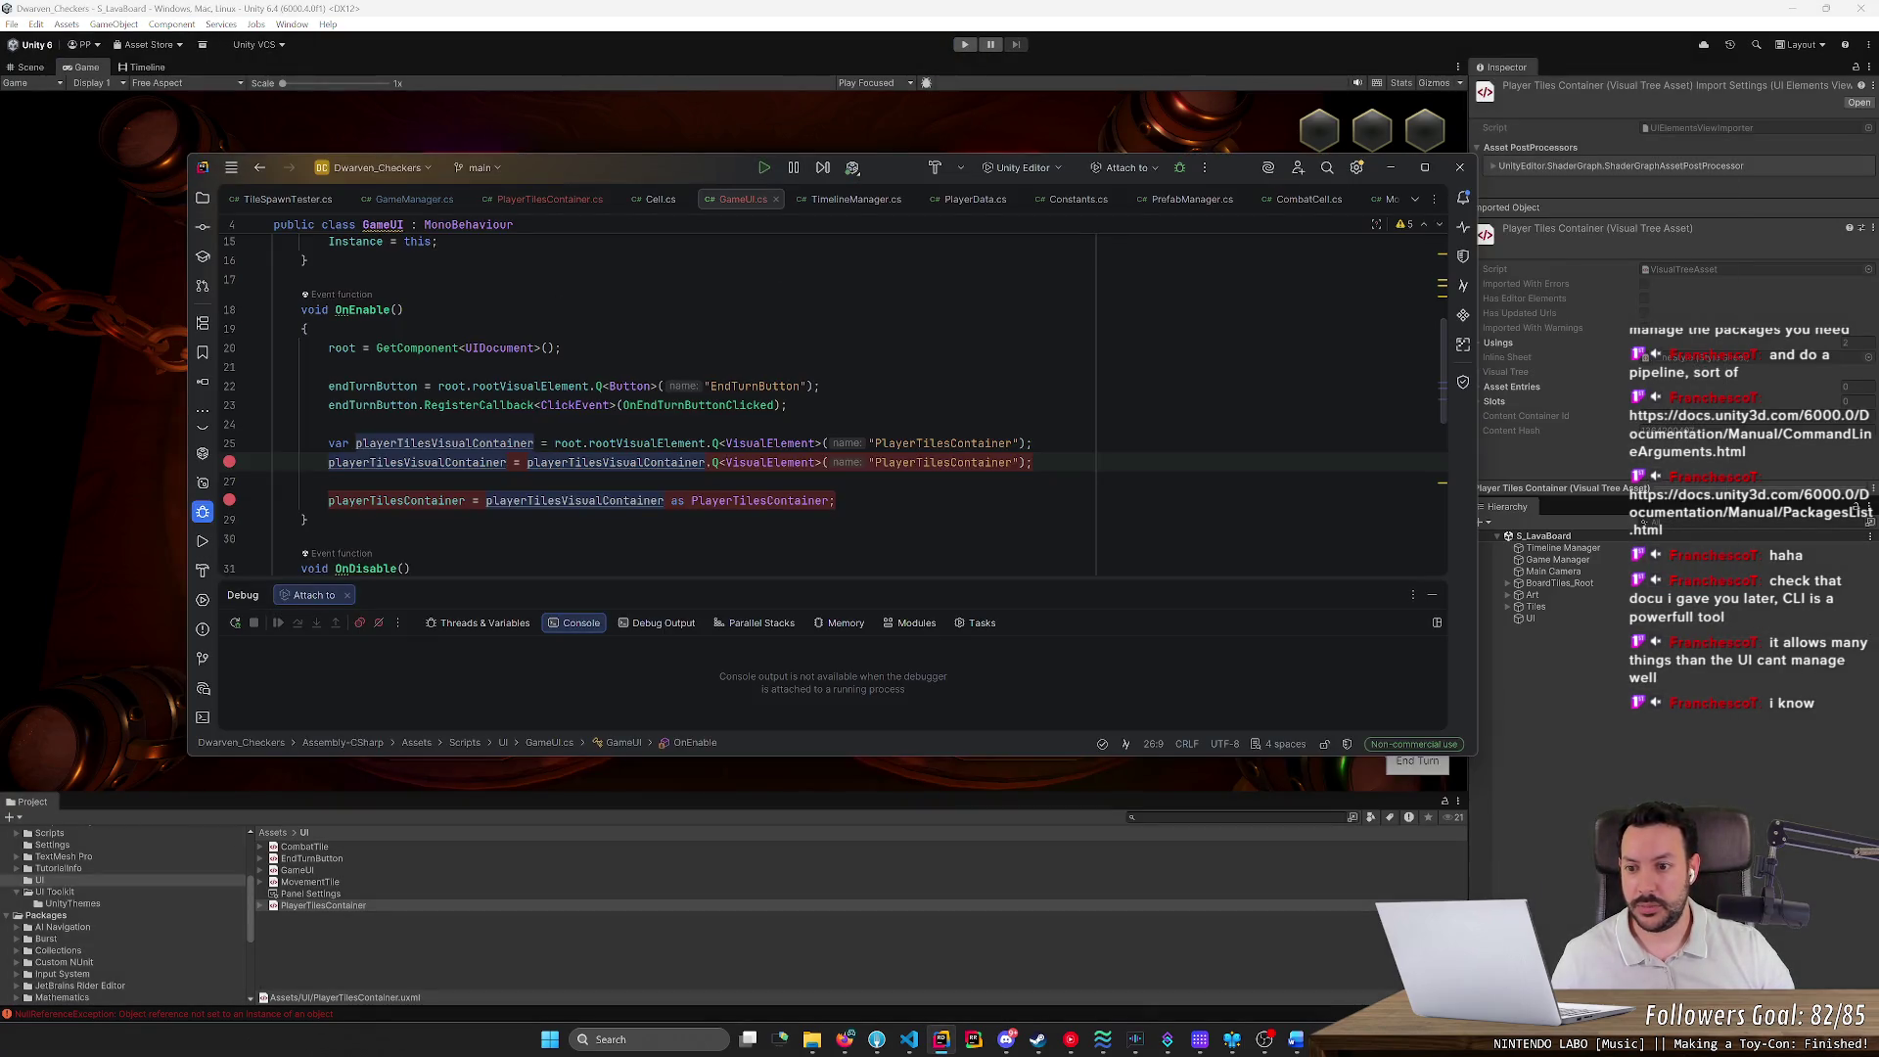
Remove the three PlayerTilesContainer lookup lines from OnEnable
click(773, 500)
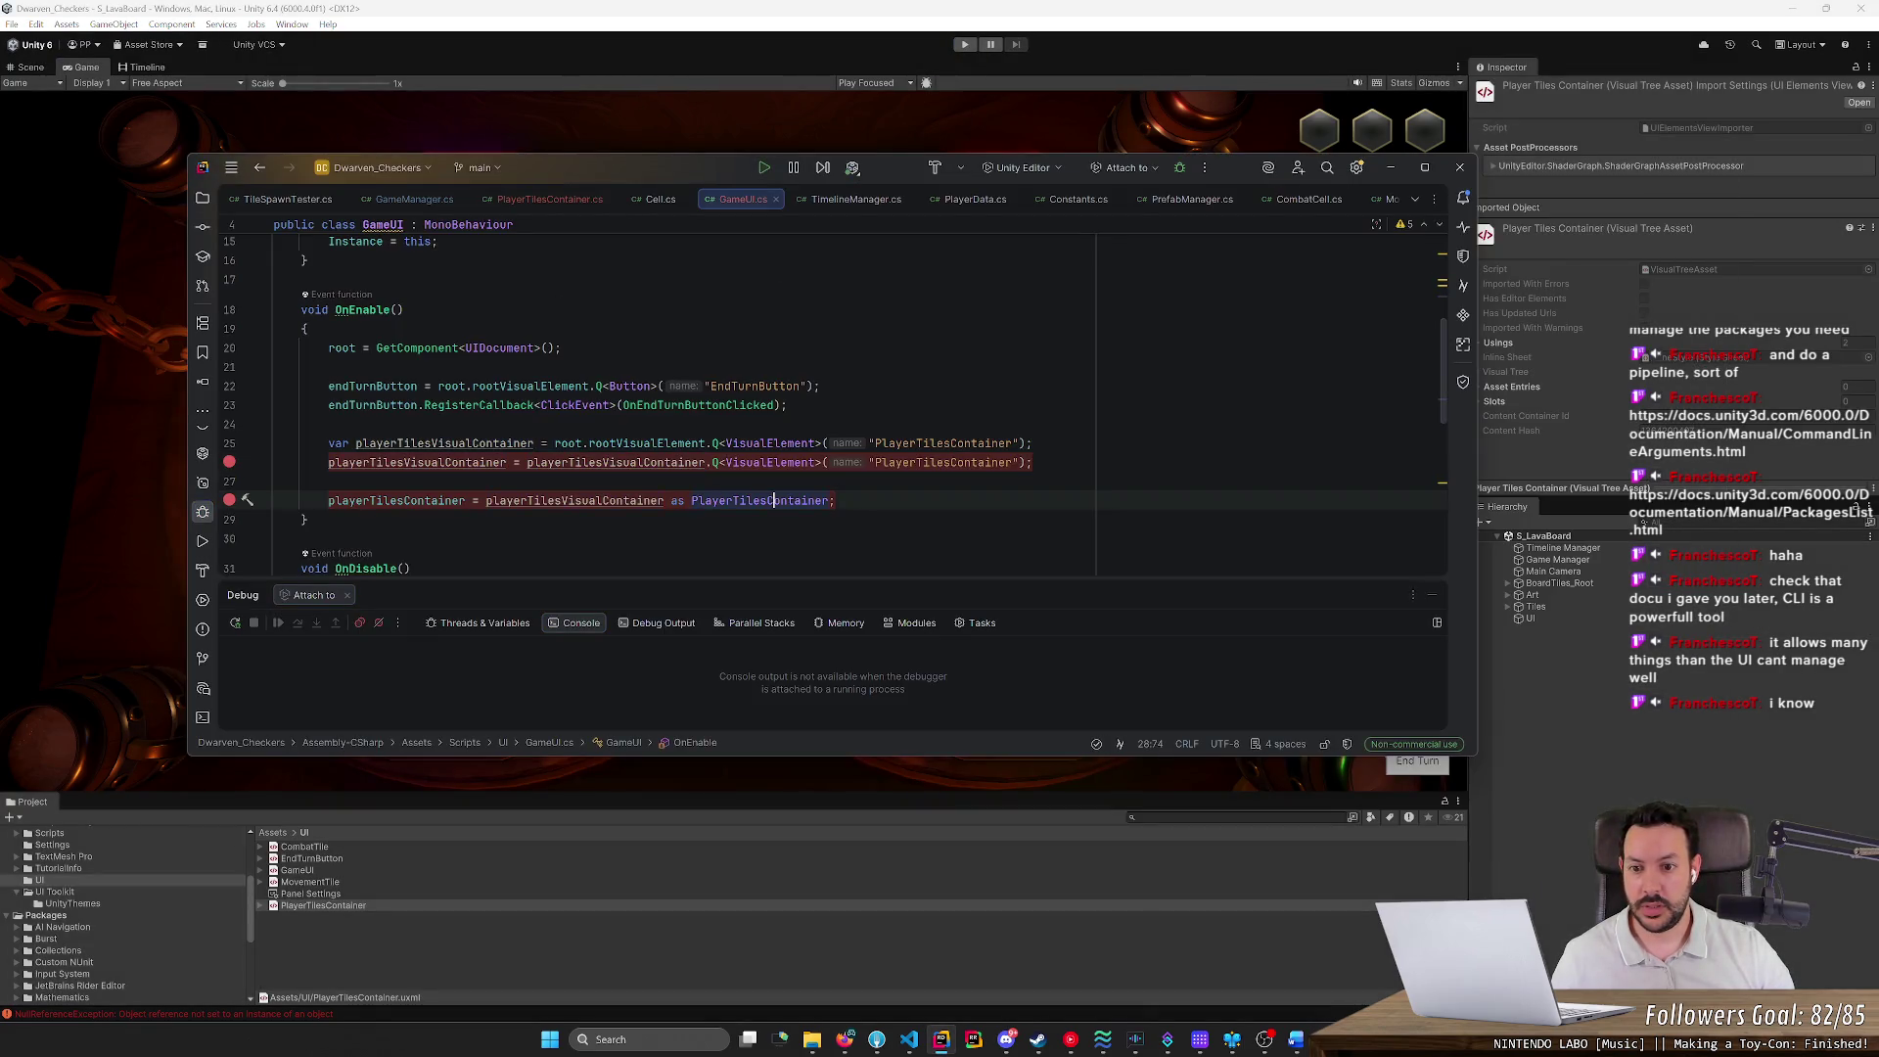
drag(837, 500, 276, 460)
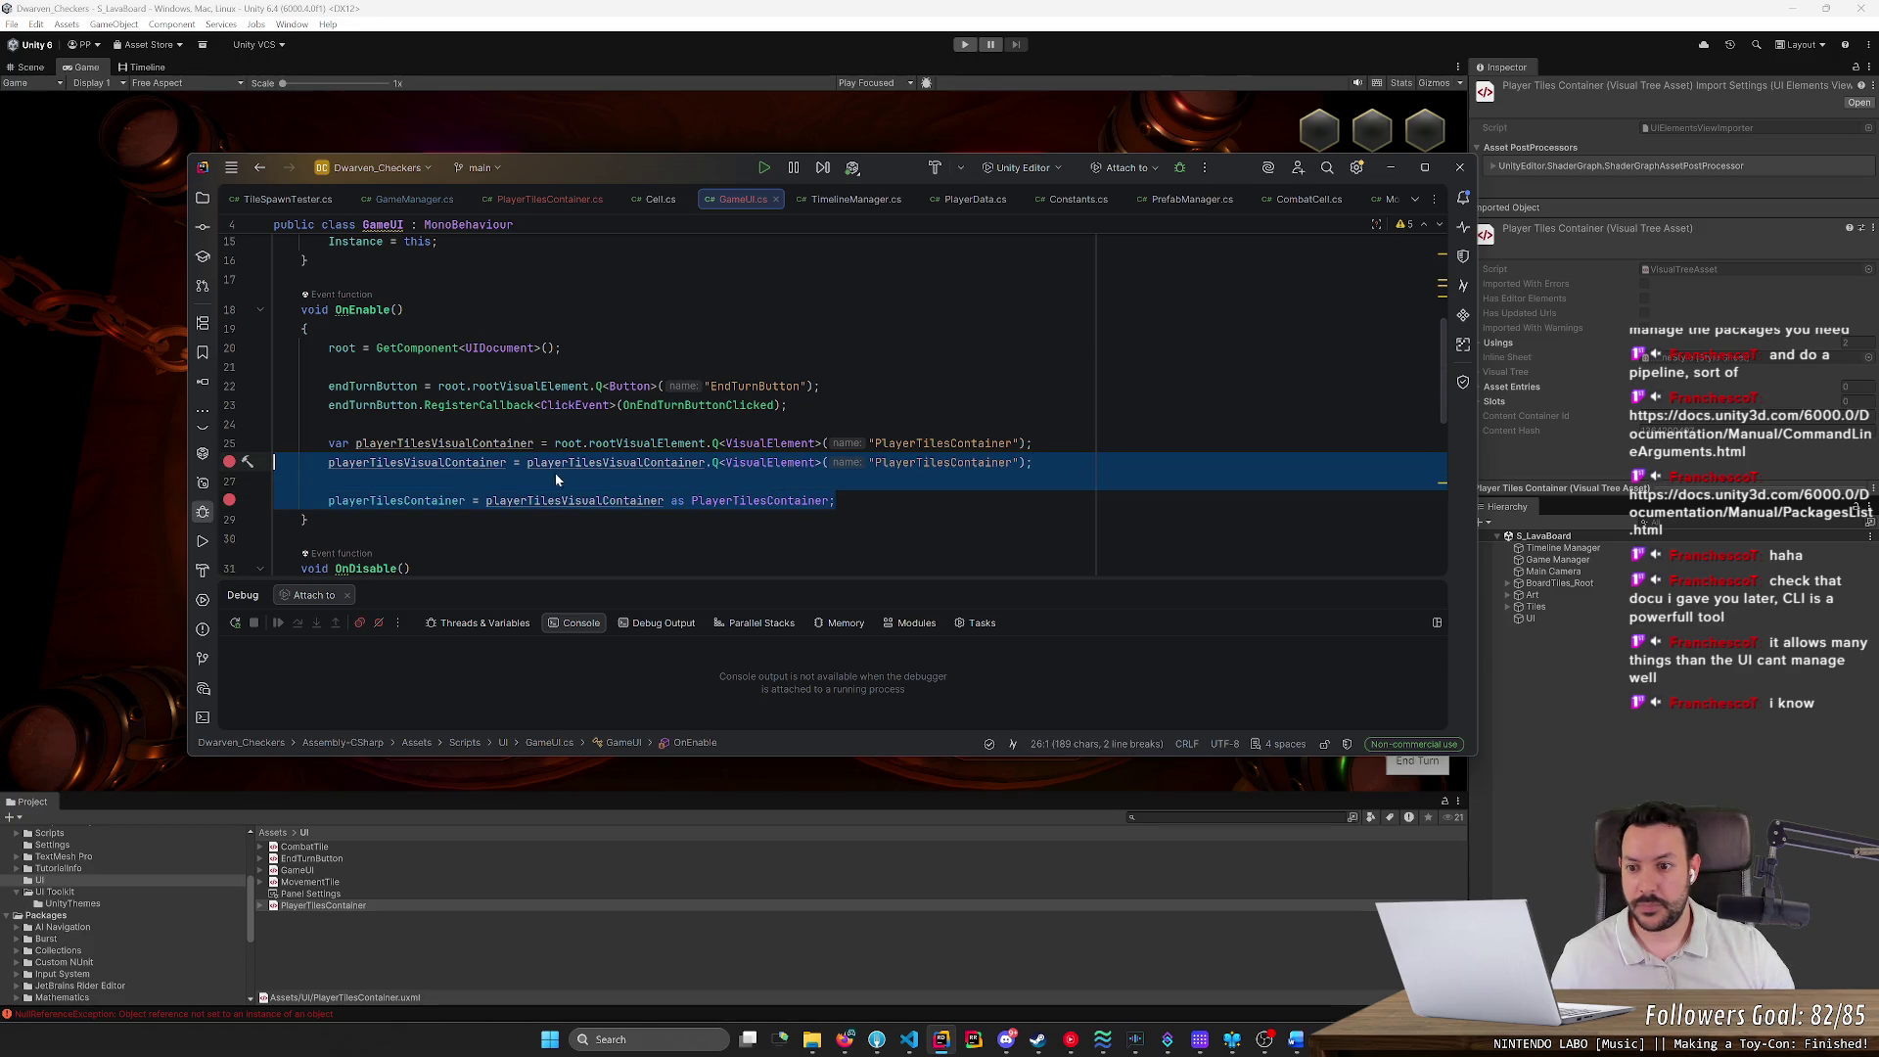
click(276, 481)
key(Delete)
key(shift+Up)
key(shift+Up)
key(ctrl+c)
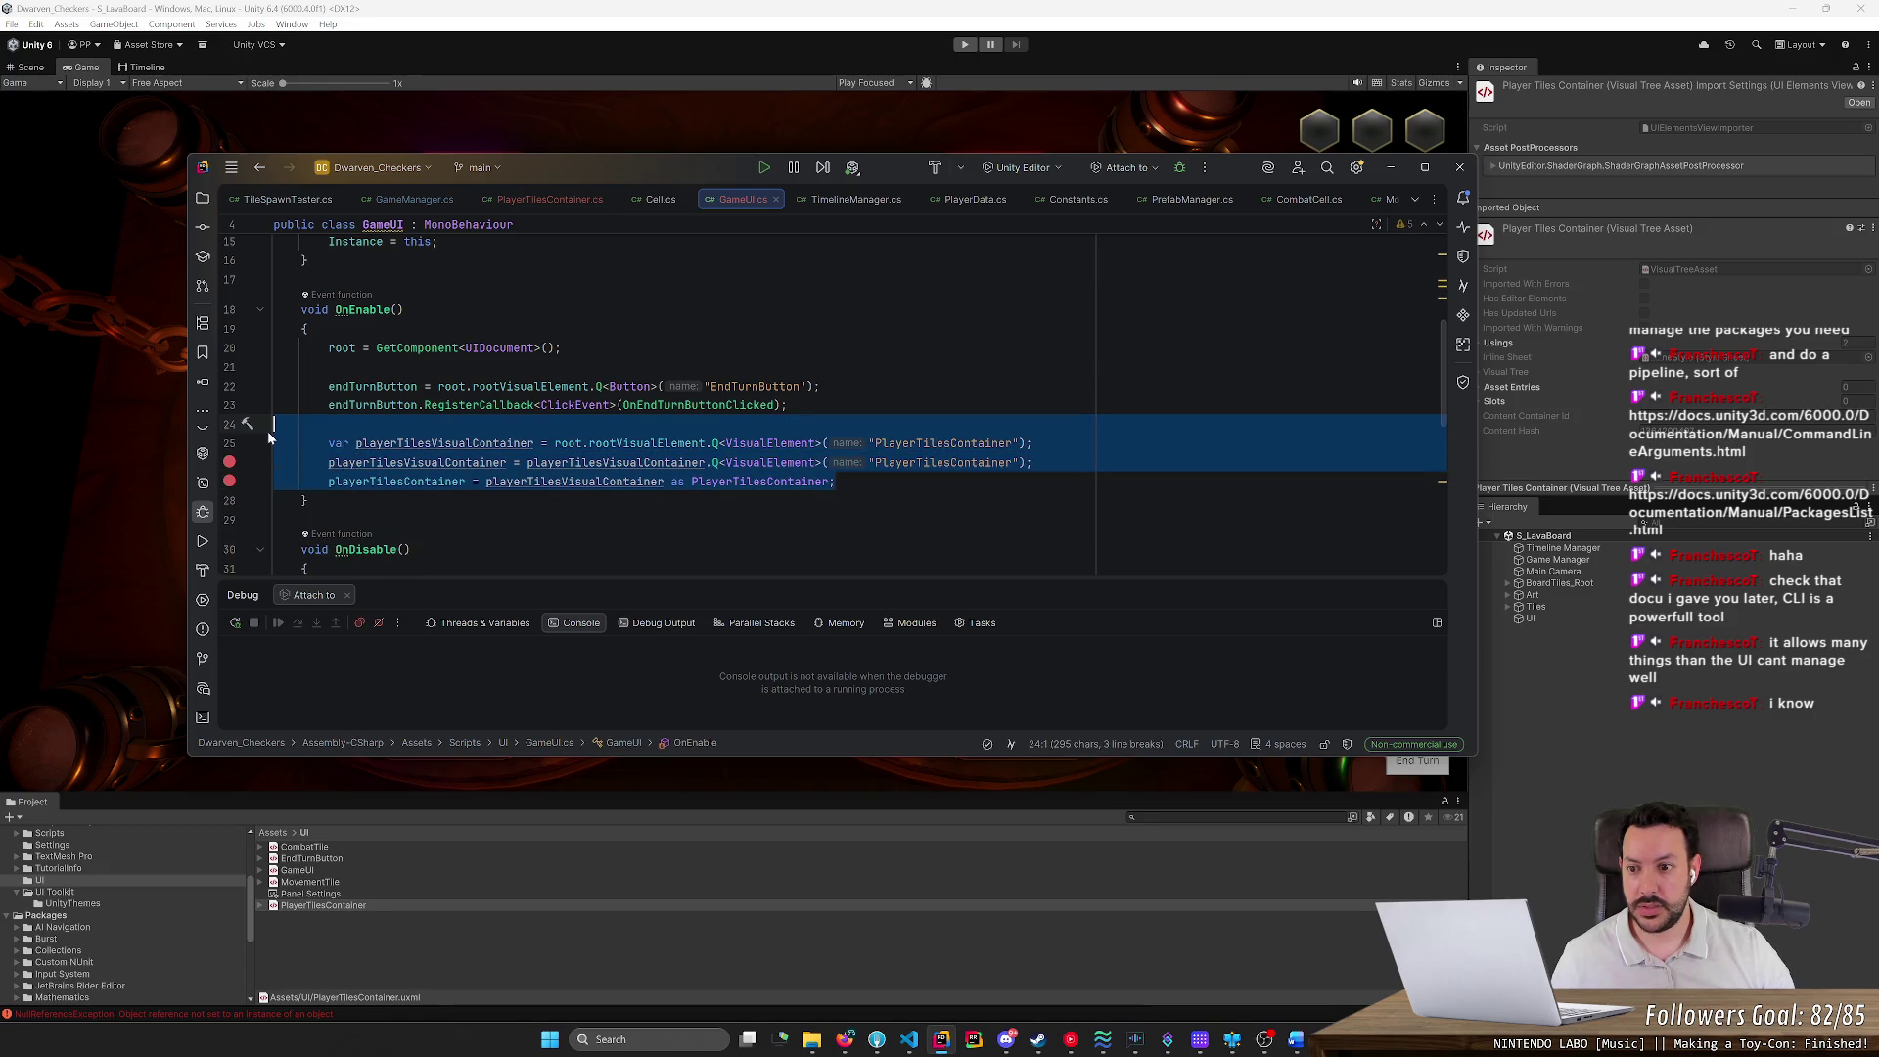
key(Delete)
key(BackSpace)
scroll(734, 411, down, 2)
scroll(734, 411, up, 4)
scroll(734, 411, down, 3)
scroll(734, 411, up, 2)
Create a Start() method below OnEnable and paste the lookup lines into it
click(312, 493)
key(Return)
key(Return)
text(void Sta)
key(Return)
text({)
key(Return)
key(ctrl+v)
click(329, 376)
key(ctrl+x)
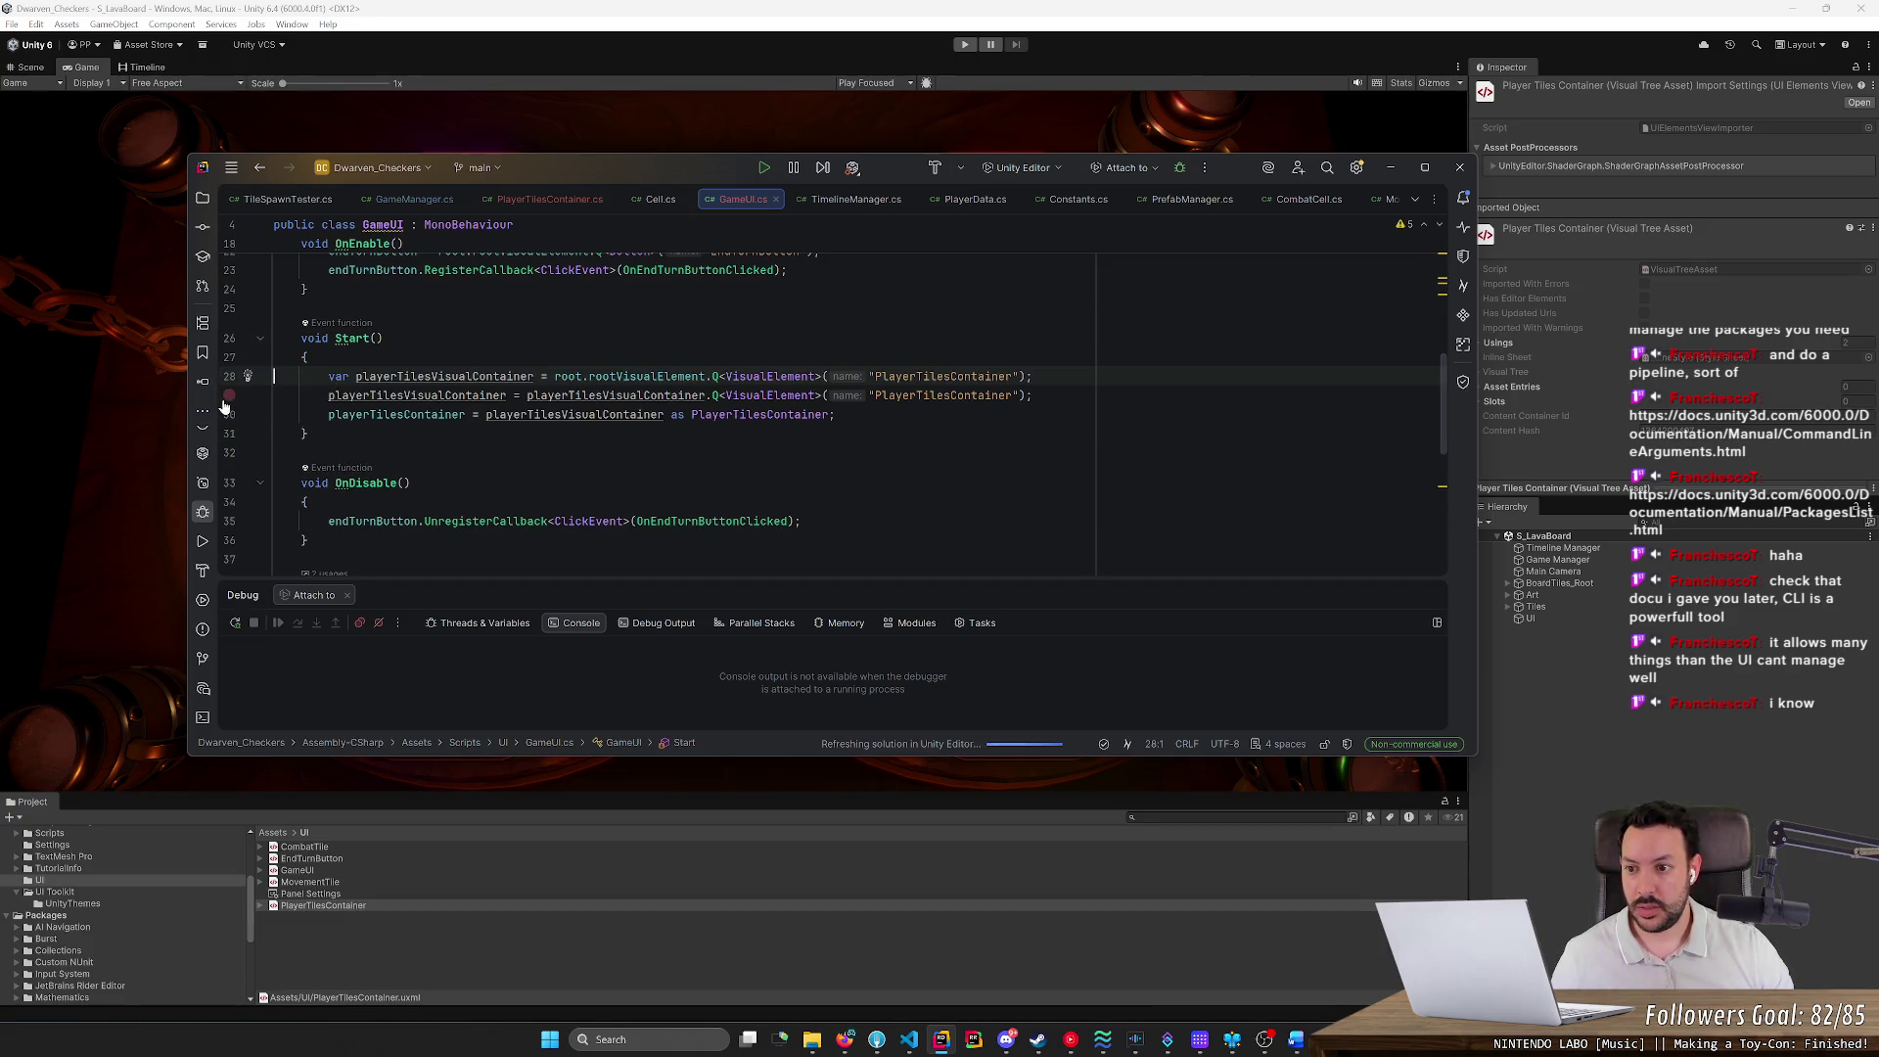
Set a breakpoint on line 29 and attach Rider's debugger to the Unity Editor
click(228, 397)
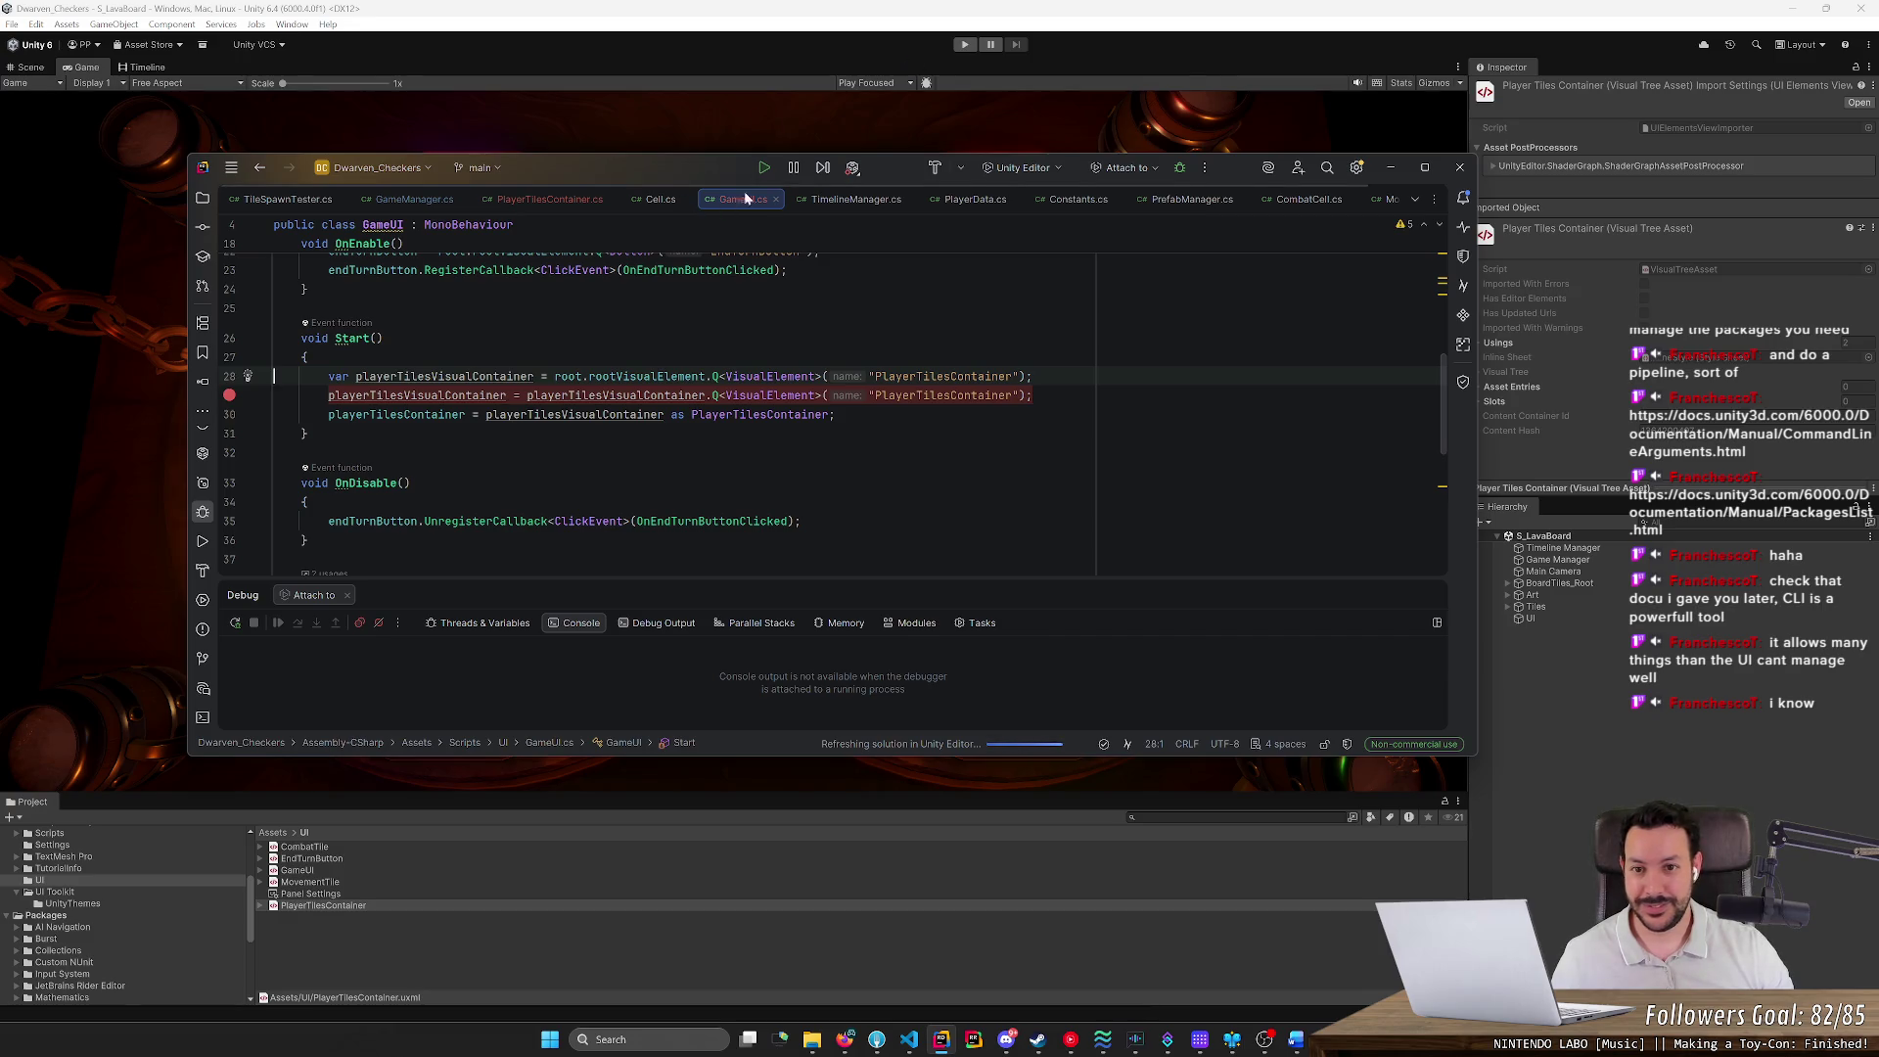
click(853, 171)
click(877, 235)
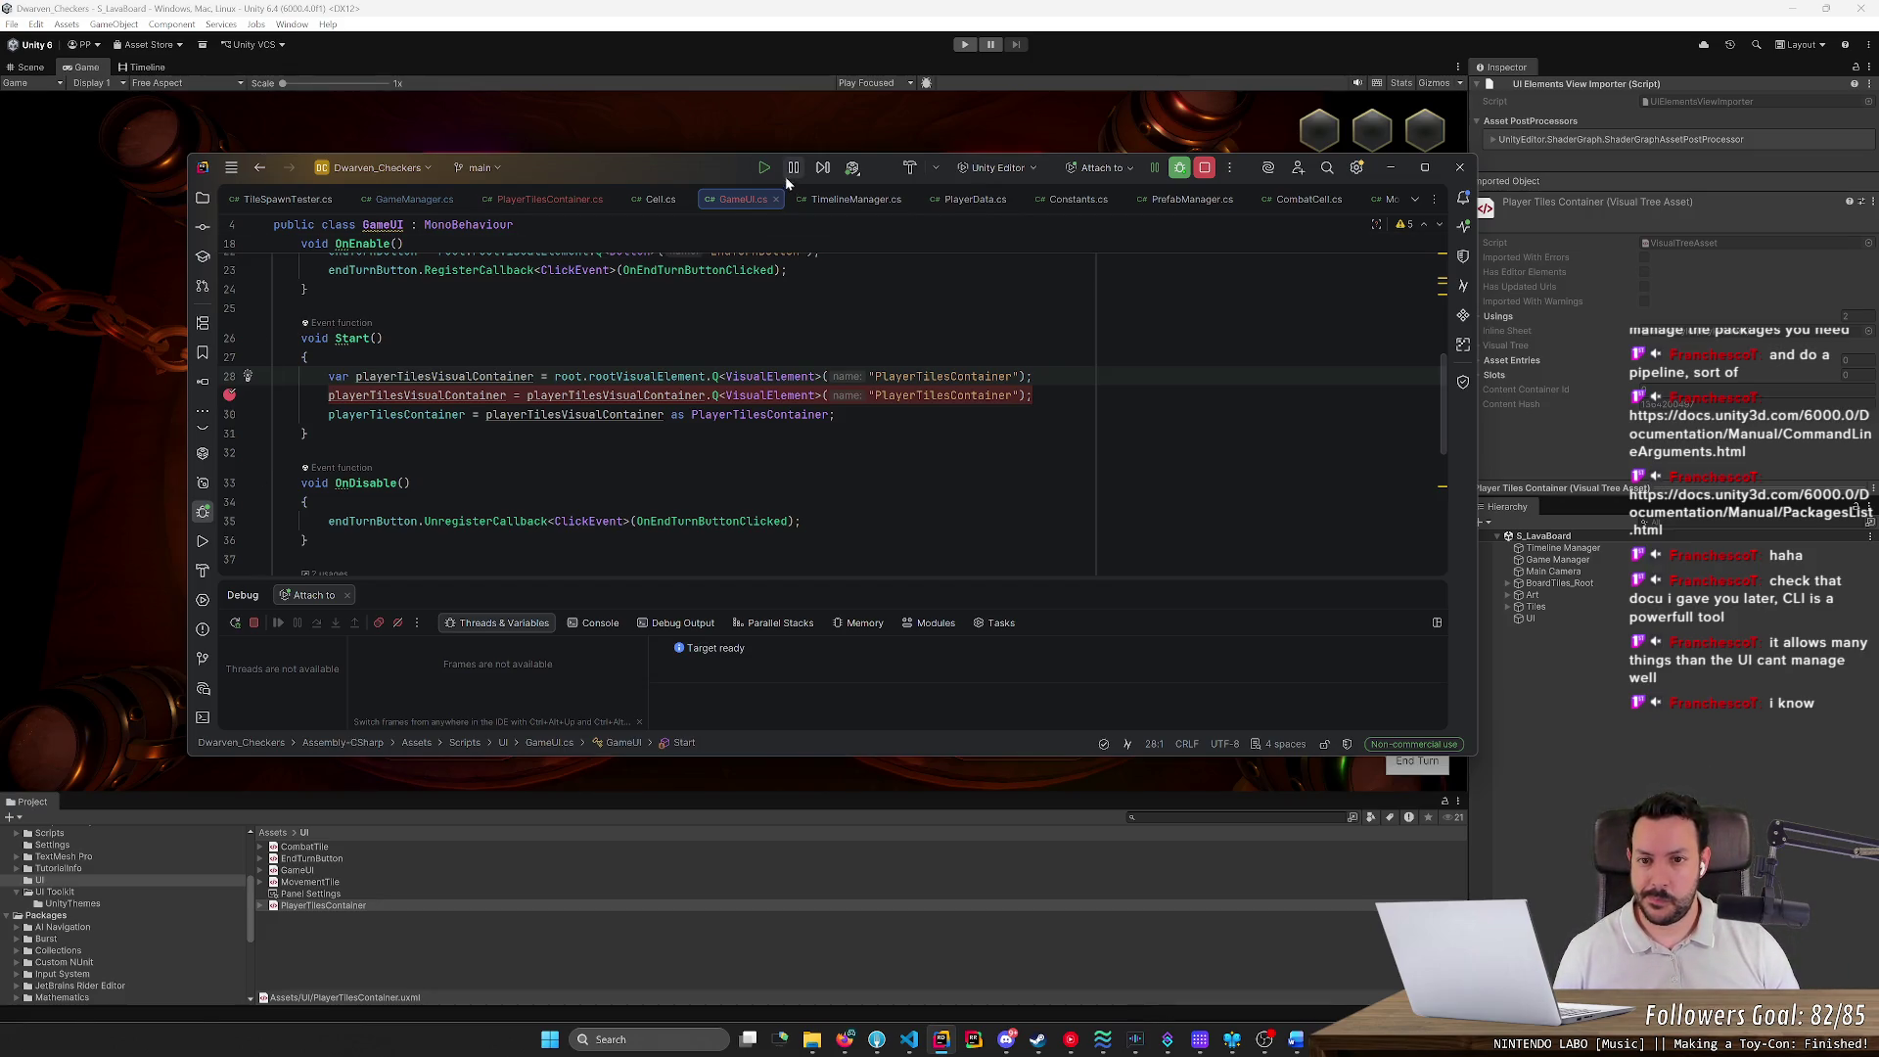
Run the game to the breakpoint and expand playerTilesVisualContainer in the debugger variables
click(963, 44)
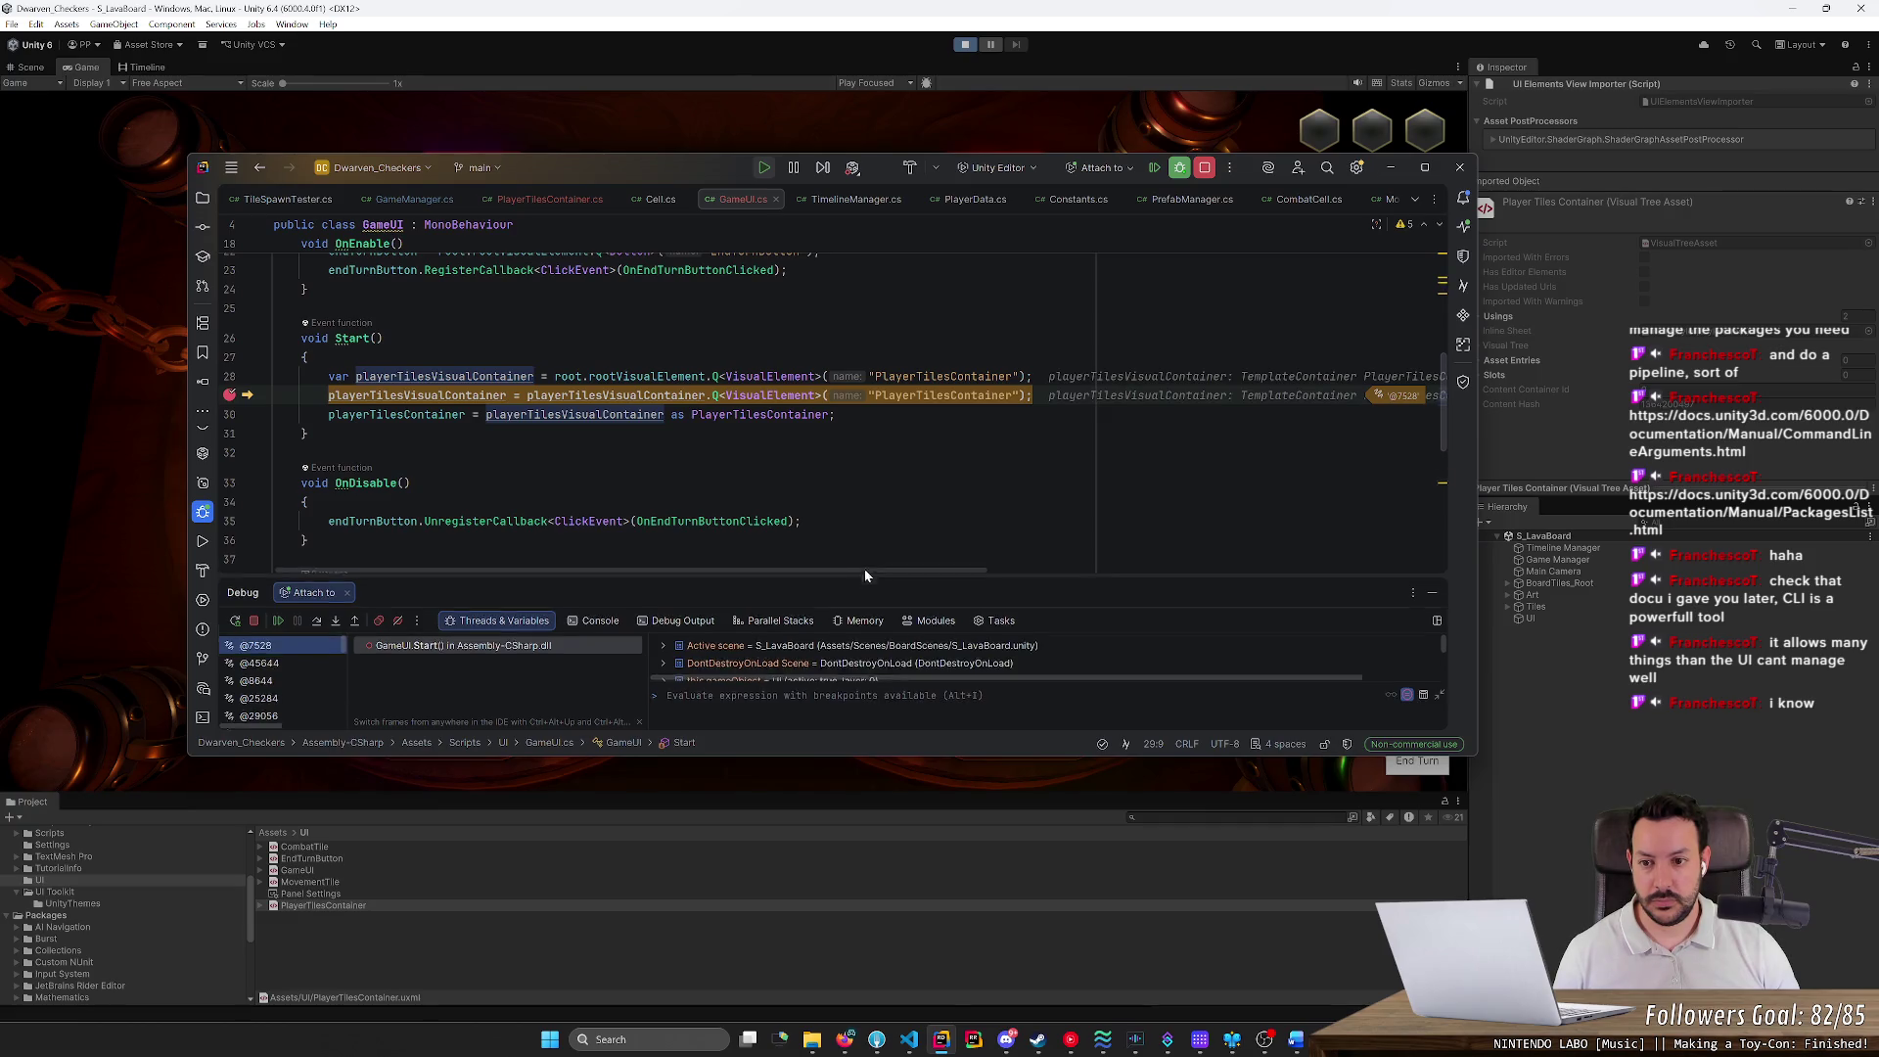
drag(864, 582, 865, 448)
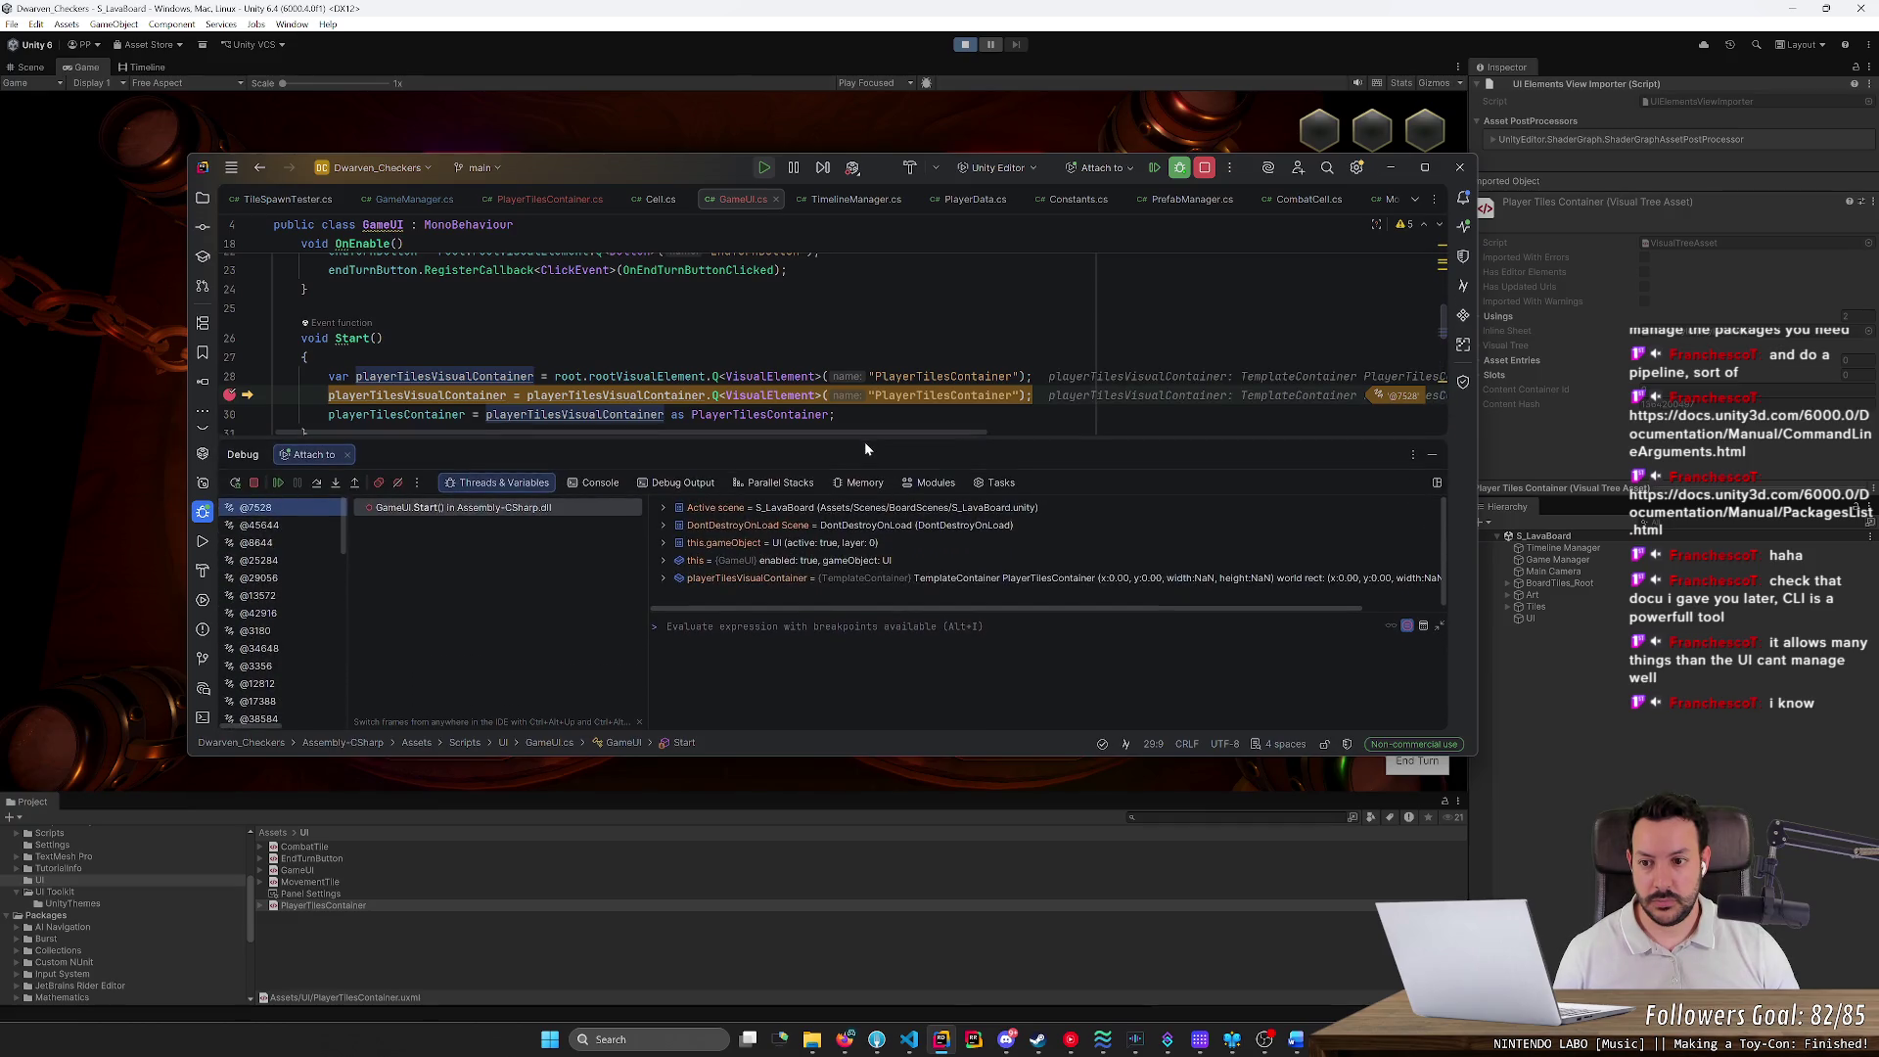
click(664, 578)
scroll(808, 597, down, 8)
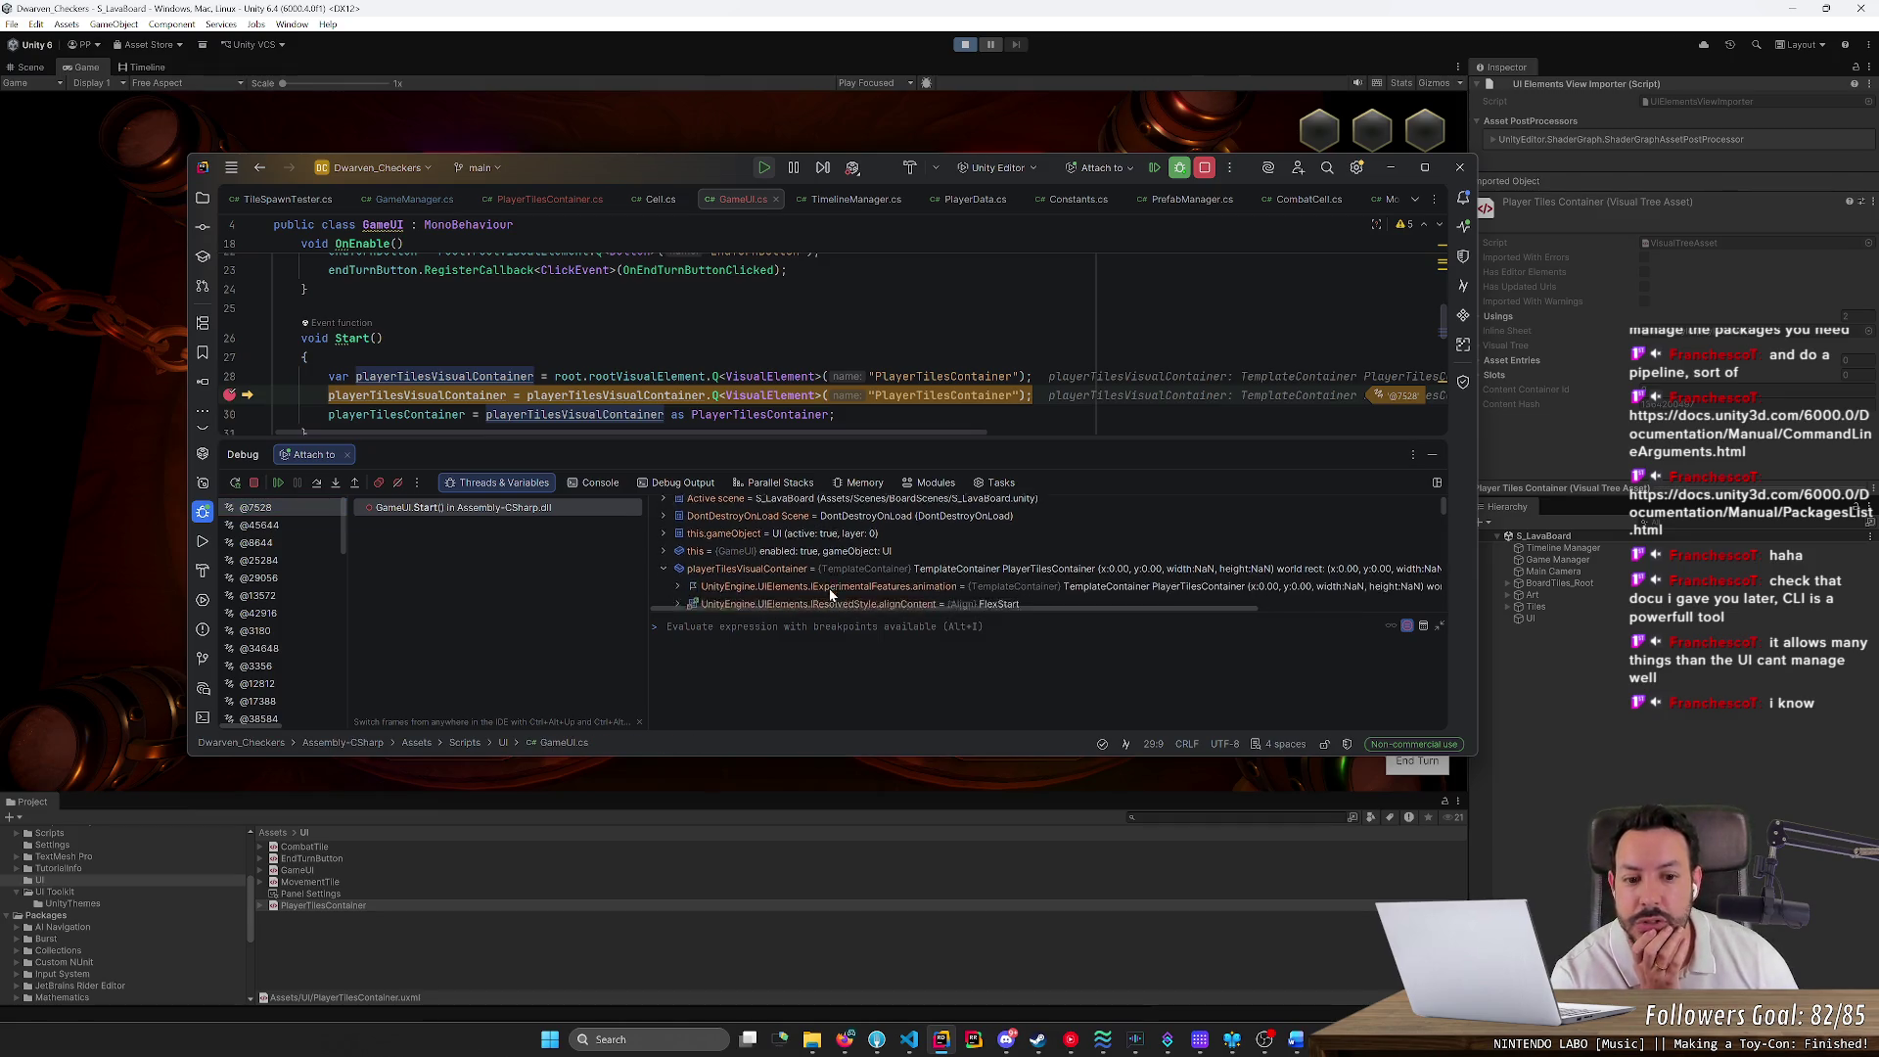
scroll(881, 581, down, 6)
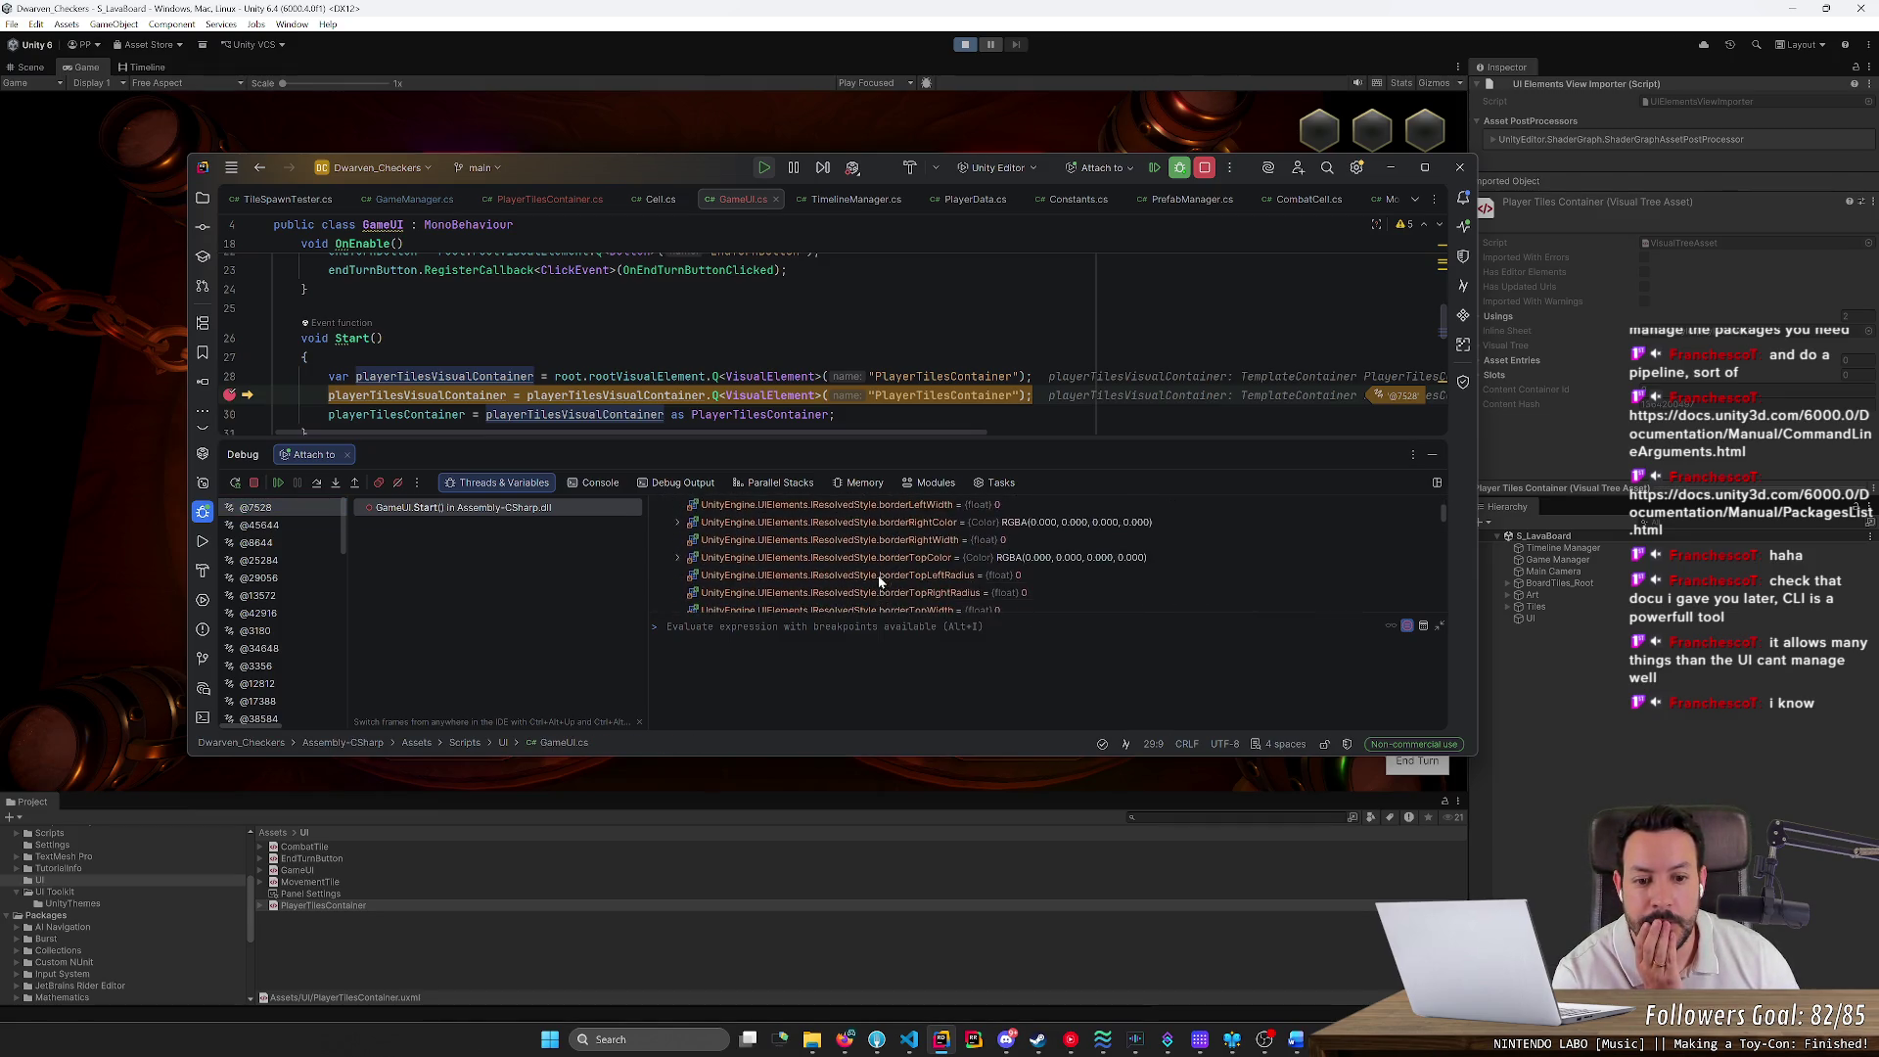
scroll(874, 585, down, 5)
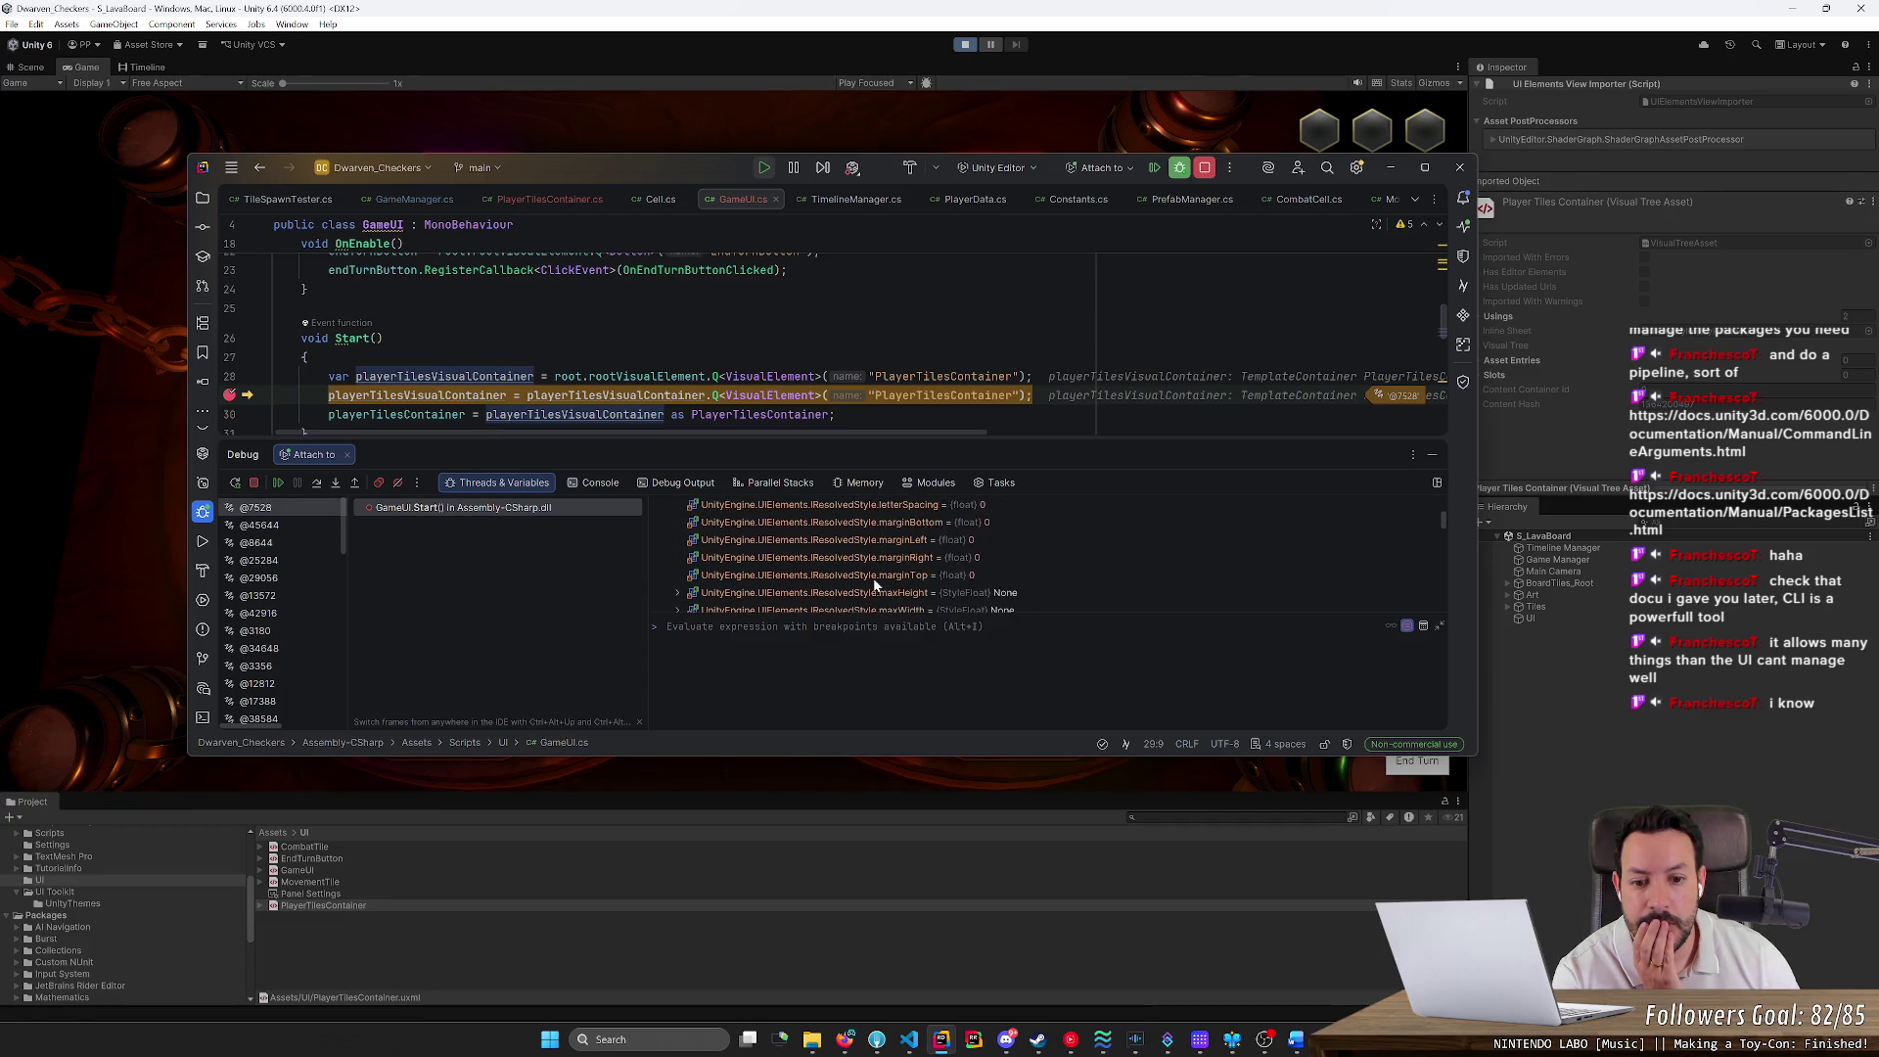
Step over the reassignment query and PlayerTilesContainer cast, checking results, then end debugging
click(311, 482)
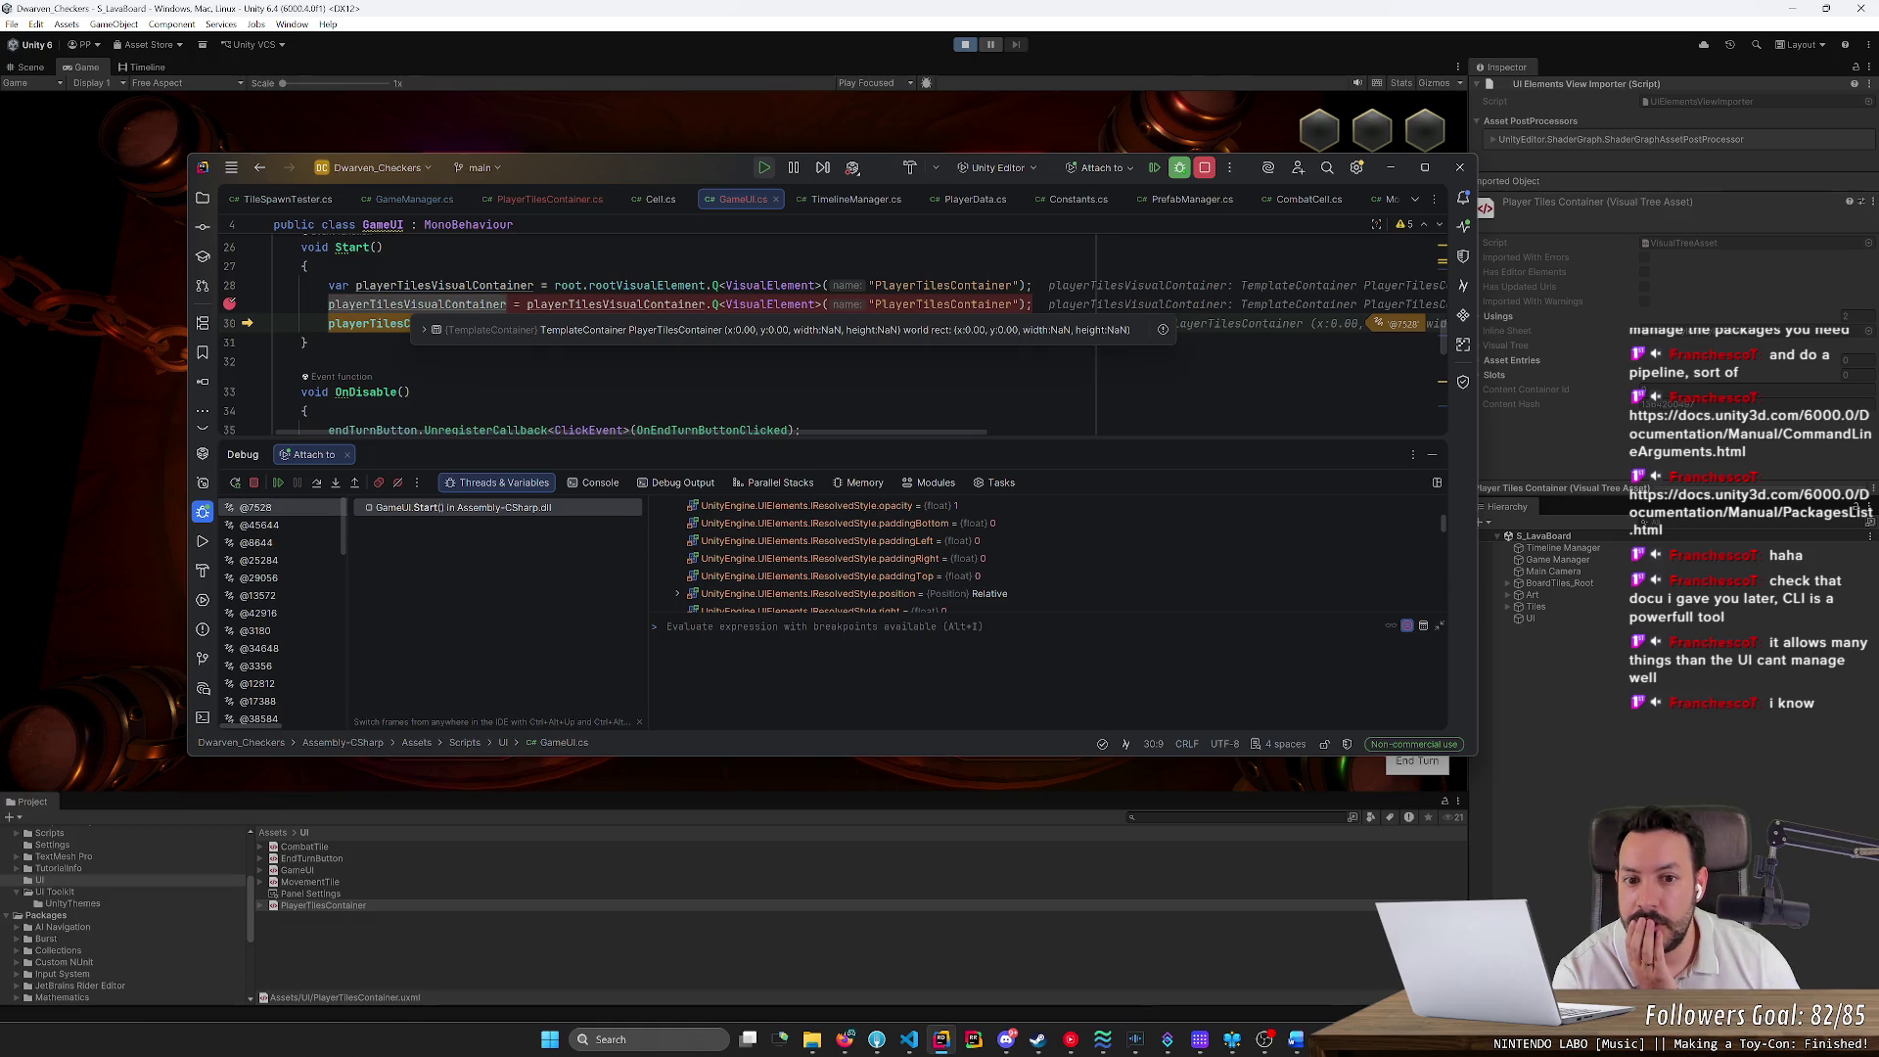
click(410, 304)
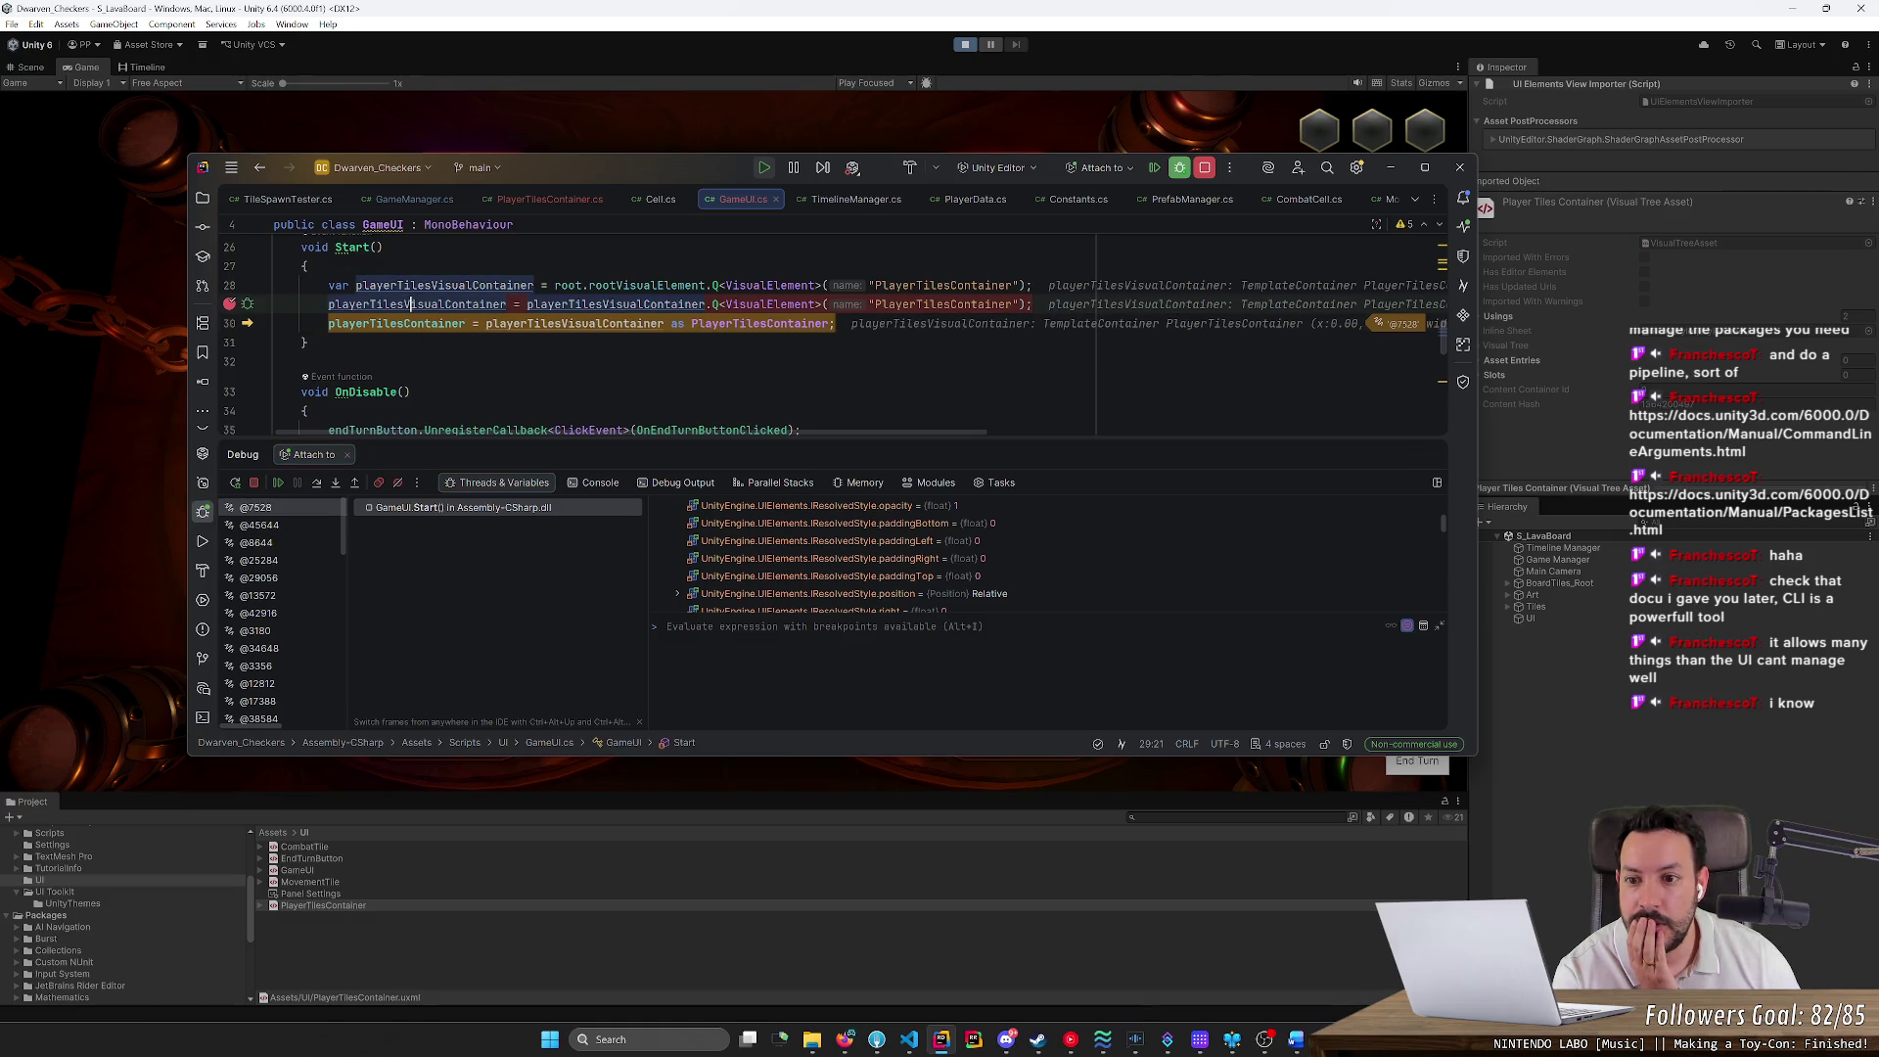
mouse_move(585, 324)
mouse_move(944, 305)
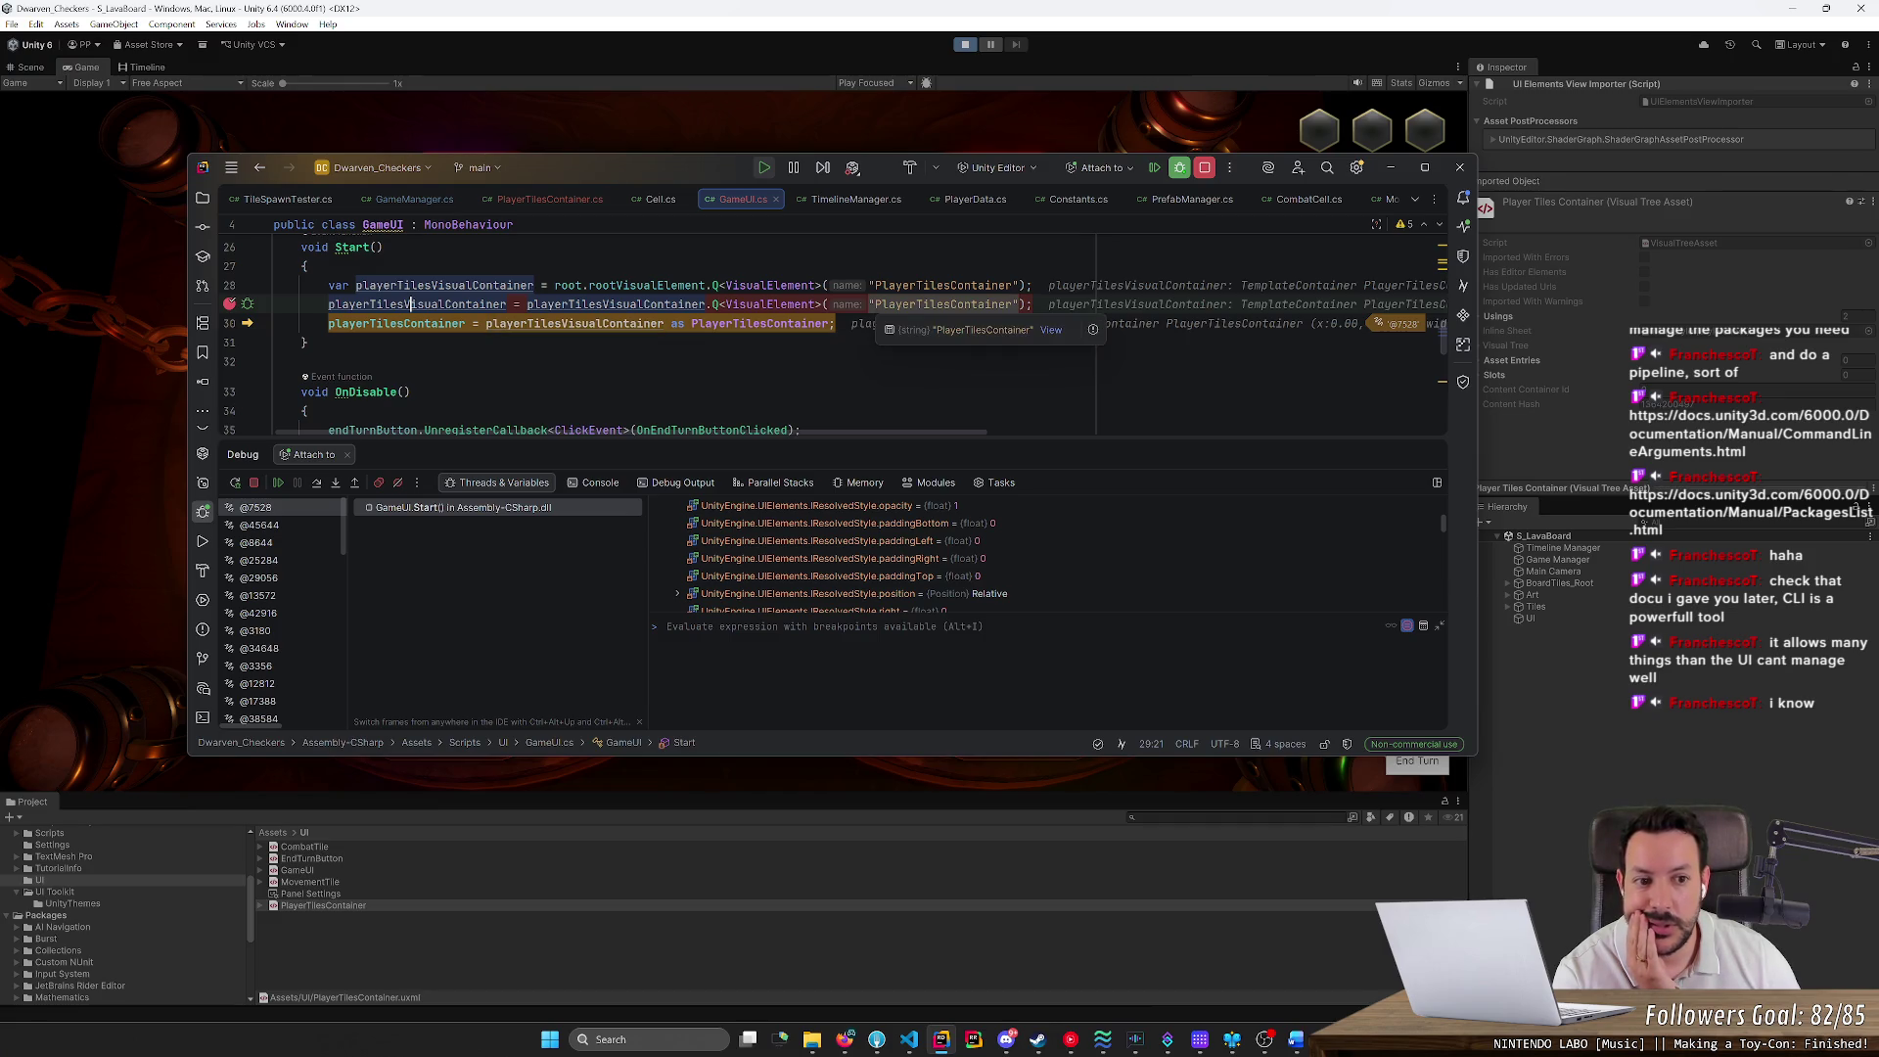
scroll(944, 304, right, 10)
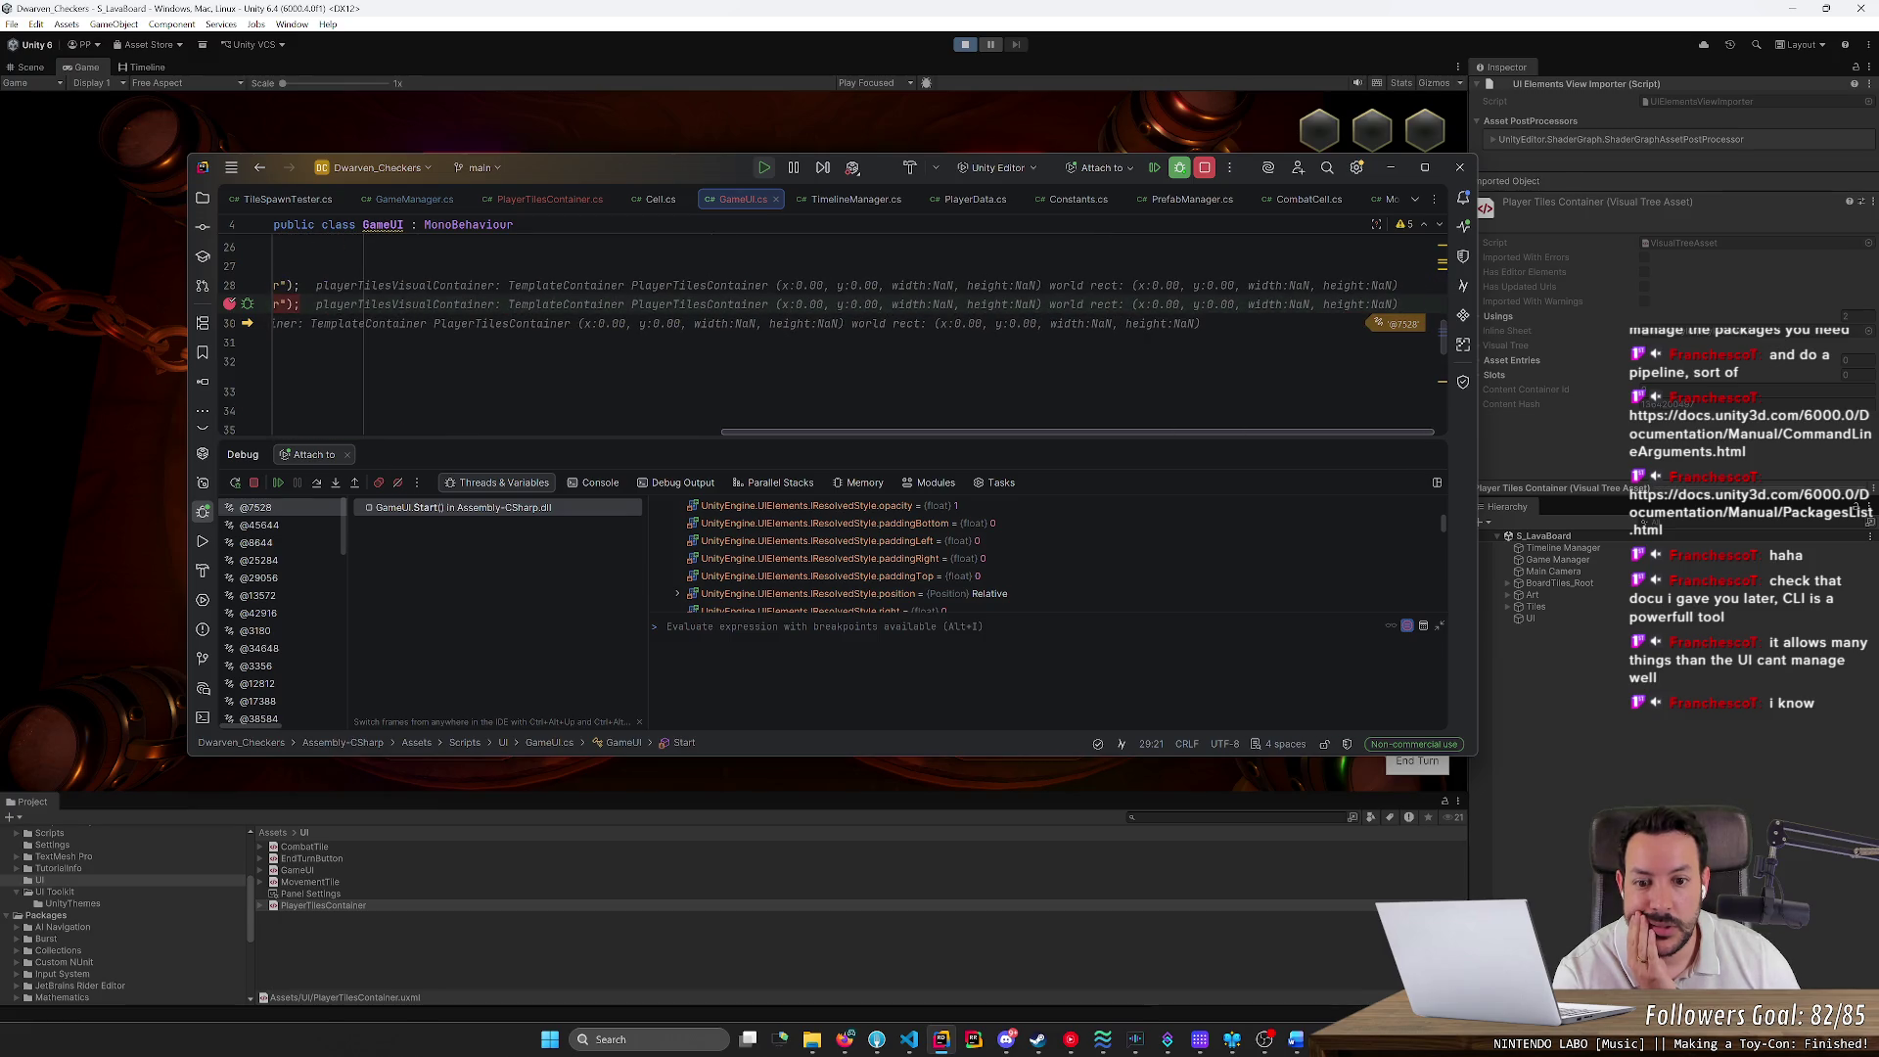
scroll(685, 333, left, 10)
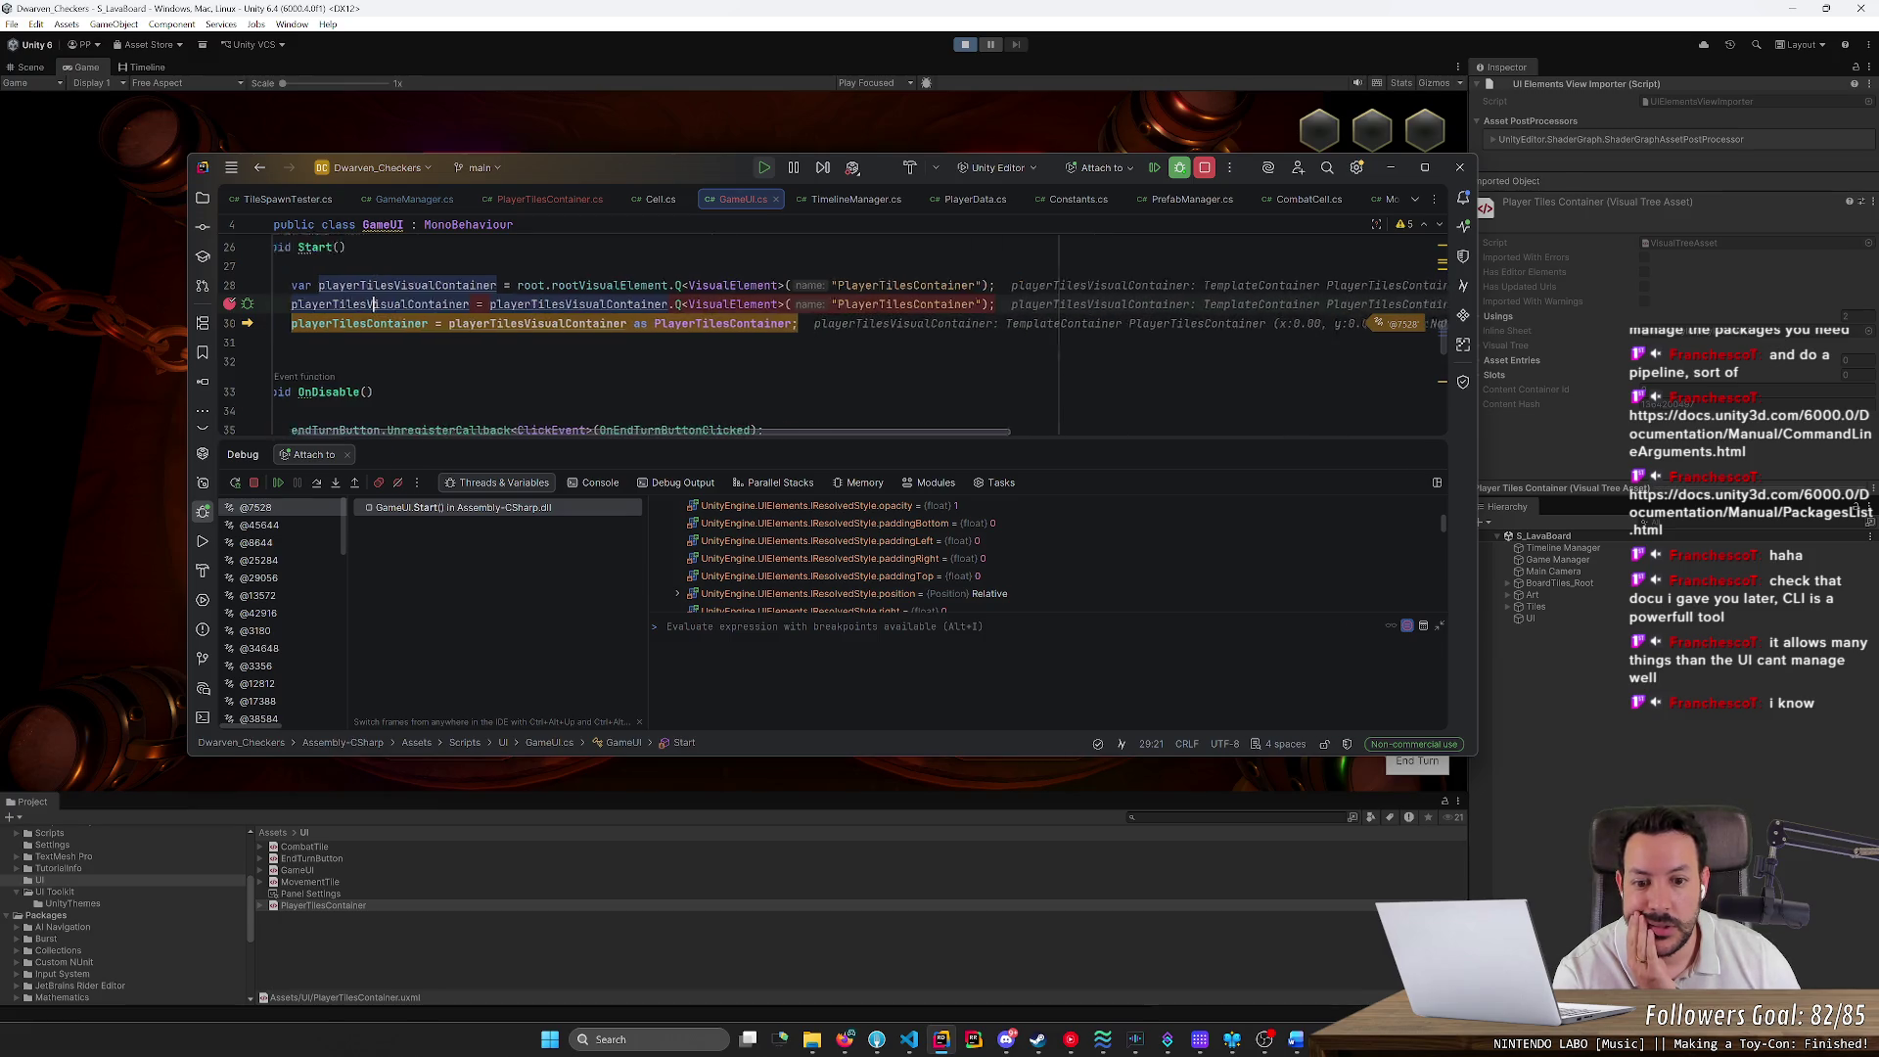
click(316, 483)
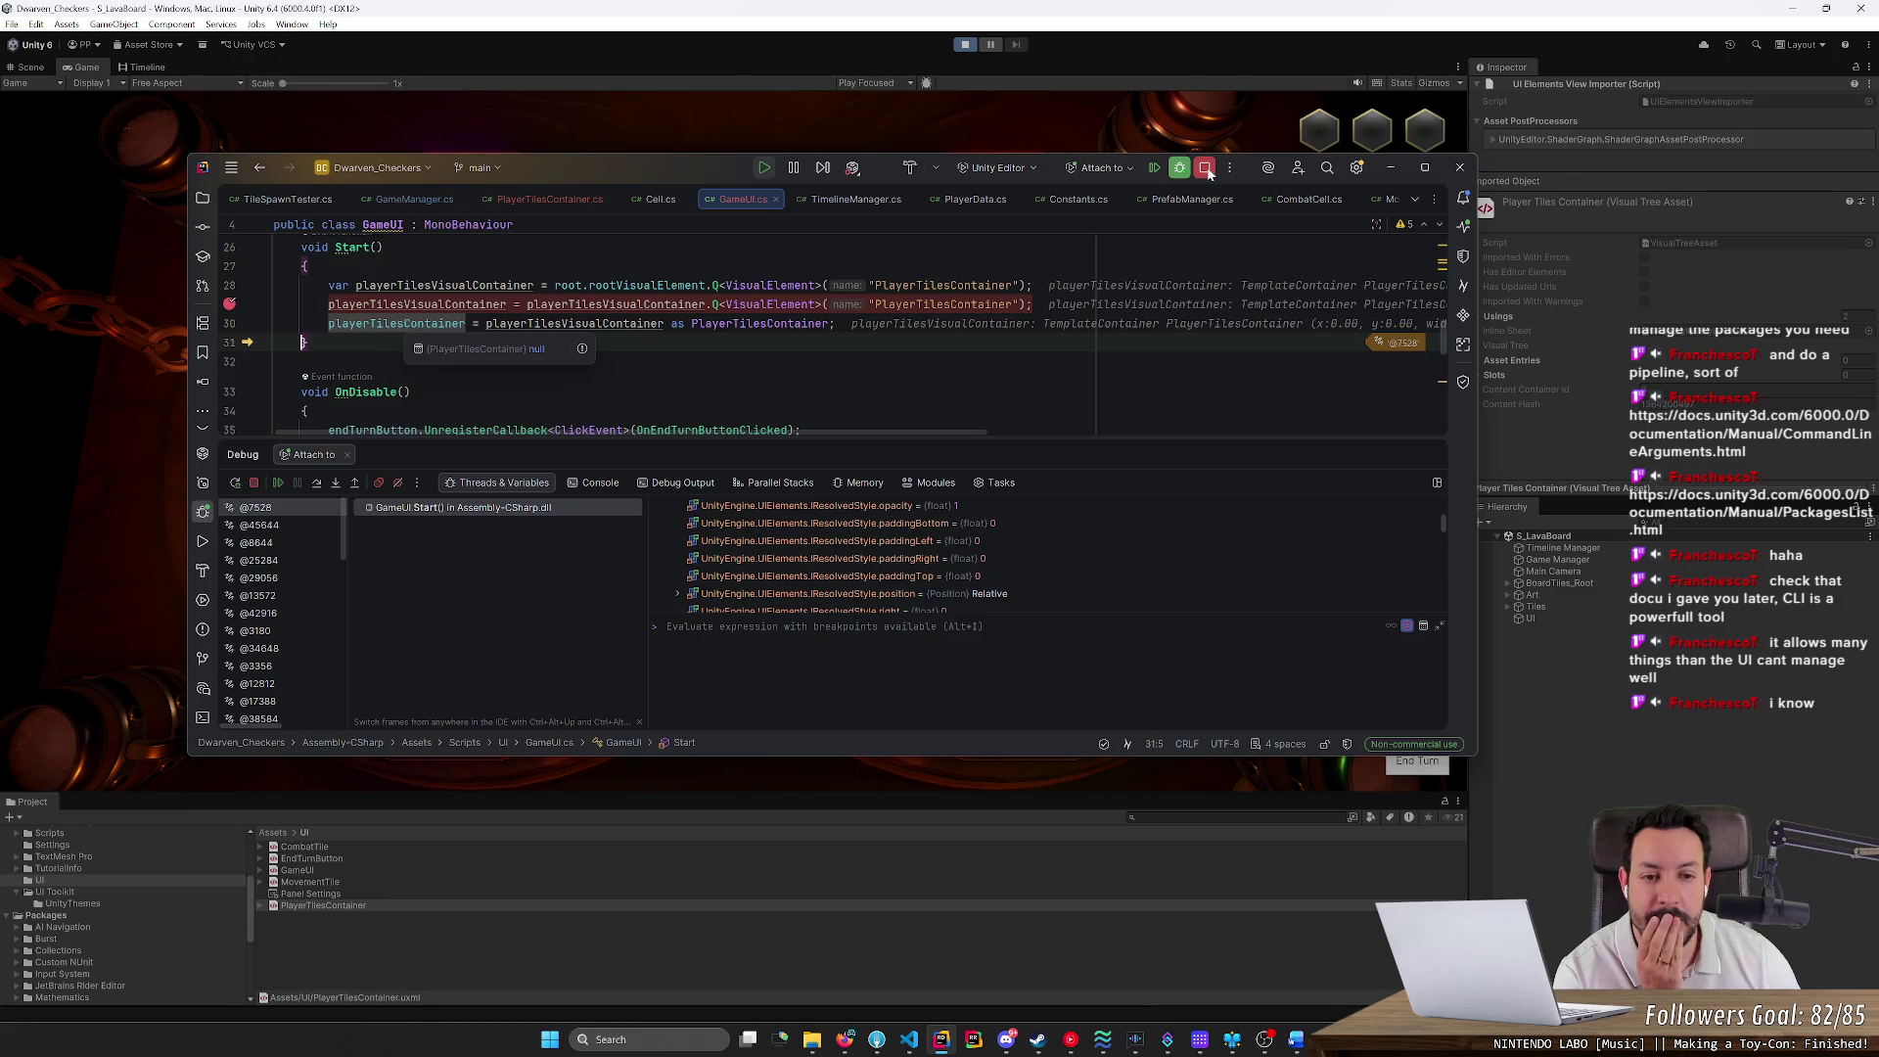
click(253, 482)
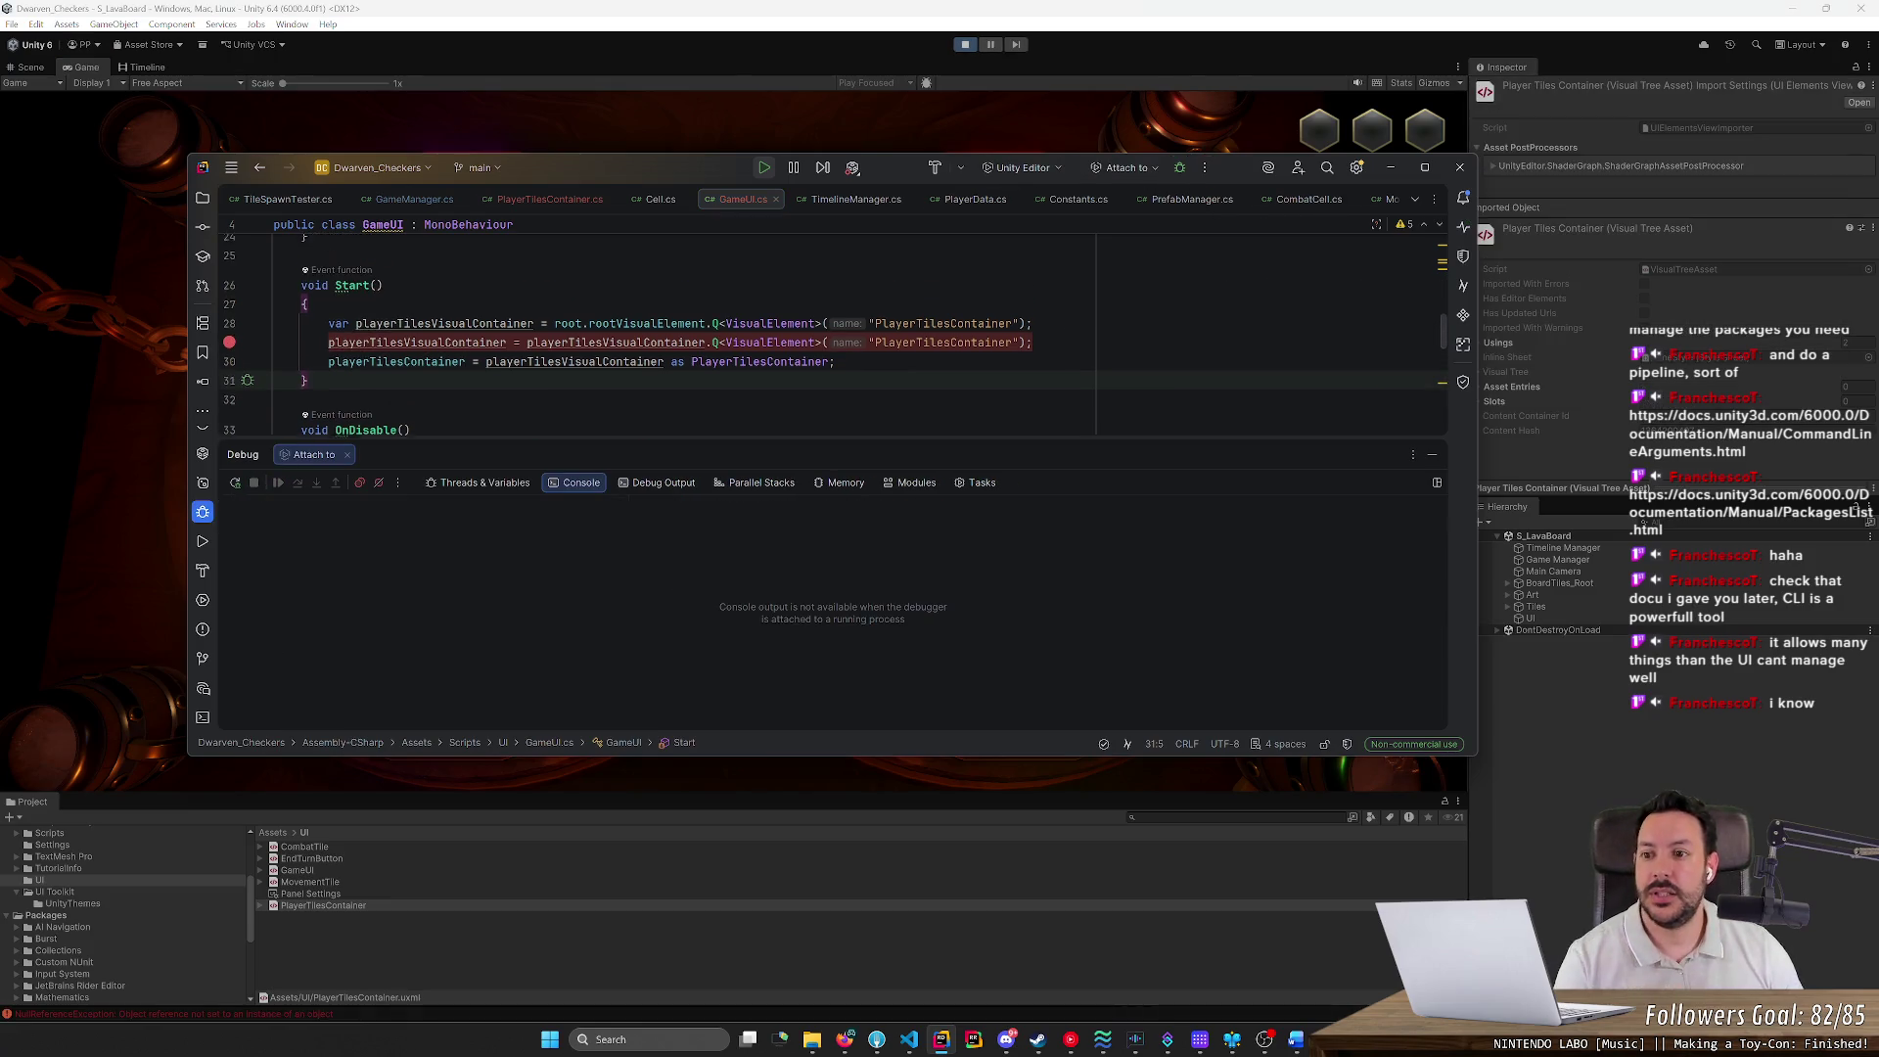
Delete the duplicate query line and move the remaining lookup lines from Start into OnEnable
key(Up)
key(Up)
key(ctrl+x)
mouse_move(835, 361)
mouse_down()
mouse_move(299, 361)
mouse_move(274, 342)
mouse_up()
key(ctrl+x)
click(787, 404)
scroll(832, 332, up, 3)
scroll(832, 332, down, 5)
key(Return)
key(ctrl+v)
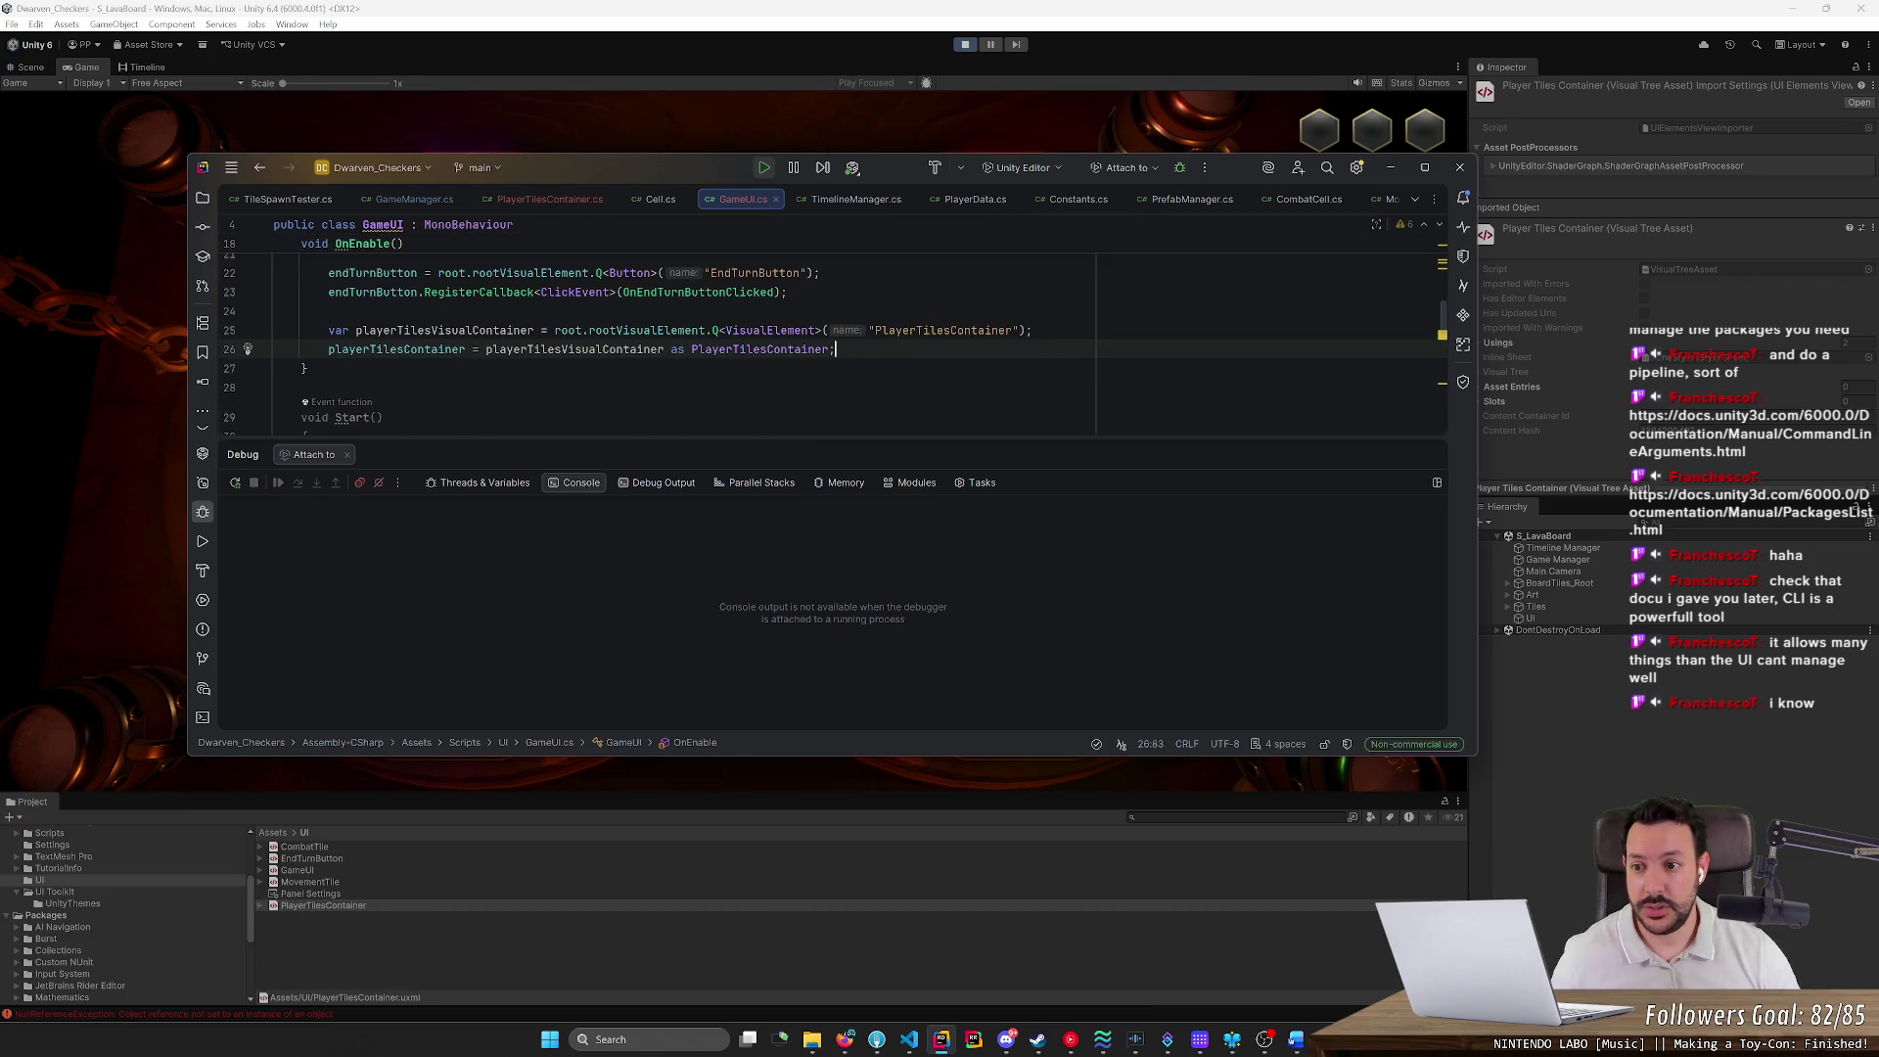
Delete the now-empty Start method and return to the Unity Editor
scroll(831, 333, down, 2)
click(308, 322)
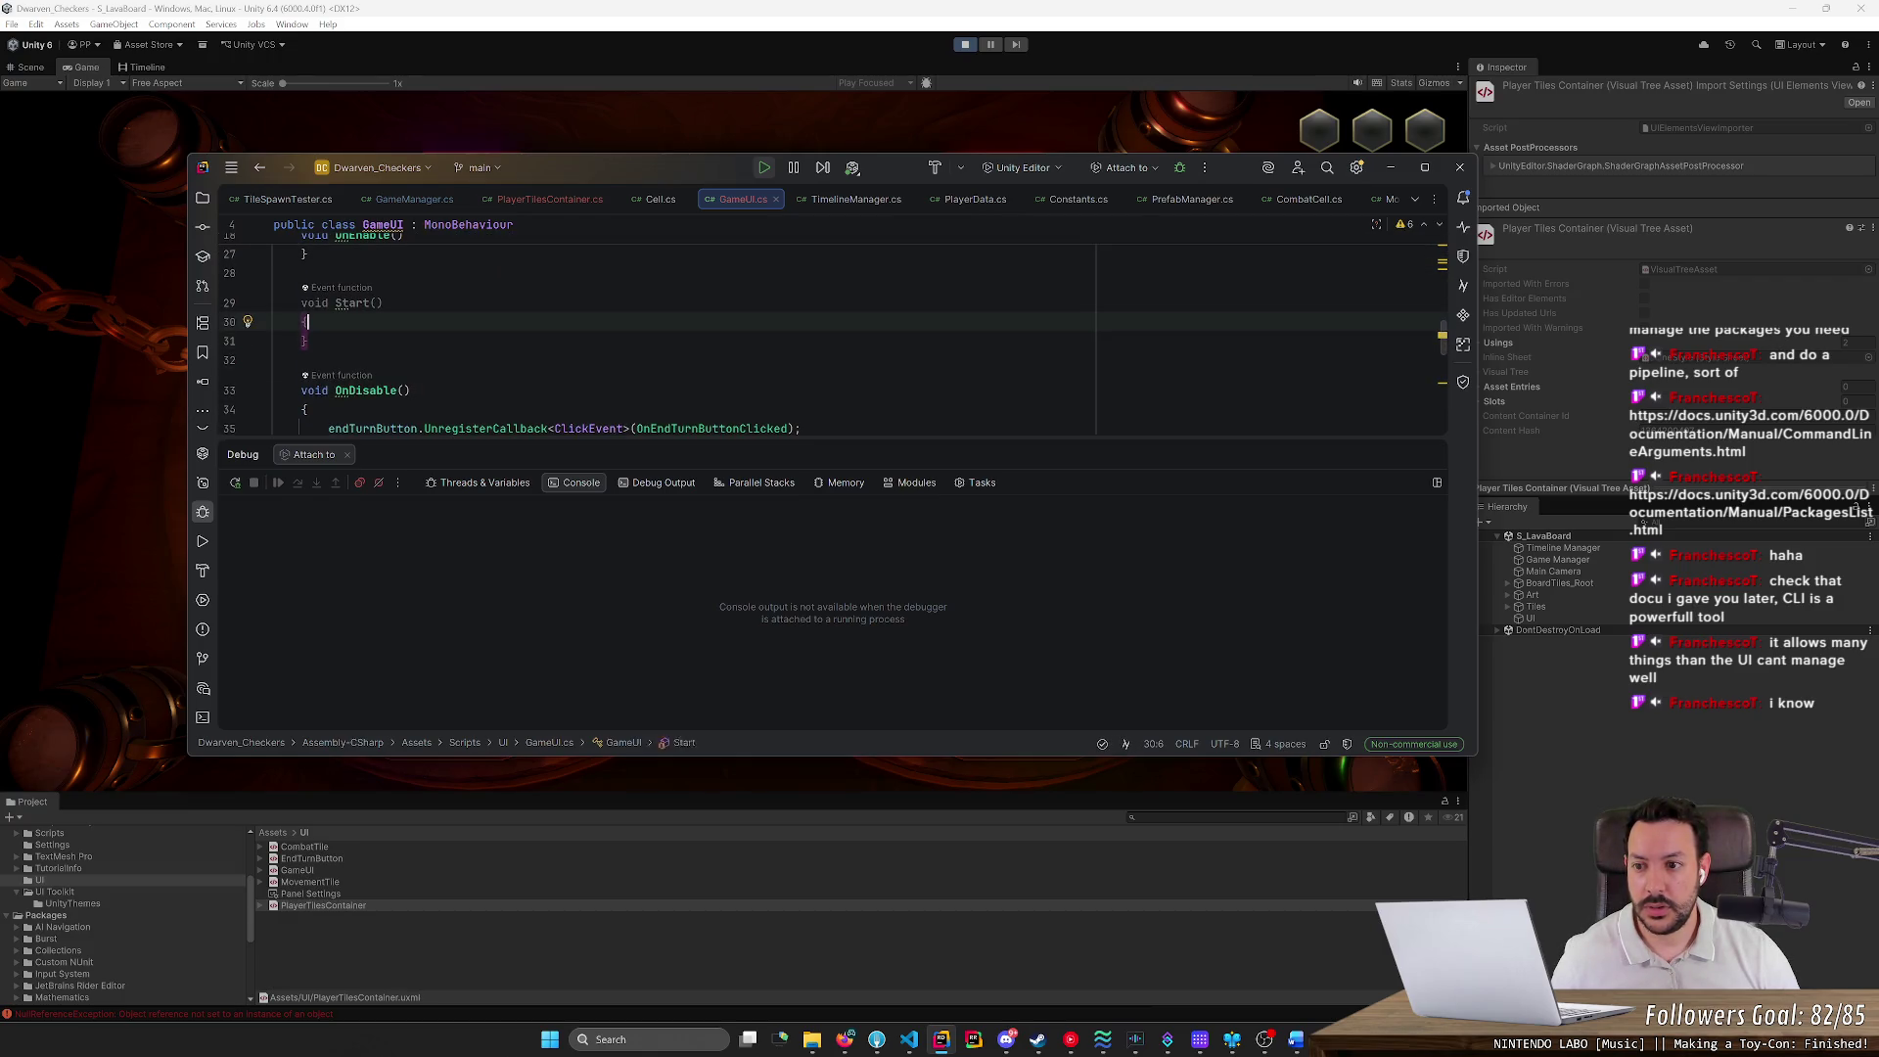
key(ctrl+w)
key(ctrl+w)
key(ctrl+w)
key(BackSpace)
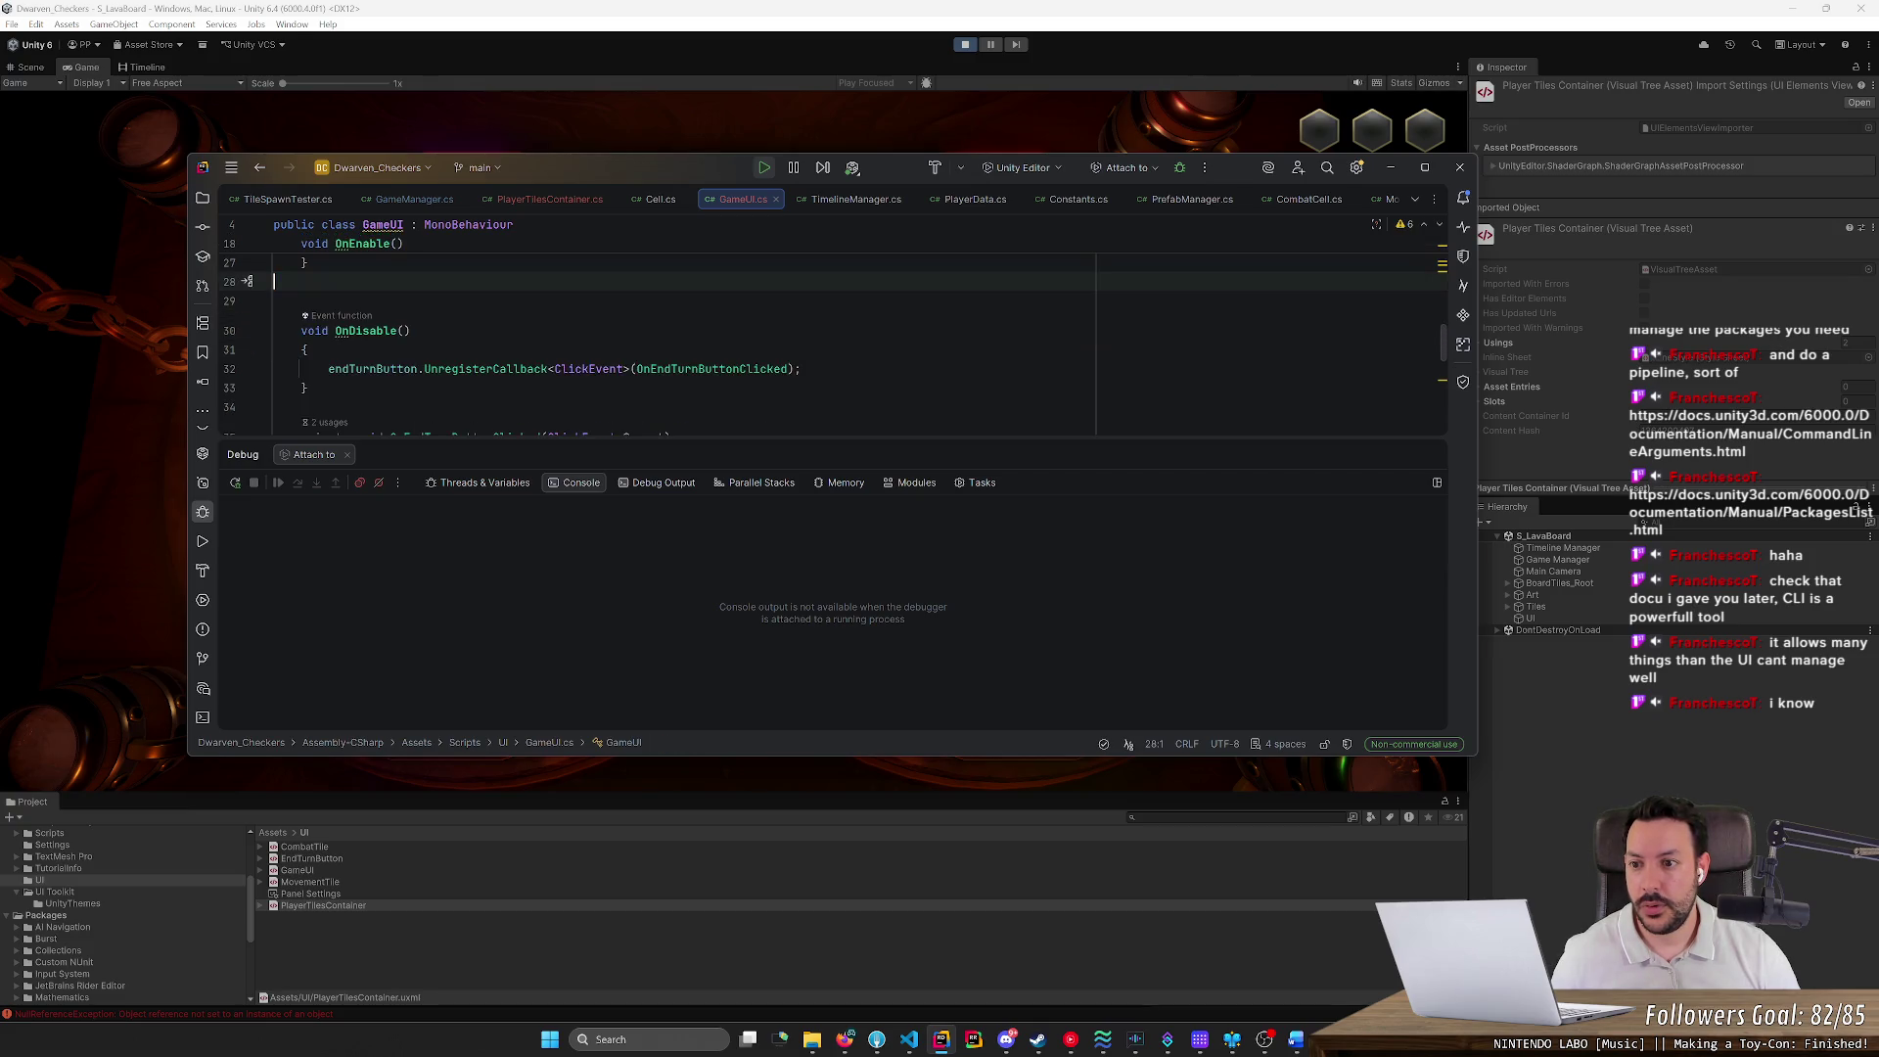
click(570, 942)
Open PlayerTilesContainer.uxml in UI Builder and select the #PlayerTilesContainer element
double_click(450, 905)
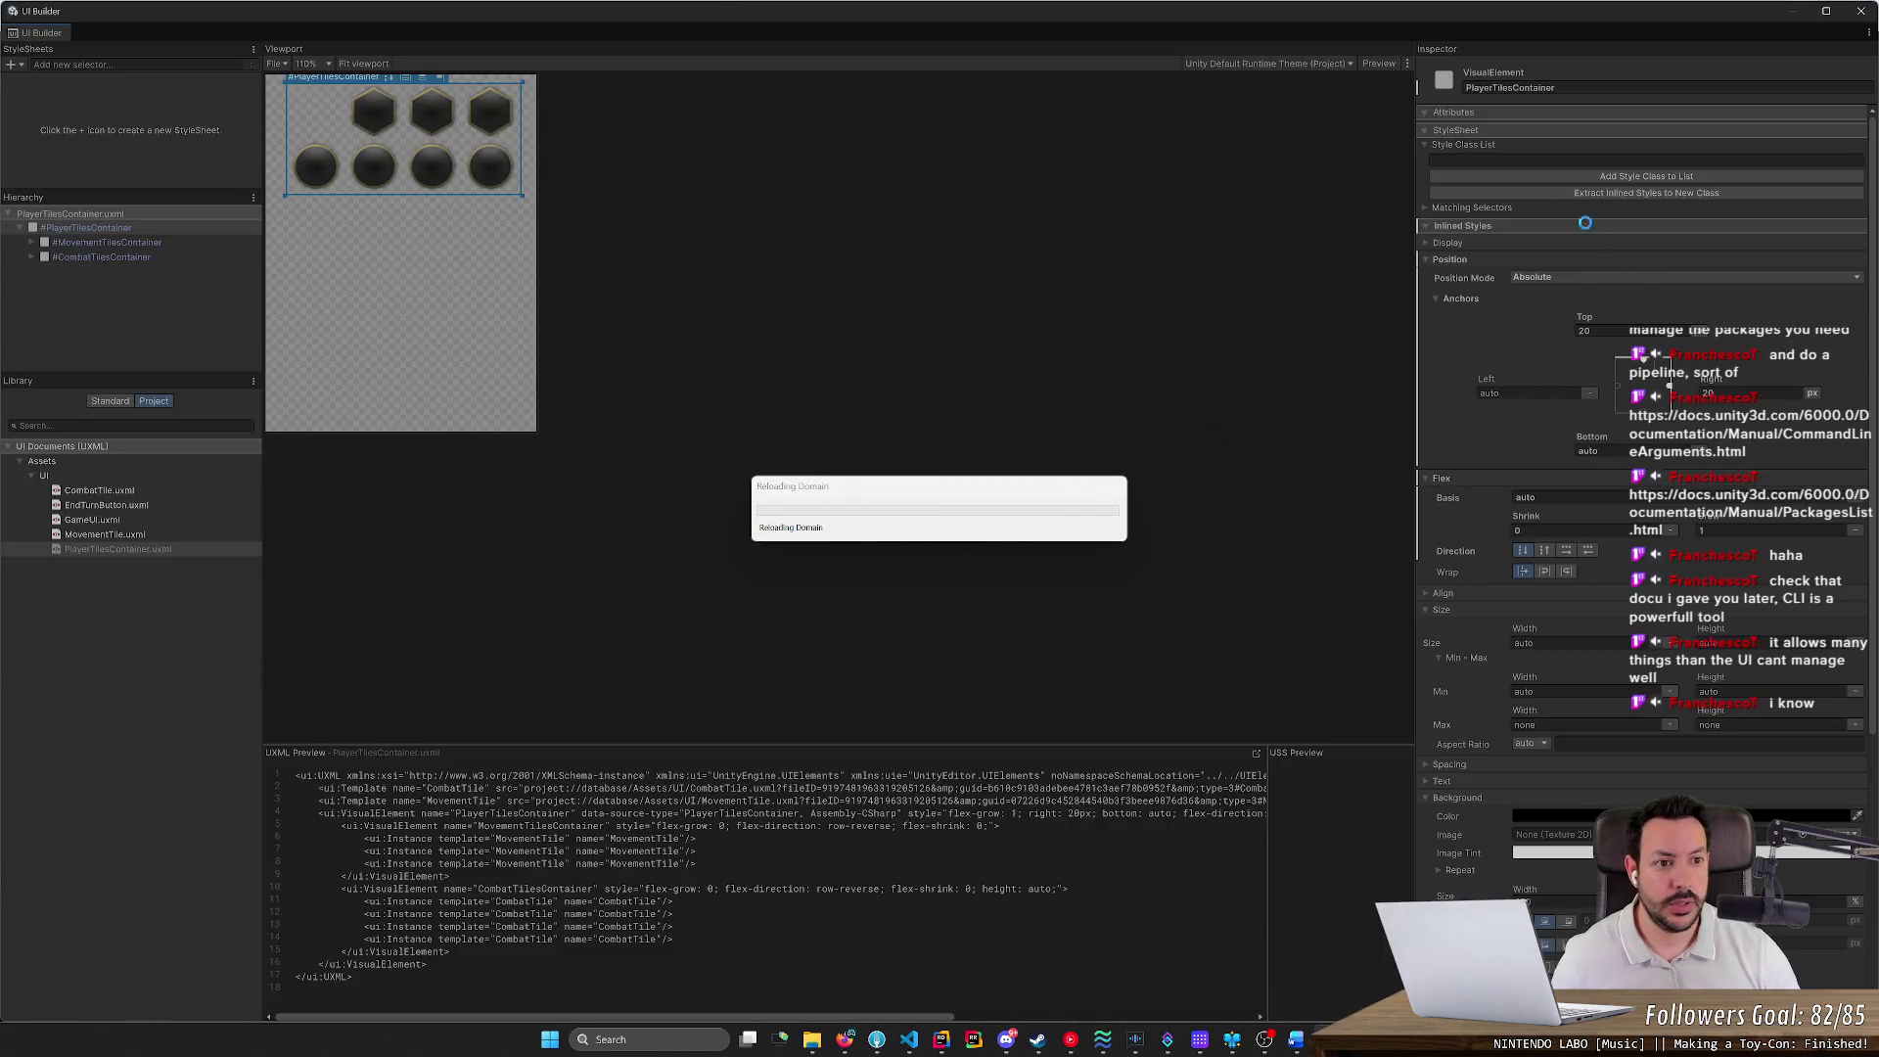
click(137, 227)
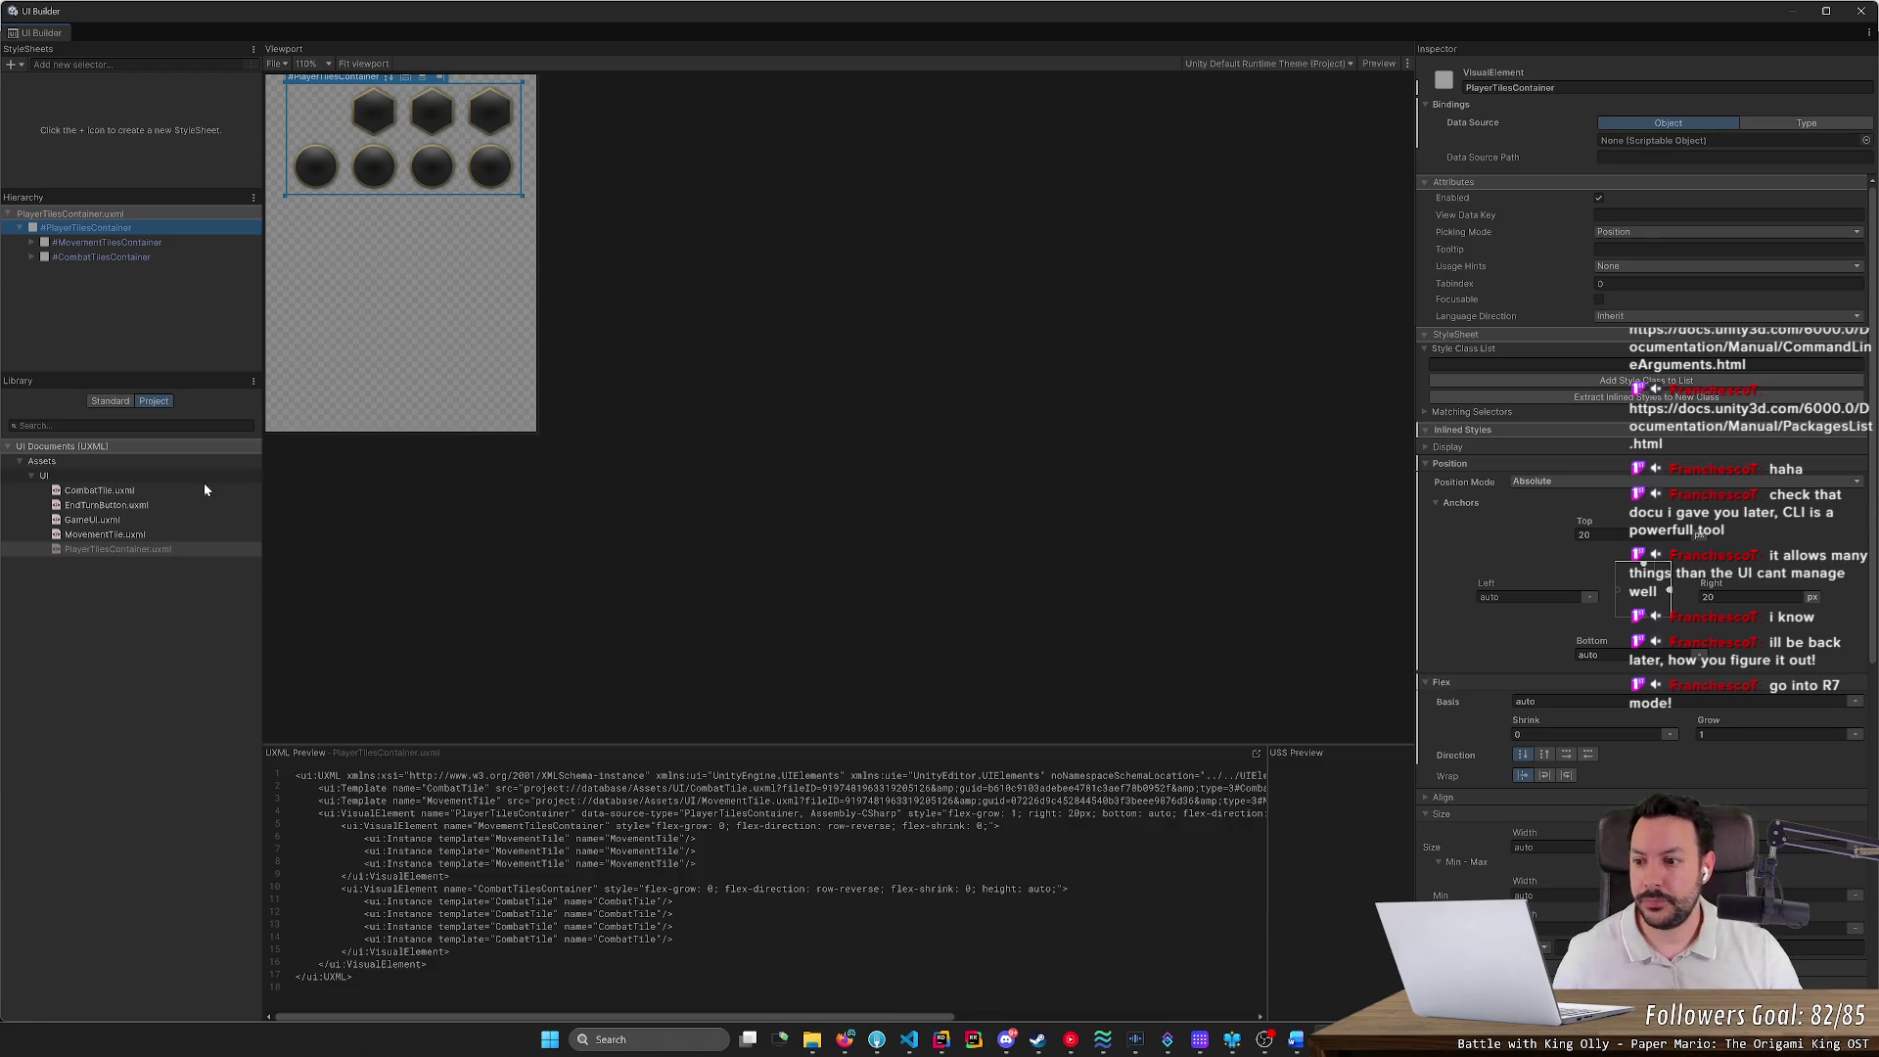
click(137, 537)
click(133, 551)
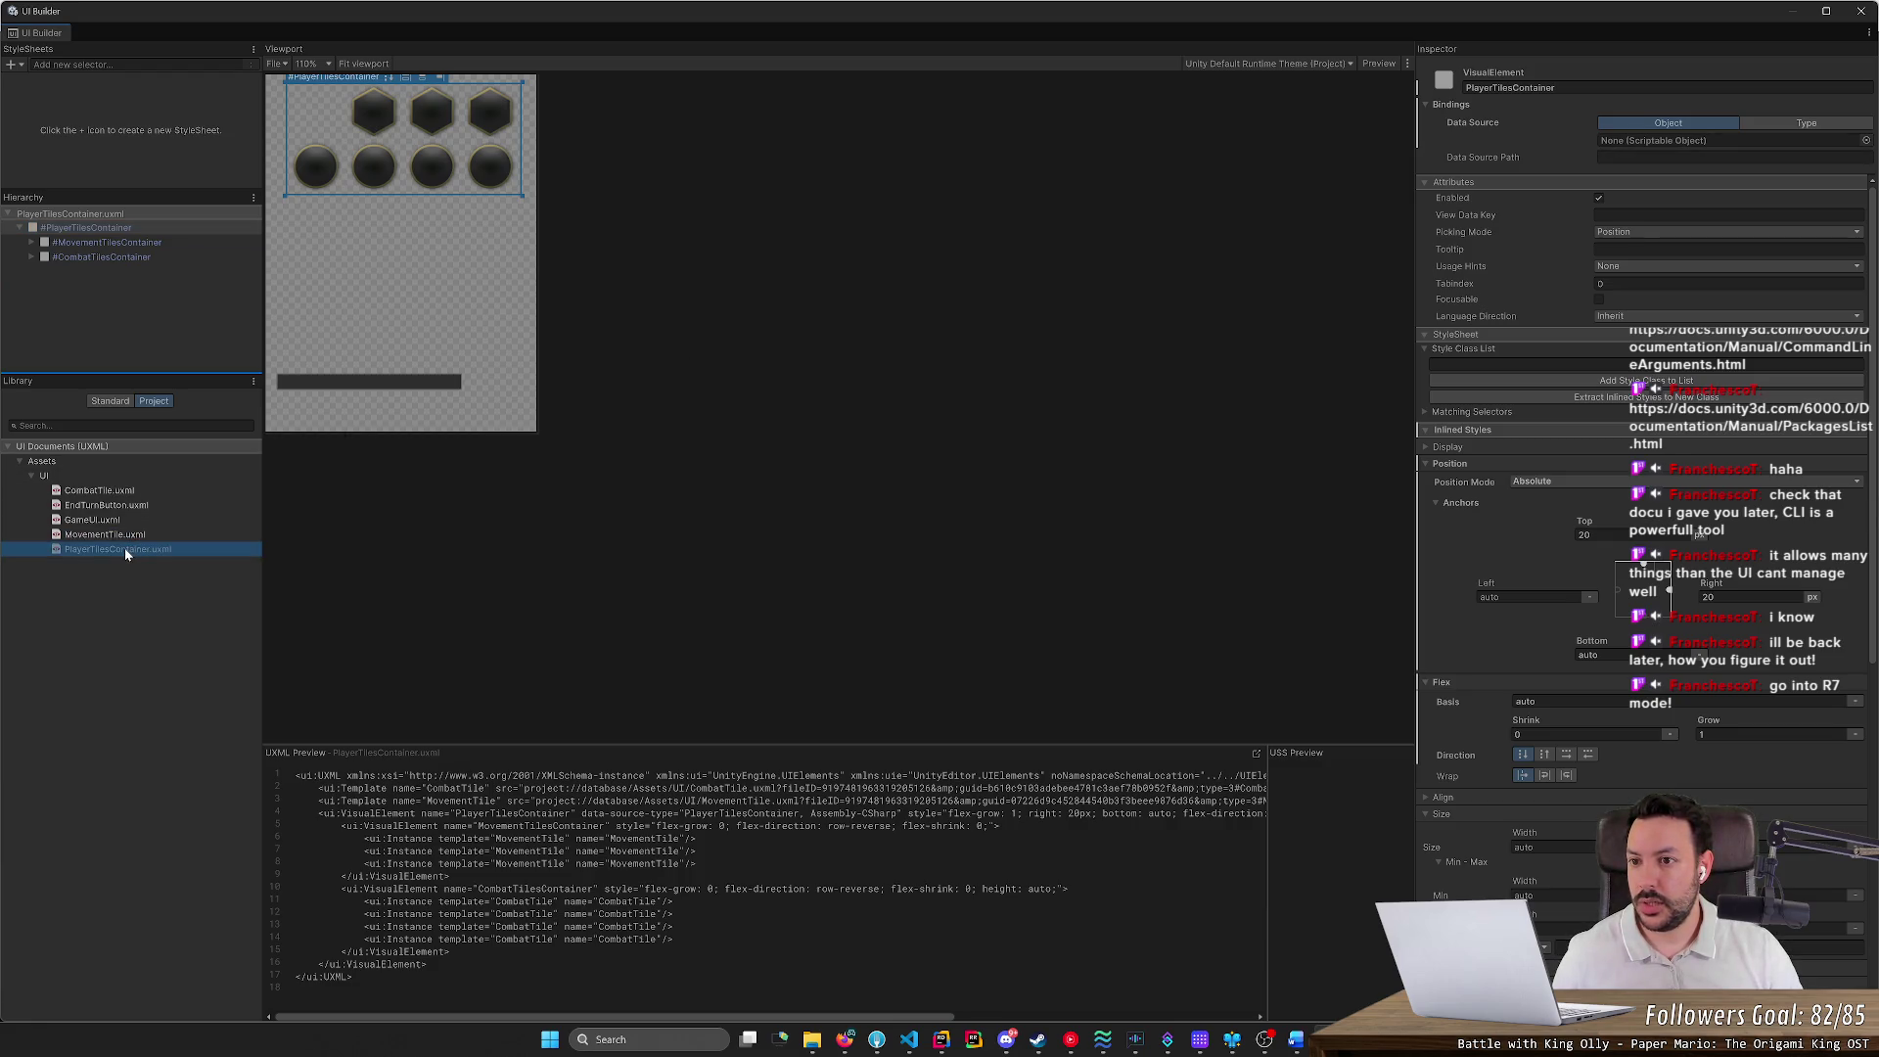
click(130, 227)
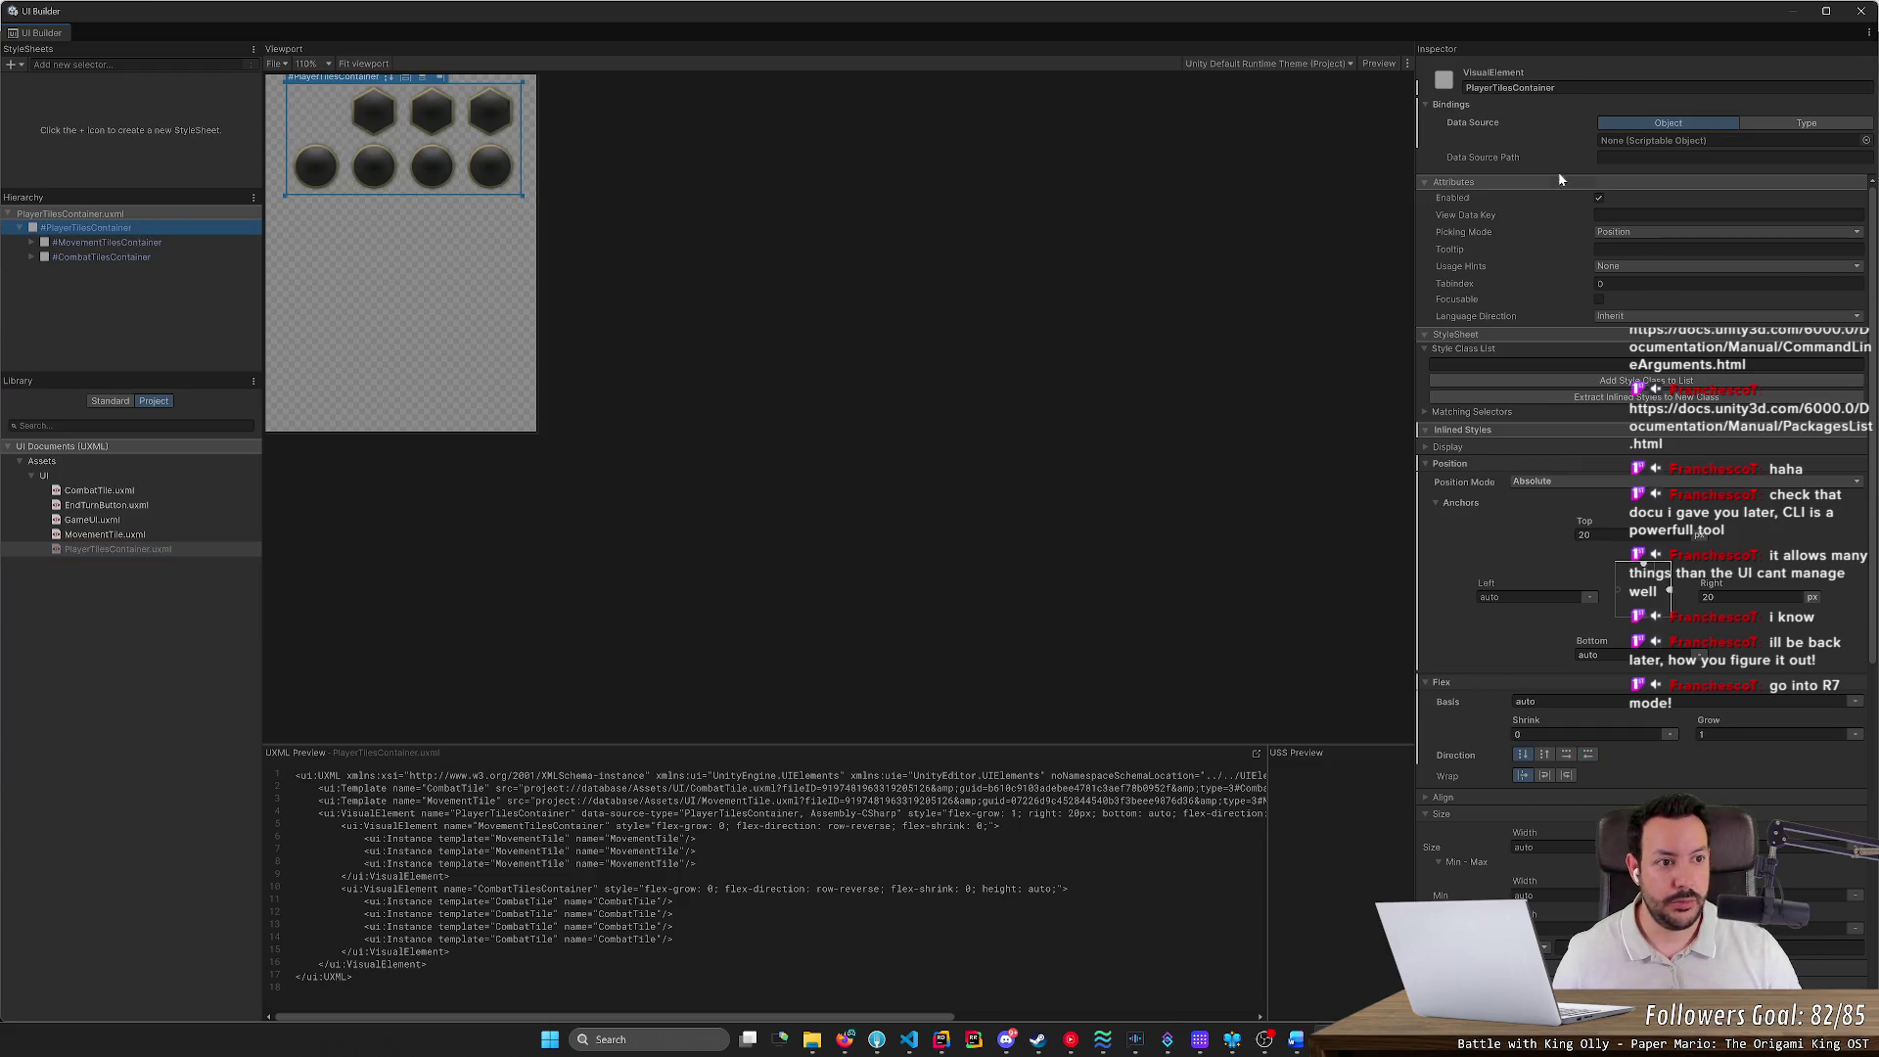
Unset the element's Data Source Type to None and save the UXML with Ctrl+S
click(1837, 129)
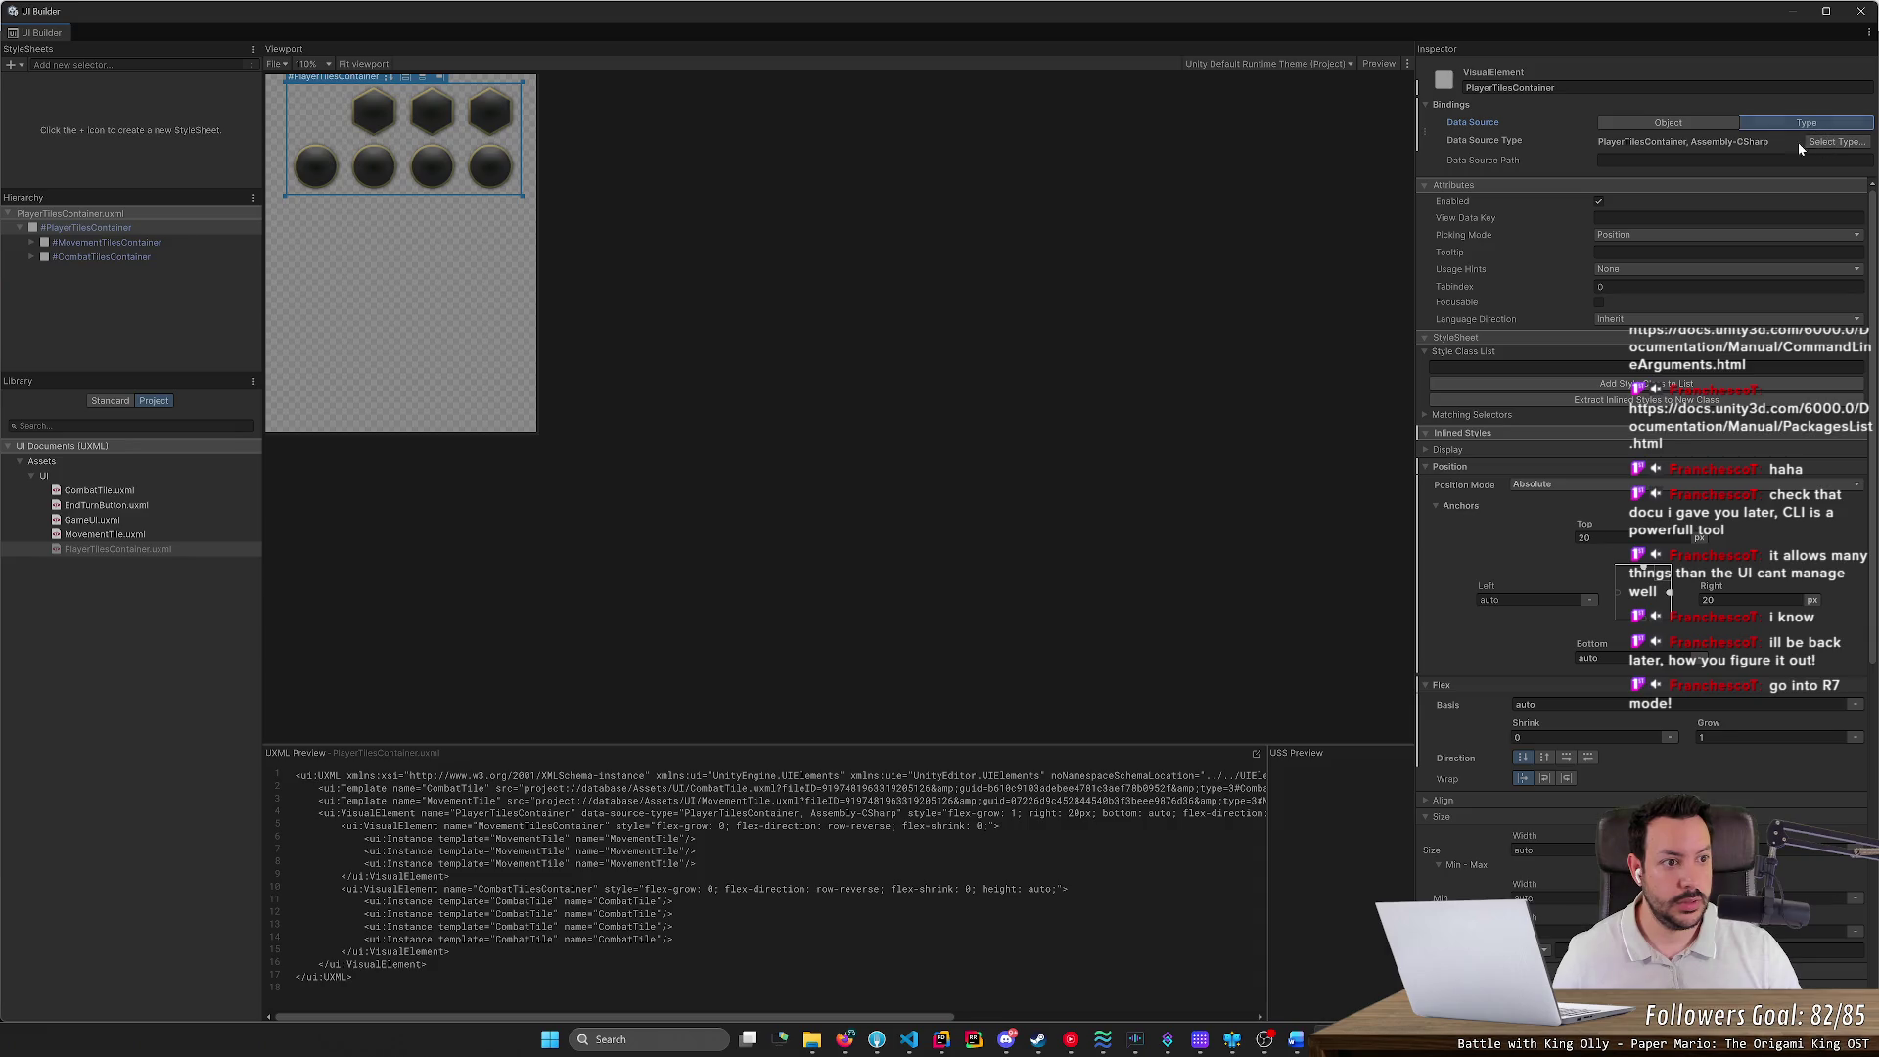
click(1837, 142)
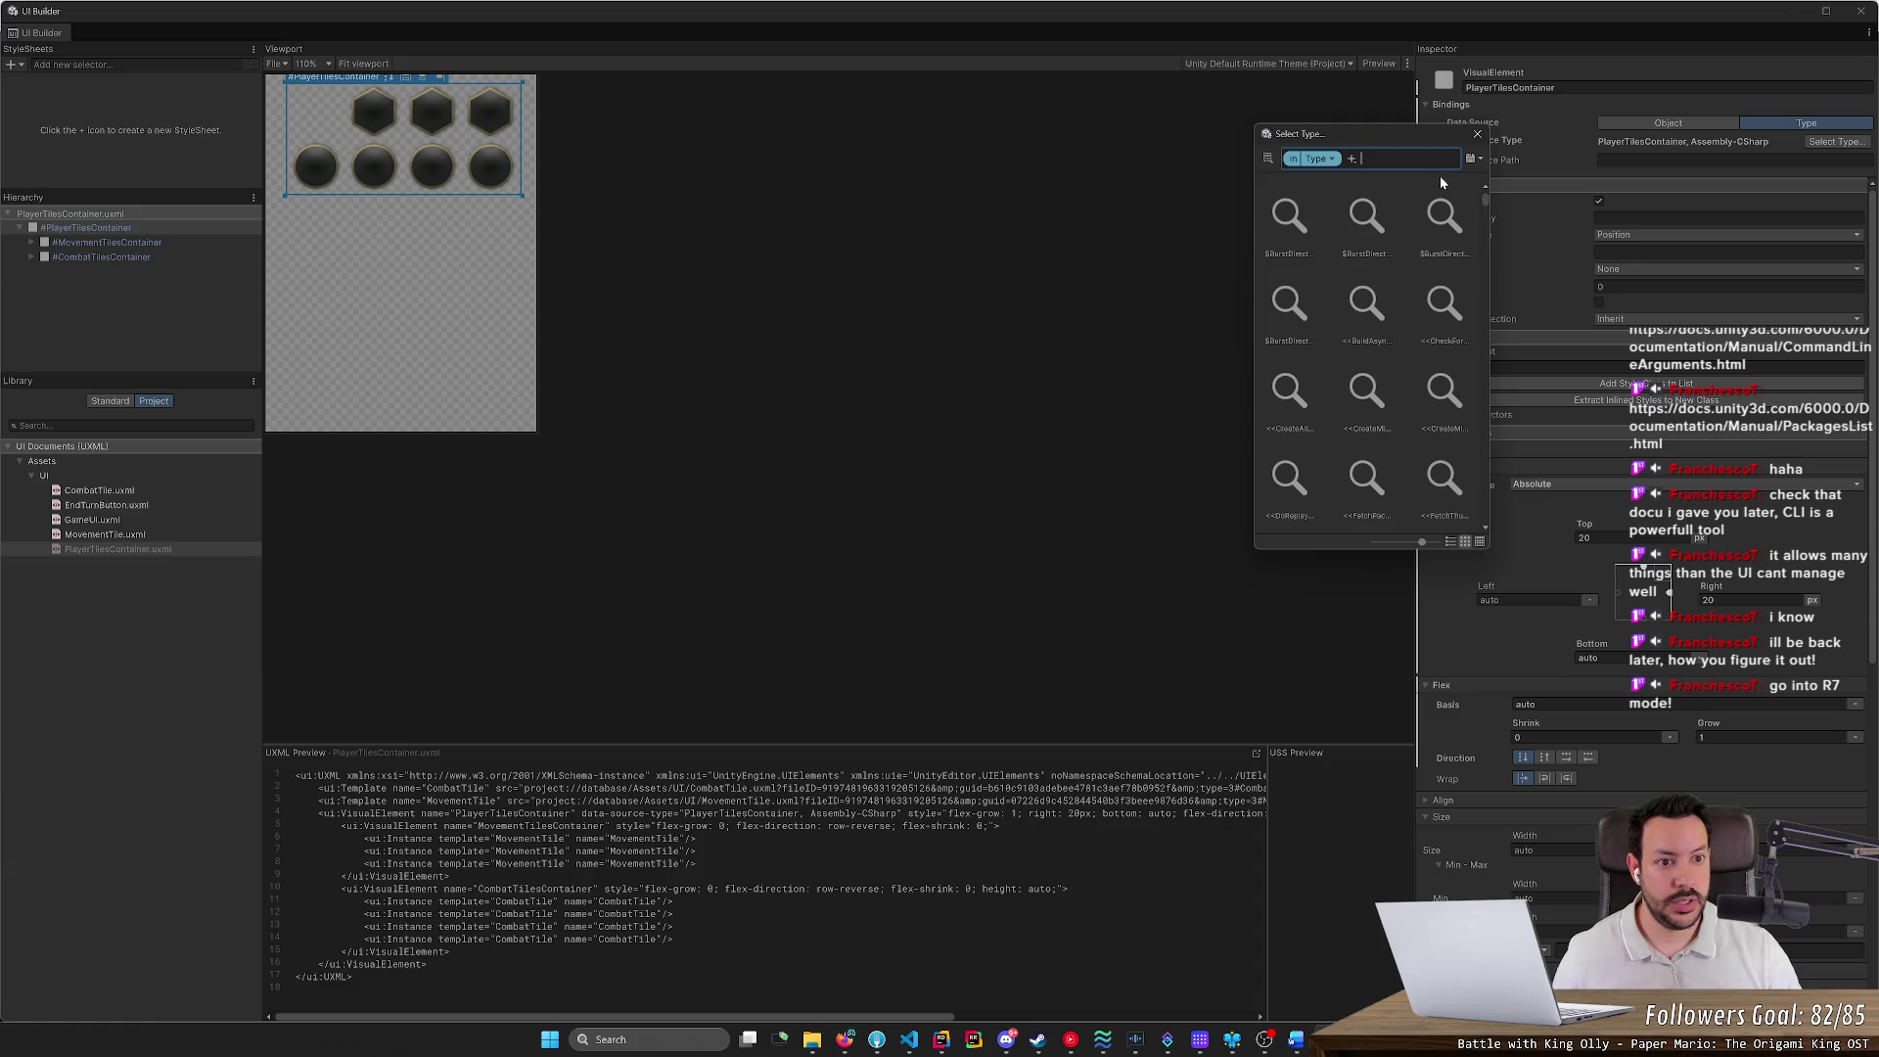
text(none)
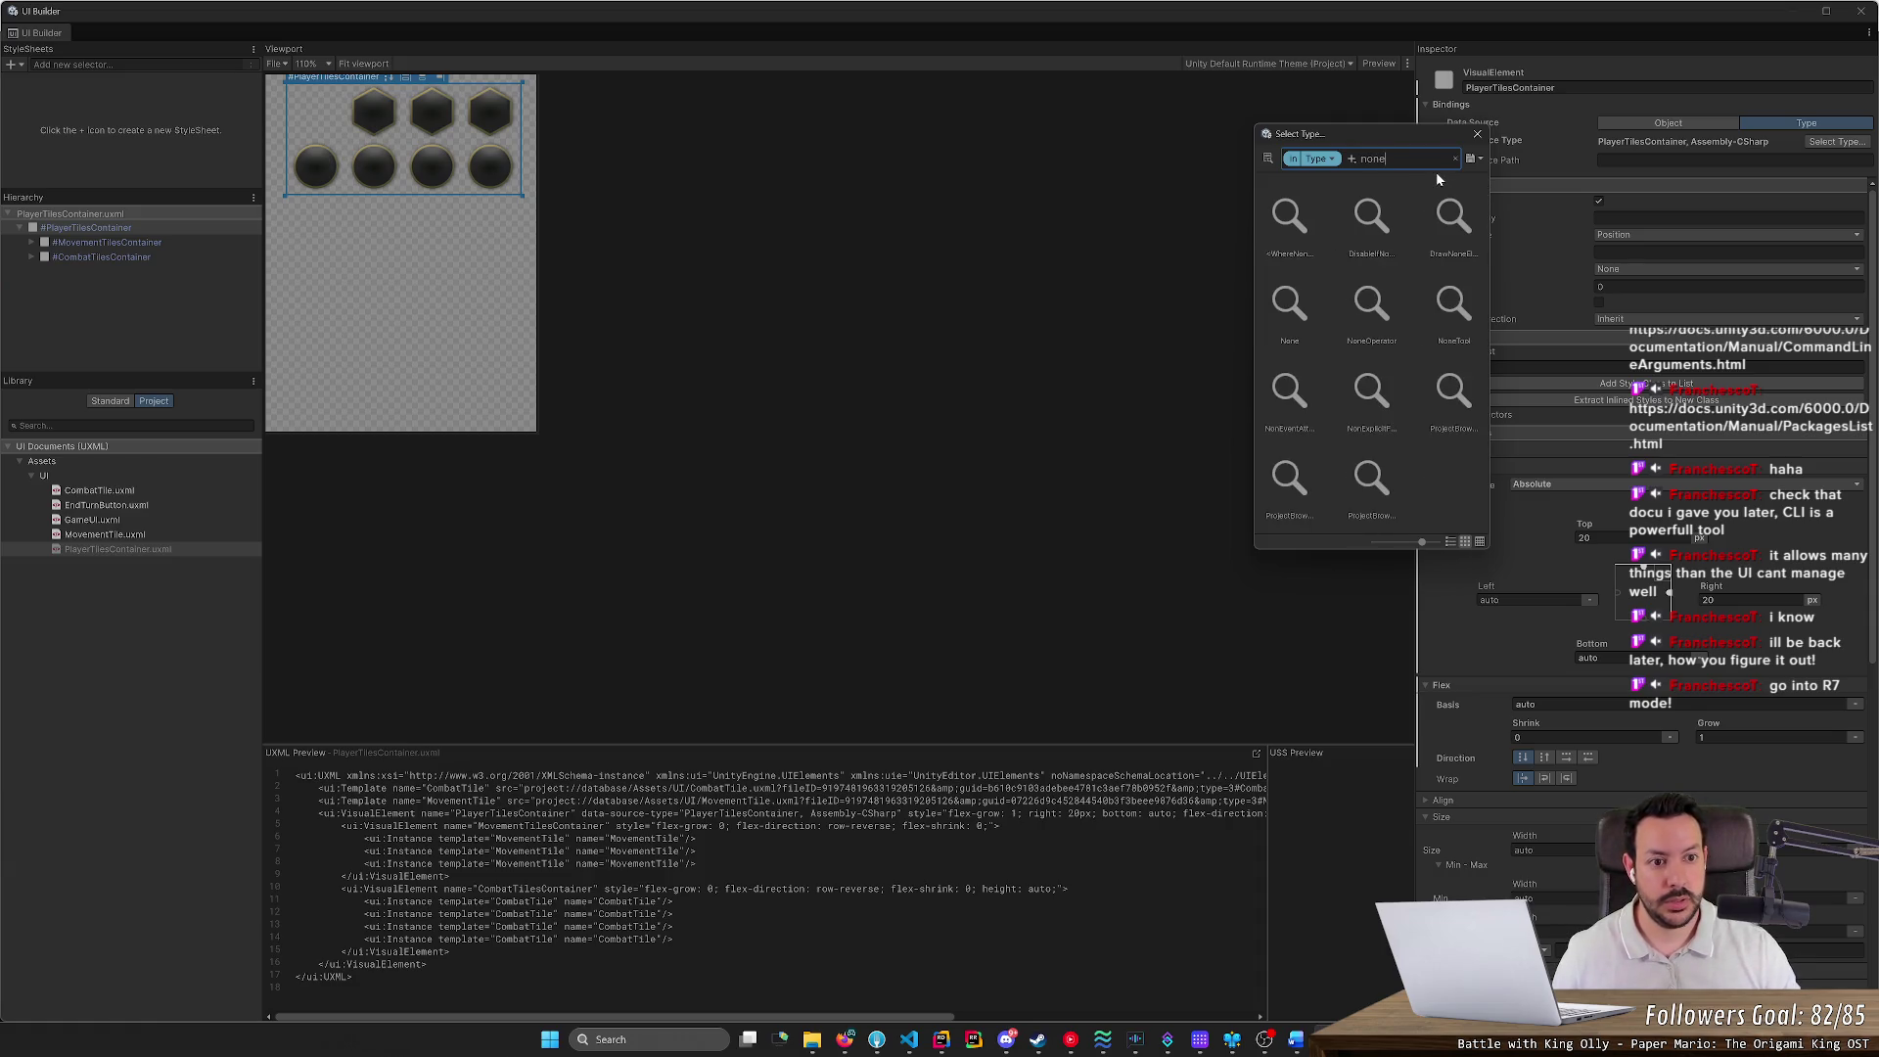
right_click(1678, 145)
click(1745, 169)
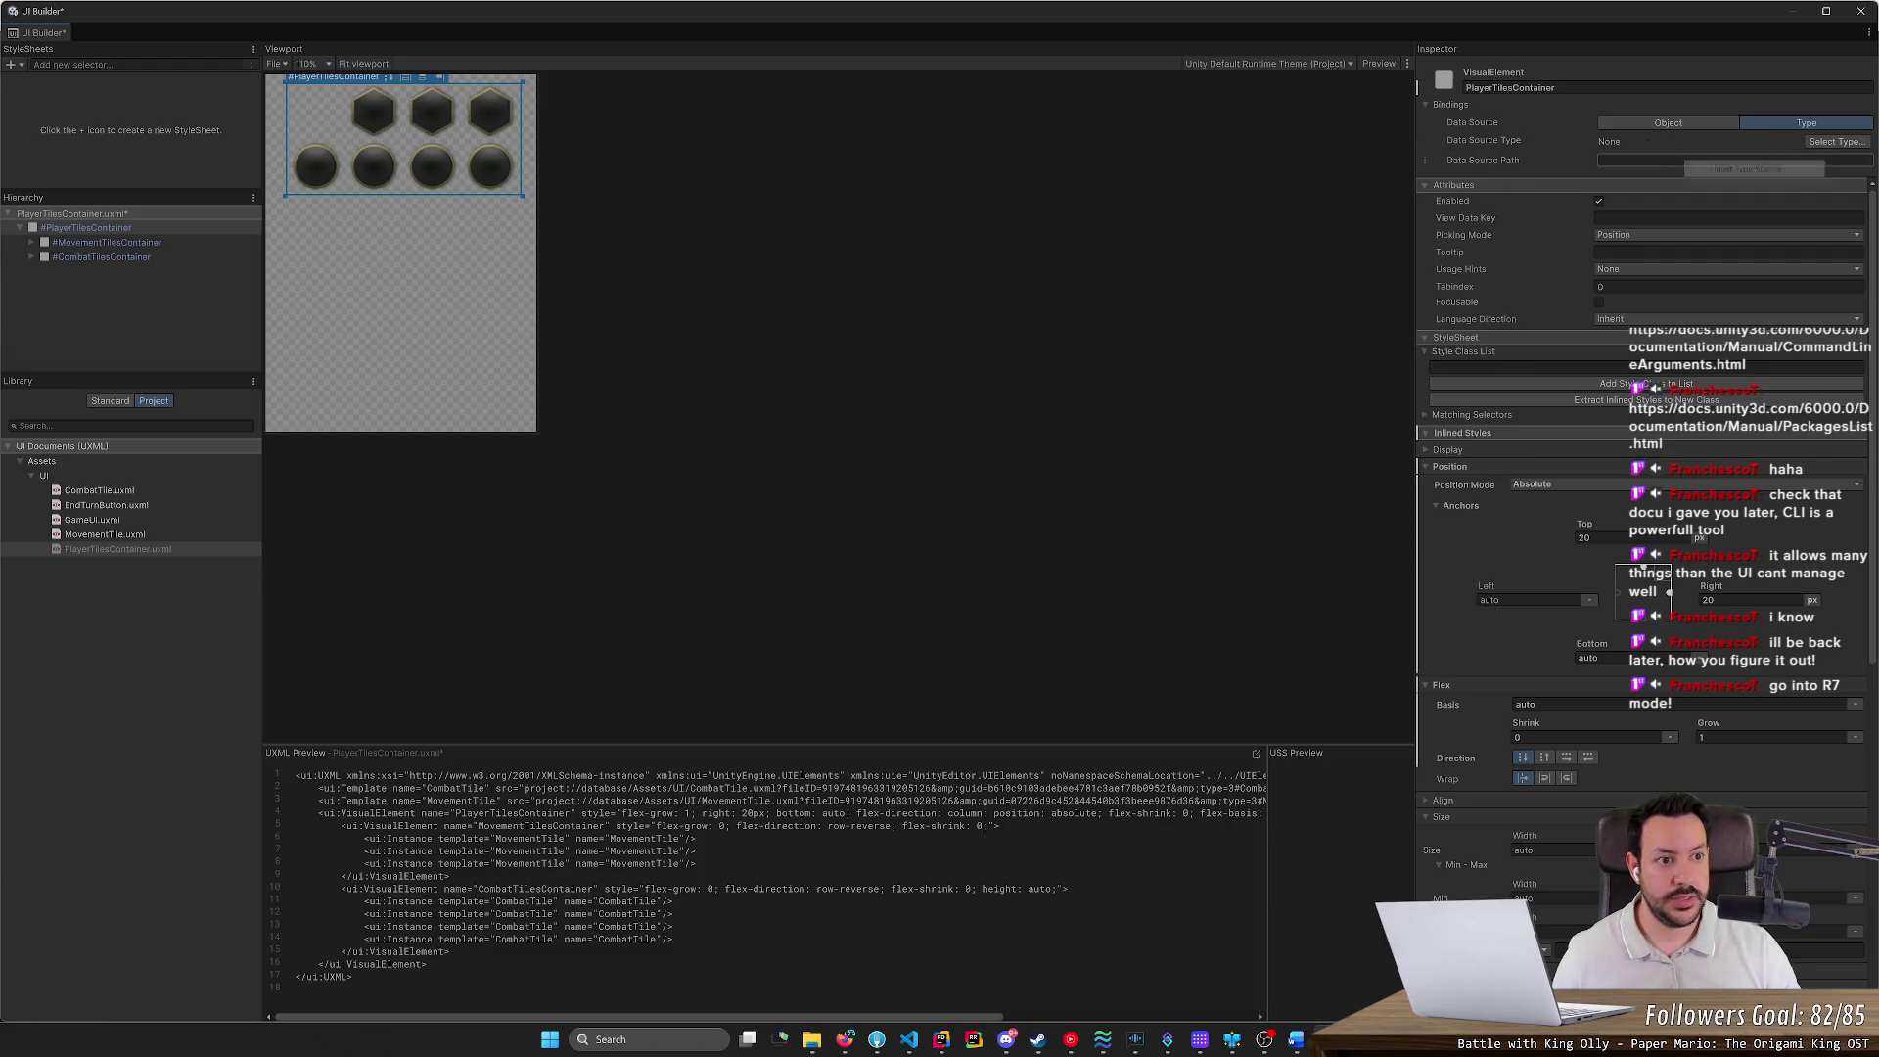
click(705, 227)
key(ctrl+s)
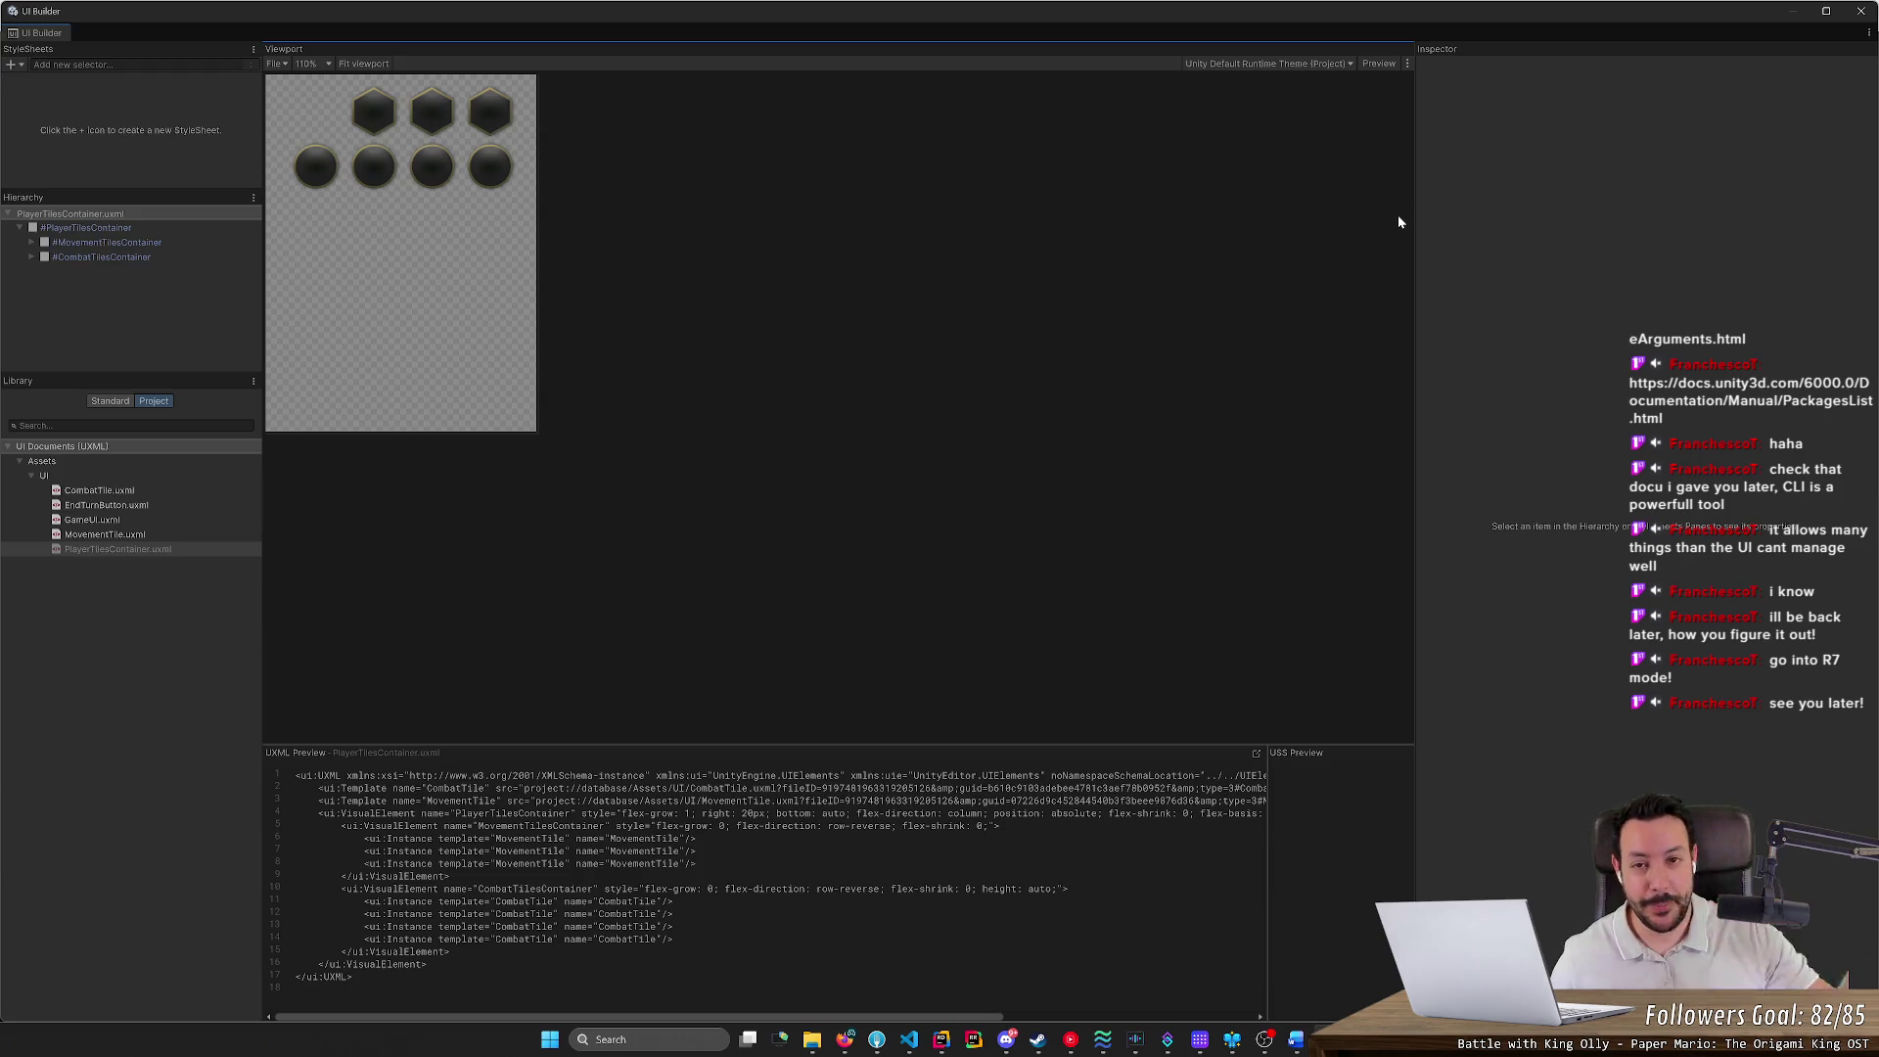
Close UI Builder and stop Play mode, leaving the hex board in the Game view
click(1859, 12)
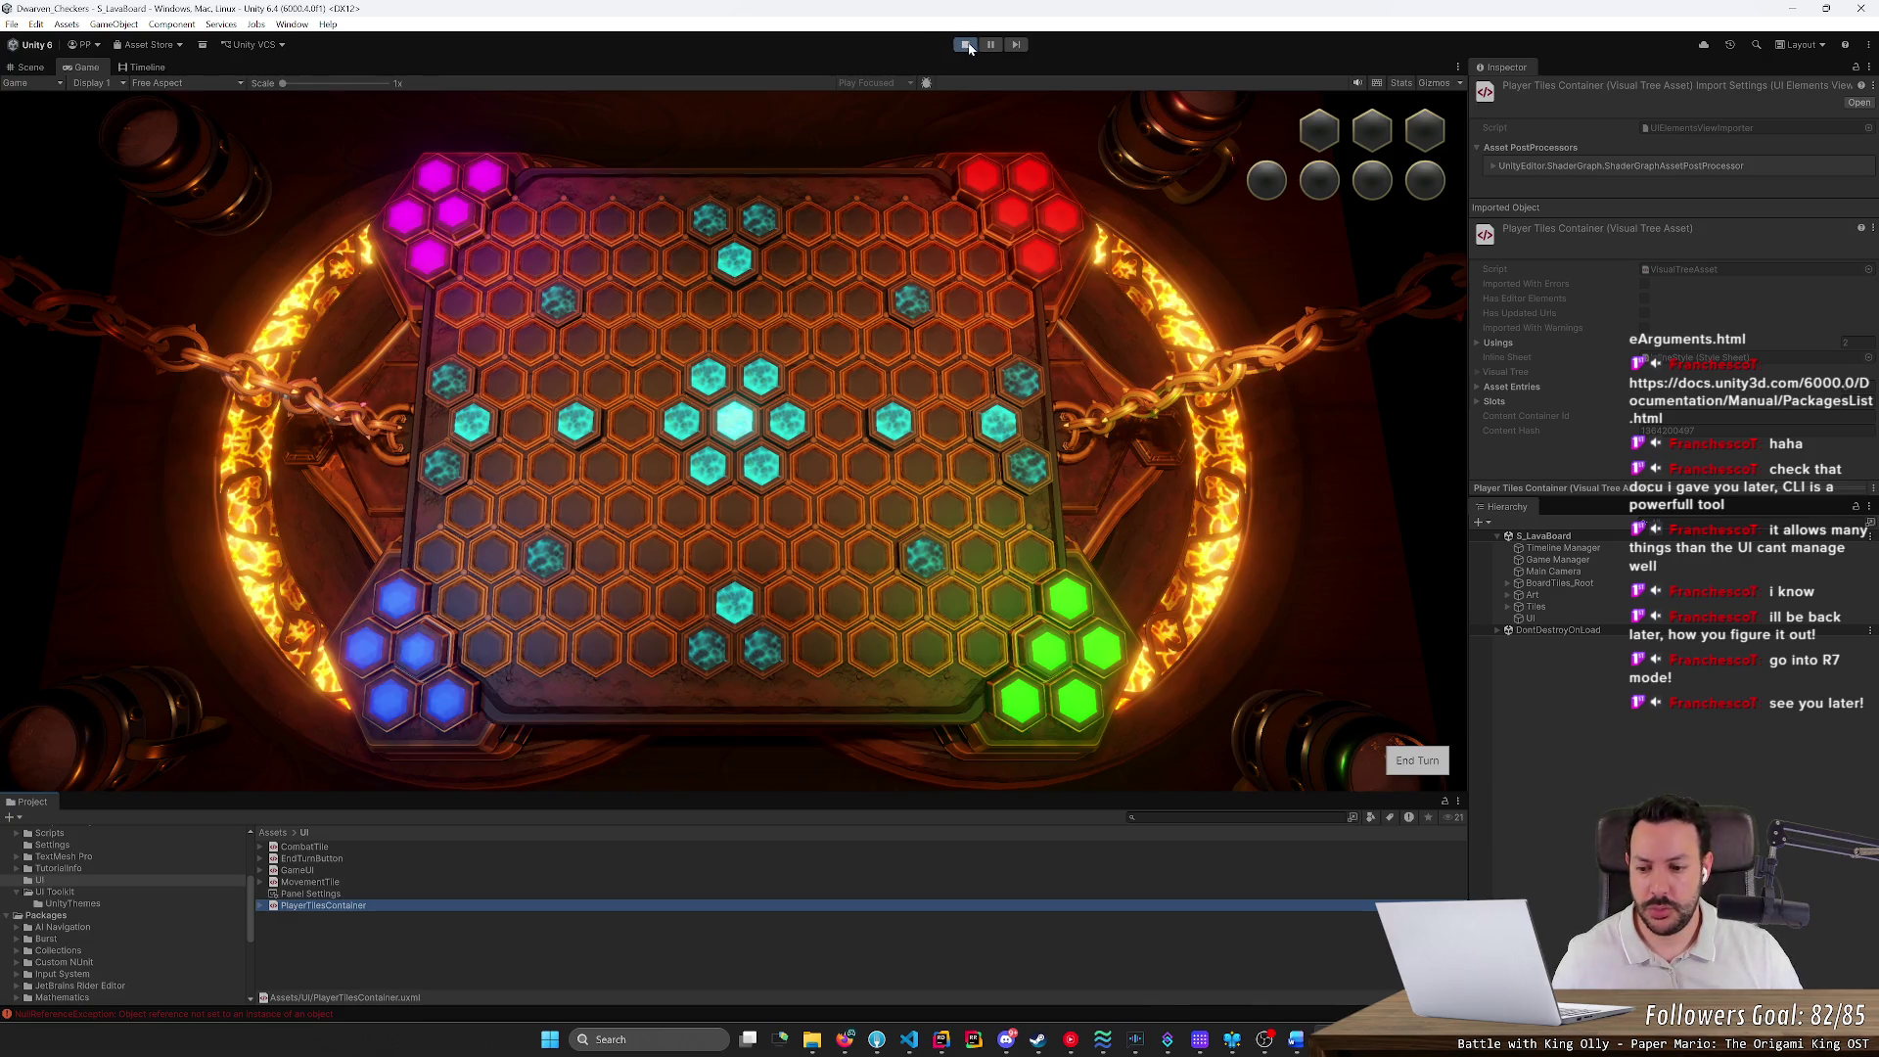
click(975, 43)
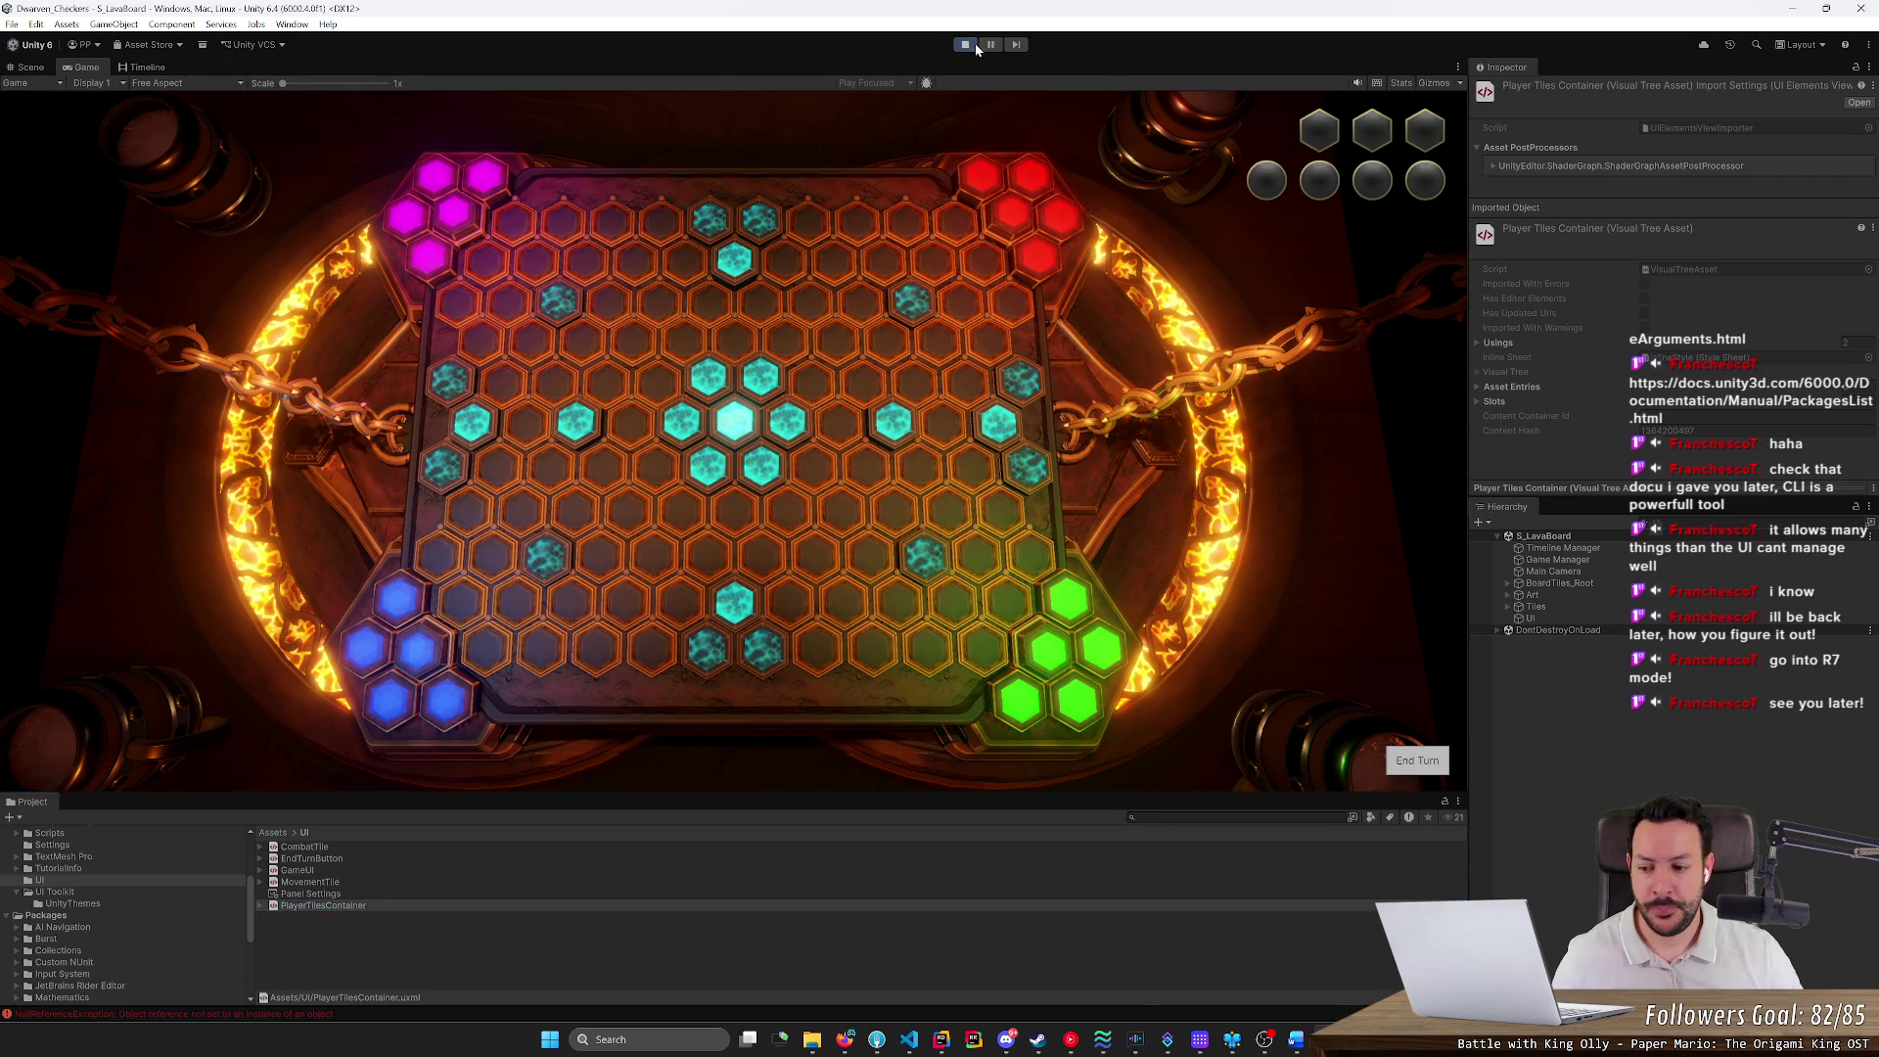